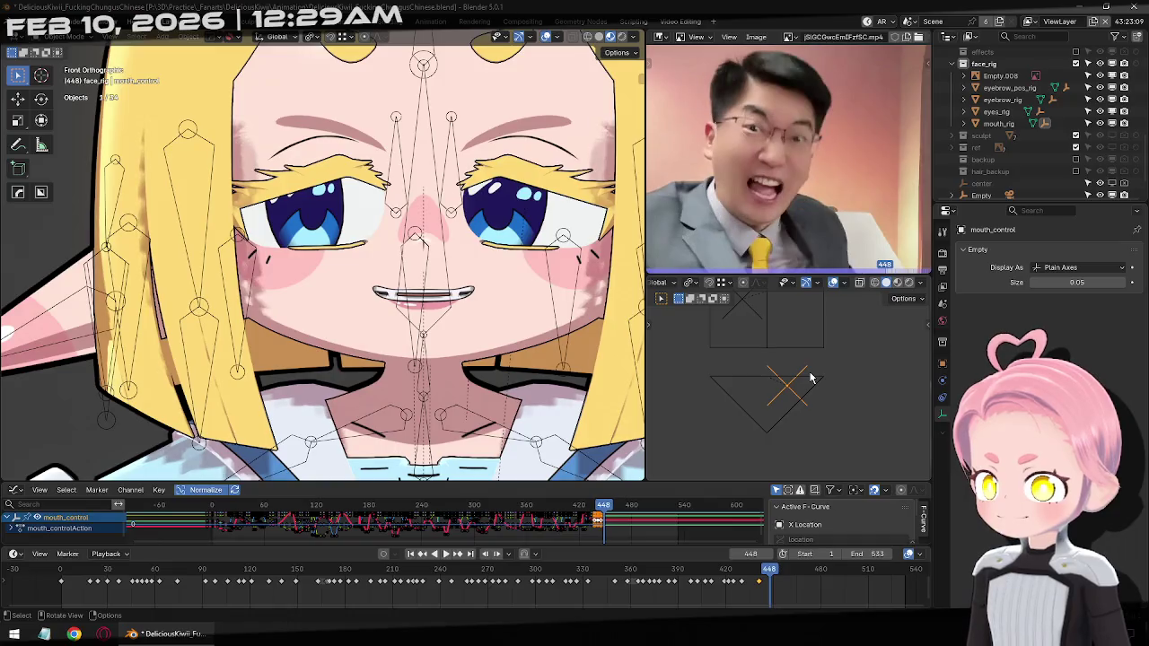
key(Right)
Pose the mouth control around frames 450–452 and keyframe the closed mouth at 452
key(g)
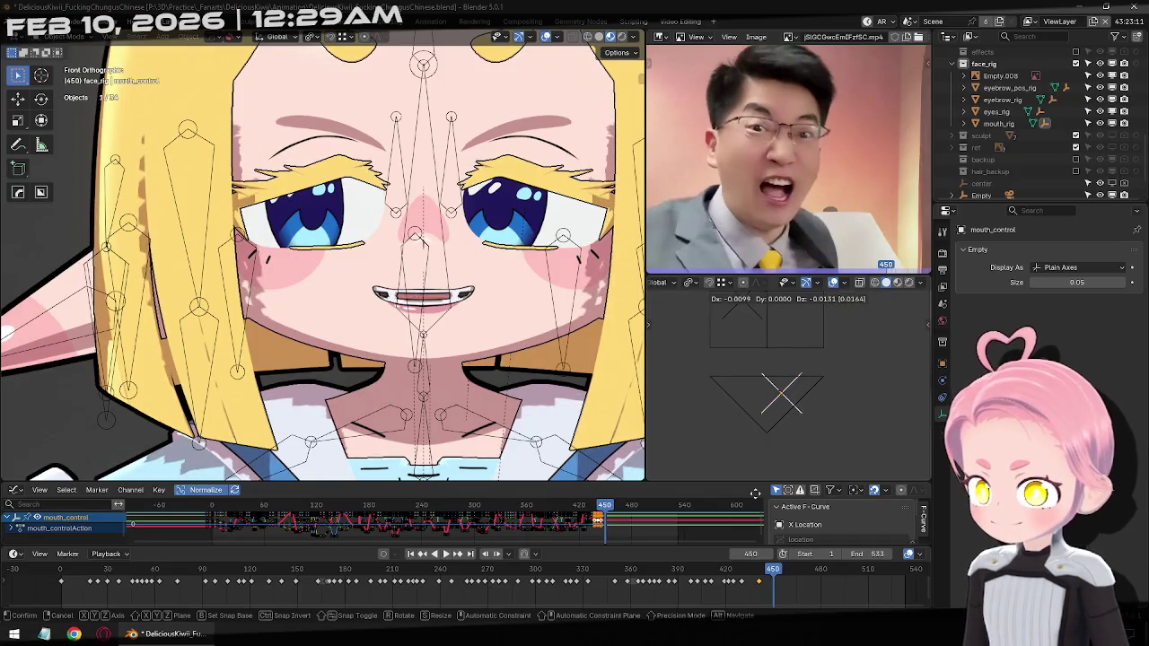
click(728, 419)
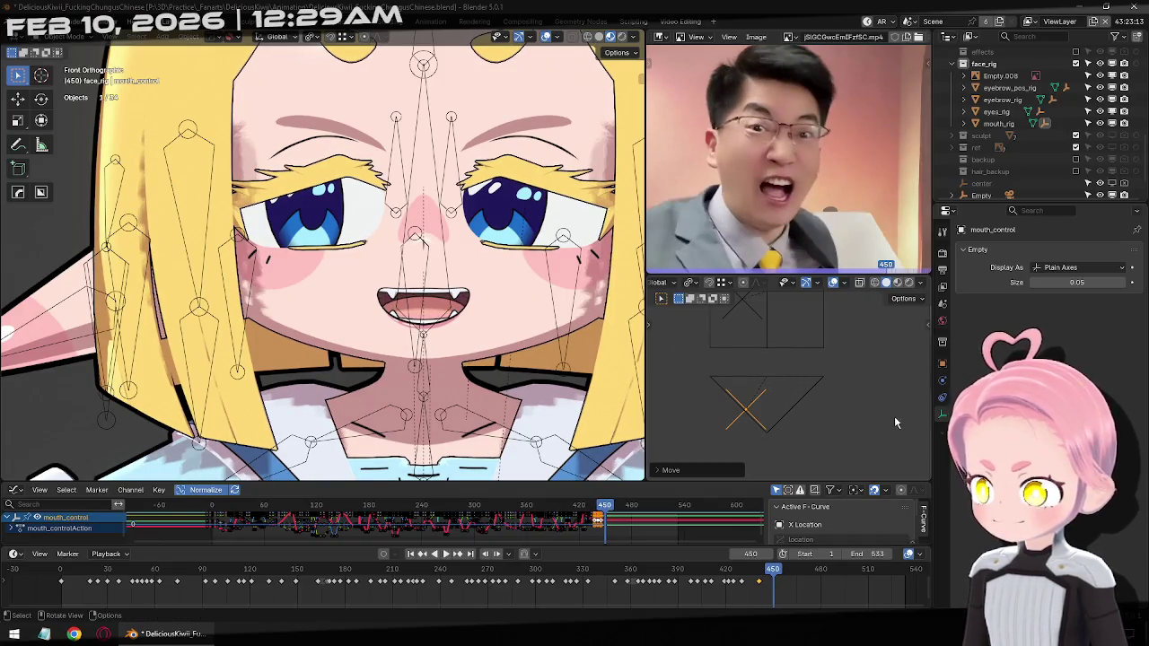
key(Right)
key(Right)
key(Right)
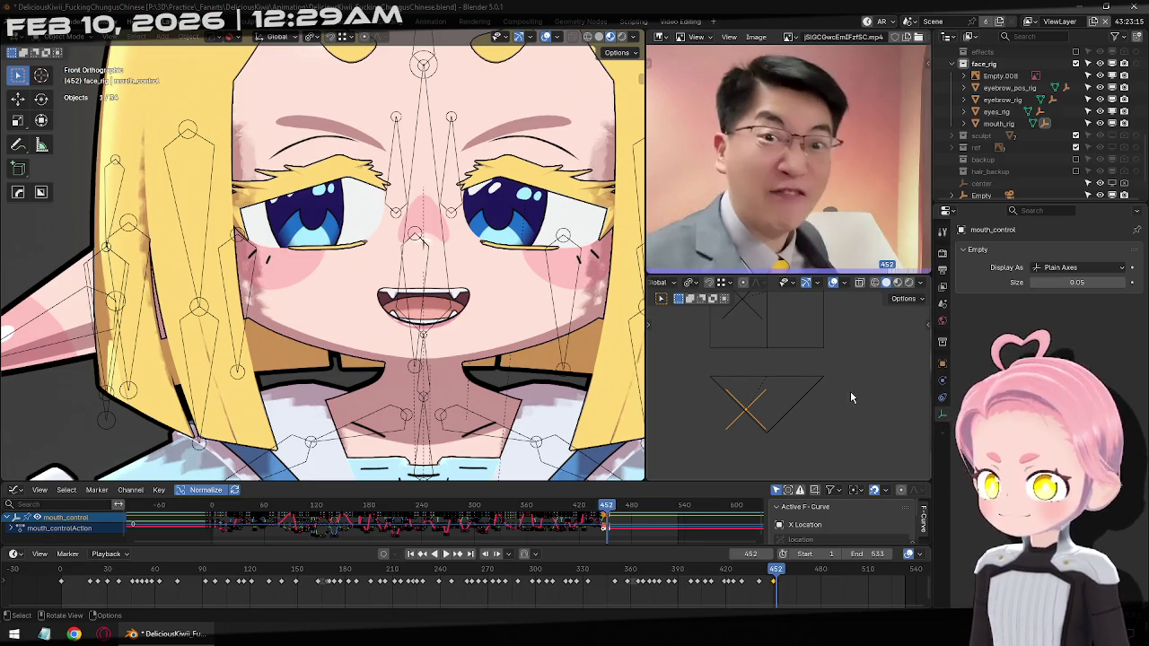
key(Left)
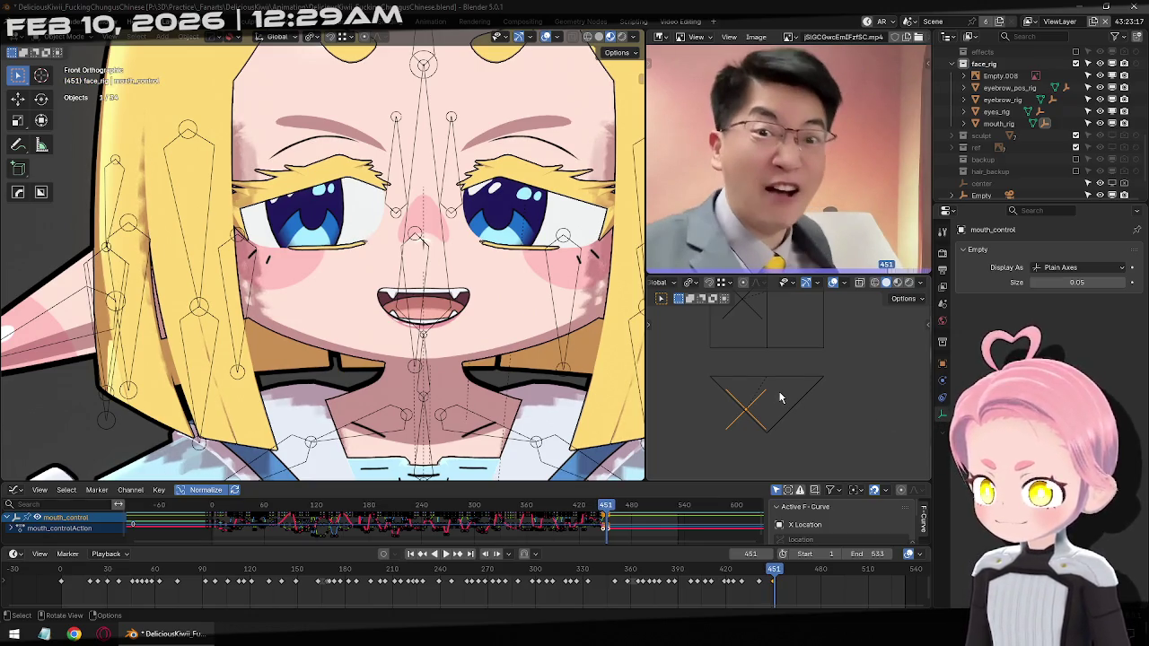
key(g)
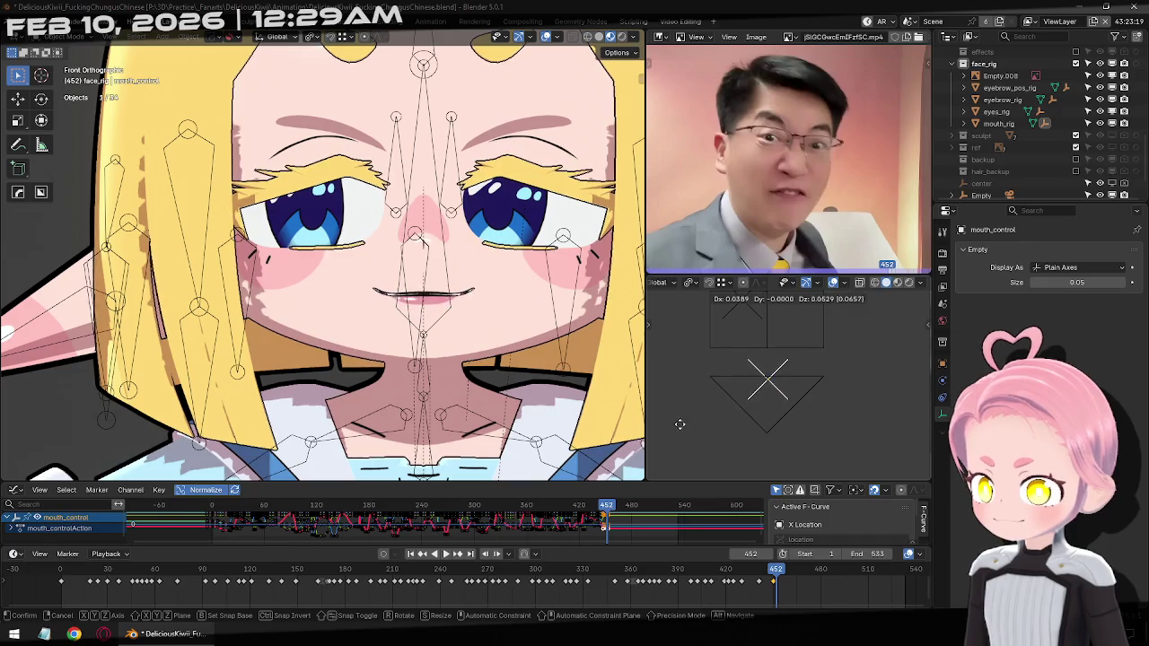
click(727, 458)
key(i)
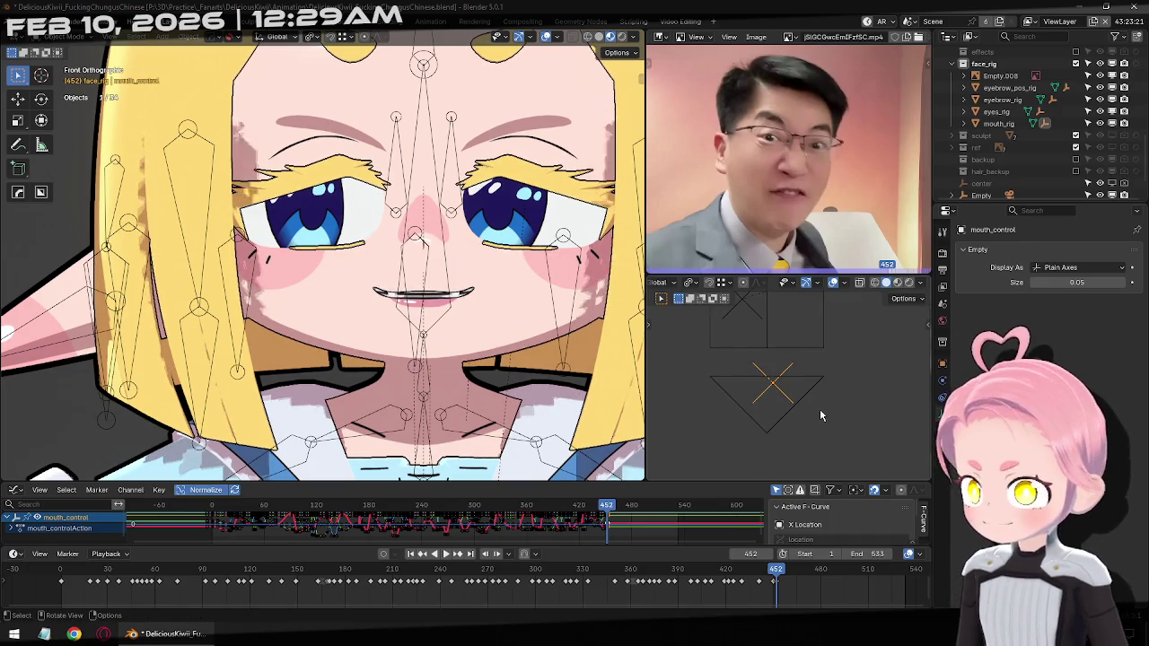
Reshape the mouth at frames 456 and 459 to follow the reference
key(Right)
key(Right)
key(Right)
key(Right)
key(Right)
key(Right)
key(Left)
key(Left)
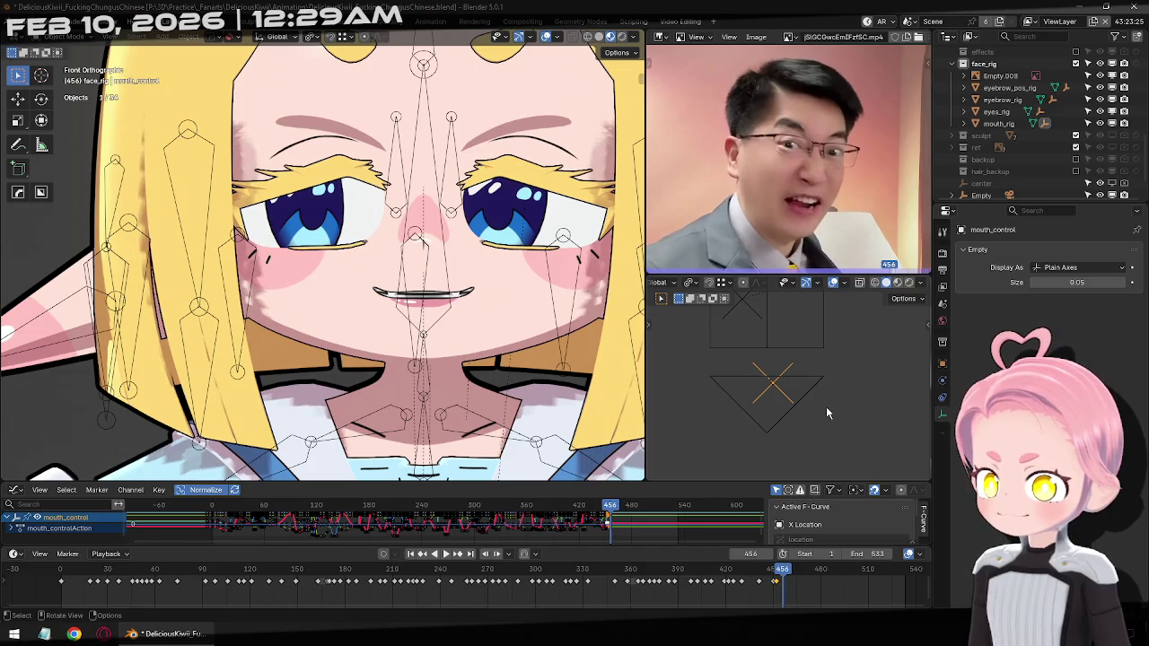
key(g)
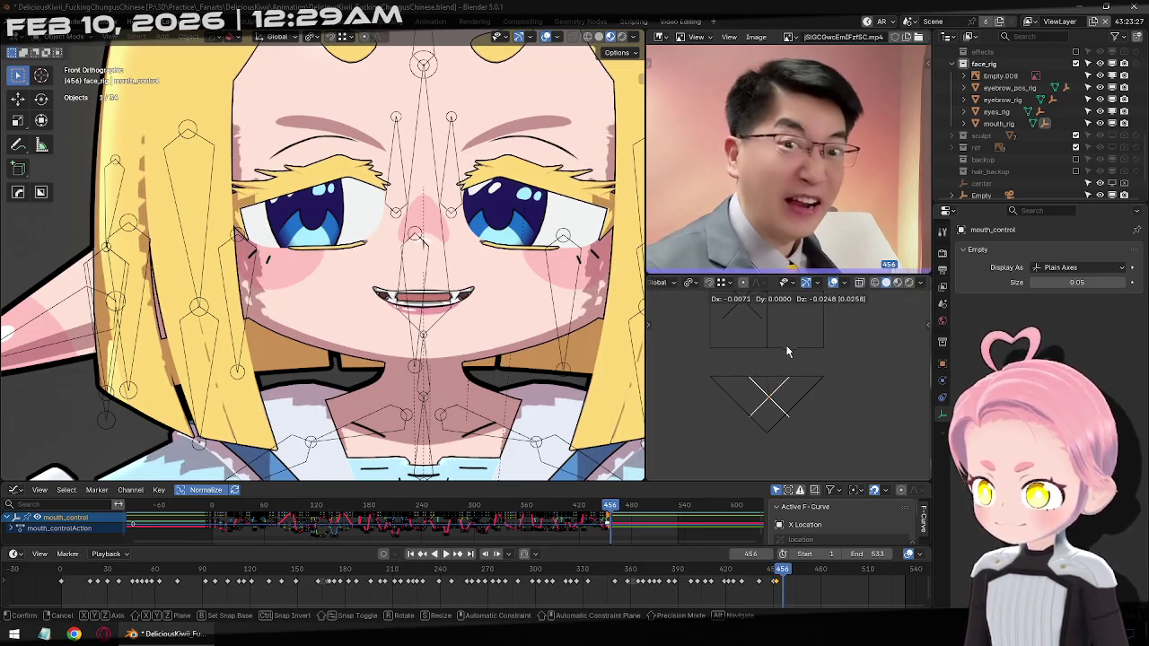
click(787, 382)
key(Right)
key(Right)
key(Right)
key(g)
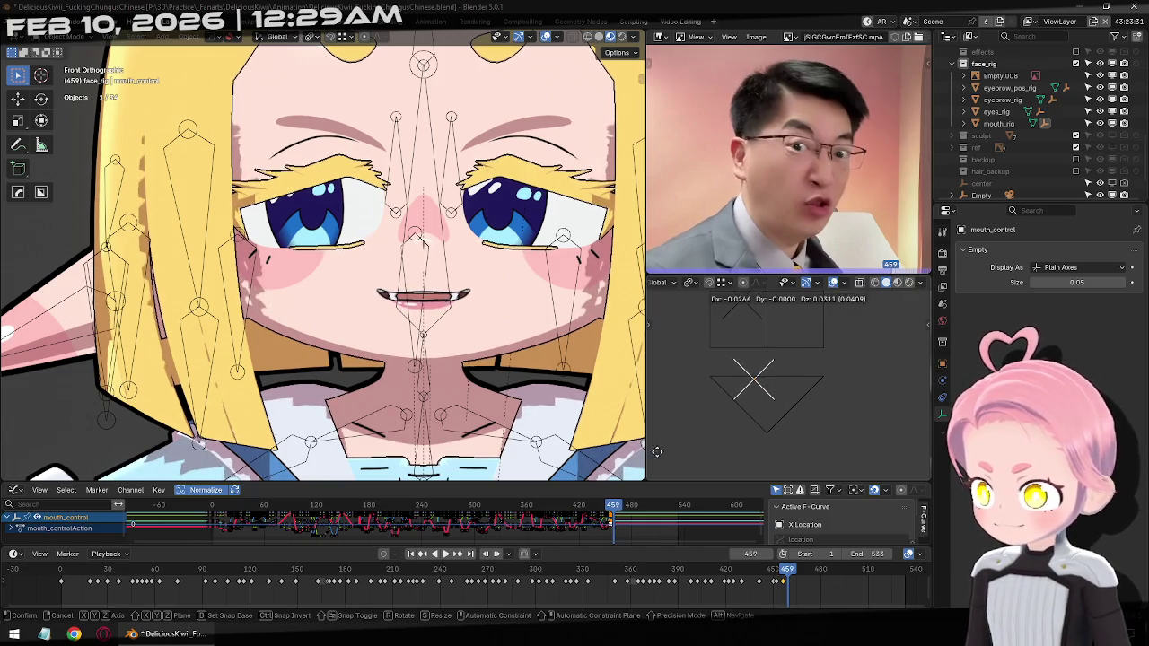
click(806, 438)
Open the mouth wide and keyframe it at frame 466, then close it at 469
key(Right)
key(Right)
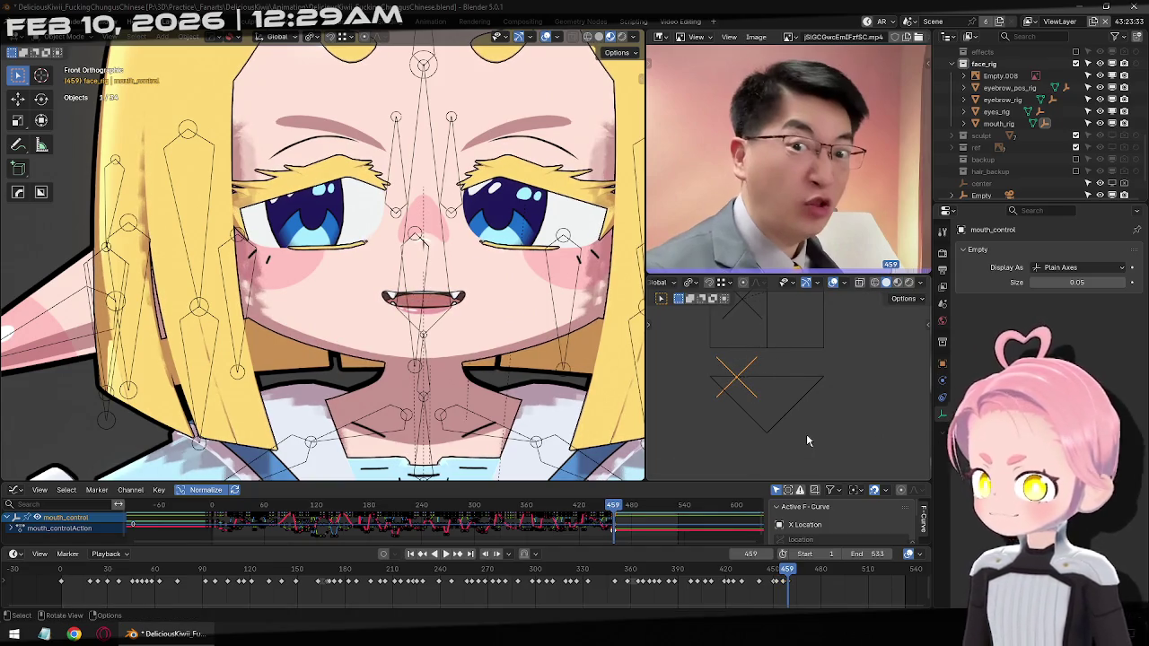
key(Right)
key(Right)
key(Right)
key(Right)
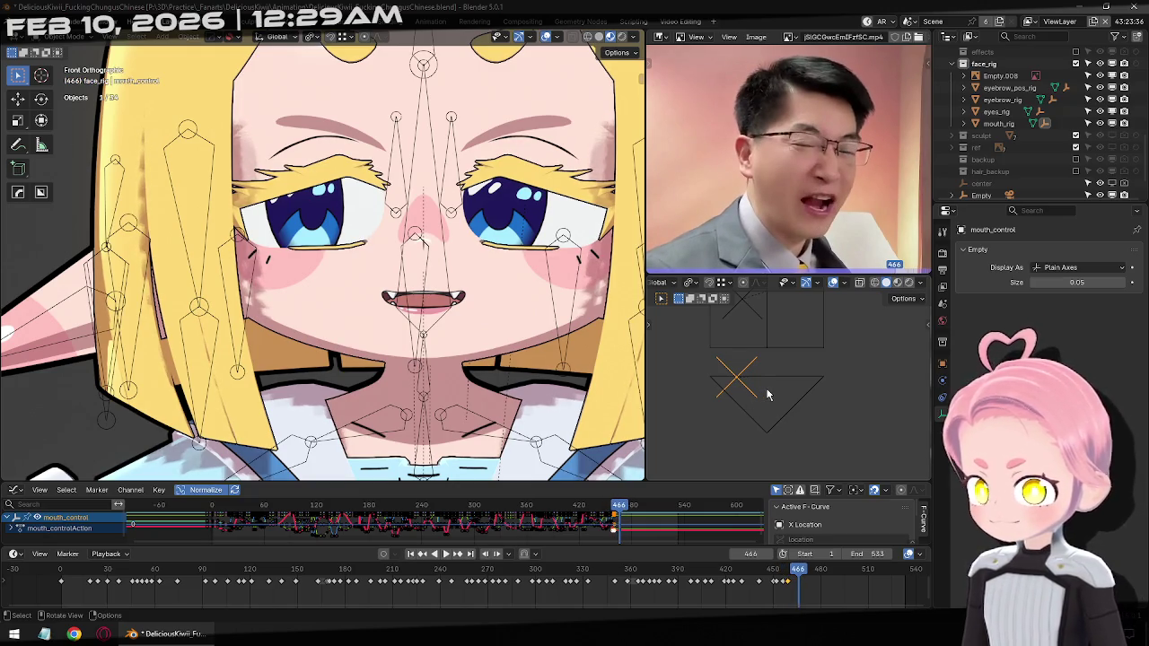
key(g)
click(790, 382)
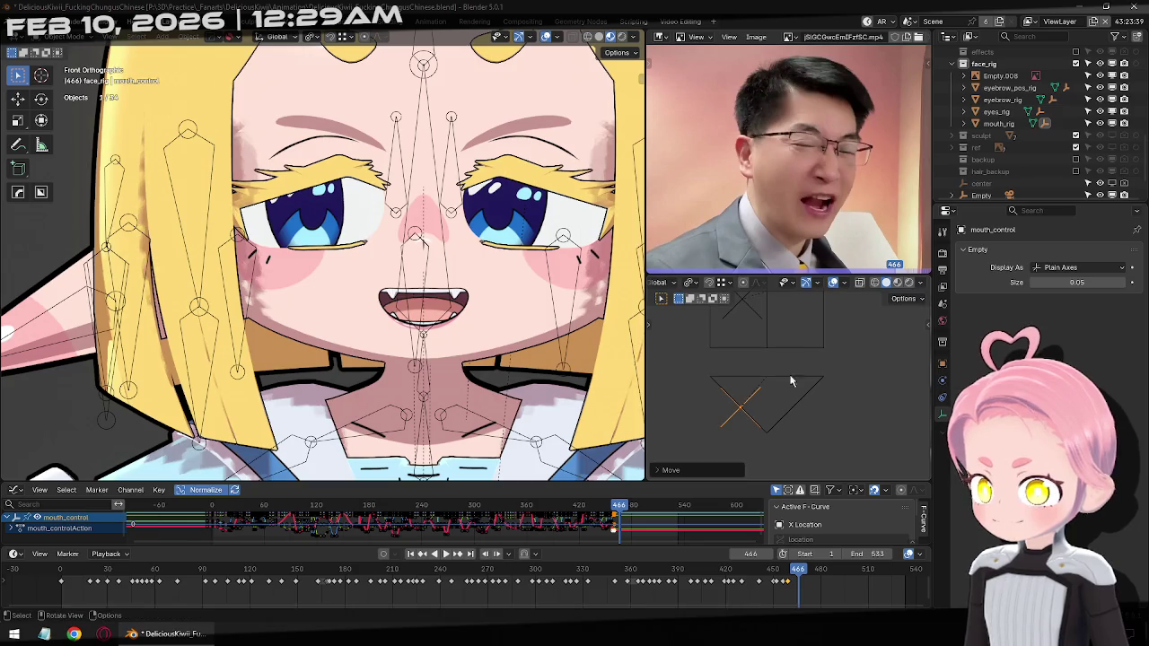
key(i)
key(Right)
key(Right)
key(Right)
key(g)
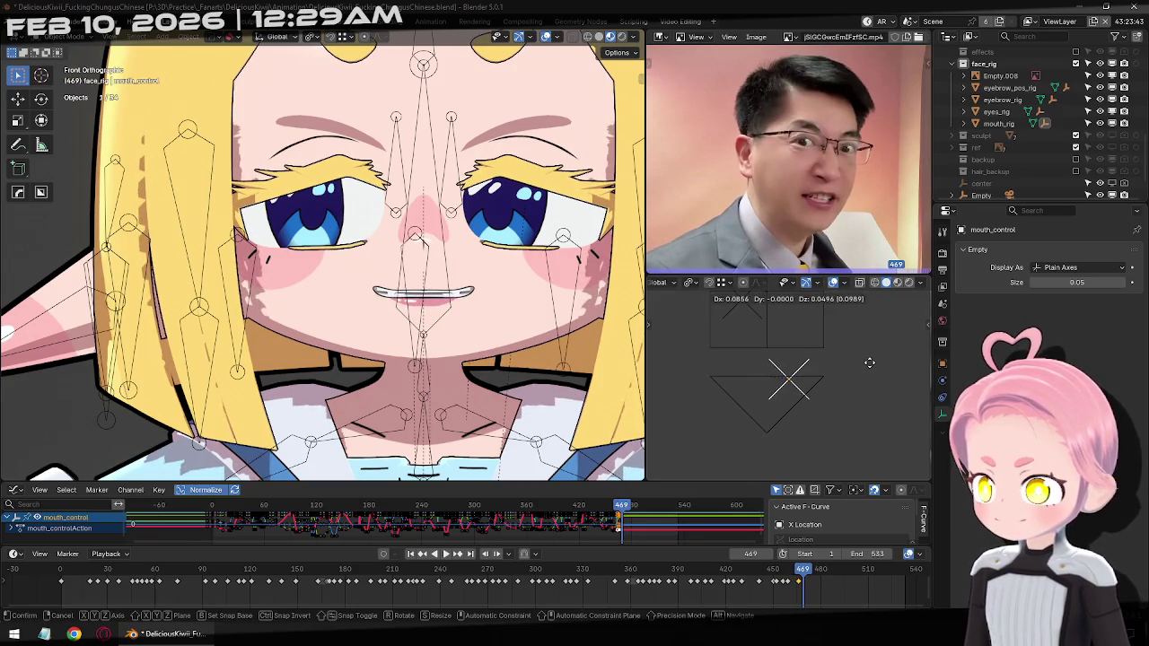
click(868, 362)
Nudge the mouth at frame 472, show the teeth next, and reposition it at 482
key(Right)
key(Right)
key(Right)
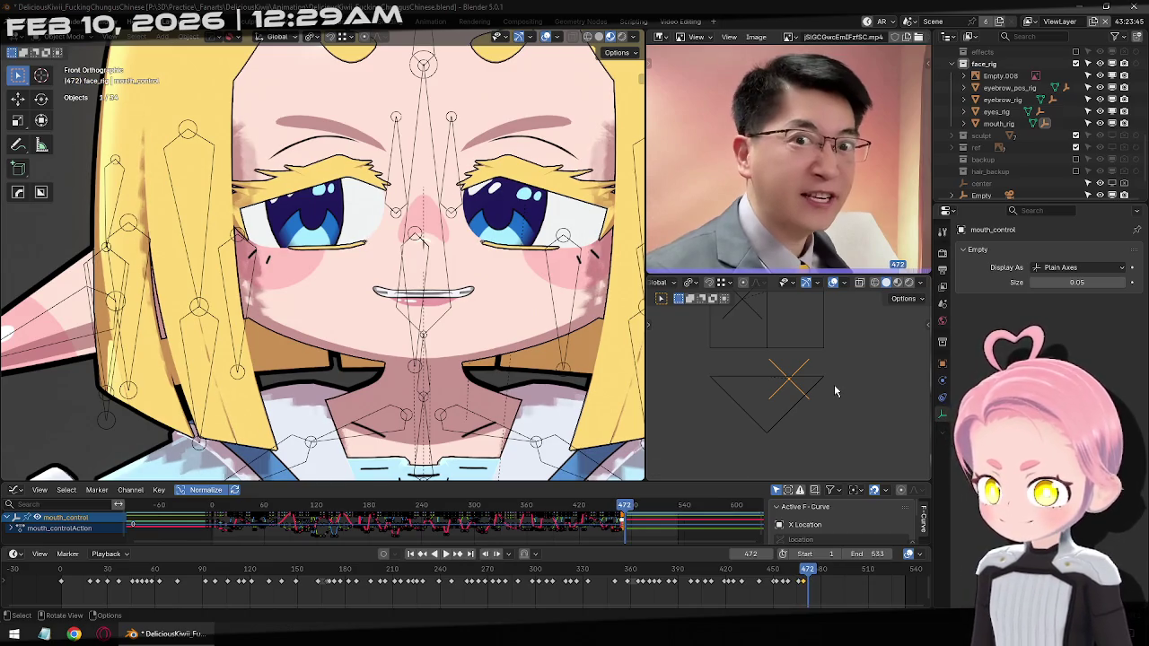
key(g)
click(822, 479)
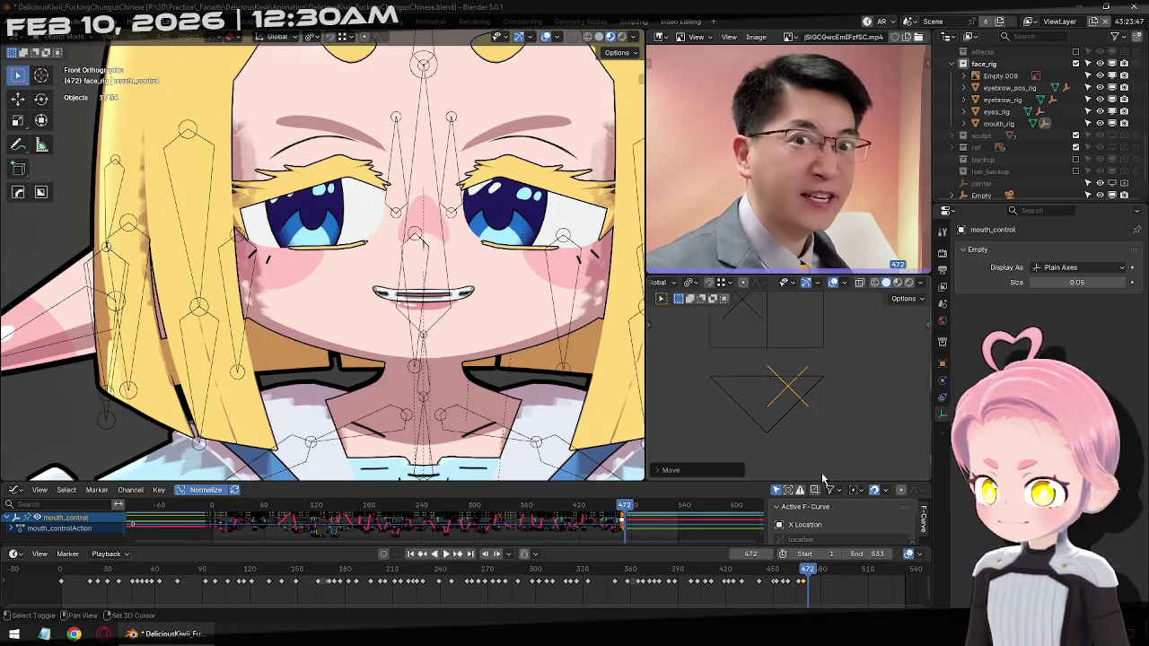
key(Right)
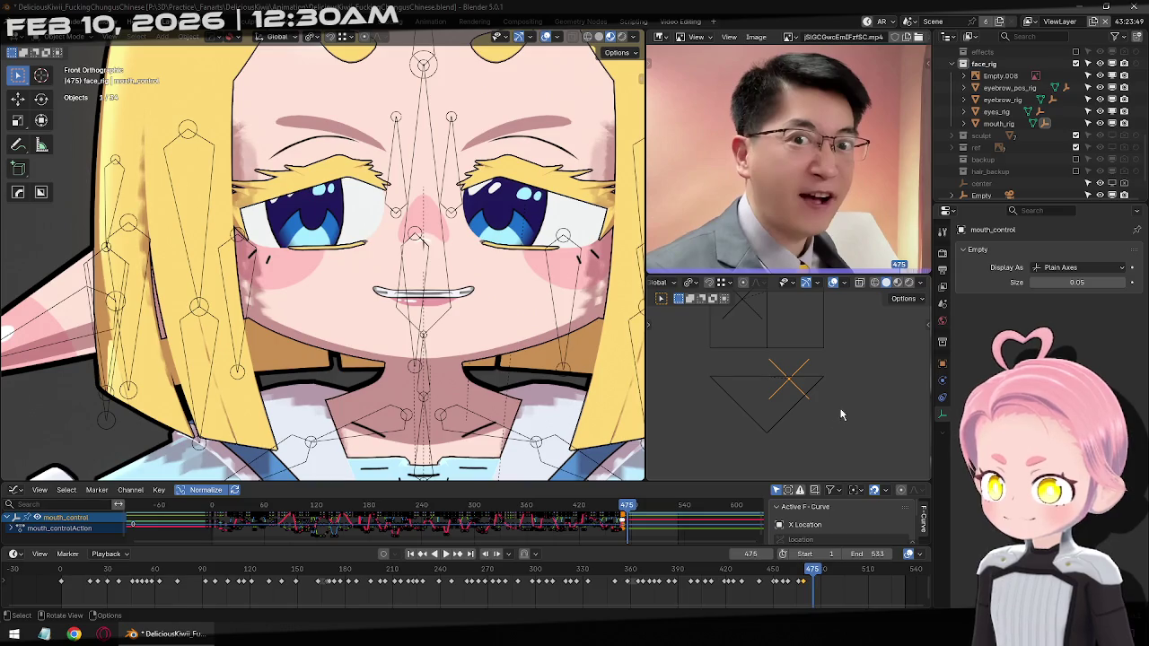
key(g)
click(840, 418)
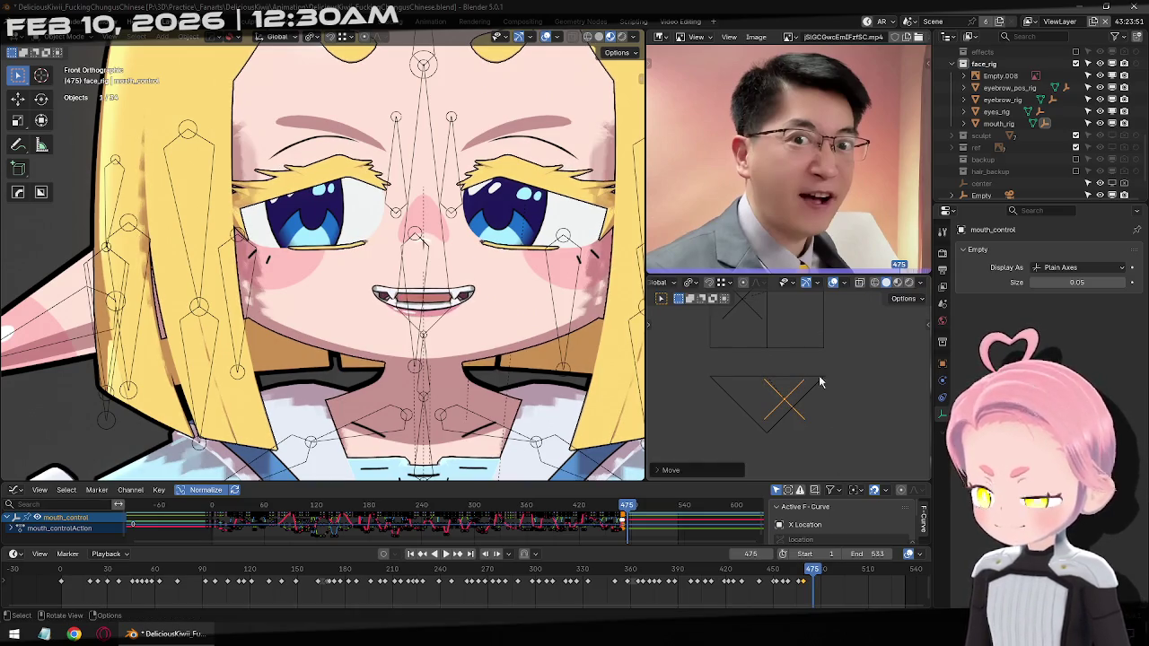
key(Right)
key(Right)
key(Right)
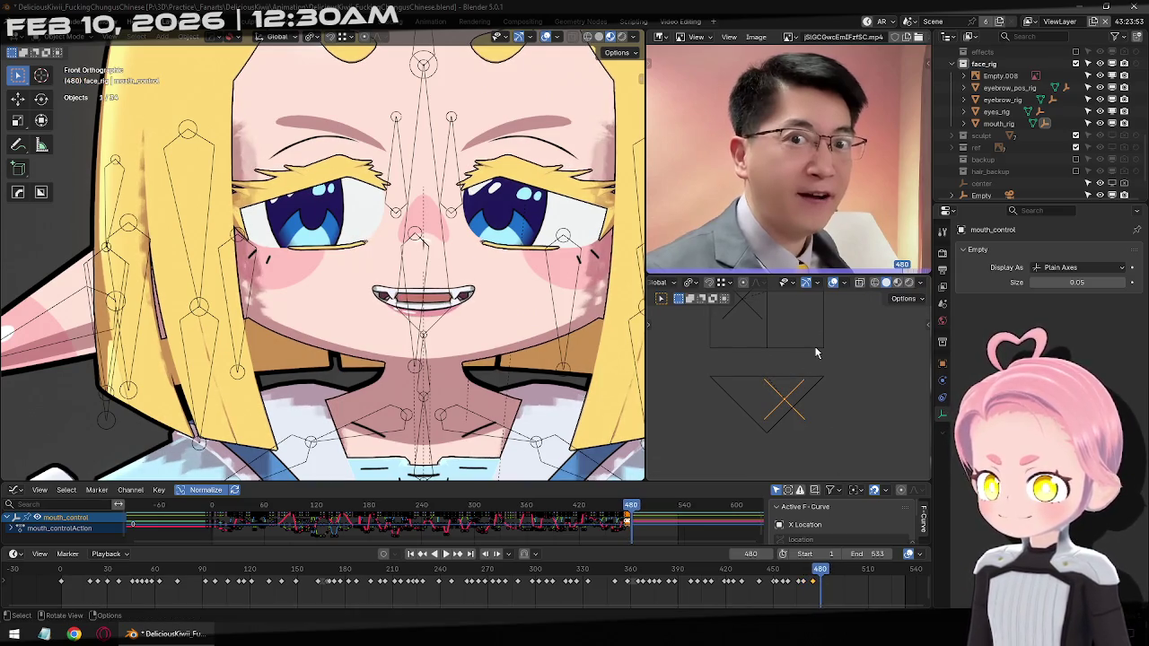
key(g)
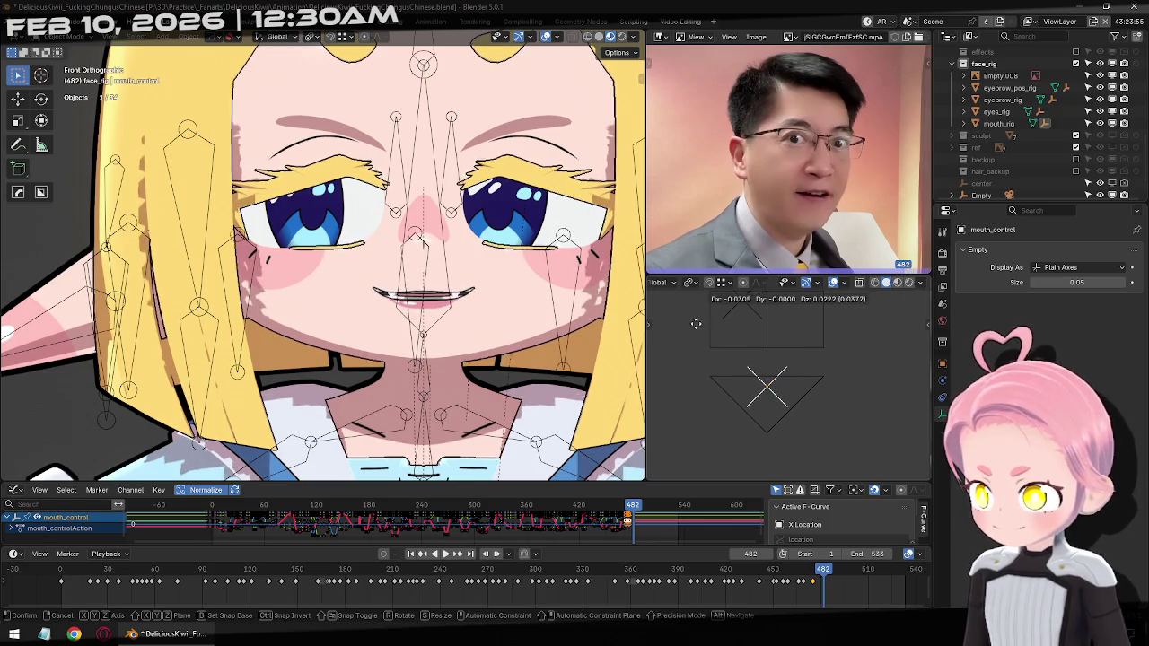
click(696, 329)
Move to frame 491 and begin a vertical-only mouth control move
key(Right)
key(Right)
key(Right)
key(Right)
key(Right)
key(Right)
key(Right)
key(Right)
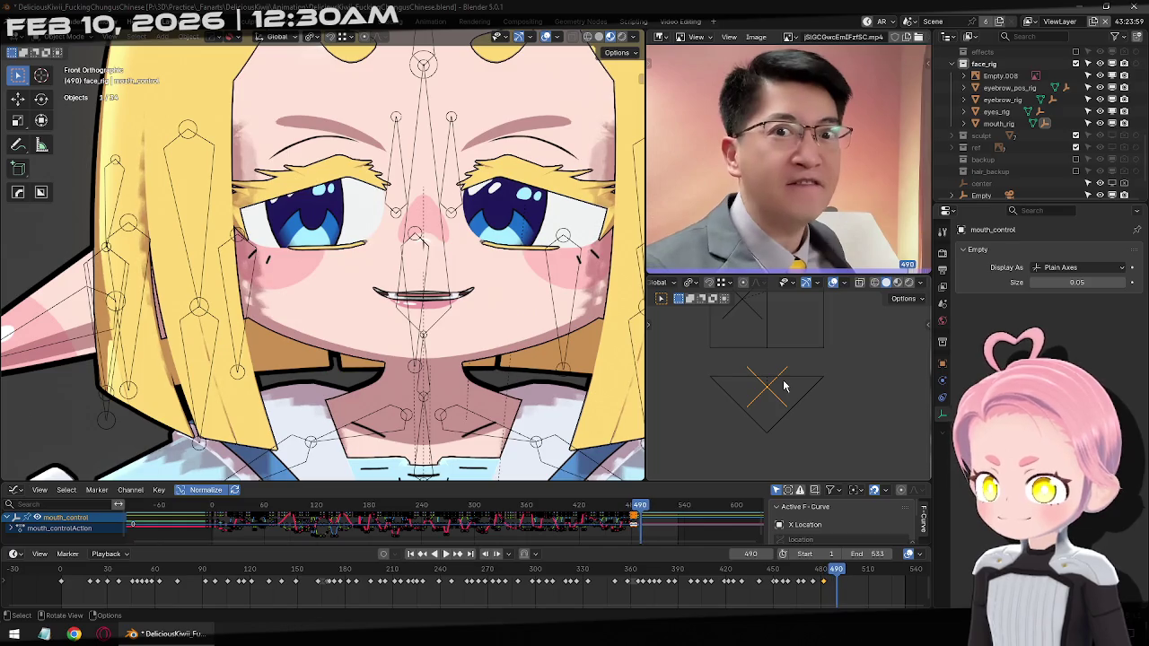
key(Right)
key(Right)
key(Right)
key(Right)
key(Left)
key(Left)
key(Left)
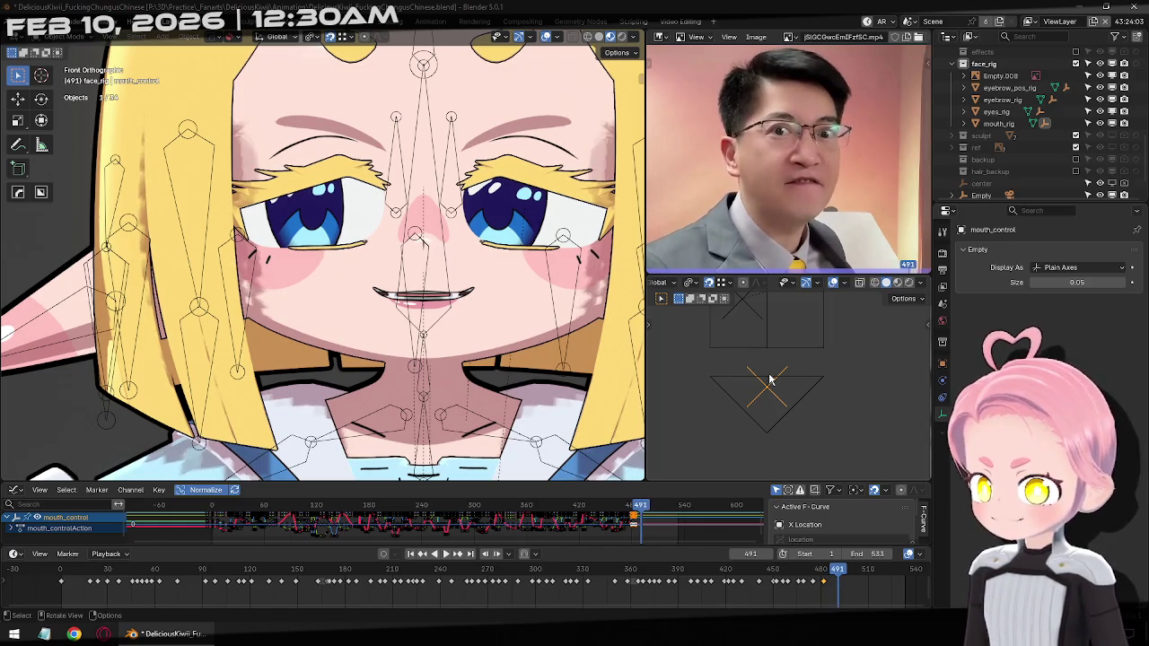
key(g)
key(z)
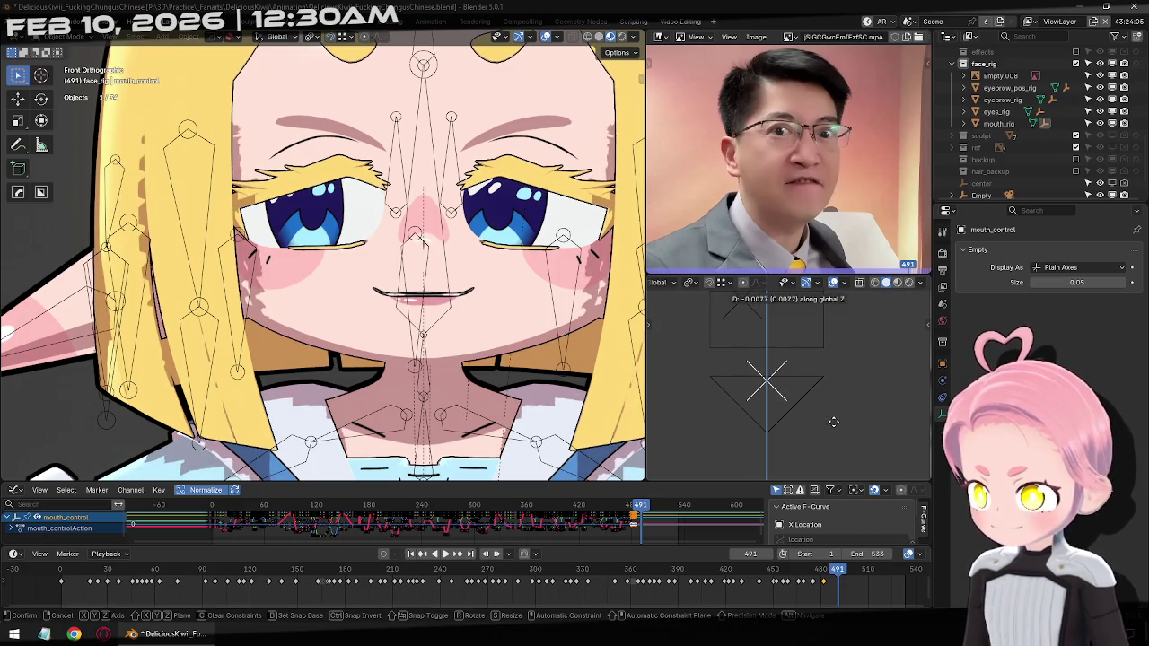
Finish the frame 491 mouth pose with a horizontal shift and a further reposition
key(z)
key(z)
key(x)
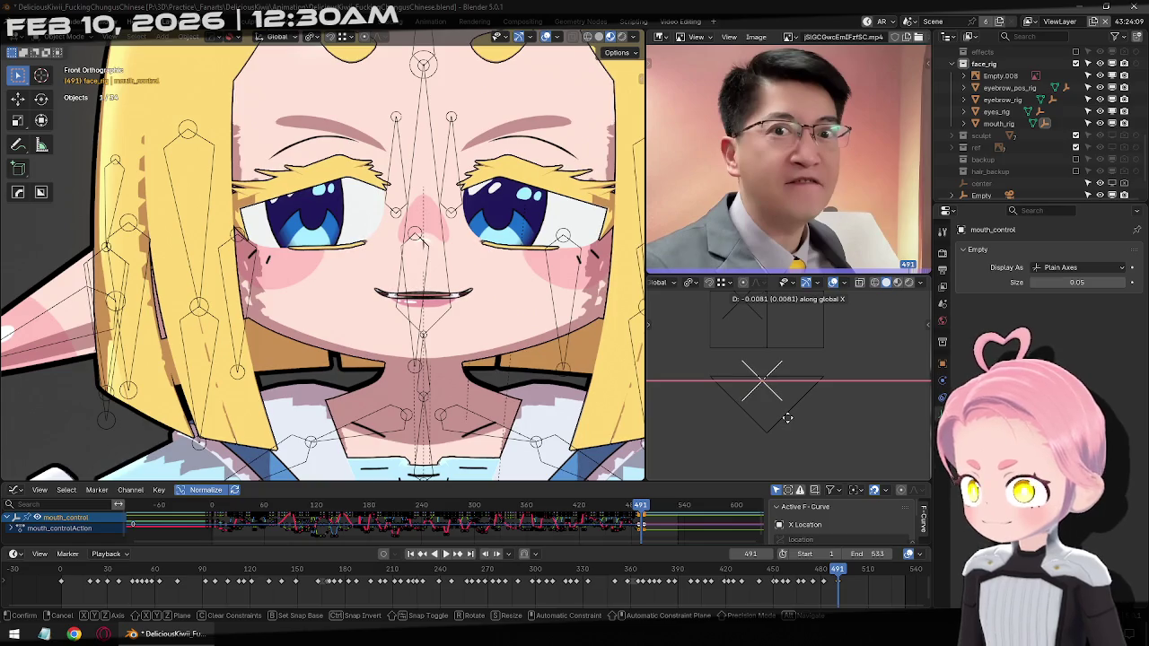
click(788, 416)
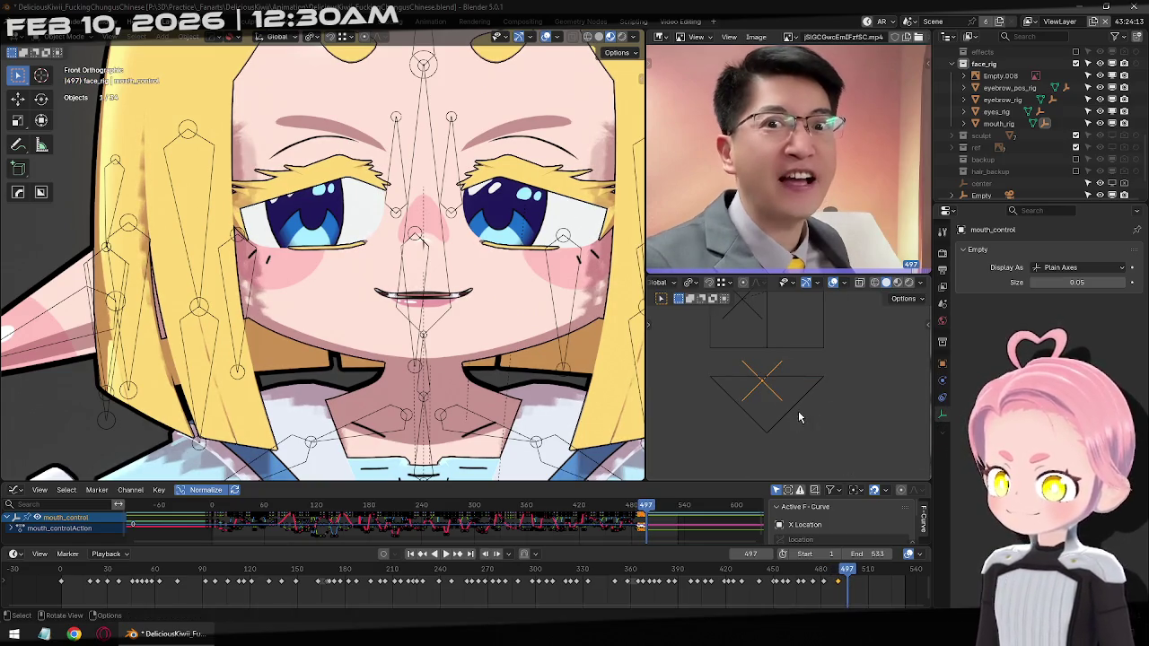
key(g)
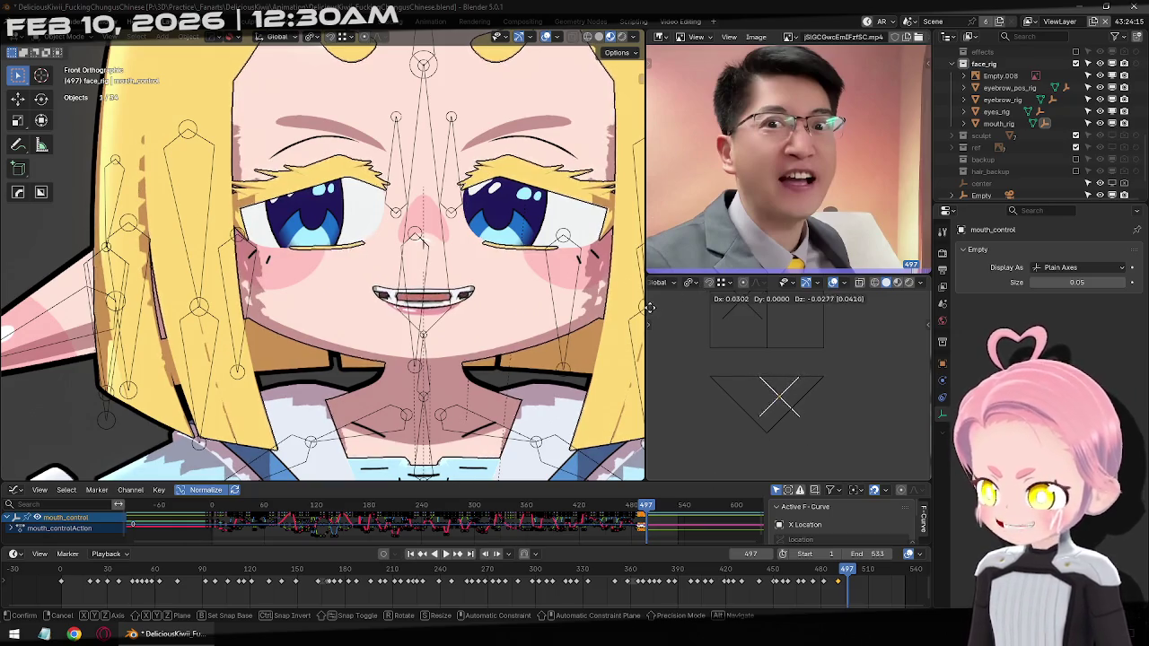
click(738, 299)
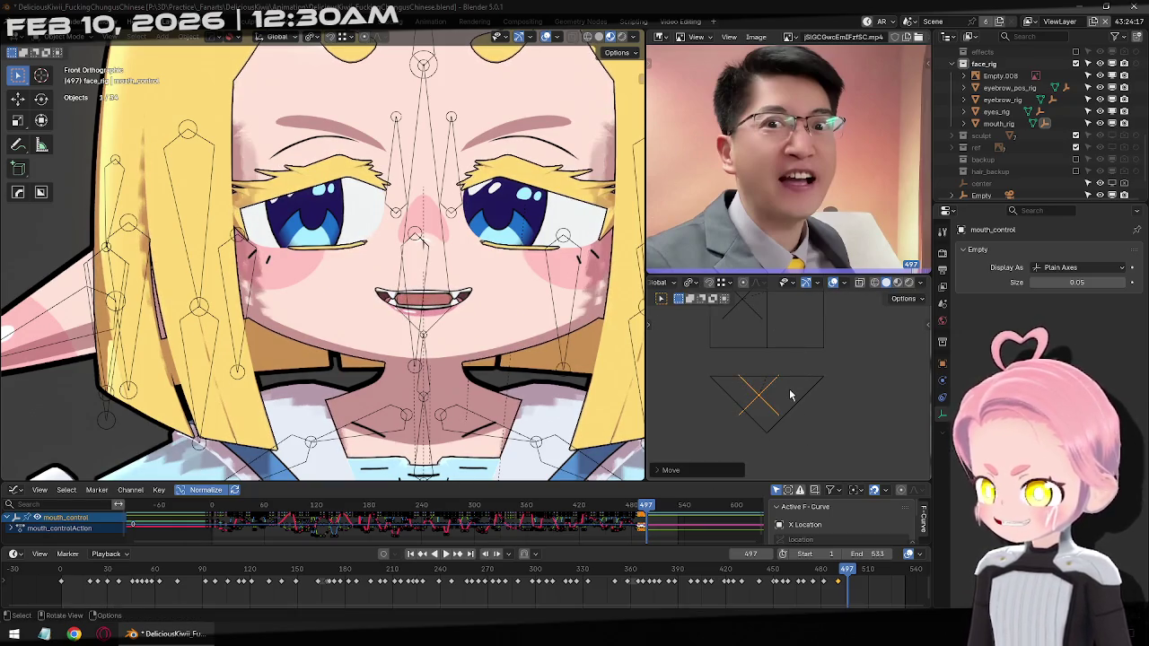
Pose the mouth at frame 501, then shift it right along X at frame 504
key(Right)
key(Right)
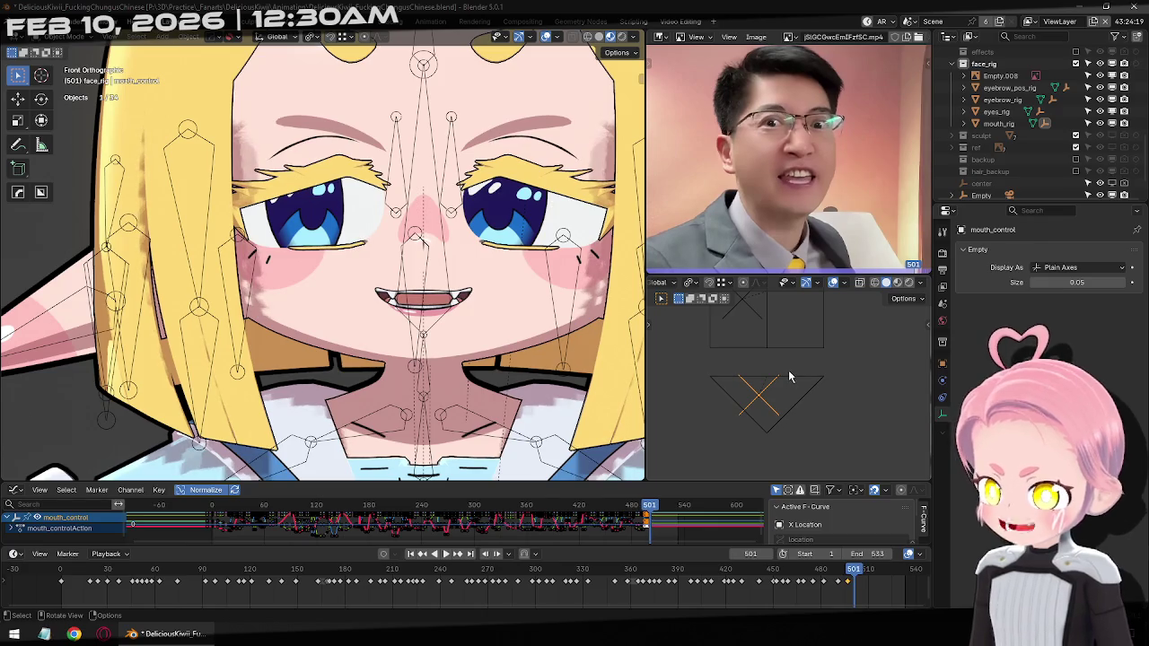
key(g)
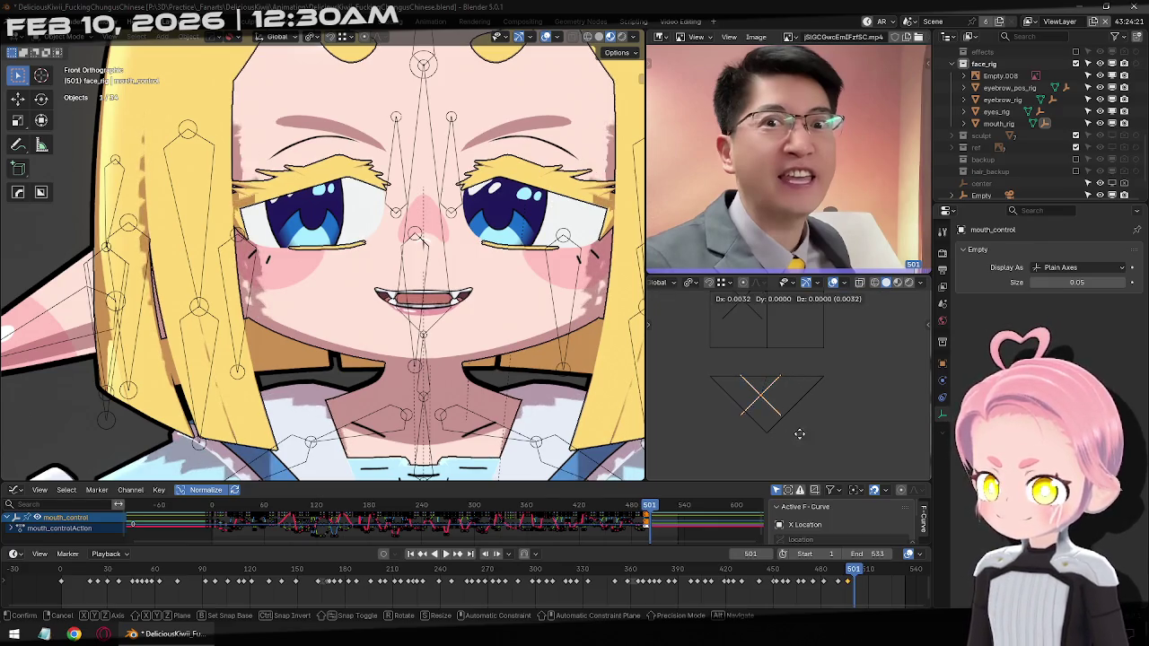
click(748, 345)
key(Right)
key(Right)
key(Right)
key(Right)
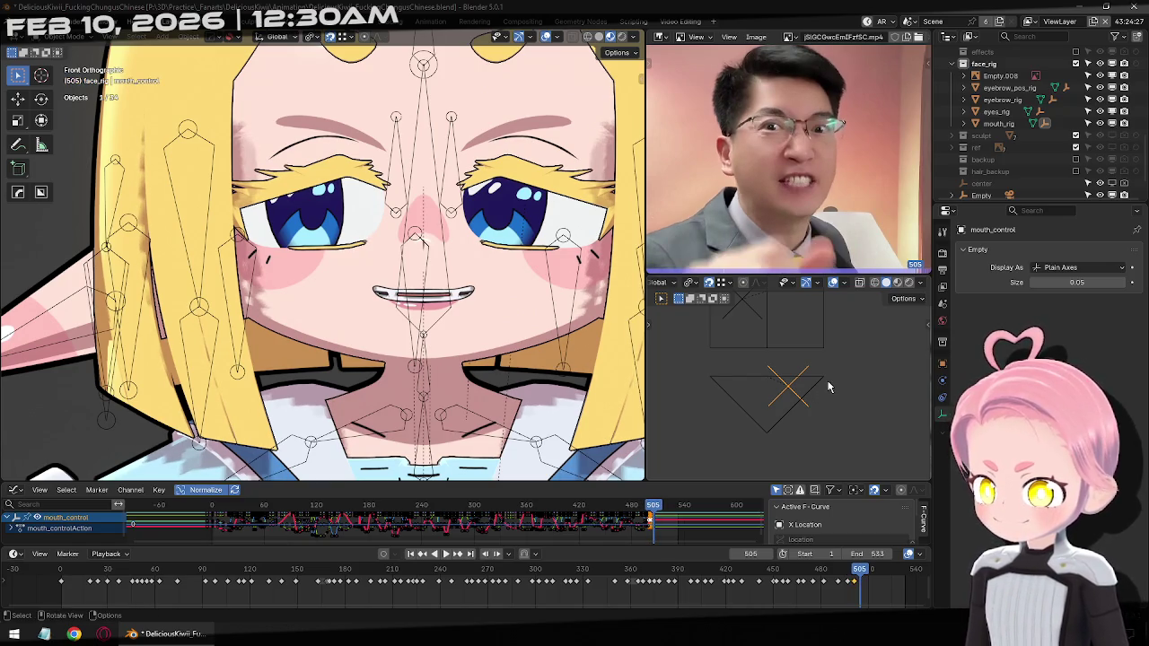
key(g)
key(x)
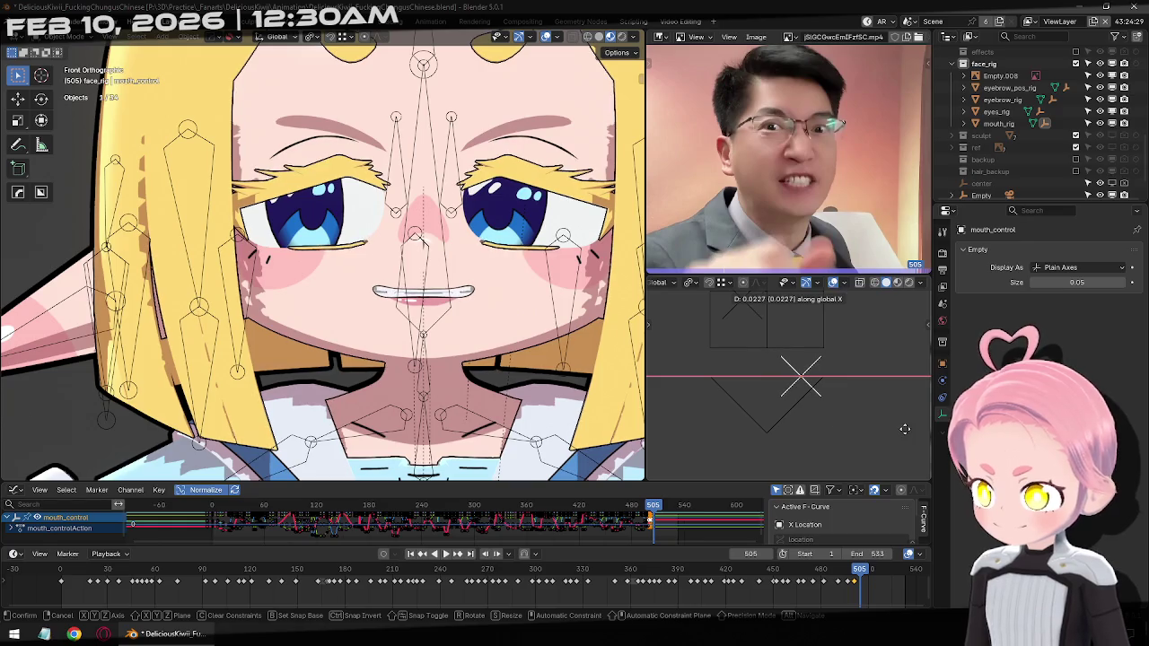
click(923, 429)
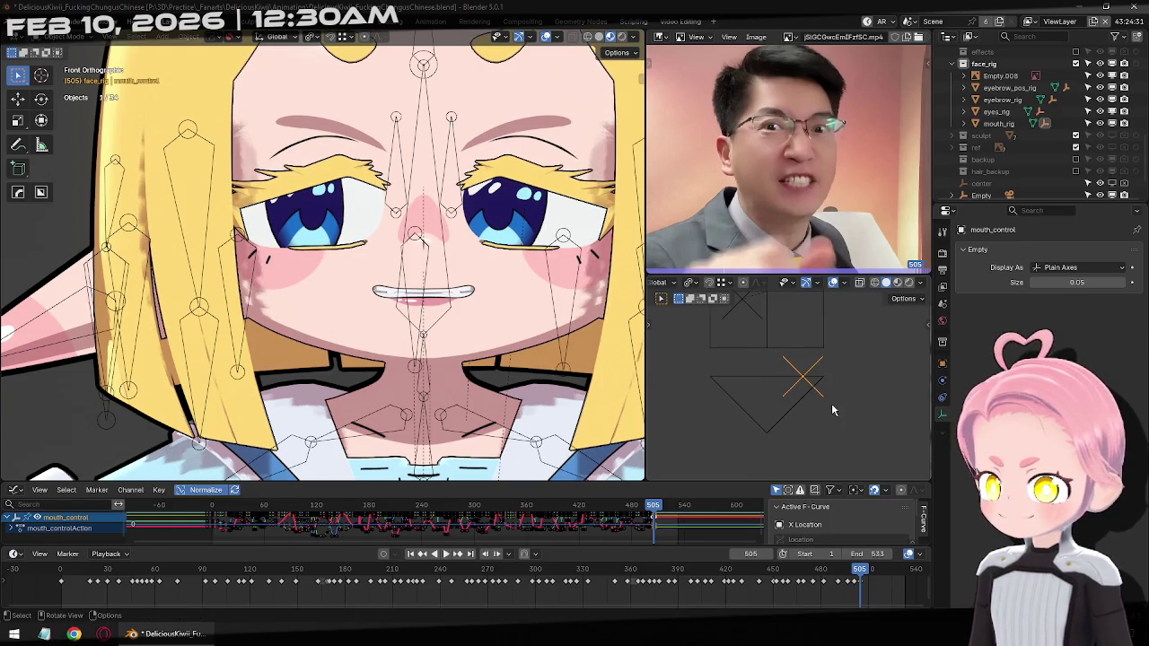
Open the mouth and keyframe the pose at frame 510
key(Right)
key(Right)
key(Right)
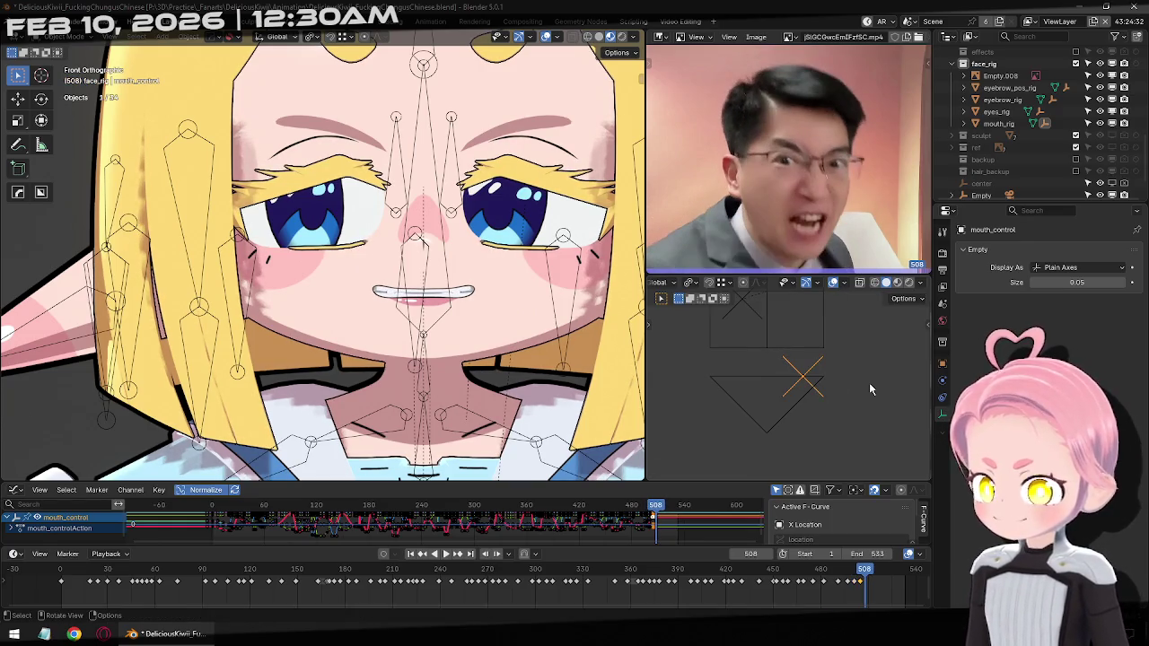
key(Right)
key(Right)
key(Right)
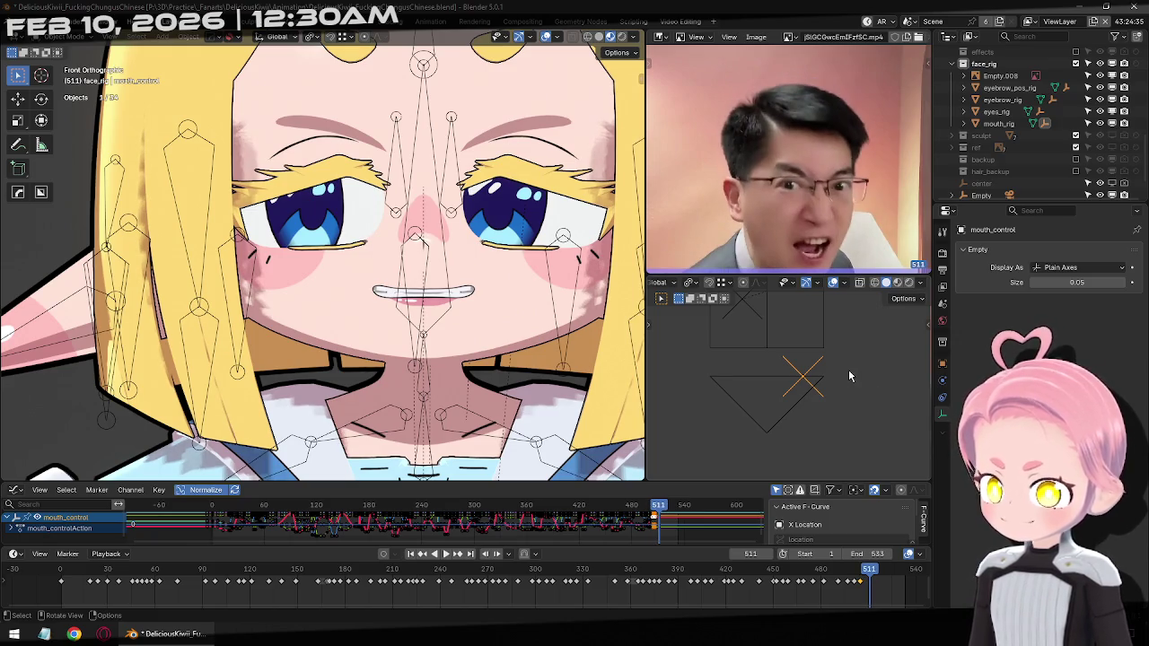
key(Left)
key(g)
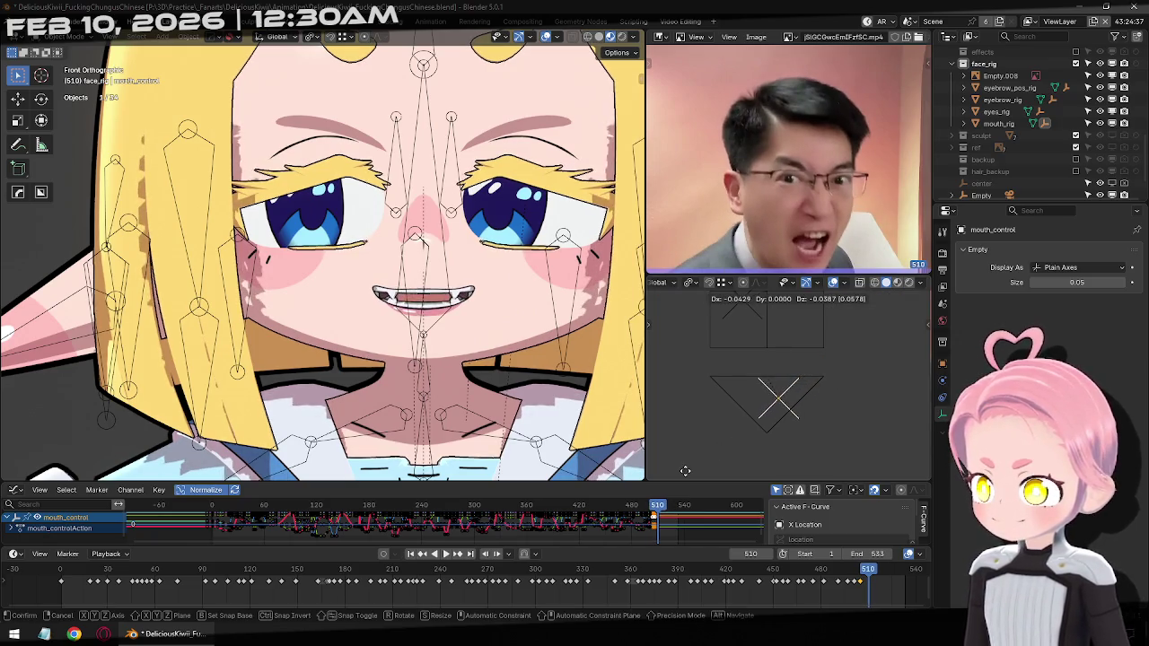
click(686, 370)
key(i)
Close the mouth at frame 515 with a slight rightward X-axis nudge
key(Right)
key(Right)
key(Right)
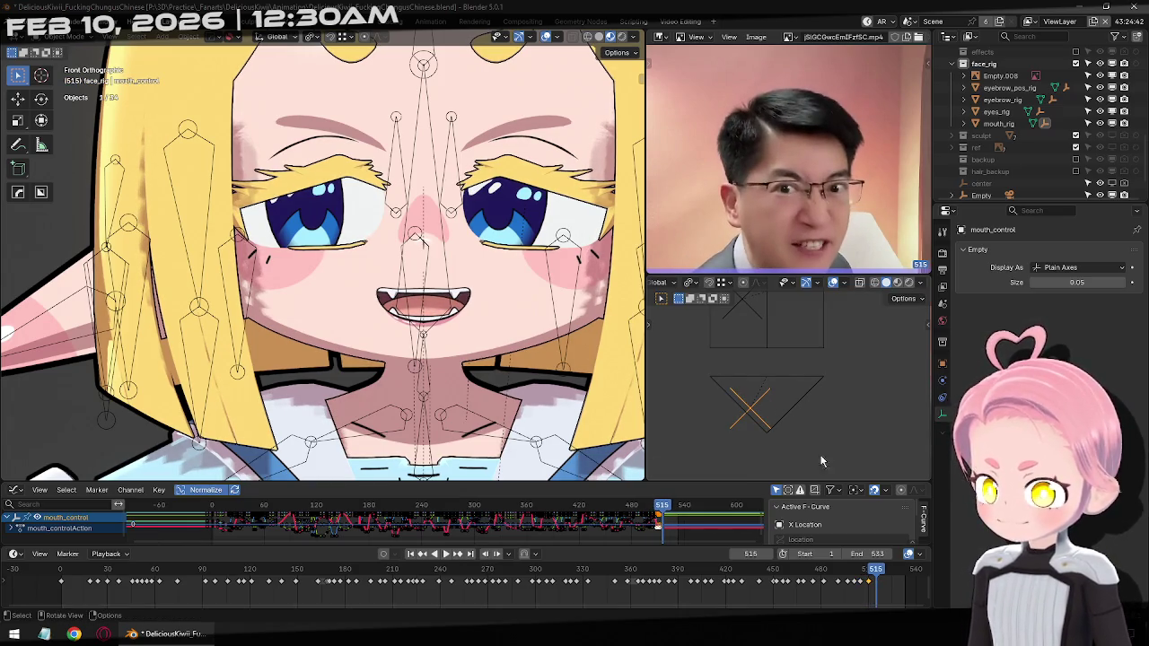
key(g)
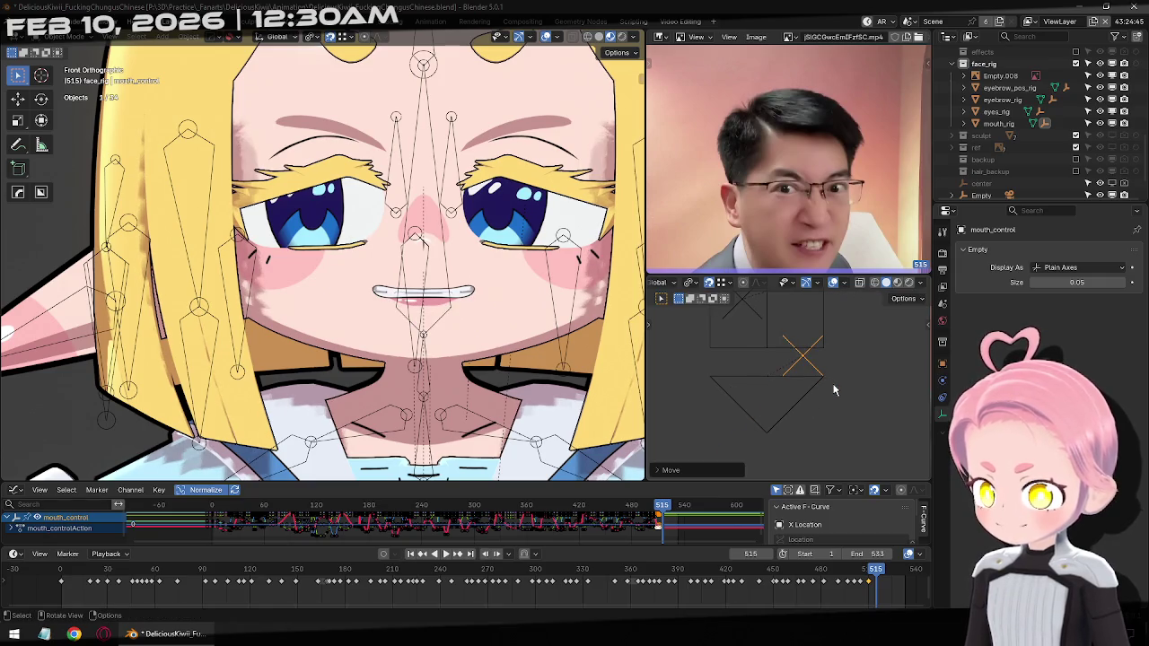
click(828, 416)
key(g)
key(x)
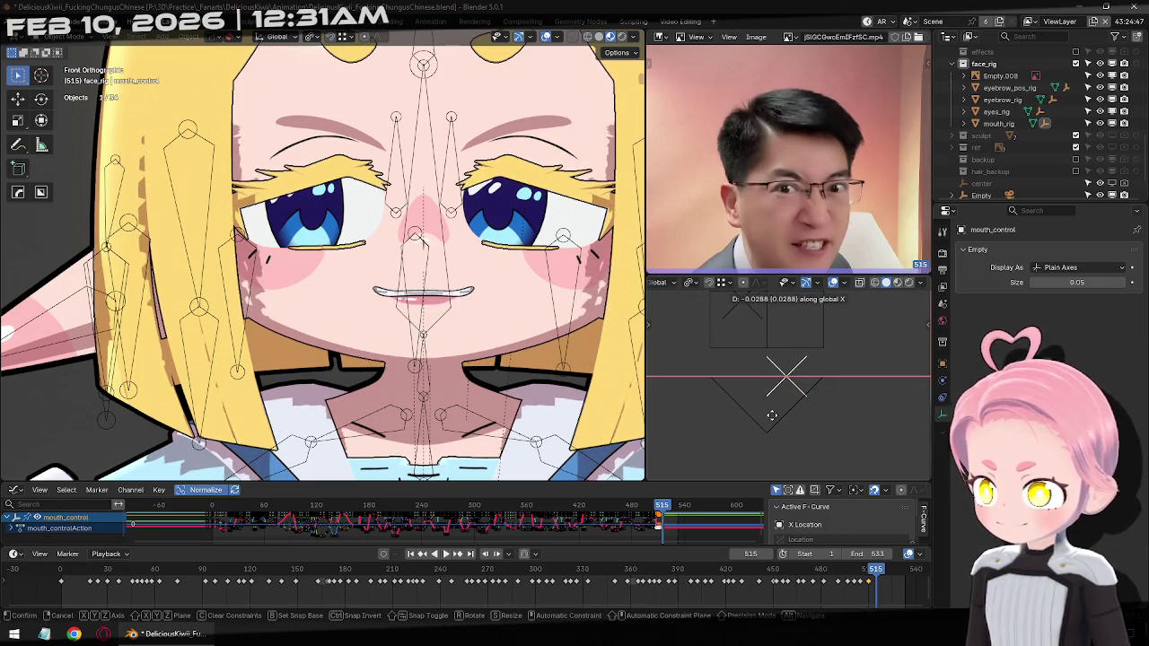
click(815, 416)
key(Right)
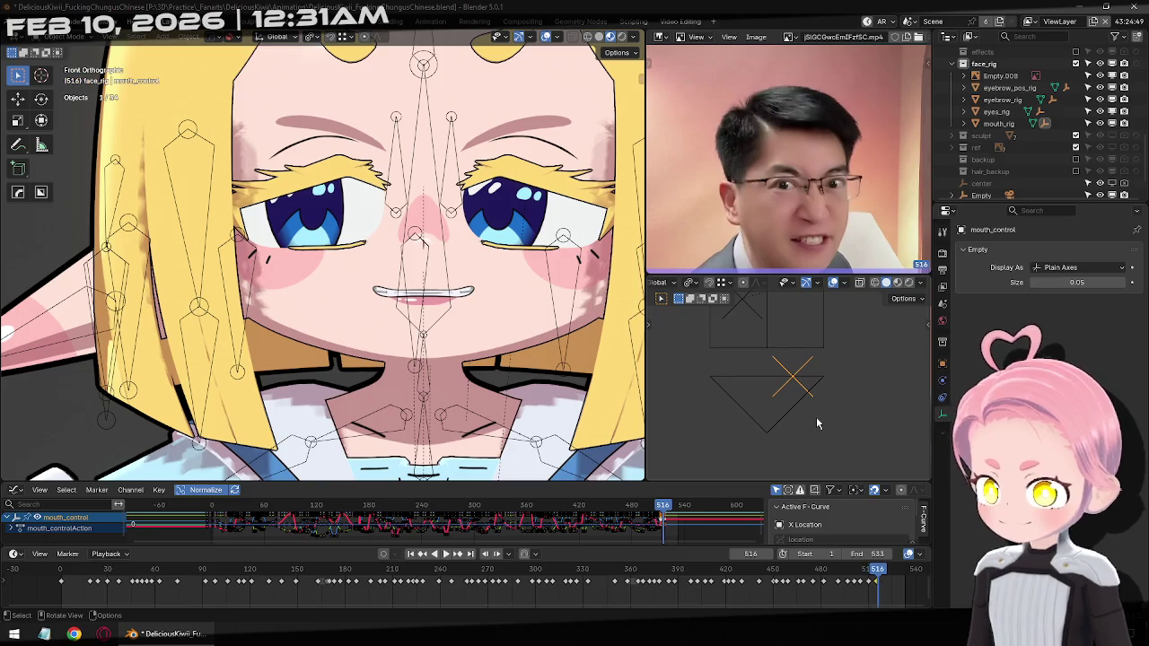
Lower the mouth control at frame 521 to match the reference
key(Right)
key(Right)
key(Right)
key(Right)
key(Right)
key(Right)
key(Right)
key(Left)
key(Left)
key(g)
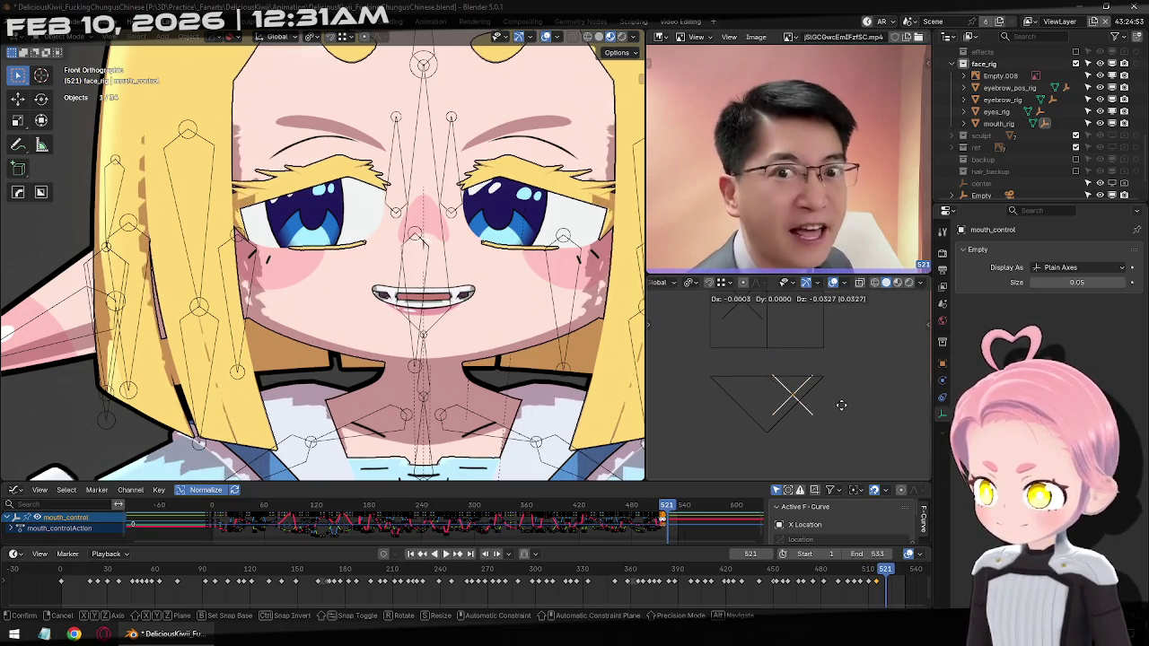
click(834, 405)
key(Right)
key(Right)
key(Right)
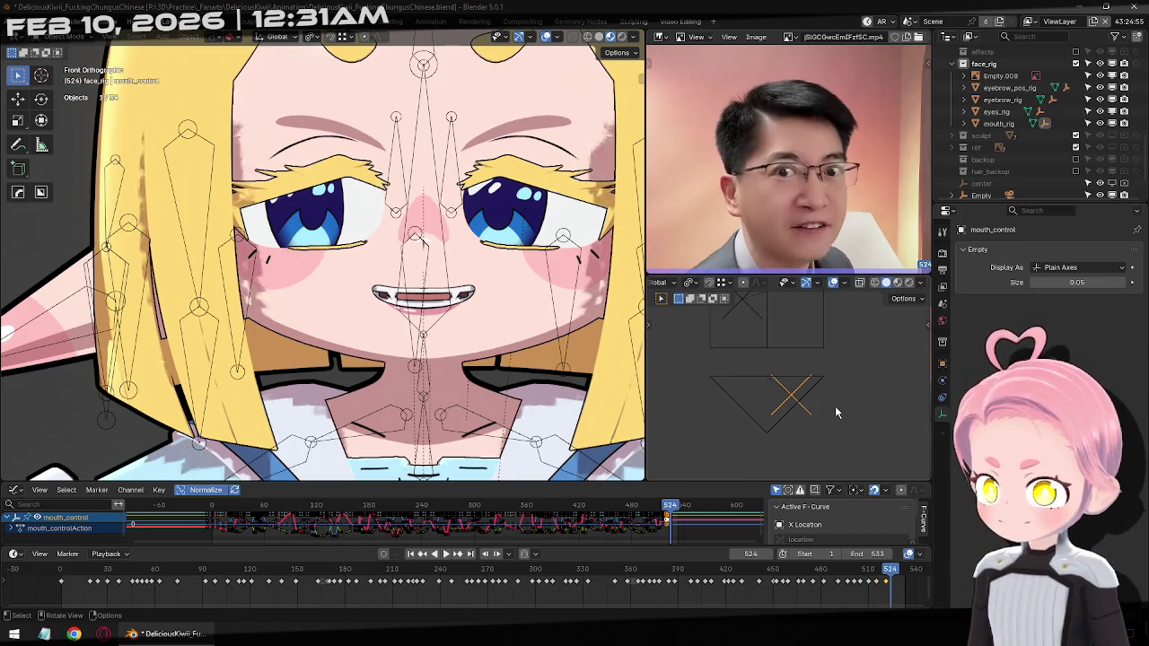
Reposition the mouth at frames 526 and 527, ending on the last frame 533
key(Right)
key(Right)
key(g)
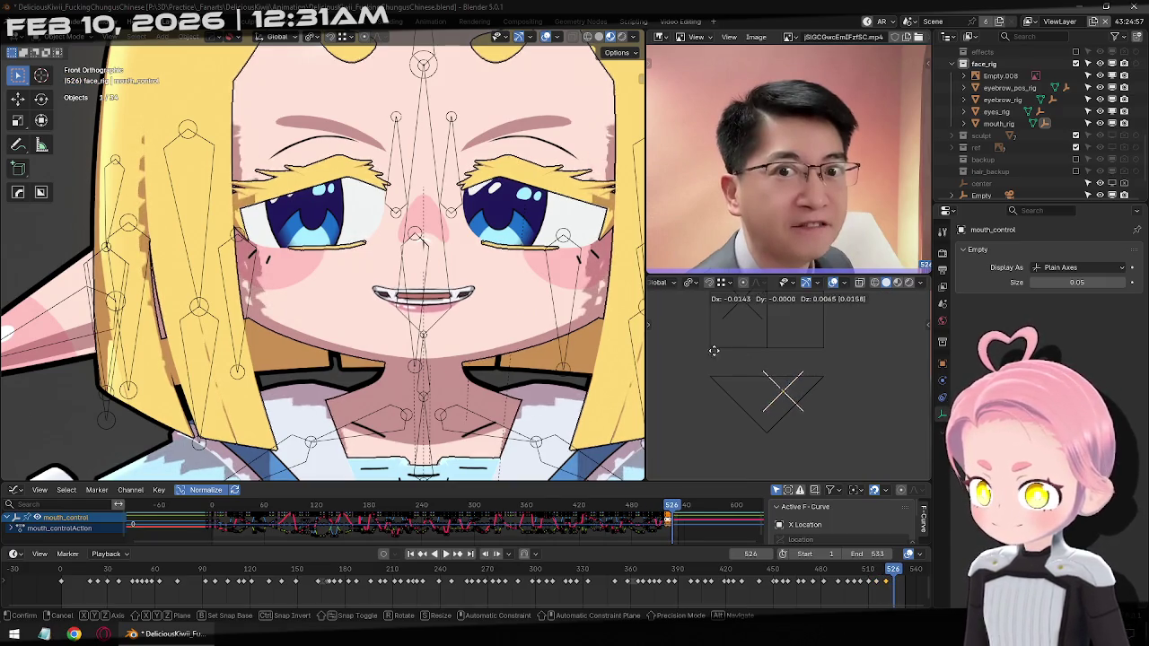
click(927, 294)
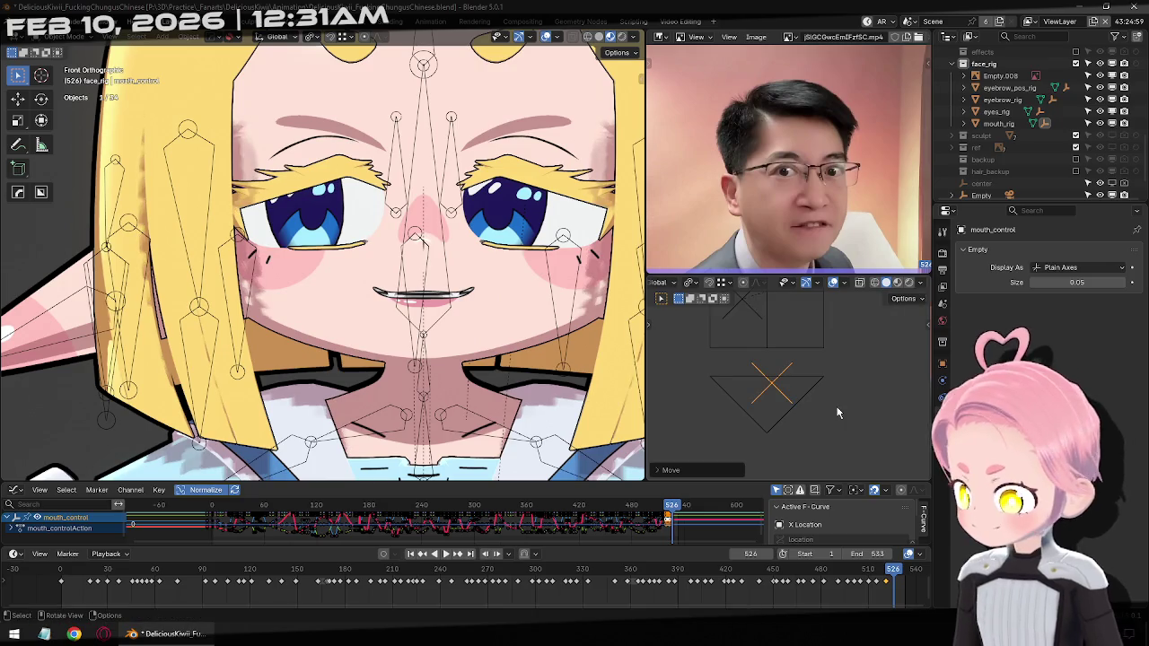
key(Right)
key(Right)
key(Right)
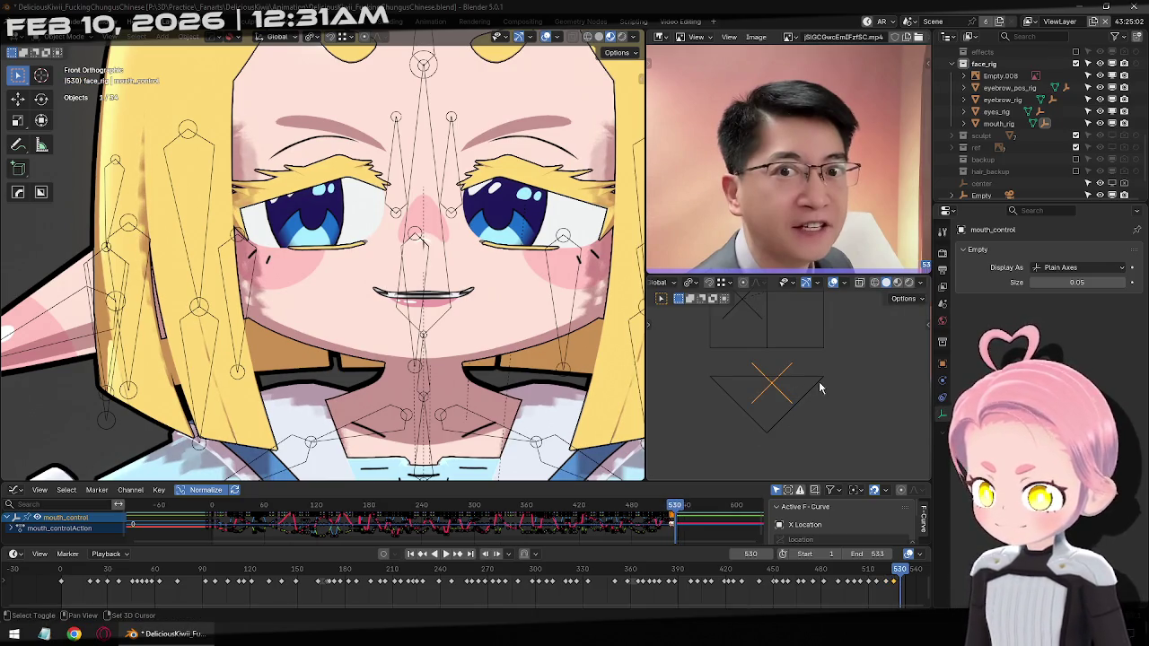
key(g)
key(x)
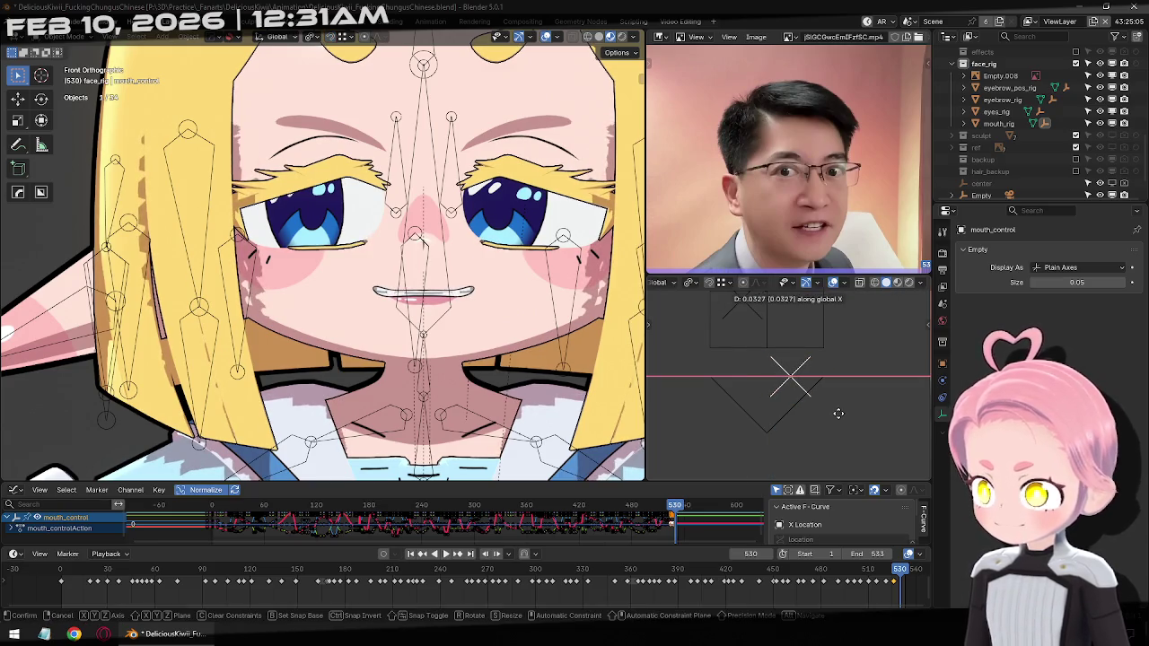
click(842, 413)
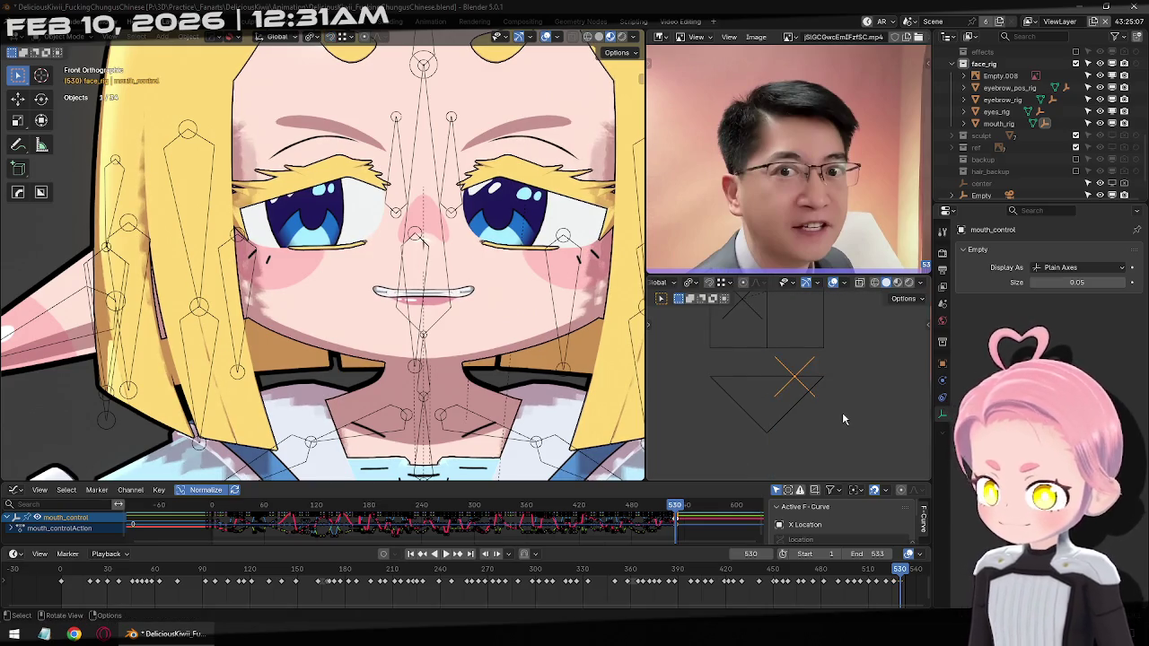
key(Right)
key(Right)
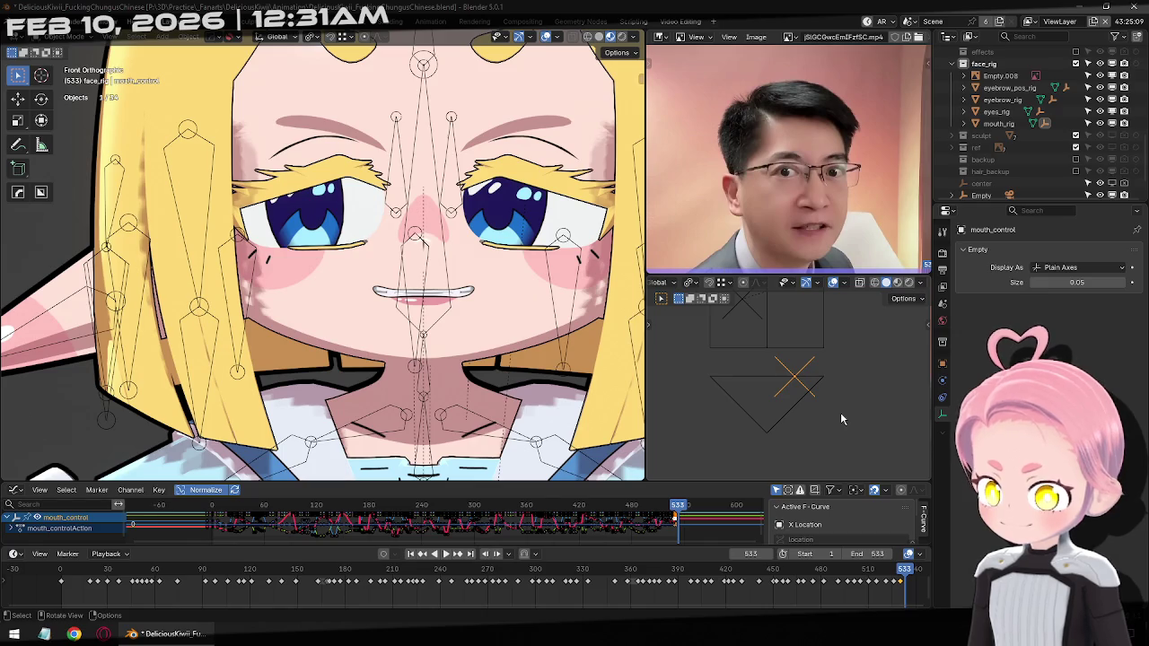
key(Right)
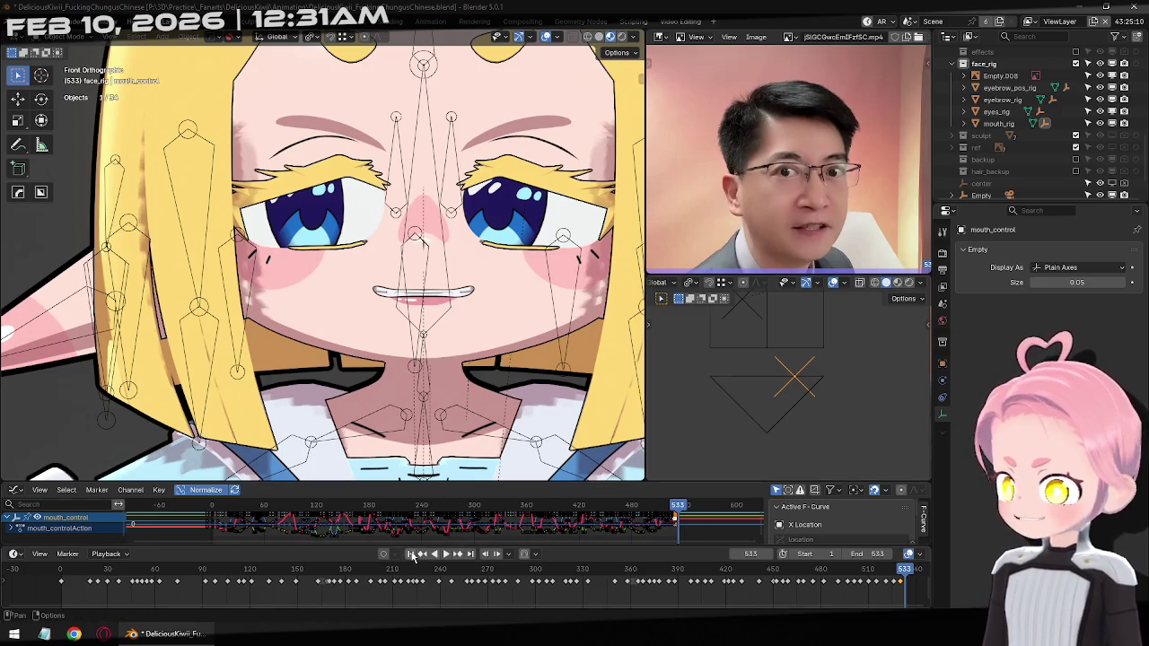
Shift the final mouth pose slightly left and save the blend file
key(g)
click(814, 407)
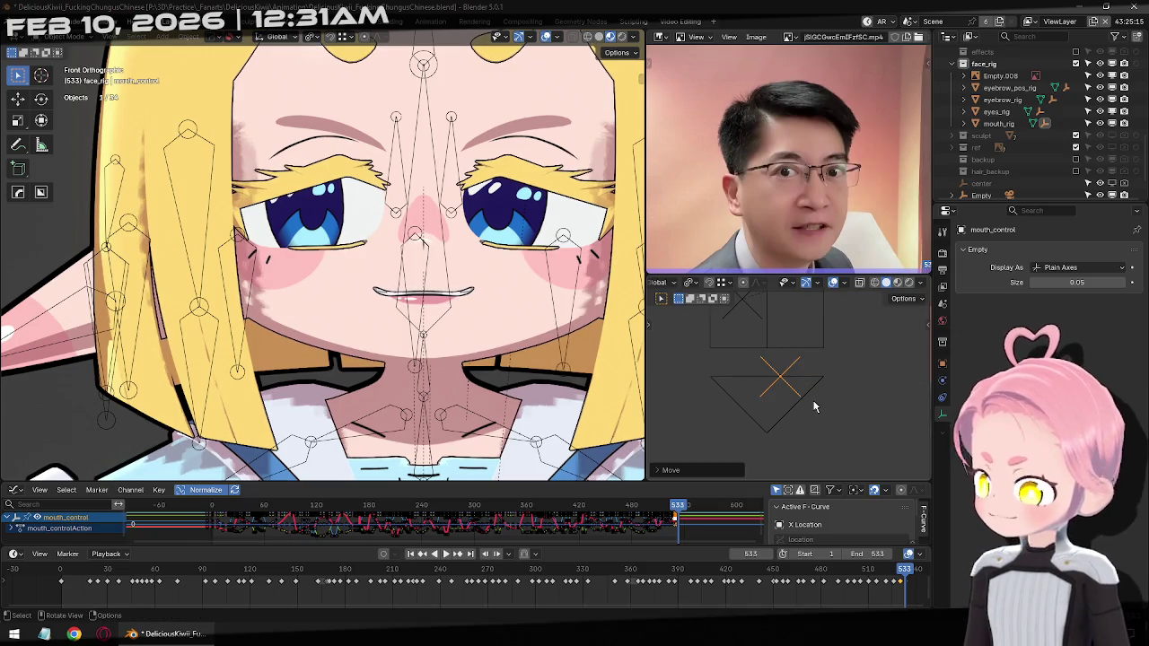
scroll(475, 388, down, 5)
scroll(476, 388, down, 1)
key(ctrl+s)
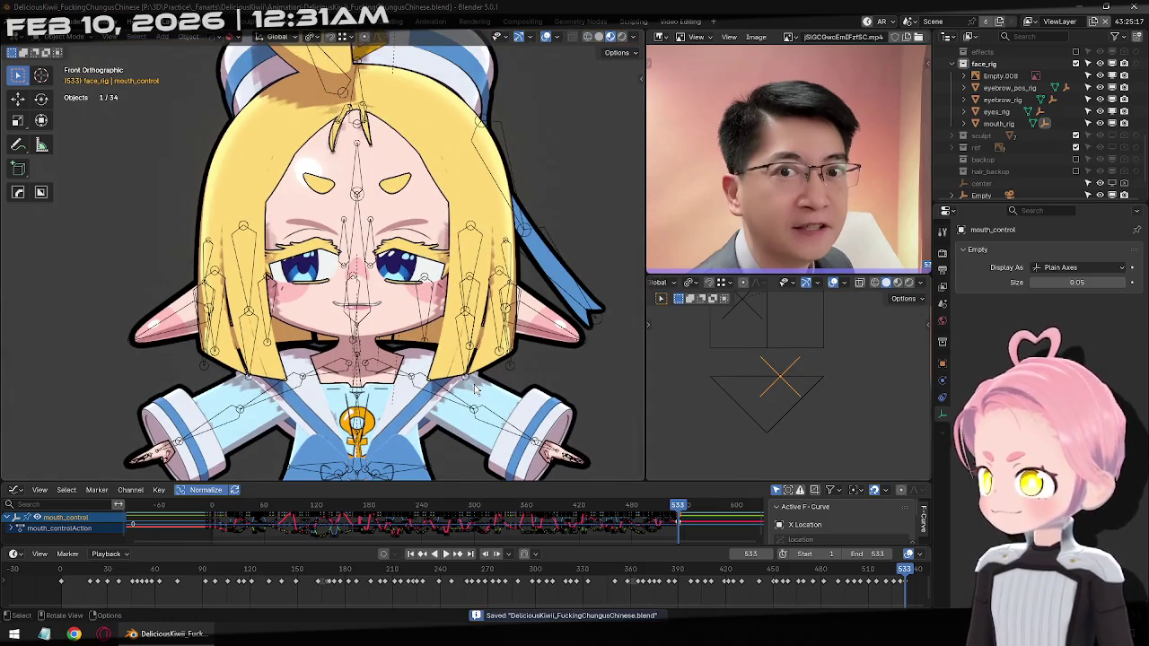
Play the lip-sync from frame 1 against the reference video, twice
click(411, 554)
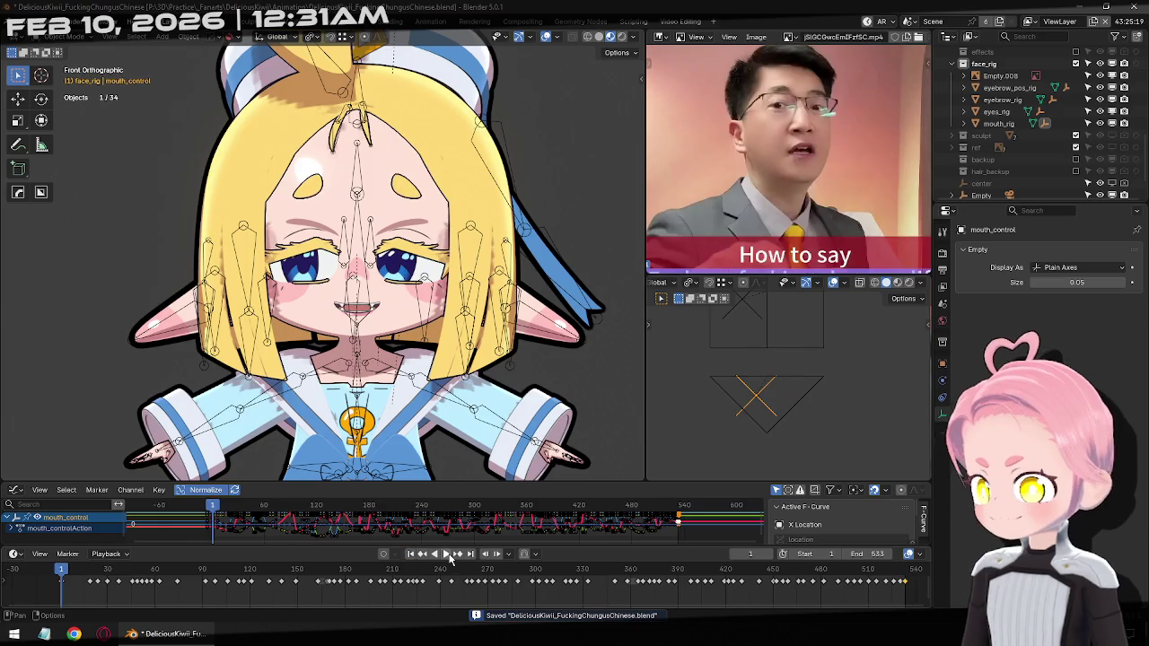
click(446, 554)
scroll(404, 350, up, 5)
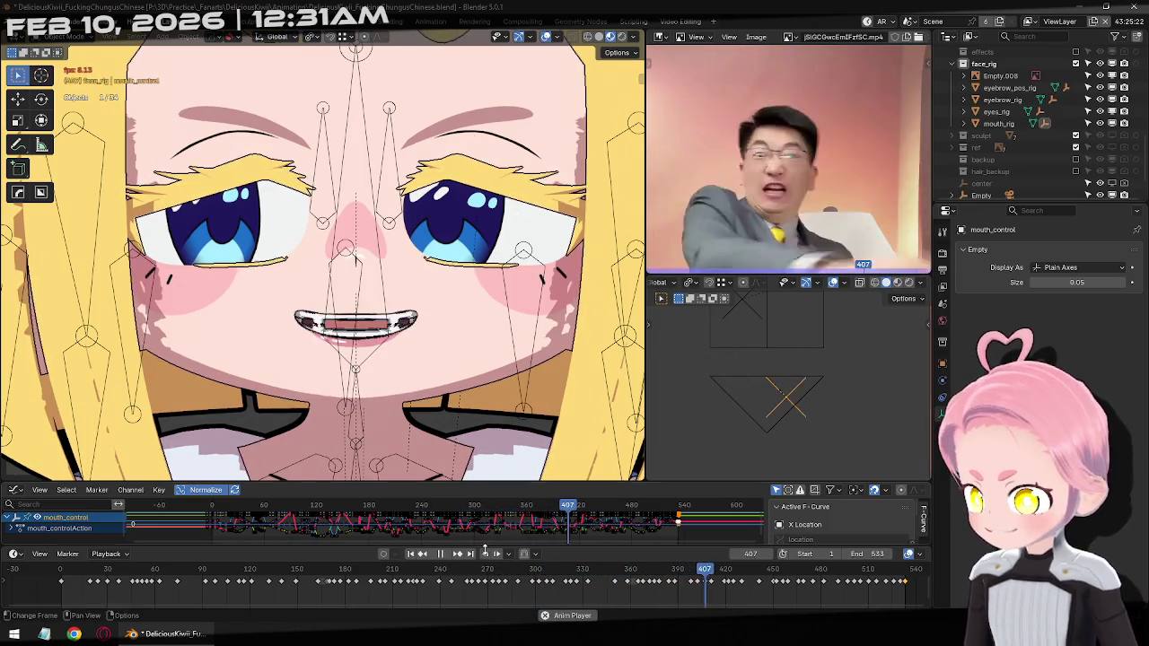
key(space)
click(411, 554)
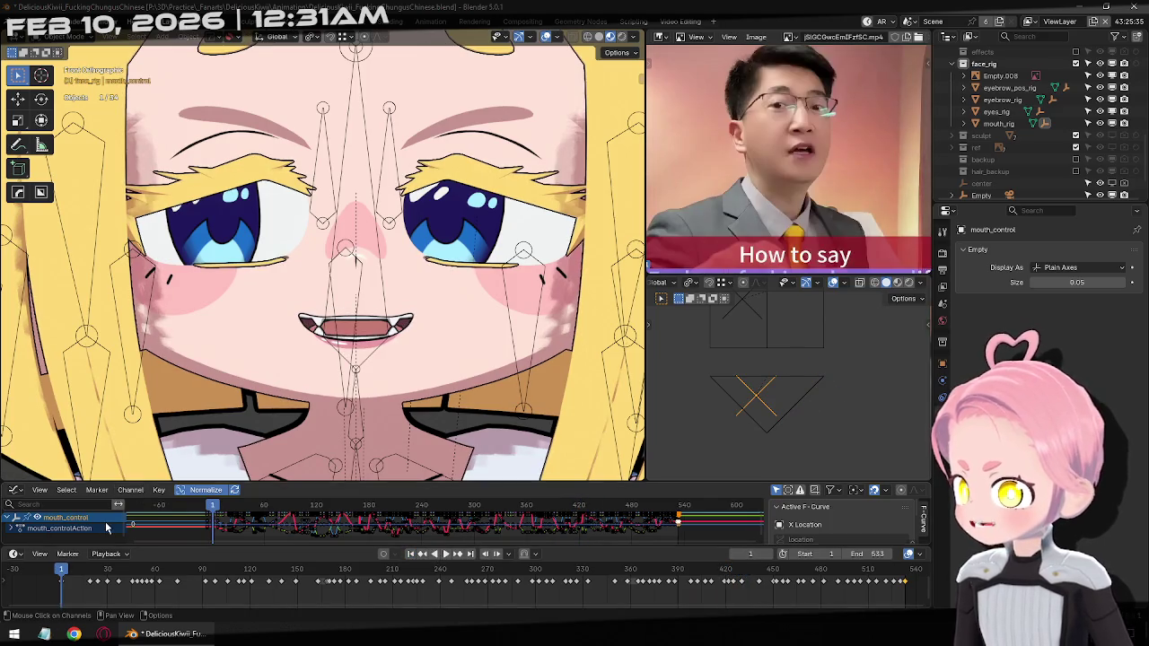
click(107, 554)
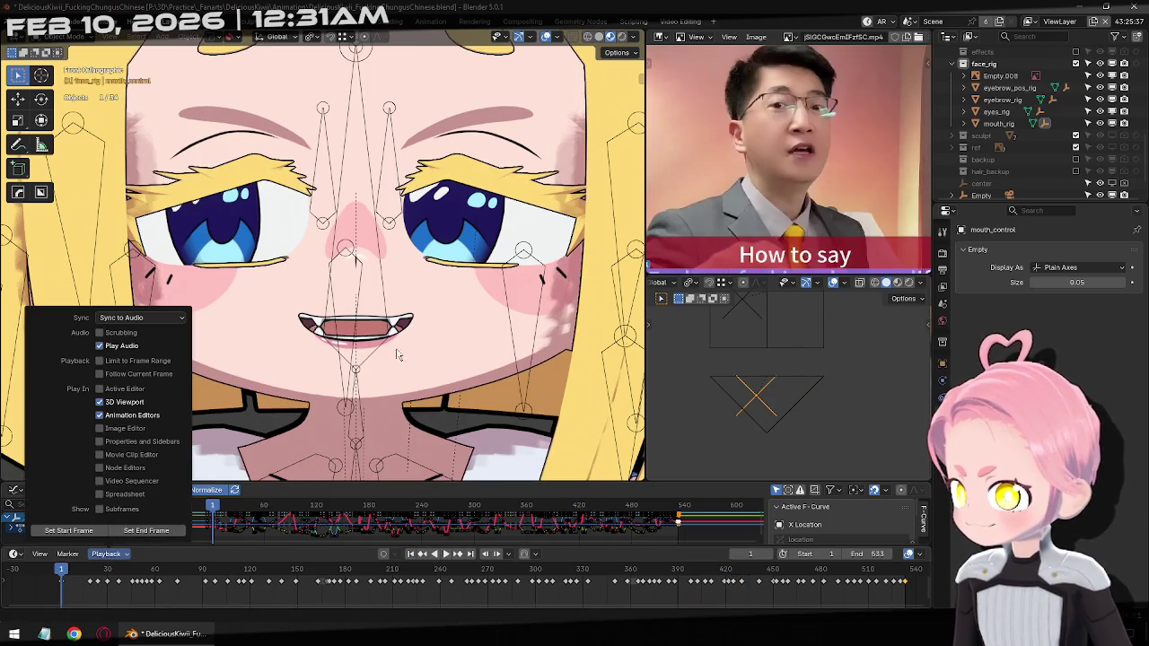
shift+middle_drag(418, 438, 487, 442)
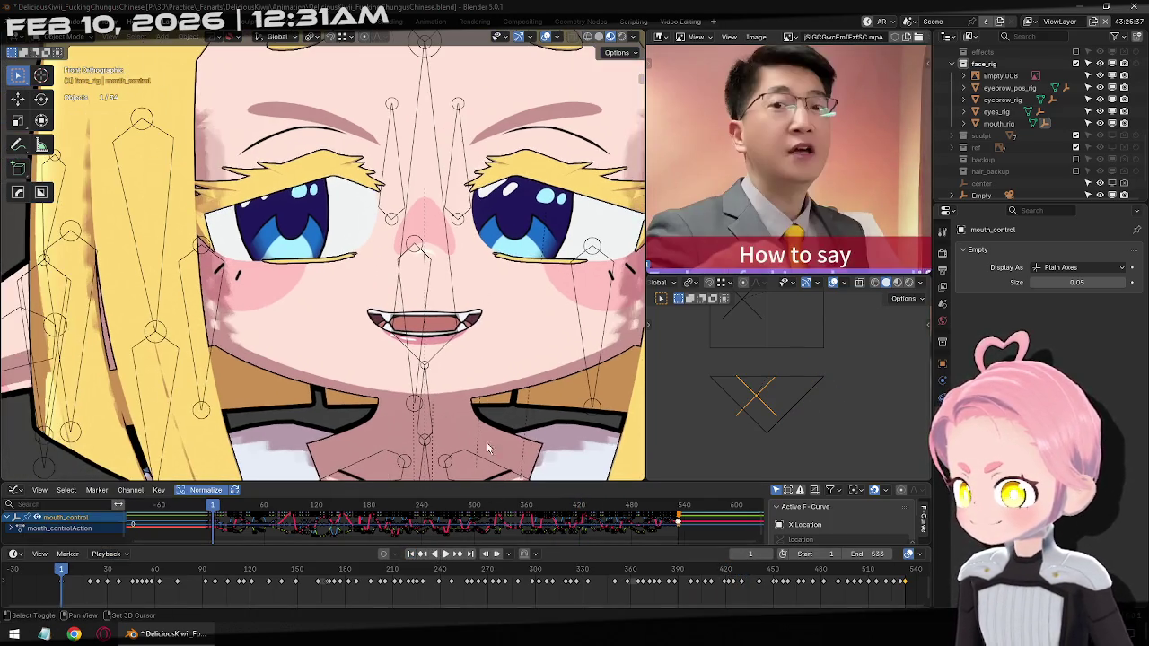
click(446, 556)
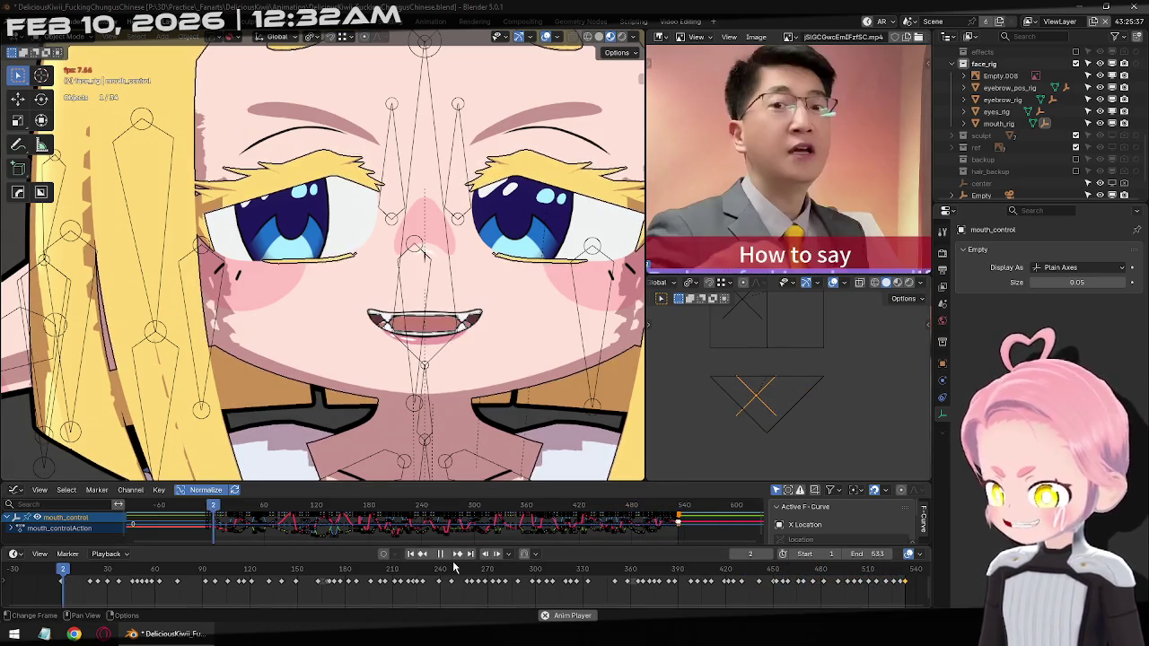
key(Escape)
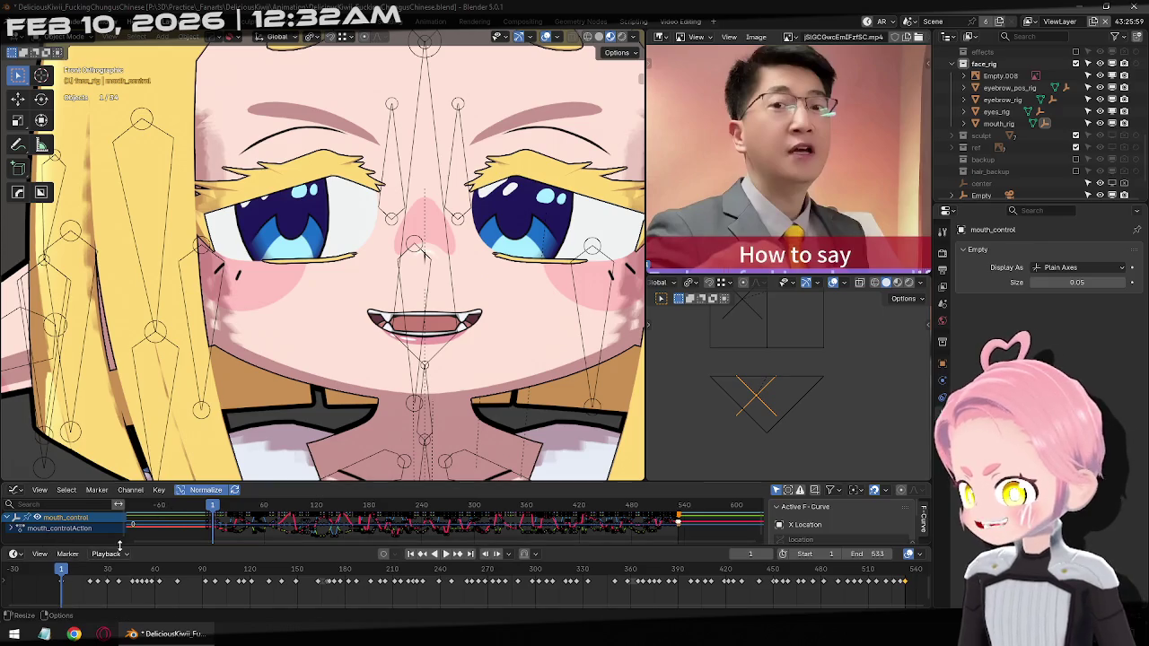
Uncheck Play Audio in the Playback menu
click(106, 553)
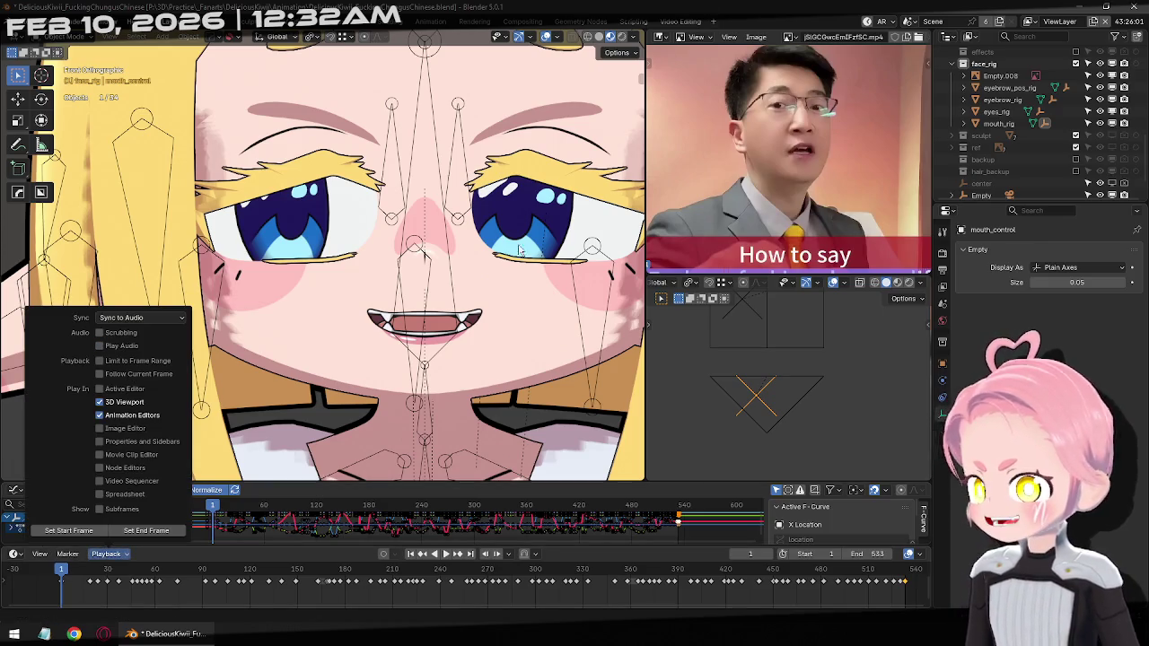
click(482, 261)
scroll(492, 255, down, 2)
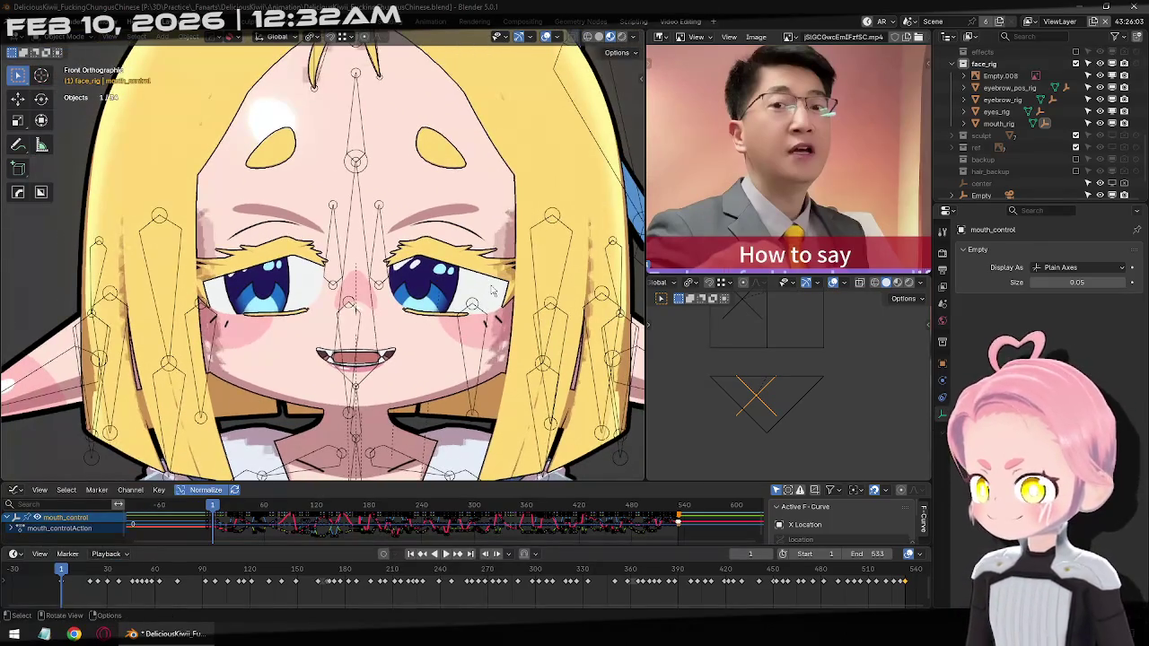
Zoom out to the whole face and select the eye control
key(ctrl+s)
scroll(503, 269, down, 1)
shift+middle_drag(814, 351, 808, 416)
click(756, 398)
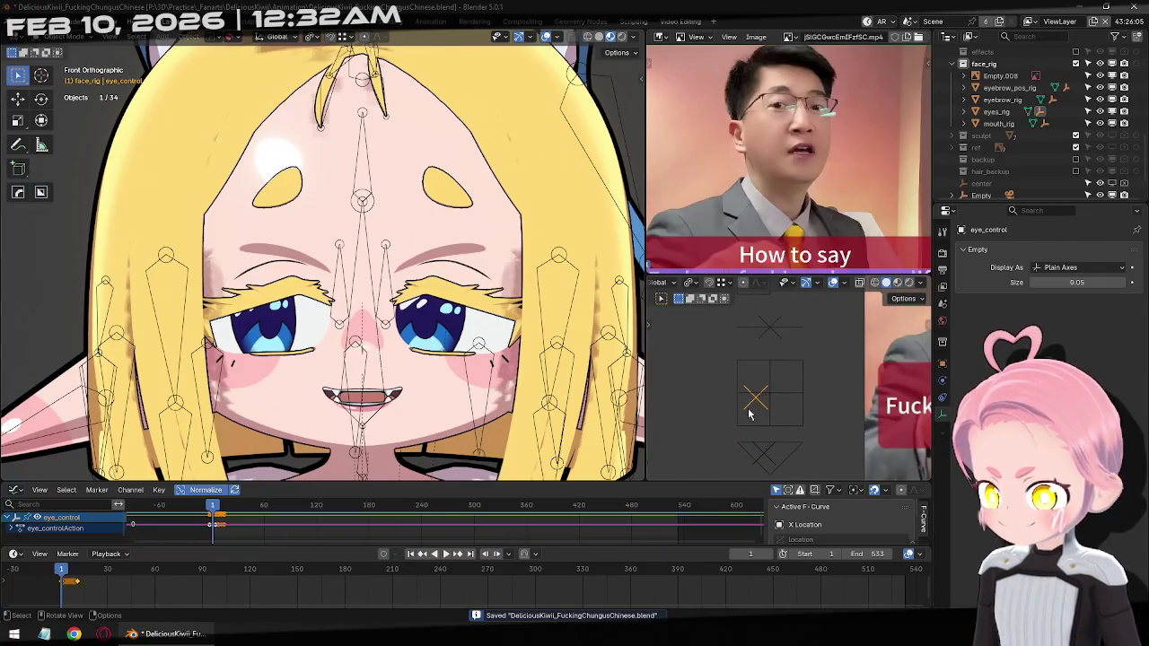
scroll(318, 360, up, 2)
Play and scrub the timeline to test the eye control's keyed movement
key(space)
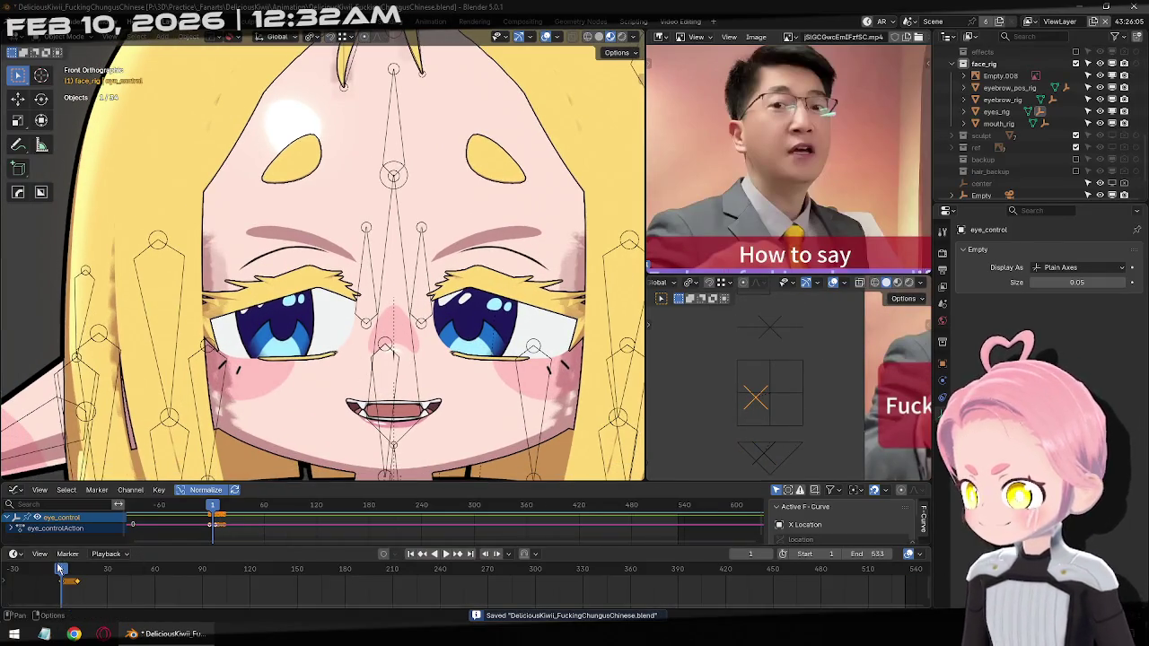
drag(101, 582, 87, 582)
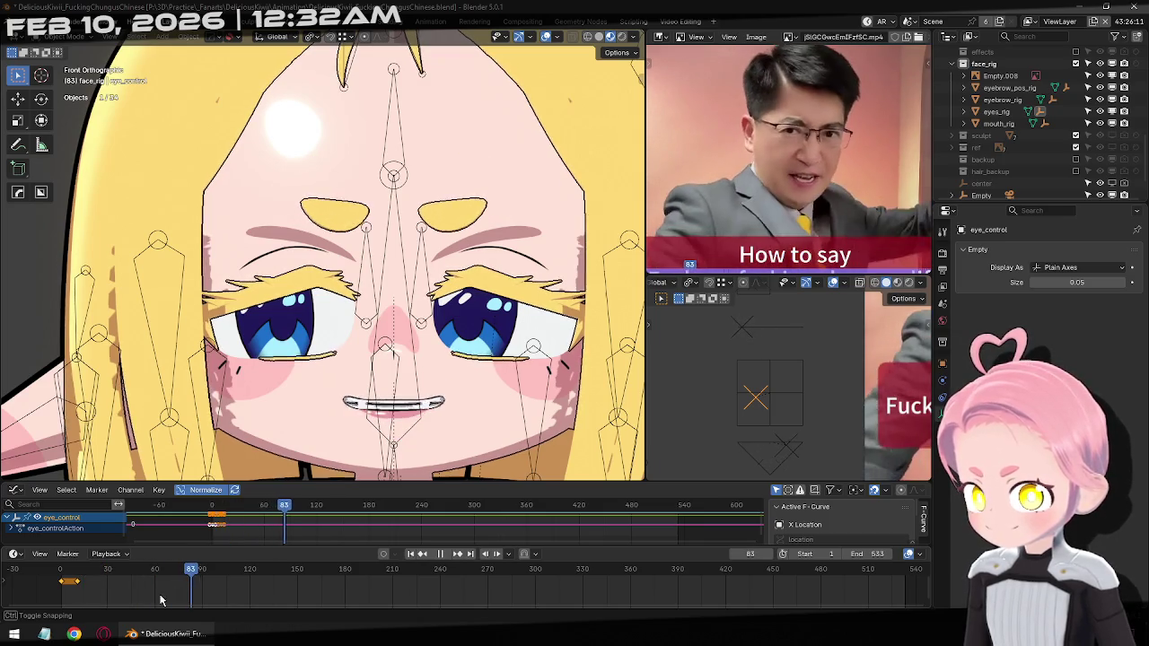
drag(126, 598, 255, 608)
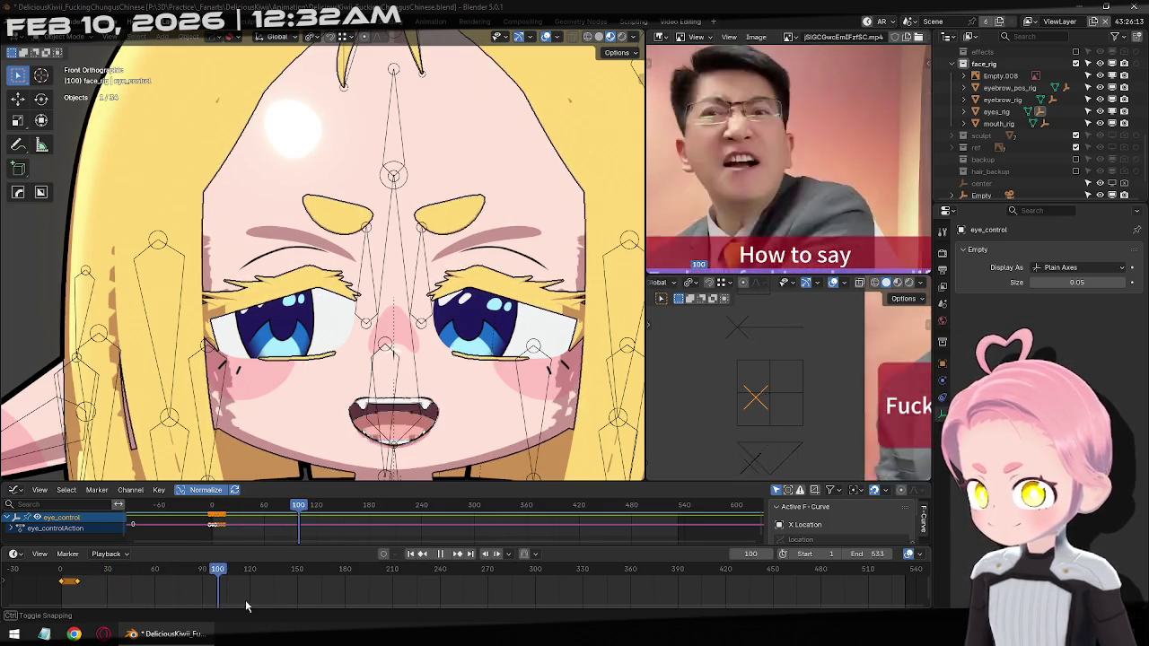
mouse_move(256, 608)
mouse_down()
mouse_move(243, 609)
mouse_move(232, 571)
mouse_move(180, 579)
mouse_up()
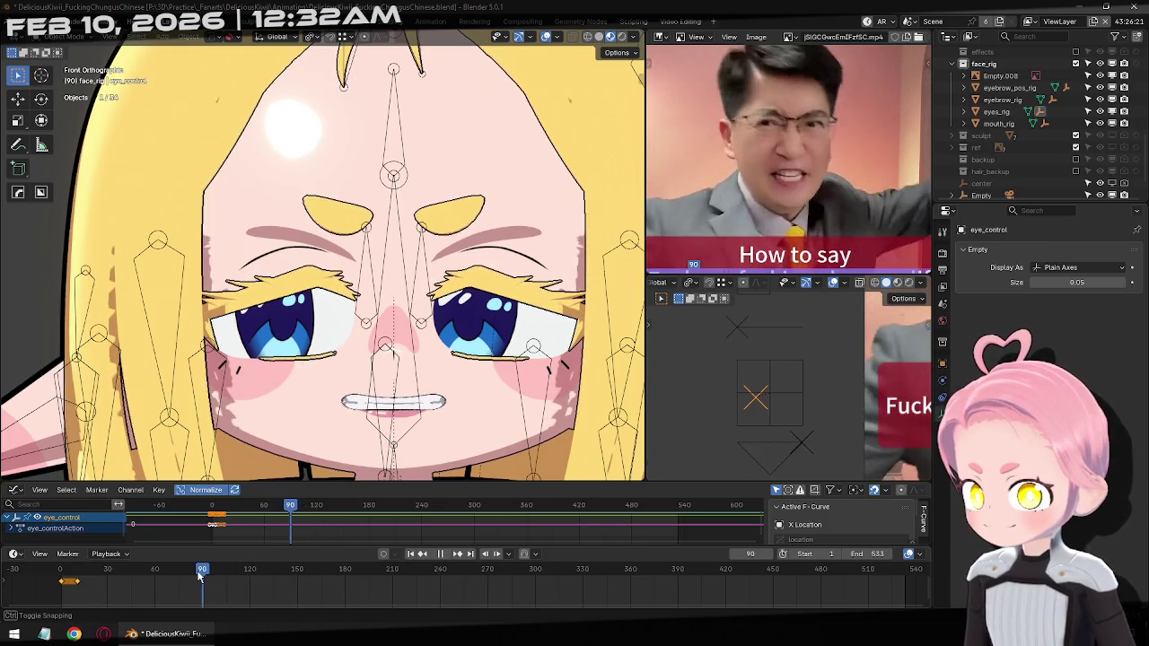
drag(181, 579, 223, 587)
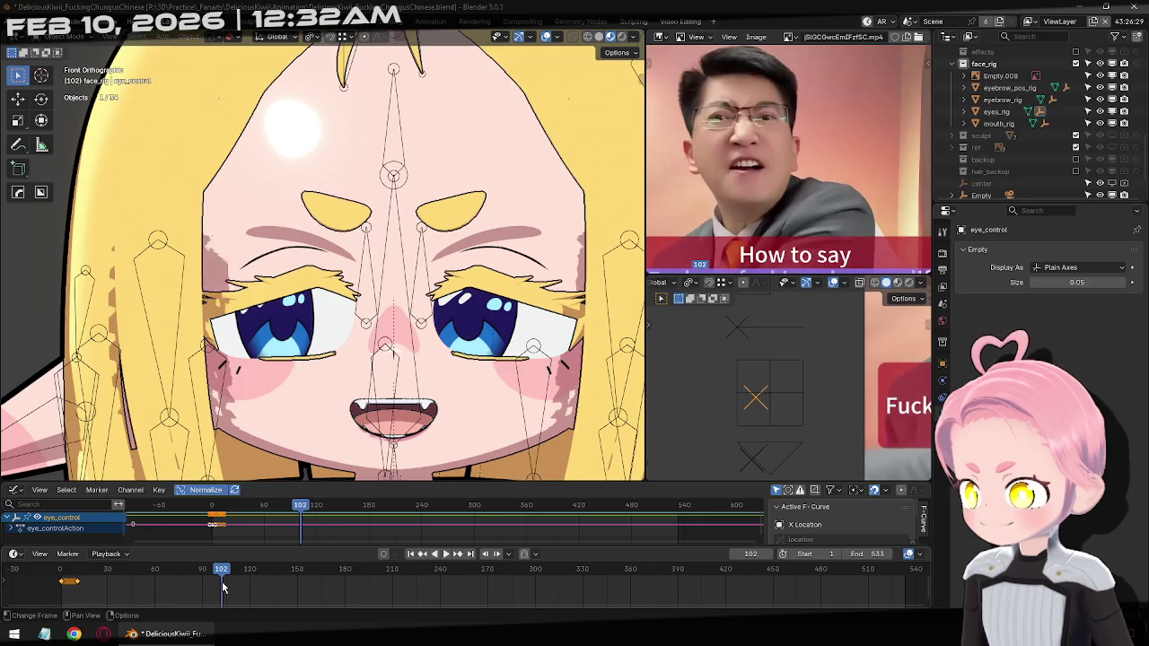
key(Escape)
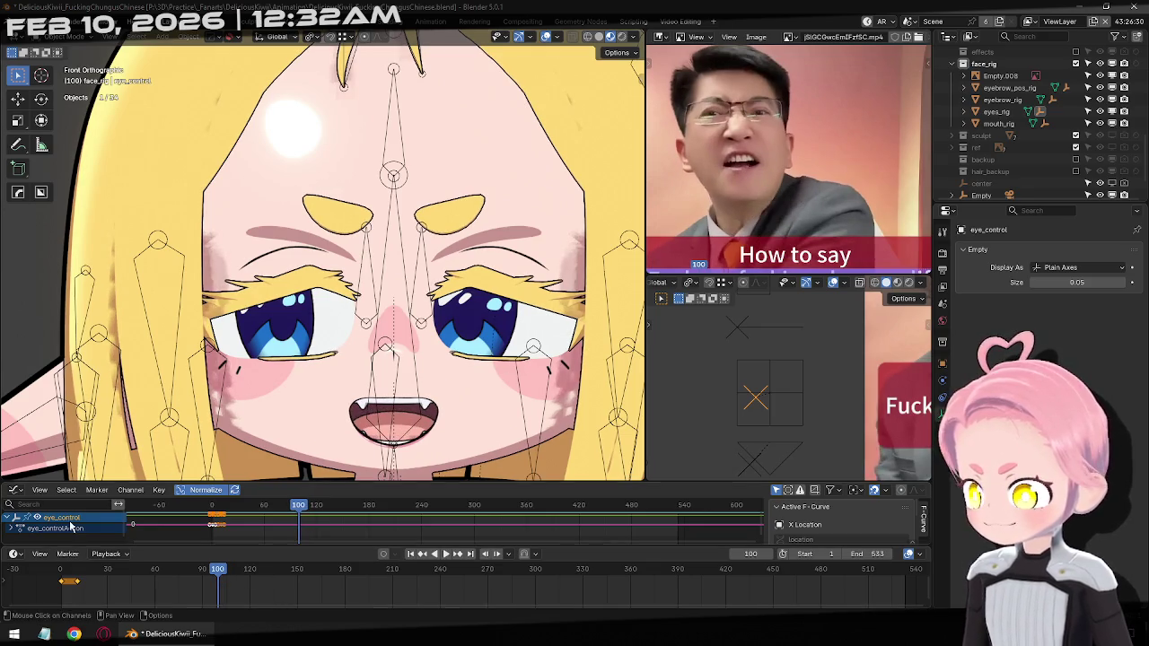
Delete the early eye_control keyframes and key an up-right gaze at frame 100
ctrl+scroll(96, 585, up, 1)
key(b)
drag(96, 586, 123, 588)
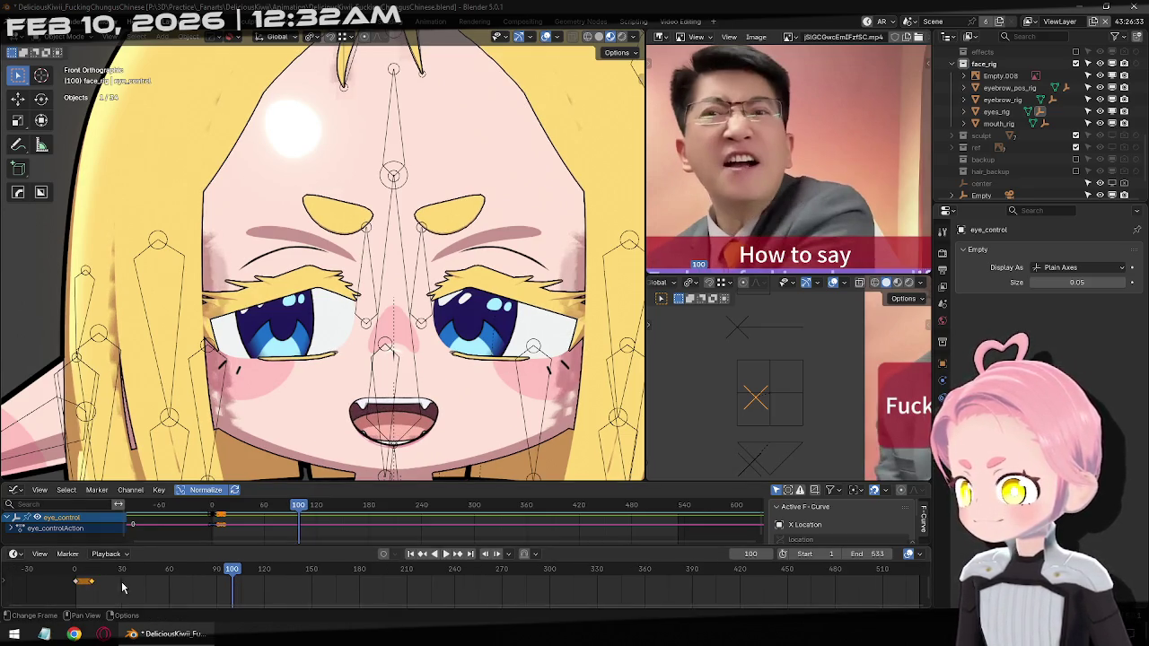
key(Delete)
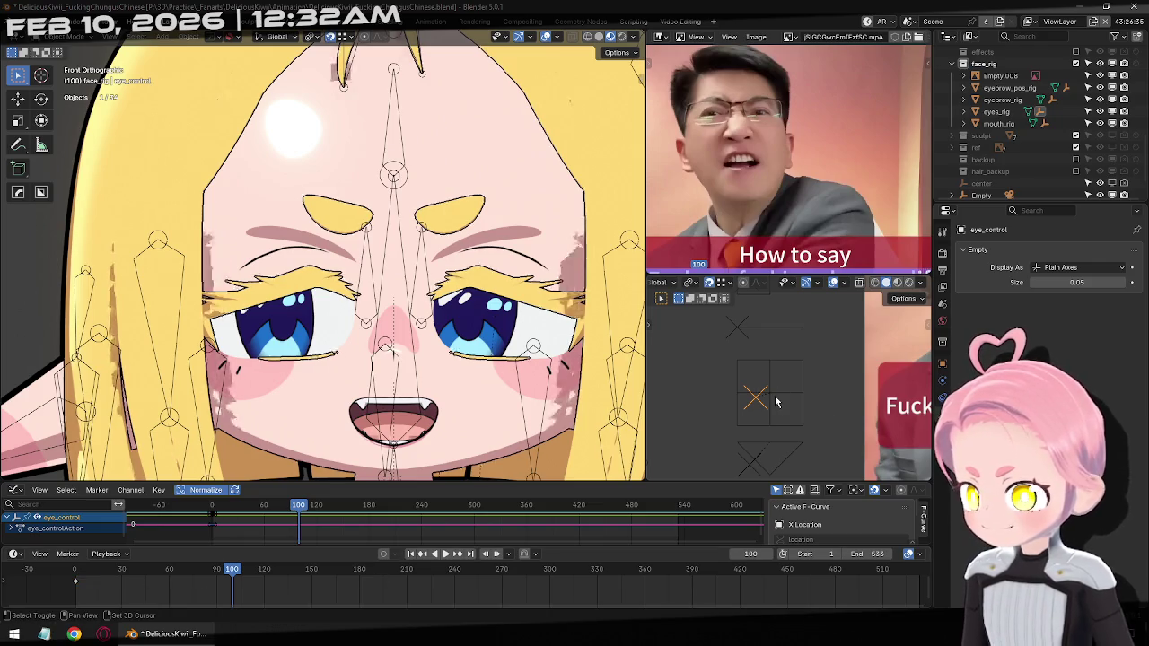
drag(756, 392, 777, 399)
key(i)
Replay from the start, scrub to about frame 174, then delete all eye_control keyframes
click(412, 554)
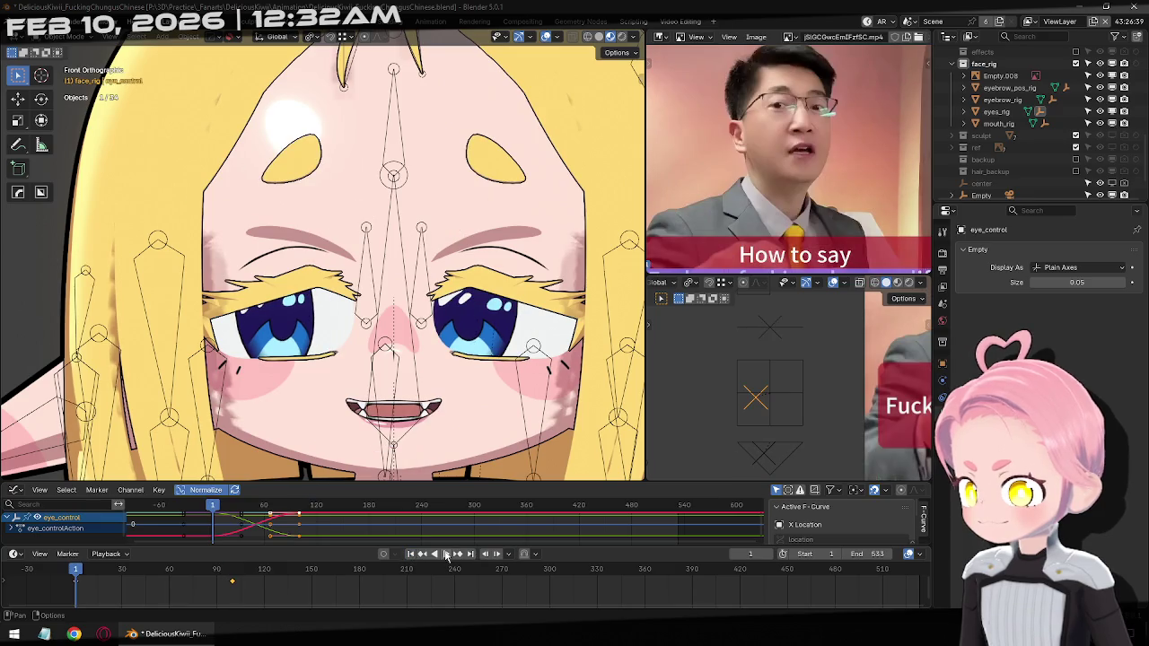
click(446, 554)
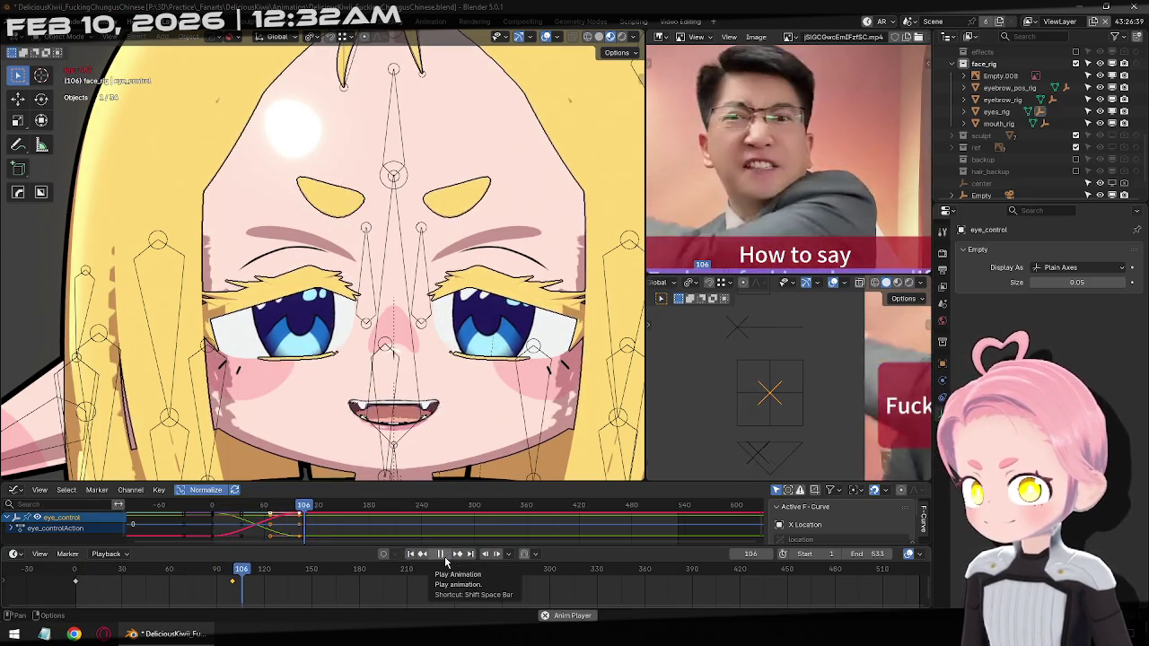
click(445, 558)
drag(288, 582, 674, 622)
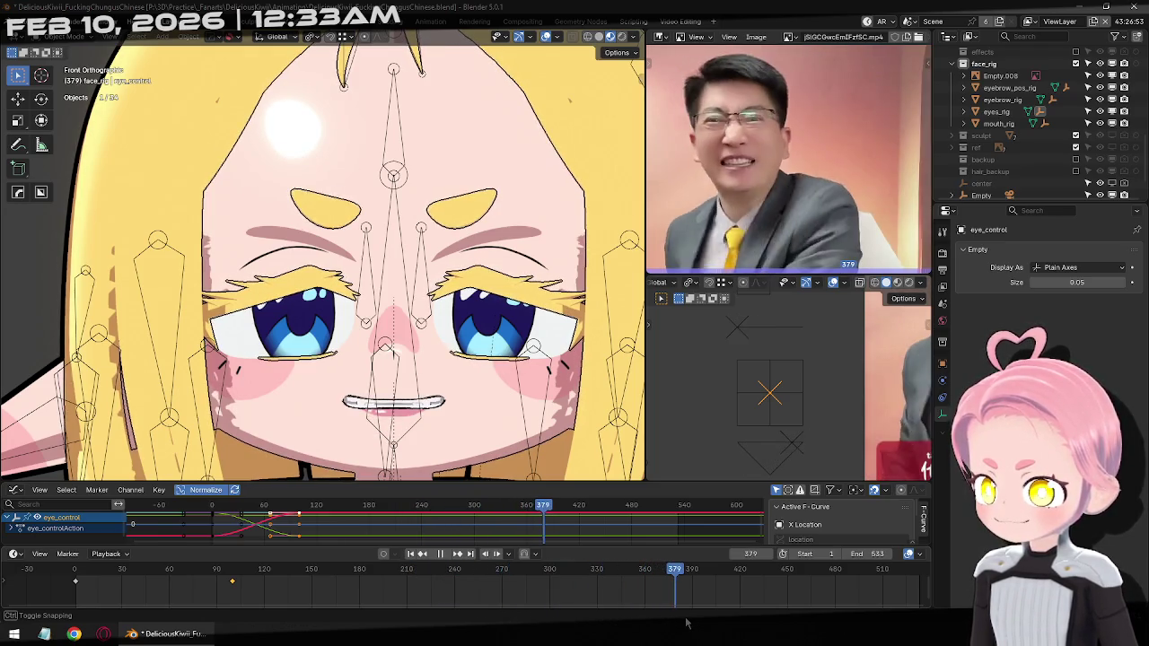
key(Escape)
drag(269, 590, 68, 571)
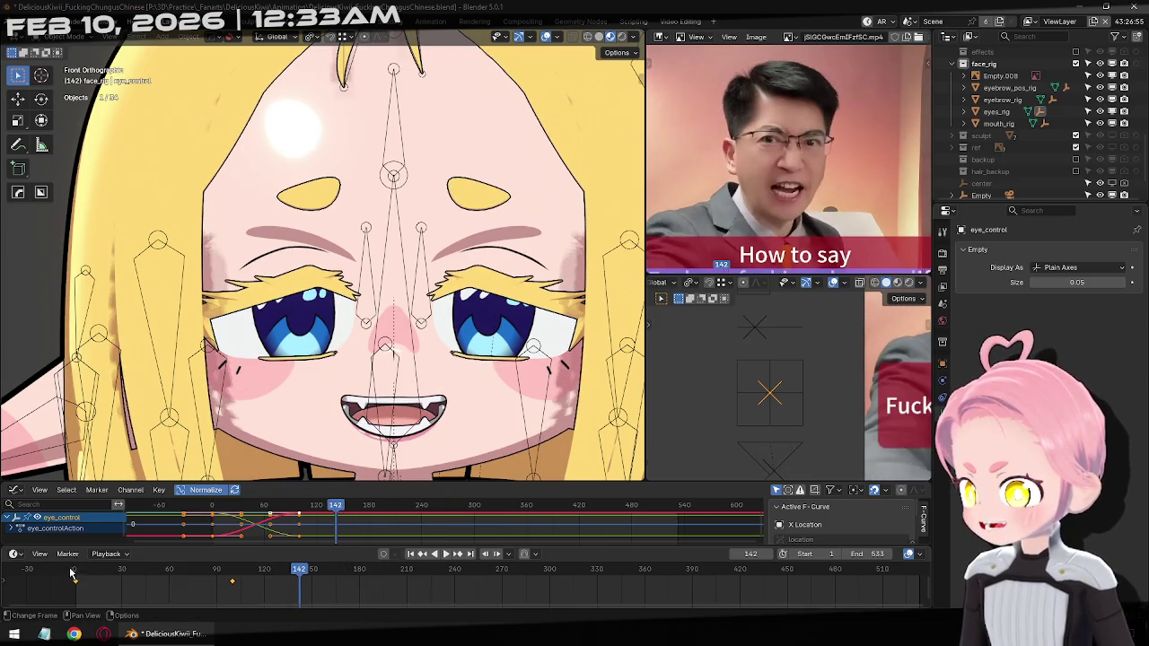
key(Delete)
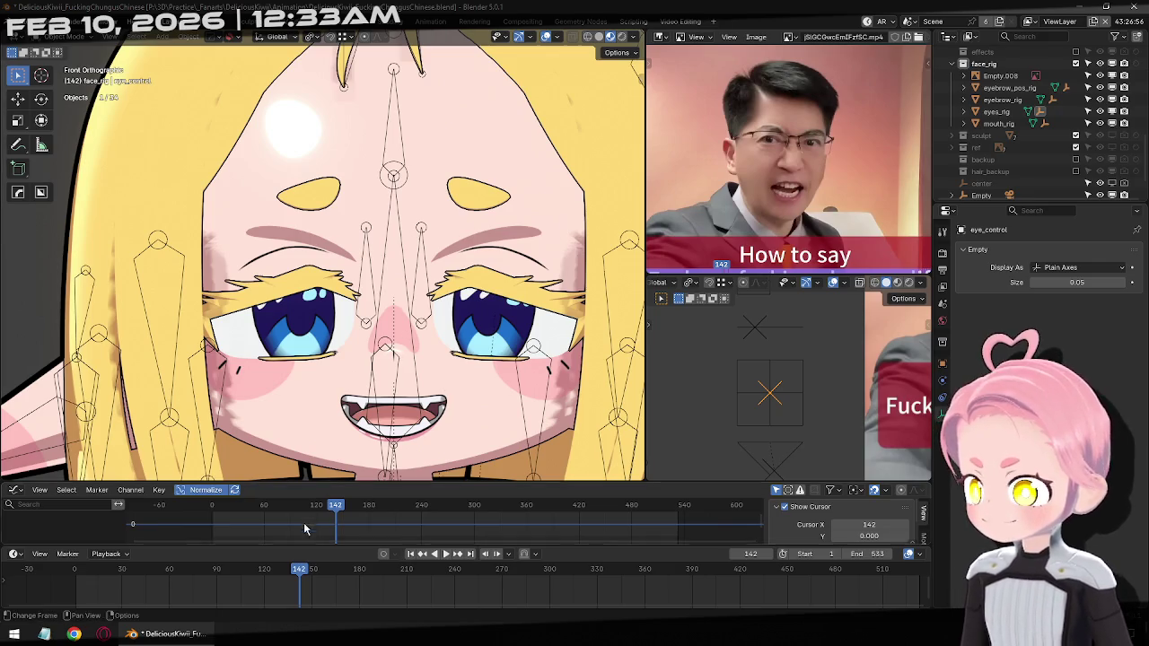
Select the body mesh and scrub its Blink shape-key curve against the reference, returning to frame 1
drag(297, 579, 154, 579)
click(410, 555)
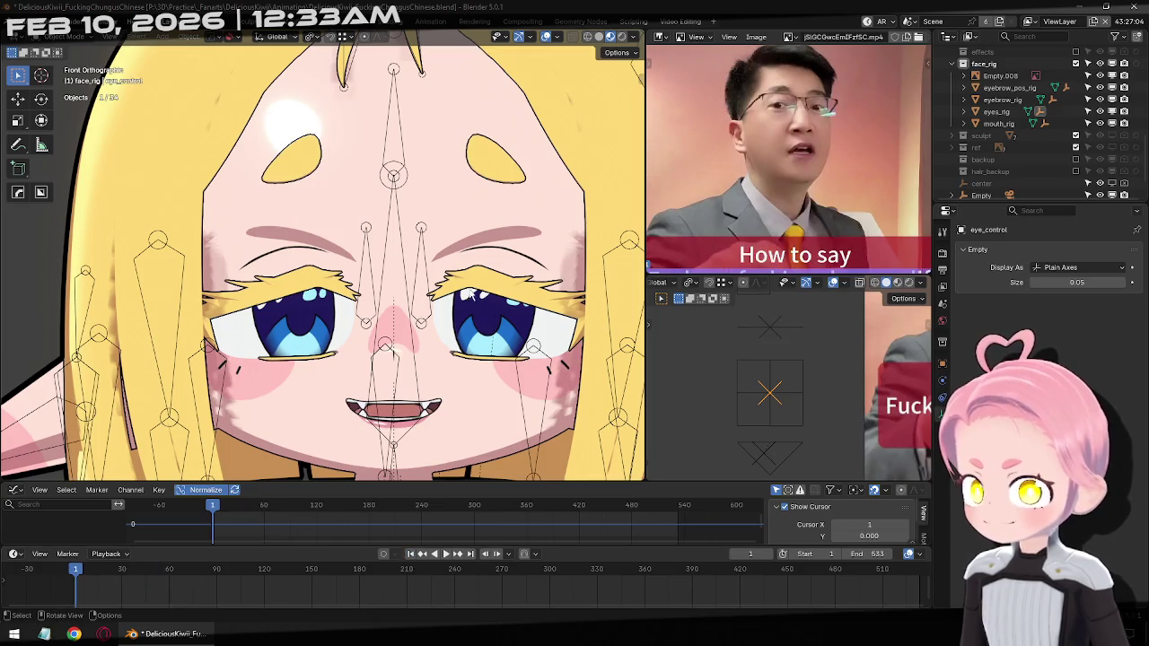
click(501, 418)
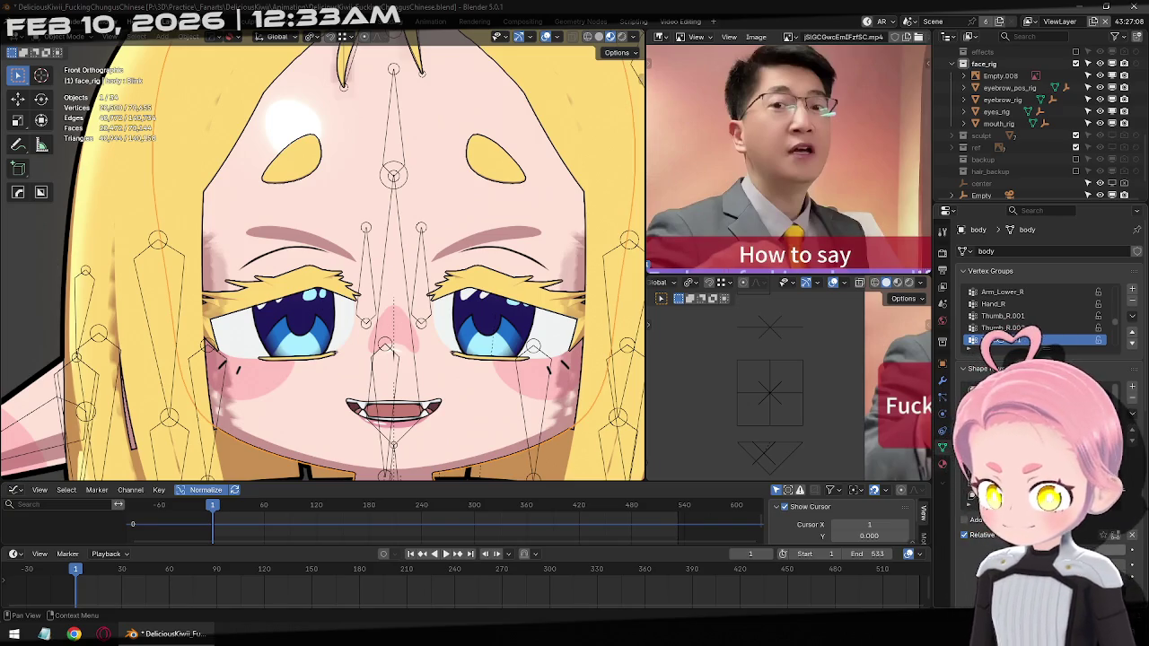
key(i)
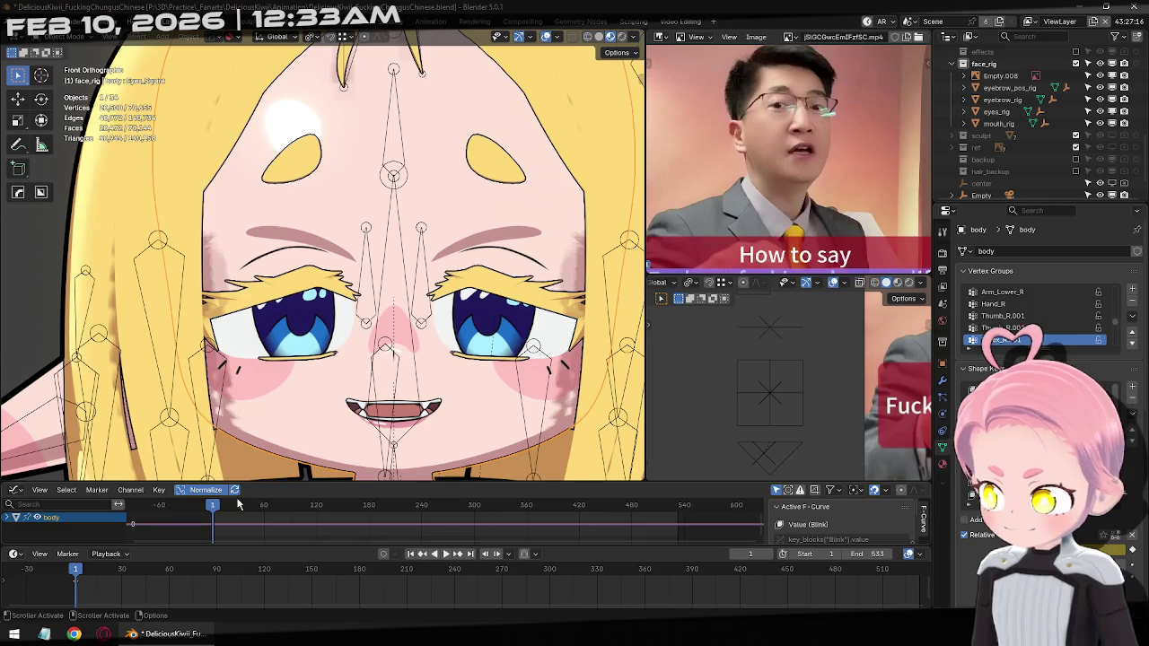
mouse_move(79, 573)
mouse_down()
mouse_move(105, 572)
mouse_move(91, 571)
mouse_up()
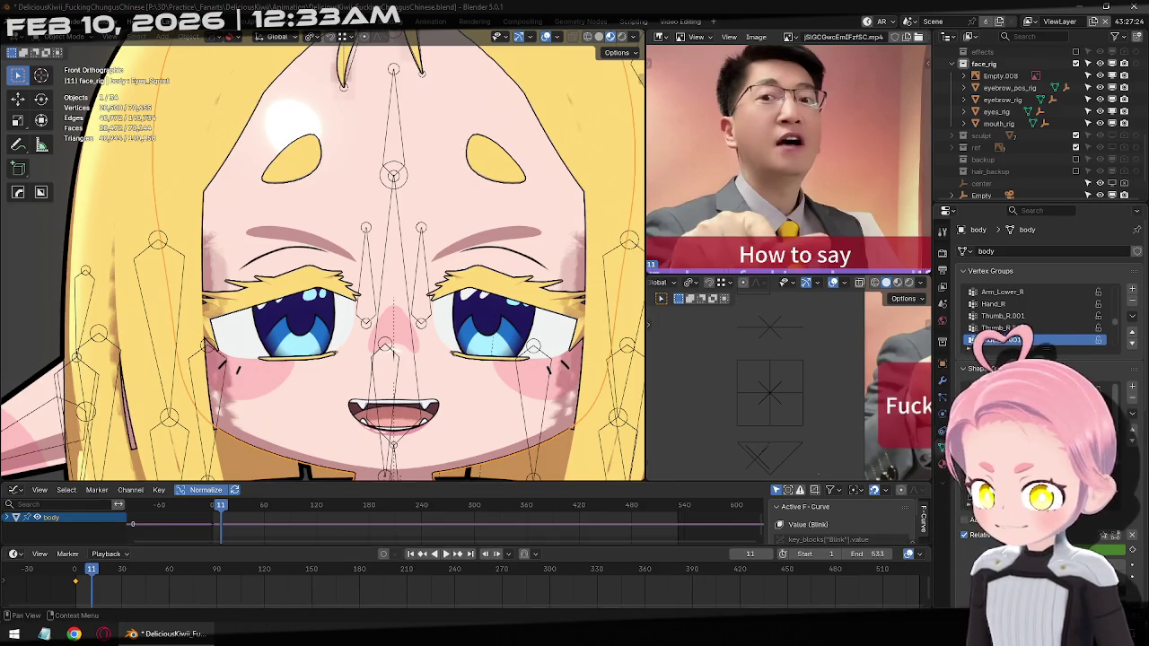
click(88, 587)
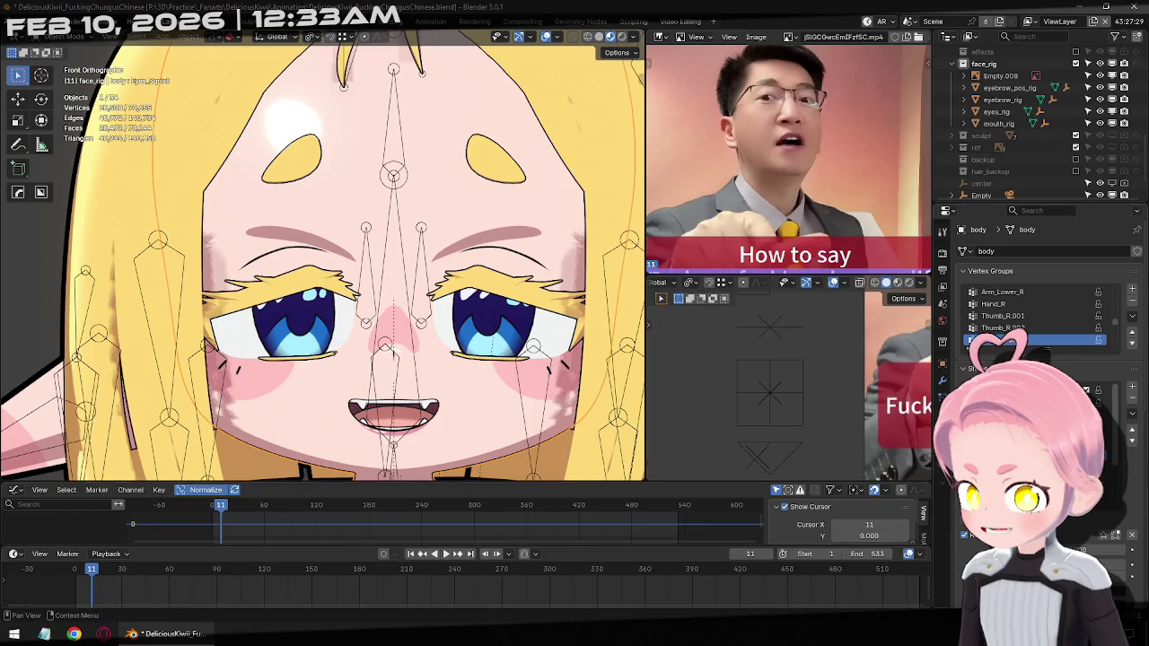
click(410, 554)
scroll(484, 248, down, 5)
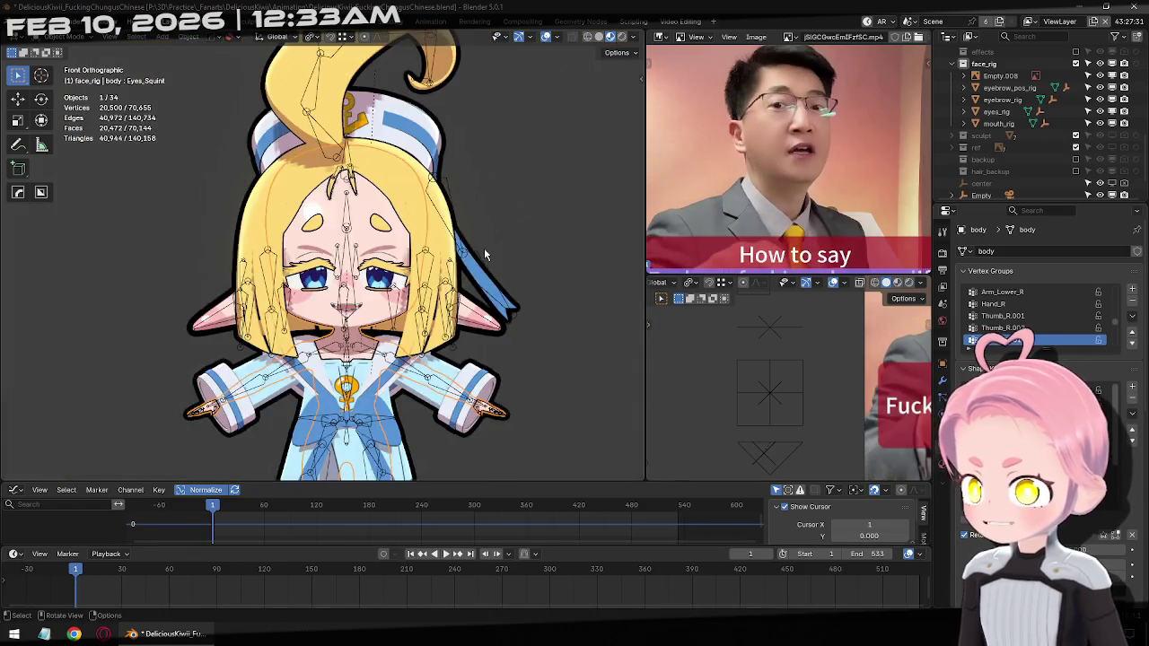
Save the blend file
scroll(483, 247, down, 3)
scroll(432, 285, down, 1)
key(ctrl+s)
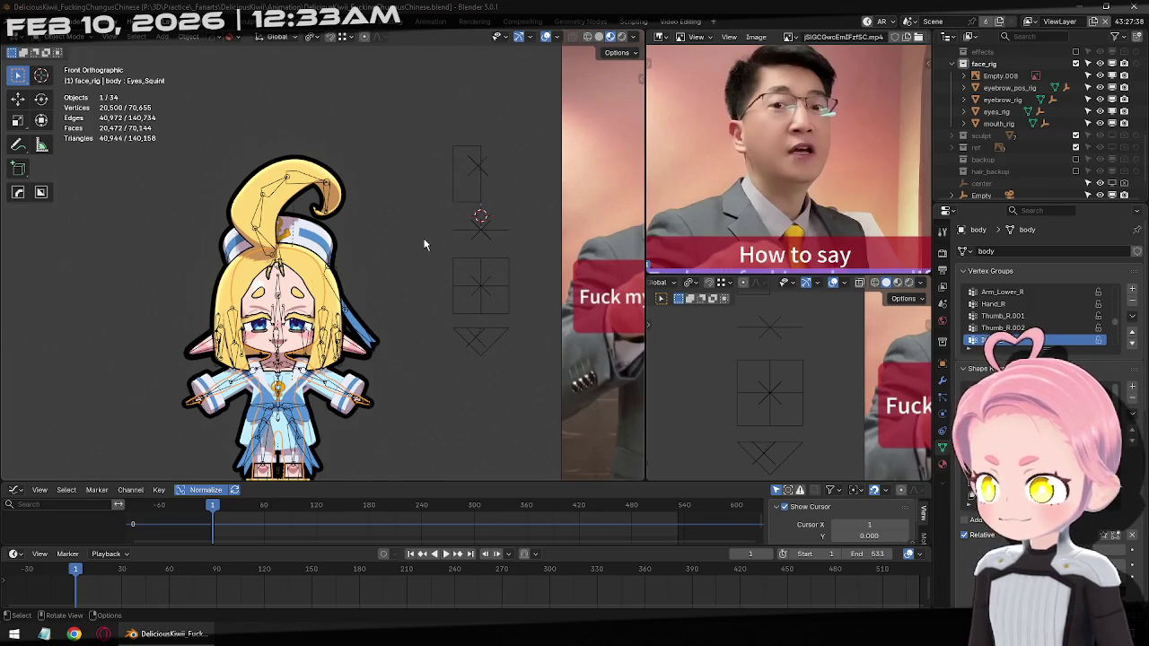
Duplicate the eyebrow_pos_rig frame in place
scroll(425, 244, up, 1)
scroll(429, 232, up, 1)
scroll(359, 295, up, 1)
click(418, 281)
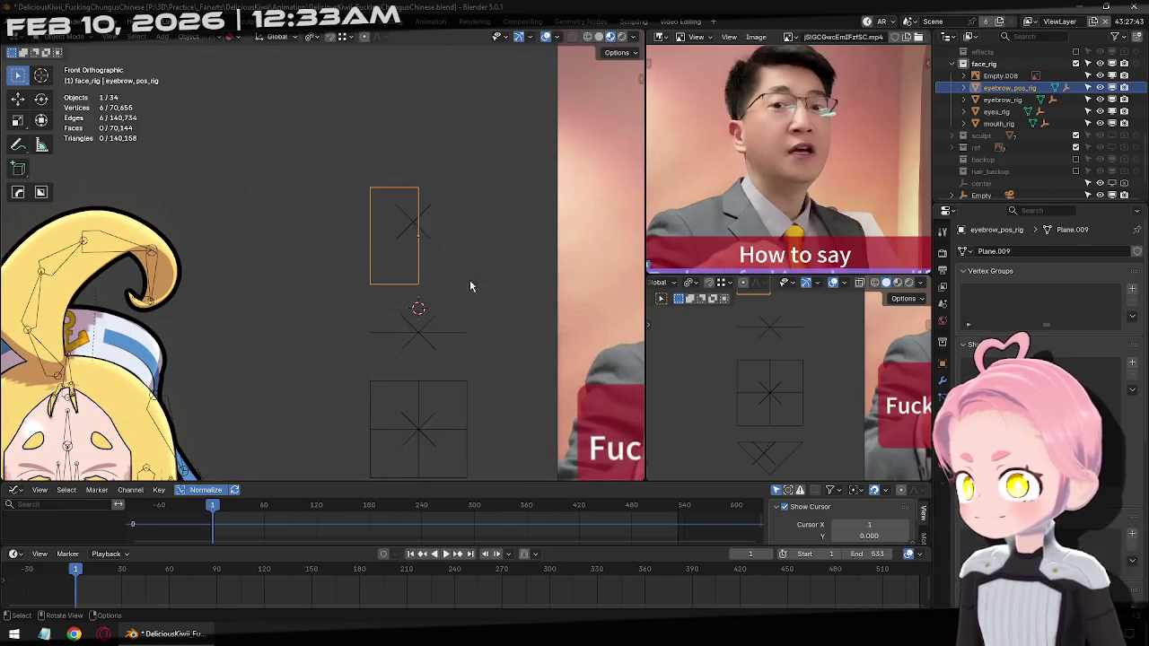
key(shift+d)
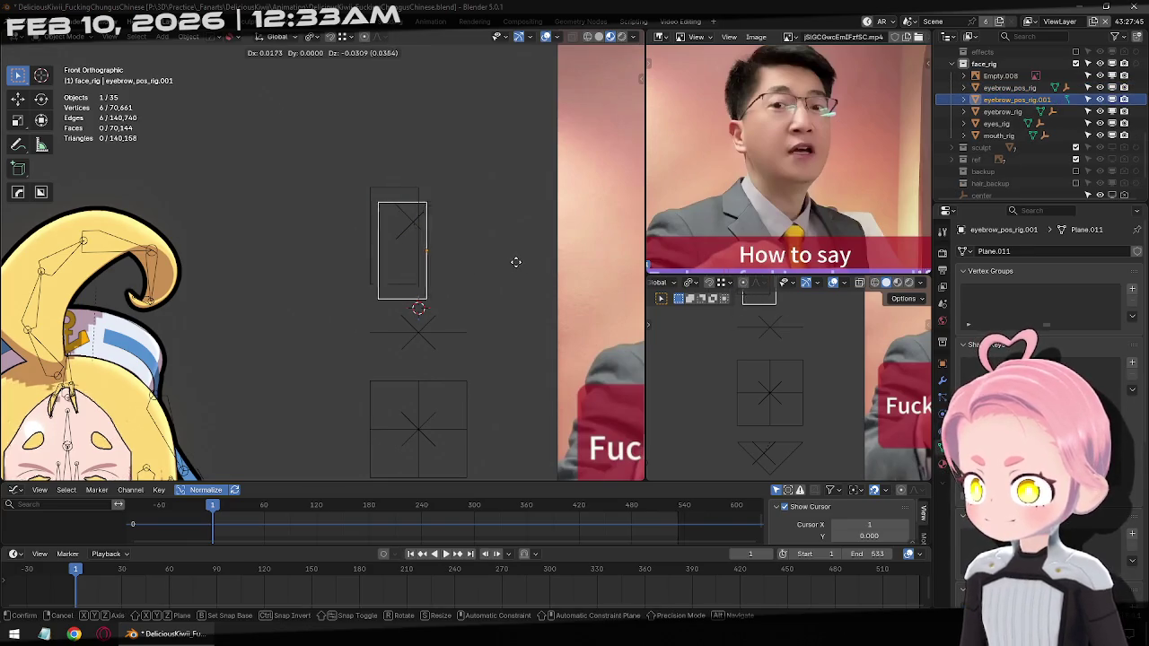
right_click(516, 259)
Move the eyebrow frame copy -0.15 along X, to the left of the eyes box
key(g)
key(x)
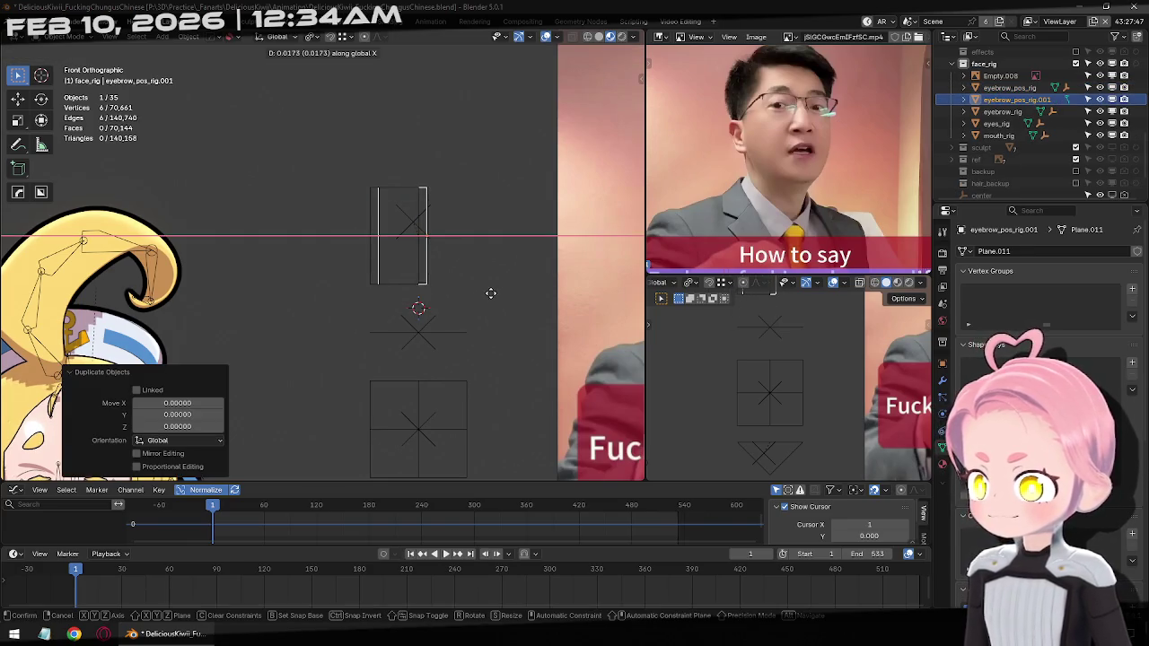
shift+middle_drag(440, 439, 475, 287)
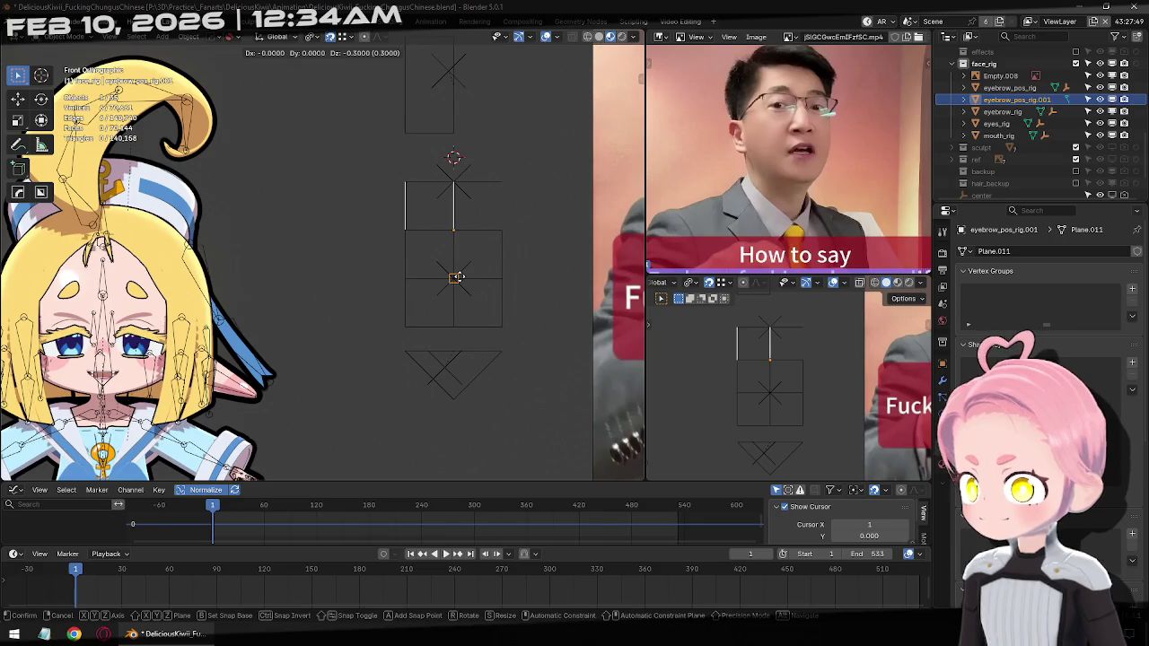
right_click(456, 277)
key(g)
key(x)
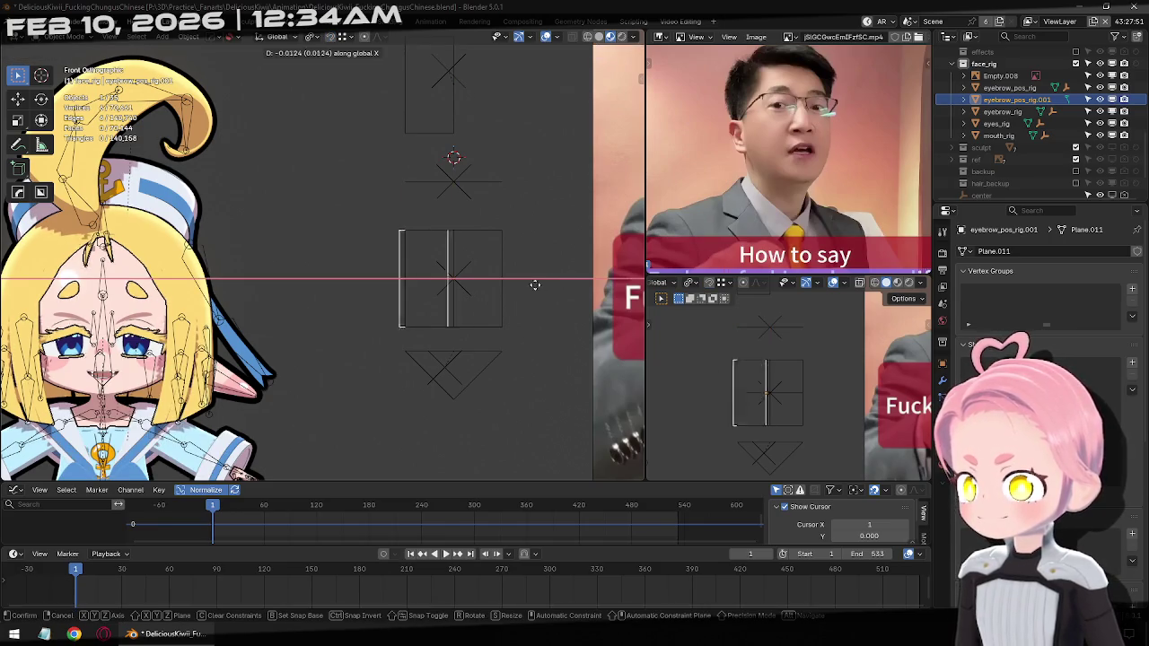
key(0)
key(Return)
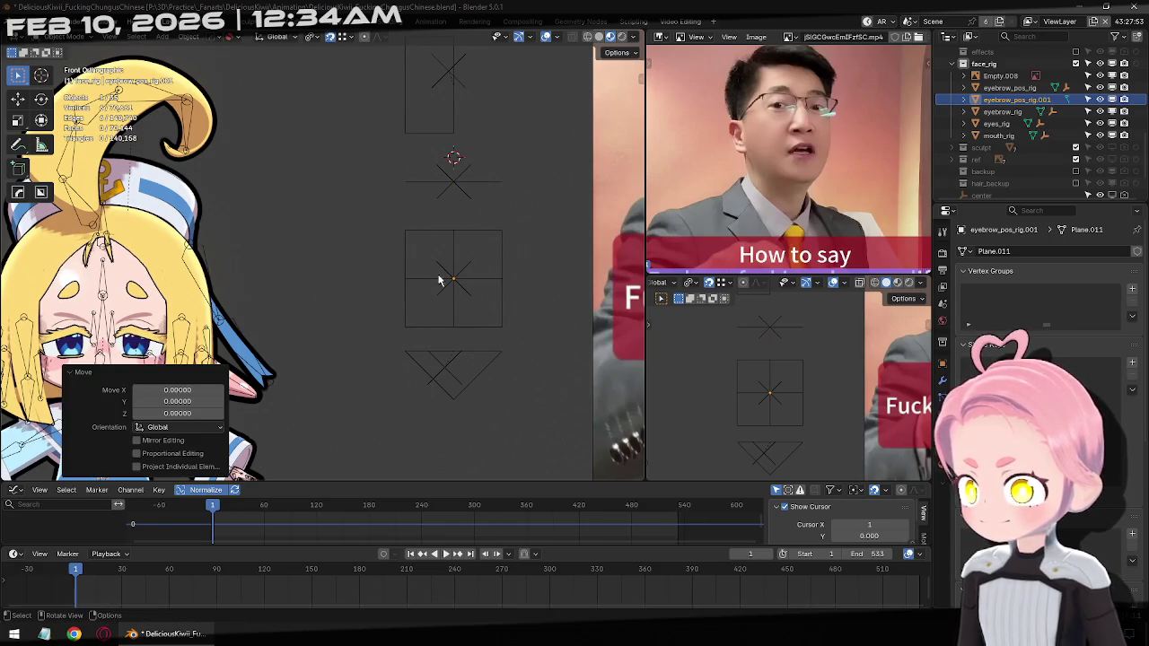
key(g)
key(x)
key(0)
key(minus)
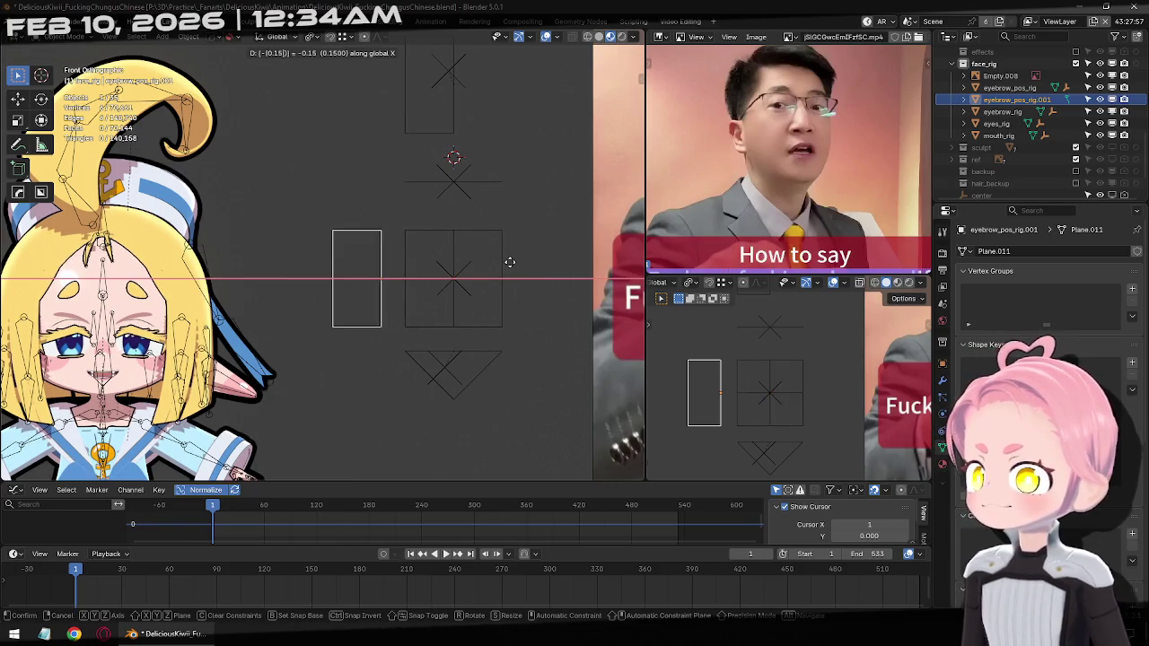
key(Return)
Delete the copy's right edge, leaving a single vertical line
key(Tab)
key(x)
click(392, 282)
mouse_move(409, 293)
shift+middle_down()
mouse_move(570, 326)
mouse_move(512, 313)
shift+middle_up()
key(Tab)
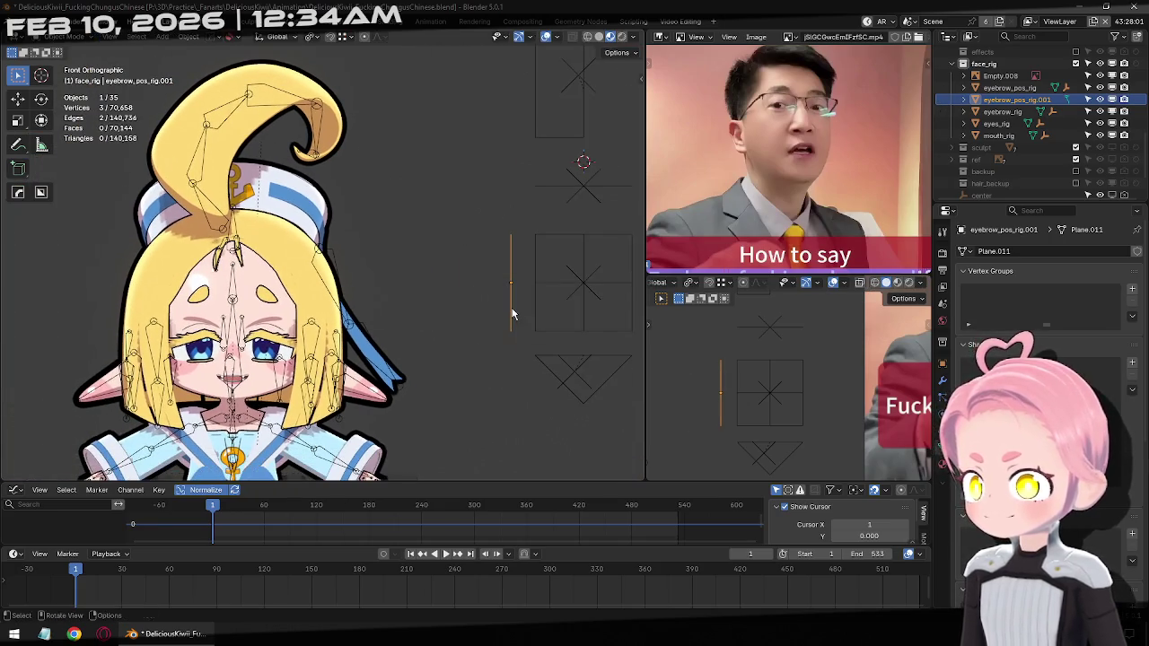
Rename the new vertical line object to eye_open_rig
key(F2)
text(eye)
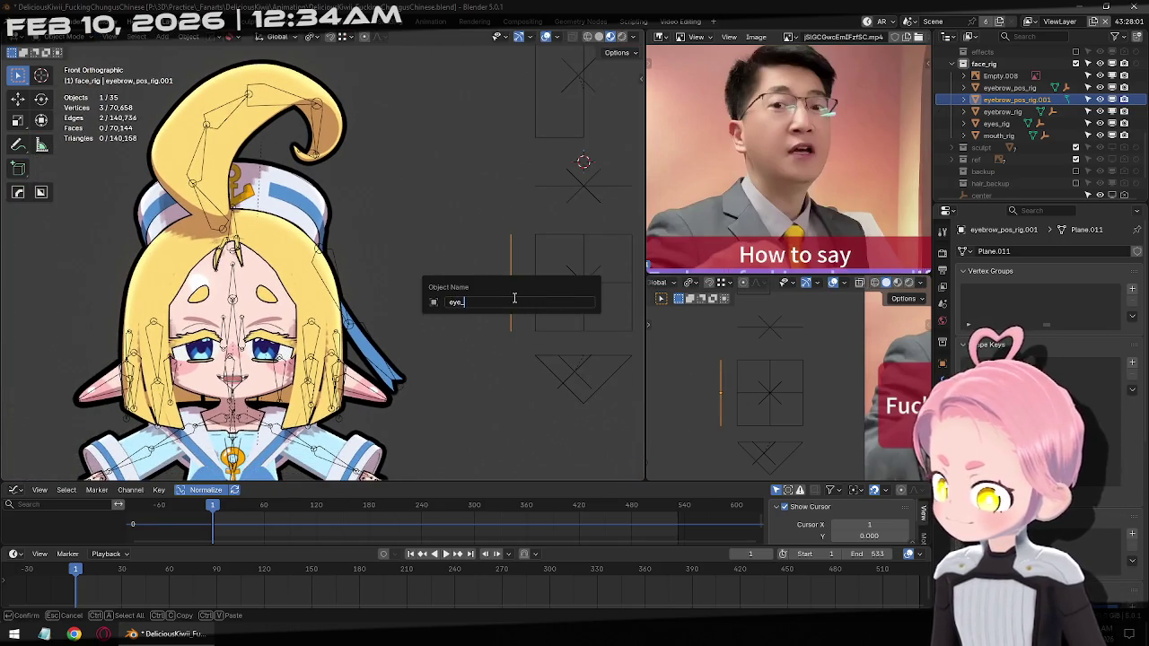
text(_)
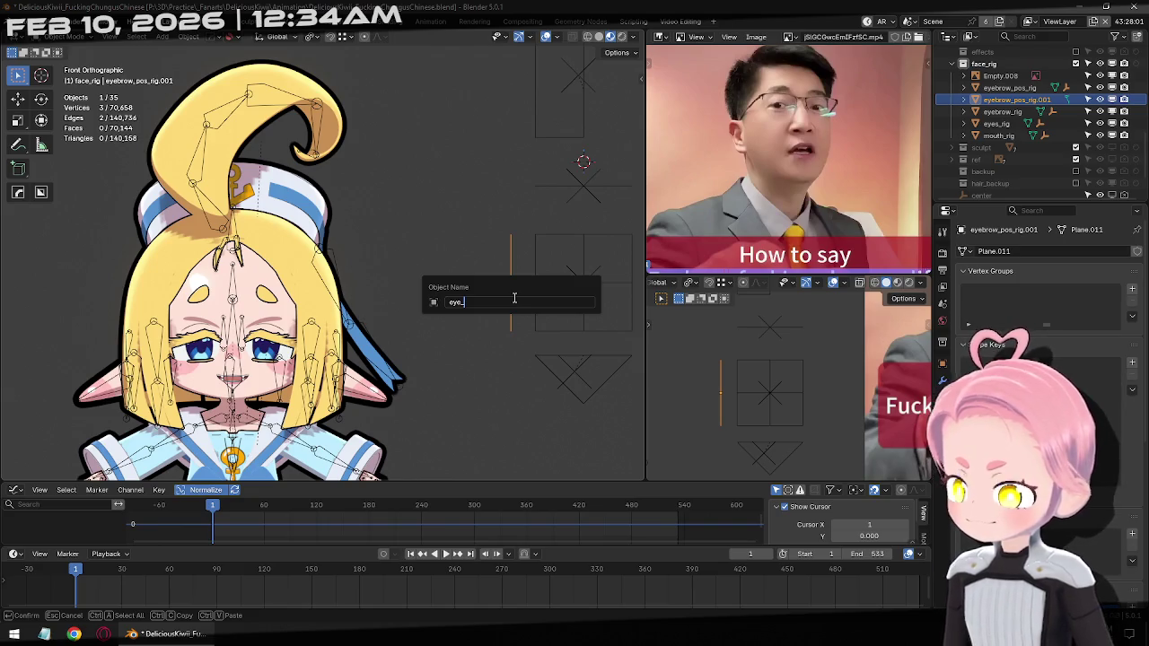
text(open_)
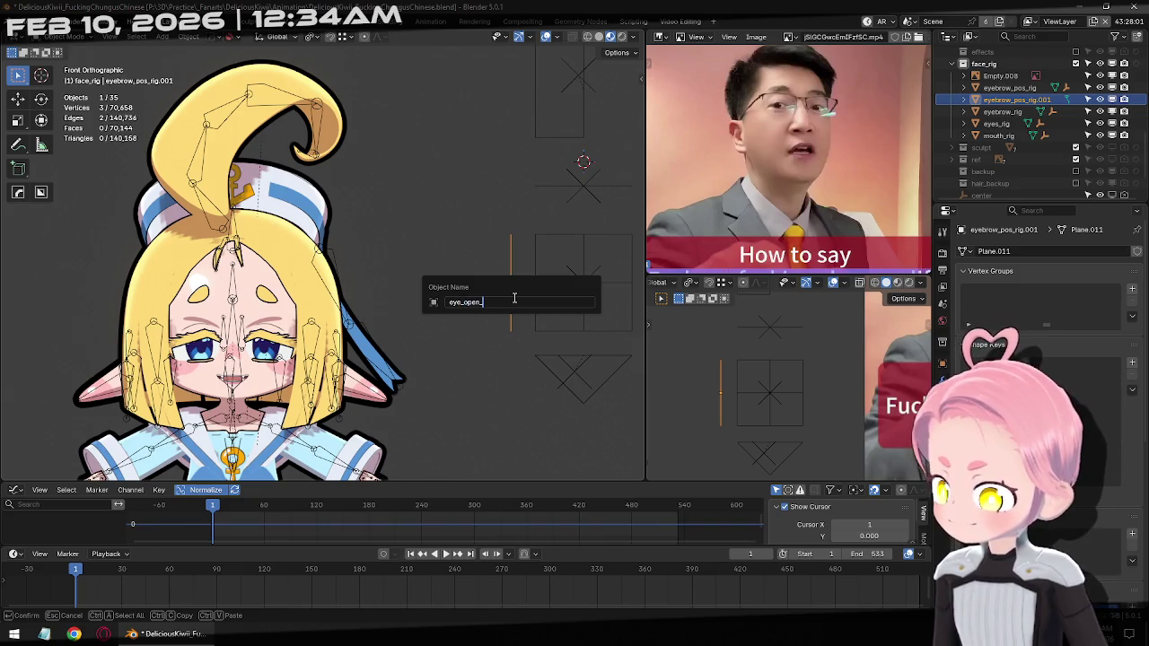
text(rig)
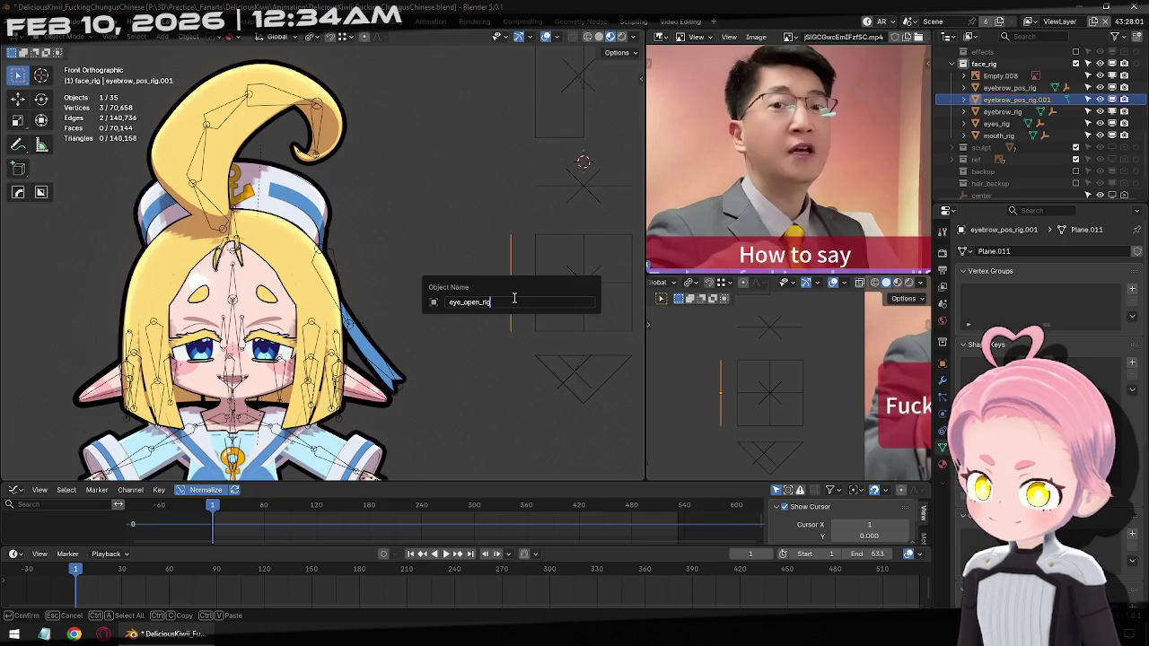
key(Return)
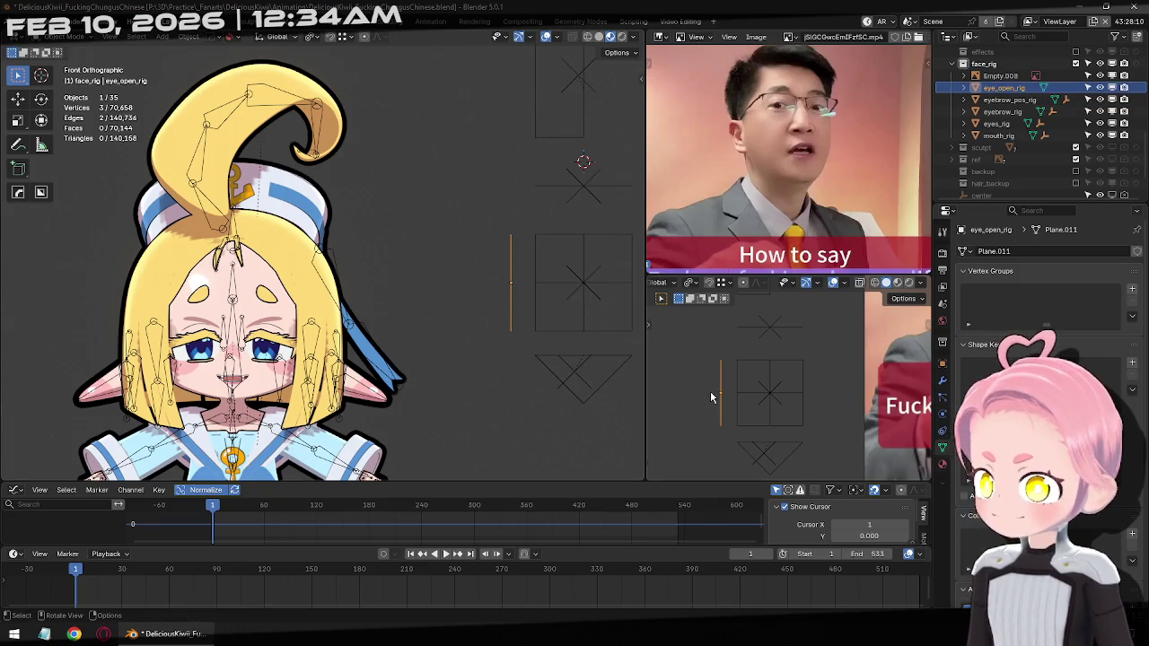
Duplicate the eye control empty onto the vertical line and parent it to eye_open_rig
click(585, 298)
key(Tab)
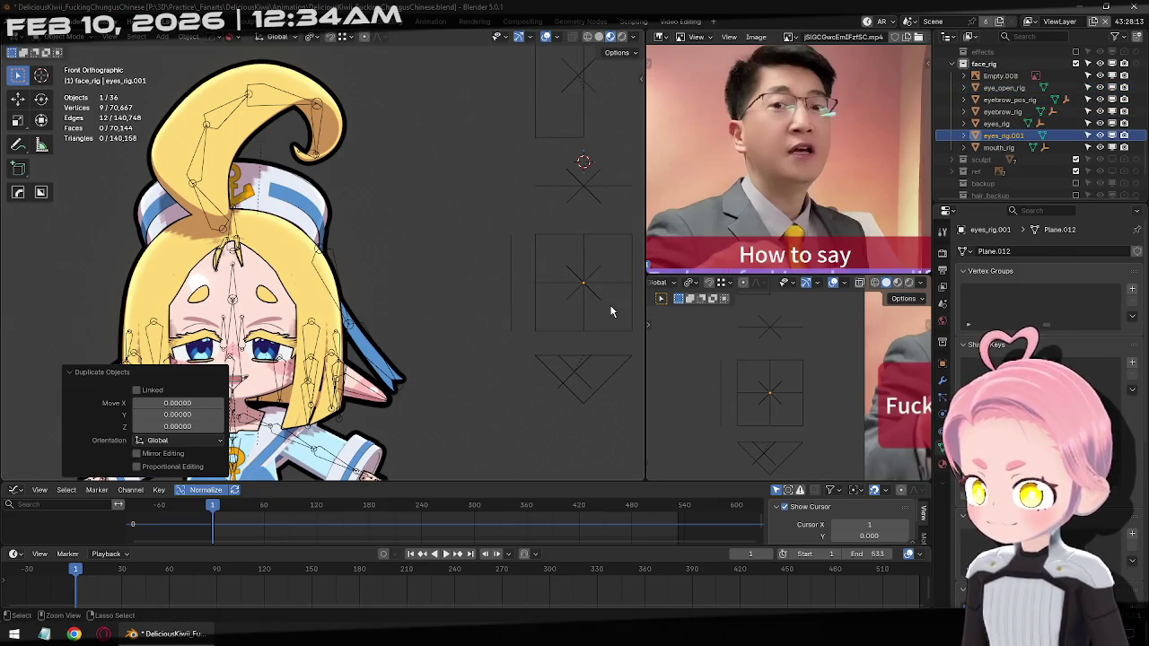
key(ctrl+z)
click(596, 298)
key(shift+d)
click(513, 302)
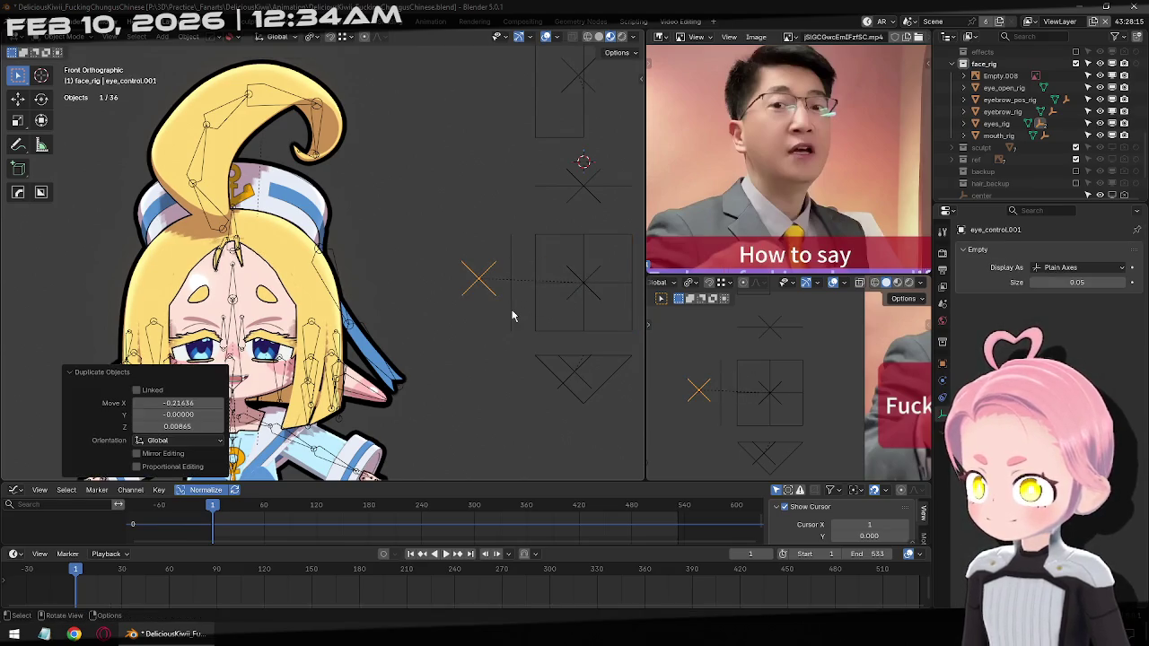
shift+click(510, 260)
key(ctrl+p)
click(512, 258)
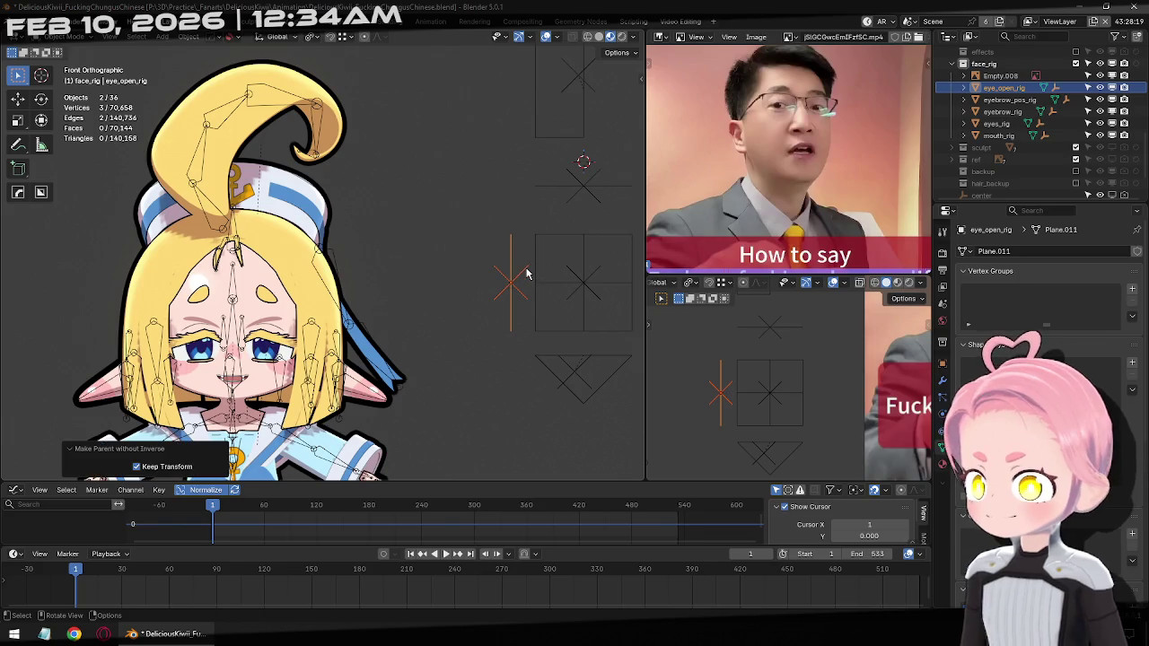
Record the copied control's resting position as the Easy Driver minimum
click(525, 275)
key(n)
key(n)
click(512, 262)
key(g)
key(Escape)
click(521, 299)
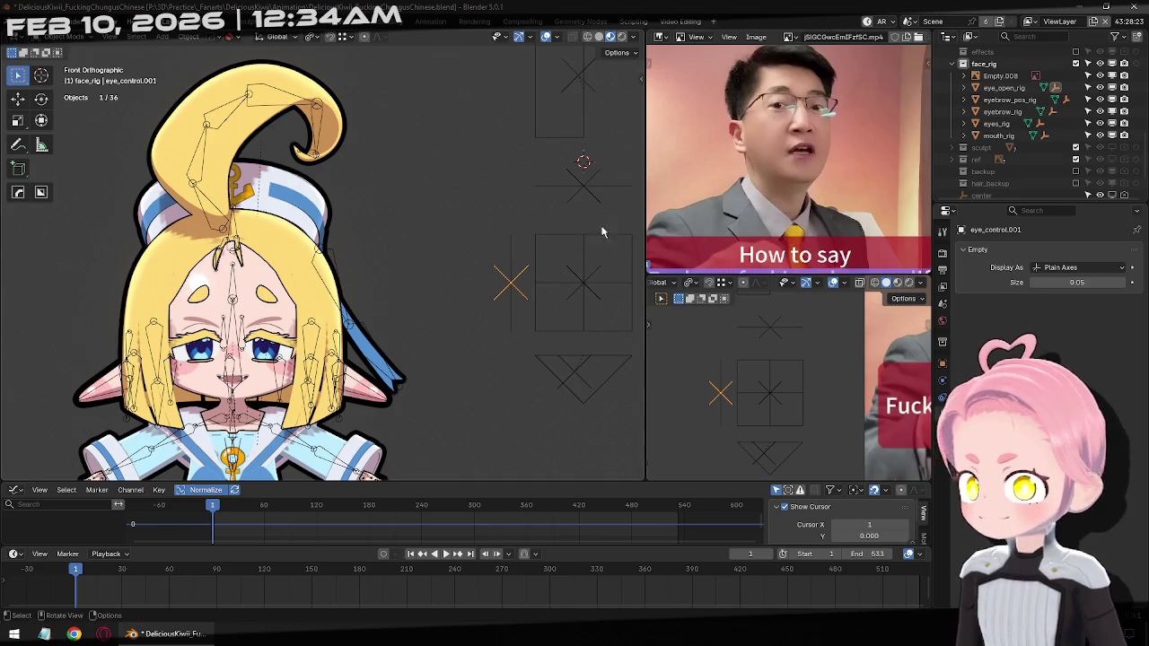
key(n)
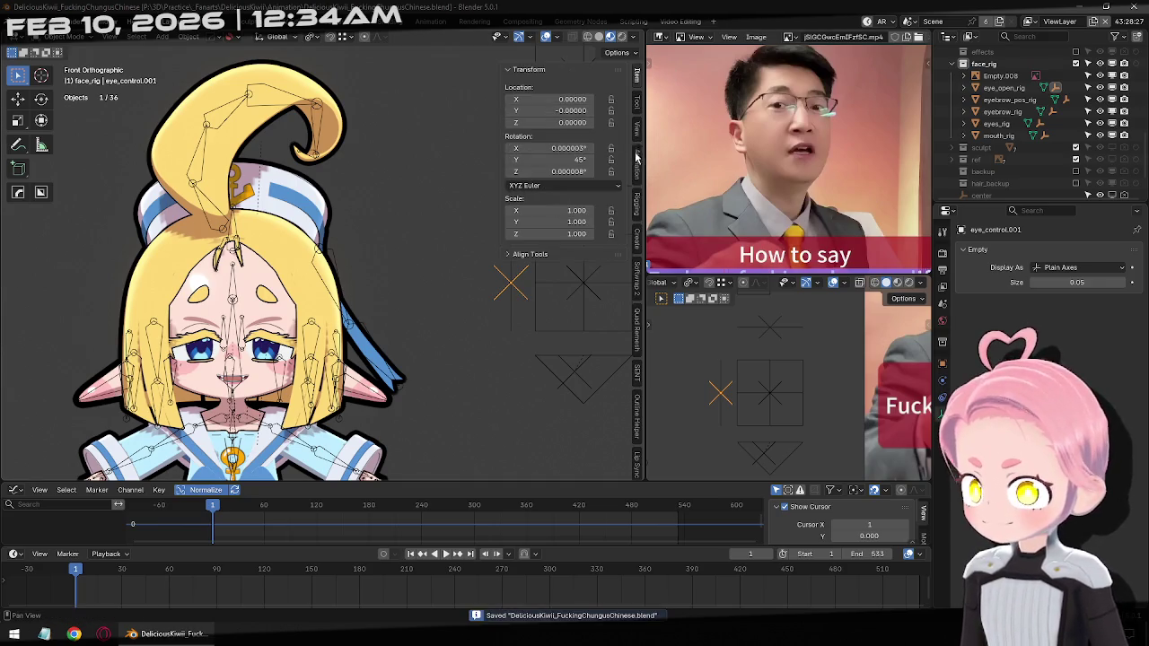
click(637, 199)
click(535, 131)
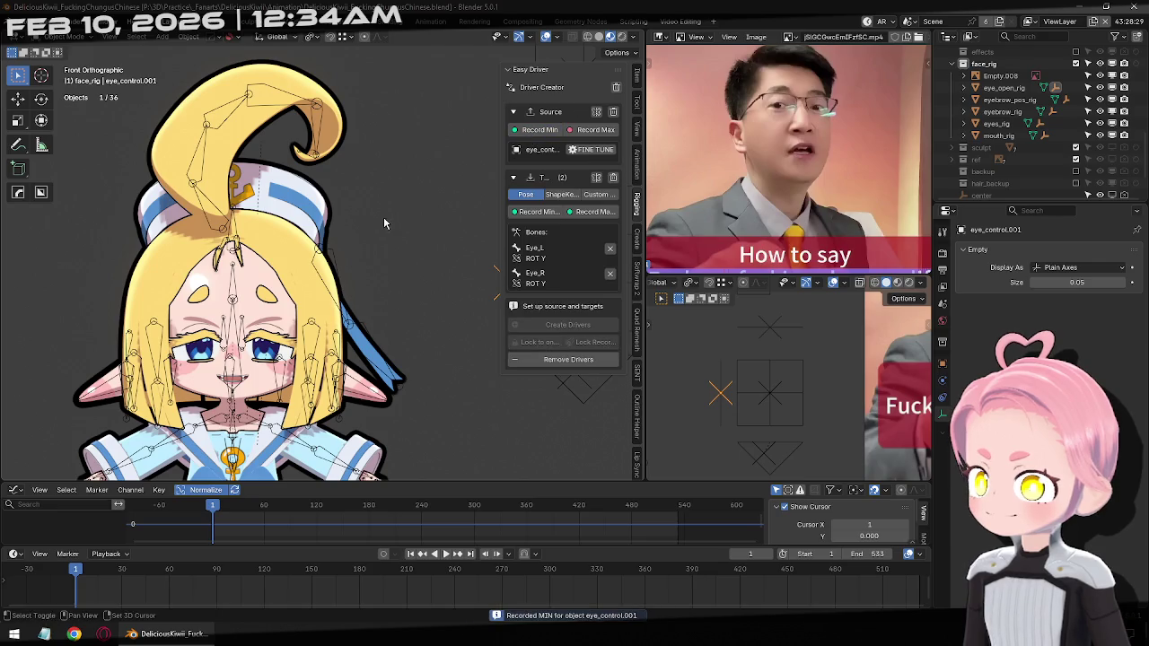
shift+middle_drag(383, 217, 224, 236)
Rename the copied empty to eye_open_control
key(F2)
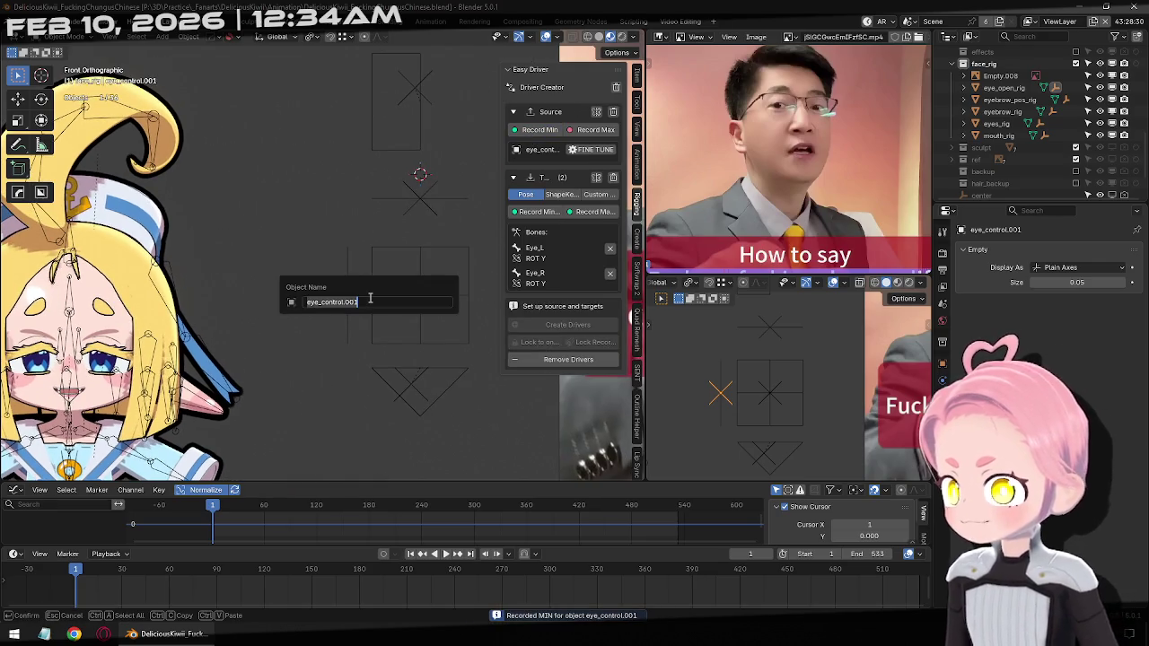
key(BackSpace)
key(BackSpace)
key(BackSpace)
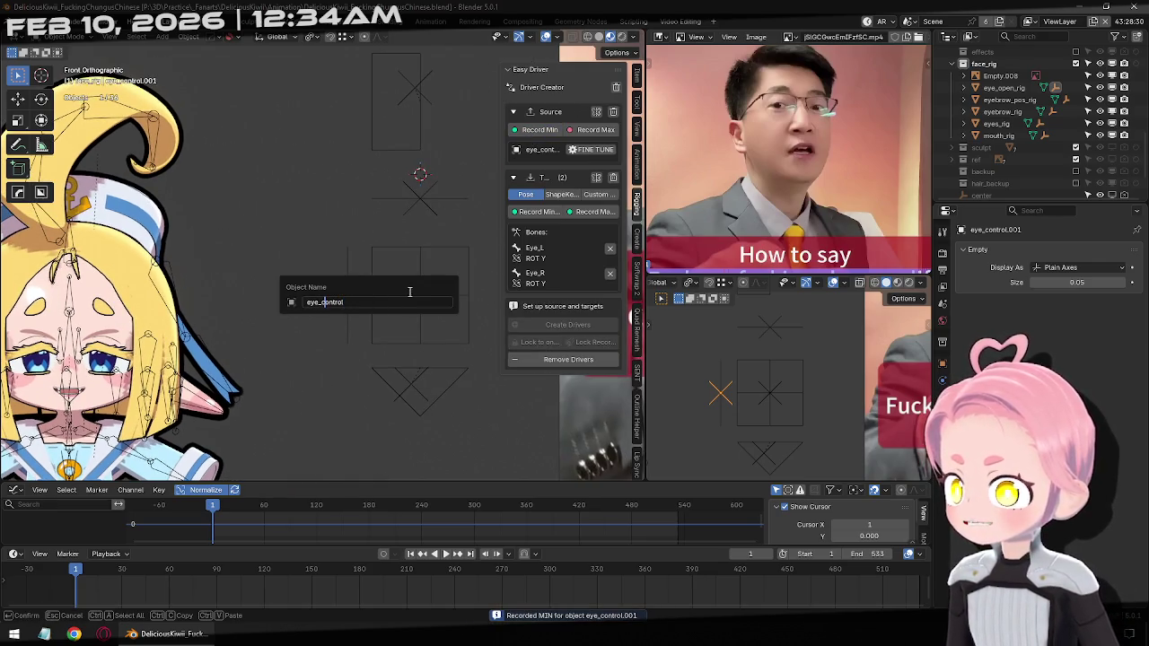
text(open)
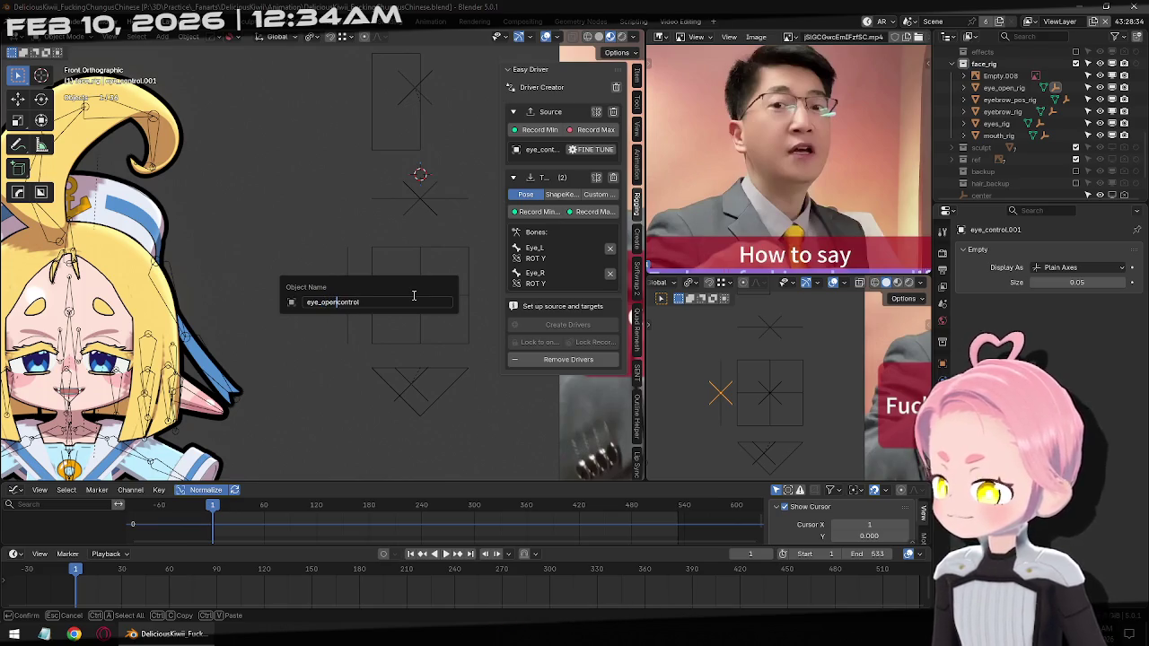
text(_)
key(Return)
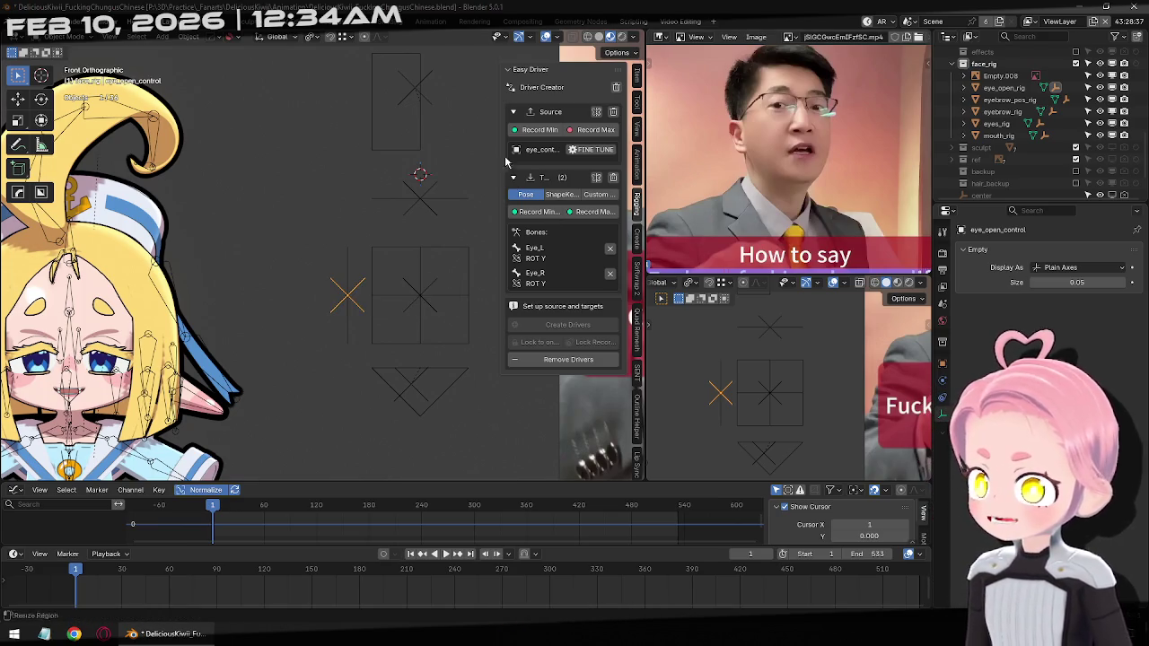
Move eye_open_control on Z, record it as the LOC Z source, and remove the Eye_L/Eye_R targets
key(g)
key(z)
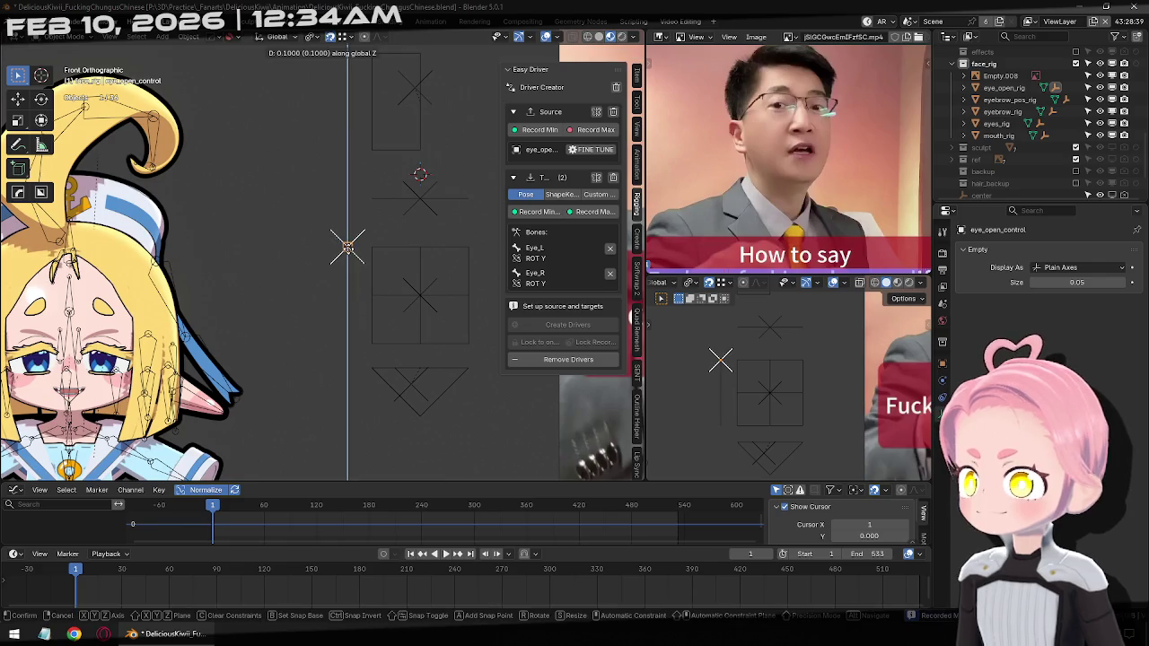
click(346, 342)
shift+middle_drag(346, 342, 421, 348)
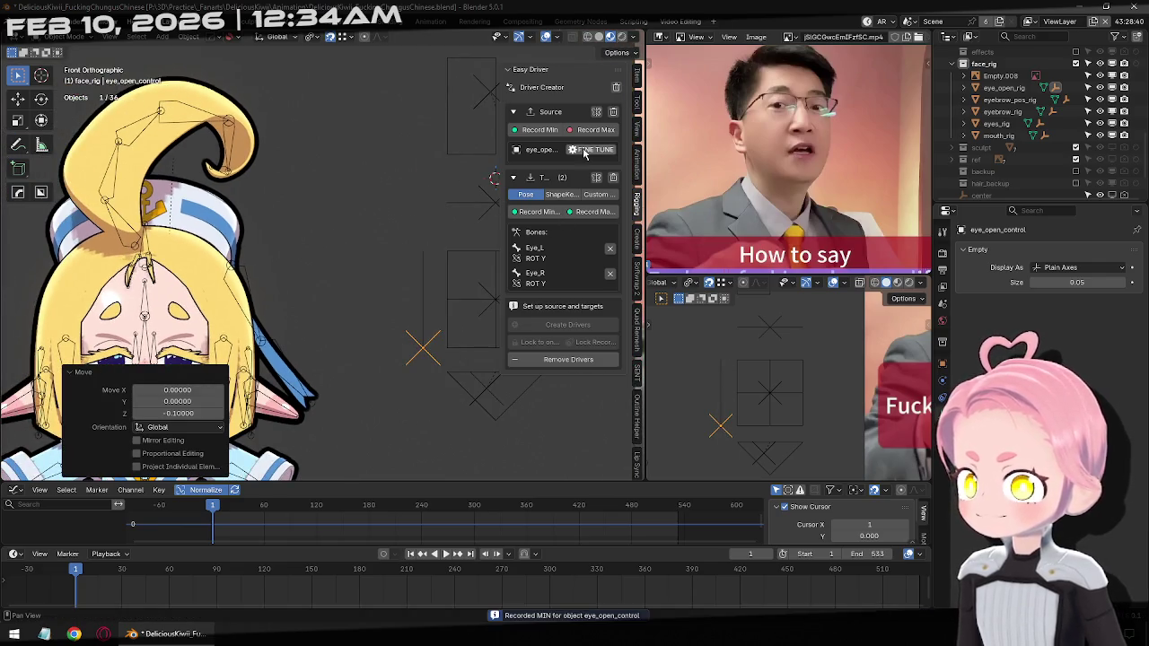
click(595, 129)
click(609, 259)
click(609, 259)
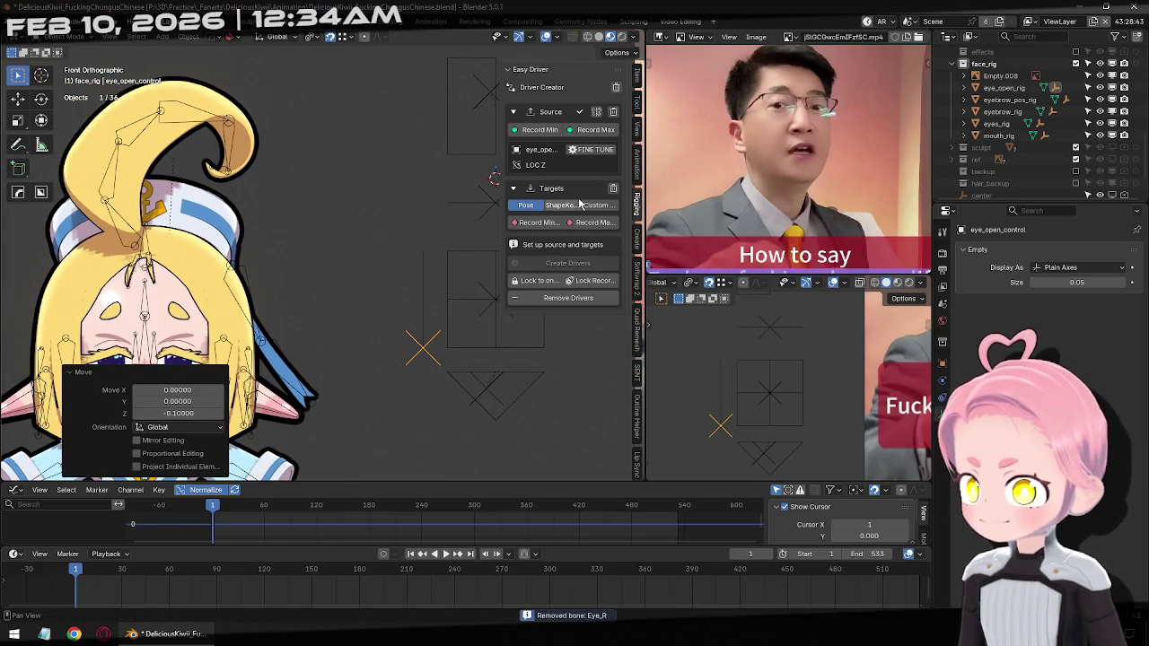
Create a shape key driver for the body's Blink key
click(571, 205)
click(610, 241)
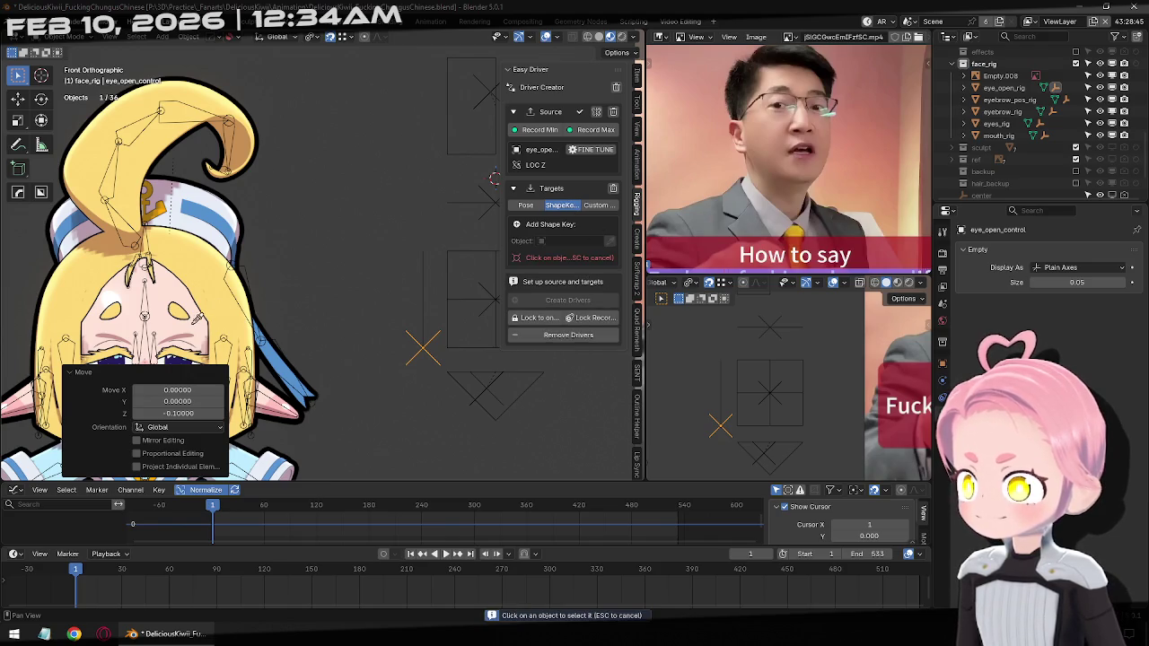
click(192, 334)
shift+middle_drag(215, 334, 279, 269)
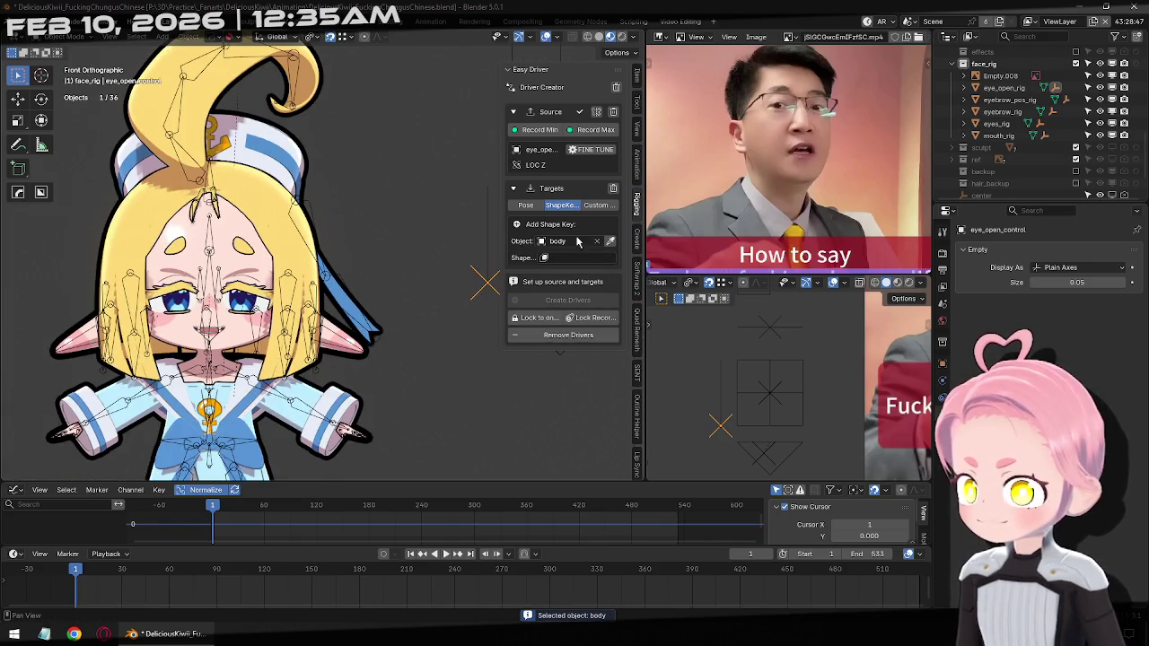
click(585, 258)
click(567, 290)
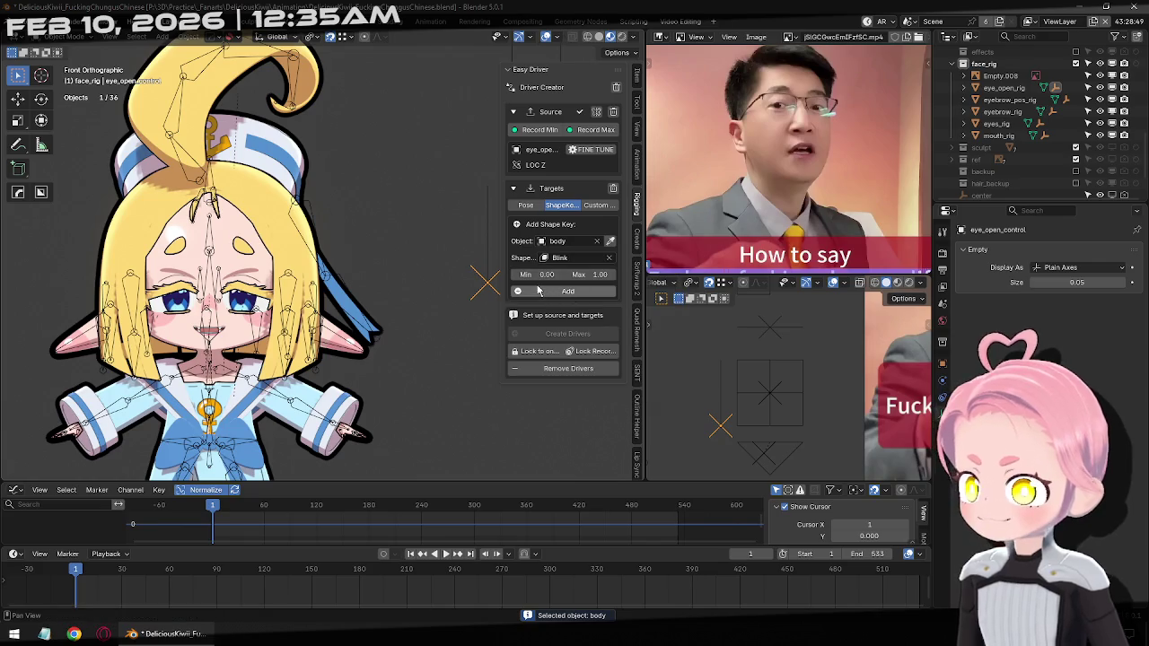
click(517, 292)
click(567, 334)
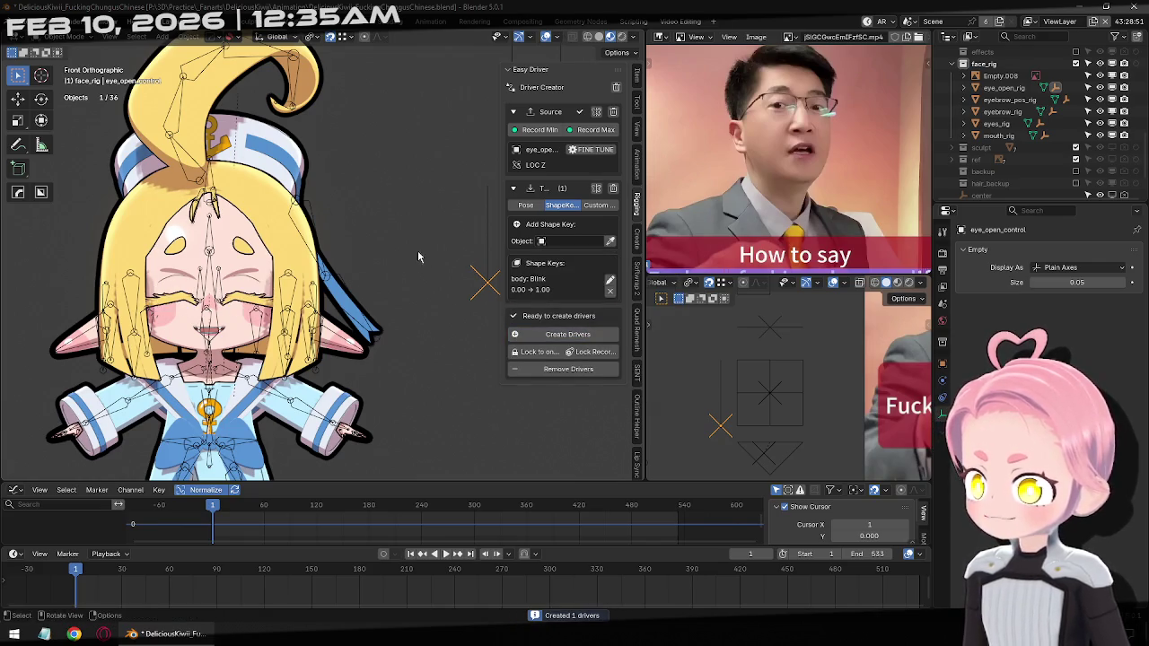
Raise eye_open_control by 0.2 on Z and clear Blink from the target list
shift+middle_drag(383, 235, 289, 301)
text(gz0.2)
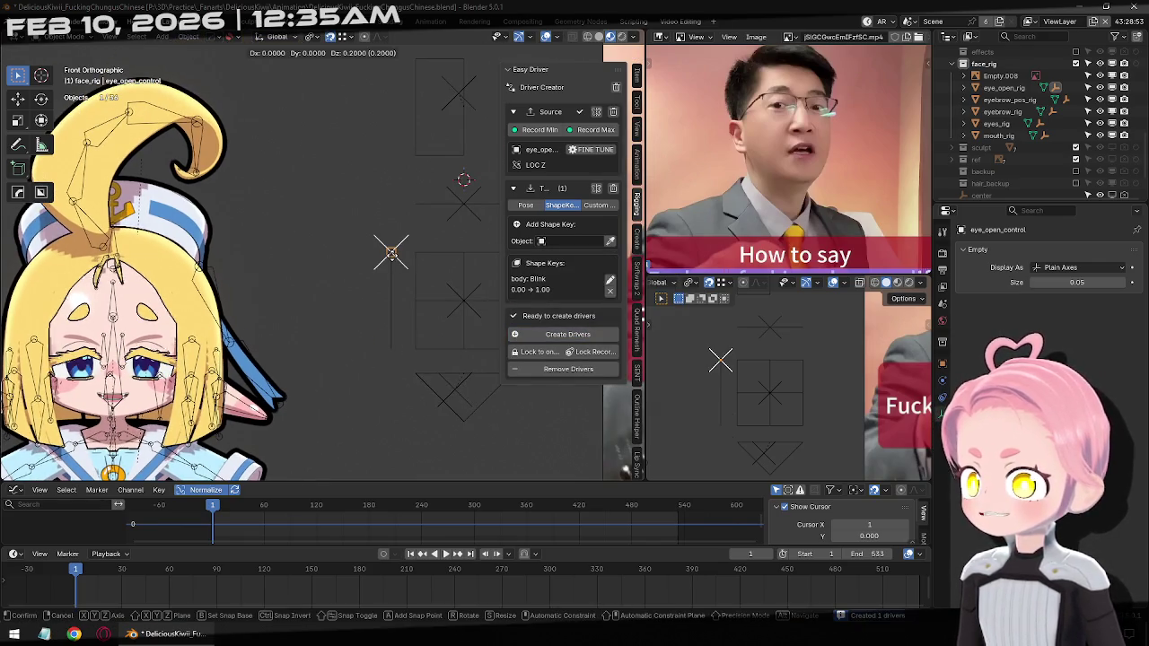
key(Return)
click(610, 290)
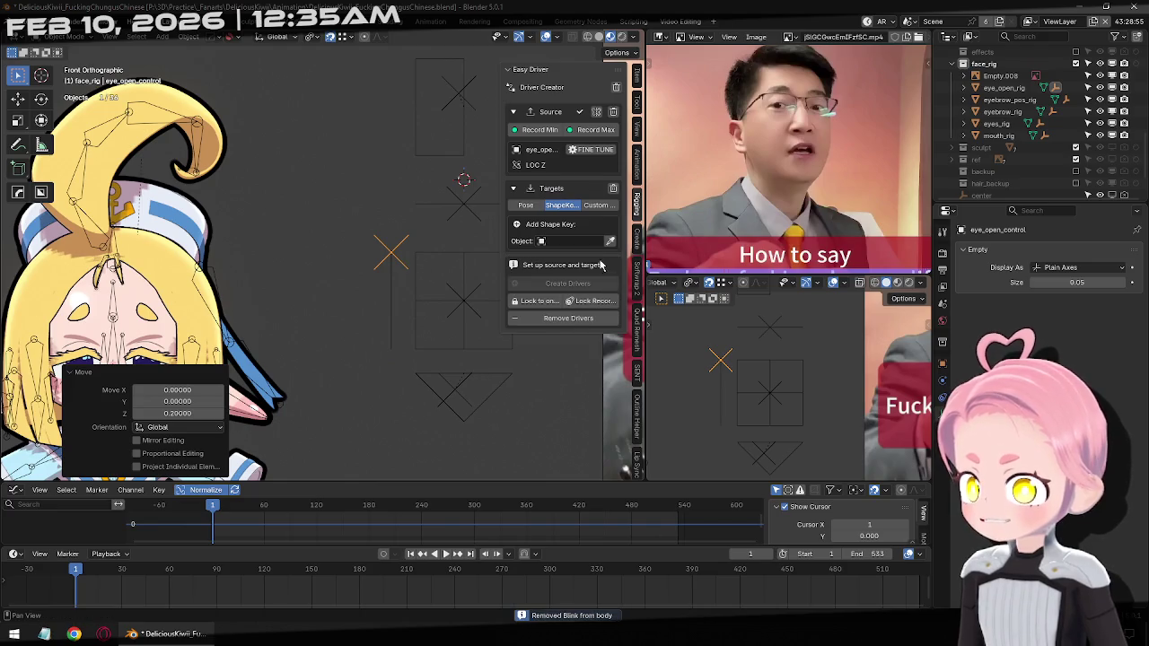
Record the raised position as maximum and create a body Eyes_Wide shape key driver
click(595, 130)
click(574, 241)
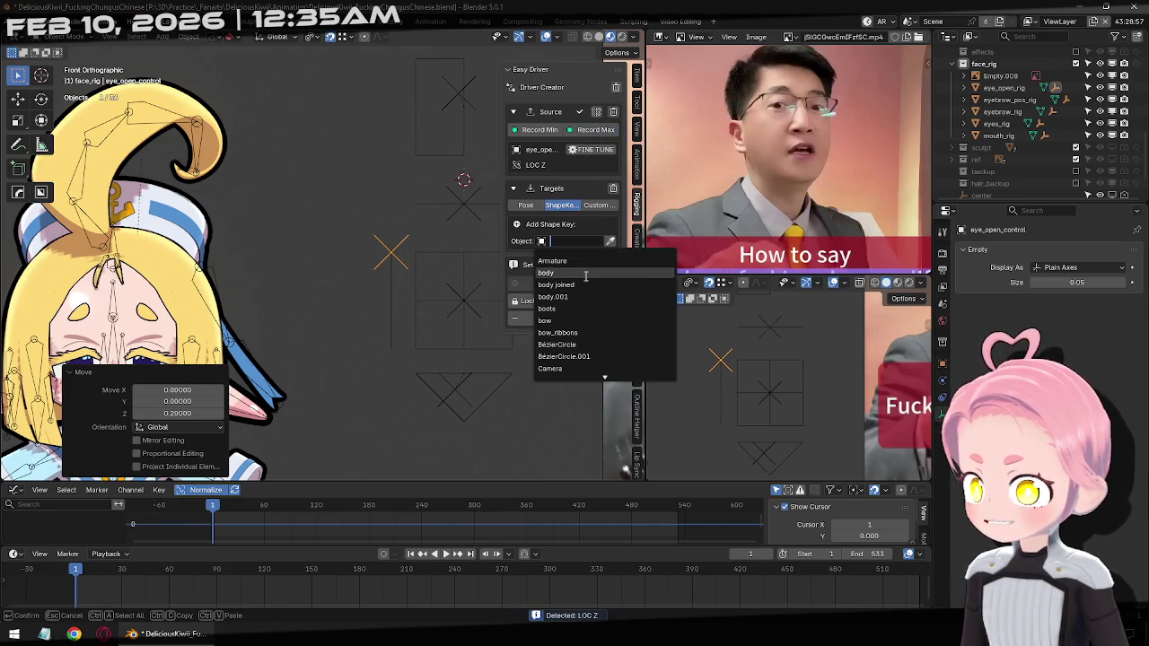
click(565, 267)
click(565, 260)
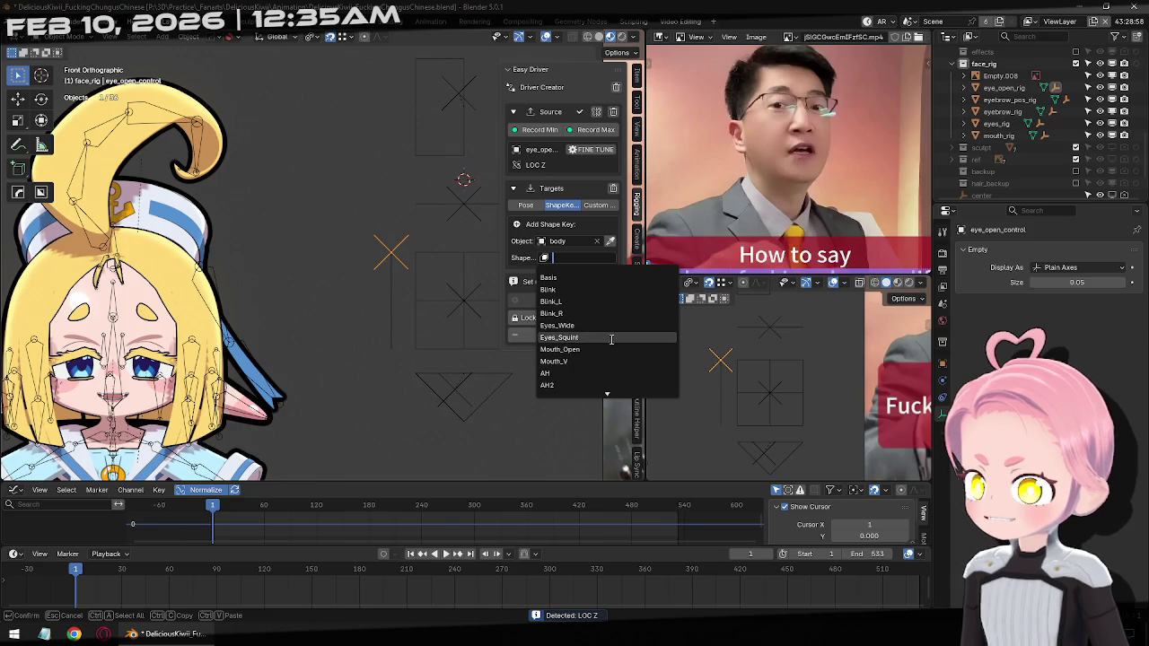
click(591, 326)
click(575, 334)
click(567, 334)
Test the driver by moving the control, return to front view, and clear Eyes_Wide from the targets
scroll(272, 258, up, 2)
key(g)
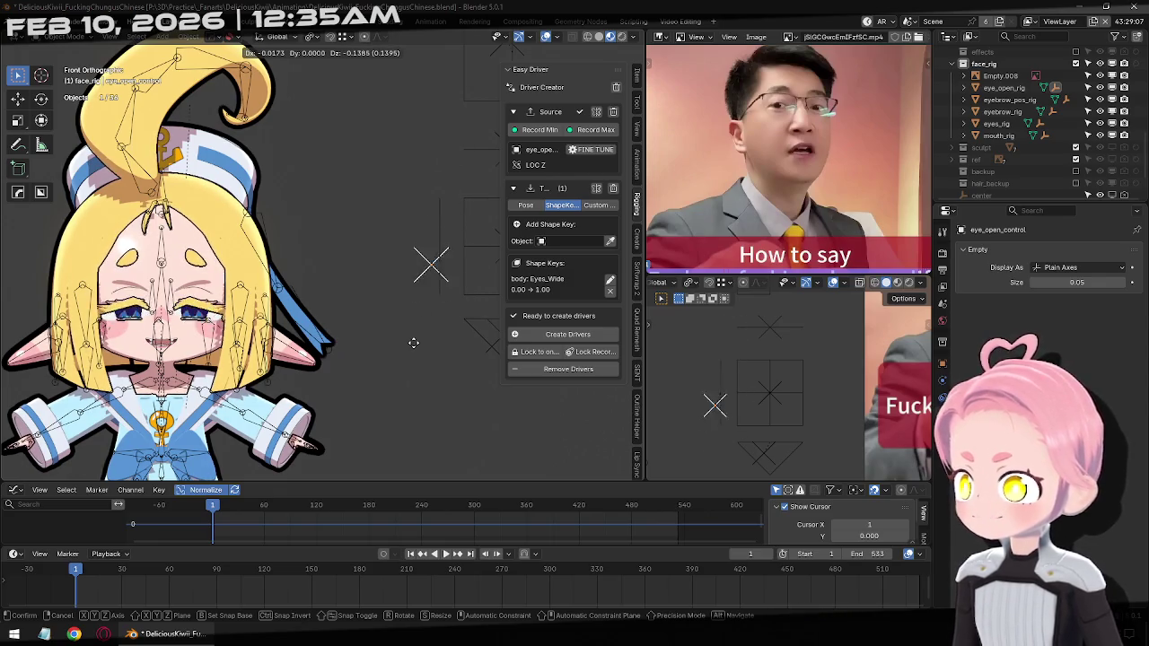
right_click(425, 287)
key(g)
click(408, 314)
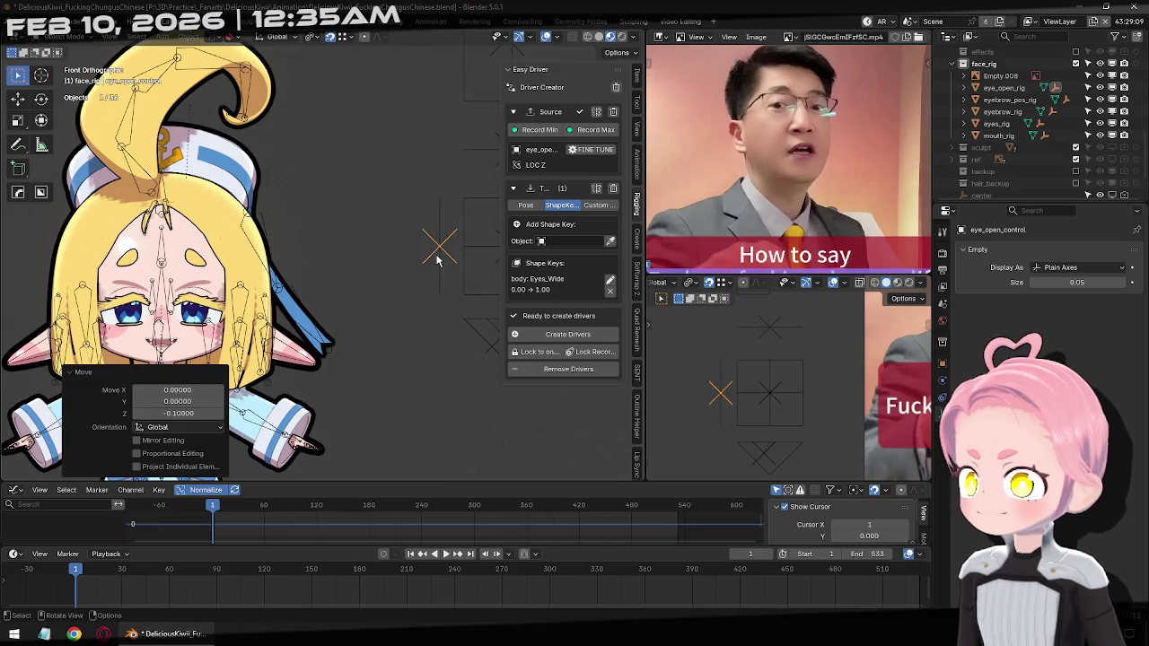
middle_drag(408, 316, 419, 328)
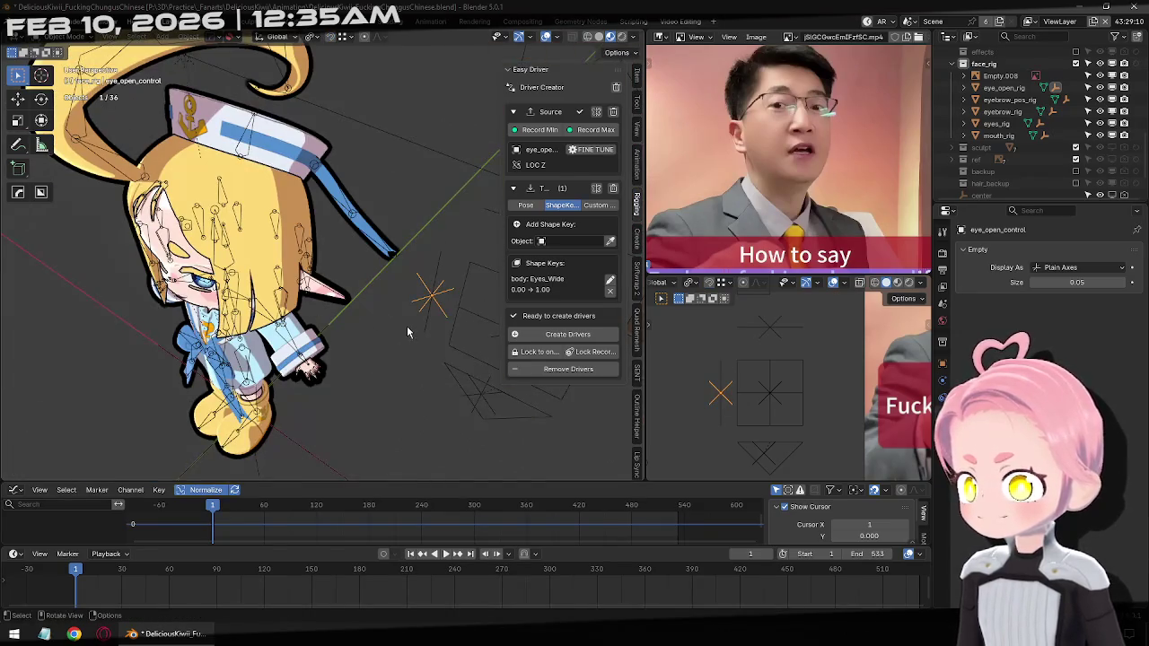
key(KP_1)
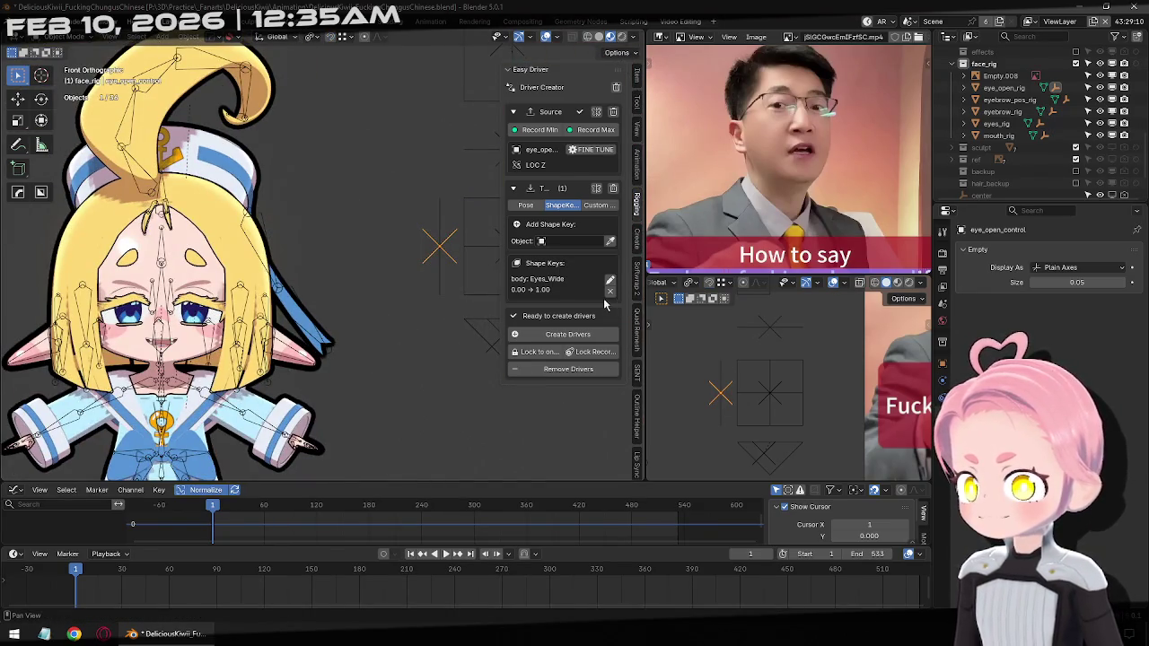
click(609, 289)
scroll(371, 273, up, 2)
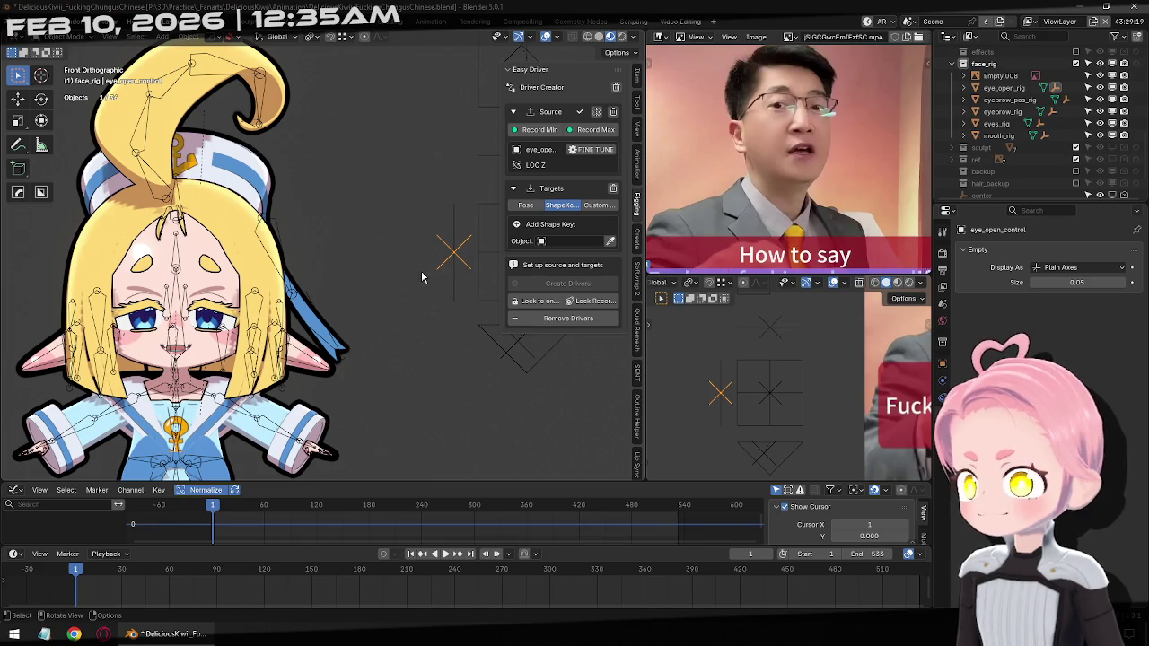
Extrude eye_open_rig's middle vertex 0.1 to the left along X
click(405, 241)
key(Tab)
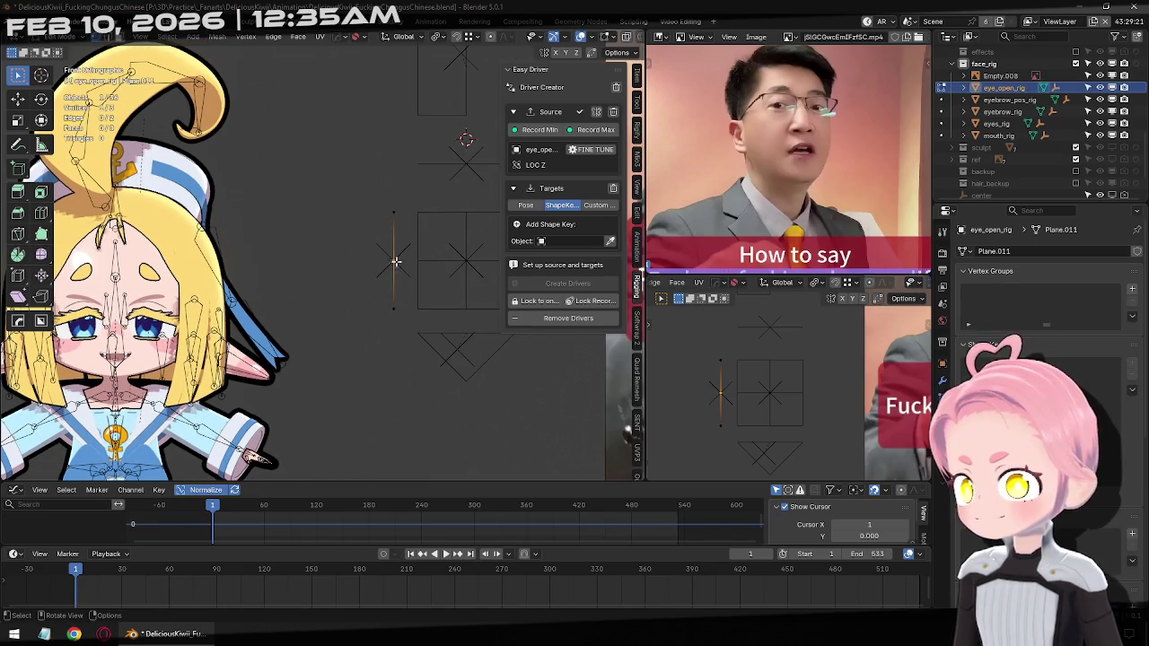
click(393, 261)
key(g)
key(Escape)
text(ex)
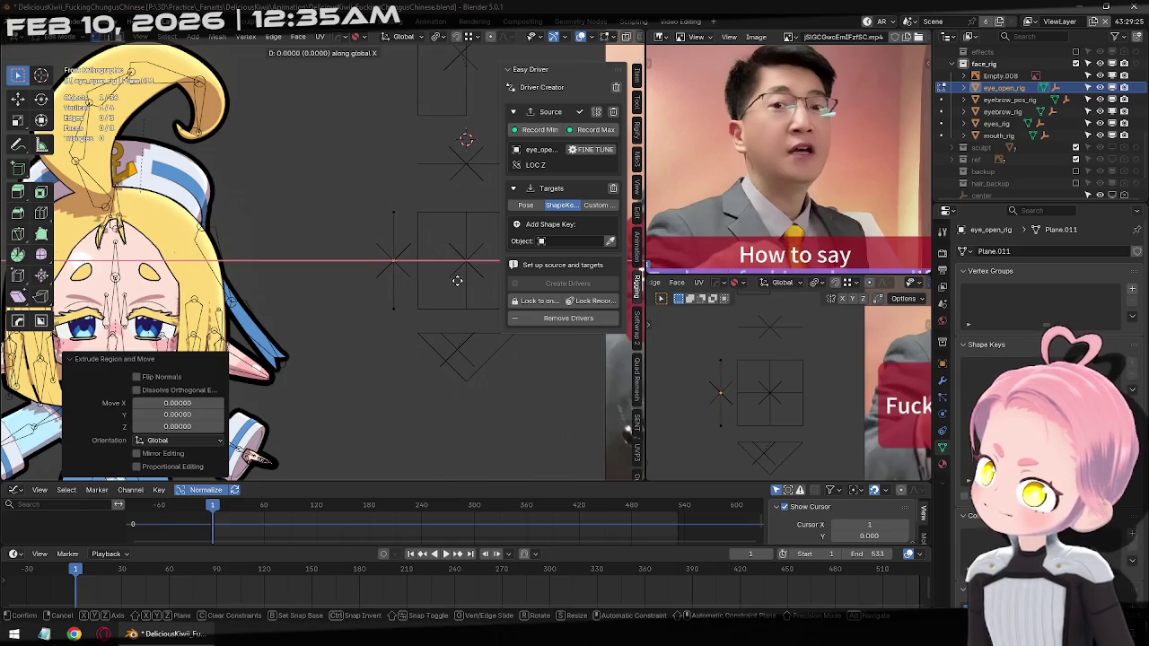
text(-0.1)
key(Return)
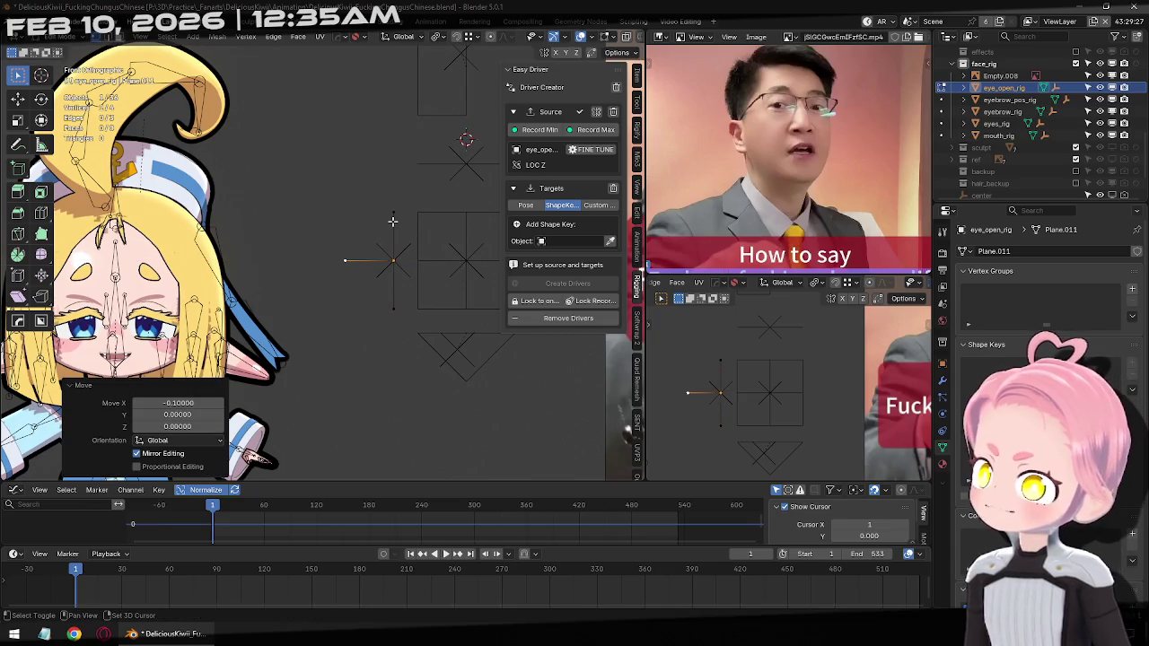
Join the new left vertex to the bottom vertex, then record eye_open_control's minimum
click(394, 219)
shift+click(393, 309)
key(f)
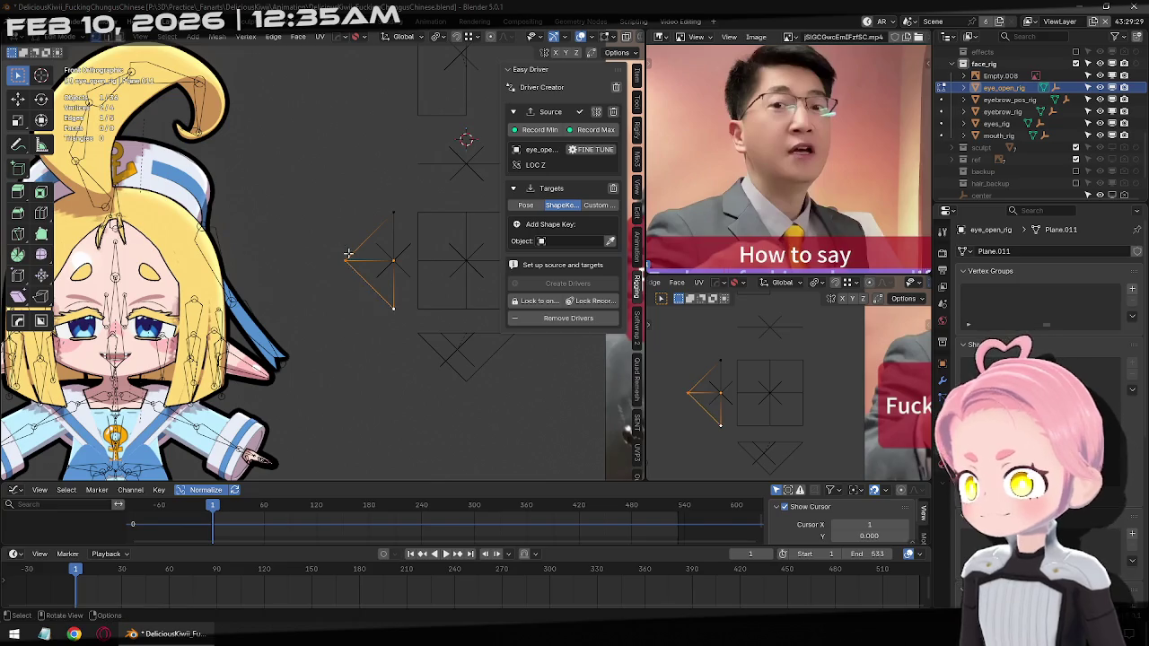
key(Tab)
click(409, 257)
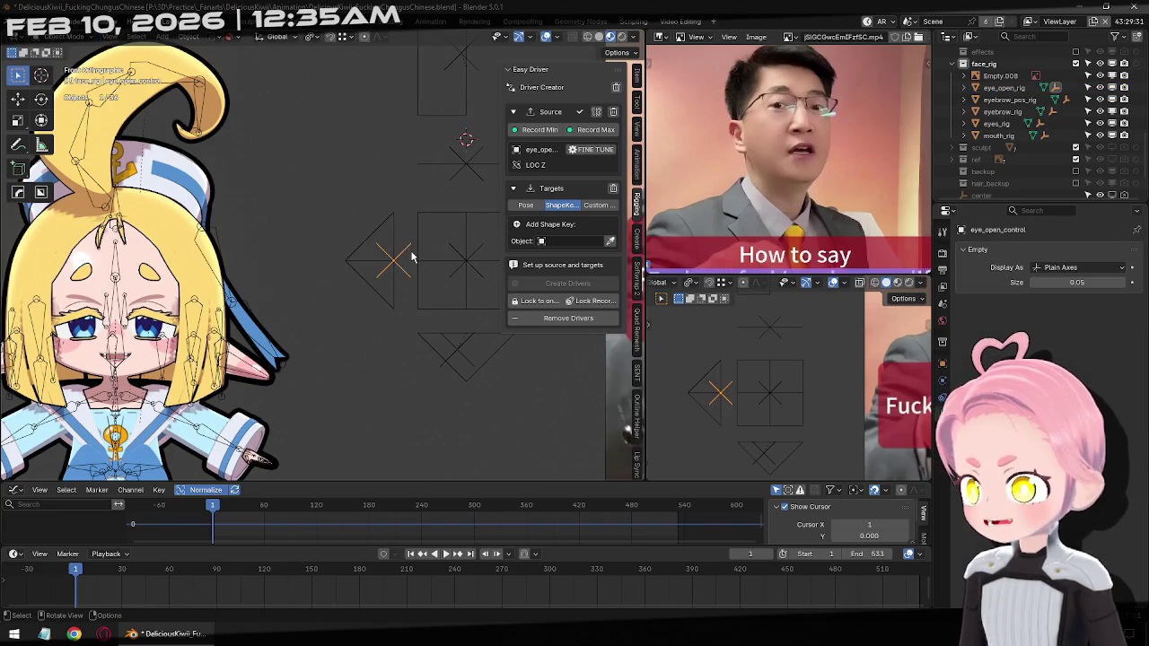
click(530, 131)
Move eye_open_control -0.1 on X and record that position as the maximum
key(g)
key(x)
key(minus)
key(period)
key(1)
key(Return)
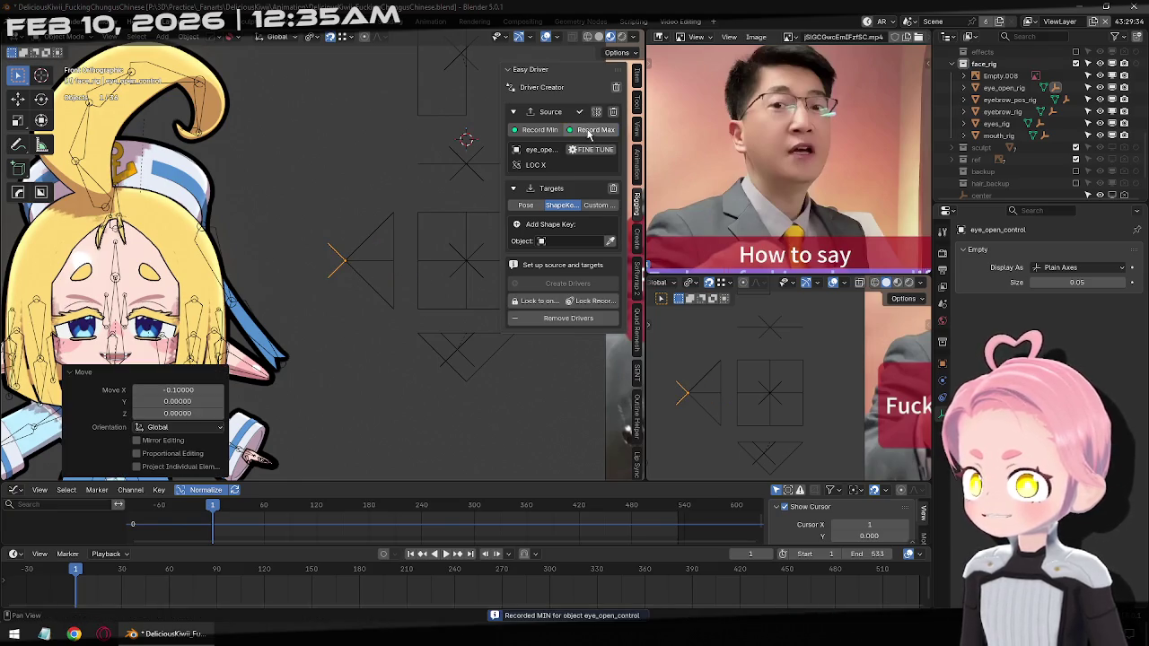
click(589, 132)
shift+middle_drag(334, 261, 404, 257)
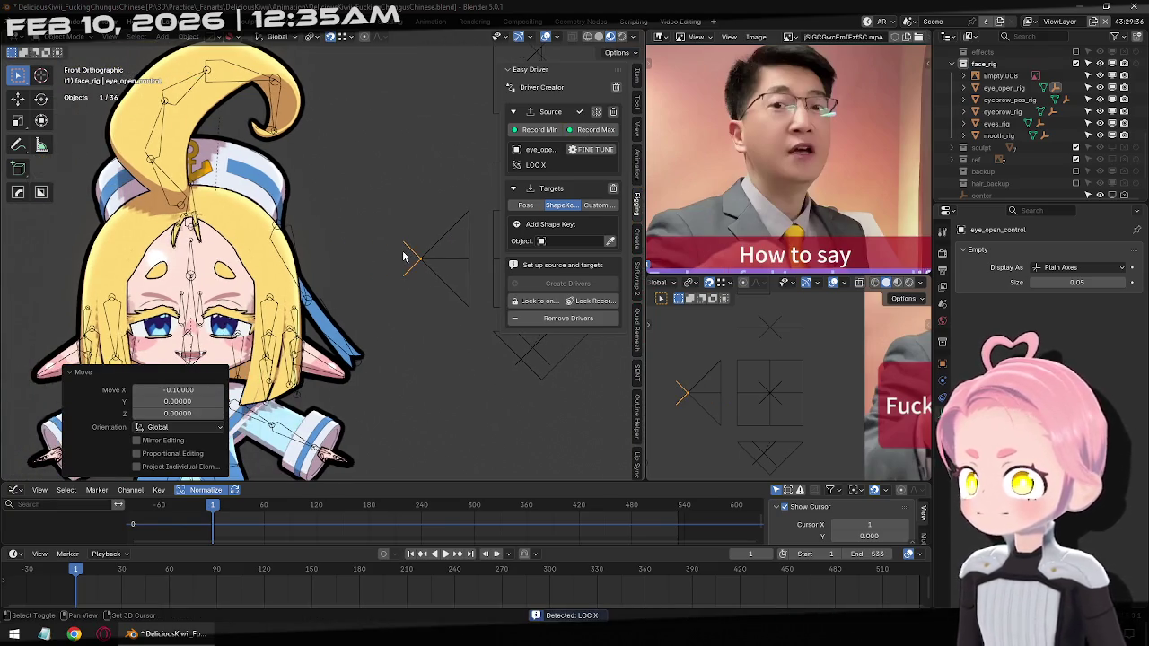
Create a body Eyes_Squint shape key driver and test it, then cancel the move
click(610, 241)
click(219, 255)
click(556, 259)
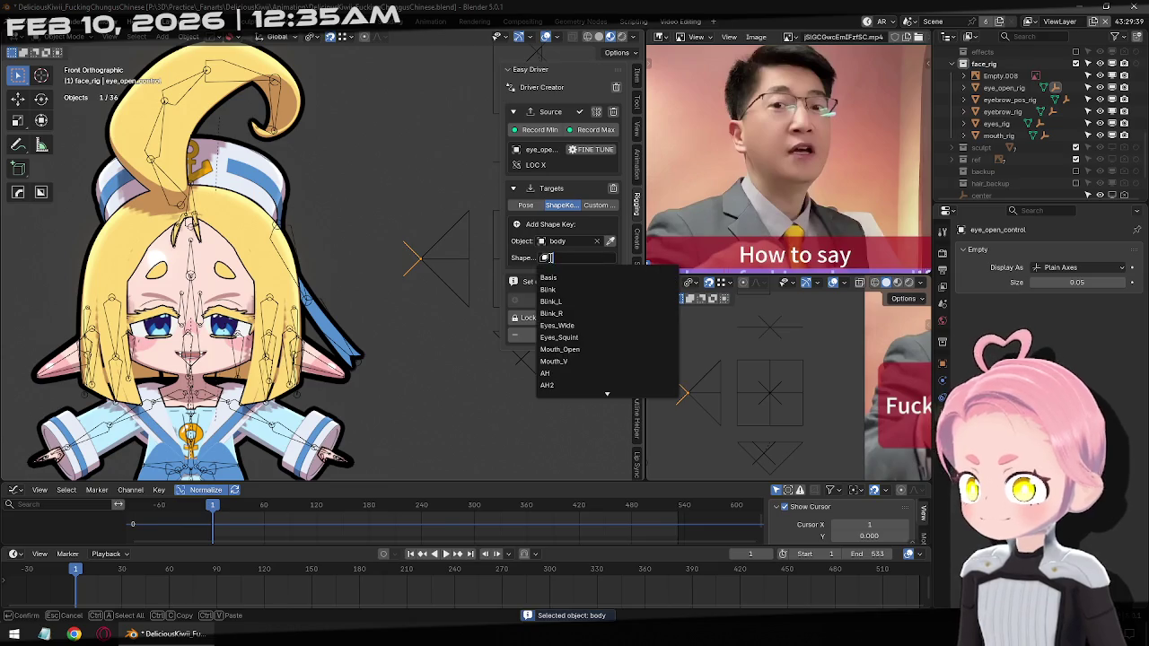
click(599, 340)
click(564, 296)
click(567, 334)
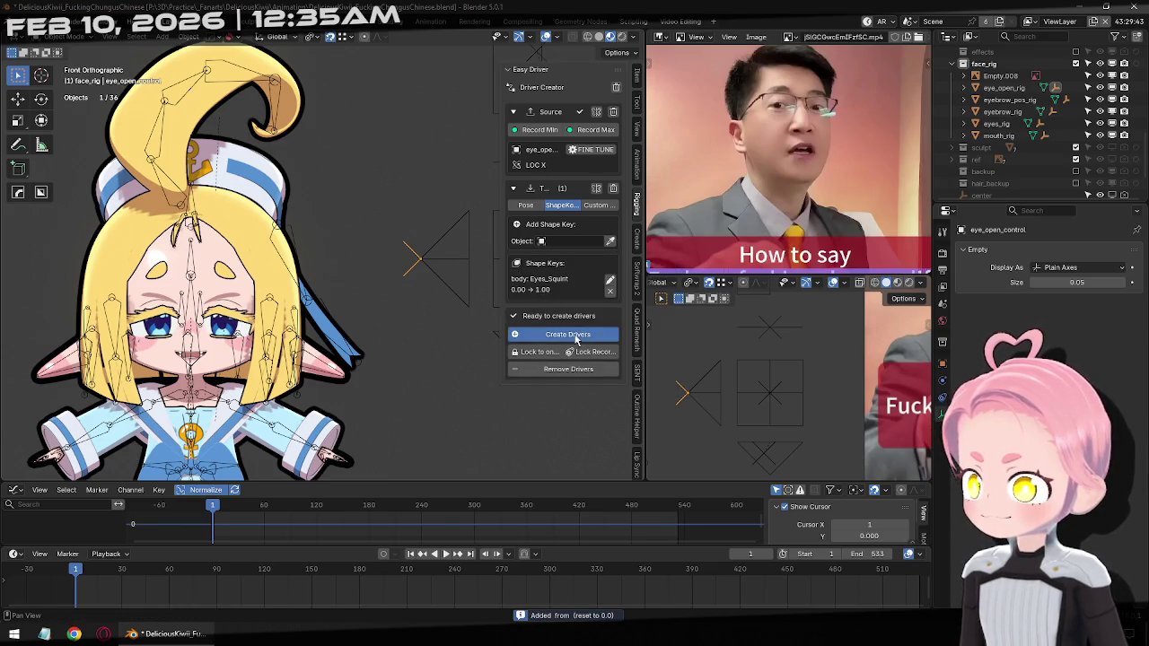
key(g)
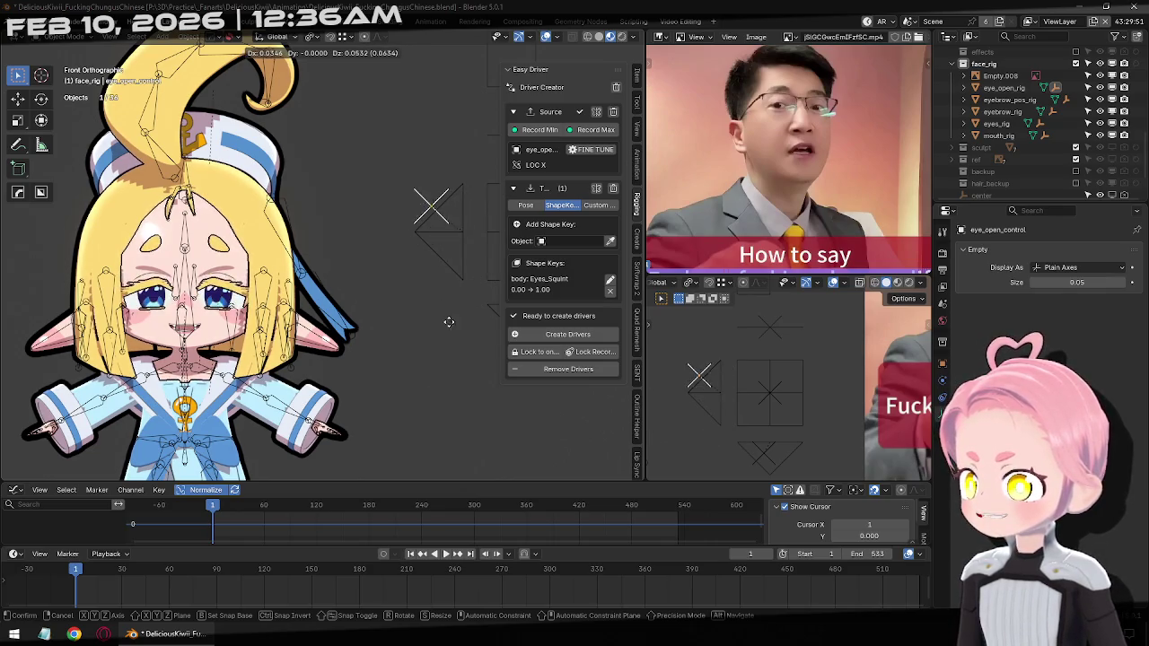
key(Escape)
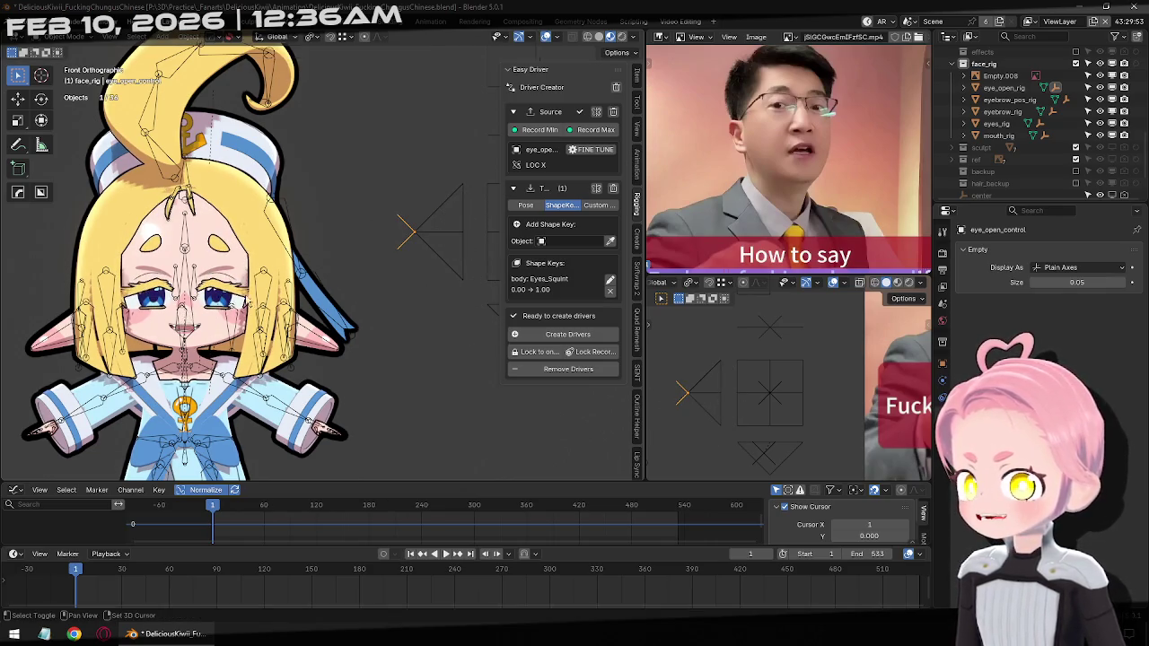
Place eye_open_control at its new resting position
scroll(340, 285, up, 6)
key(g)
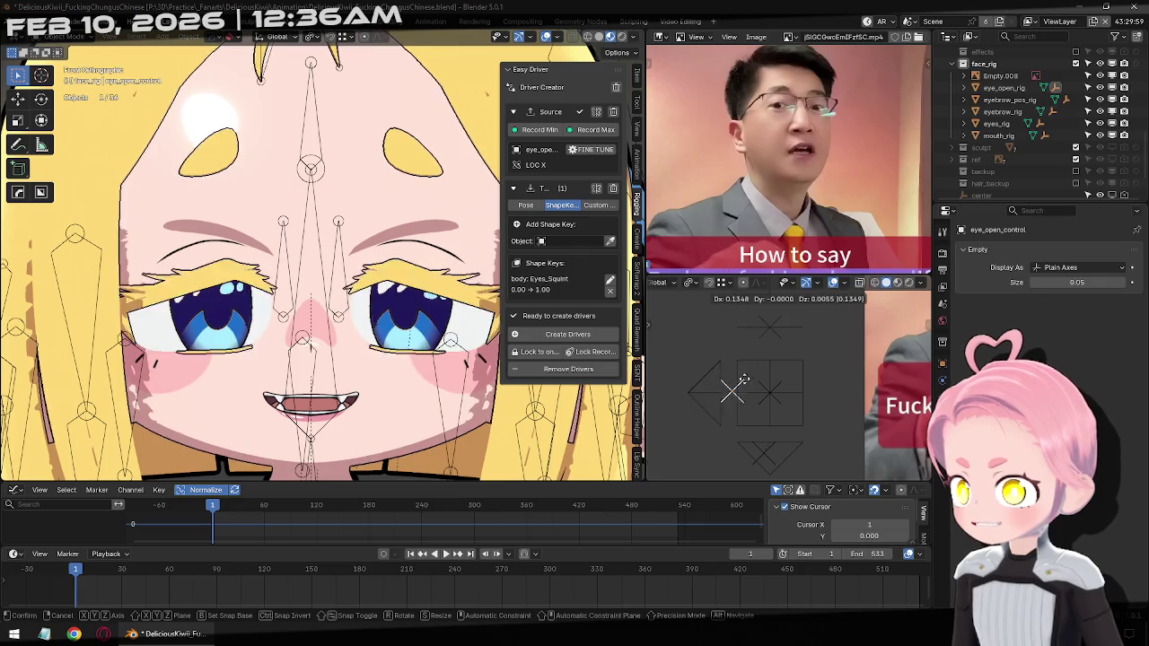
click(721, 396)
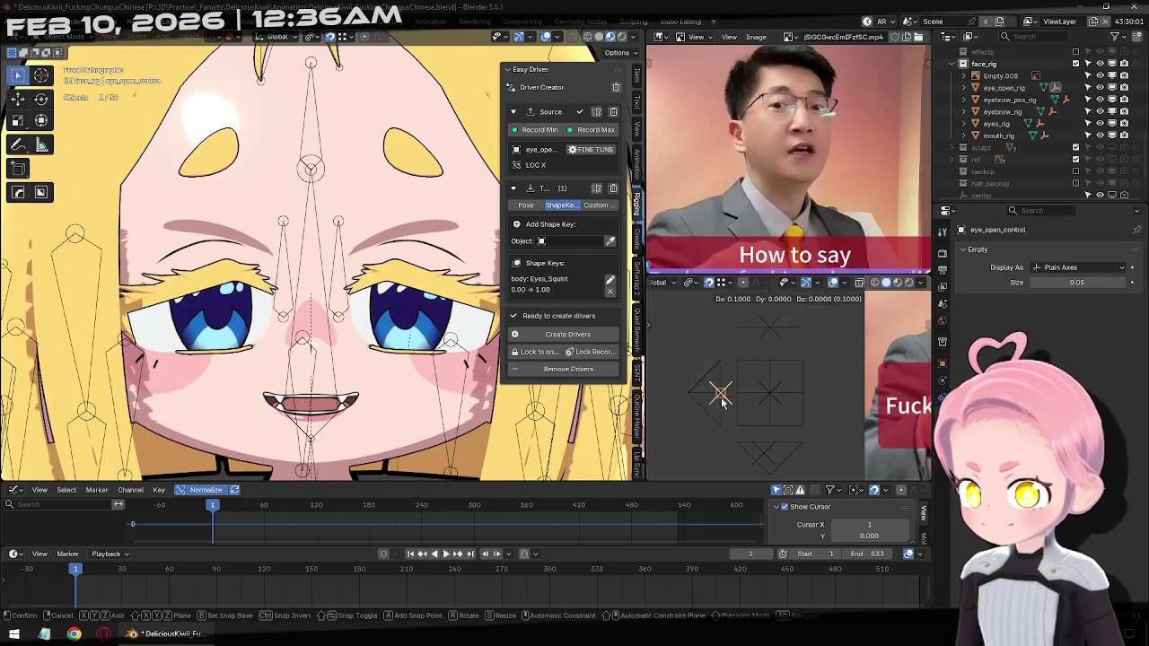
Hide the sidebar, deselect everything, save the file, and reselect the eye-open control
scroll(305, 265, down, 5)
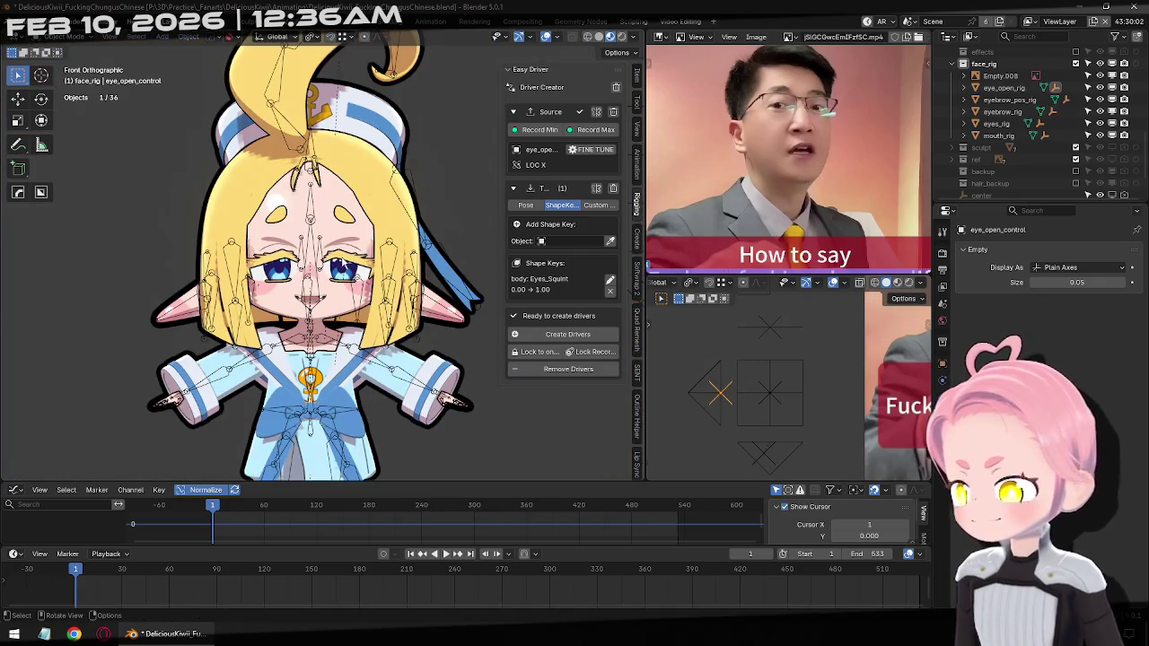
key(n)
key(alt+a)
key(ctrl+s)
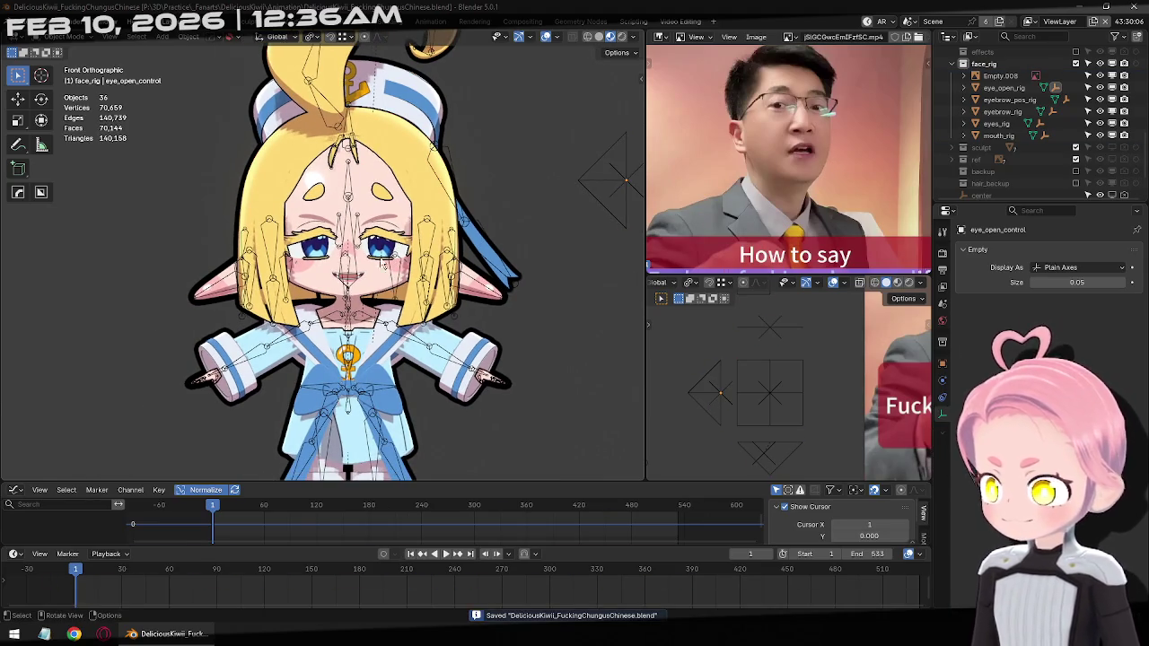
click(640, 173)
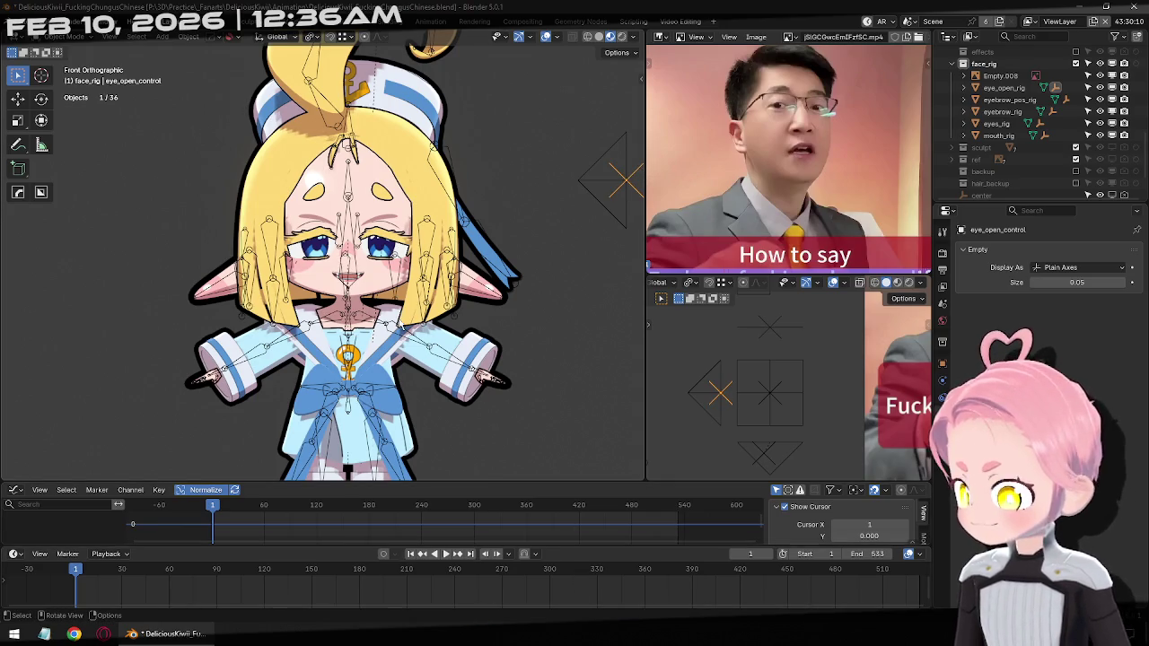
Zoom in on the face and key the eye control closed at frame 20
key(i)
scroll(618, 193, up, 2)
scroll(618, 193, up, 2)
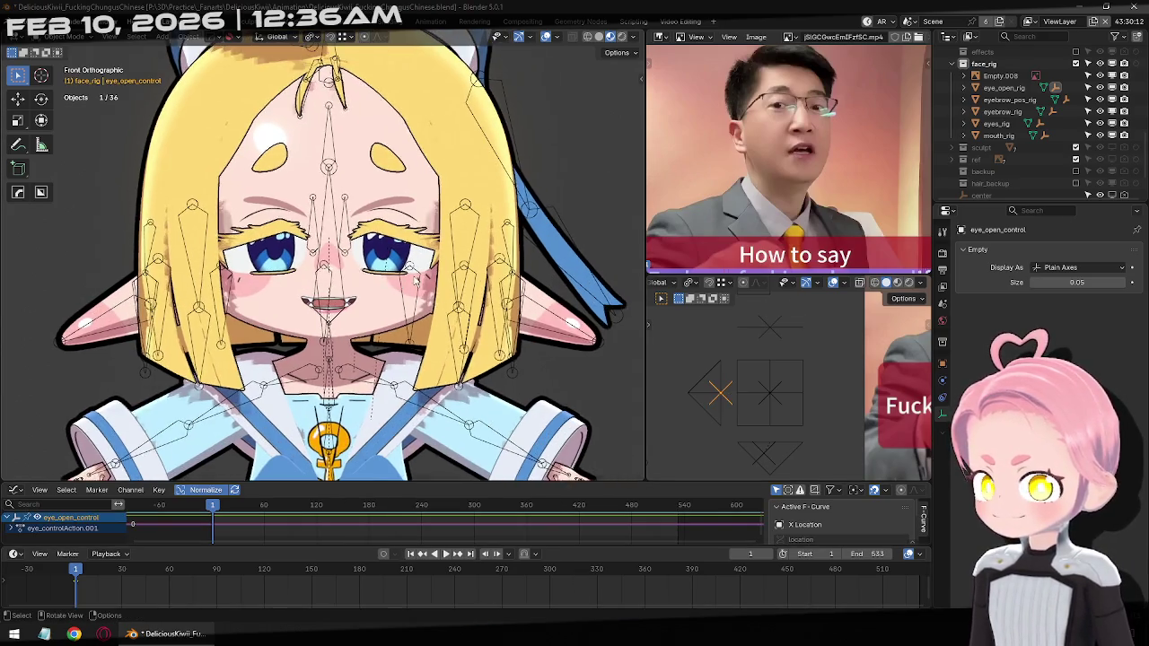
scroll(618, 193, up, 2)
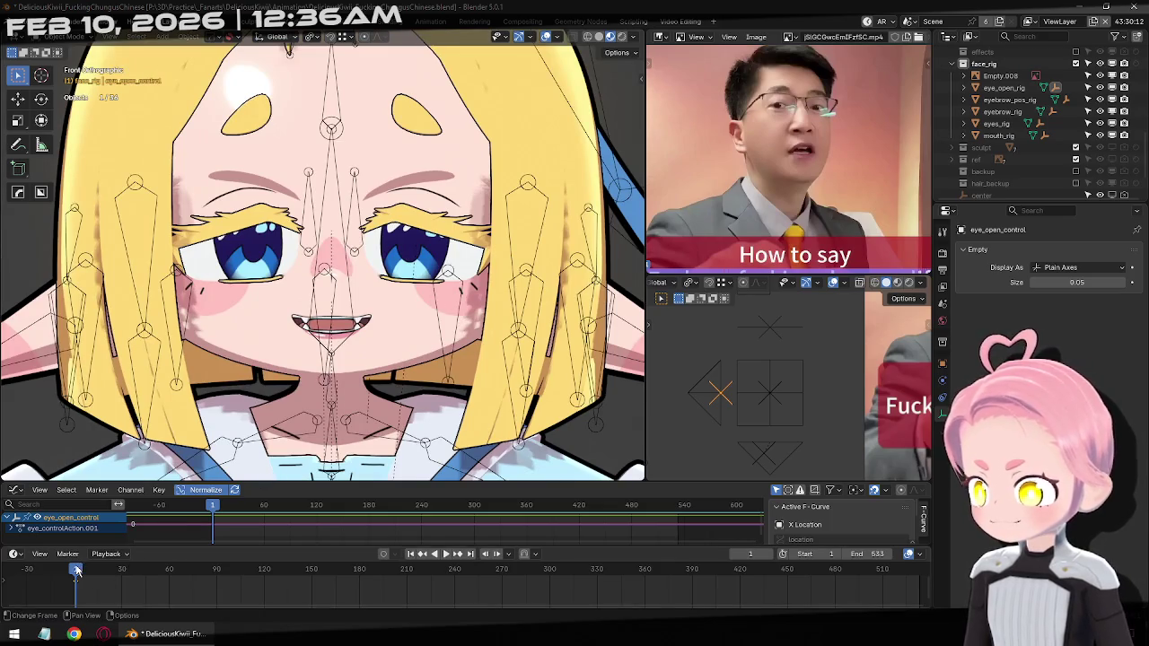
drag(78, 571, 110, 572)
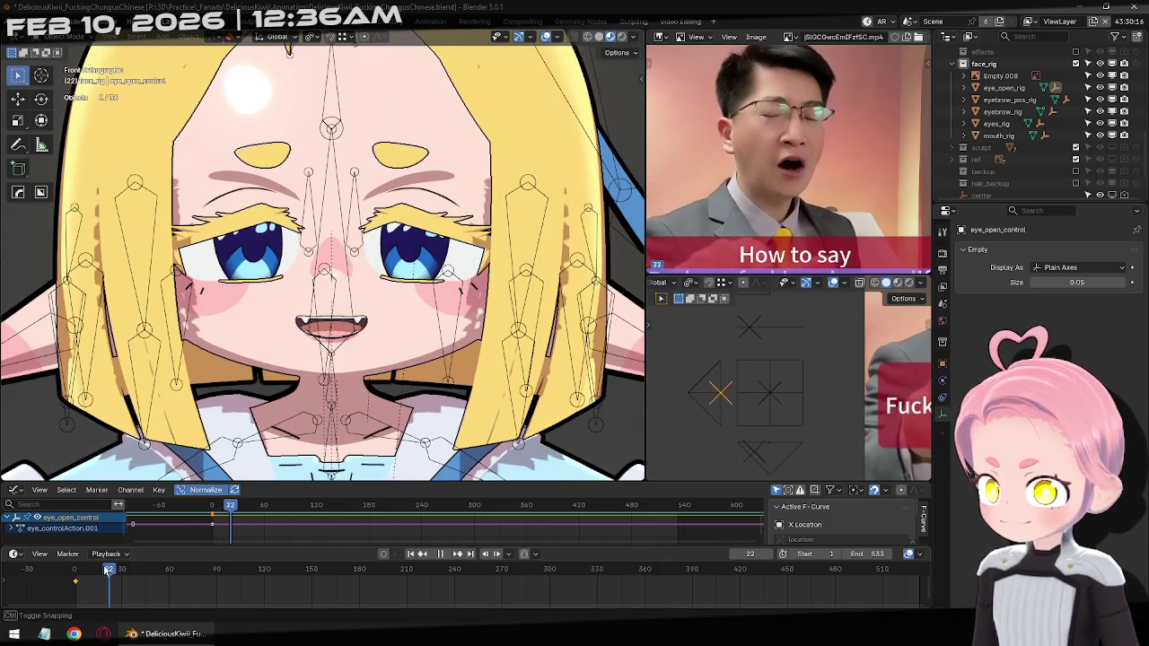
drag(109, 571, 106, 572)
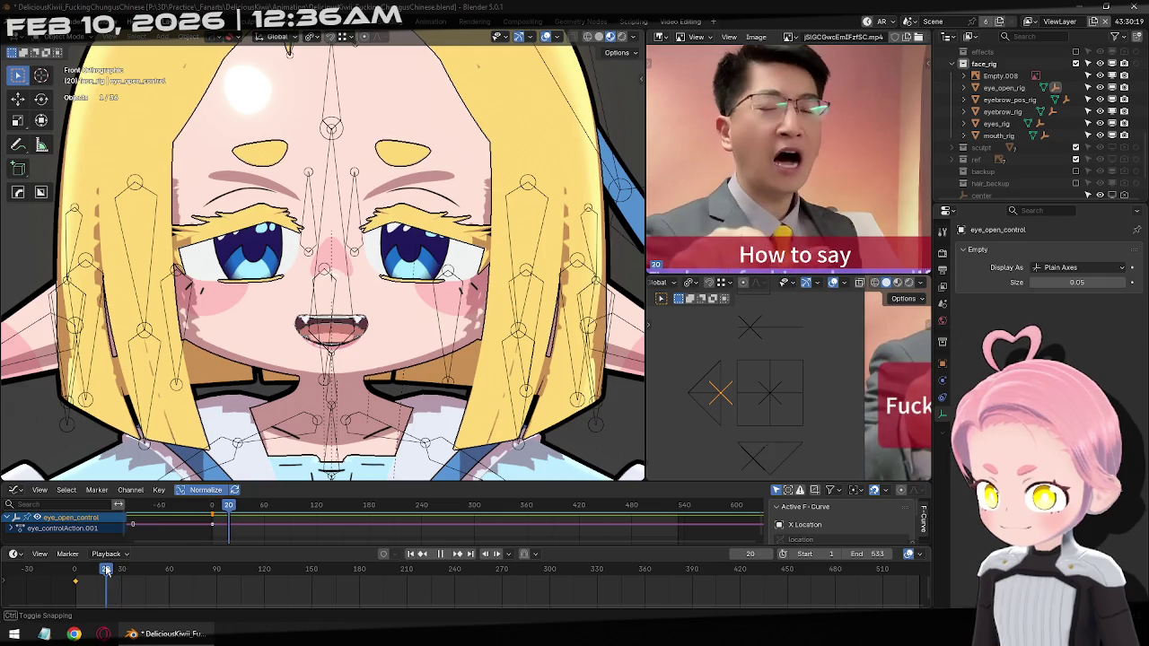
key(g)
click(727, 416)
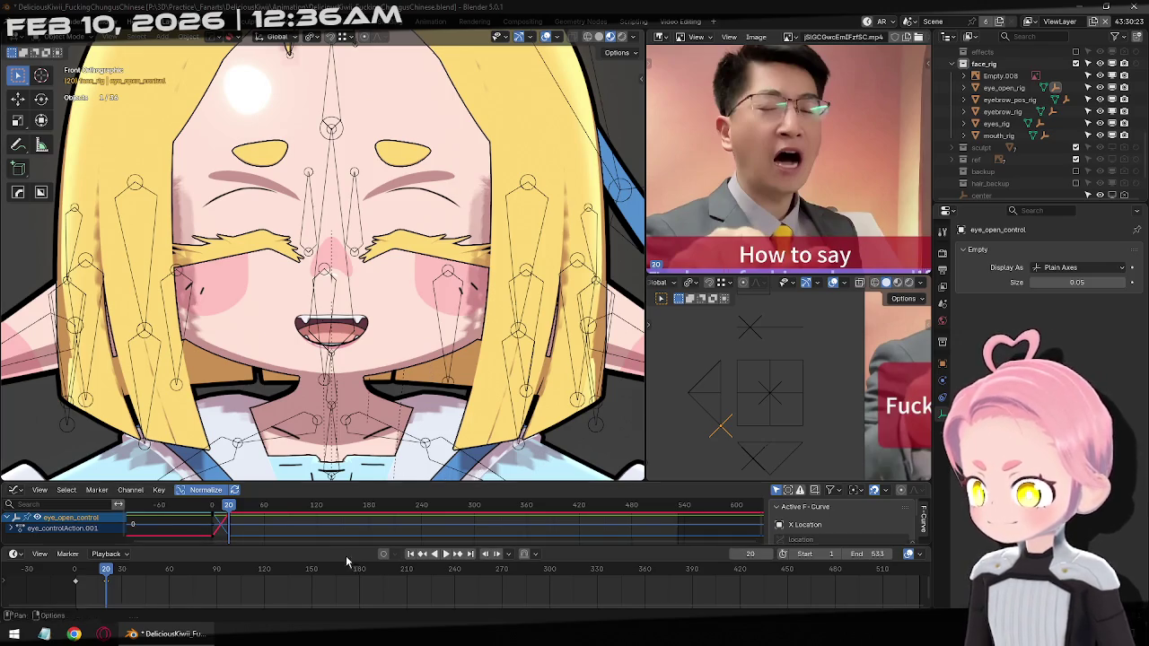
Preview the blink and paste an open-eye key at frame 14
click(410, 554)
click(446, 554)
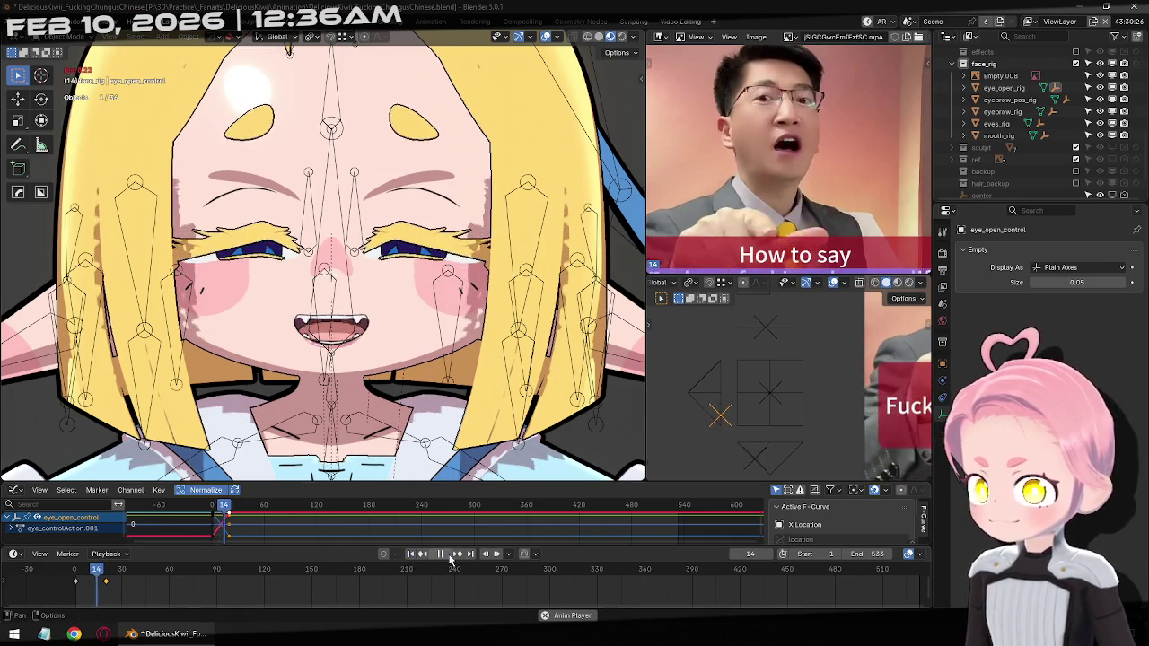
drag(115, 579, 92, 582)
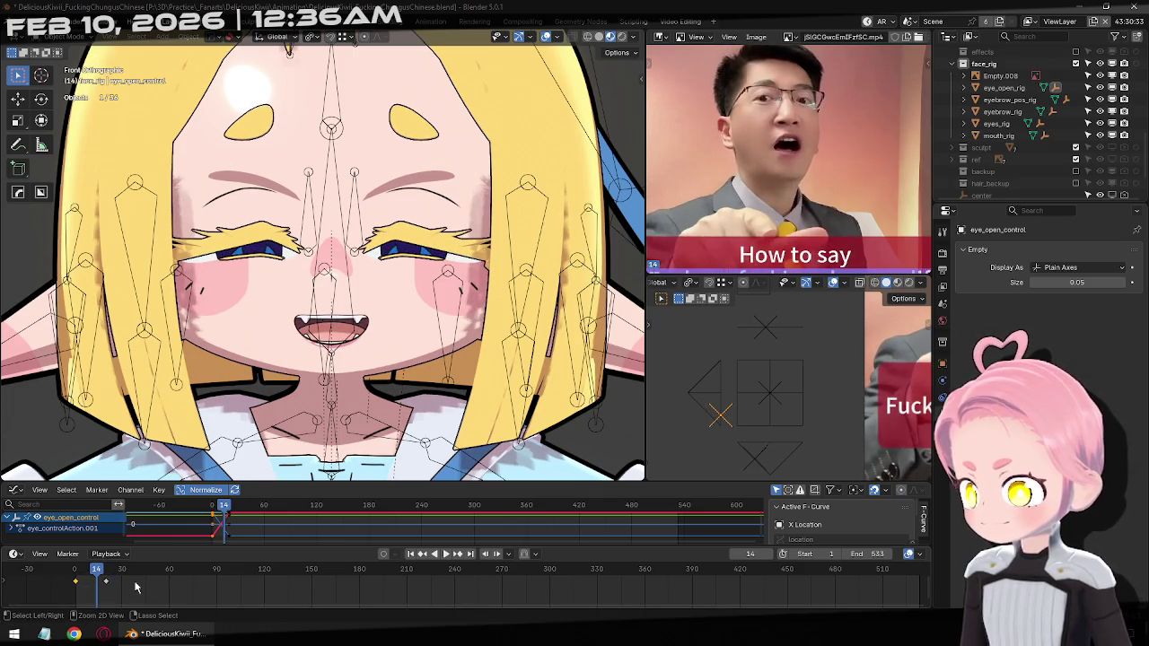
key(ctrl+v)
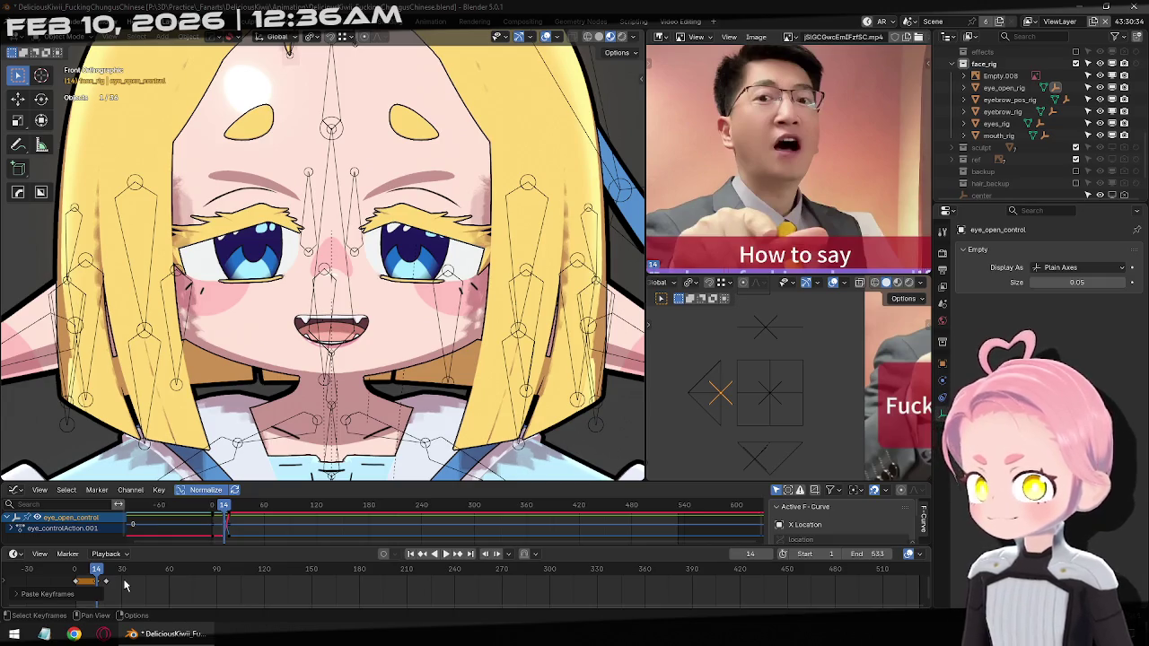
key(Right)
key(ctrl+z)
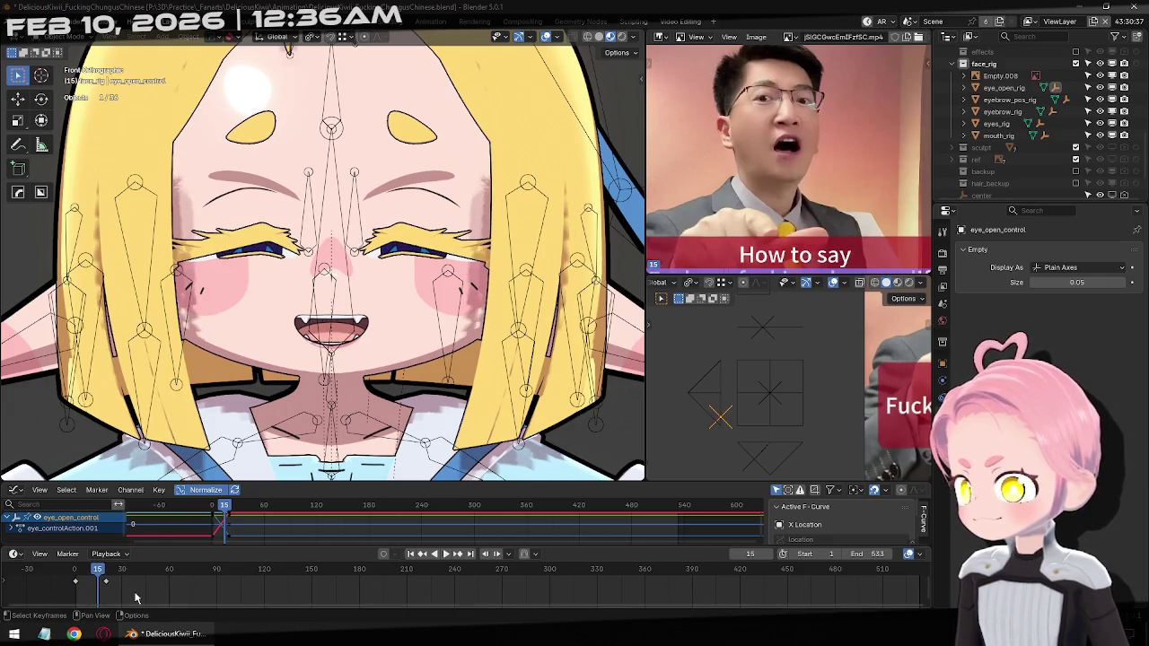
key(ctrl+v)
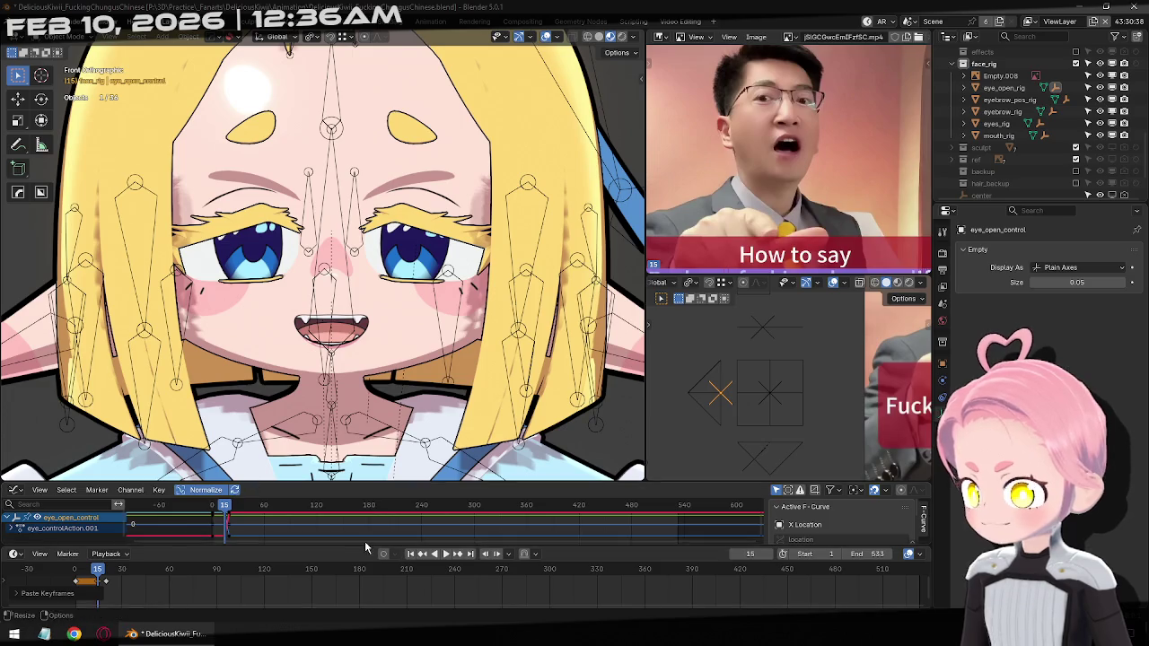
Paste an open-eye key at frame 29, then scrub ahead to around frame 46
click(446, 557)
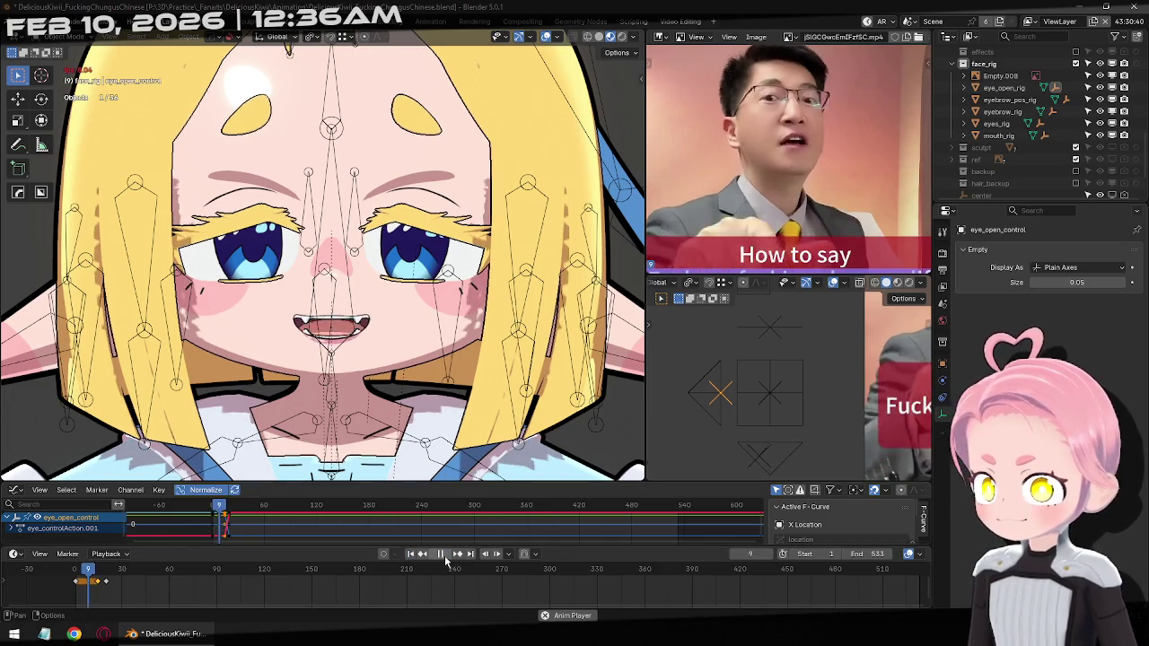
click(440, 554)
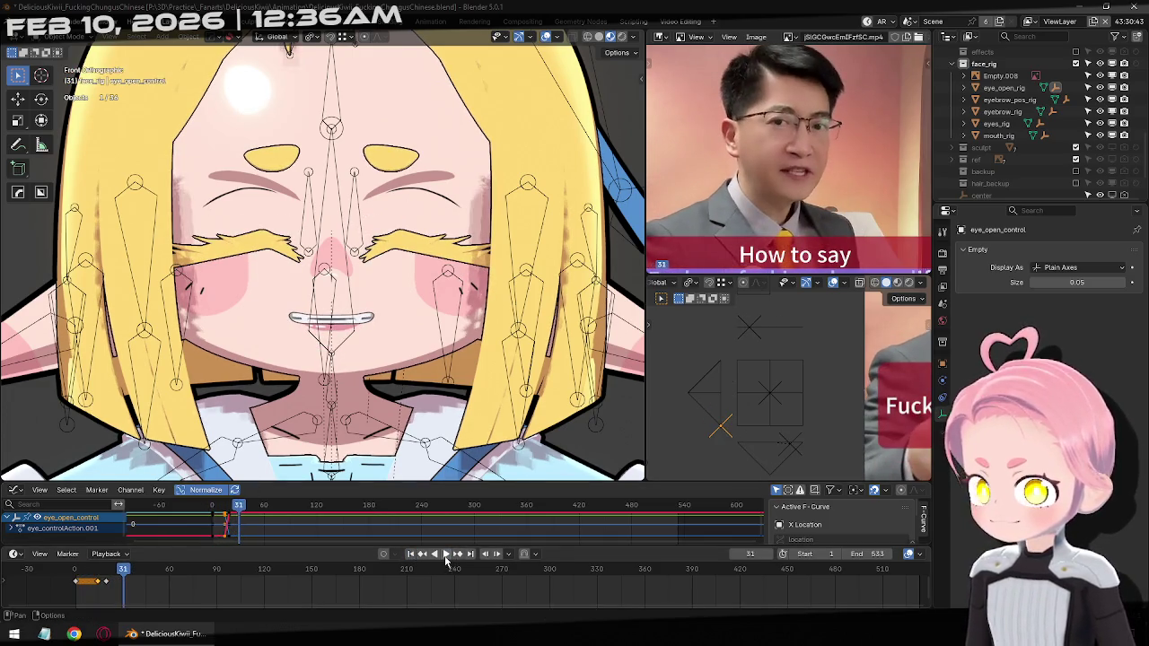
key(Right)
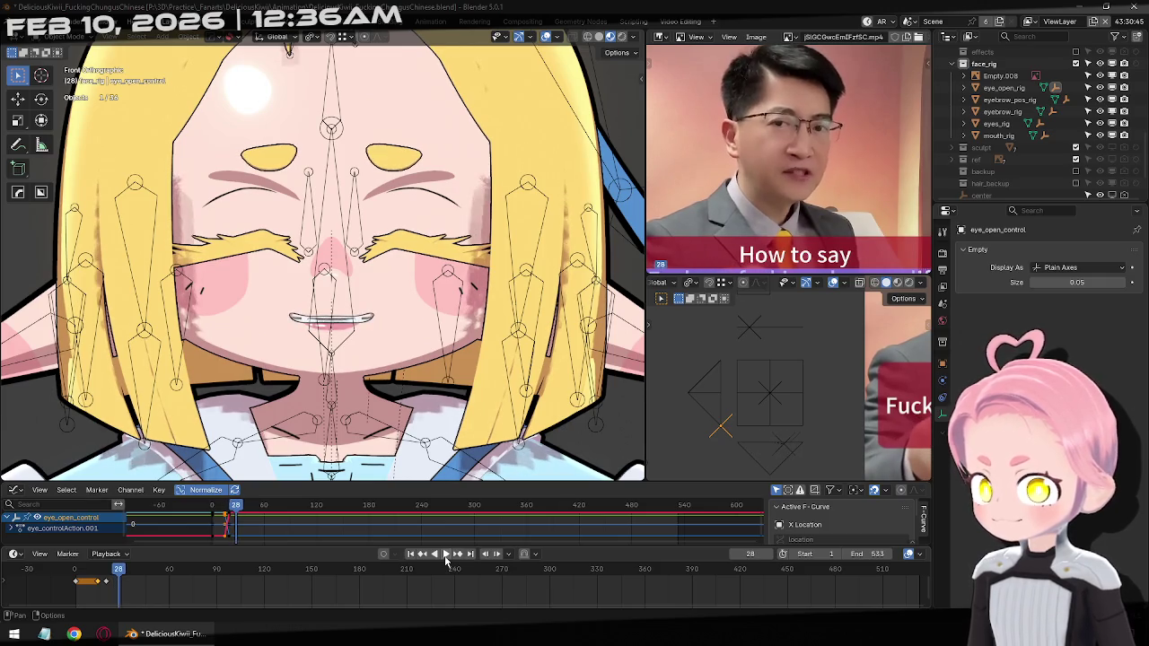
key(ctrl+v)
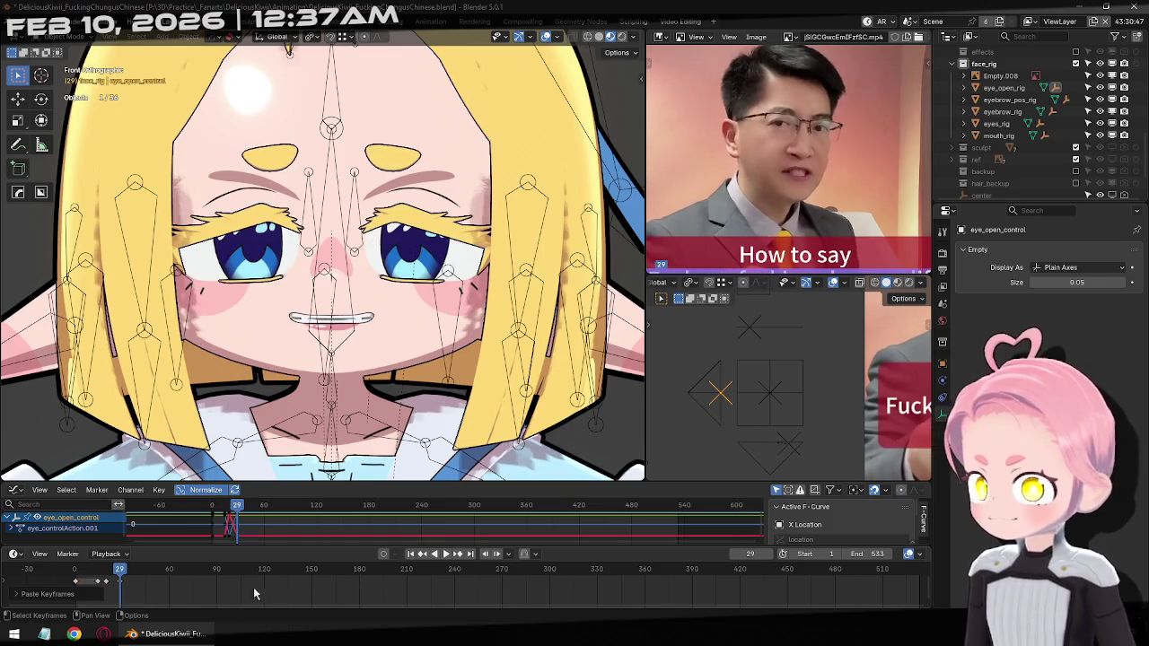
key(Right)
key(Right)
key(Right)
key(Right)
key(Right)
key(Right)
key(Right)
key(Right)
key(Right)
key(Left)
key(Left)
key(Left)
key(Left)
key(Left)
key(Left)
key(Left)
key(Left)
key(Left)
key(Right)
key(Right)
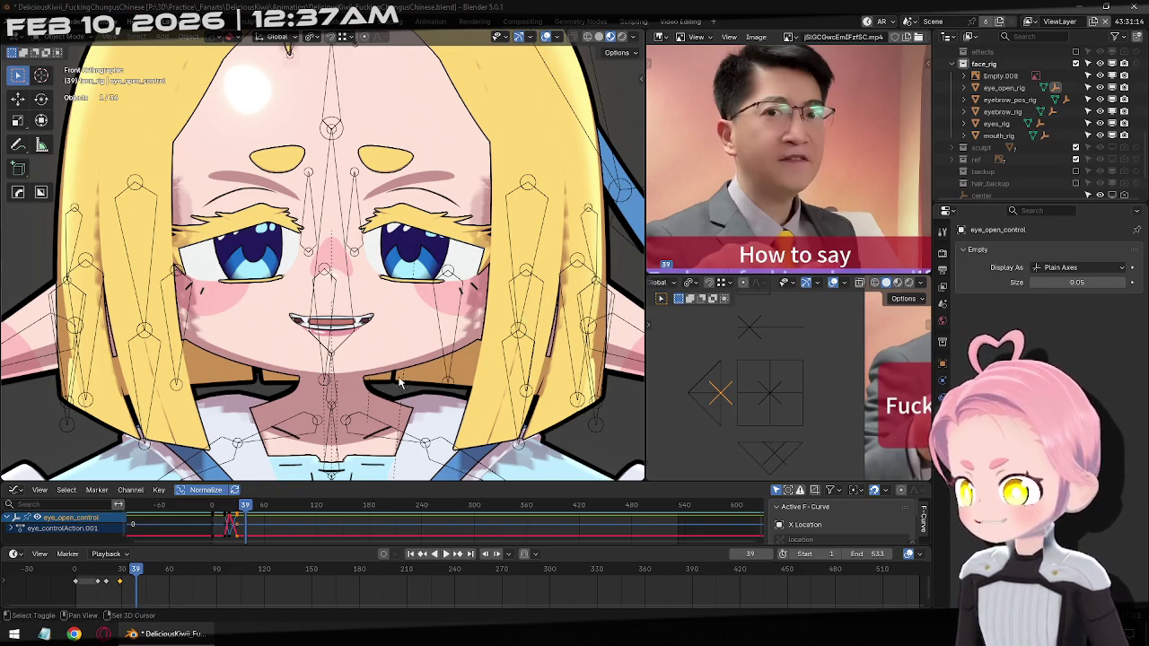
middle_drag(399, 381, 431, 359)
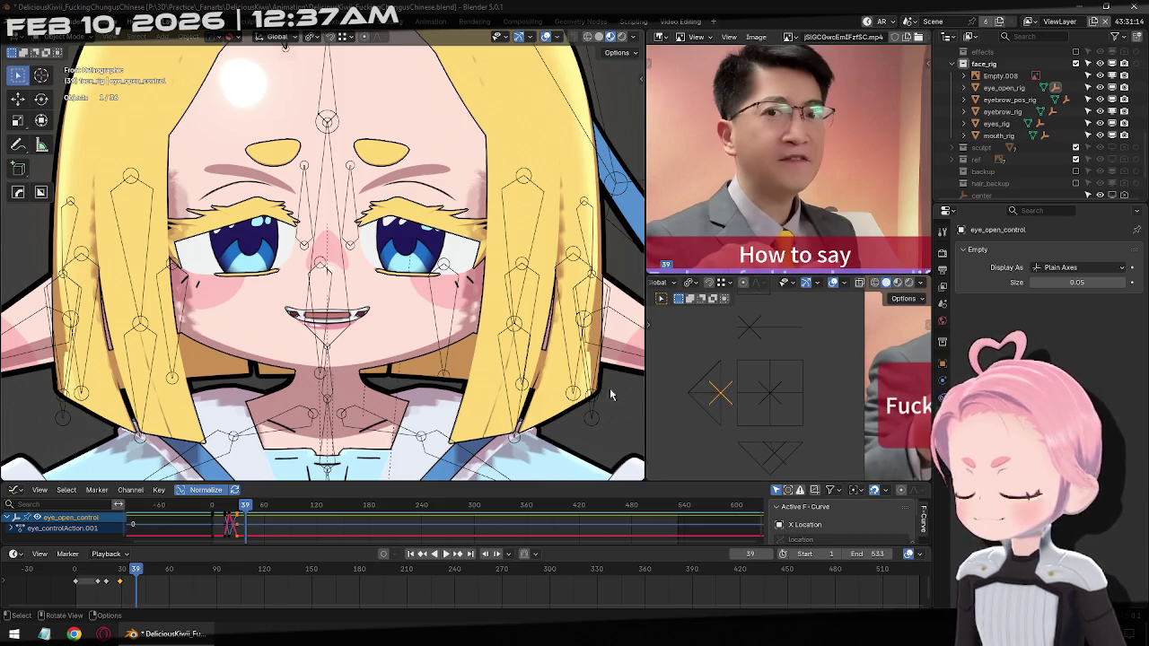
mouse_move(139, 576)
mouse_down()
mouse_move(221, 584)
mouse_move(209, 590)
mouse_up()
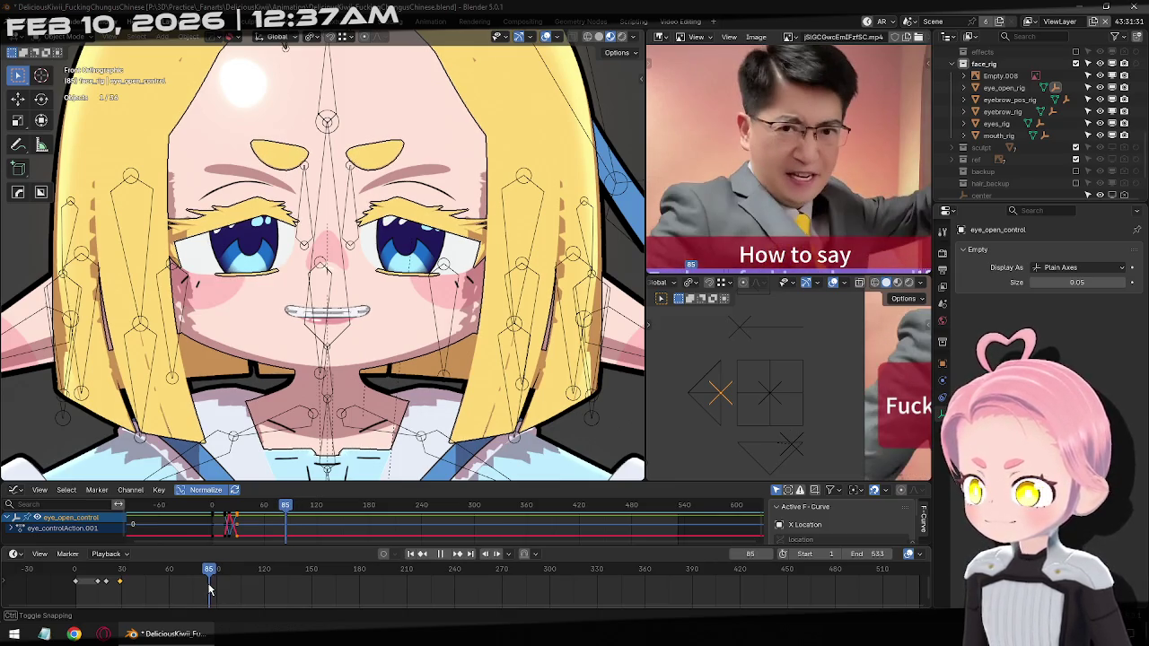
Paste an eye key at frame 85 and key the eye control wide open at frame 88
key(ctrl+v)
key(space)
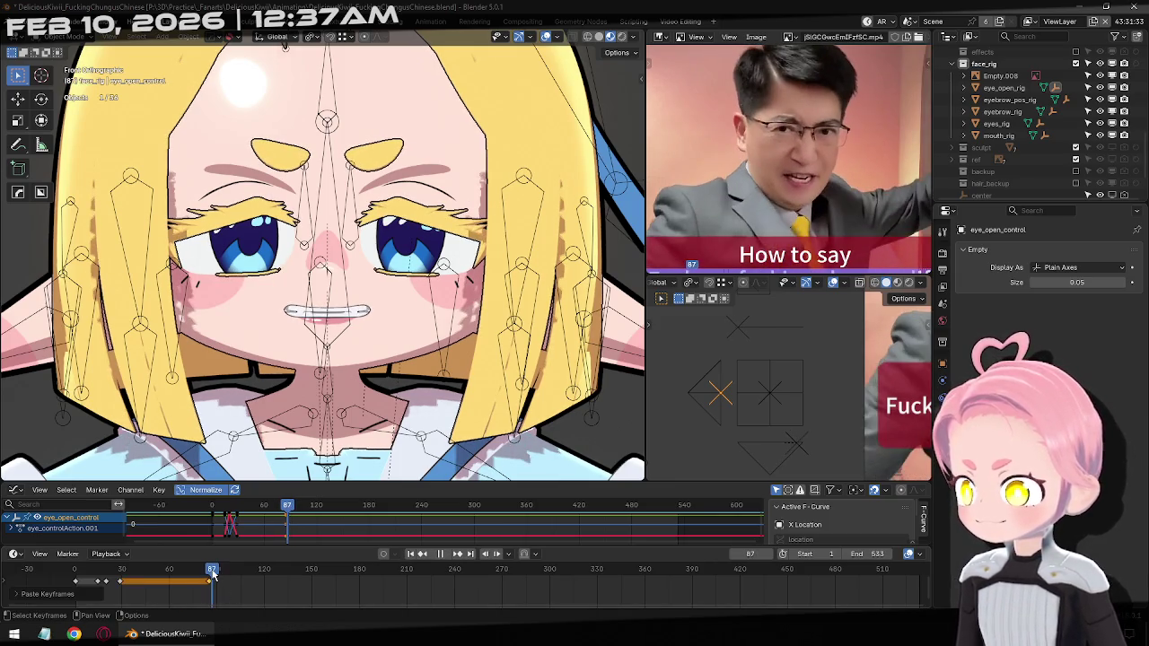
key(space)
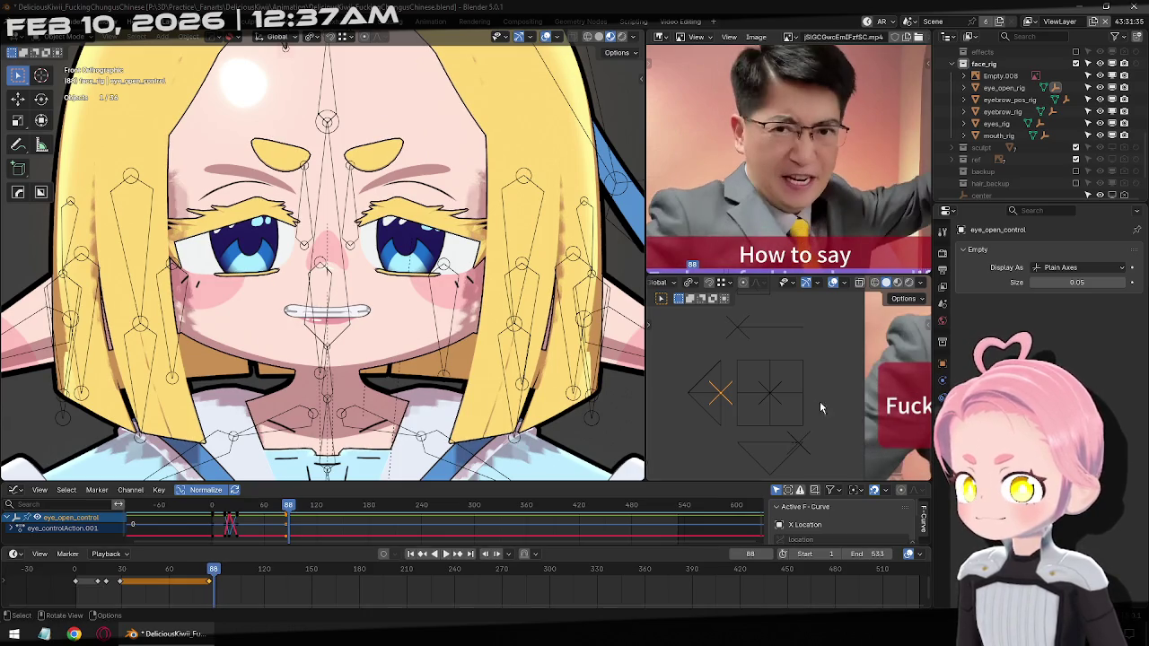
key(g)
key(x)
click(730, 396)
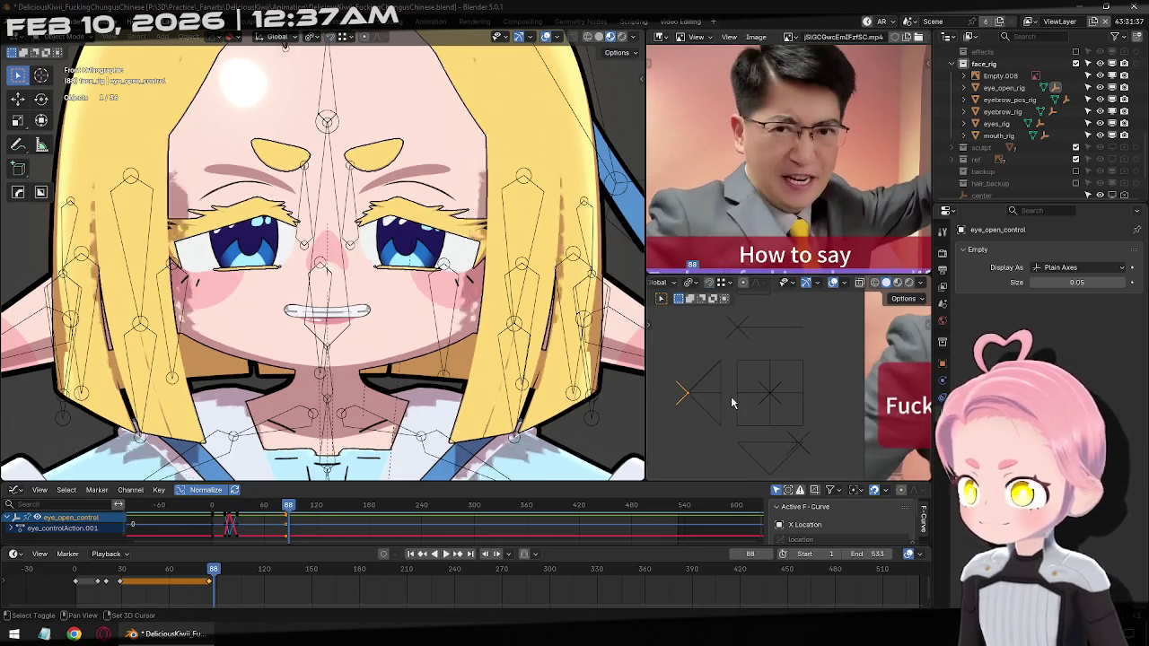
key(i)
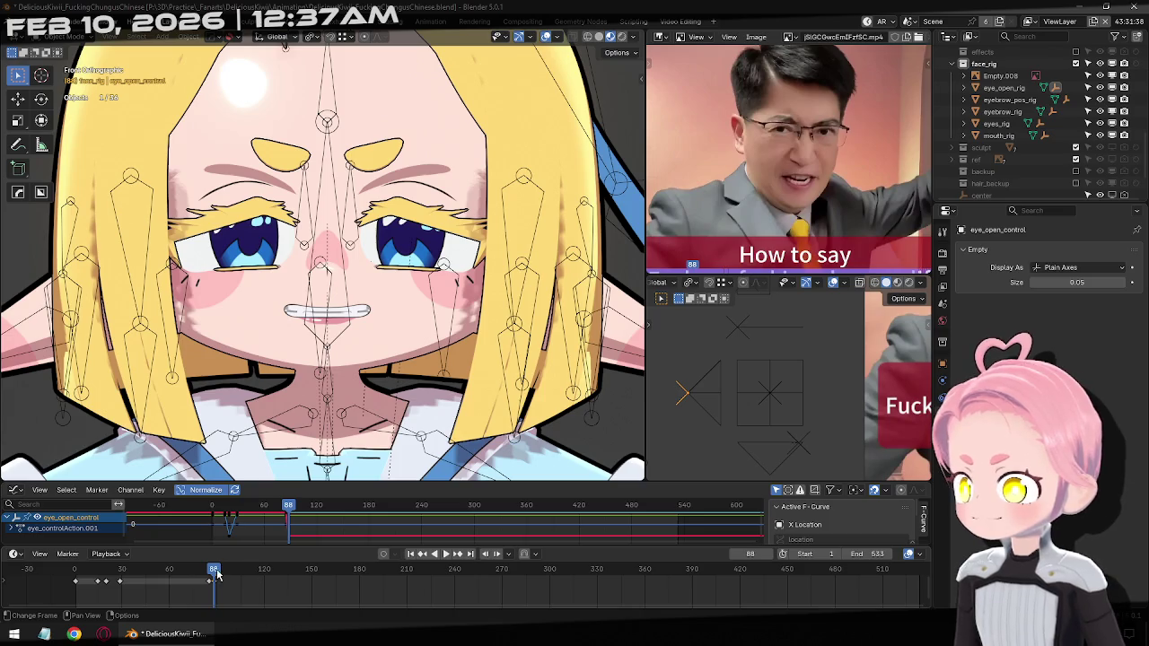
Paste the copied eye keyframe at frame 107, then start lowering the control at frame 110
drag(216, 570, 226, 572)
key(Right)
key(Right)
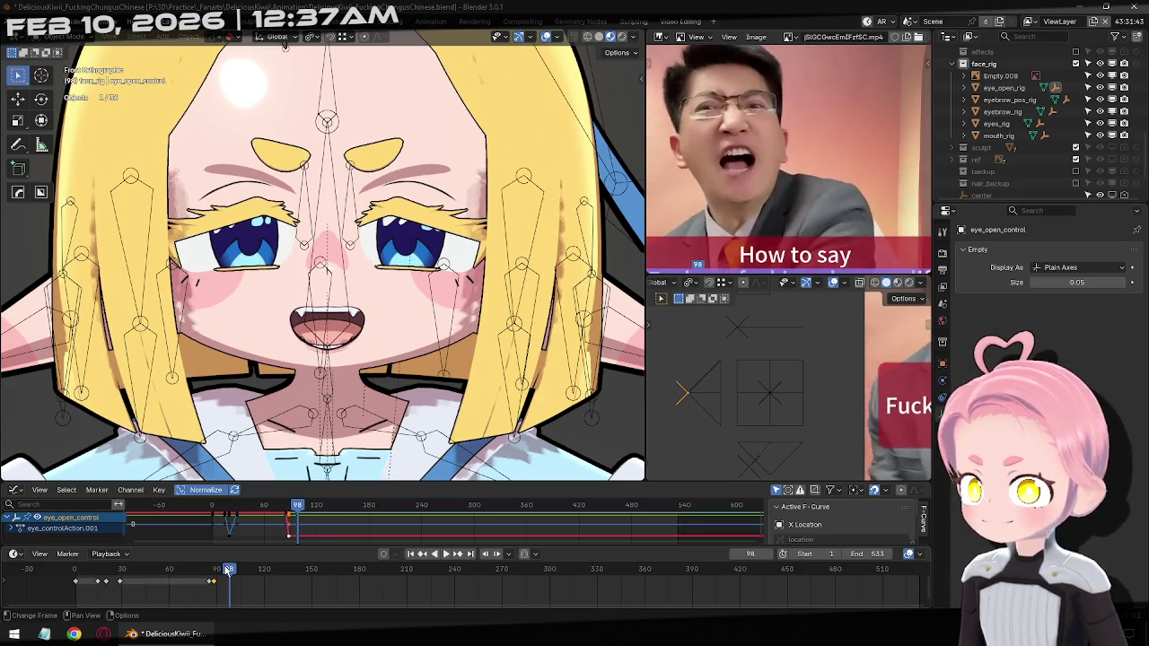
key(Right)
key(Right)
key(Right)
key(Right)
key(Right)
key(Right)
key(Right)
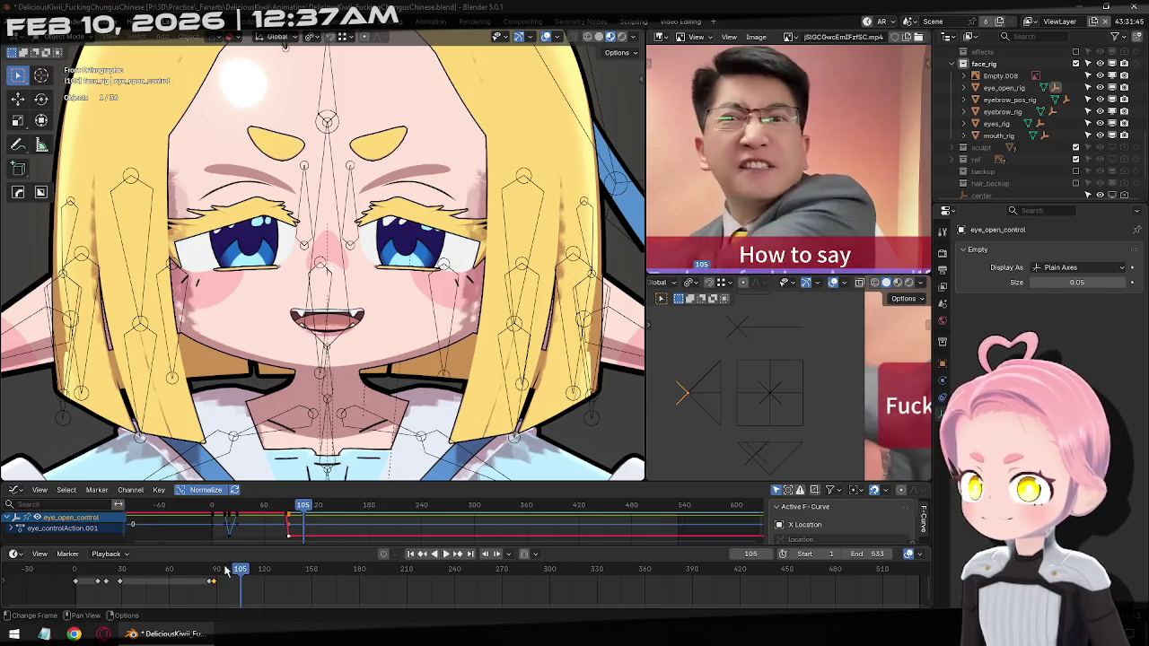
key(Right)
key(Right)
key(Left)
key(Left)
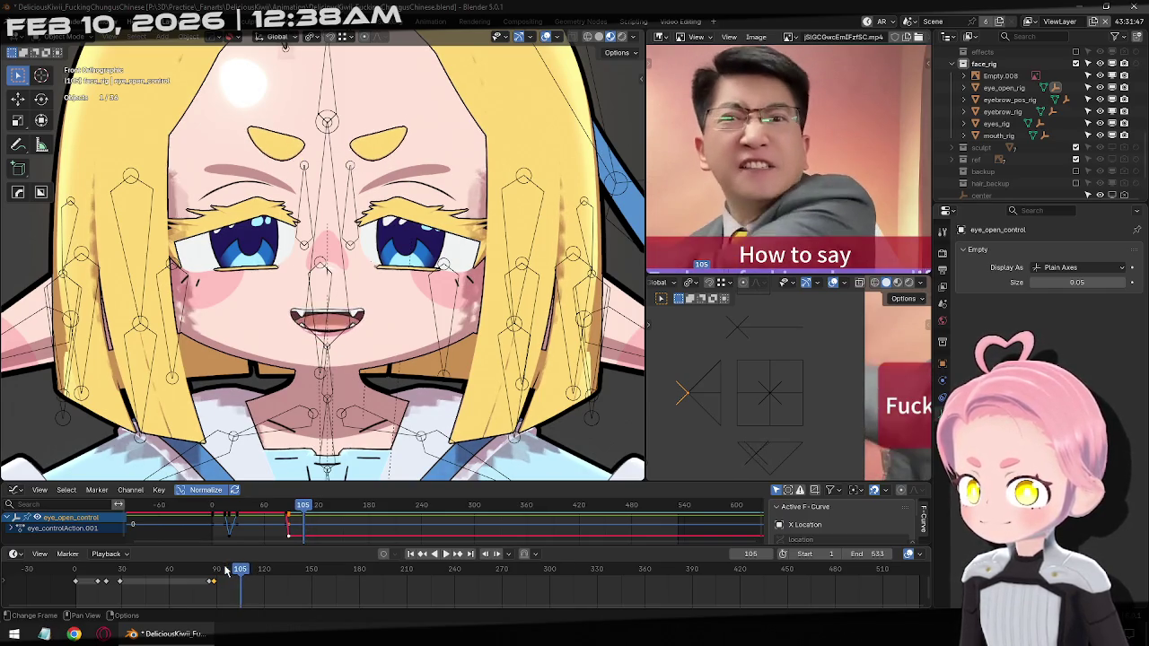
key(Left)
key(Left)
key(Left)
key(Left)
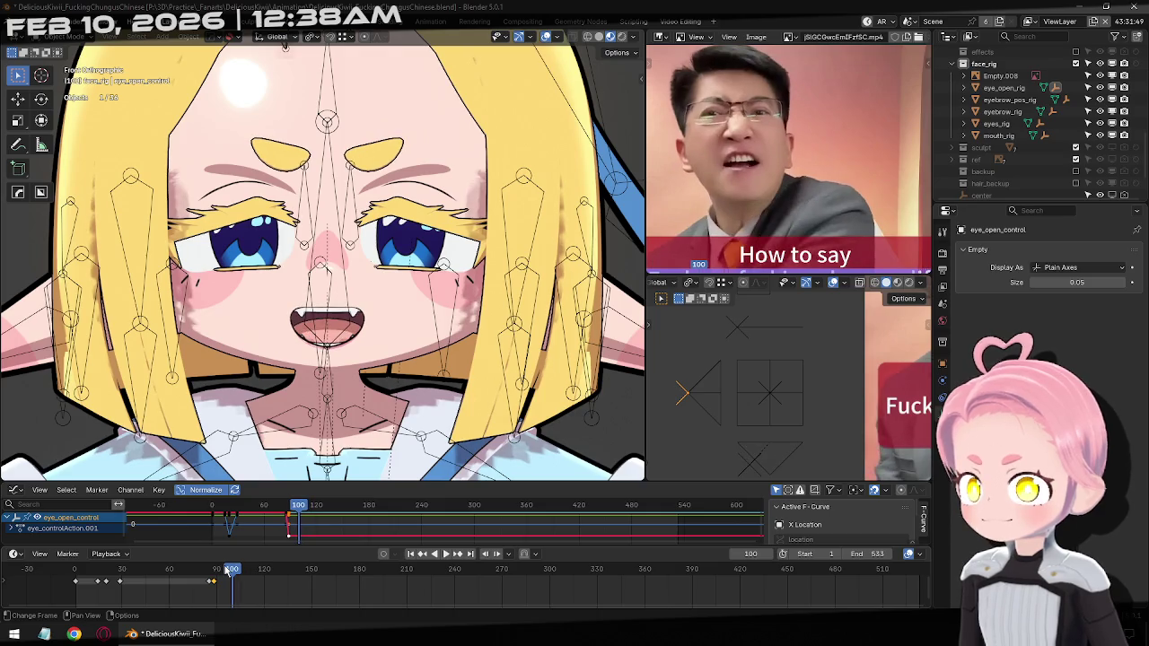
key(Right)
key(Right)
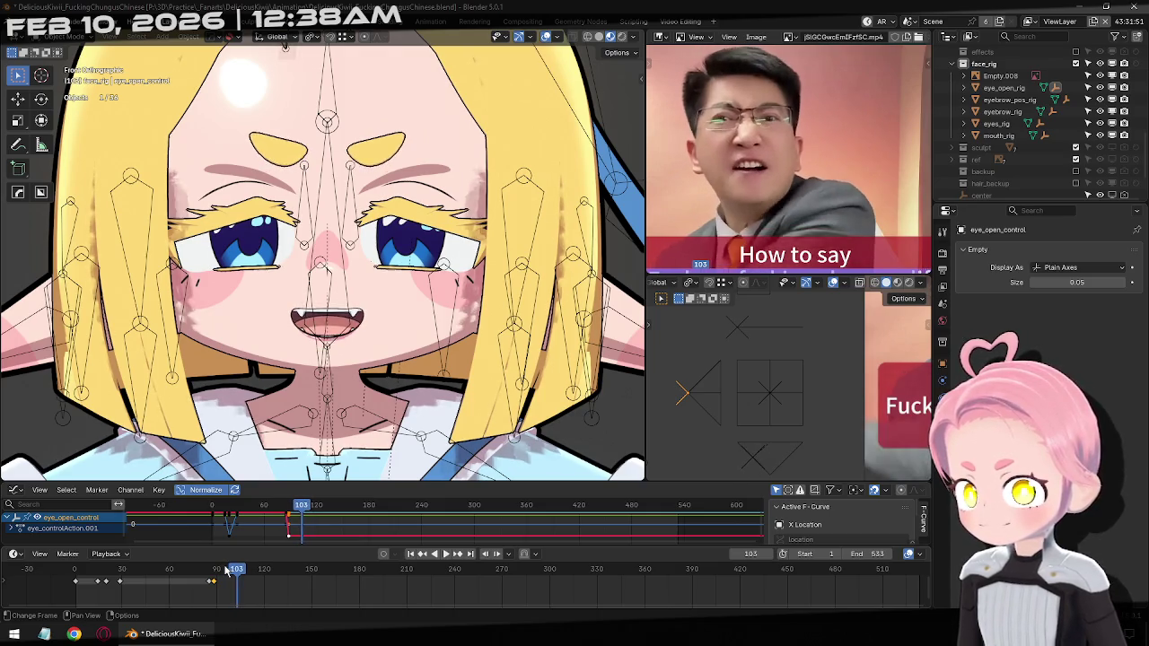
key(Right)
key(Right)
key(Right)
key(Right)
key(ctrl+v)
key(Right)
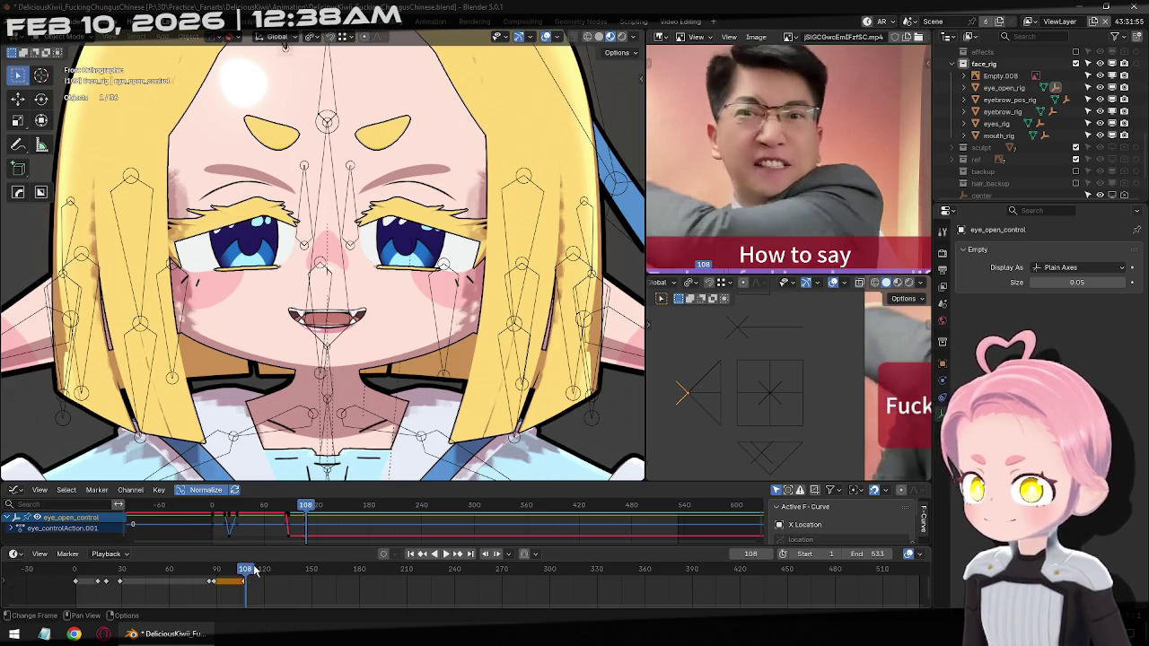
key(Right)
key(Right)
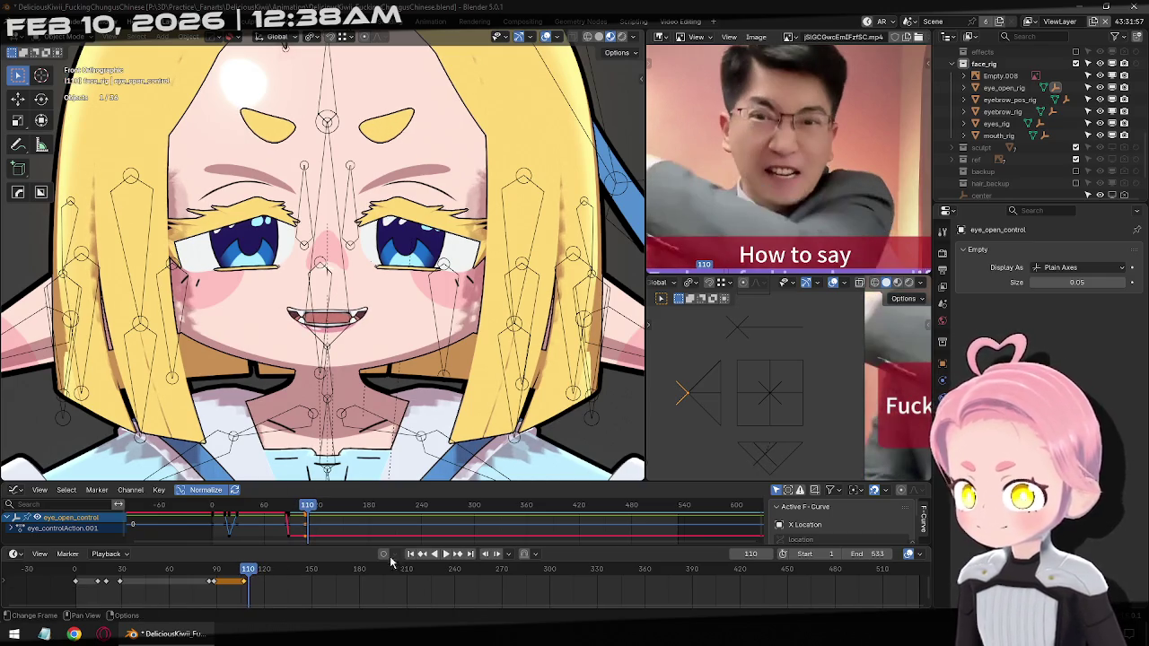
key(g)
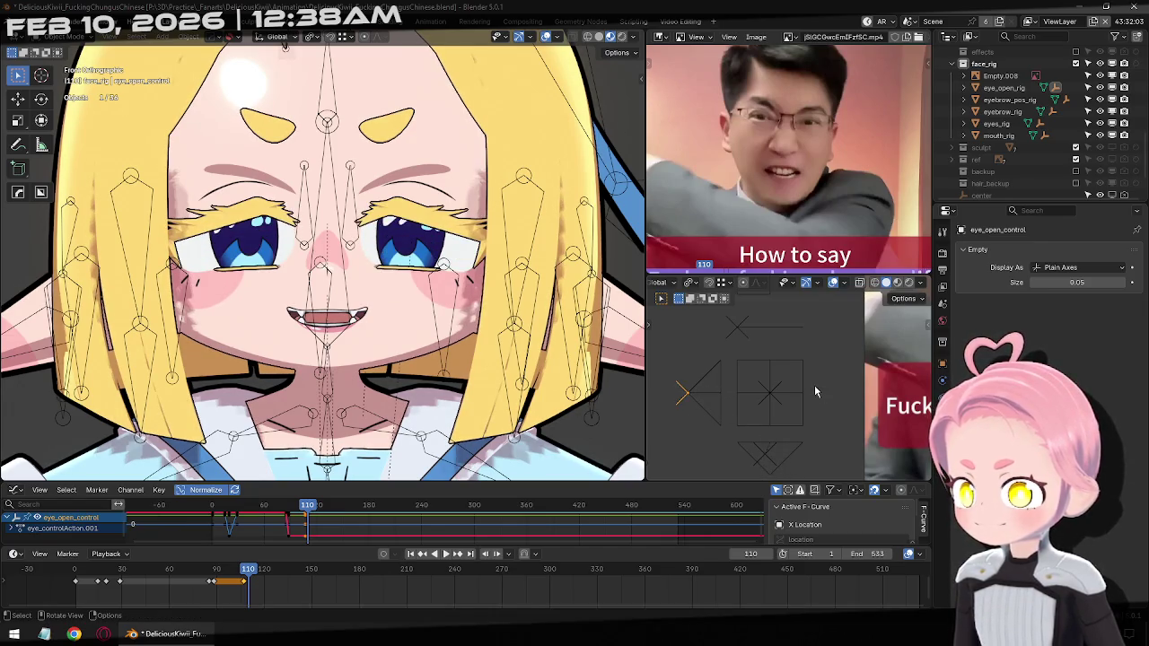
Squint the eyes at frame 110 and key them reopened at frame 113
key(z)
key(z)
key(z)
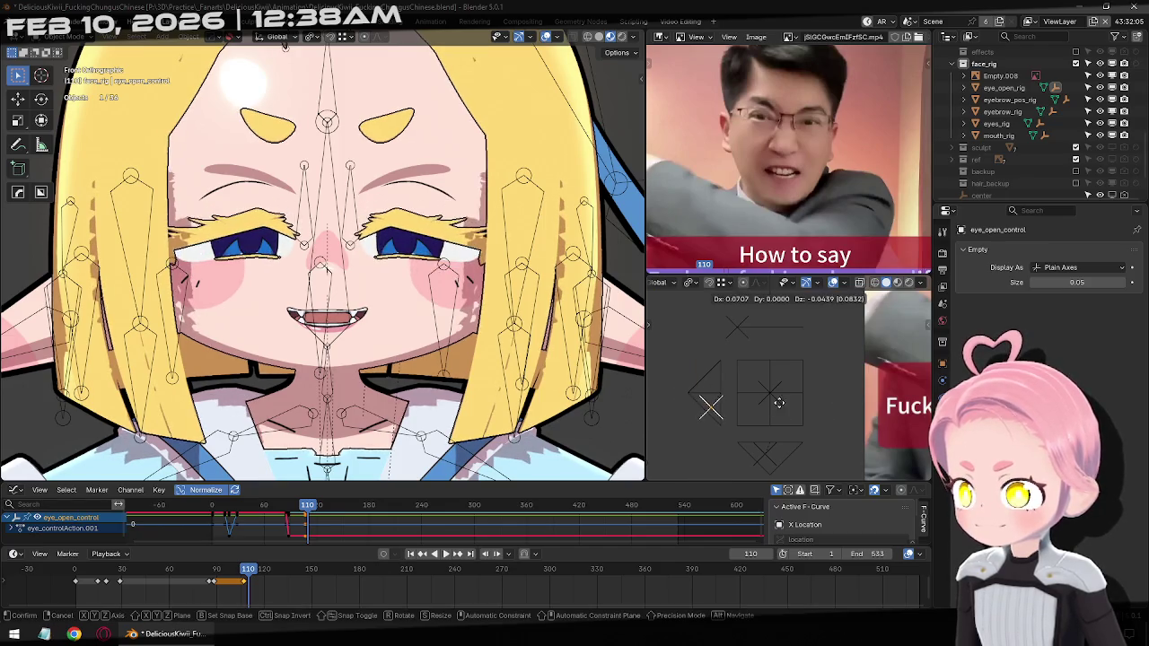
click(785, 377)
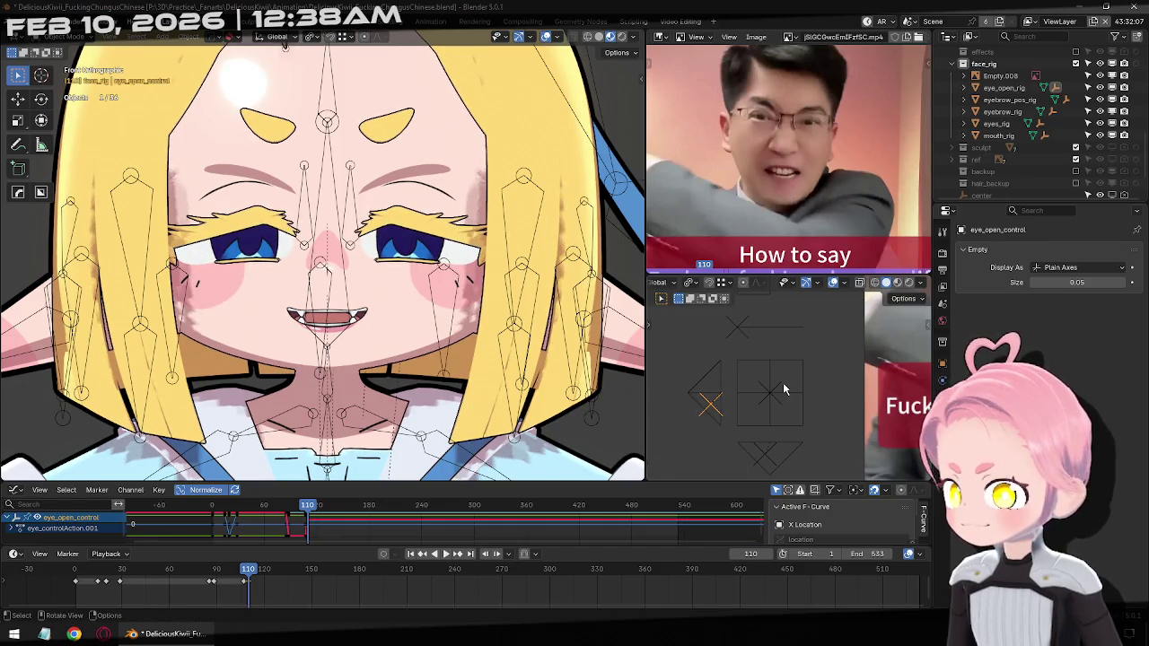
key(Right)
key(Right)
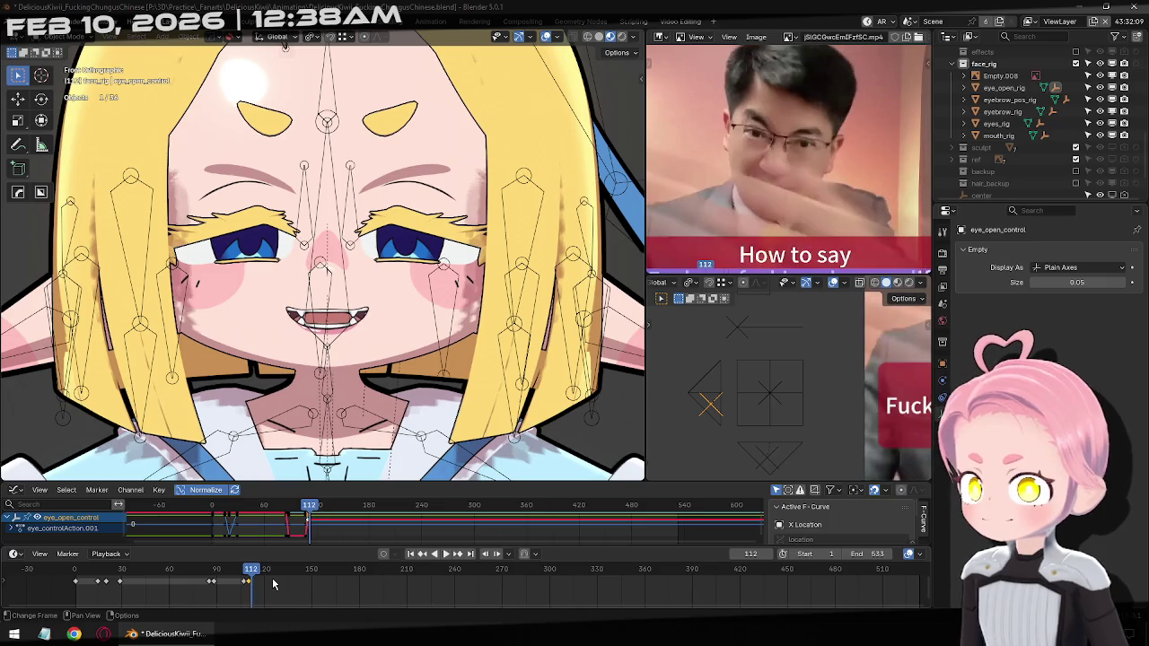
key(Right)
key(g)
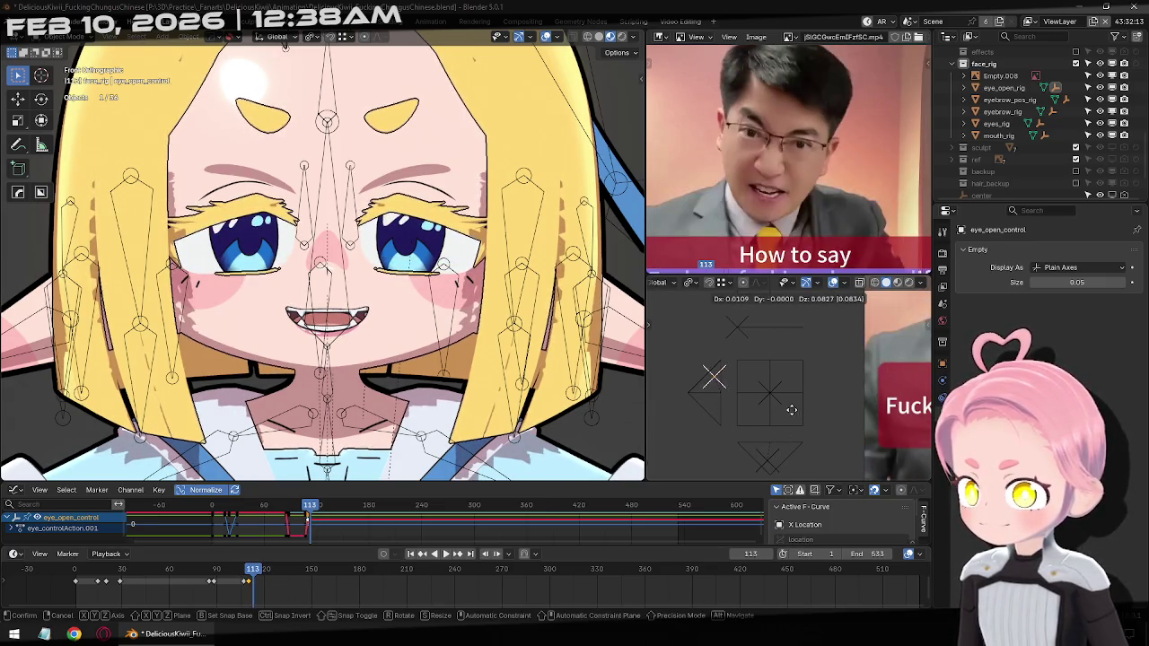
click(789, 410)
key(i)
Key the eyes widened at frame 117 and narrowed again at frame 133
key(Right)
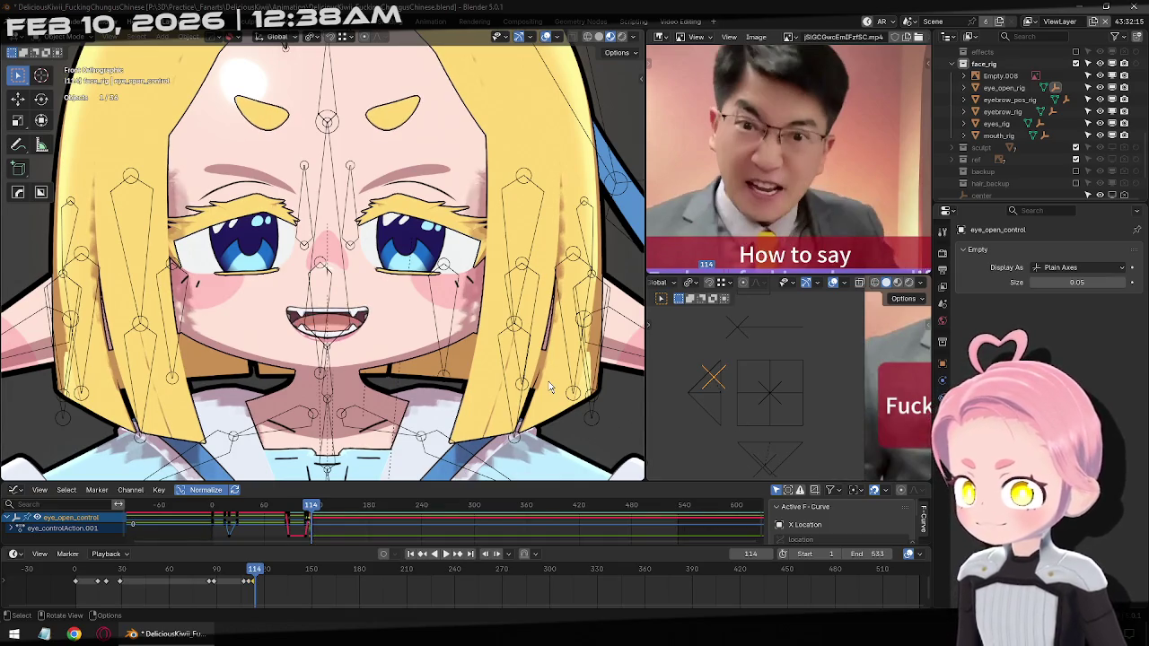
key(Right)
key(Right)
key(Right)
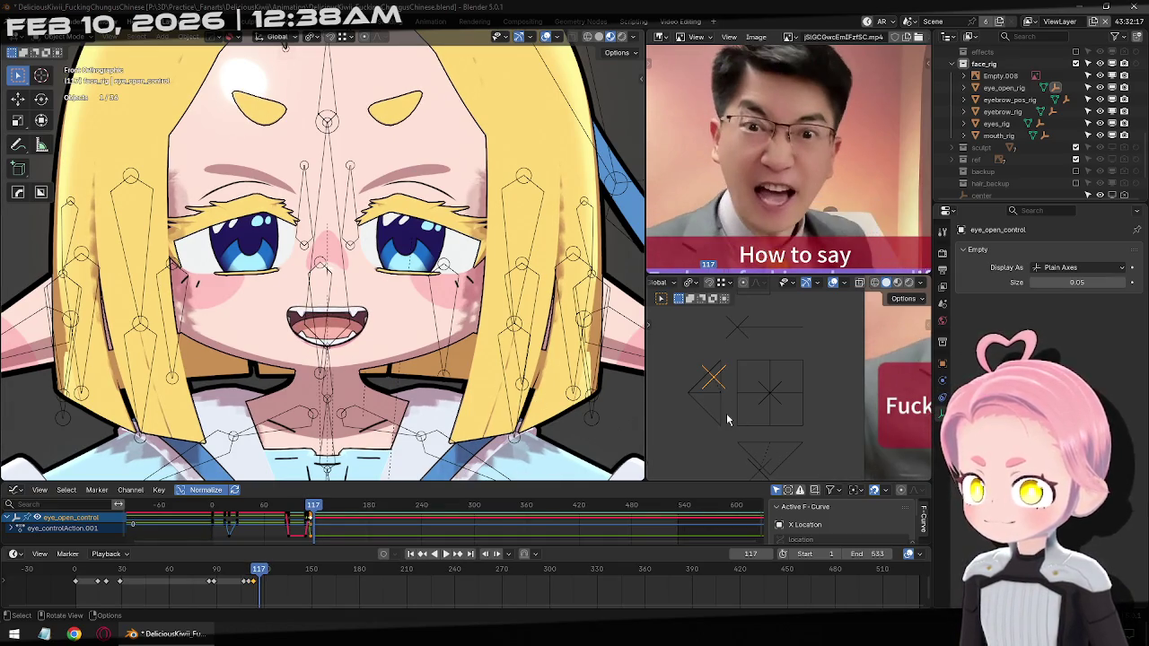
key(g)
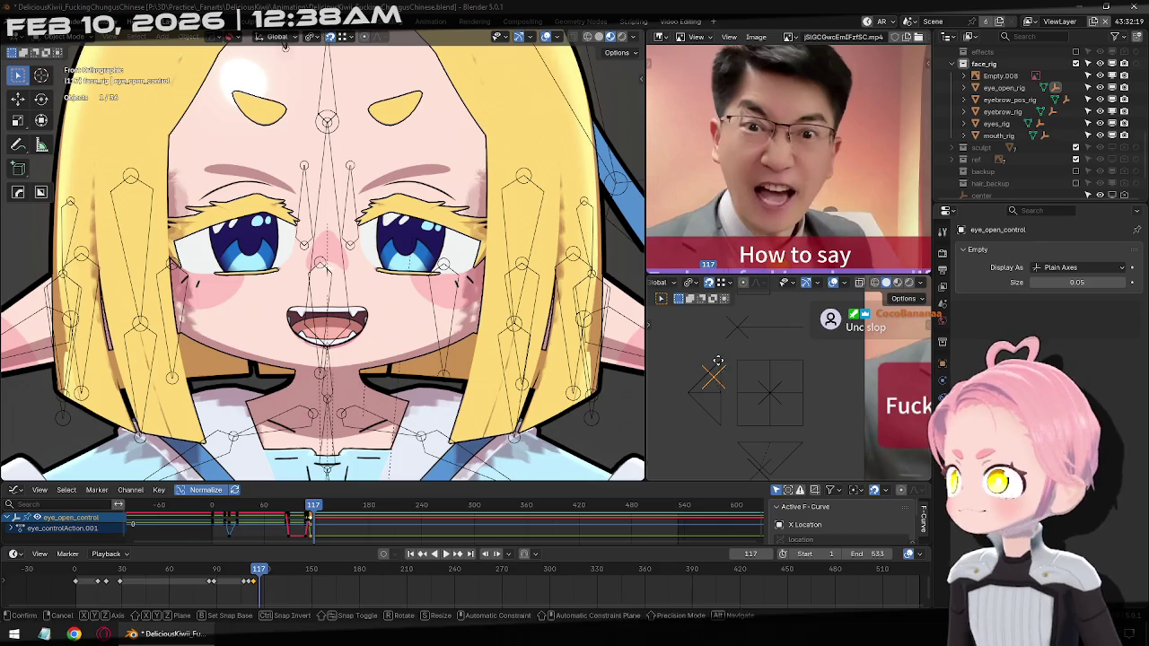
click(720, 364)
key(i)
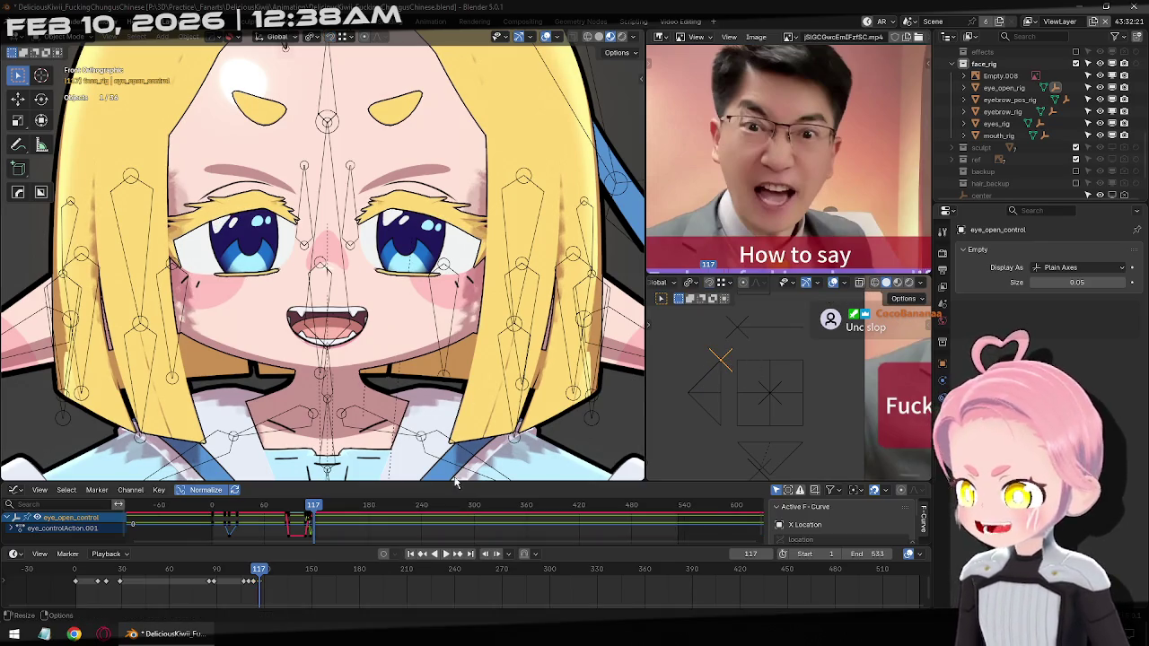
key(space)
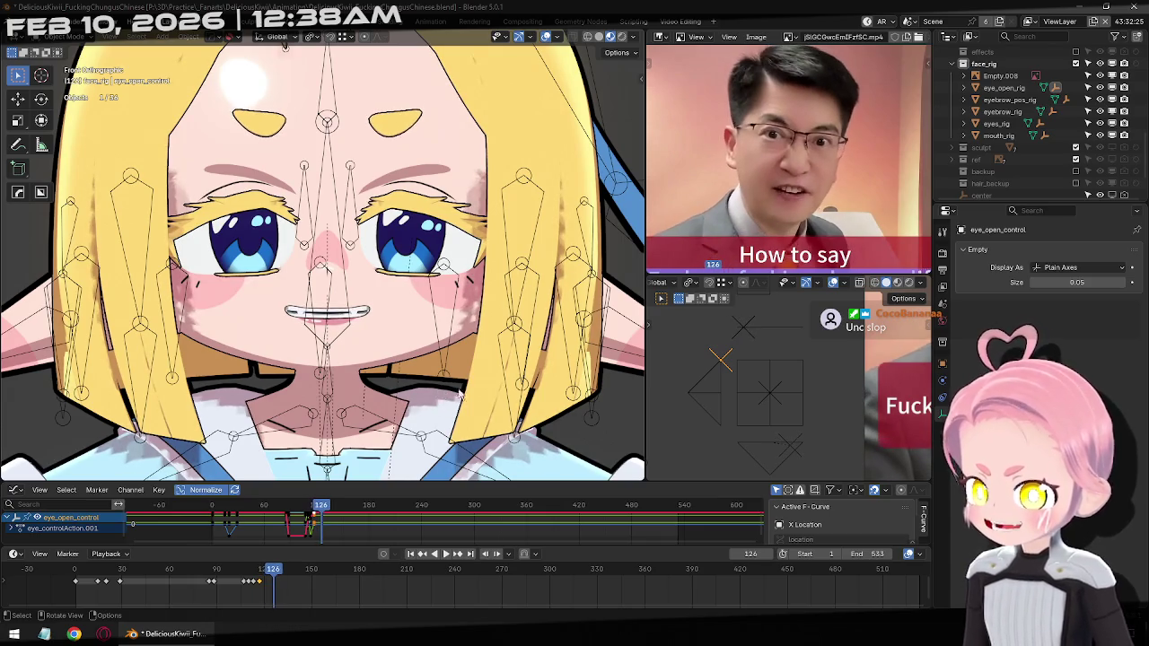
key(space)
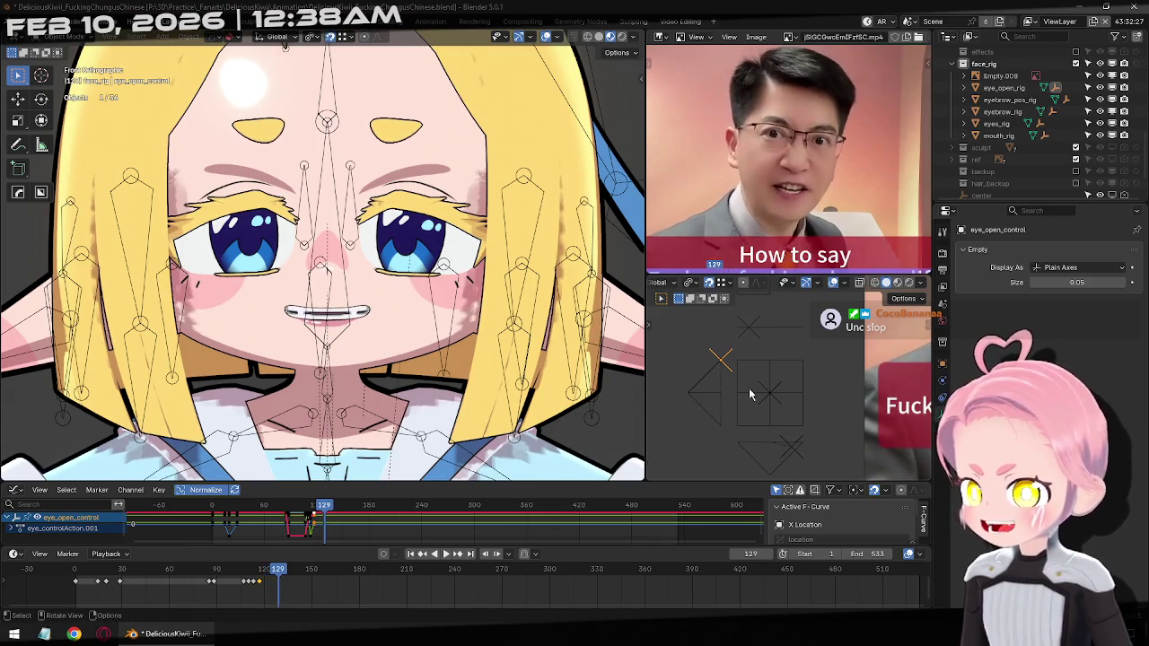
key(g)
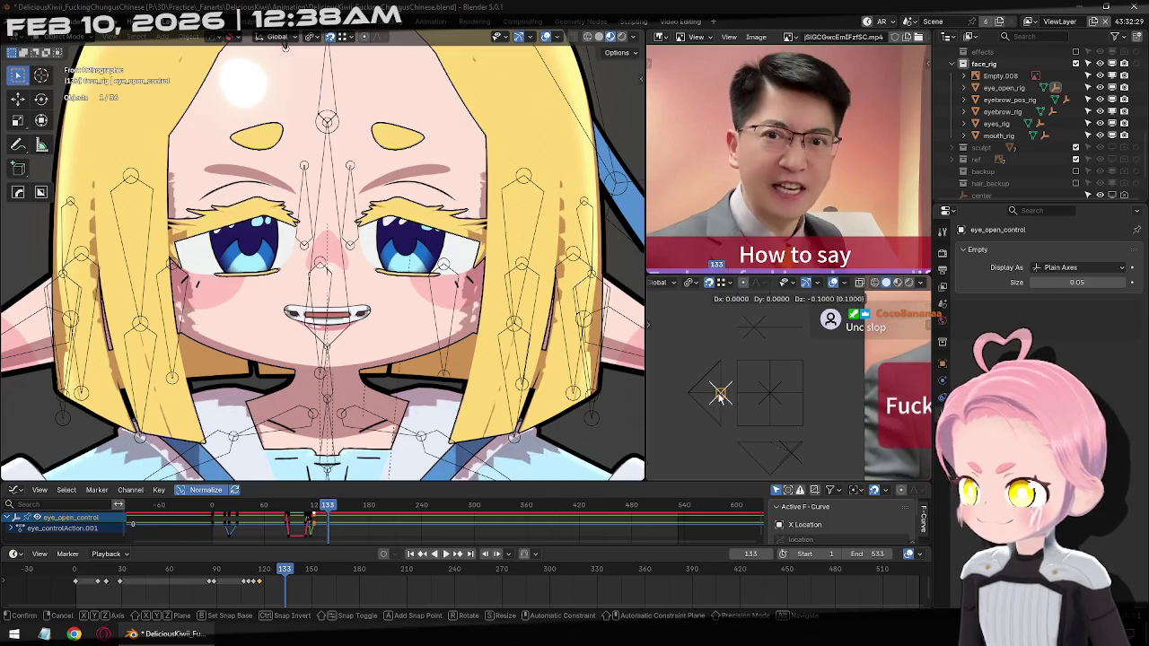
click(718, 398)
key(ctrl+z)
key(ctrl+shift+z)
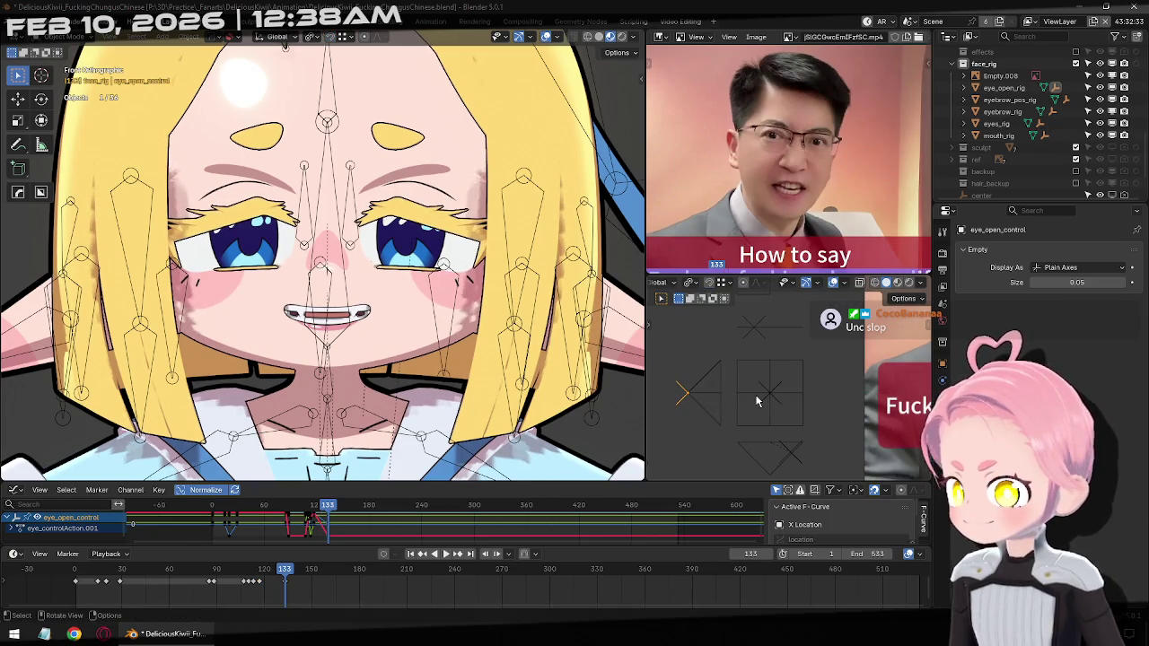
Review the eye keyframes back and forth, then move to frame 158
click(422, 554)
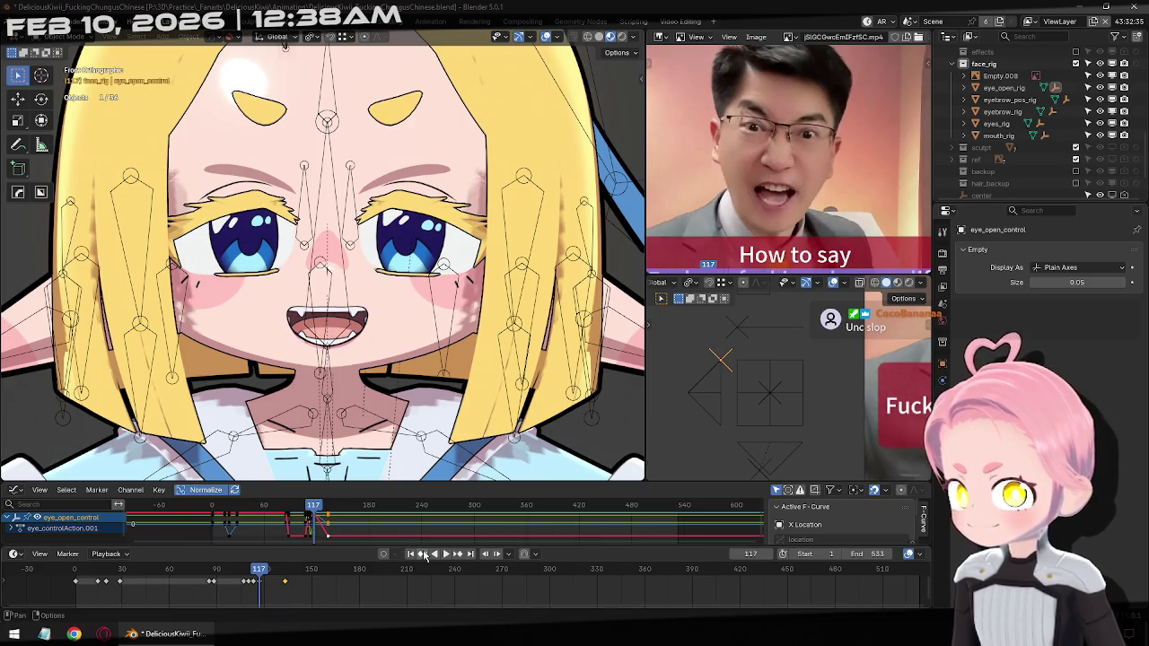
click(423, 554)
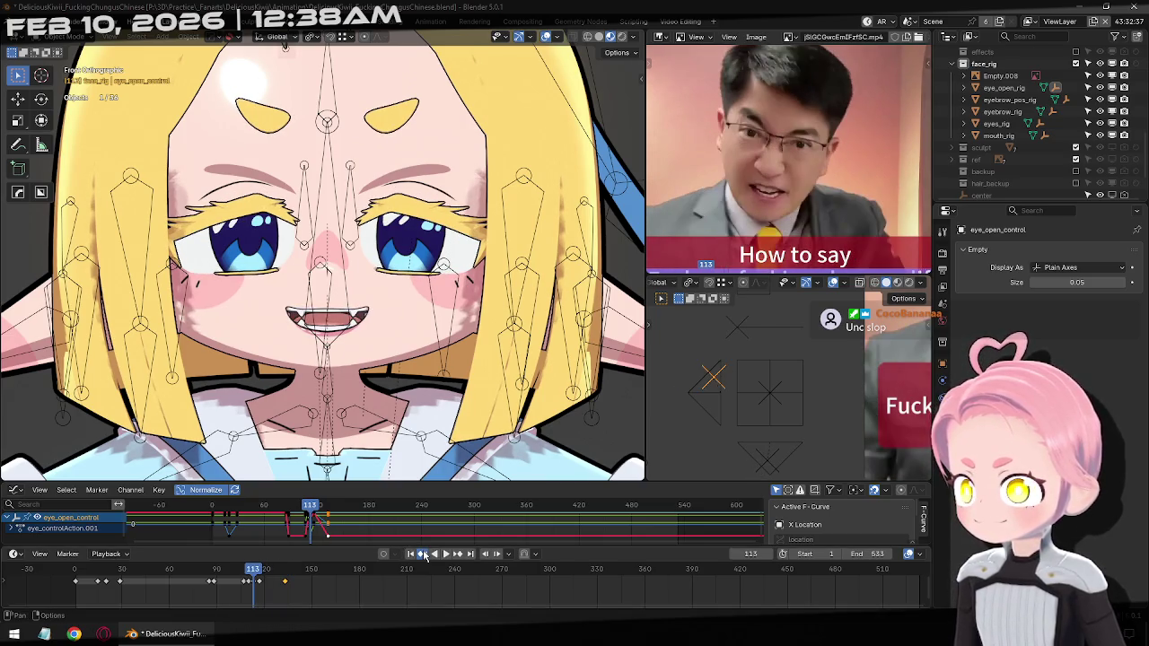
click(425, 555)
click(424, 555)
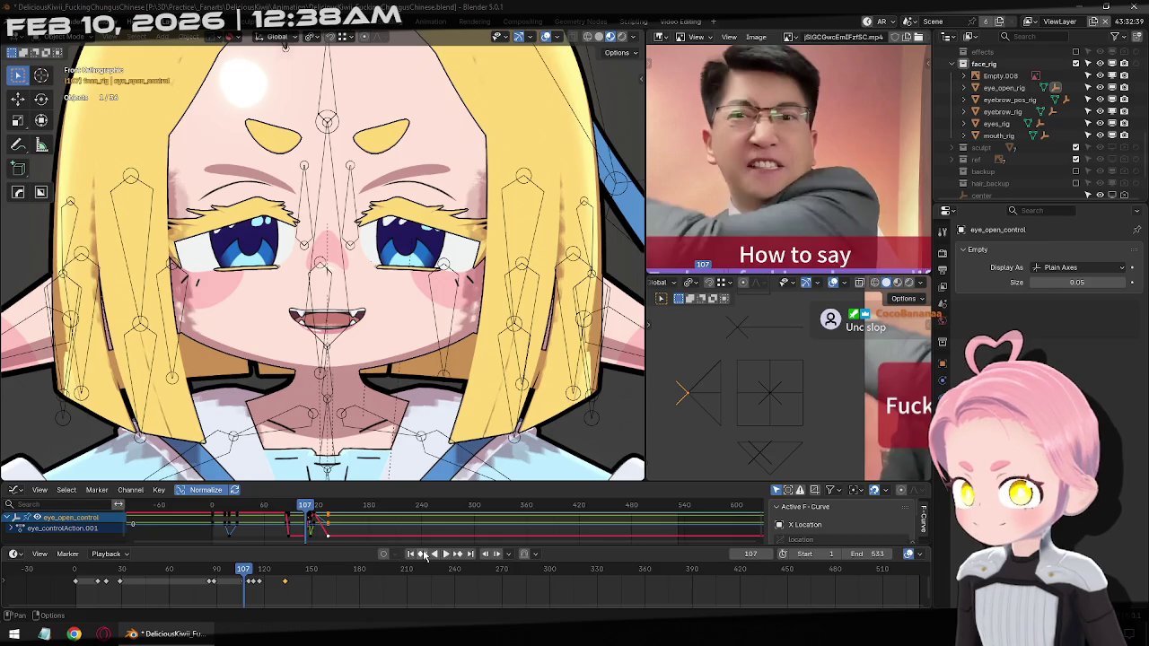
click(457, 554)
click(456, 553)
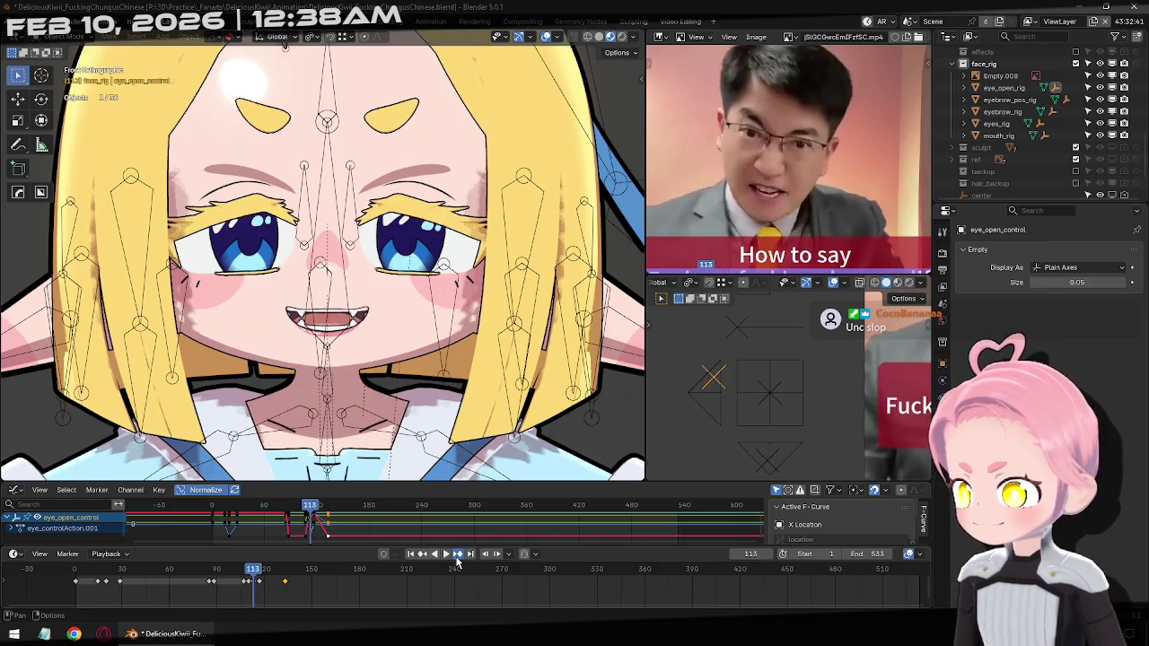
click(456, 554)
click(456, 554)
key(Right)
key(Right)
key(Right)
key(Right)
key(Right)
key(Right)
key(Right)
key(Right)
key(Right)
key(Right)
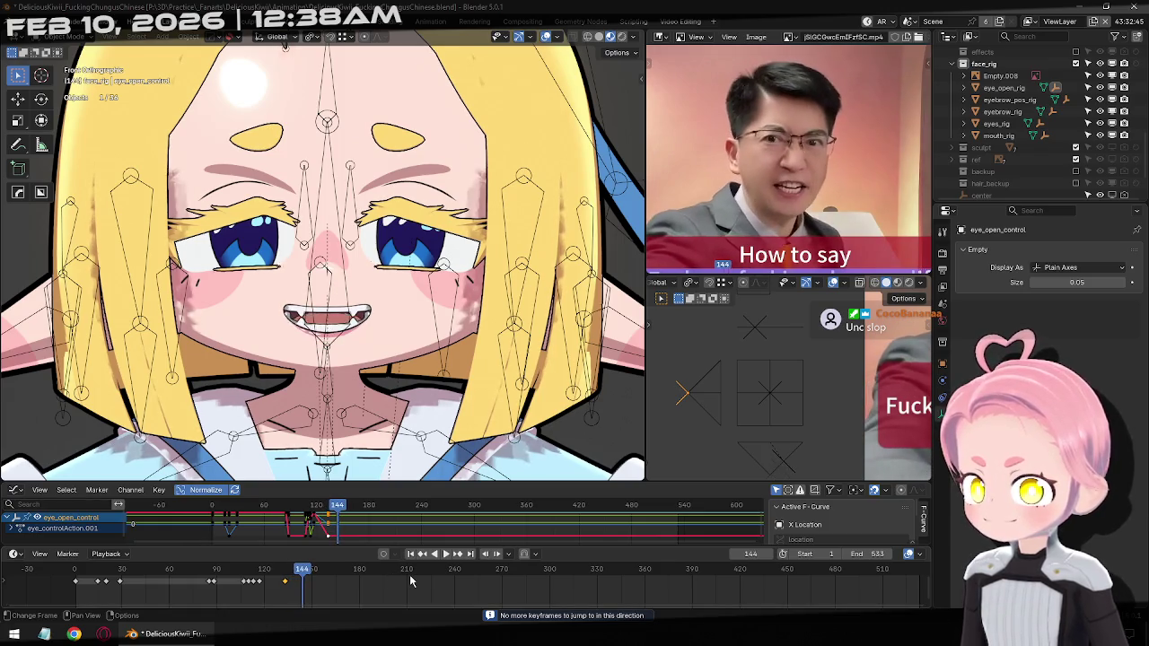
key(Right)
key(Right)
key(Right)
key(Right)
key(Right)
key(Right)
key(Right)
key(Right)
key(Right)
key(Right)
key(Right)
key(Right)
key(Right)
key(Right)
key(Right)
key(Left)
key(Left)
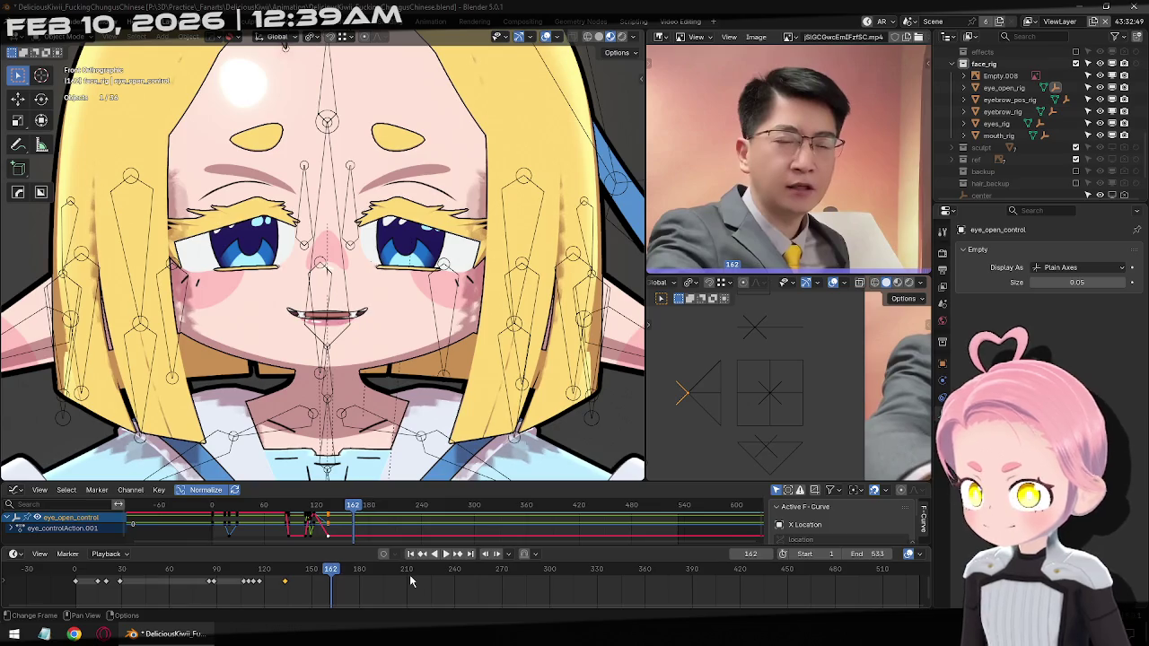
key(Left)
key(Left)
Paste the open-eye keys at frame 158 and shut the eyes at frame 163
drag(93, 596, 52, 567)
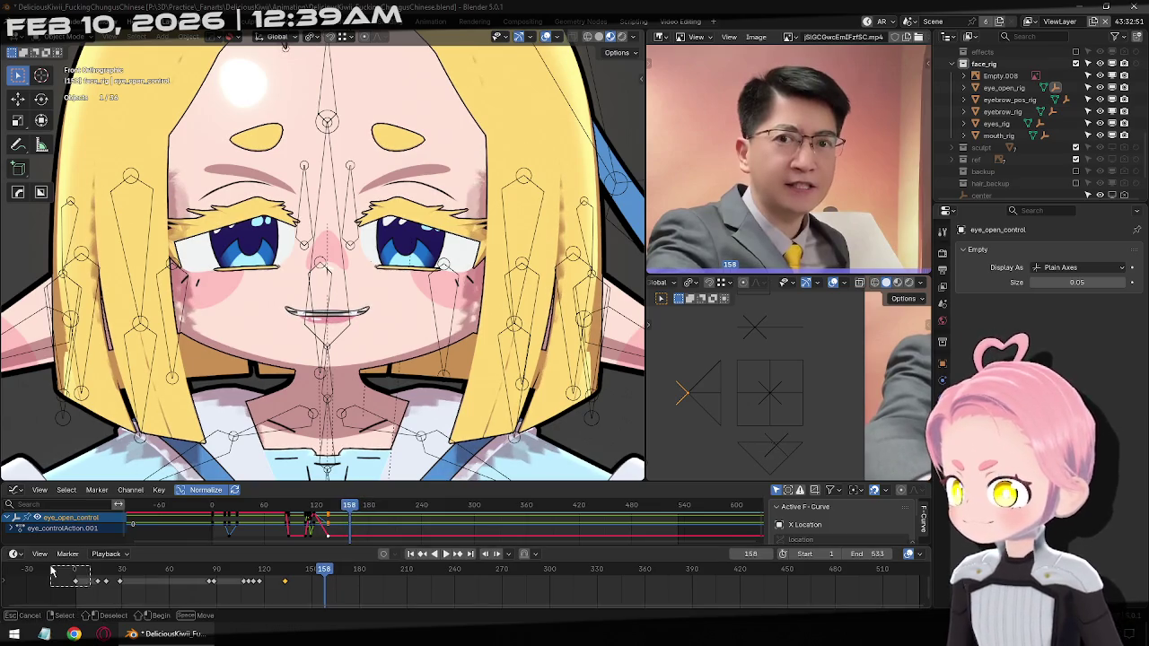
key(ctrl+v)
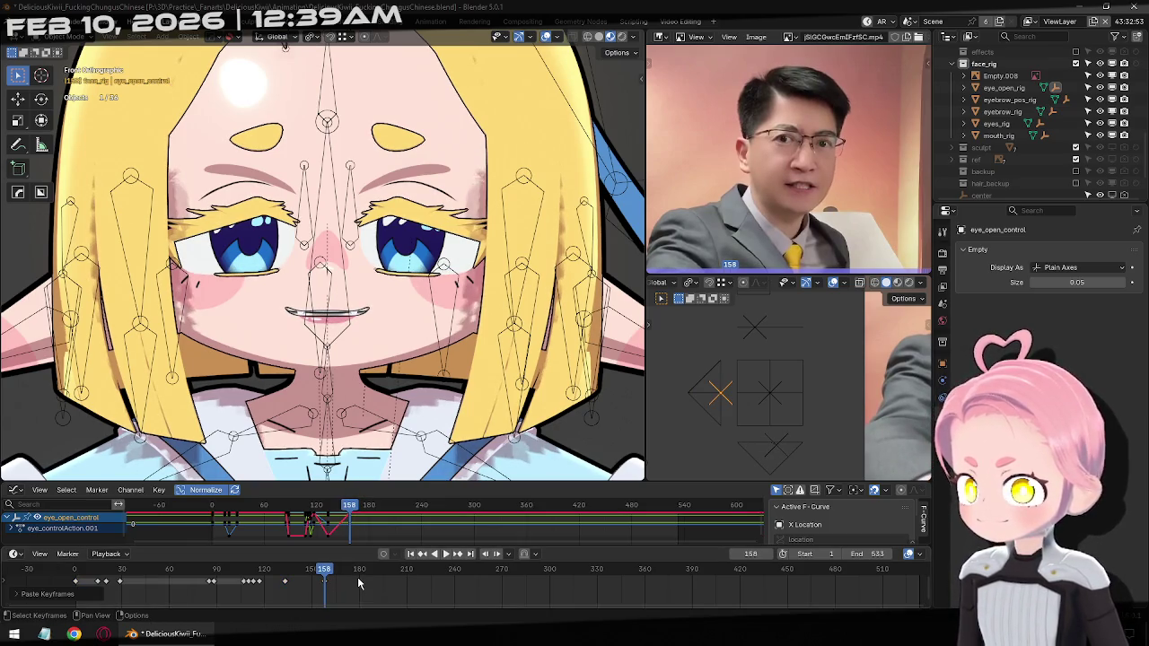
key(Right)
key(Right)
key(Right)
key(Right)
key(Right)
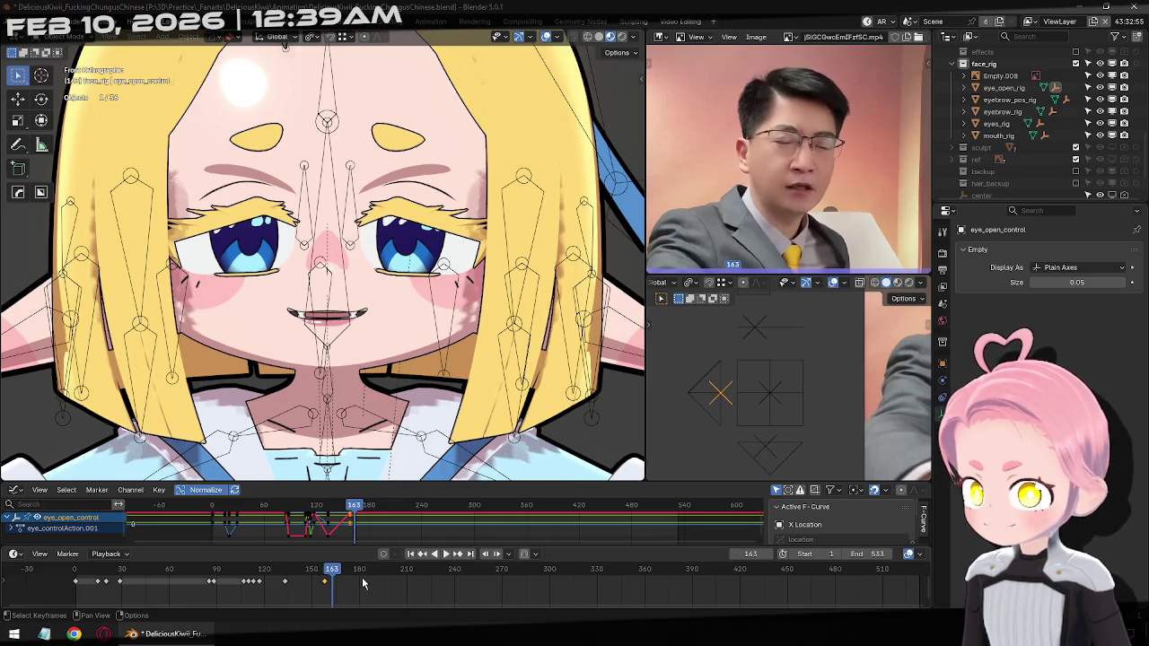
drag(718, 392, 725, 427)
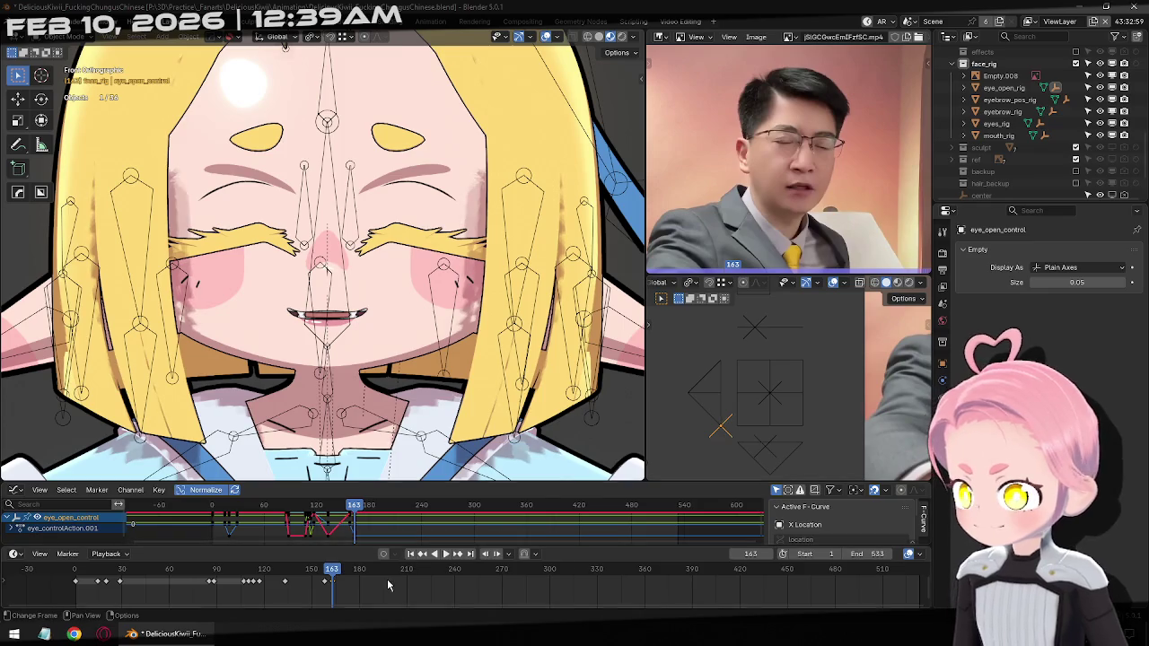
Set the eyes half-open at frame 168 and fully open at frame 169
key(Right)
key(Right)
key(Right)
key(Right)
key(Right)
key(Right)
key(Right)
key(Left)
key(Left)
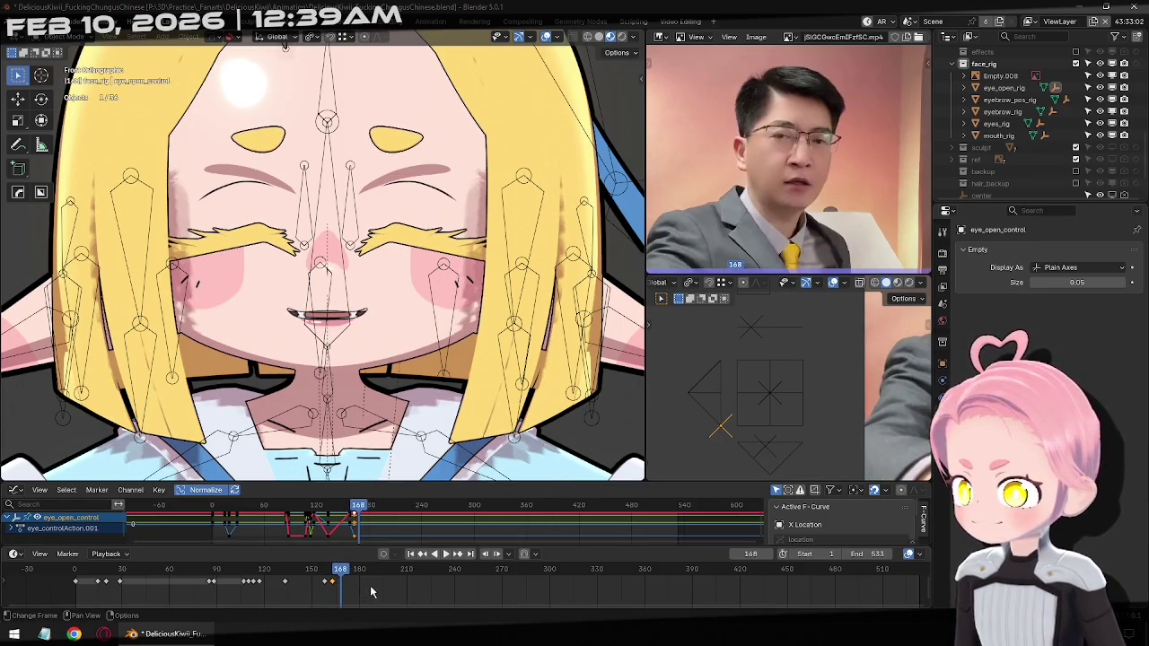
key(g)
key(z)
key(z)
key(z)
key(z)
key(z)
key(z)
key(z)
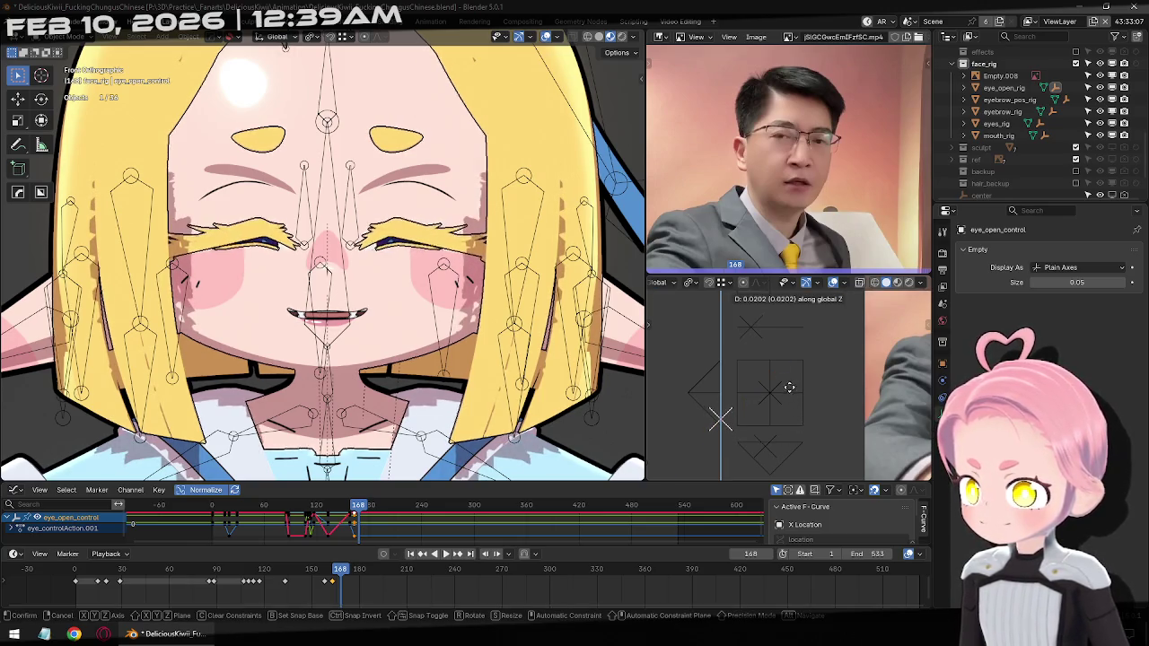
click(769, 320)
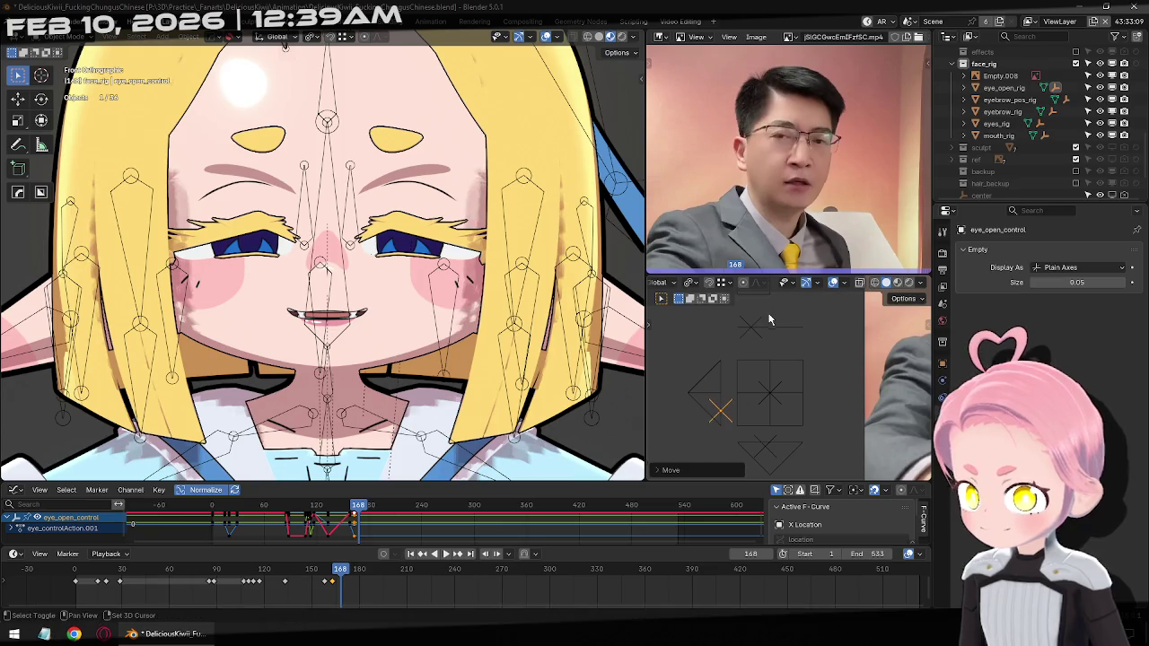
key(Right)
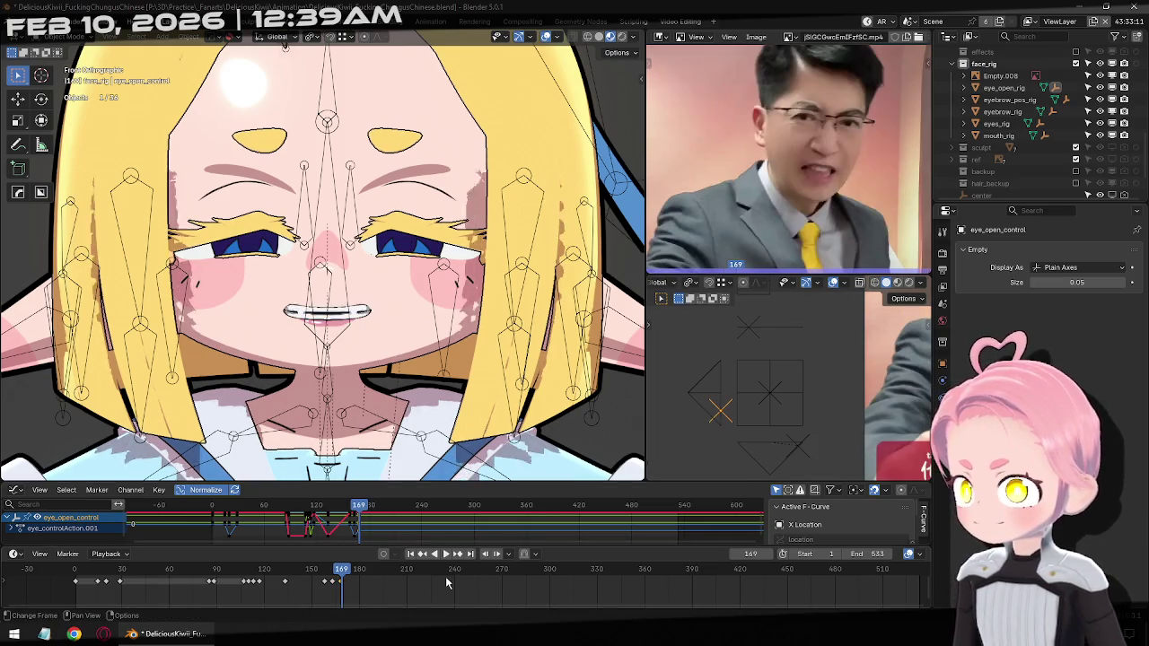
key(g)
key(z)
click(766, 395)
Compare the eye poses at frames 168 and 169 and step ahead to check the blink
key(Left)
key(Right)
key(Left)
key(Right)
key(Right)
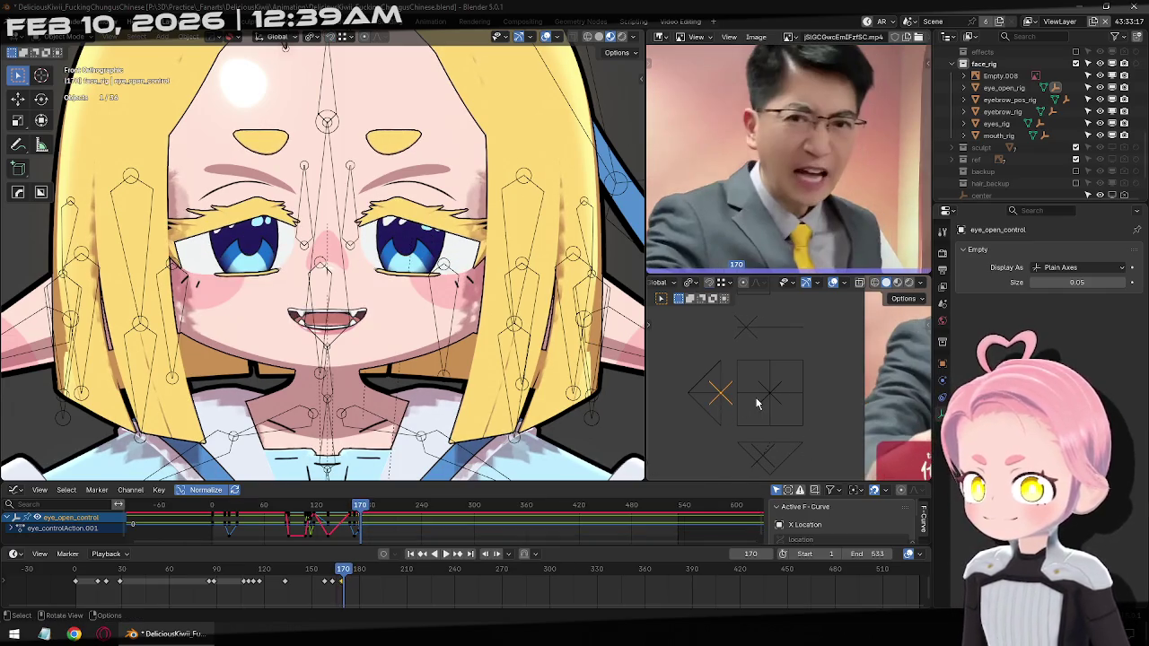
key(Right)
key(Right)
key(Right)
key(Right)
key(Right)
key(Right)
key(Right)
key(Right)
key(Right)
key(Right)
key(Right)
key(Right)
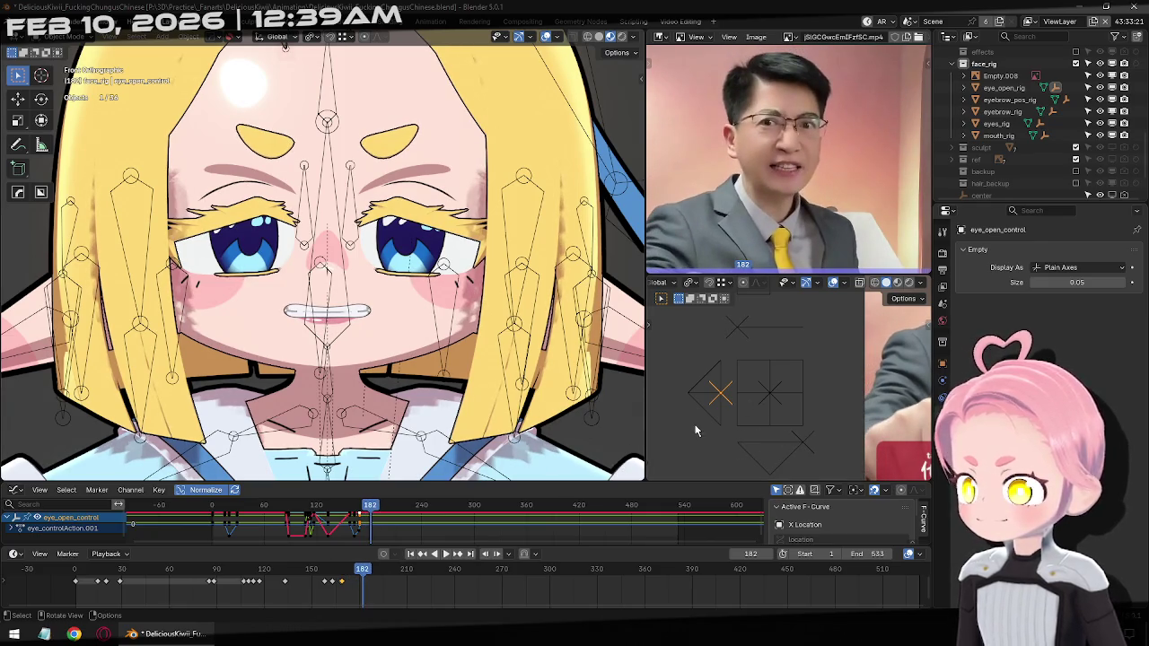
Raise and key the eye-open control at frame 182, then step to frame 186
key(g)
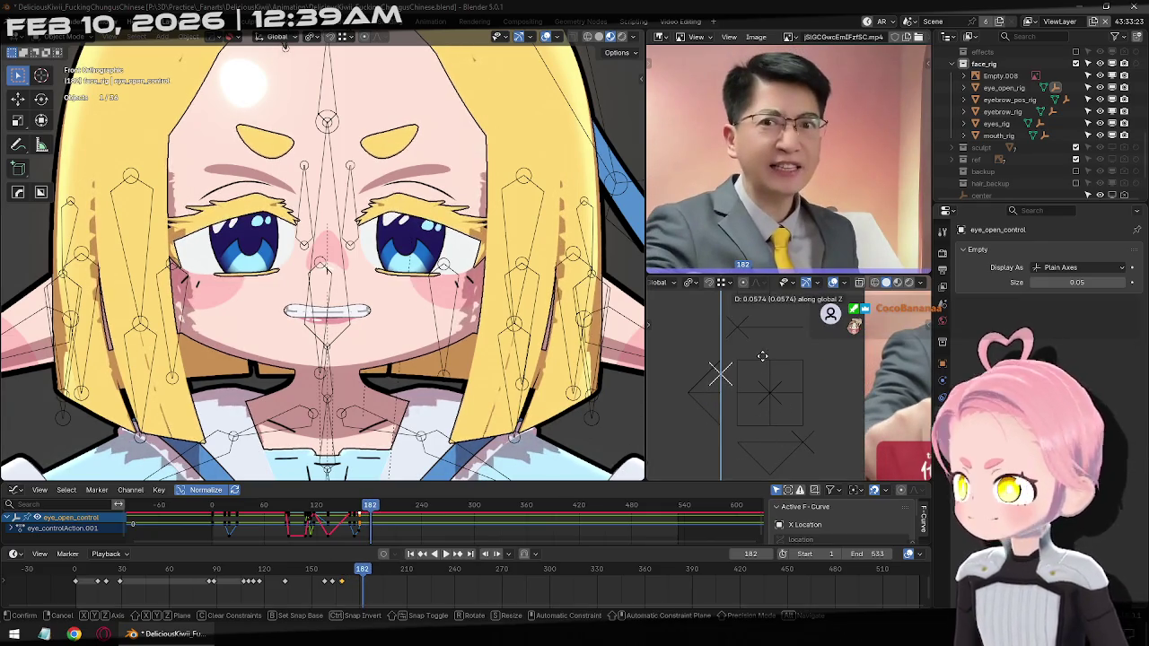
click(760, 363)
key(i)
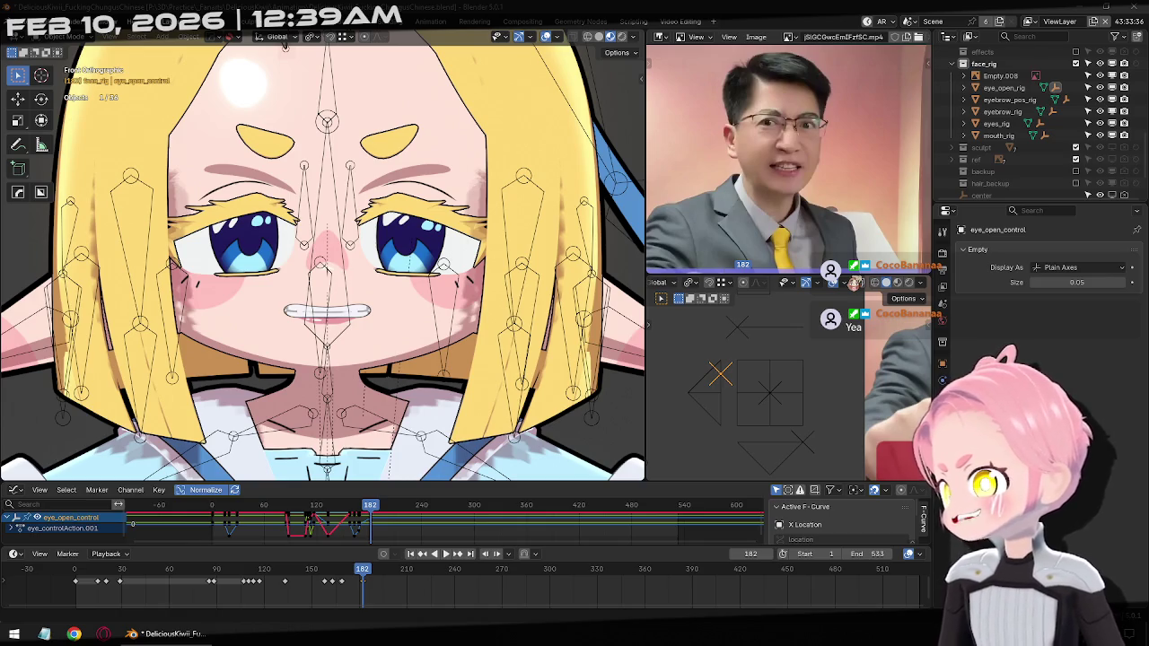
click(559, 6)
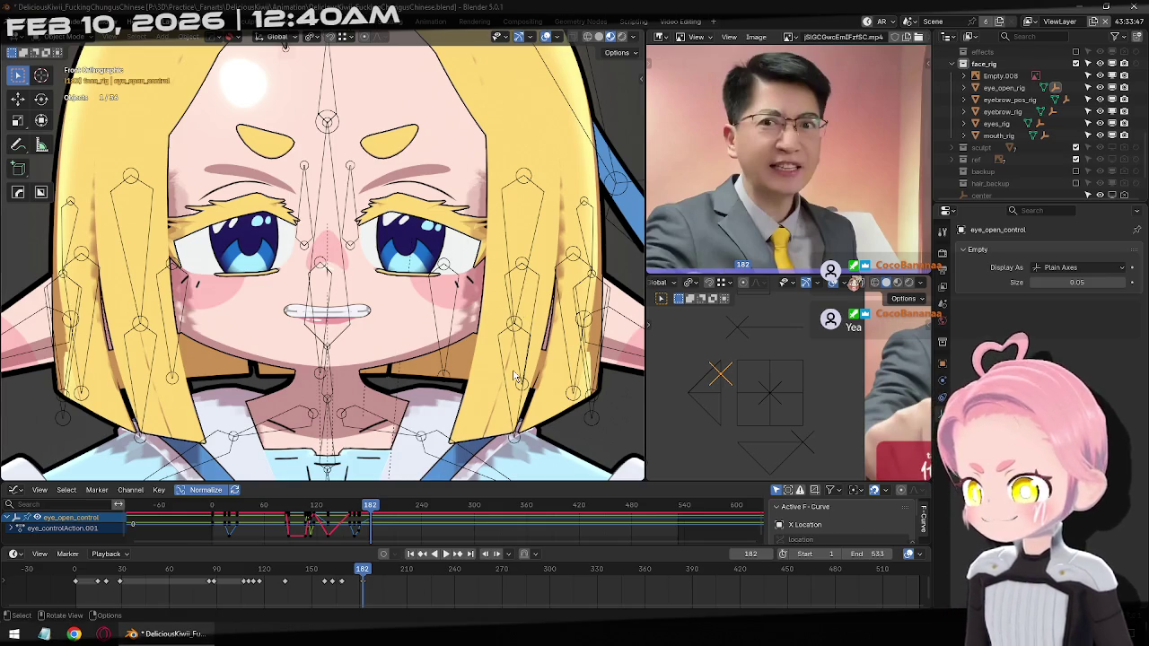
key(Right)
key(Right)
key(Right)
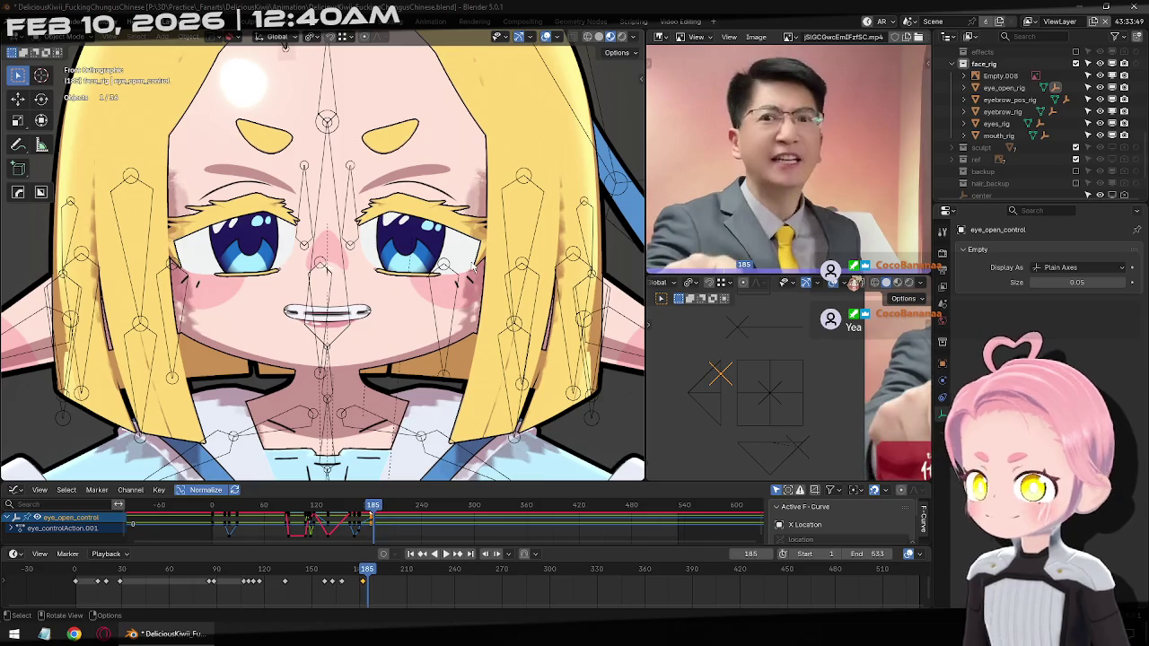
key(Right)
key(Right)
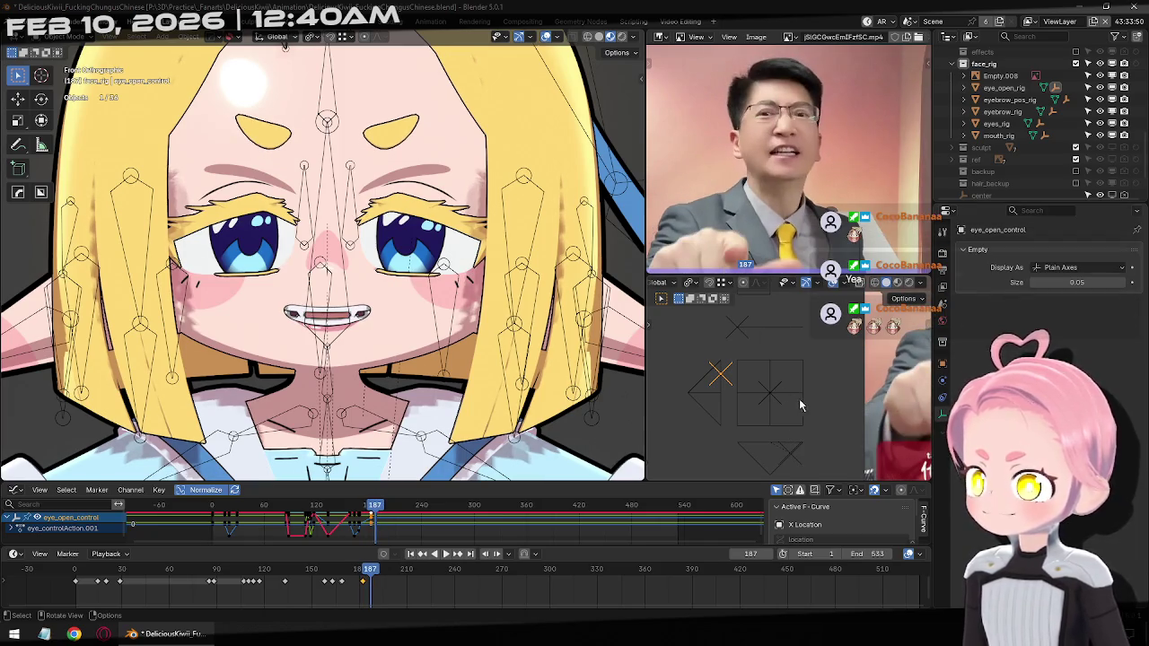
Narrow the eyes at frame 187 and squint them at frame 193
key(g)
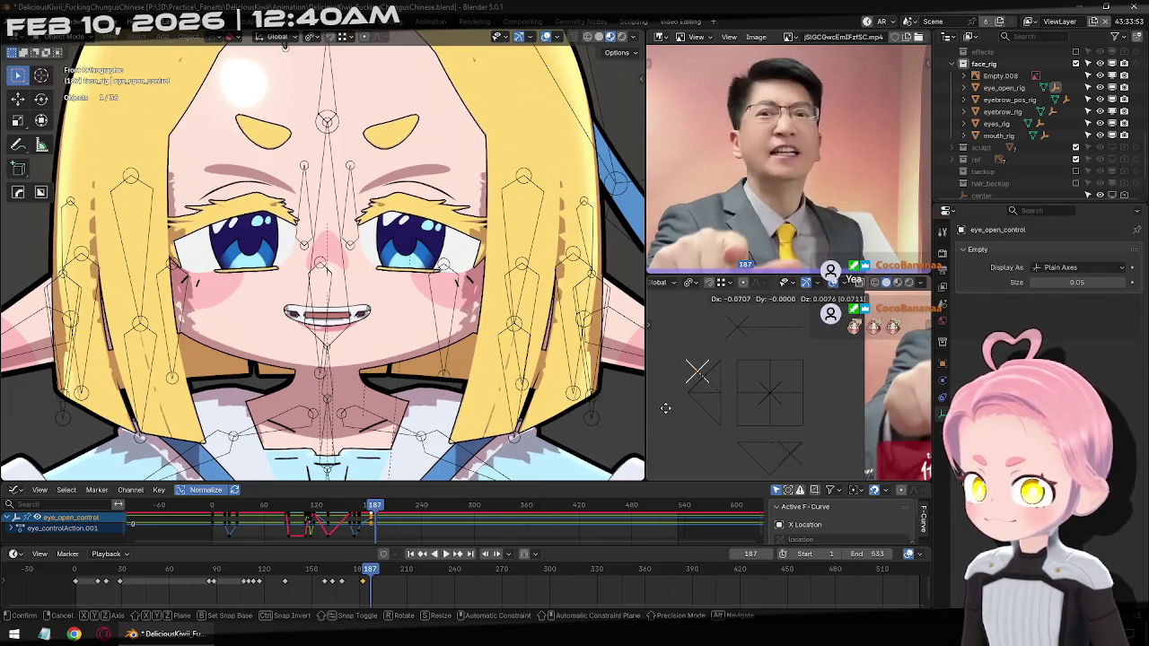
click(661, 404)
key(g)
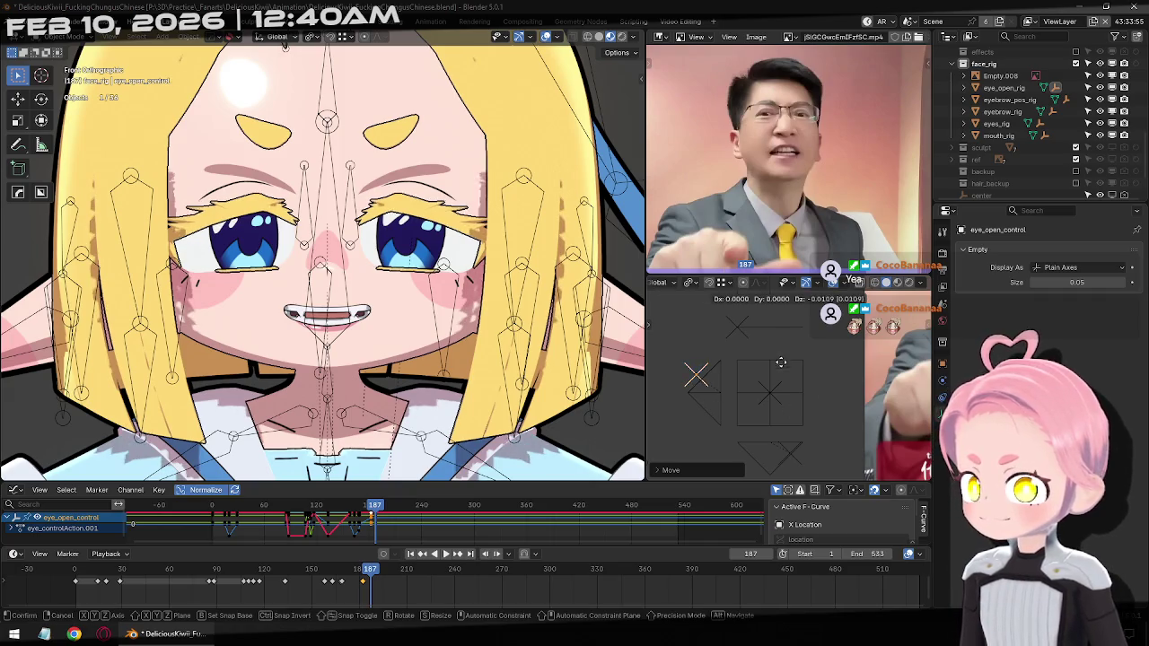
click(748, 326)
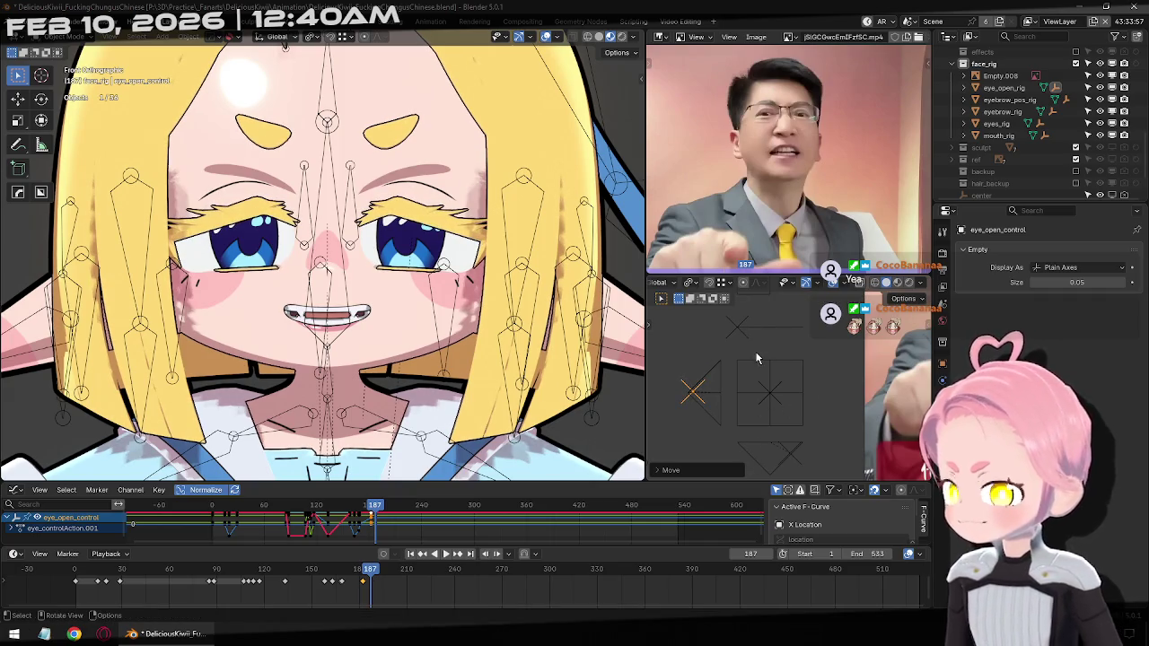
key(Right)
key(Right)
key(Right)
key(Right)
key(Right)
key(Right)
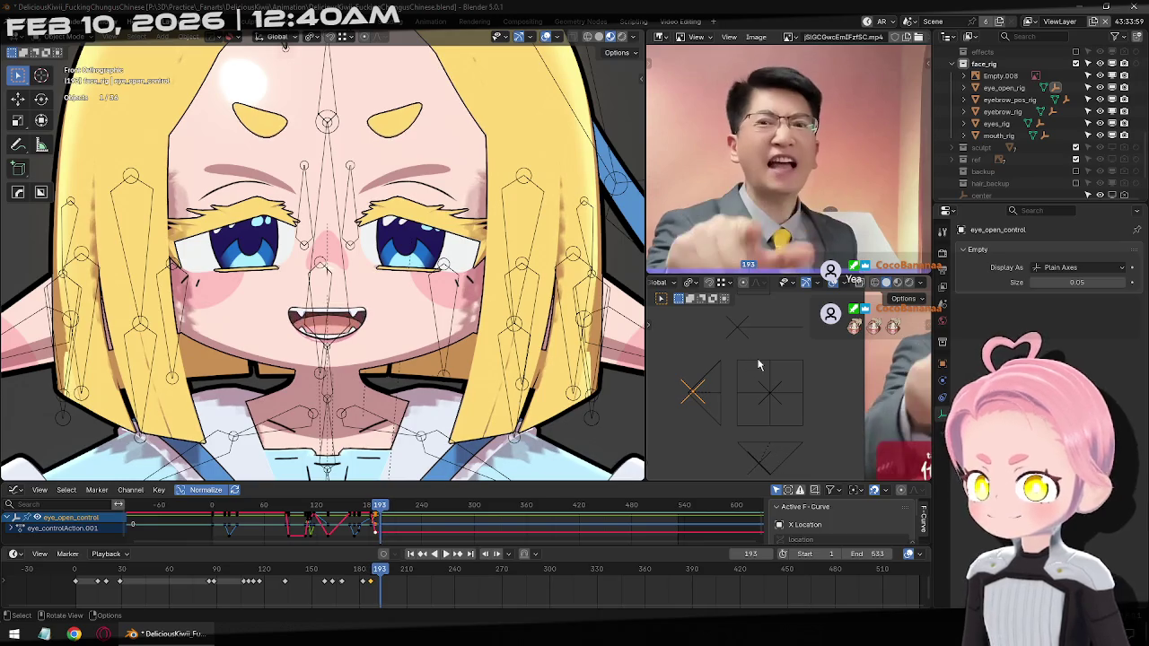
key(g)
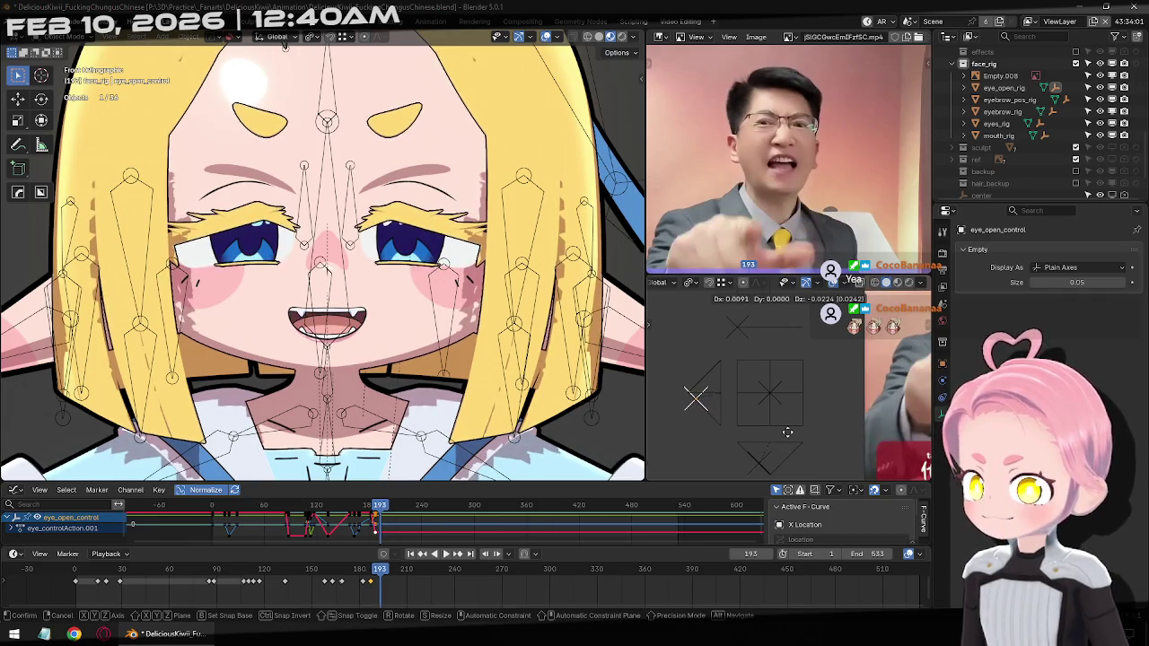
click(787, 432)
key(Right)
key(Right)
key(Right)
key(Right)
key(Right)
key(Right)
key(Right)
key(Right)
key(Right)
key(Right)
key(Right)
key(Right)
key(Right)
key(Right)
key(Right)
key(Right)
key(Right)
key(Right)
key(Right)
key(Right)
key(Right)
key(Right)
key(Right)
key(Right)
key(Right)
key(Right)
key(Right)
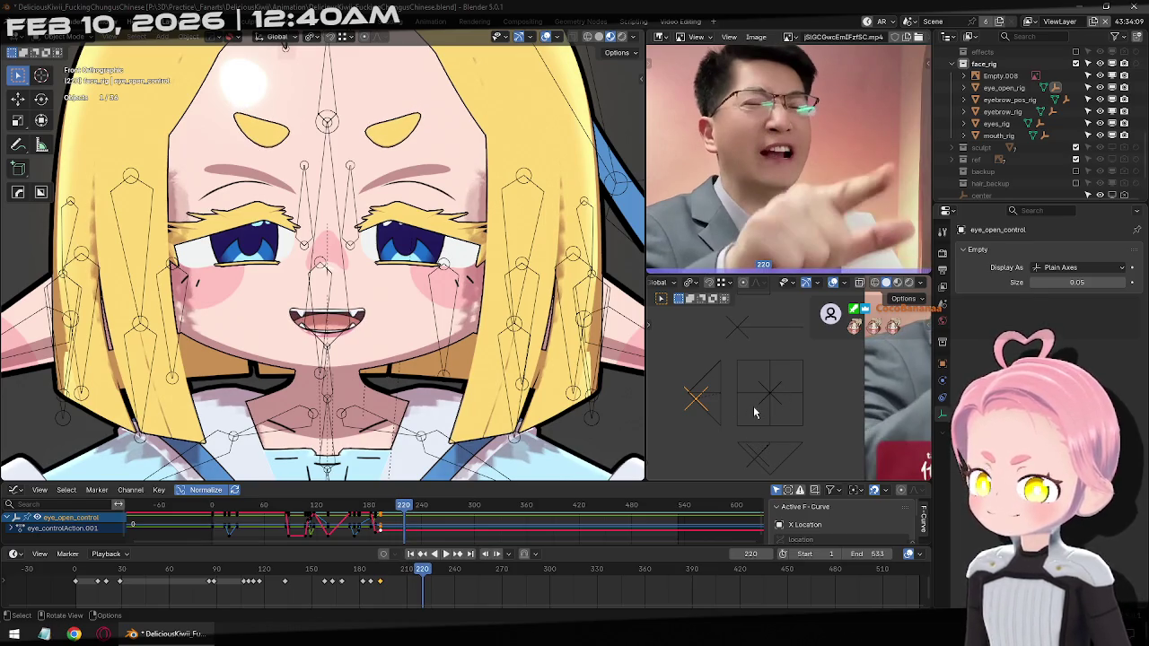
Undo the accidentally pasted duplicate eye control rig
key(Left)
key(Left)
key(Left)
key(Left)
key(Left)
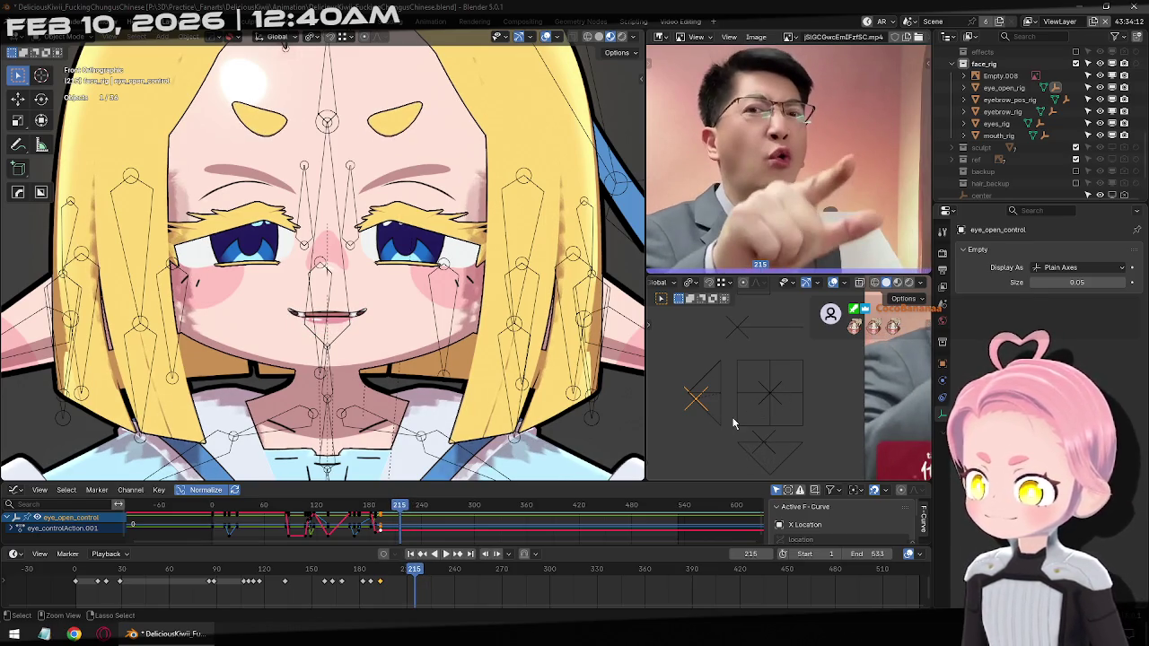
key(ctrl+c)
key(Right)
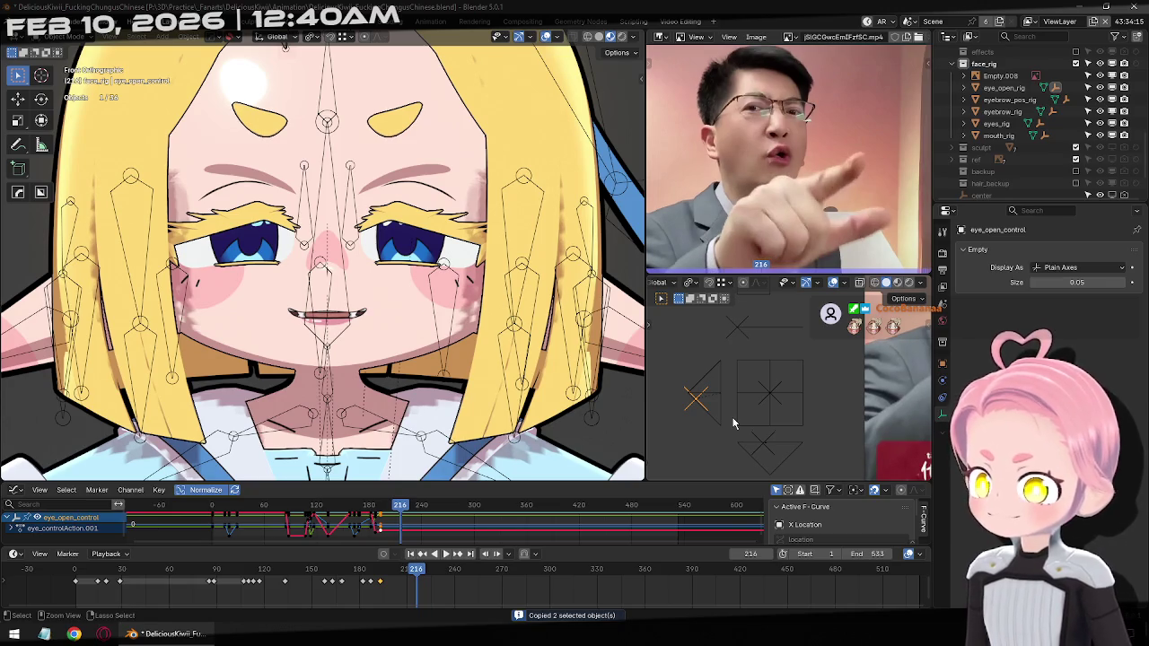
key(ctrl+v)
key(Right)
key(Right)
key(Right)
key(Right)
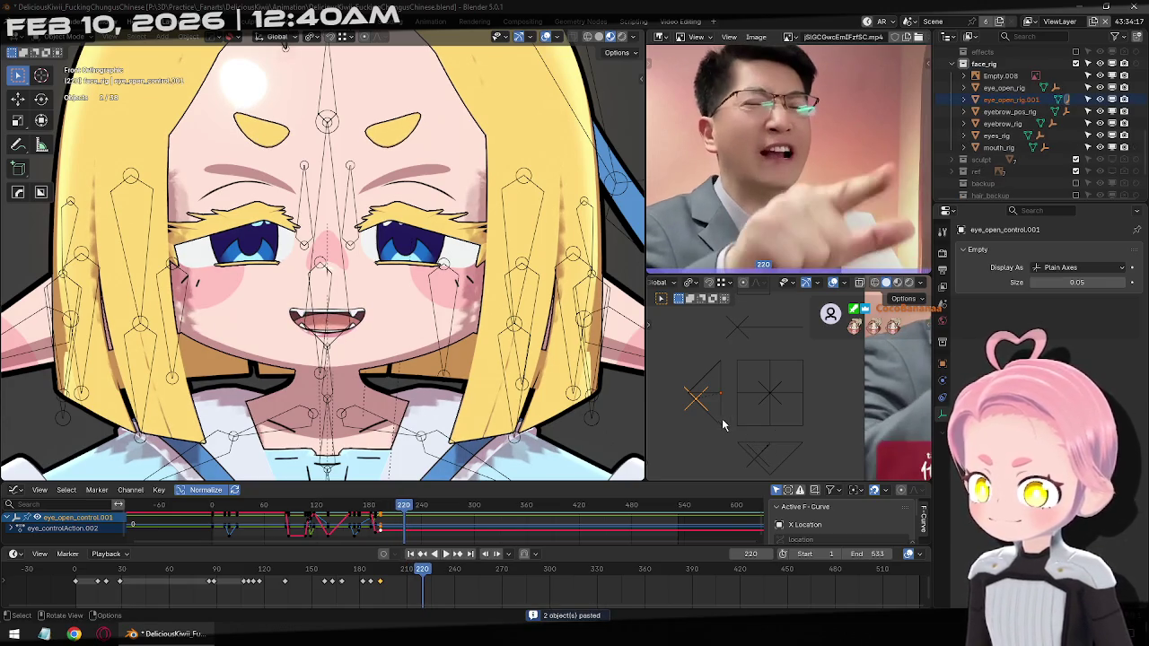
key(g)
click(723, 433)
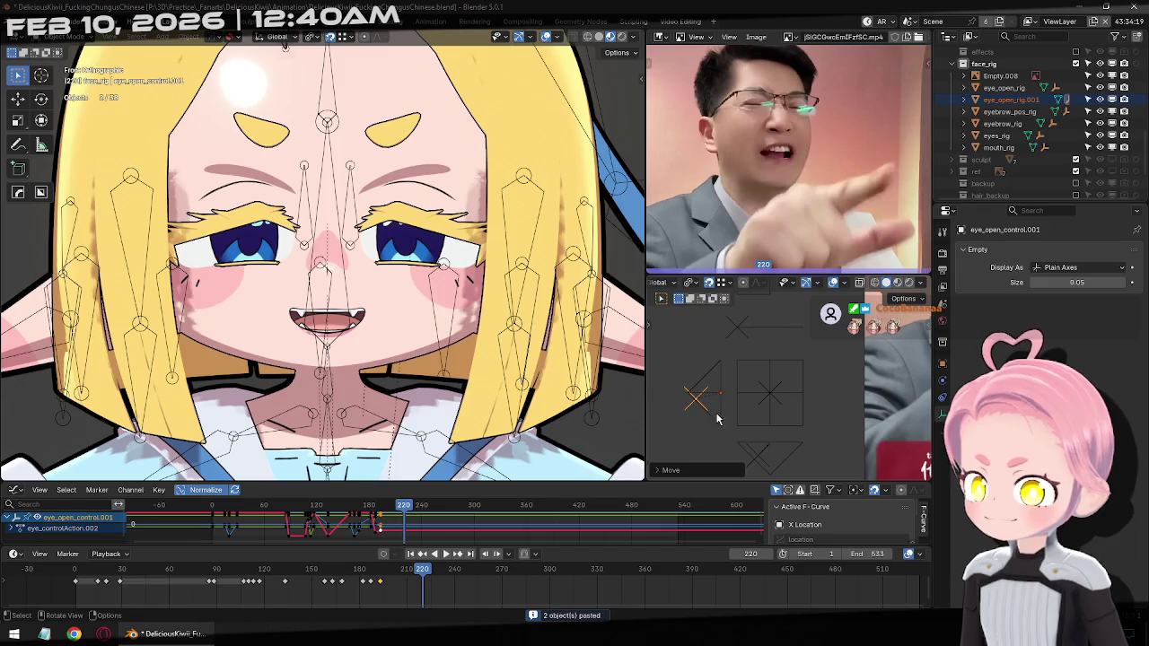
click(696, 405)
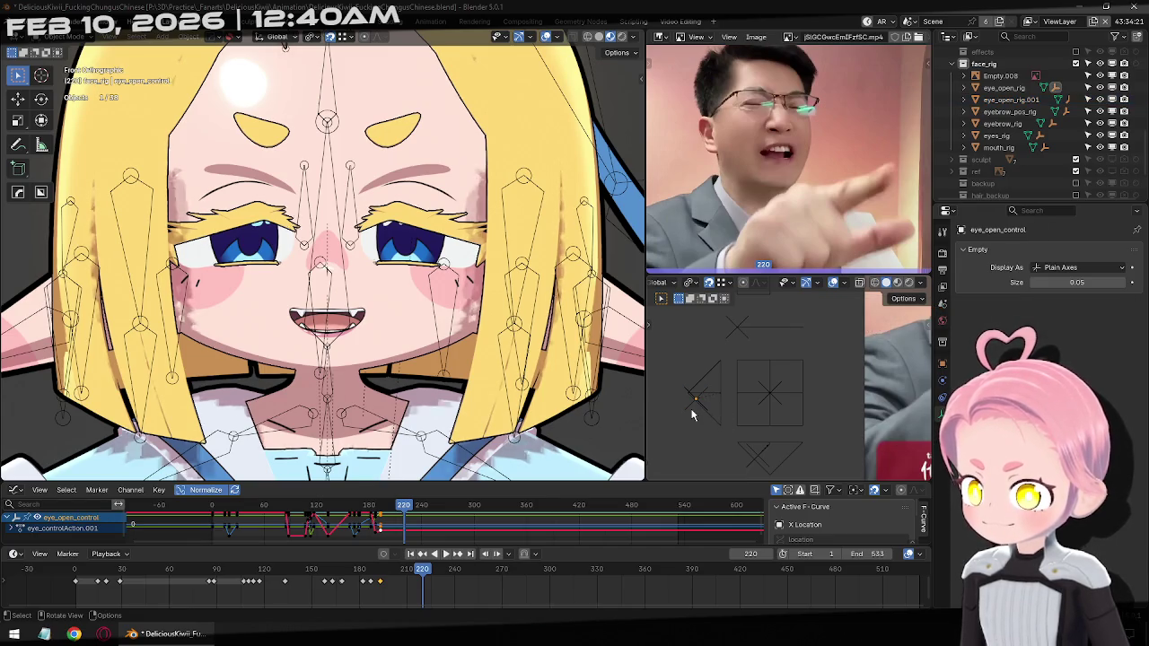
click(704, 402)
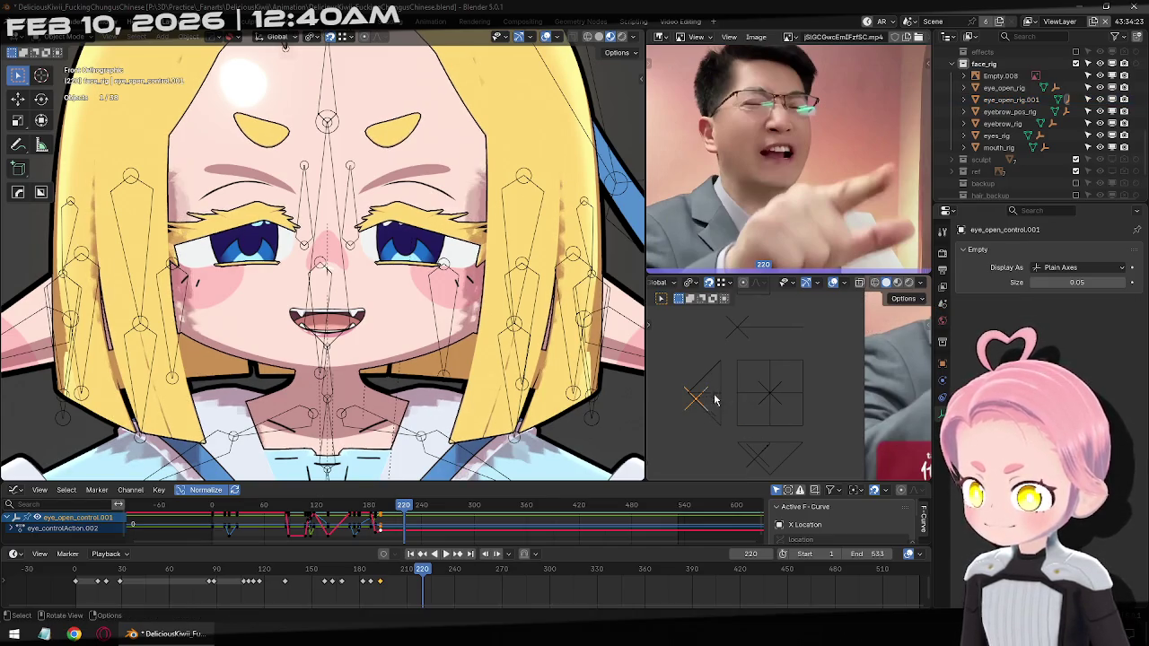
key(shift+bracketleft)
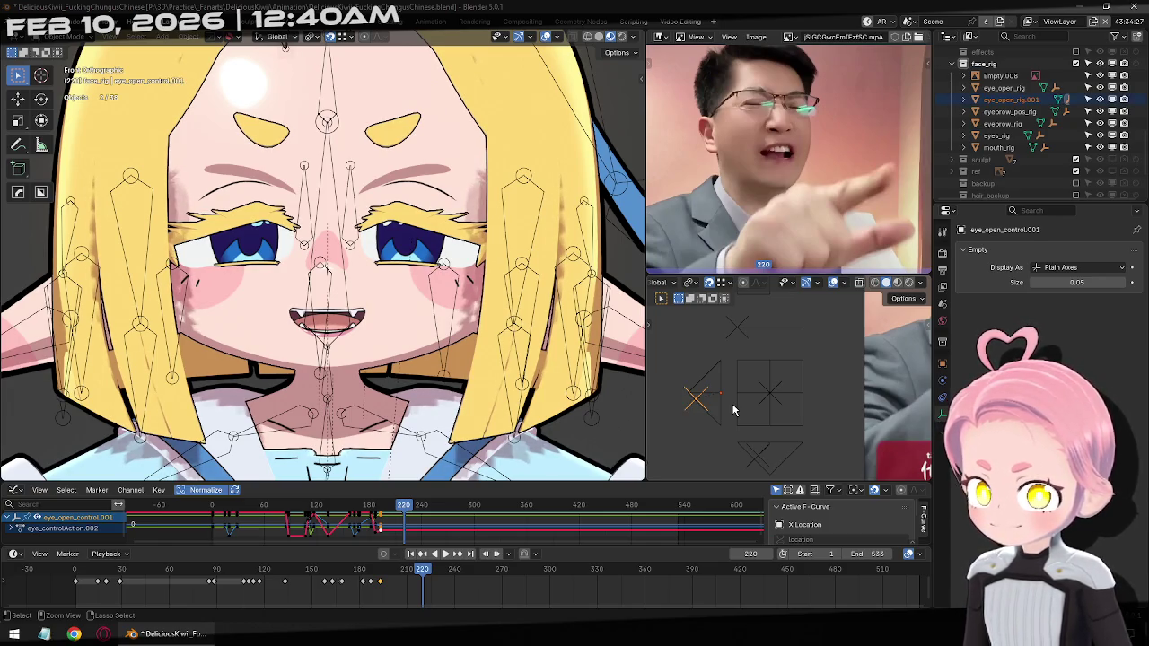
key(ctrl+z)
key(ctrl+z)
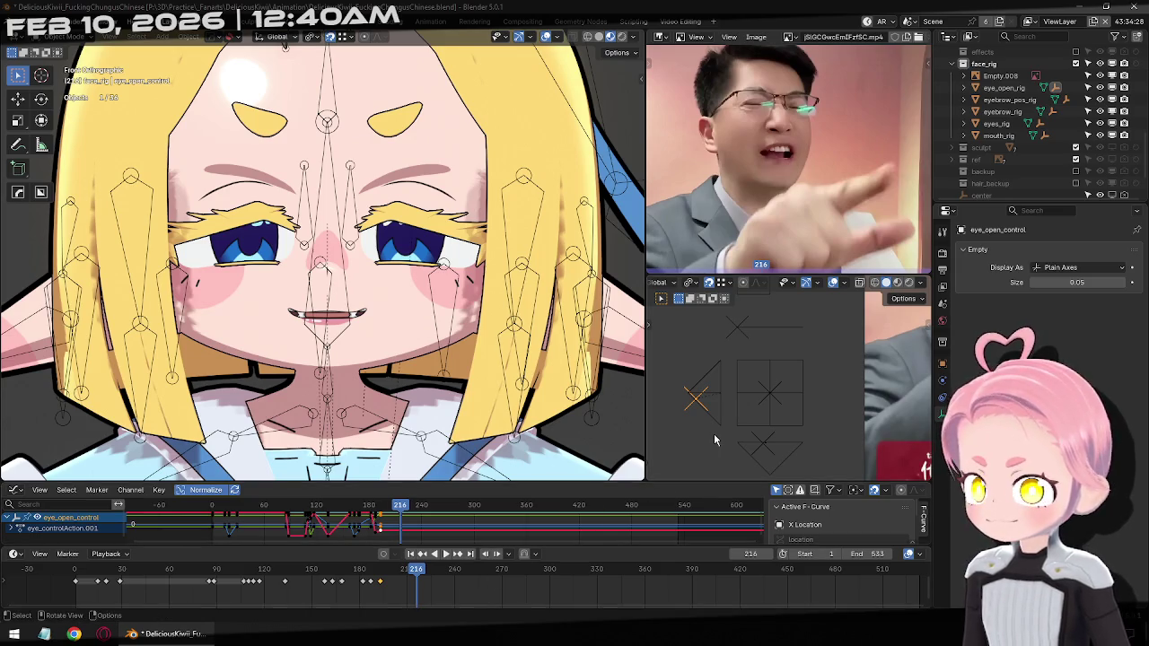
Paste the eye keyframe at frame 215 and lower the control to close the eyes
key(Left)
key(Left)
key(Right)
key(ctrl+v)
key(Right)
key(Right)
key(Right)
key(Right)
key(Right)
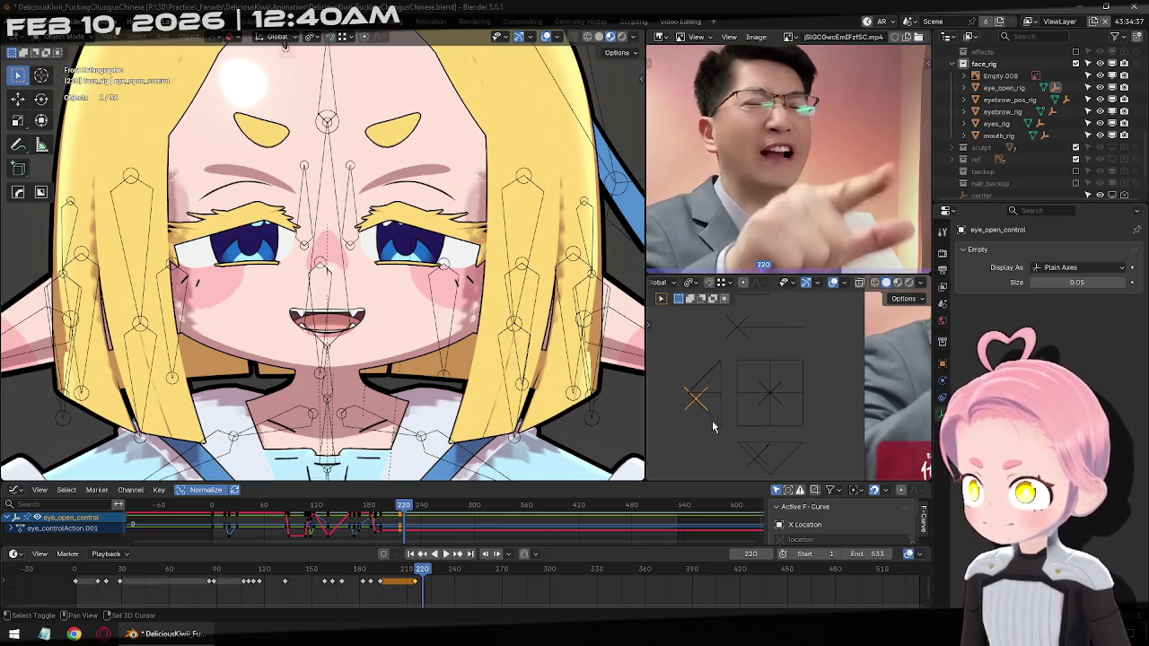
drag(696, 398, 727, 425)
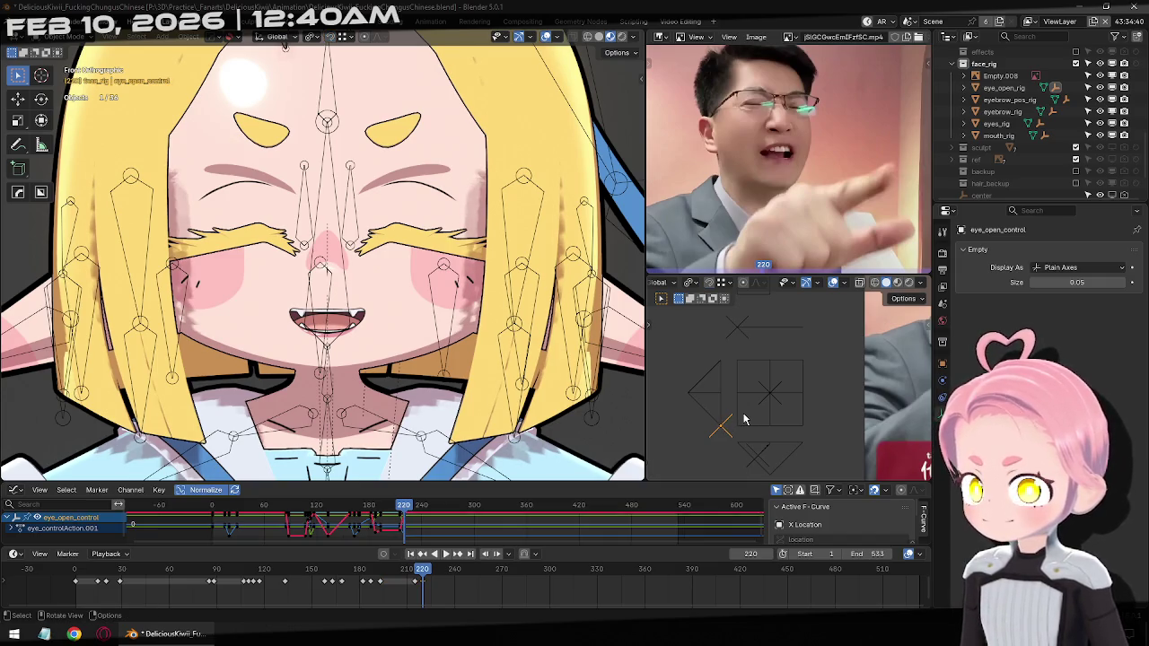
Paste the open-eye key at frame 224, then key slightly wider eyes at frame 229
key(Right)
key(Right)
key(Right)
key(Right)
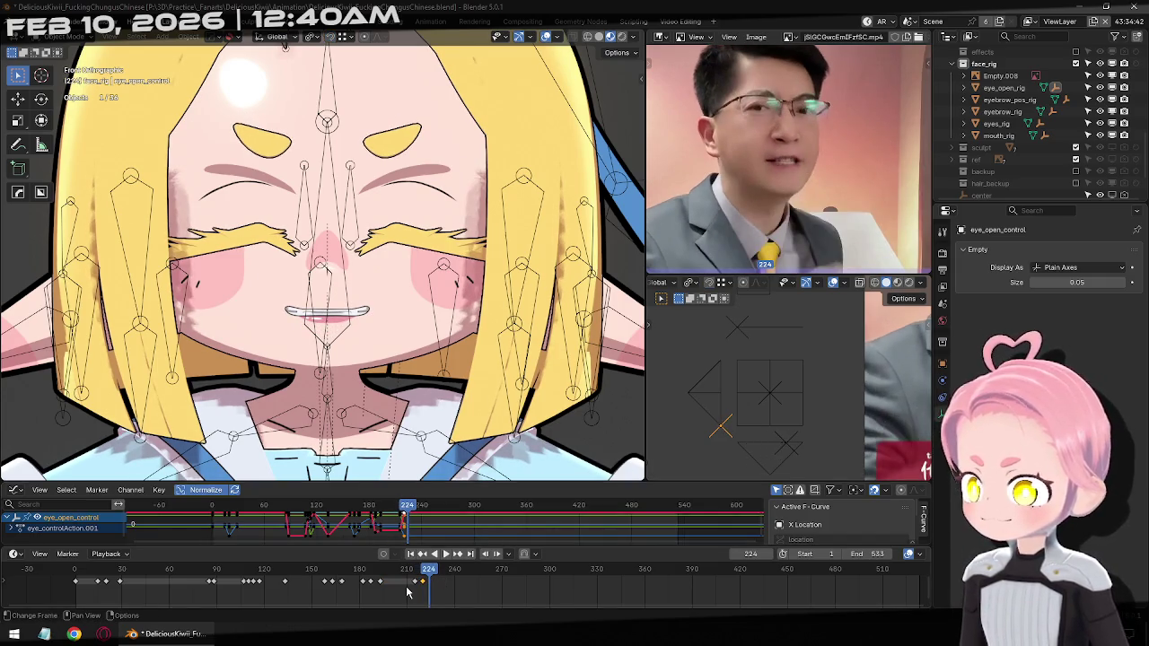
key(ctrl+v)
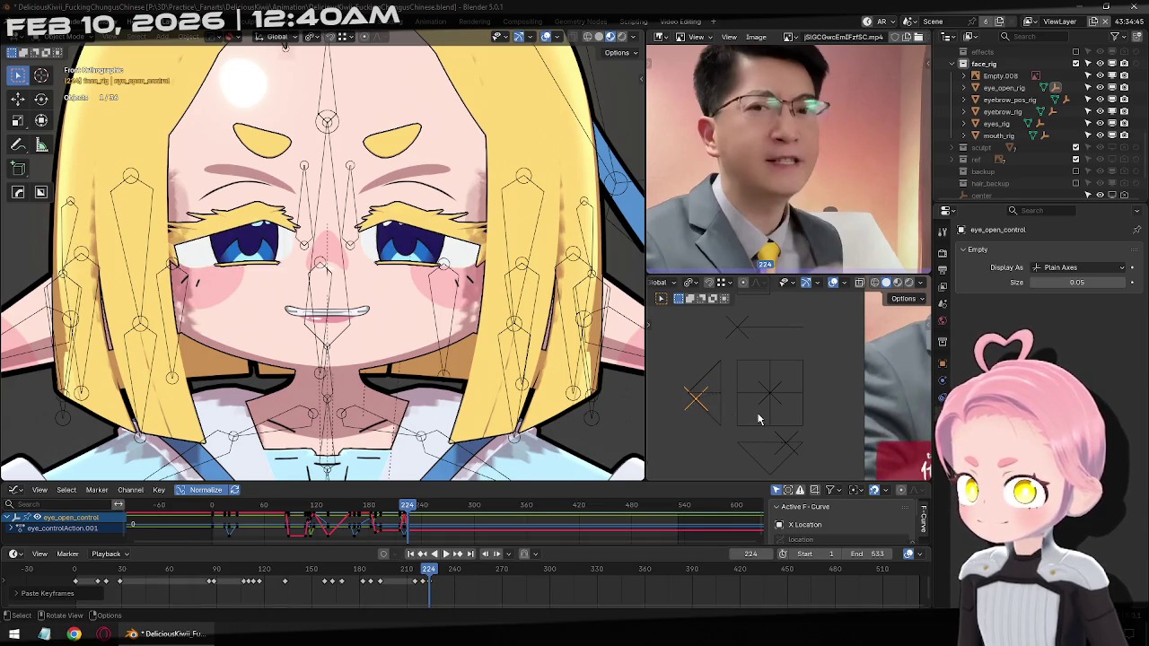
key(Right)
key(Right)
key(Right)
key(Right)
key(Right)
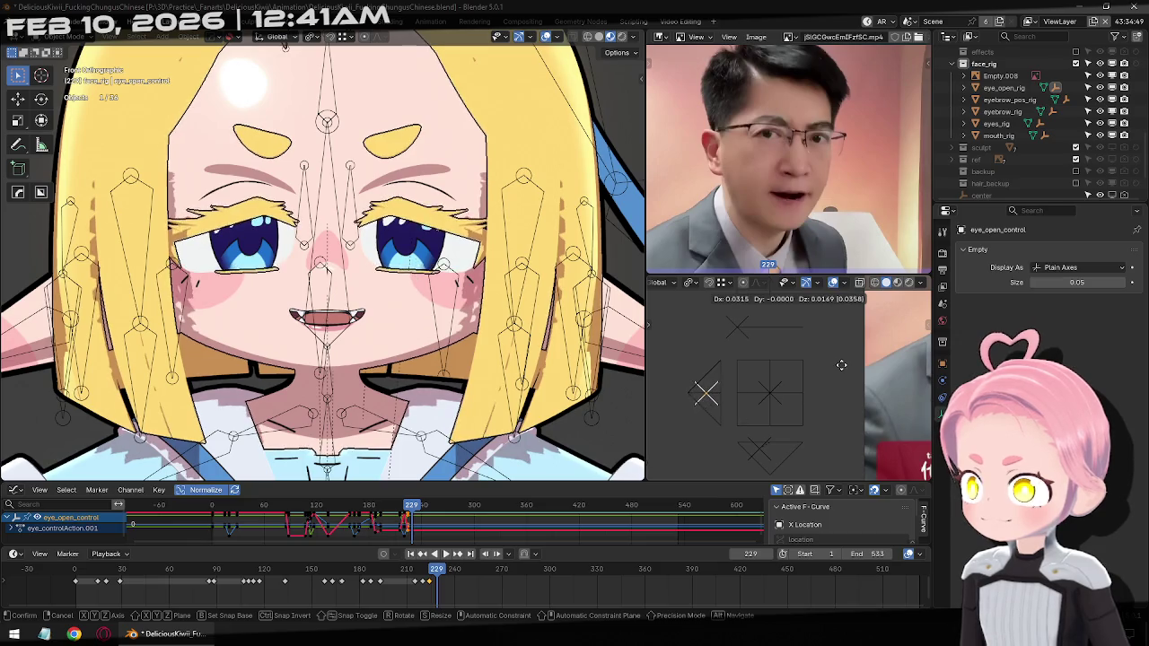
click(745, 408)
key(i)
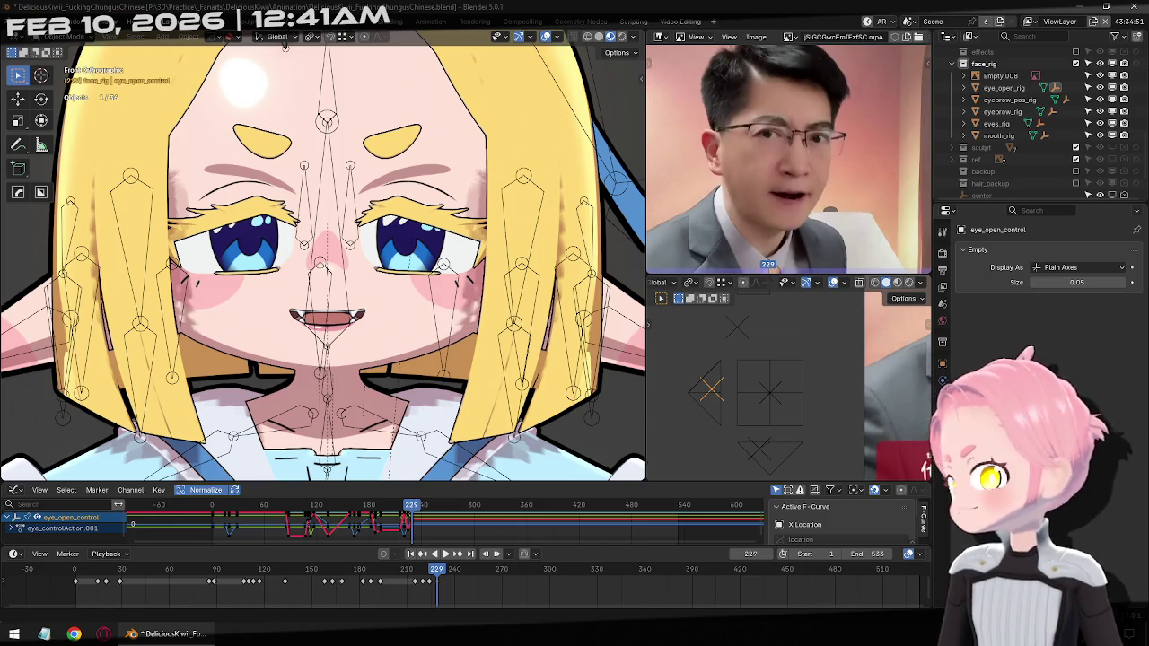
Play back against the reference, then key narrowed eyes around frame 246
key(space)
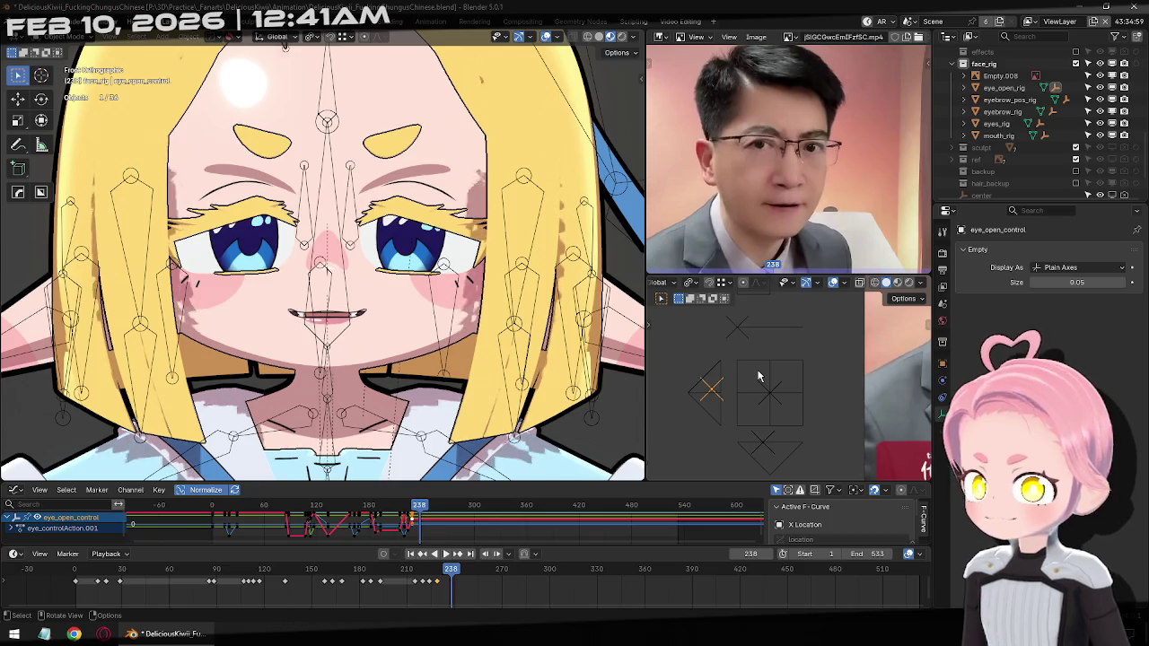
key(Left)
key(Left)
key(Left)
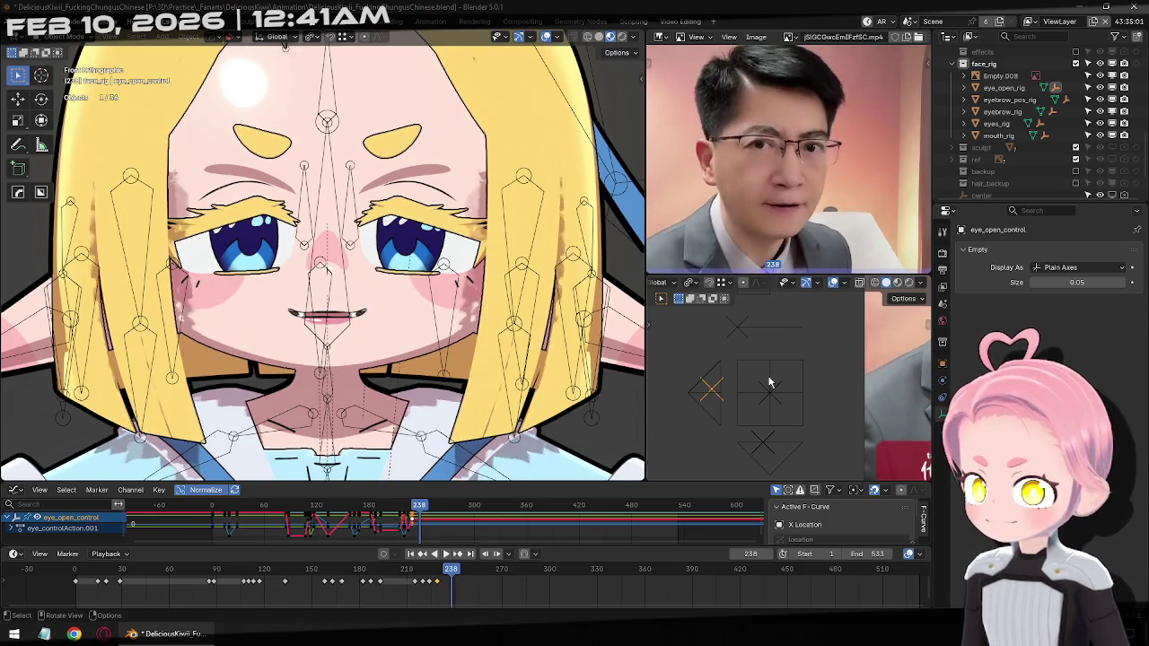
key(Right)
key(Right)
key(Right)
key(Right)
key(Right)
key(Left)
key(Left)
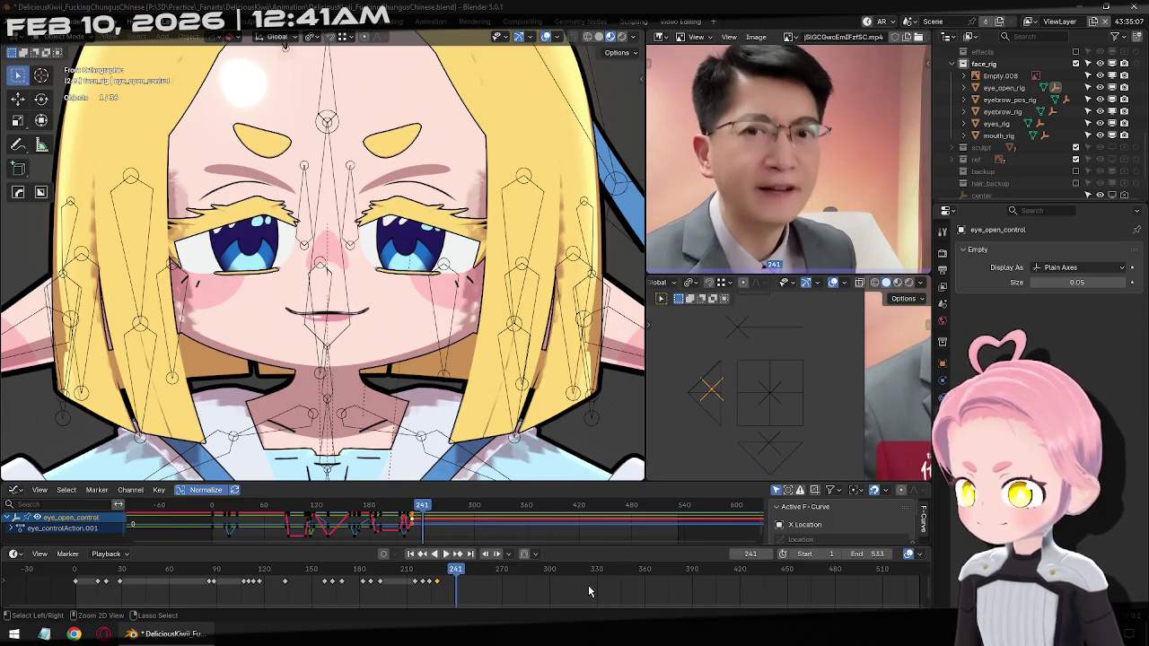
key(Right)
key(Right)
key(Right)
key(Right)
key(Right)
key(g)
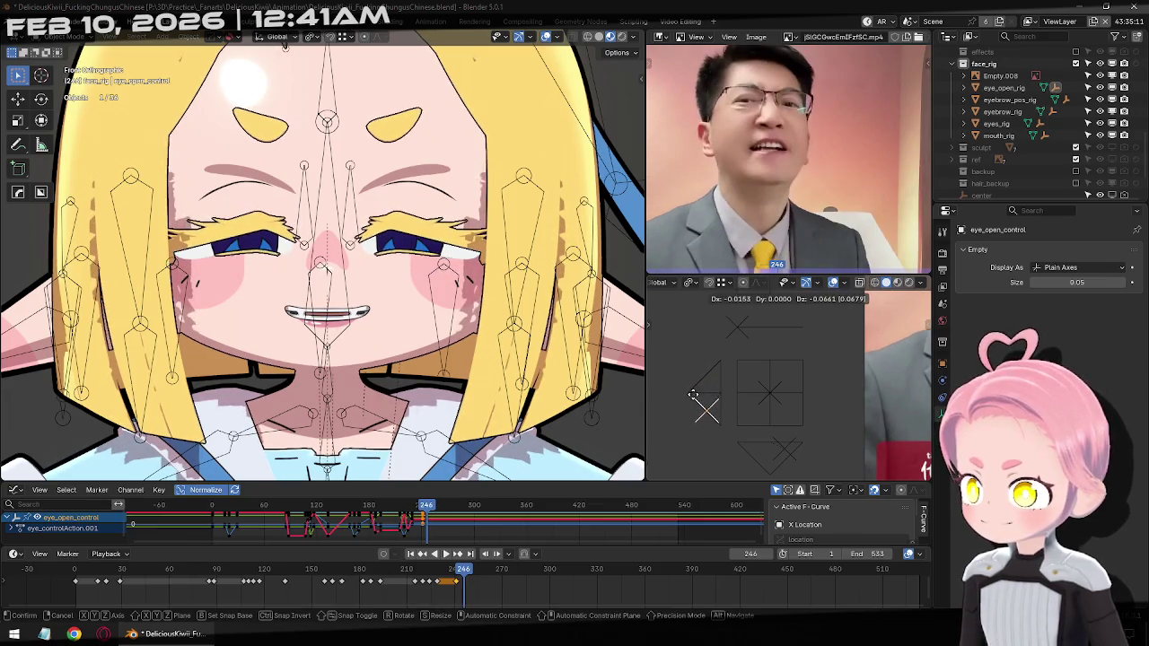
click(708, 366)
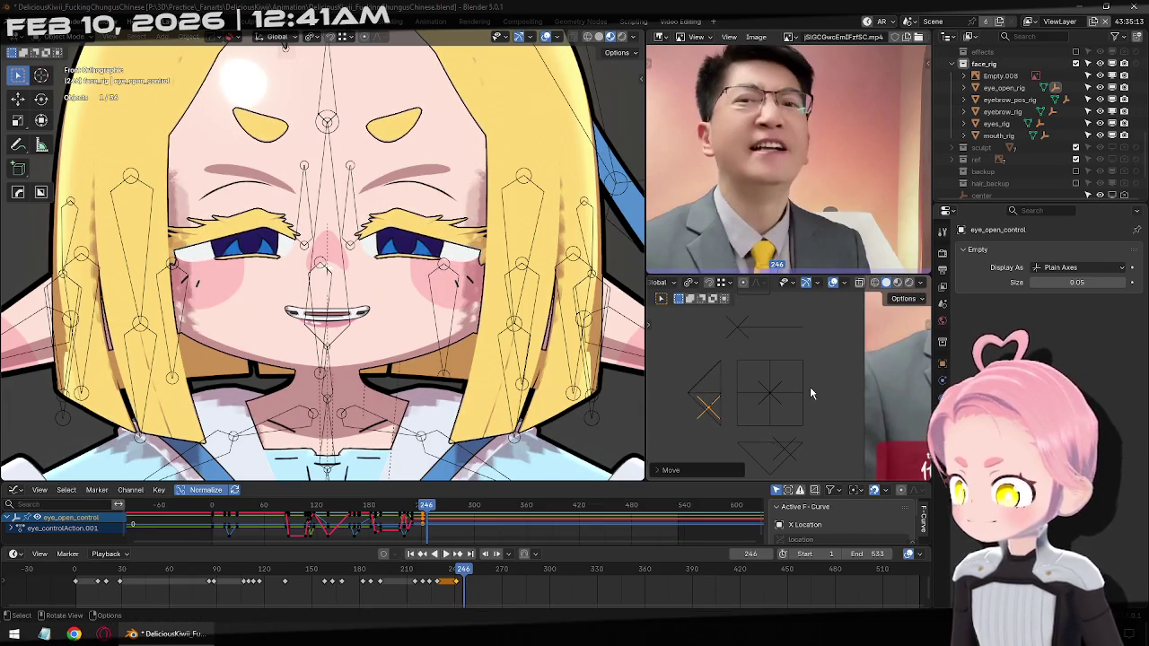
key(i)
Key the eyes nearly closed on eye_open_control at frame 254
key(Right)
key(Right)
key(Right)
key(Right)
key(Right)
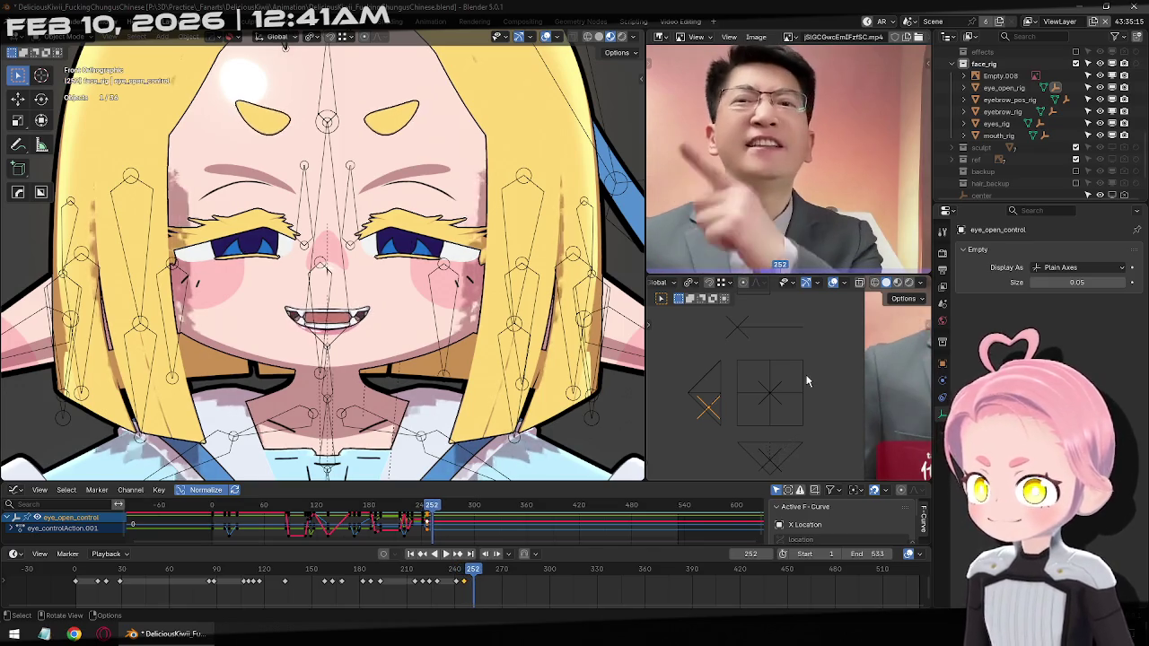
key(Right)
key(Right)
key(Right)
key(g)
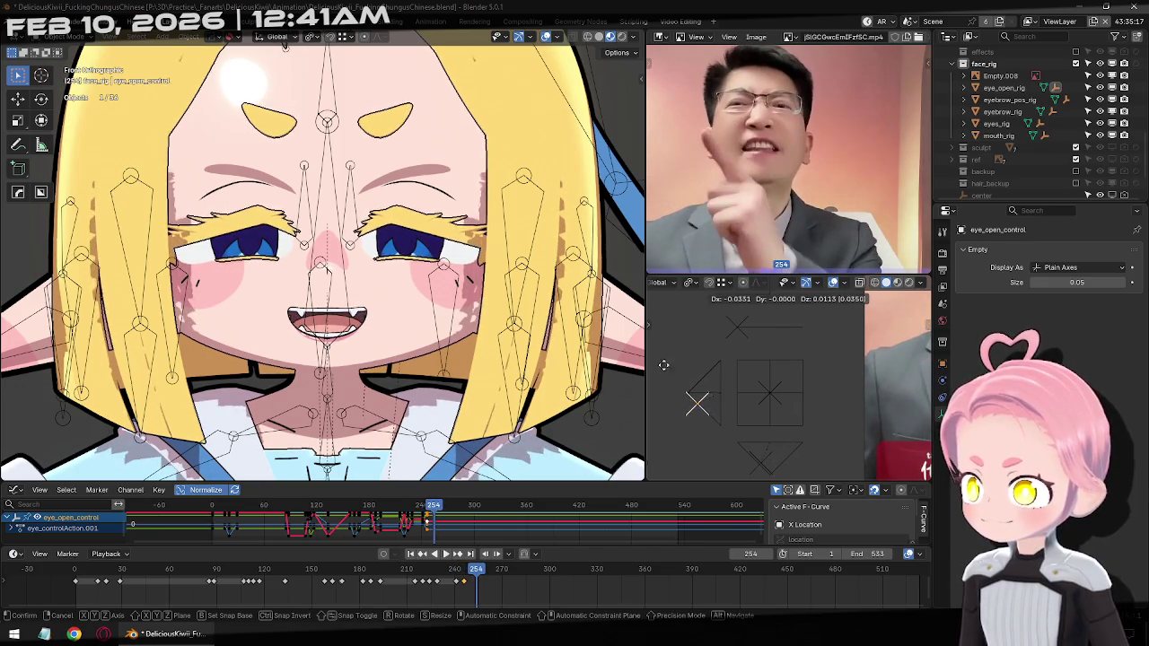
click(740, 393)
key(i)
Key a narrowed, half-lidded eye pose at frame 258, then advance to frame 278
key(Right)
key(Right)
key(Right)
key(Right)
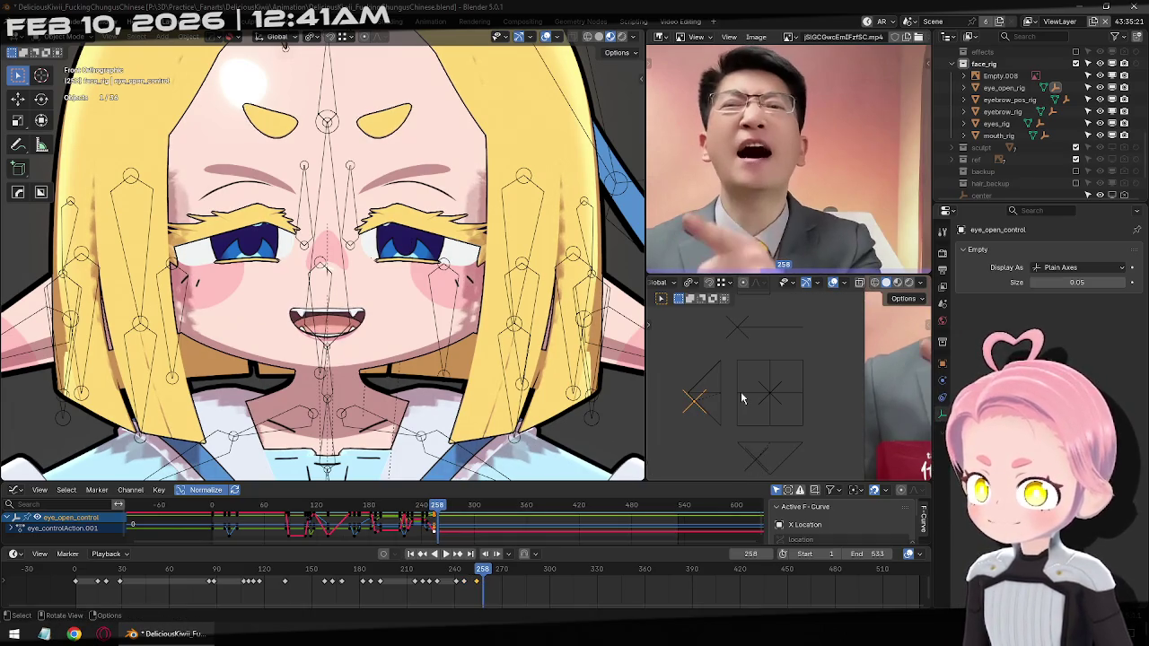
key(g)
click(765, 429)
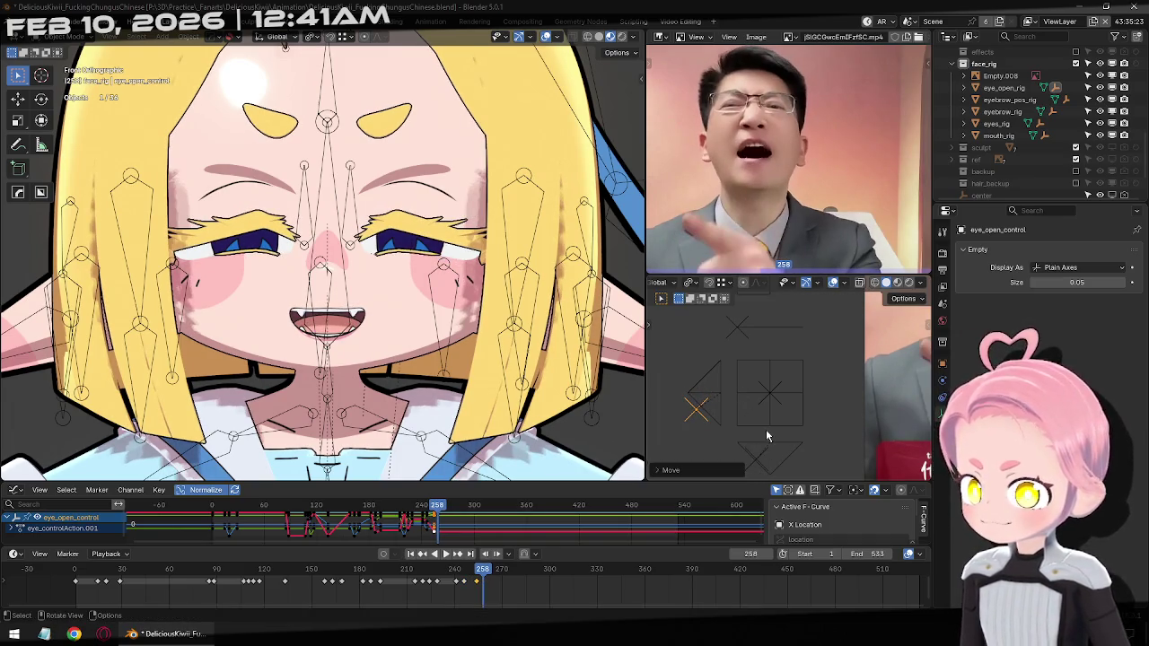
key(i)
key(Right)
key(Right)
key(Right)
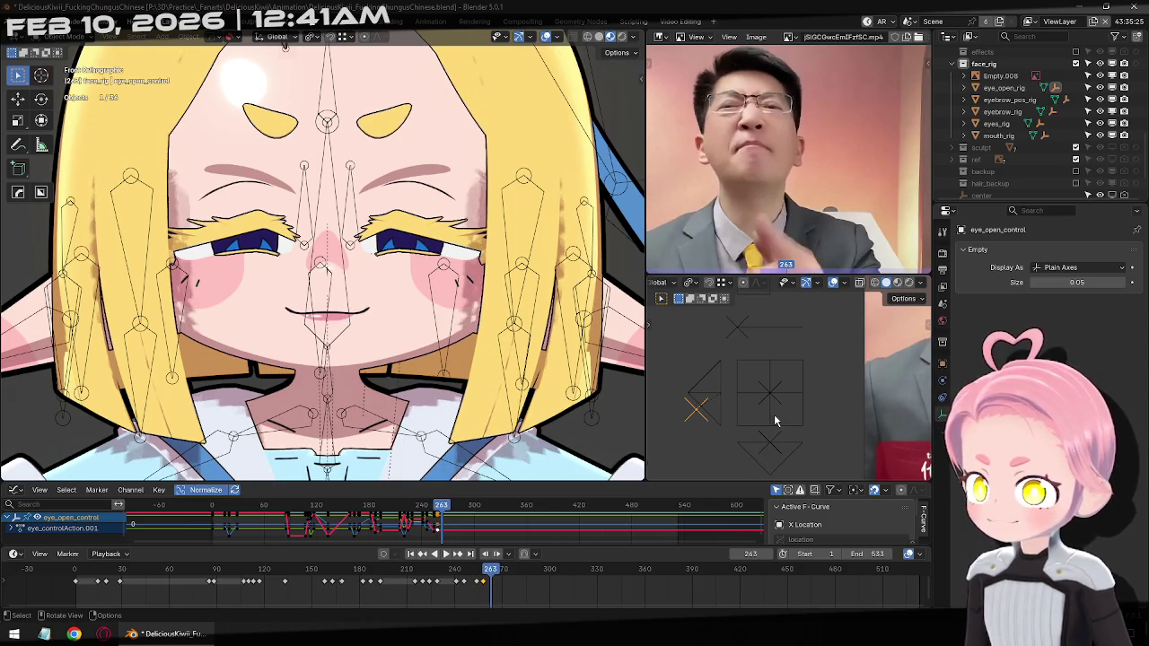
key(Right)
key(Right)
key(Right)
key(Right)
key(Right)
key(Right)
key(Right)
key(Right)
key(Right)
key(Right)
key(Right)
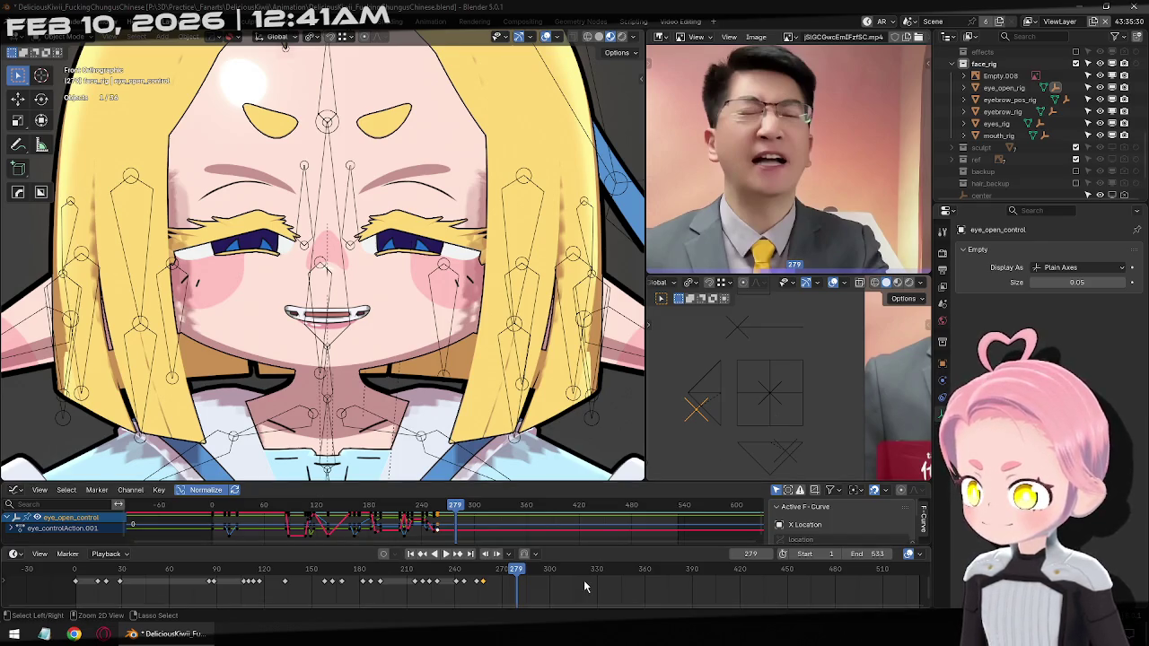
Paste the copied eye key at frame 275 and lower eye_open_control into a blink
key(Left)
key(Left)
key(Left)
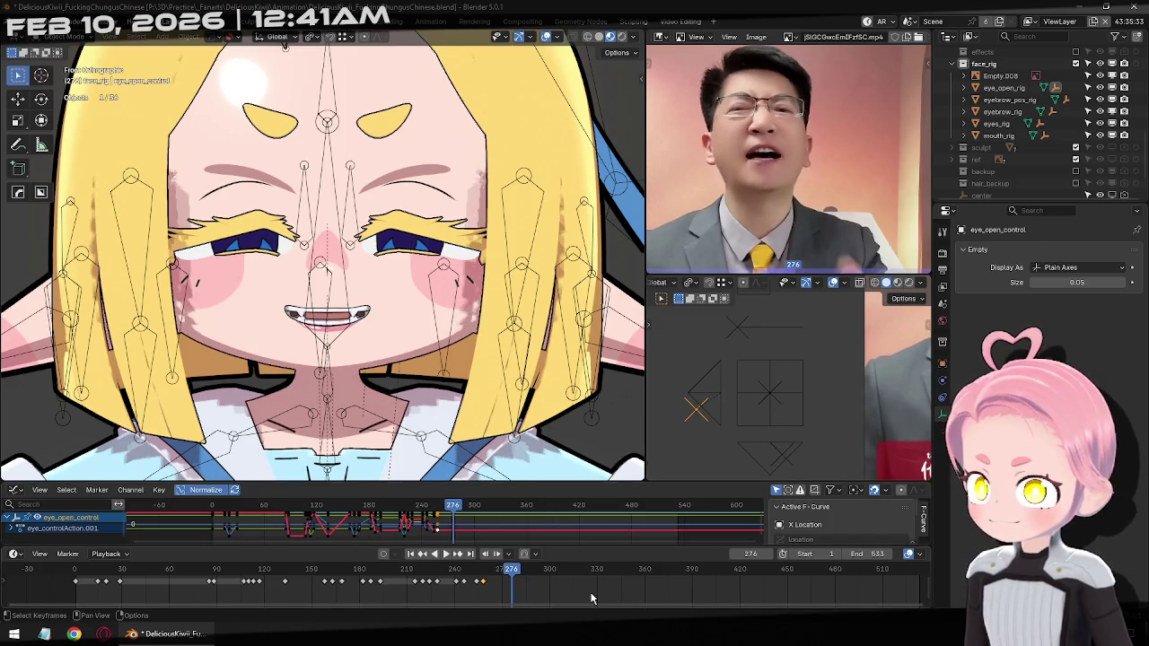
key(Left)
key(ctrl+v)
key(g)
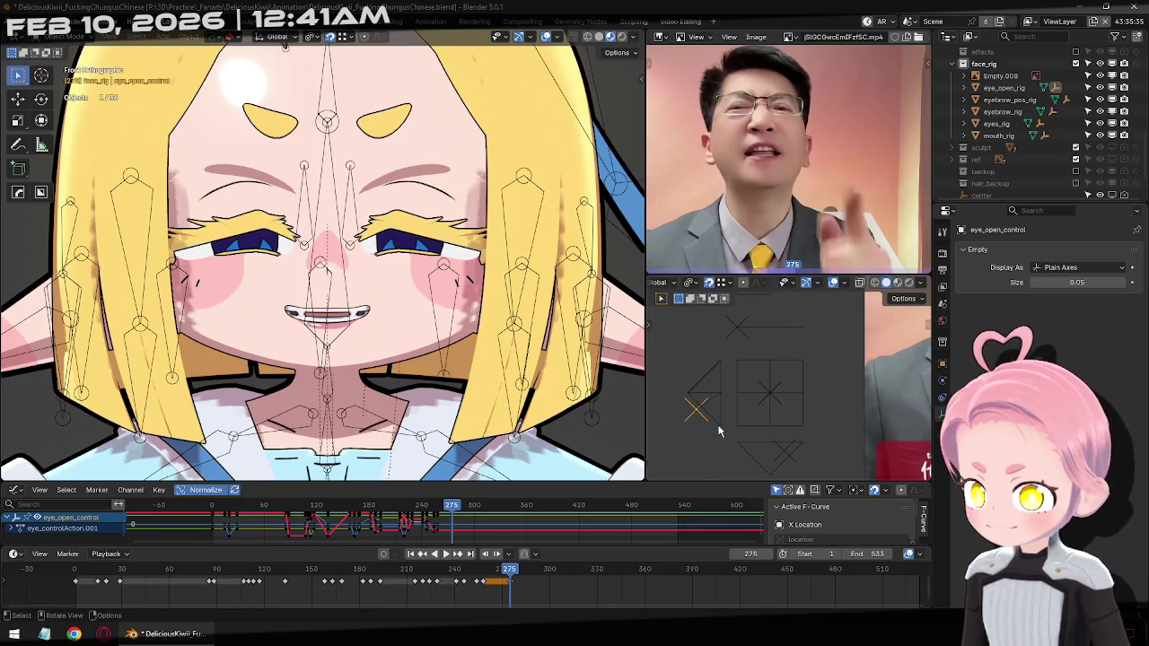
click(752, 424)
Check the keys around frames 275–280 and pull the eyes closed at frame 280
key(Right)
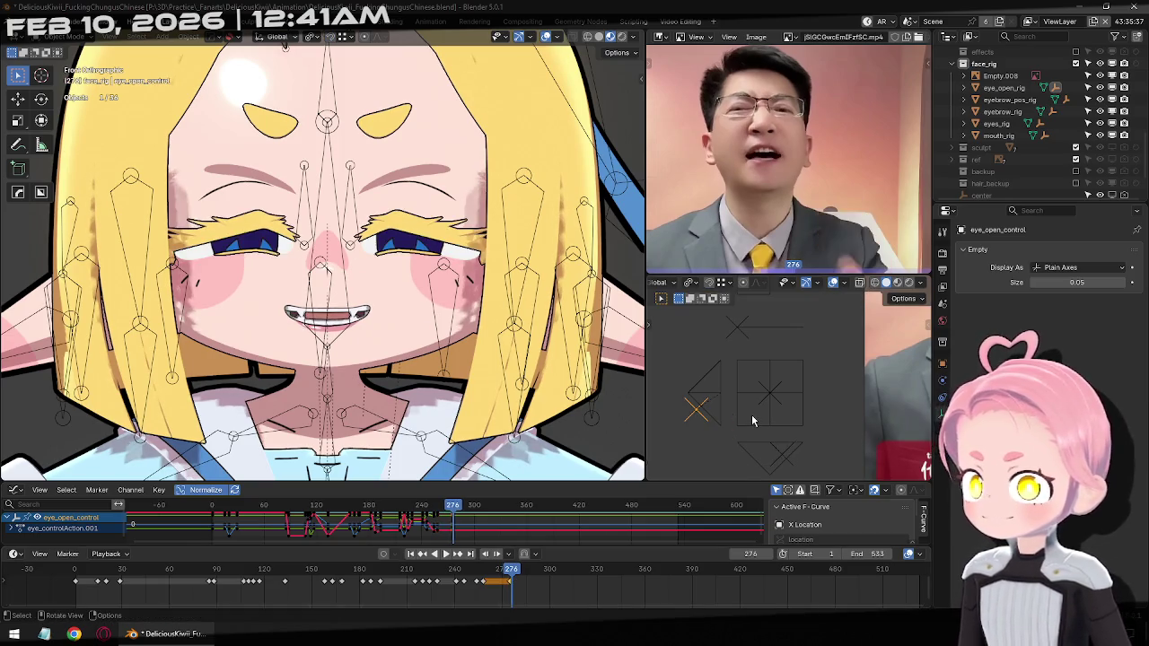
key(Right)
key(Right)
key(Right)
key(Right)
key(Right)
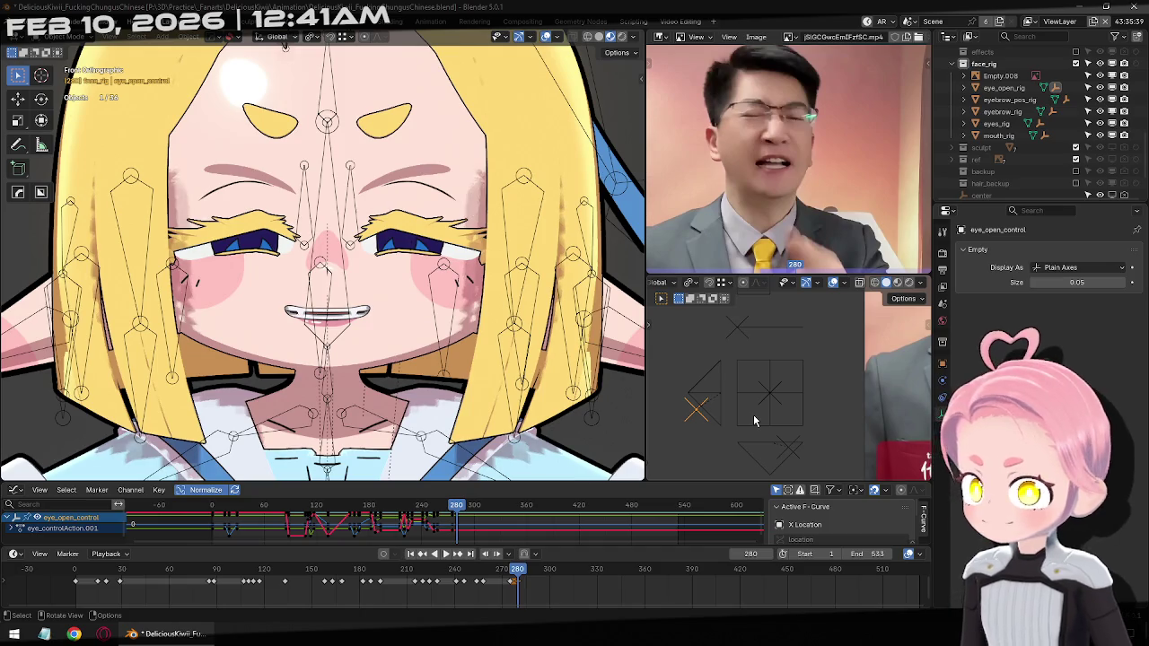
key(Right)
key(Right)
key(Right)
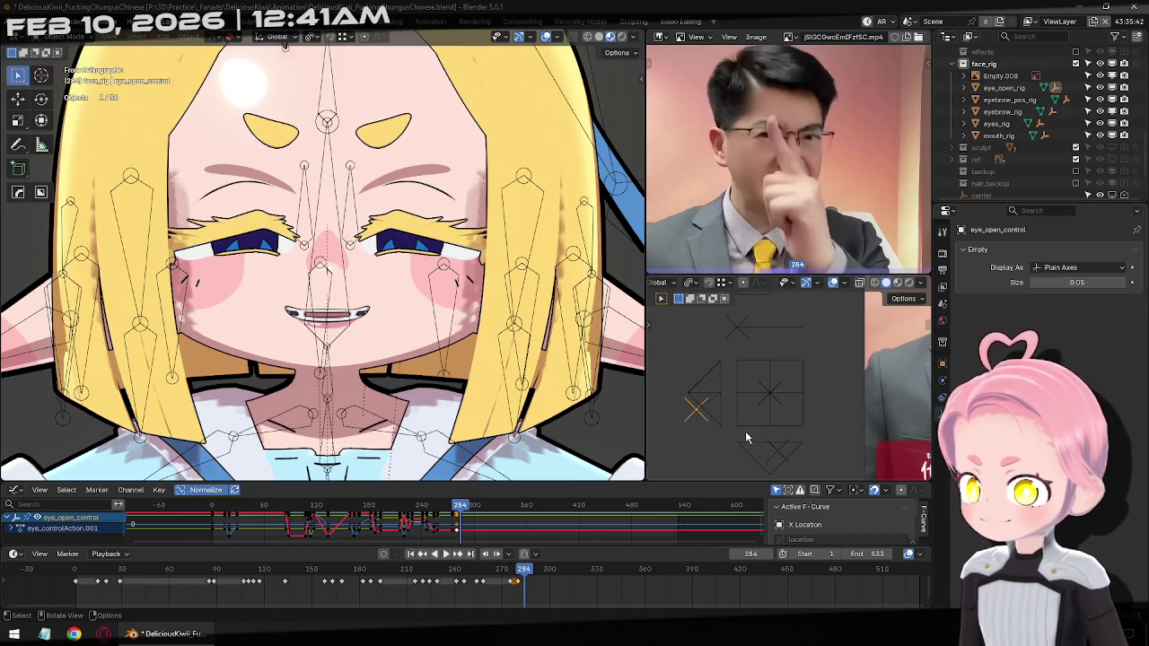
click(425, 556)
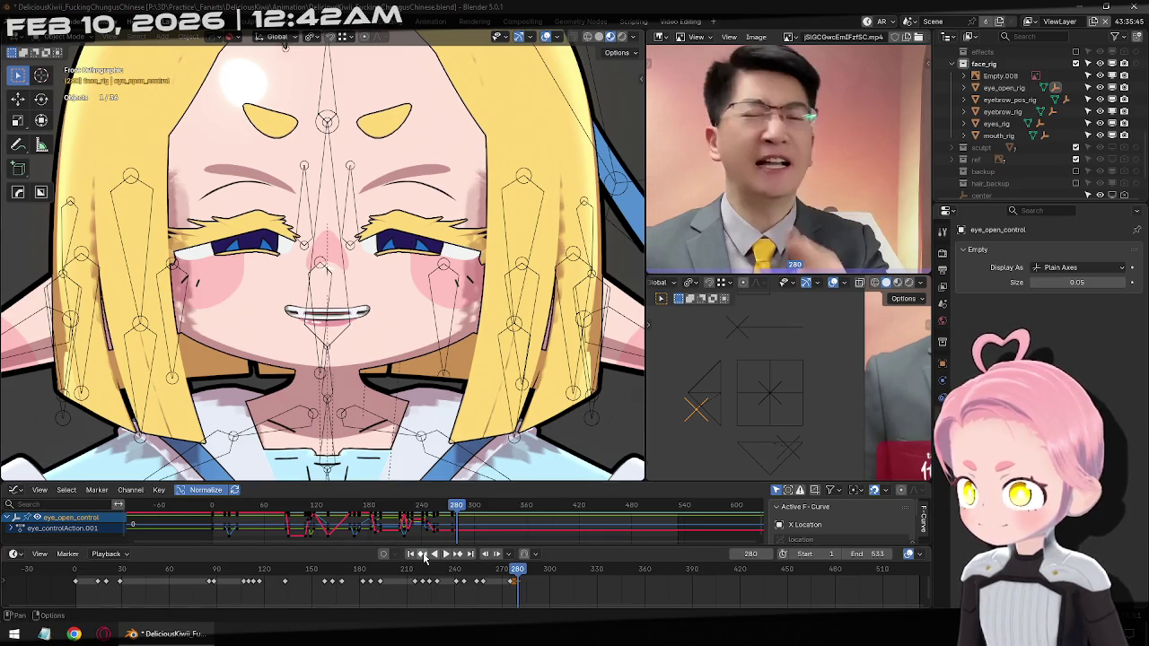
click(428, 557)
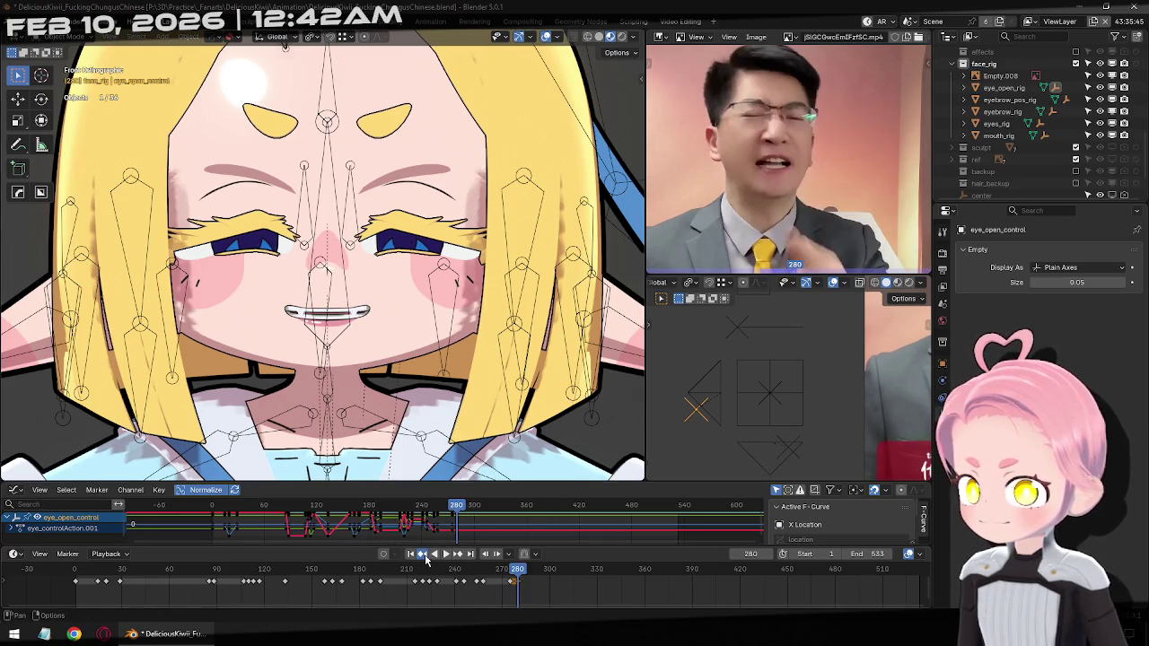
click(459, 556)
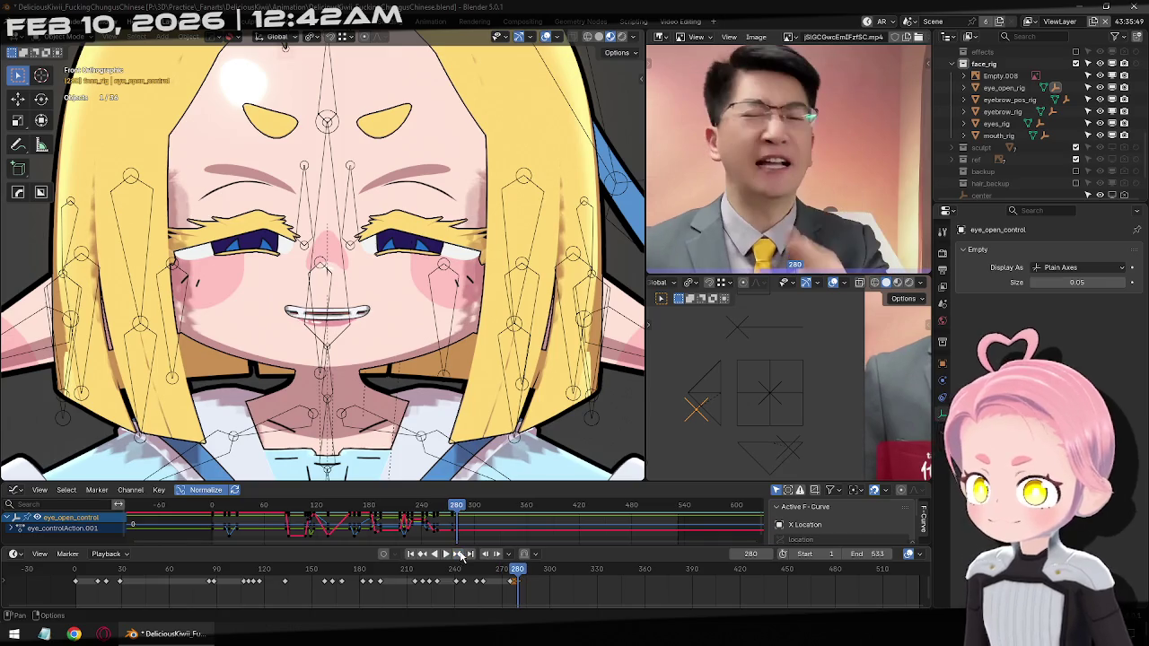
drag(697, 410, 724, 428)
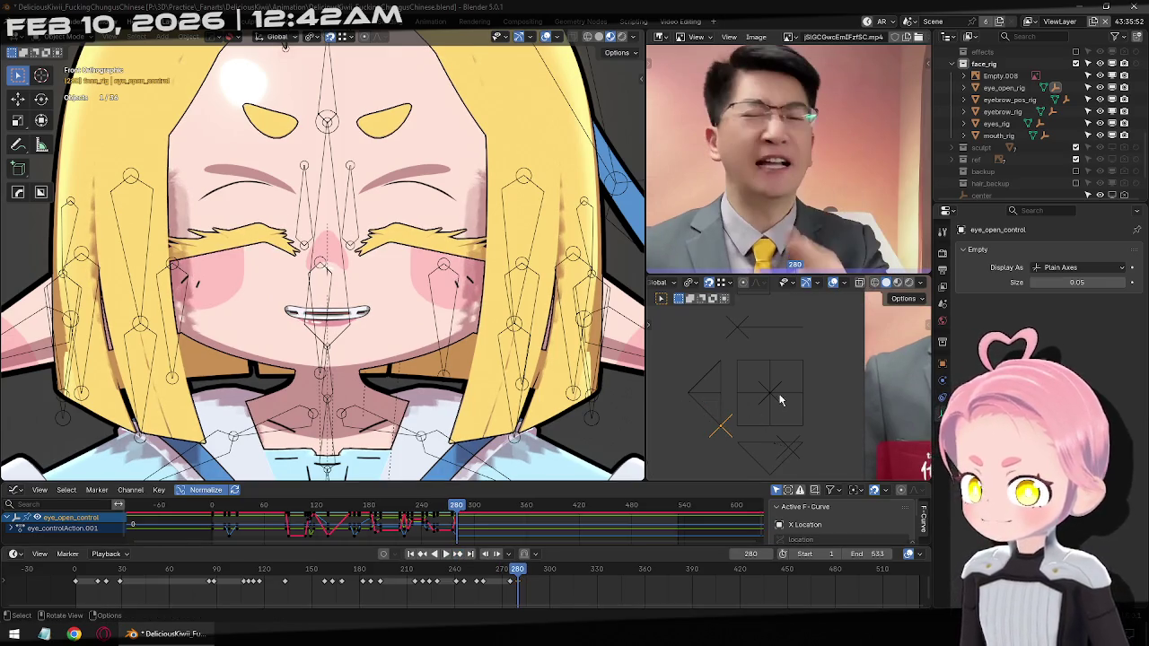
Reopen the eyes with pasted keys at 283, close them at 285, open them at 286
key(Right)
key(Right)
key(Right)
drag(477, 594, 532, 573)
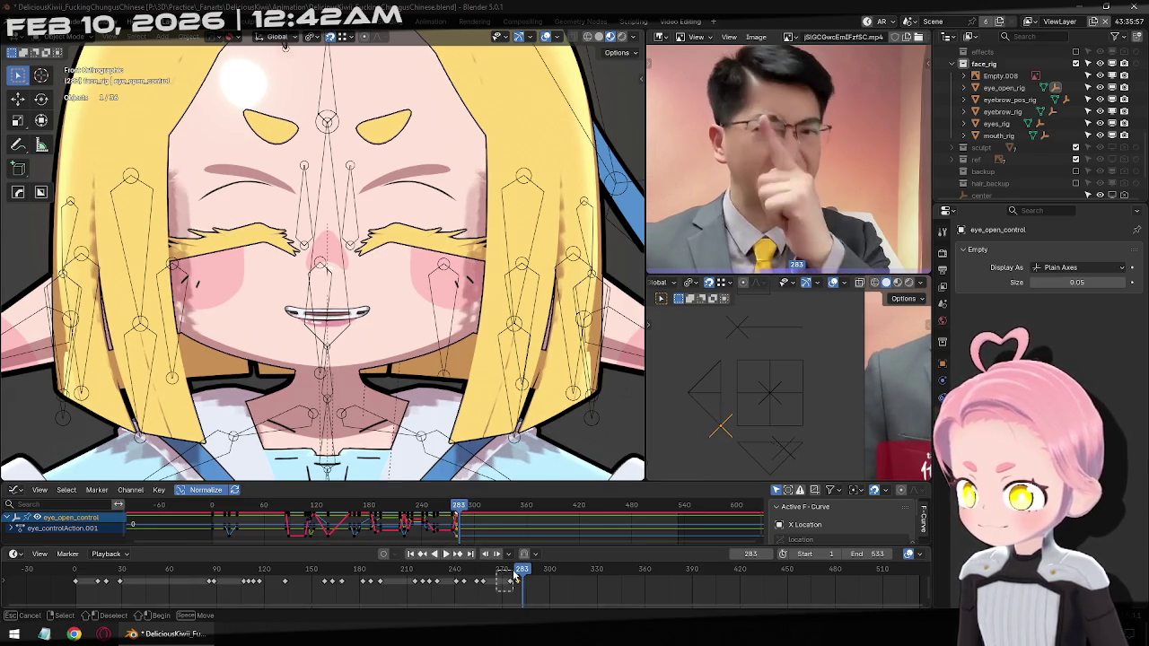
key(ctrl+v)
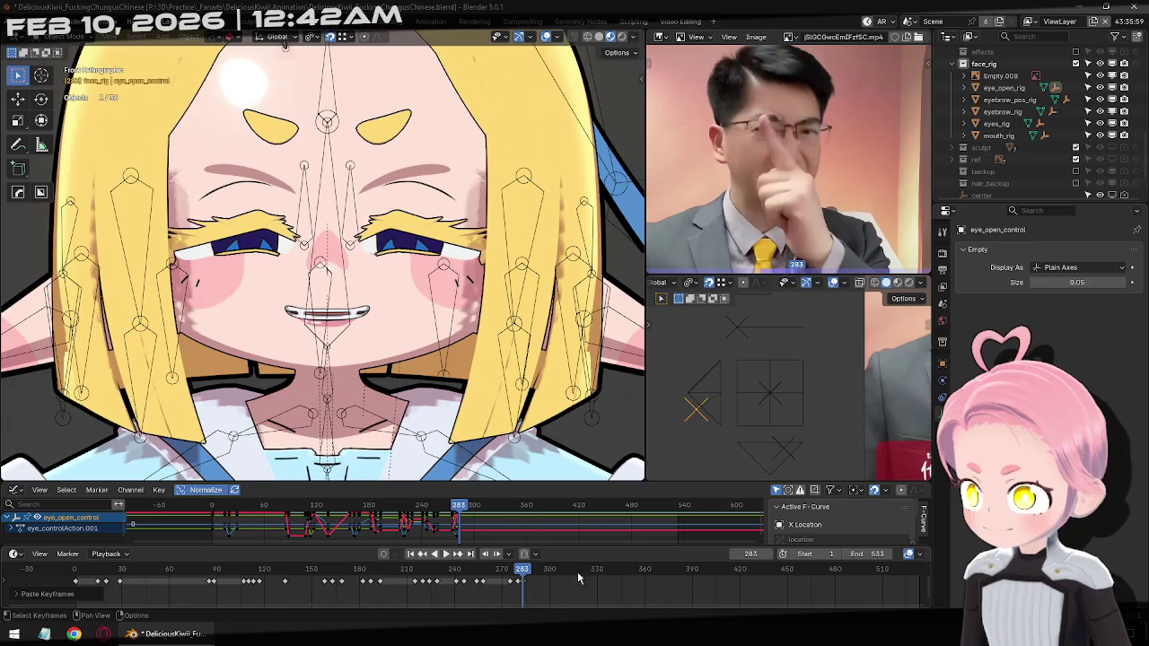
key(Right)
key(Right)
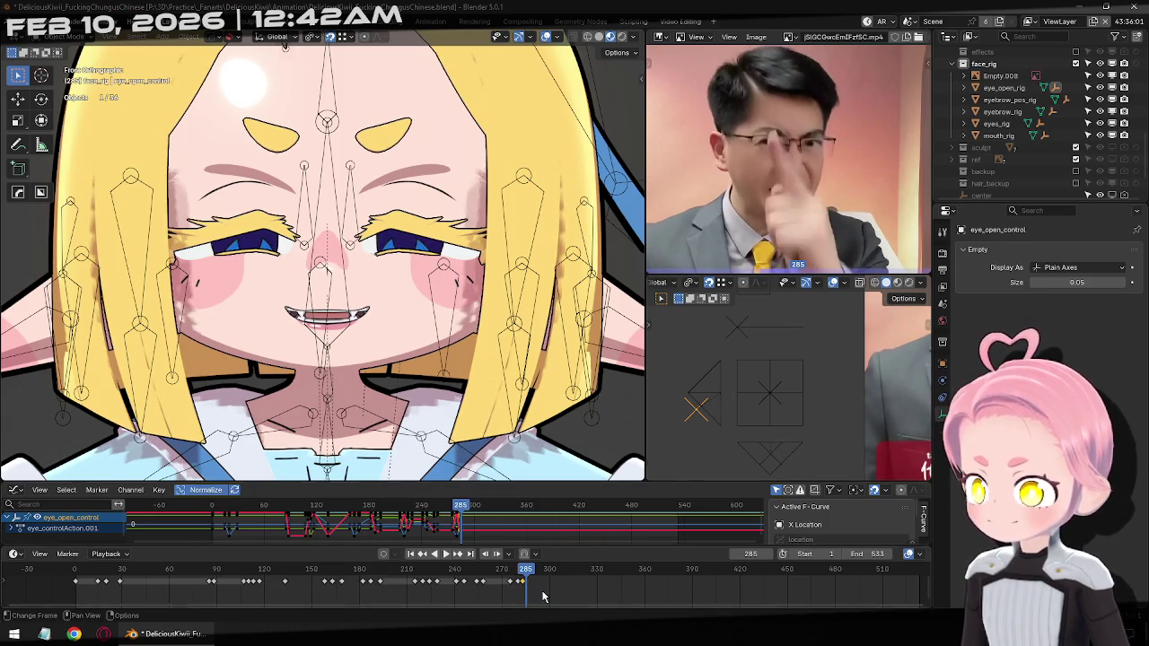
drag(696, 408, 729, 440)
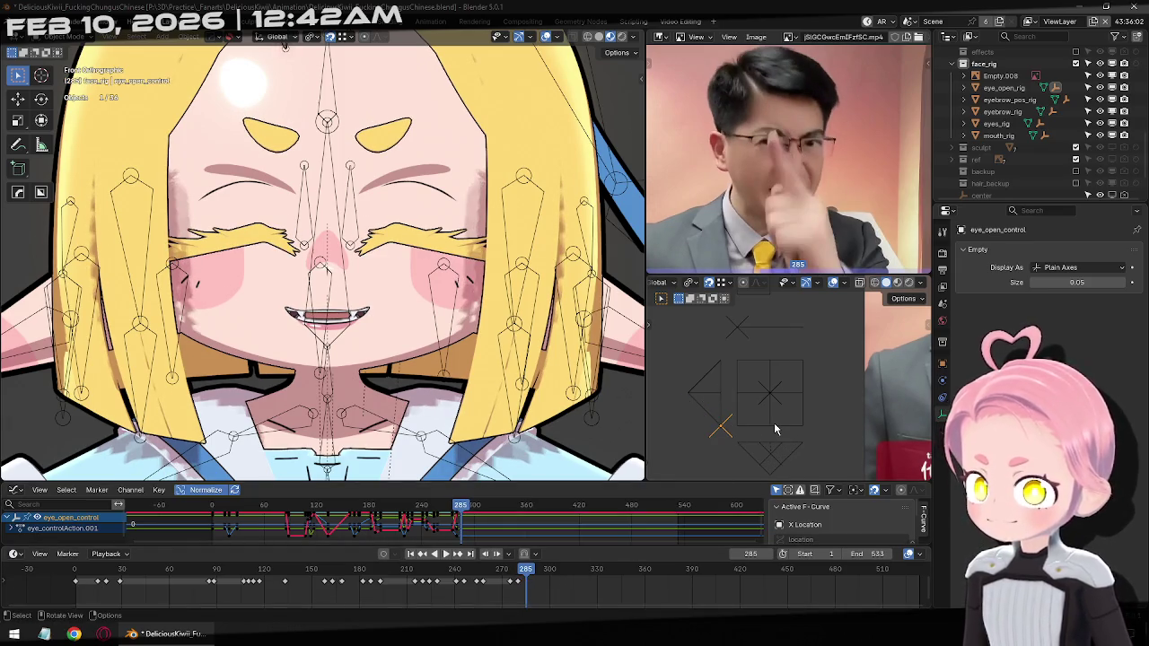
key(Right)
key(g)
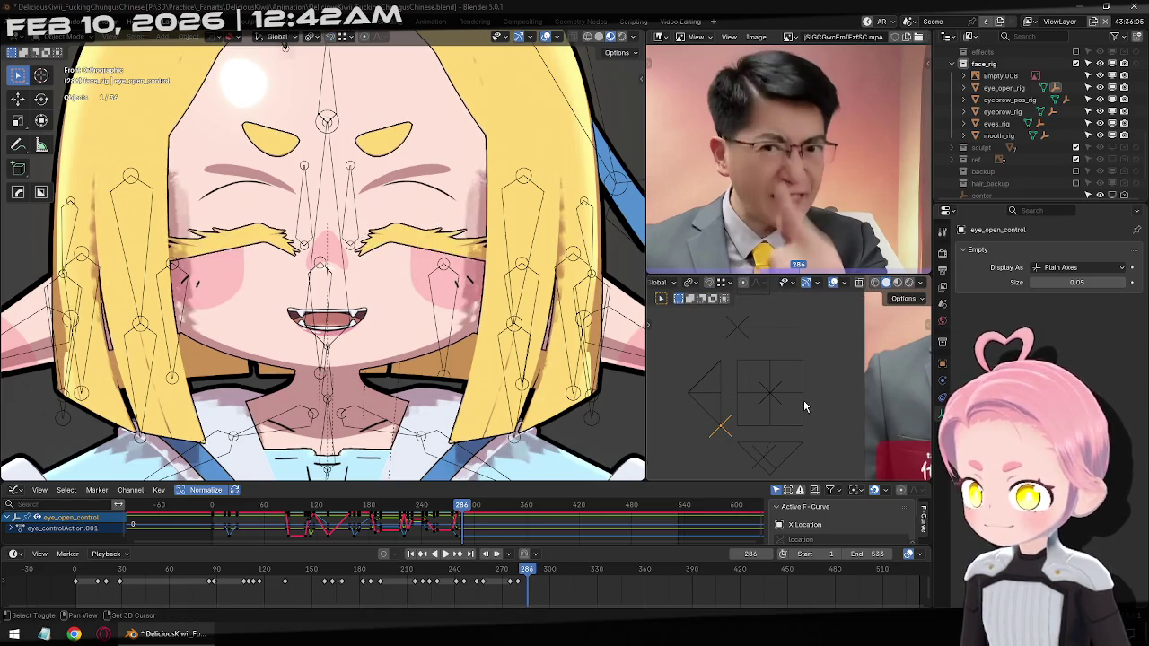
click(766, 369)
Widen the eyes at frame 290, then slightly adjust the eyelids toward frame 294
key(Right)
key(Right)
key(Right)
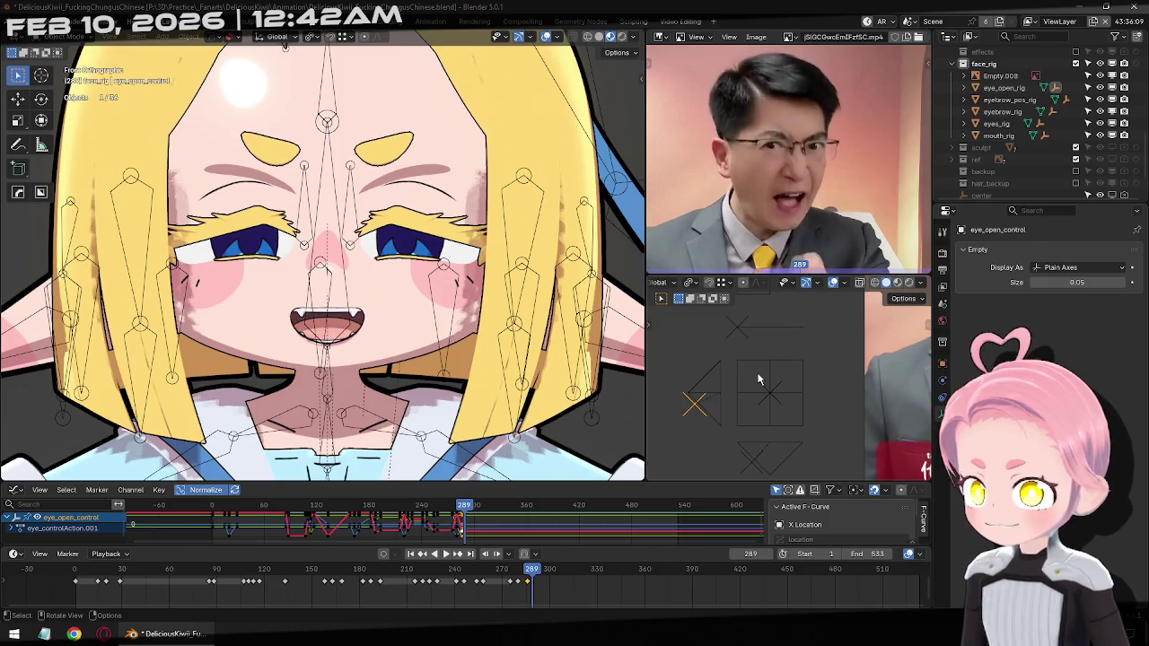
key(Right)
key(g)
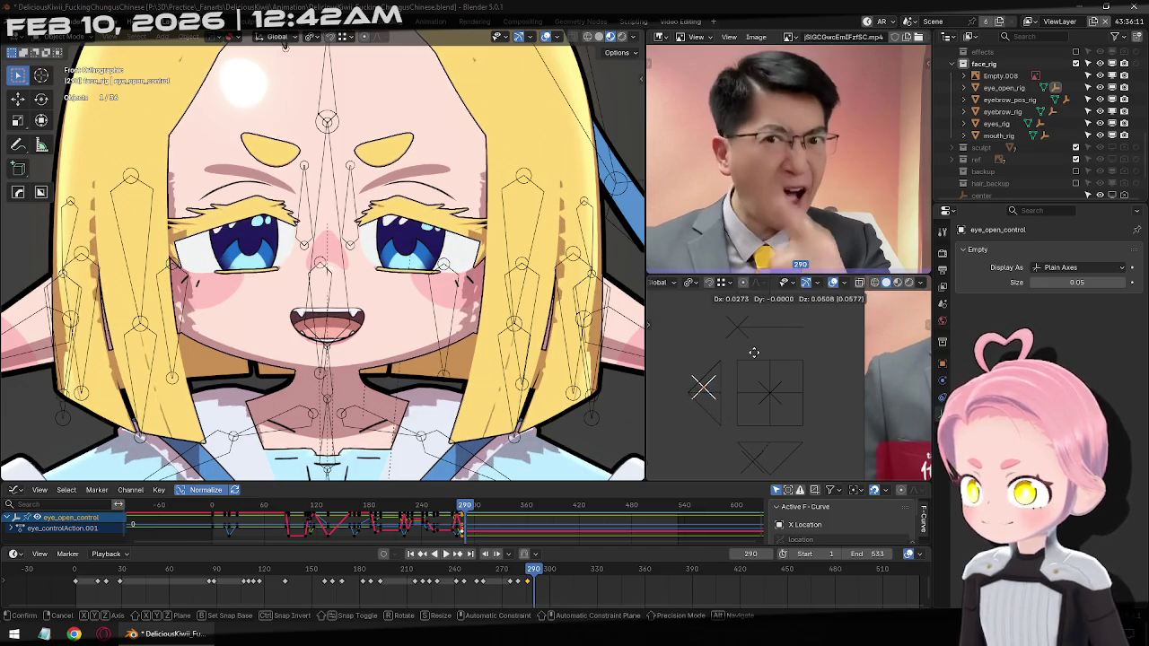
click(745, 353)
key(Right)
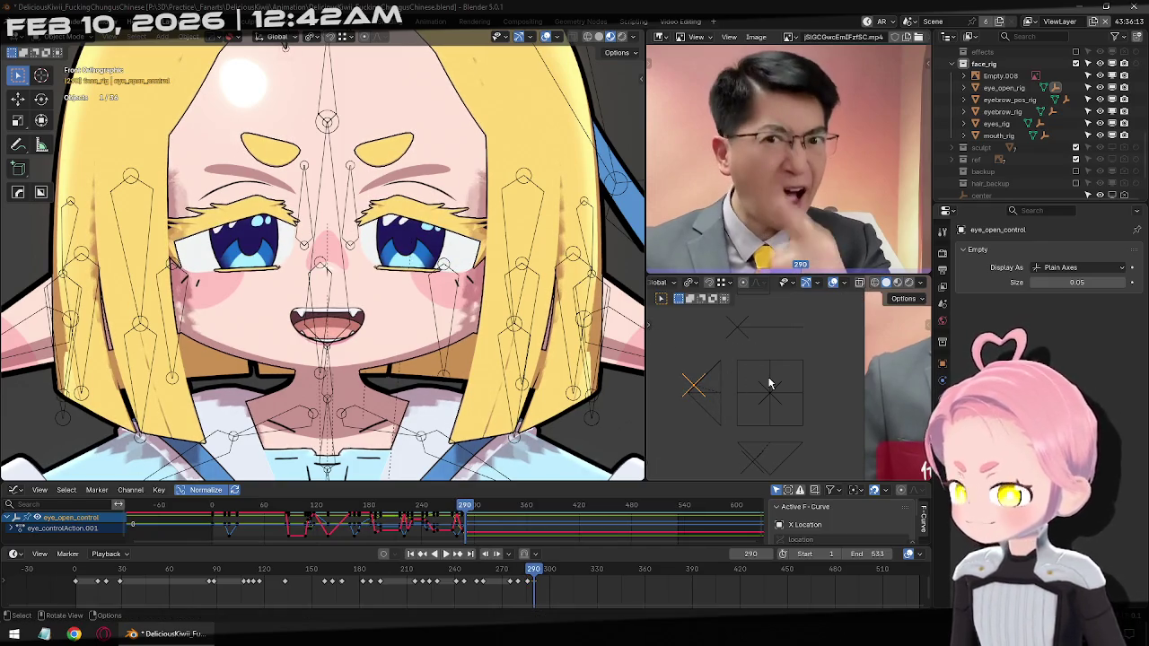
key(Right)
key(Right)
key(Right)
key(g)
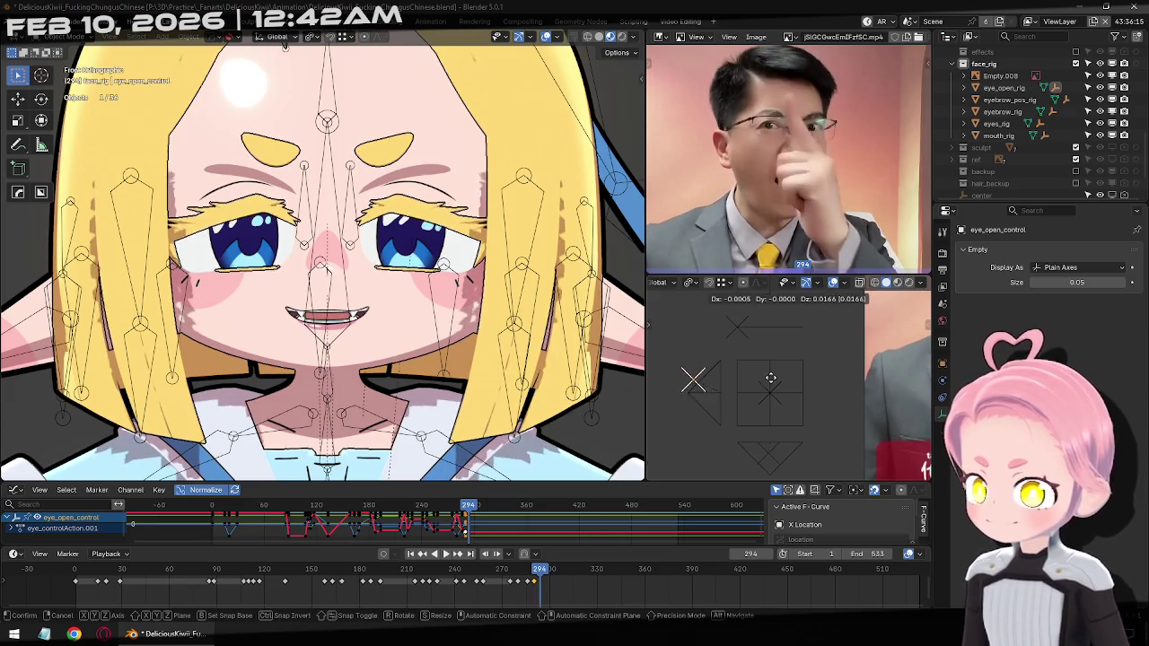
click(769, 384)
Lower the eyes into a half-closed squint at frame 302, then advance to 313
key(Right)
key(Right)
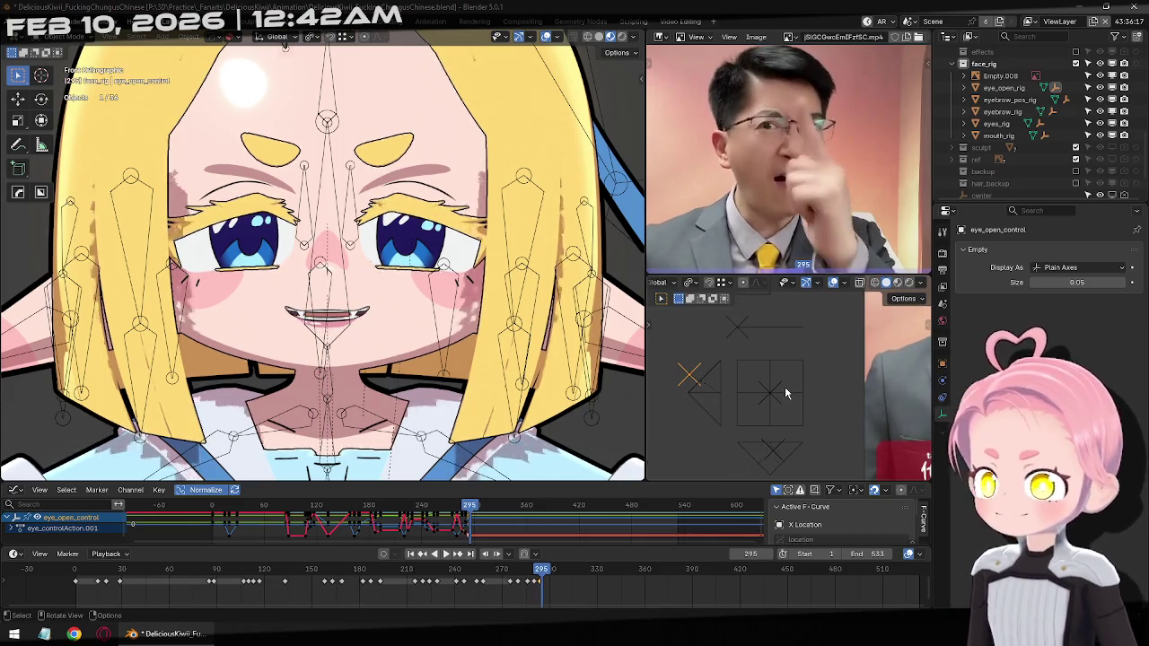
key(Right)
key(Right)
key(Right)
key(Right)
key(Right)
key(Right)
key(Right)
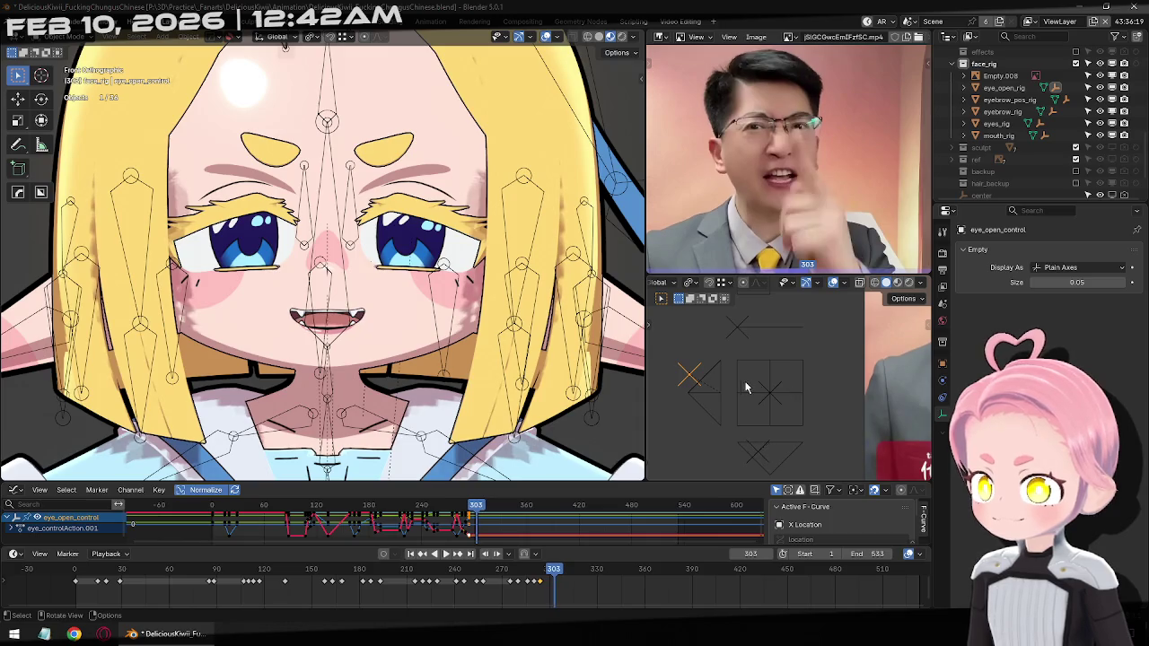
key(g)
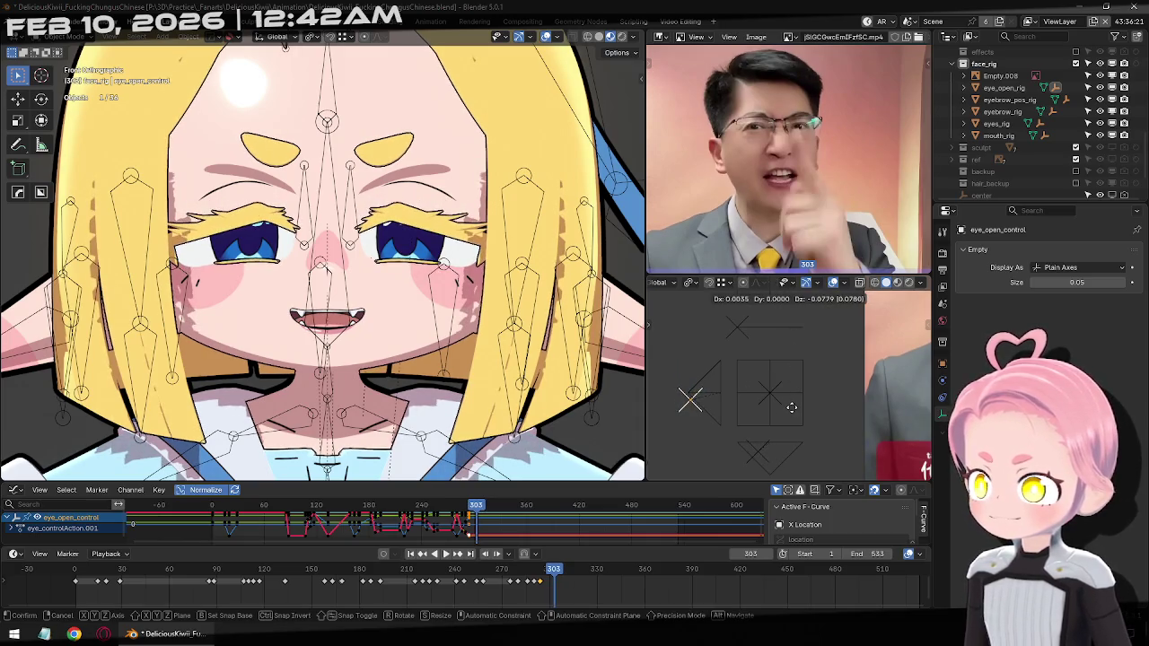
click(783, 405)
key(Right)
key(Right)
key(Right)
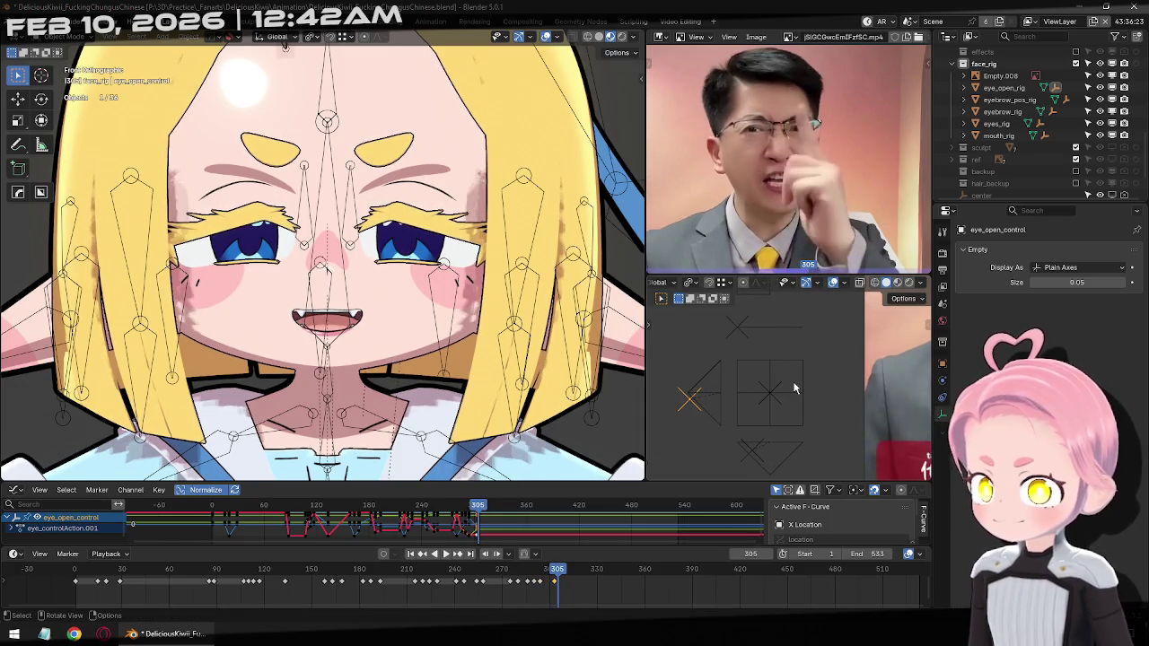
key(Right)
key(Right)
key(Right)
key(Right)
key(Right)
key(Right)
key(Right)
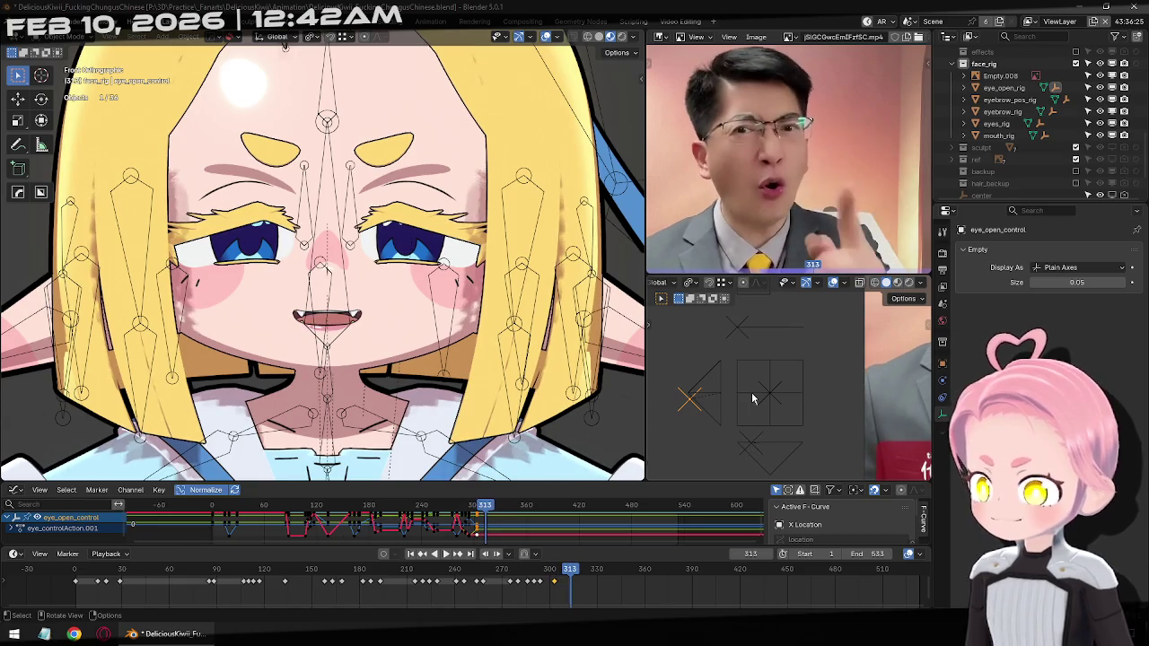
key(Right)
key(Right)
key(Right)
key(Right)
key(Right)
key(Right)
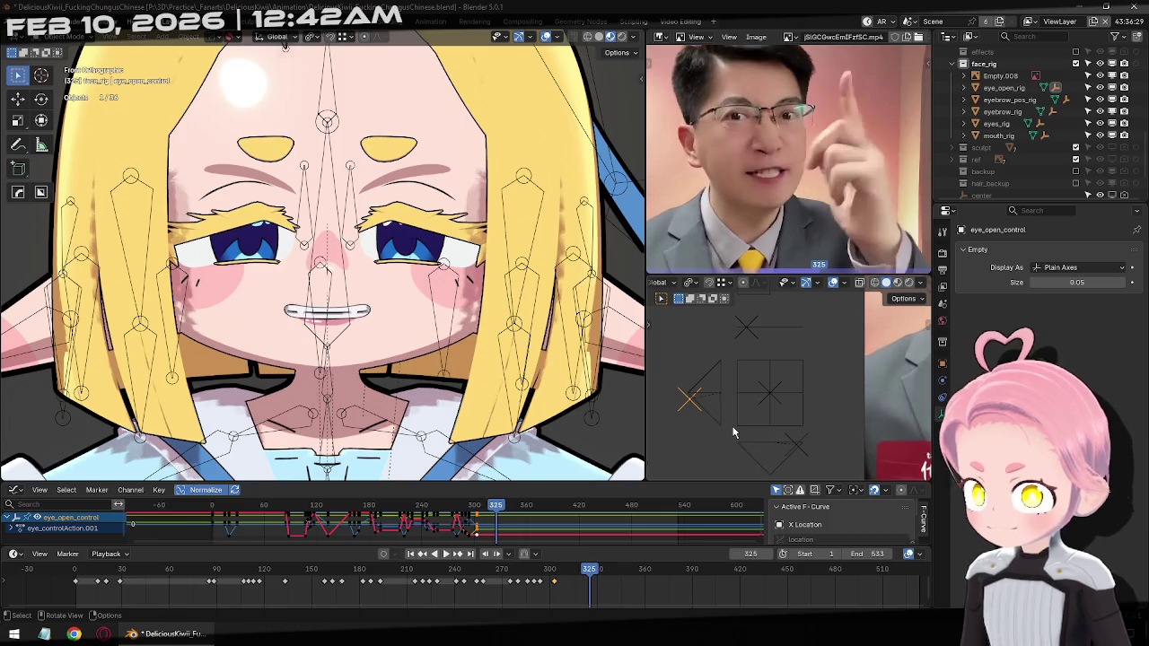
Paste the eye keys at frame 325, open the eyes wider, and nudge them at 330
key(ctrl+v)
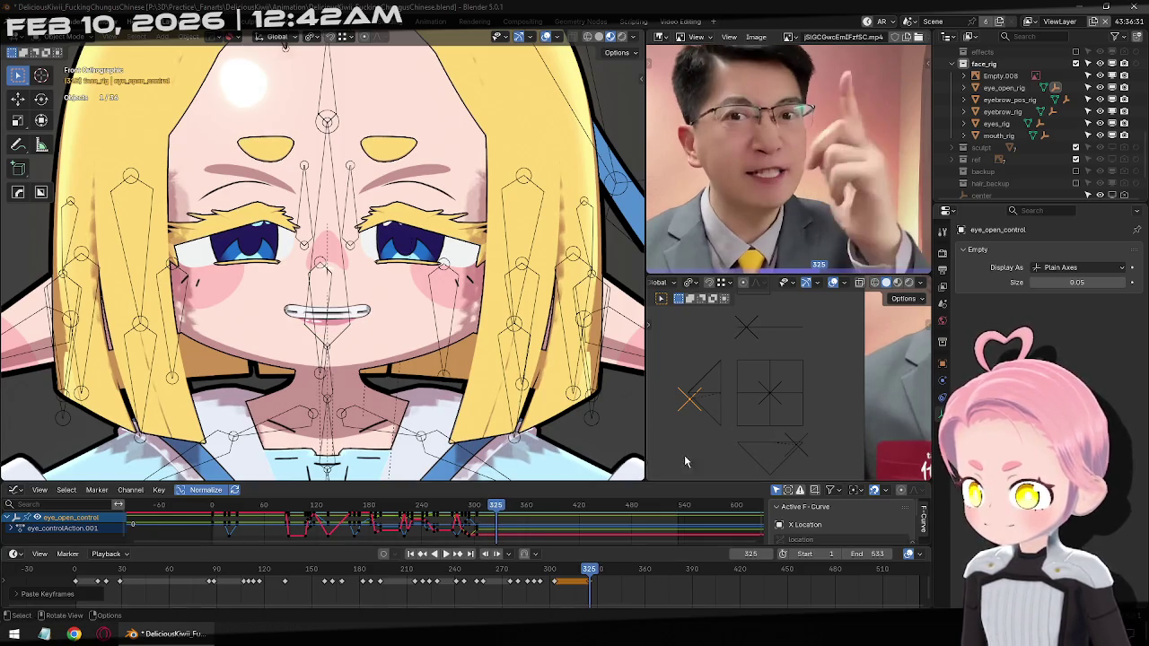
key(g)
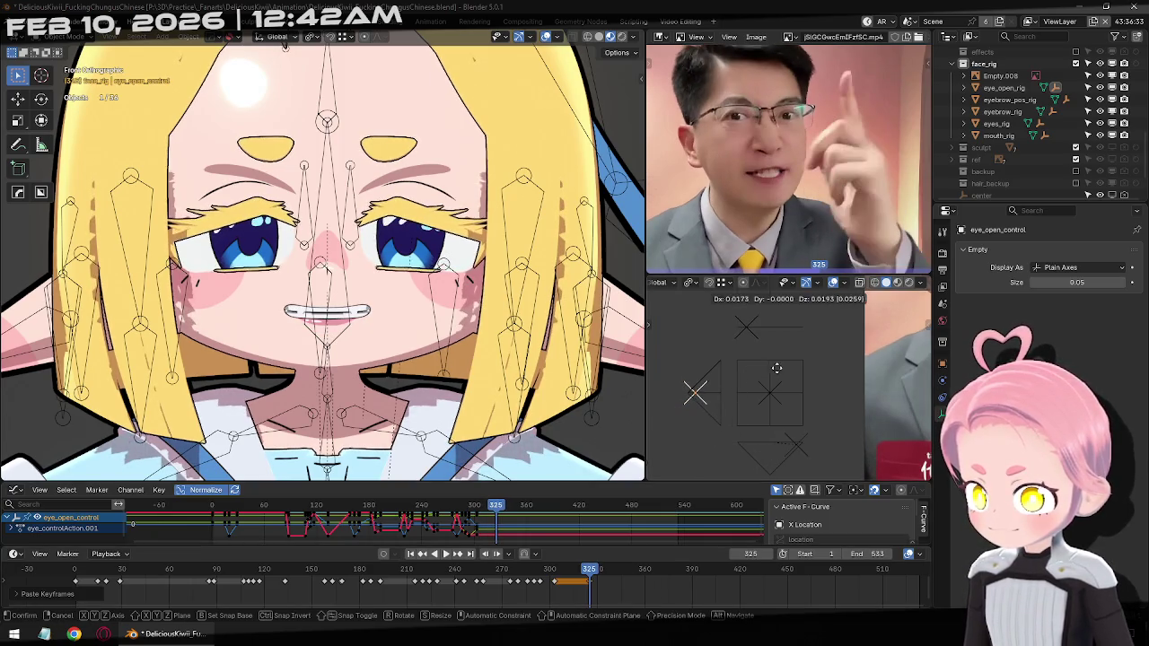
click(723, 410)
key(Right)
key(Right)
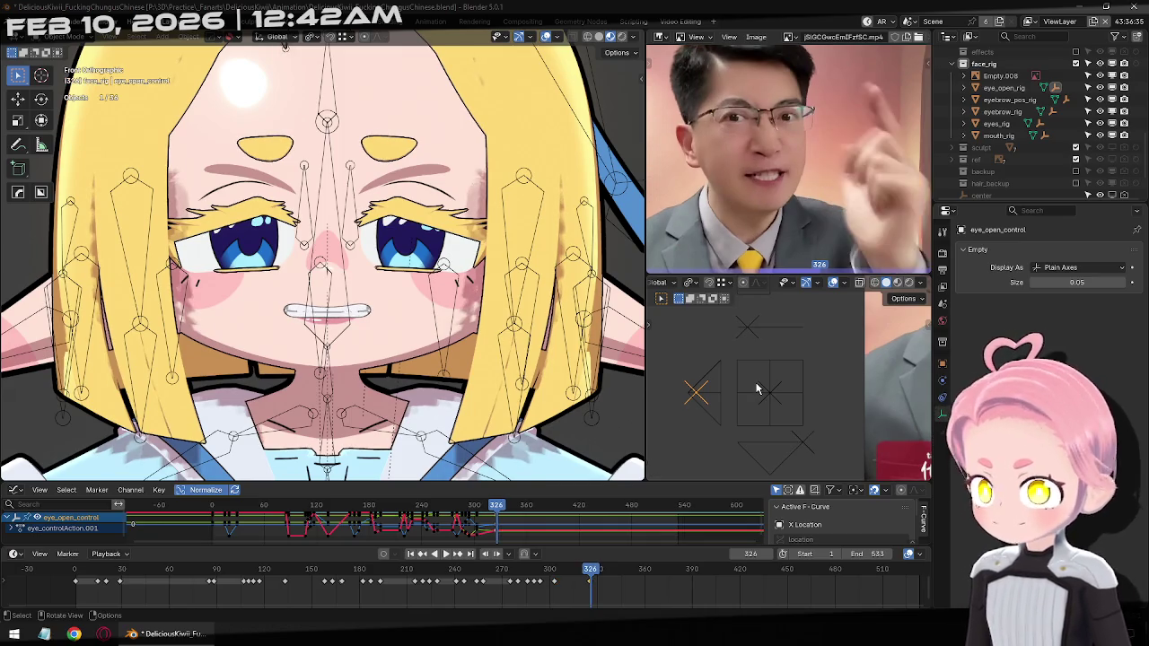
key(Right)
key(Right)
key(Right)
key(g)
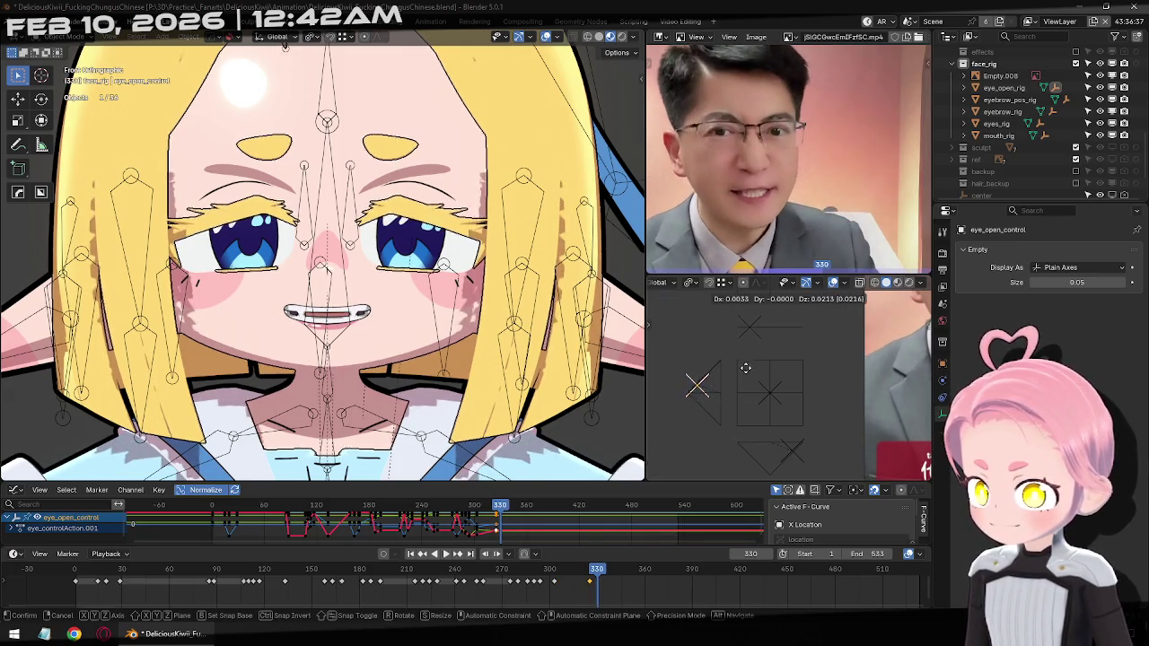
click(769, 381)
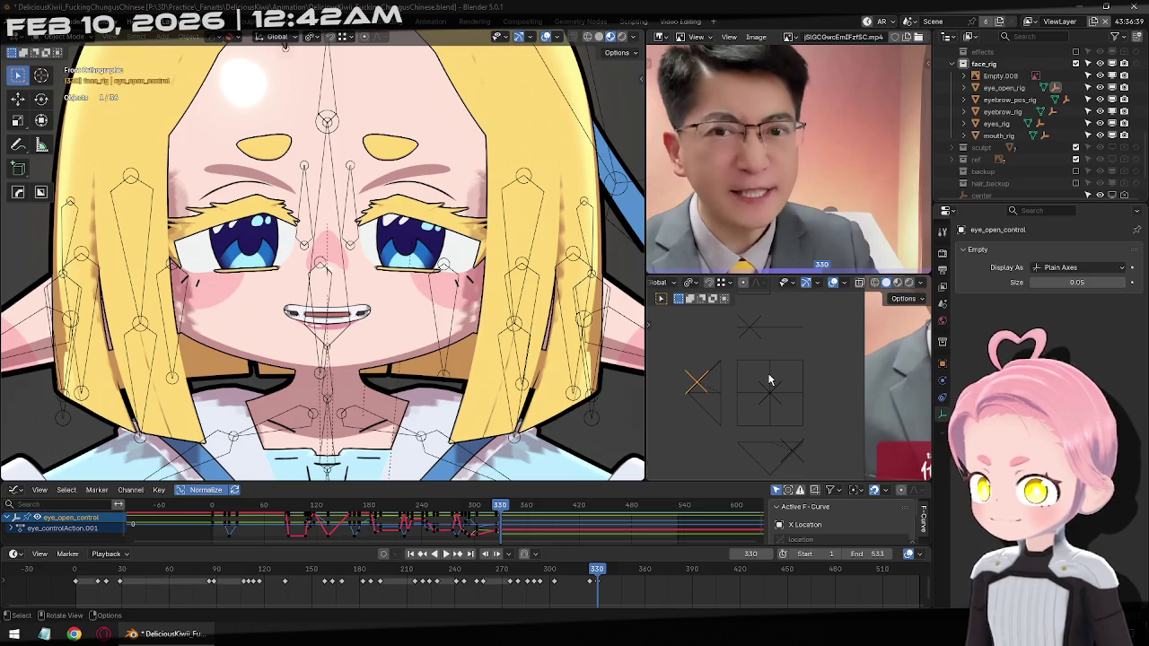
Close the eyes at frame 333, then reposition and key eye_open_control at 337
key(Right)
key(Right)
key(Right)
key(g)
click(719, 429)
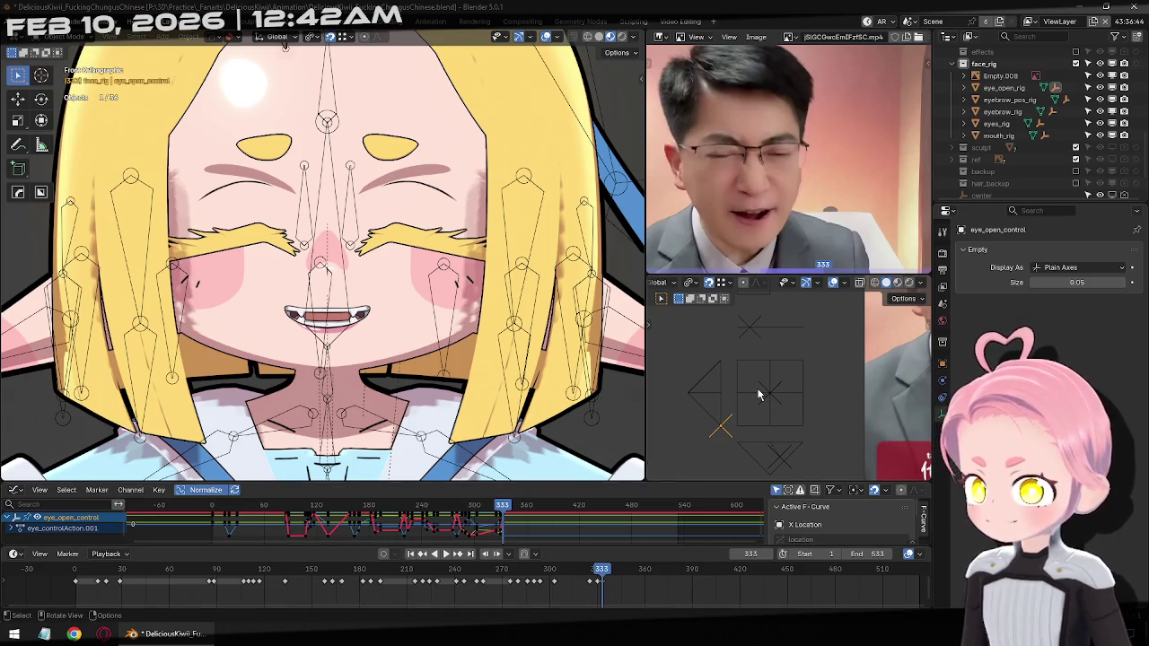
key(Right)
key(Right)
key(Right)
key(Right)
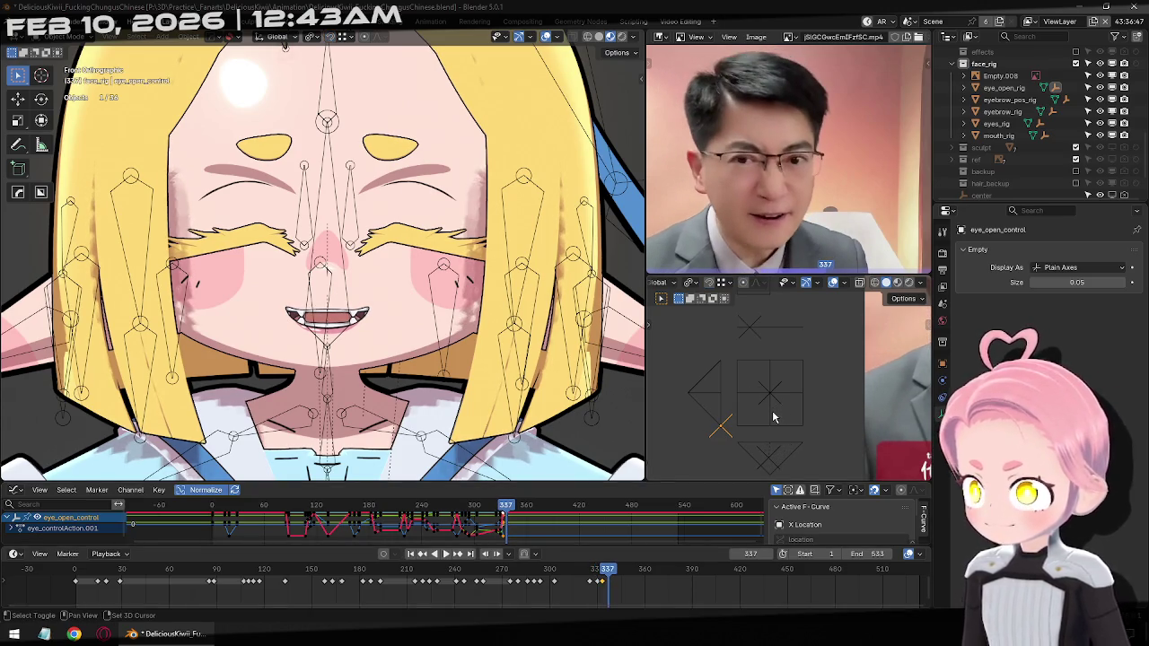
key(g)
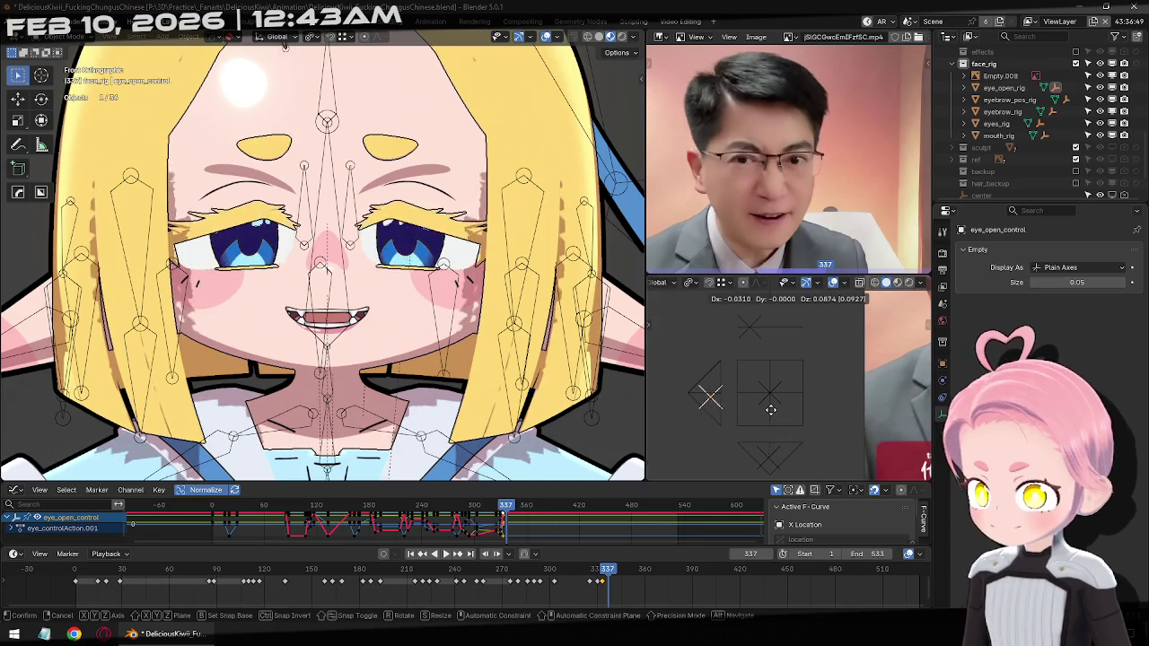
click(724, 439)
key(i)
Raise eye_open_control to reopen the eyes and key it at frame 340
key(Right)
key(Right)
key(Right)
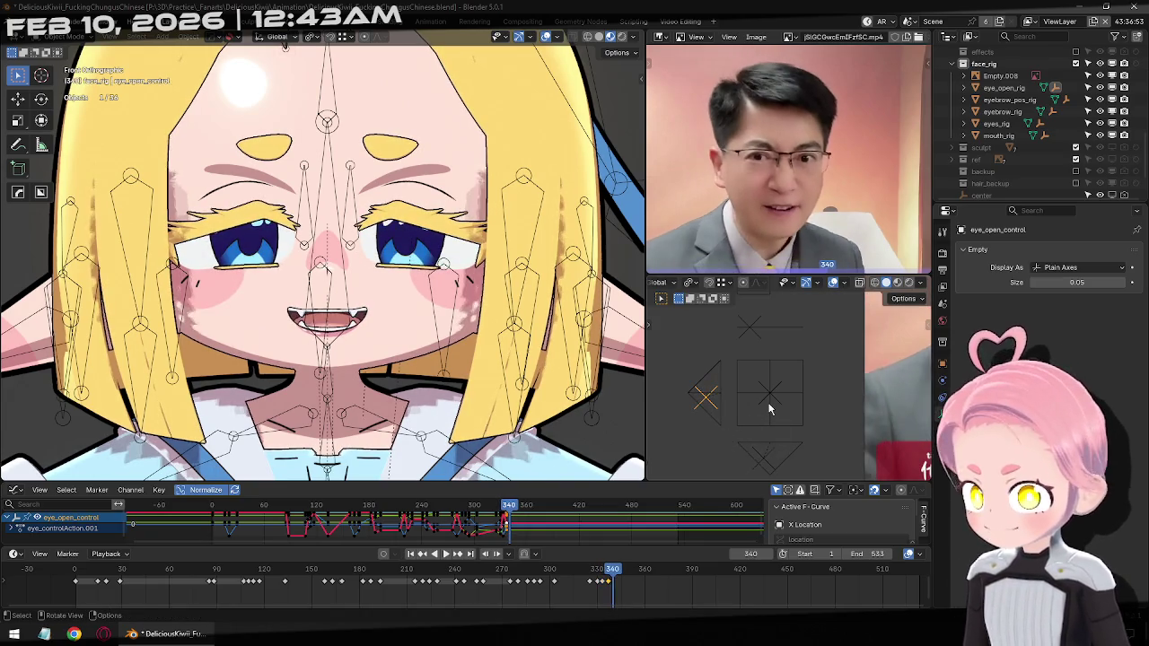
Lower the eyes to heavy lids at frame 350
key(Right)
key(Right)
key(g)
click(762, 380)
key(i)
key(Right)
key(Right)
key(Right)
key(Right)
key(Right)
key(Right)
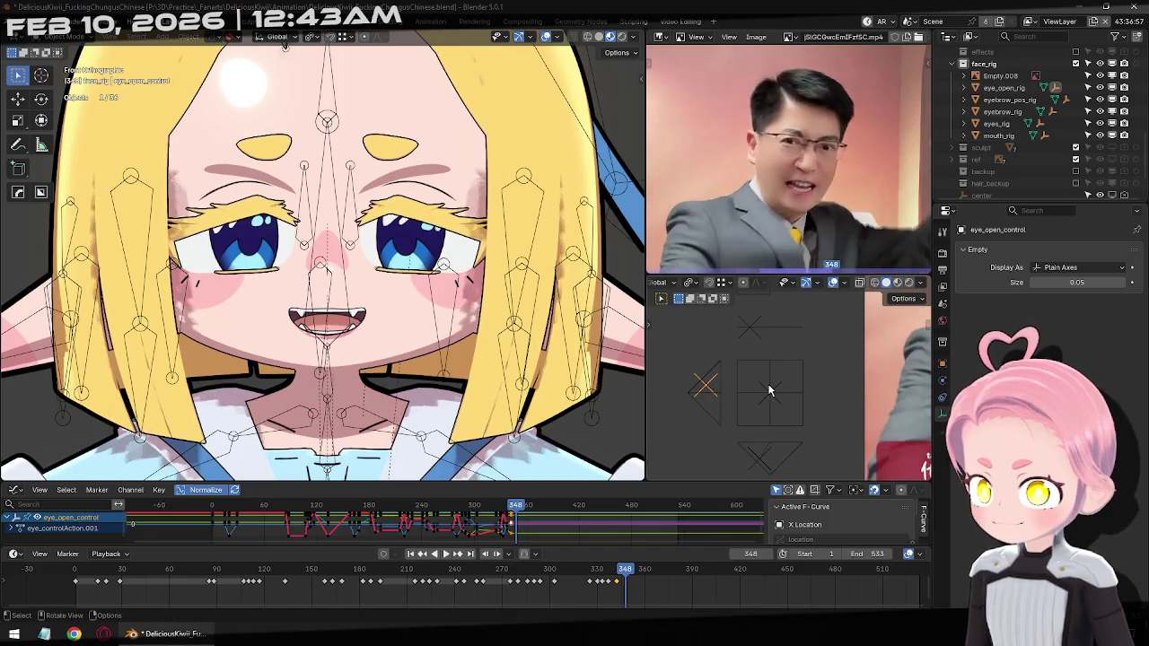
key(Right)
key(Right)
key(g)
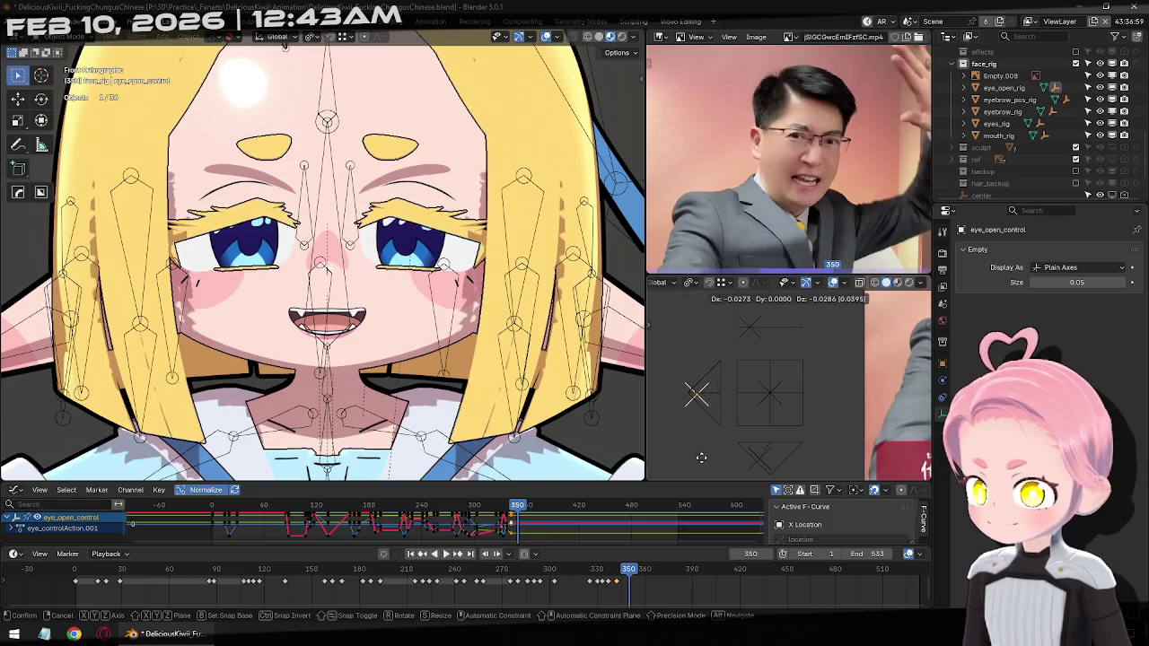
click(697, 477)
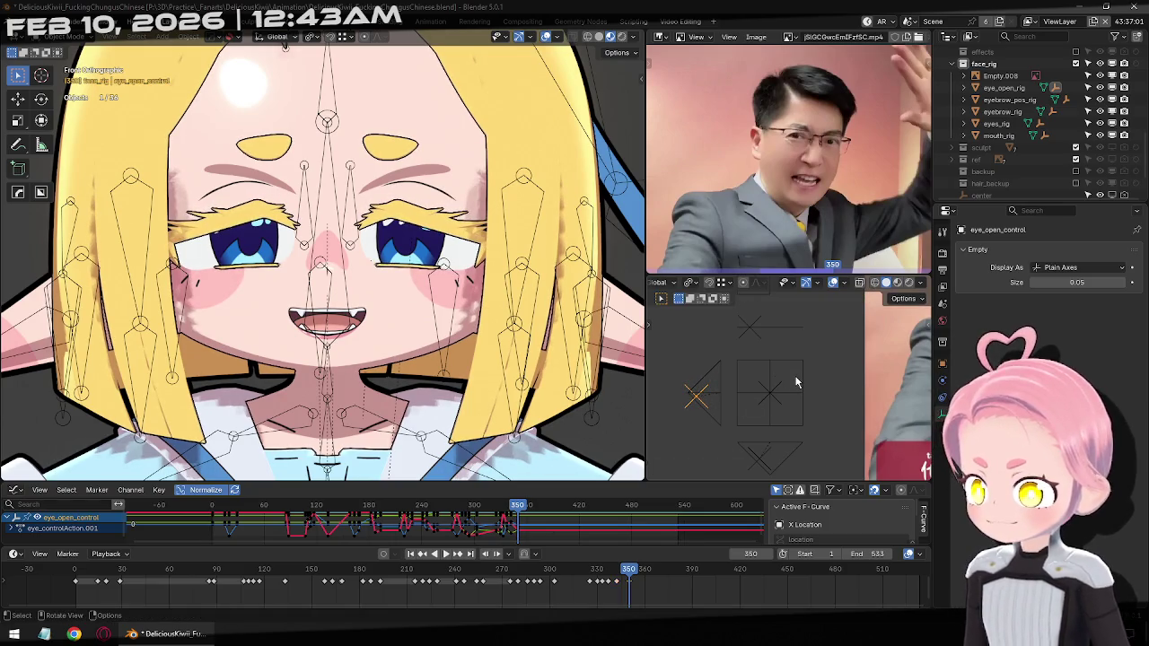
key(Right)
key(Right)
key(Right)
key(Right)
key(Right)
Narrow the eyes into a squint on eye_open_control around frames 359–361
key(Right)
key(Right)
key(Right)
key(Right)
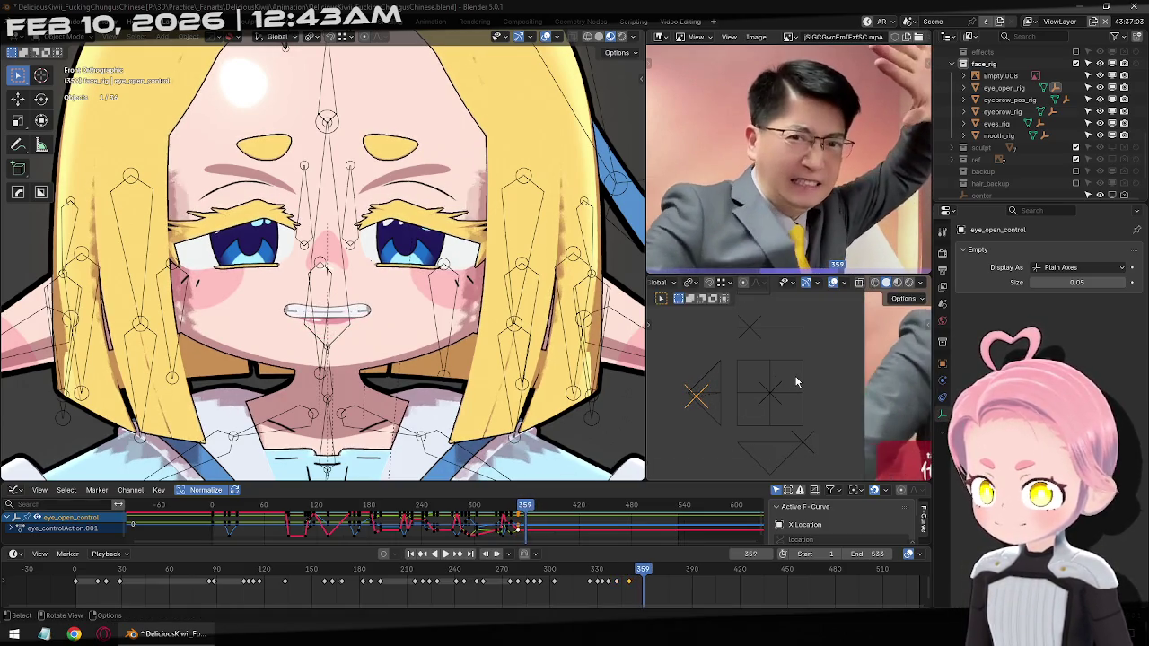
key(Right)
key(Right)
key(g)
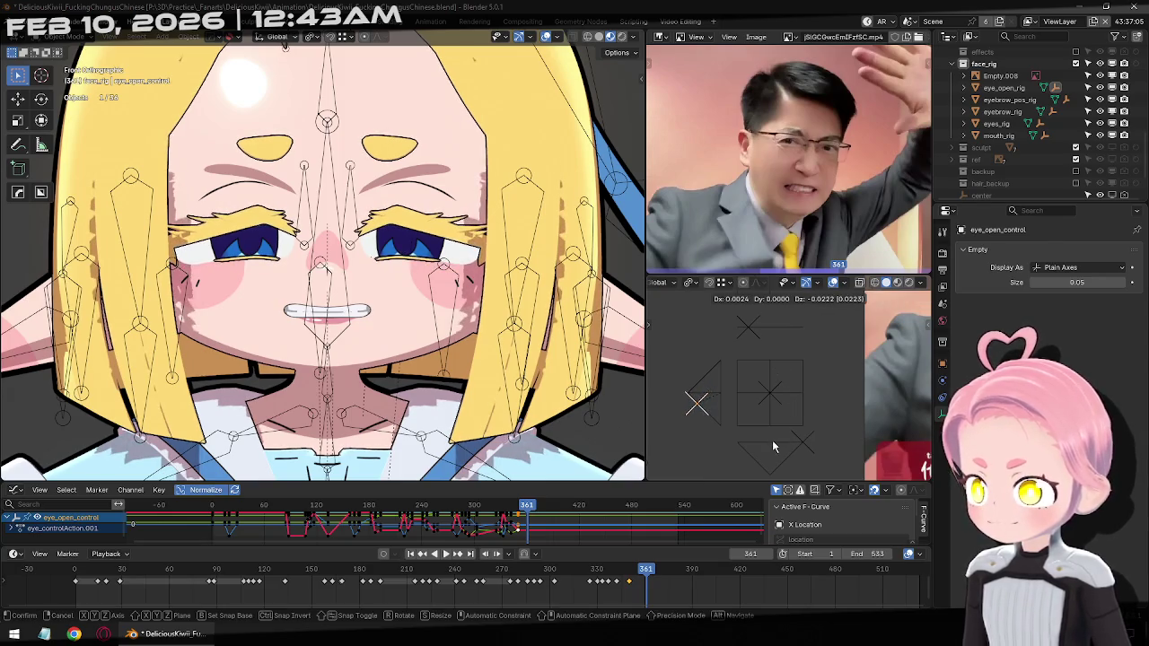
click(778, 426)
key(g)
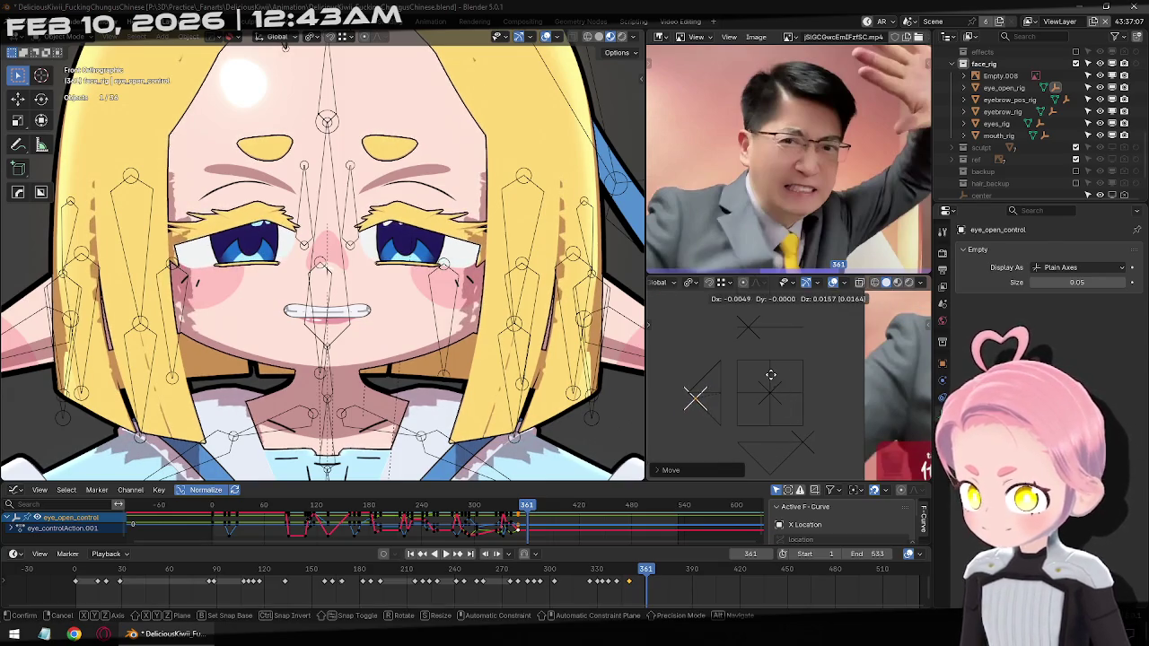
click(770, 374)
key(Right)
key(Right)
key(Right)
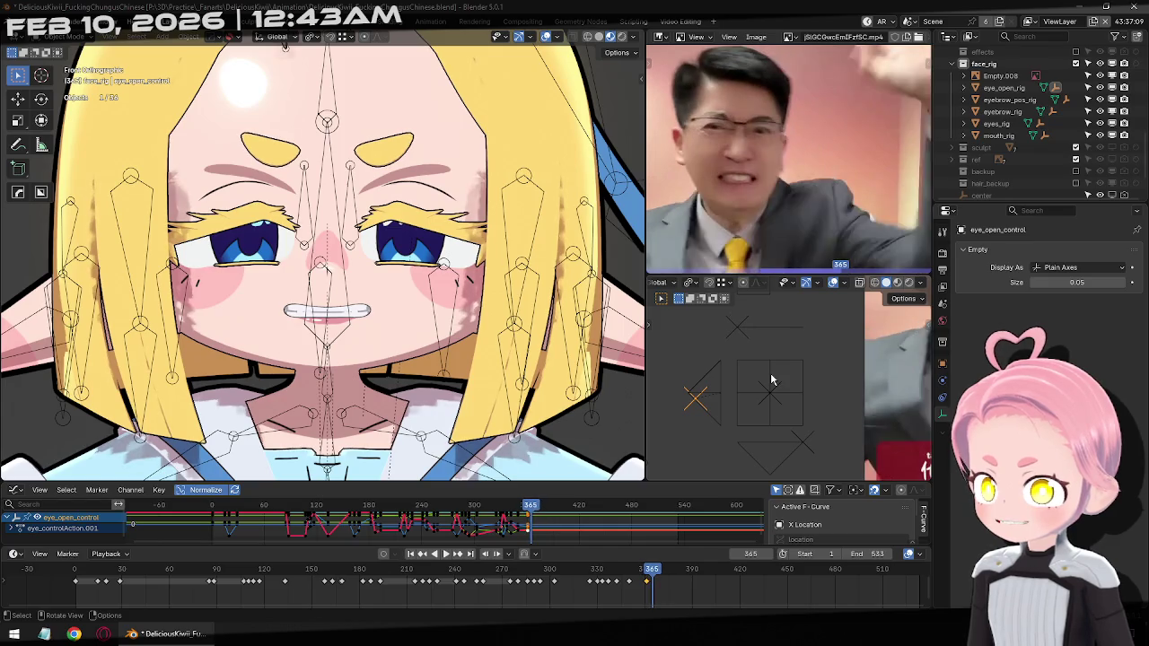
At frame 369, lower the eye control and shift it along X
key(Right)
key(Right)
key(Right)
key(Right)
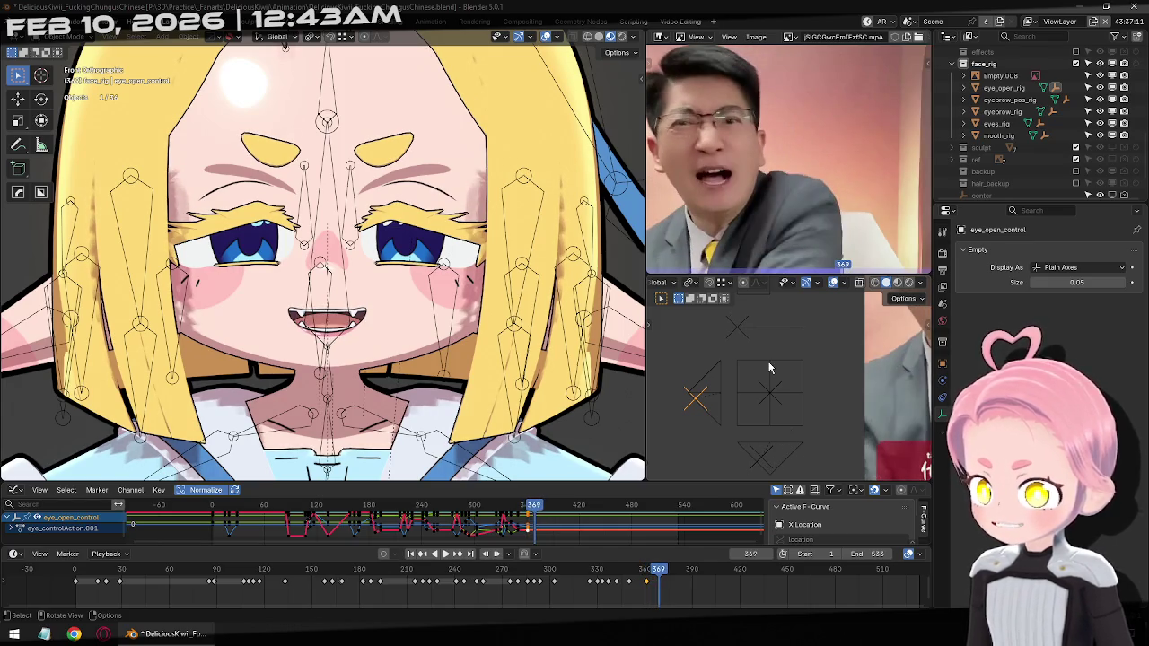
key(g)
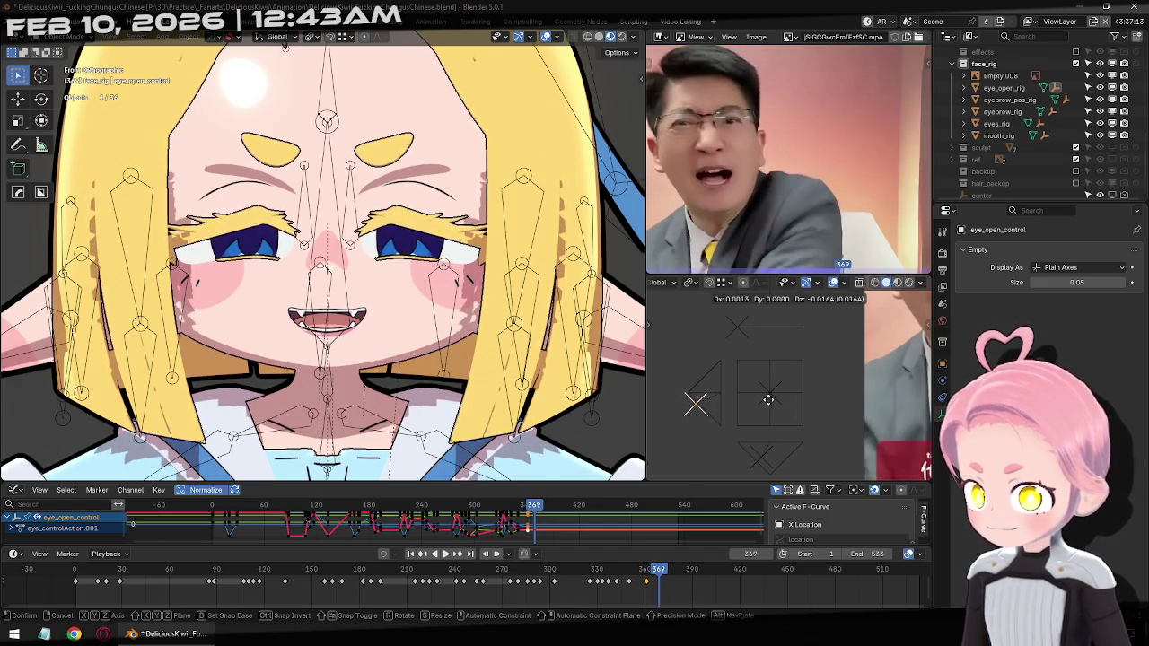
click(768, 400)
key(g)
key(x)
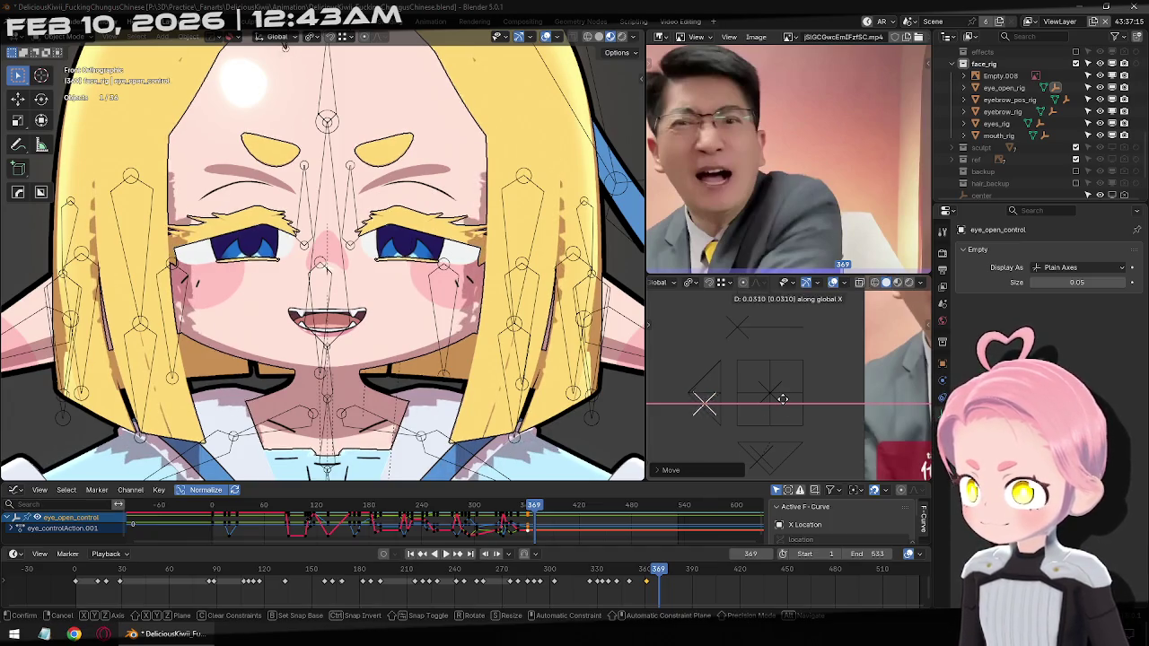
right_click(789, 404)
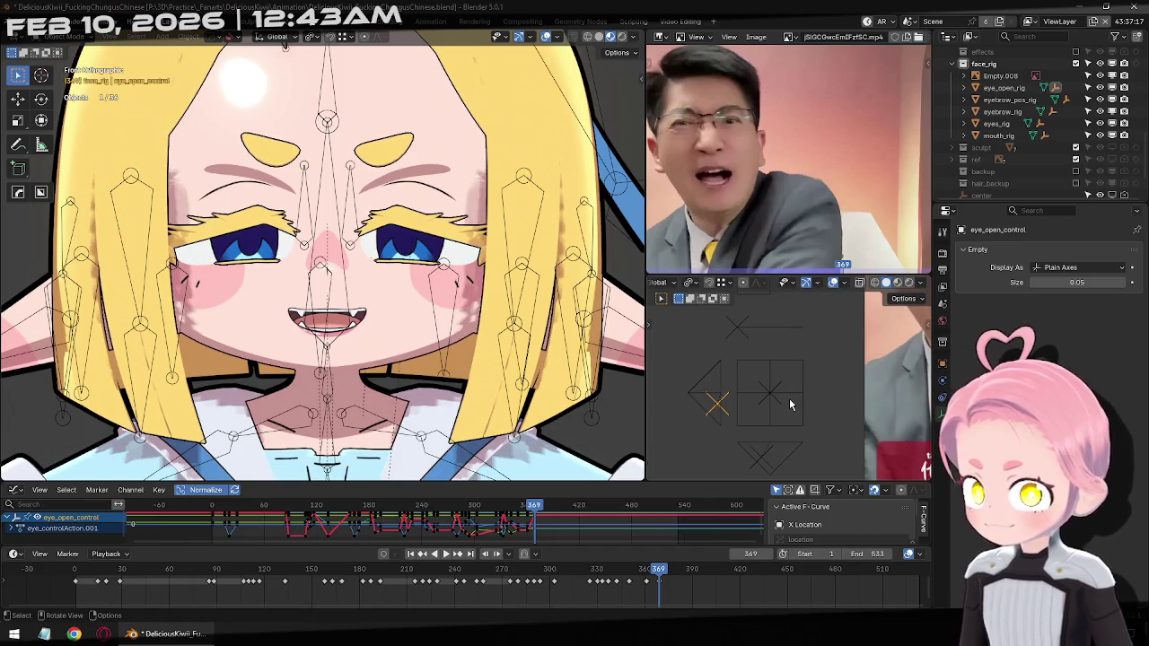
key(Right)
key(Right)
key(Right)
key(Left)
key(Left)
key(Left)
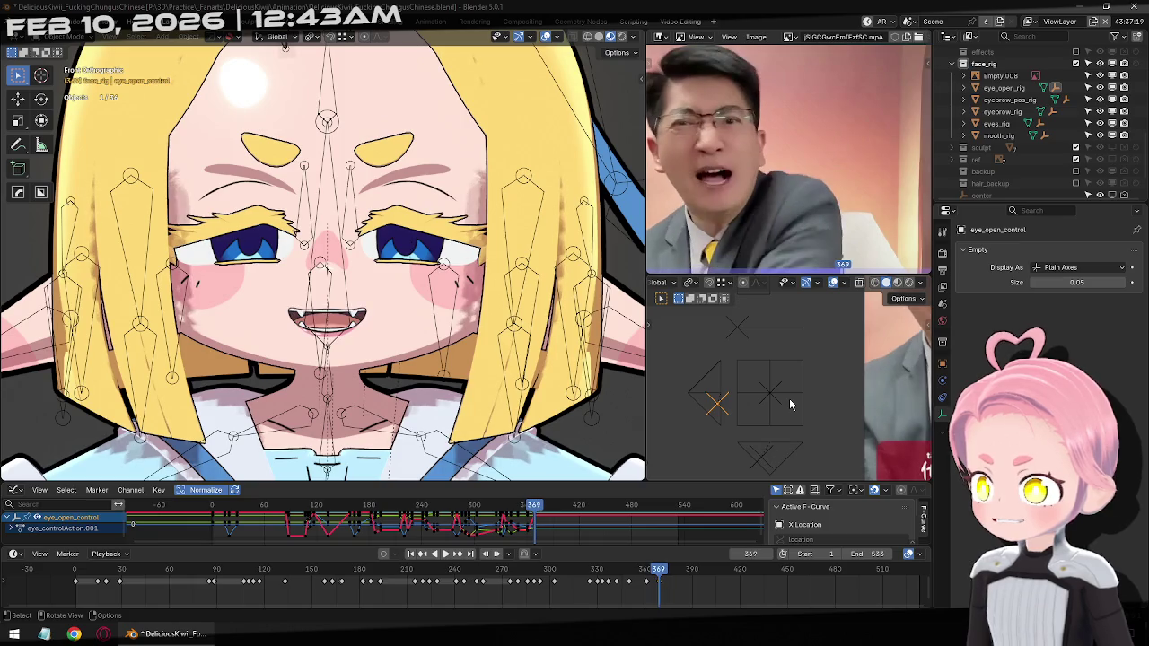
key(g)
key(x)
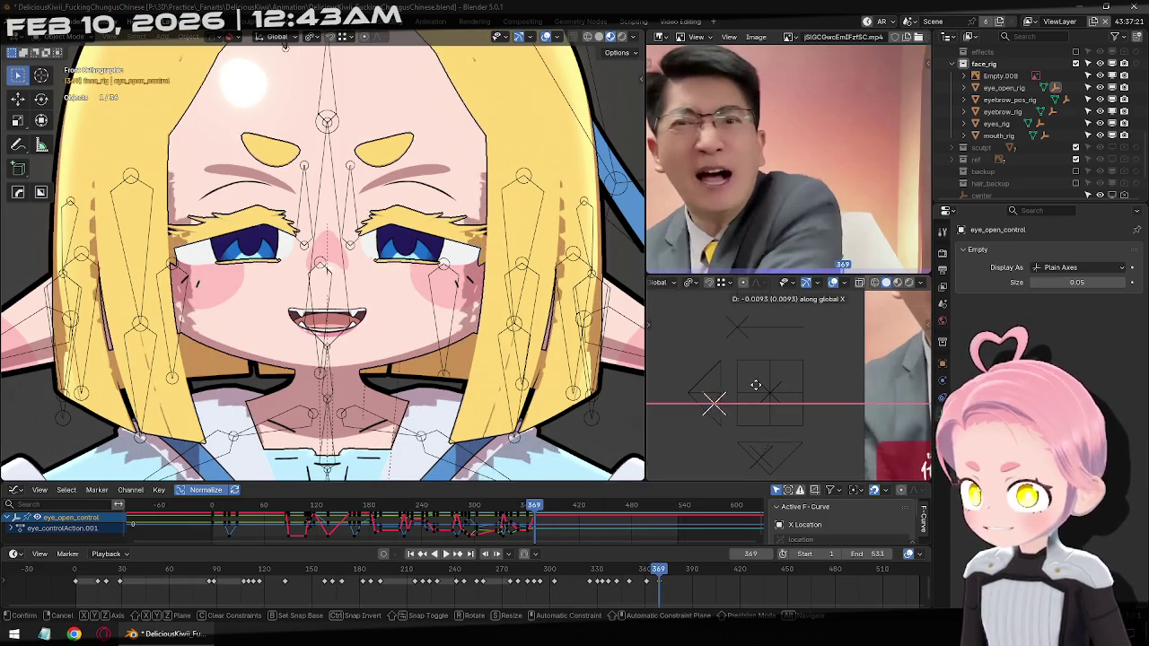
click(769, 411)
Raise eye_open_control vertically along Z to widen the eyes at frame 388
key(Right)
key(Right)
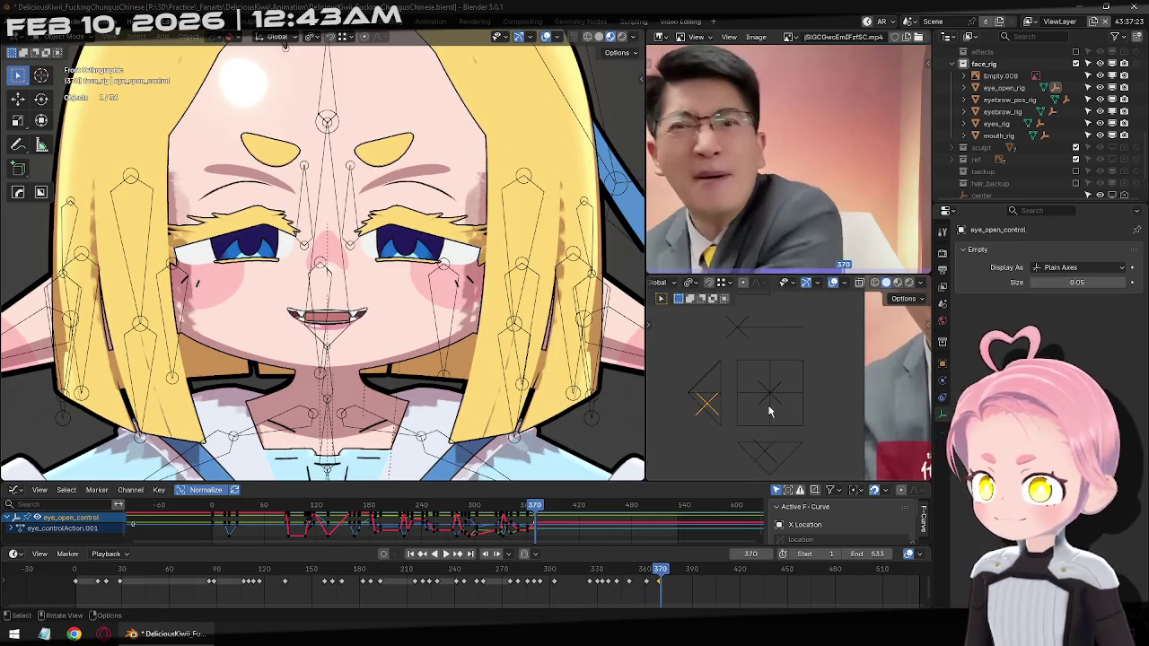
key(Right)
key(Right)
key(Right)
key(Right)
key(Right)
key(Right)
key(Right)
key(Right)
key(Right)
key(Right)
key(Right)
key(Right)
key(Right)
key(Right)
key(Right)
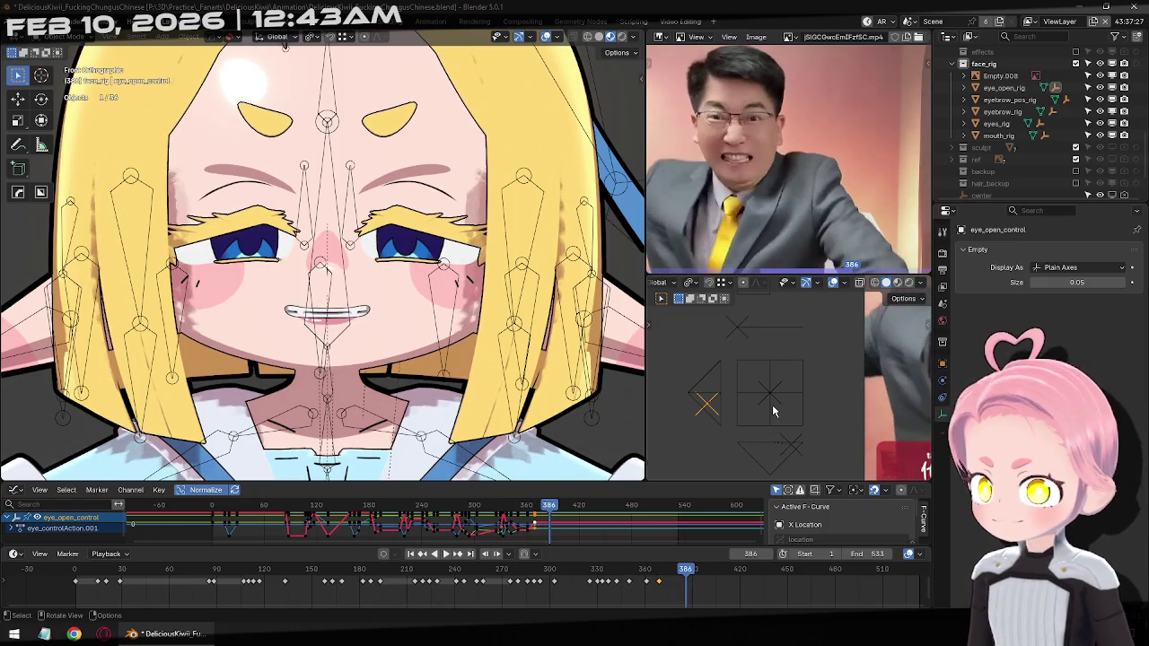
key(Right)
key(Right)
key(g)
key(z)
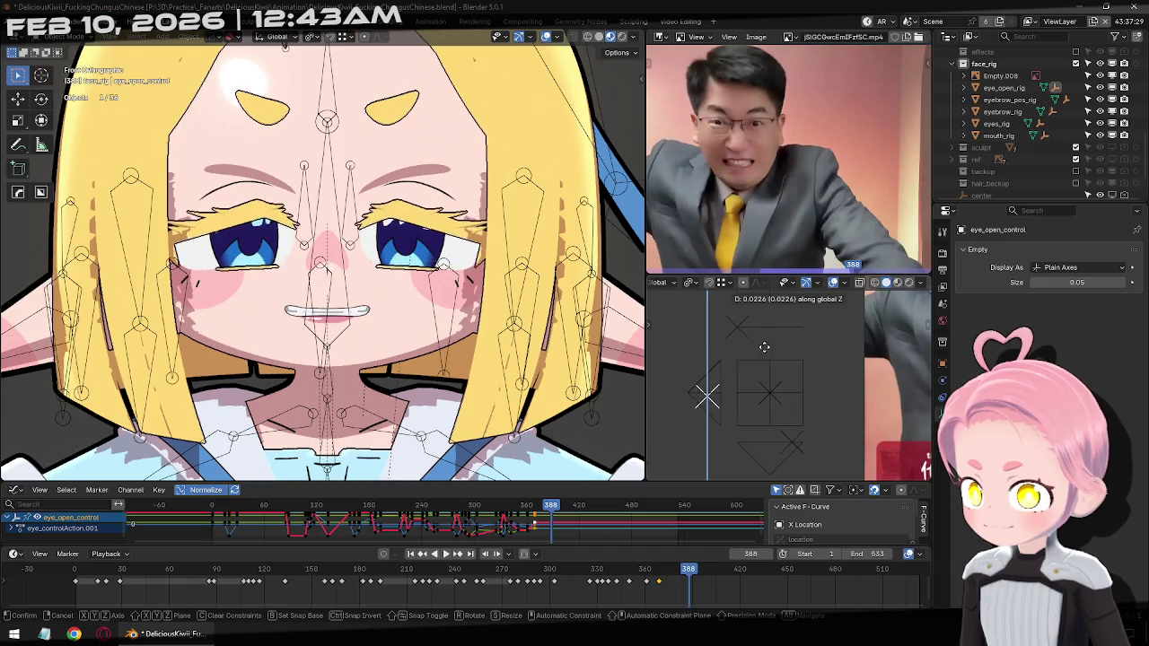
click(790, 403)
Cancel a second vertical adjustment and step through frames 391–403 against the reference
key(g)
key(z)
right_click(789, 368)
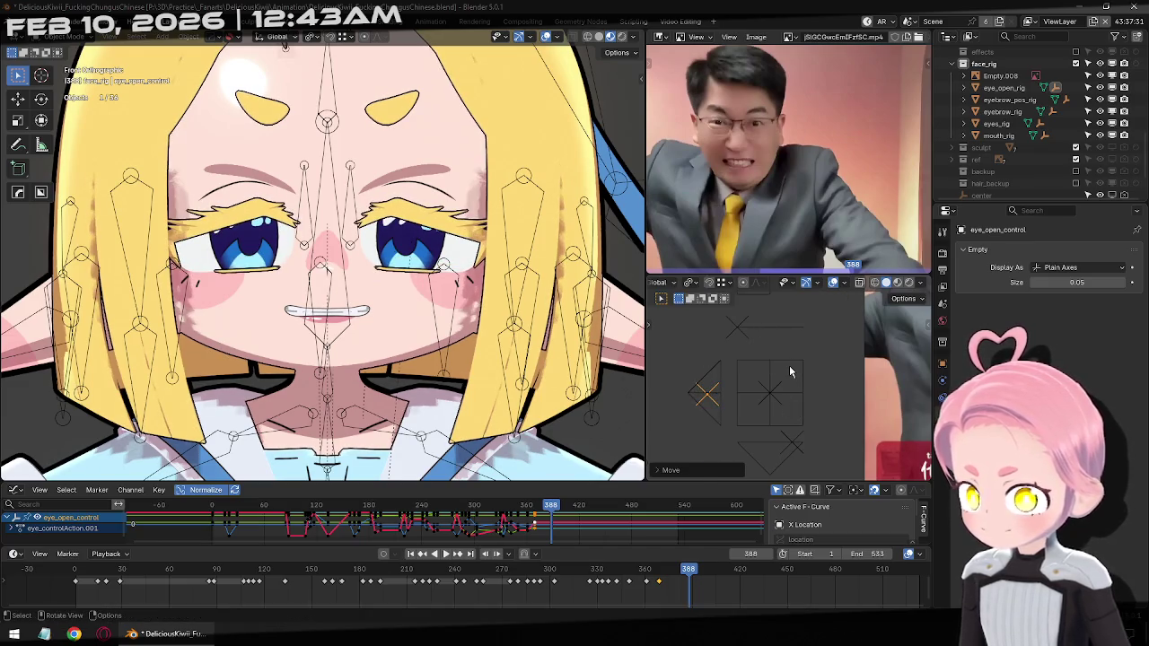
key(Right)
key(Right)
key(Right)
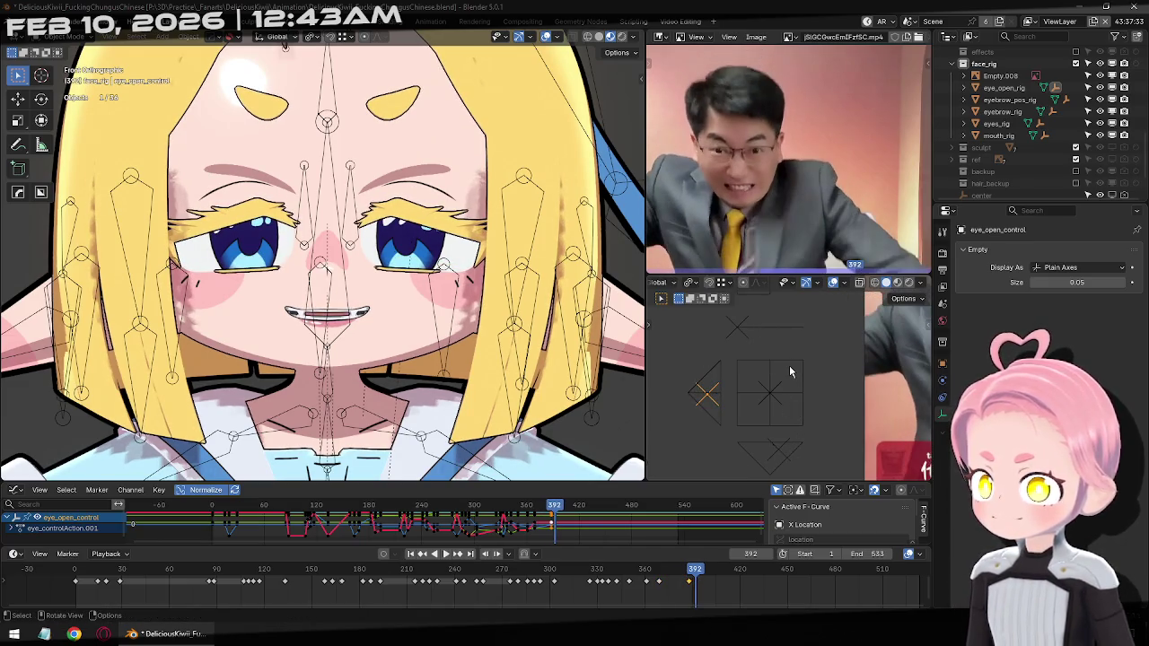
key(Right)
key(Right)
key(Right)
key(Right)
key(Right)
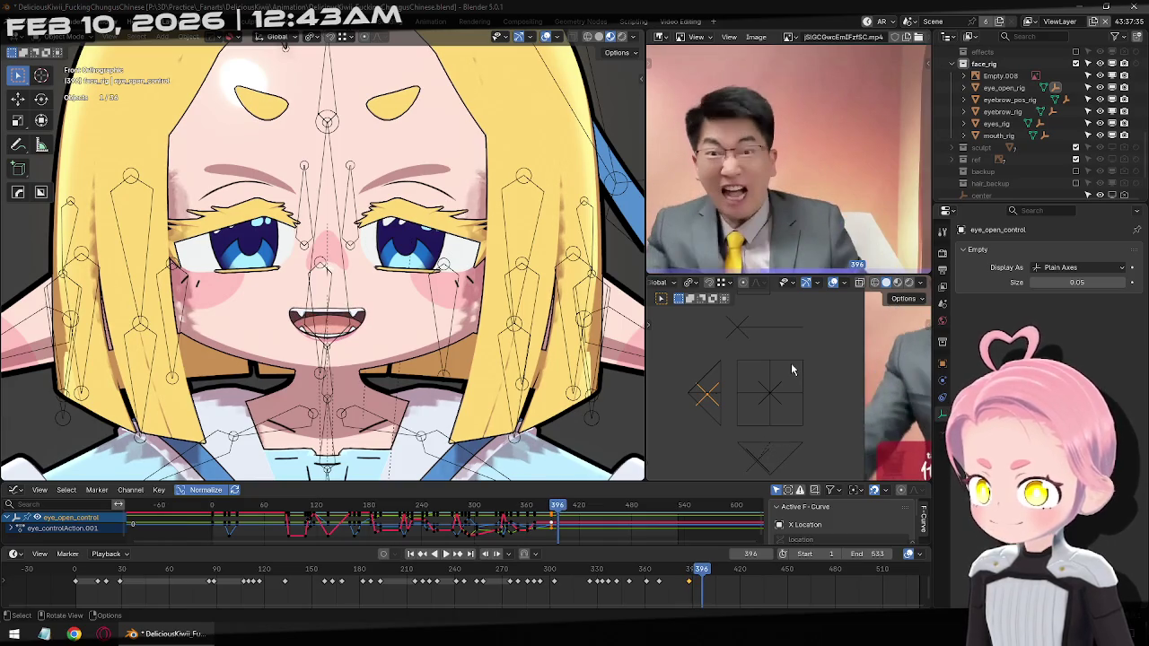
key(Right)
key(Right)
key(Right)
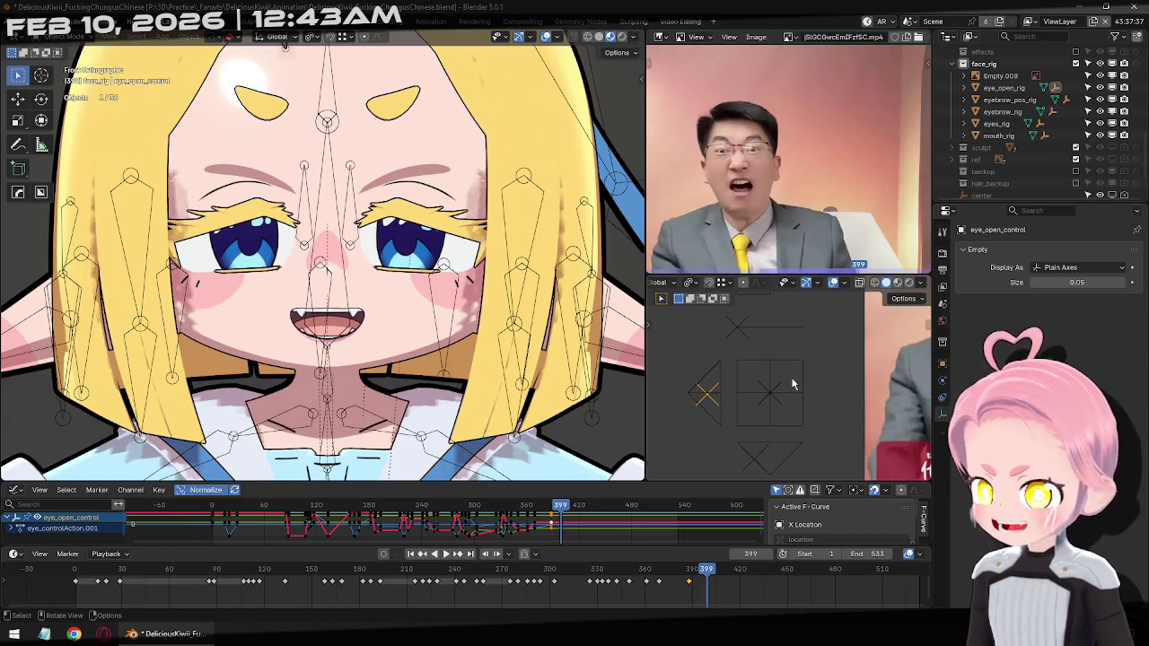
key(Right)
key(Right)
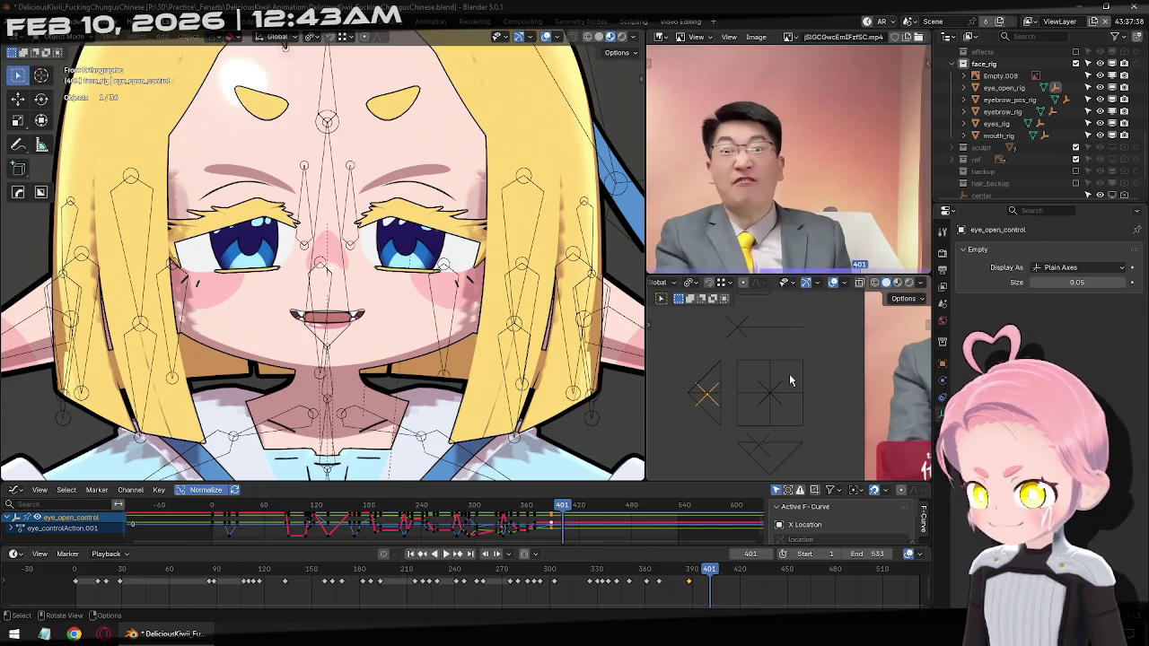
key(Right)
key(Right)
key(Right)
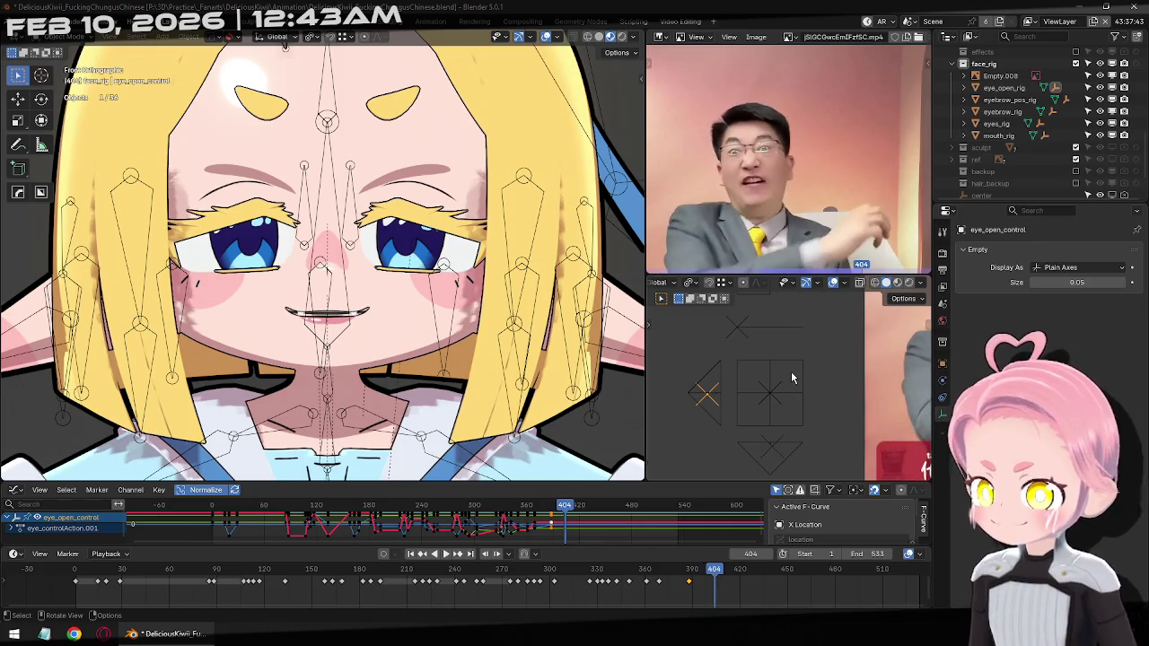
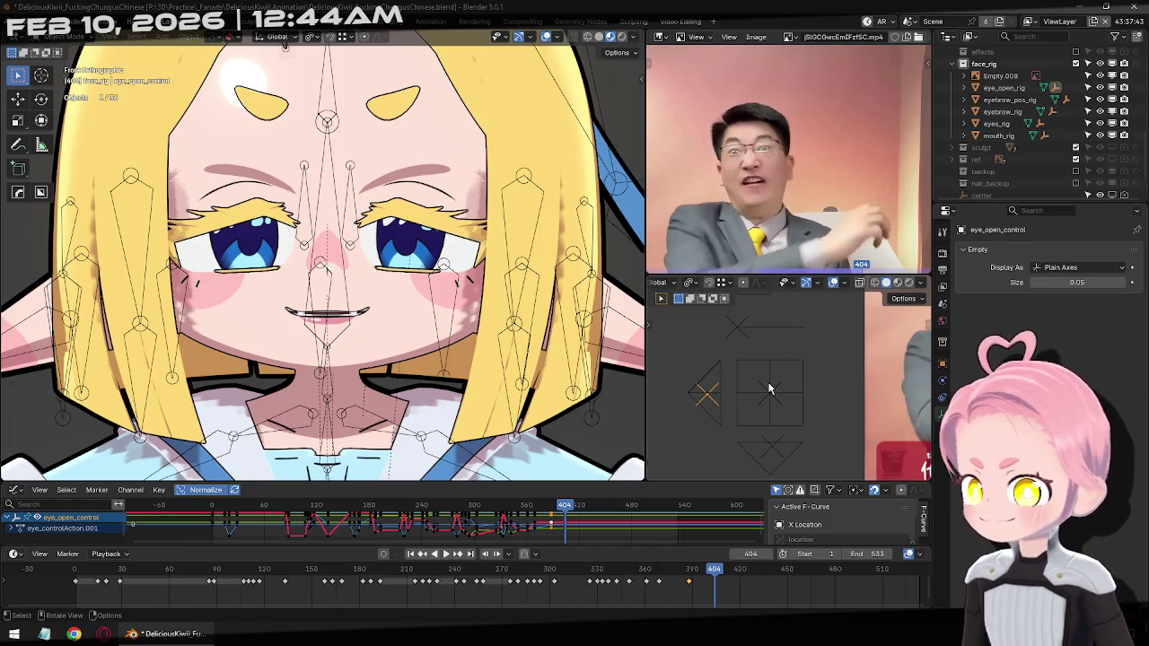
Raise the eye-open control at frame 399 to widen the eyes like the reference
key(Right)
key(Right)
key(Right)
key(Right)
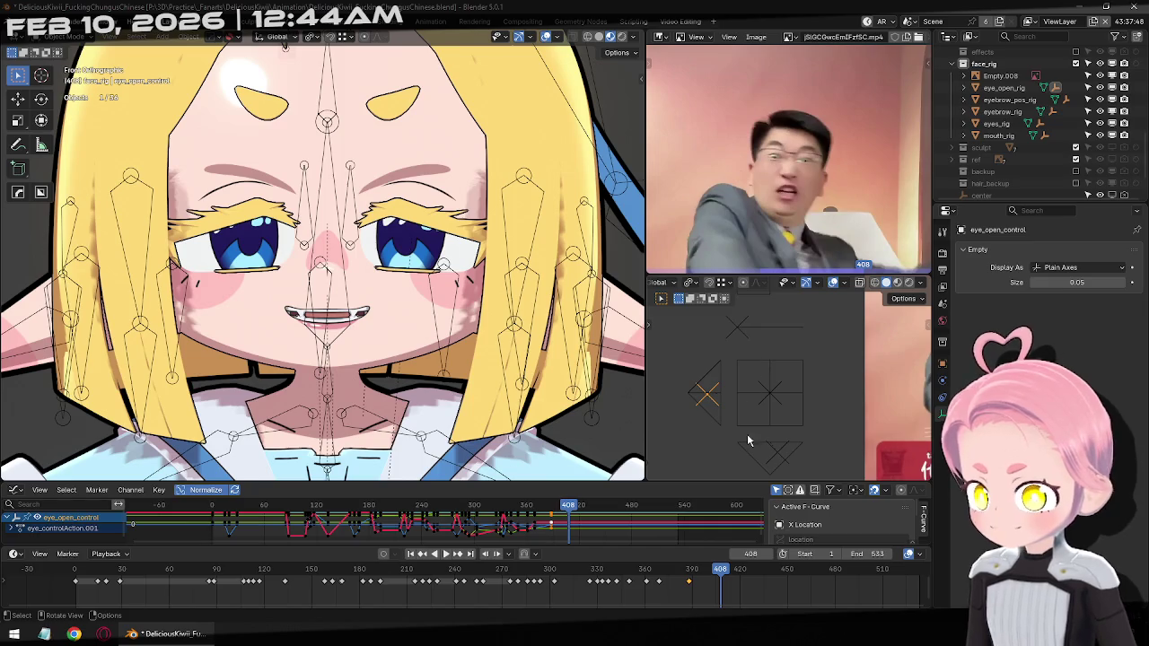
key(Left)
key(Left)
key(Left)
key(Left)
key(Left)
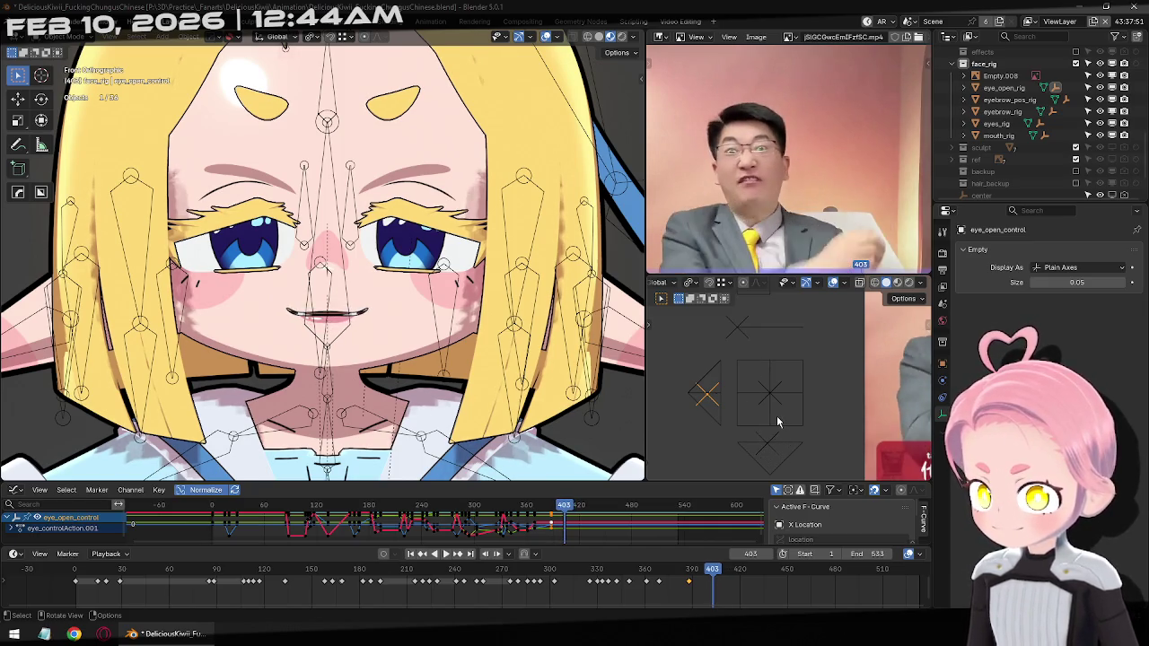
key(Left)
key(Left)
key(Left)
key(Left)
key(Left)
key(Left)
key(Left)
key(Left)
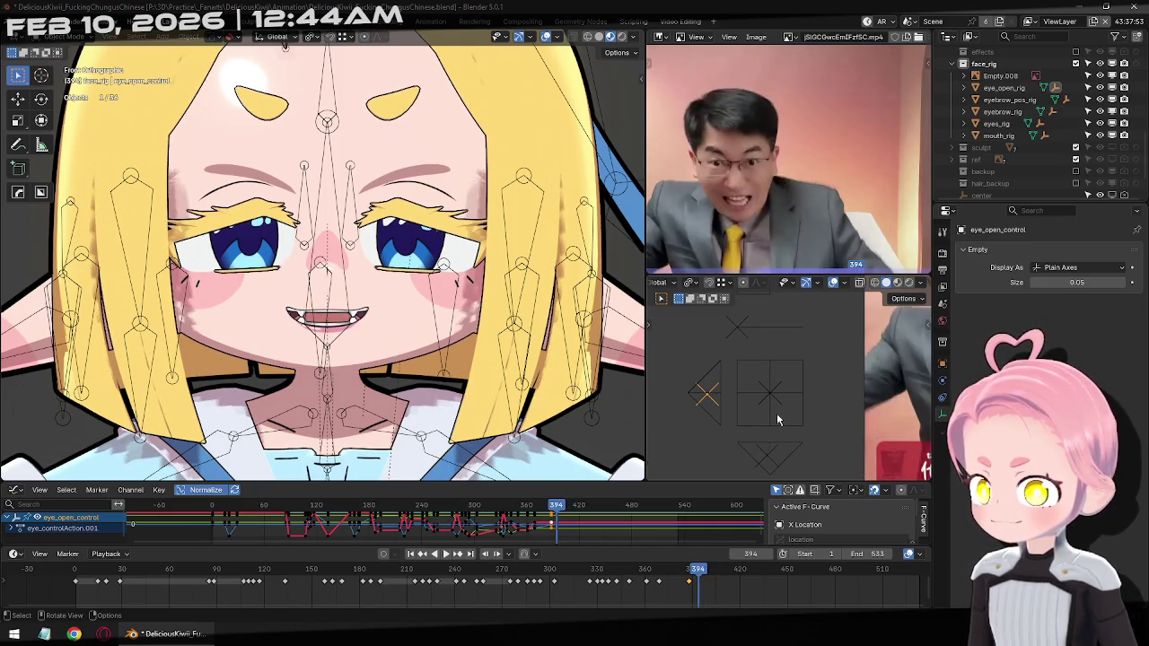
key(Right)
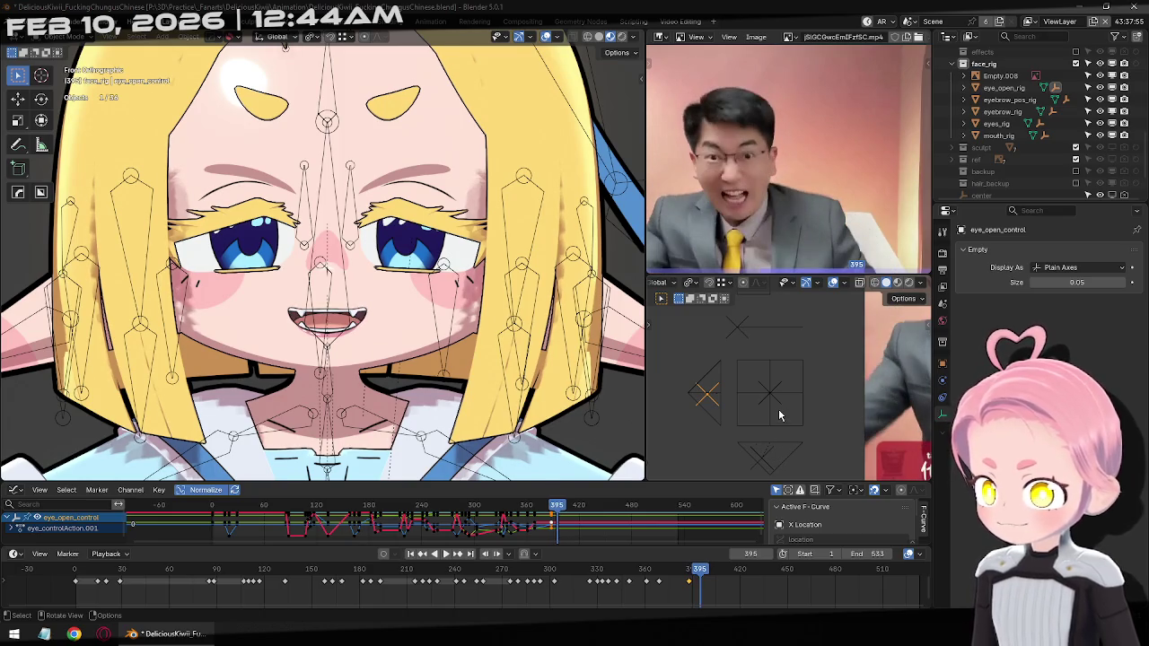
key(Right)
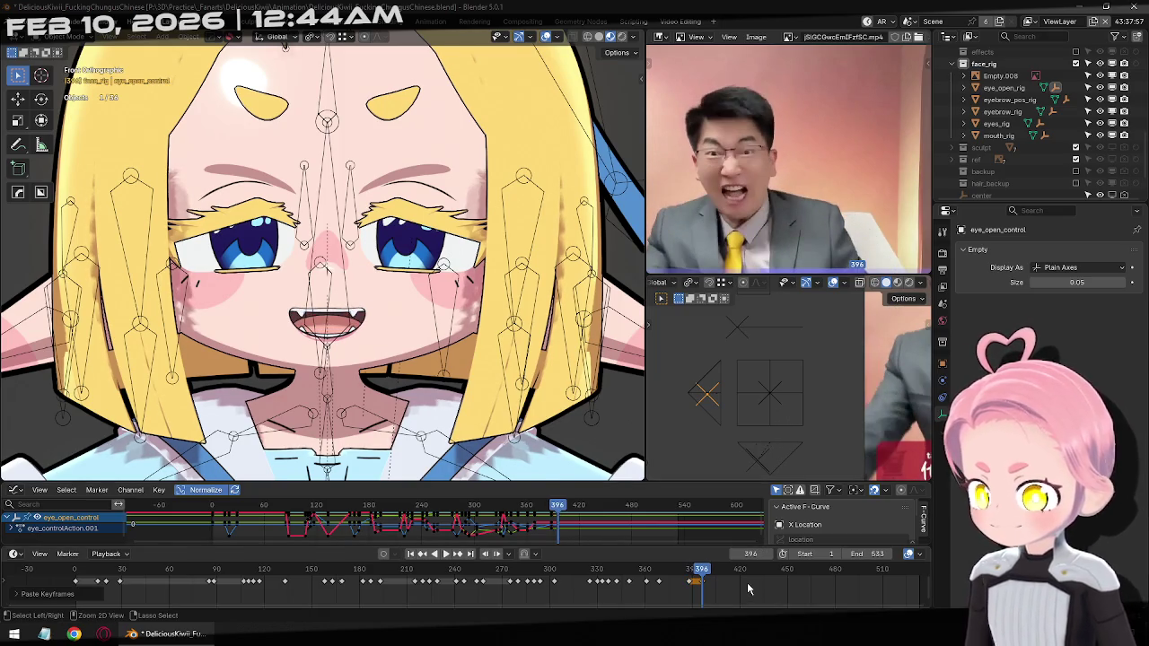
key(Right)
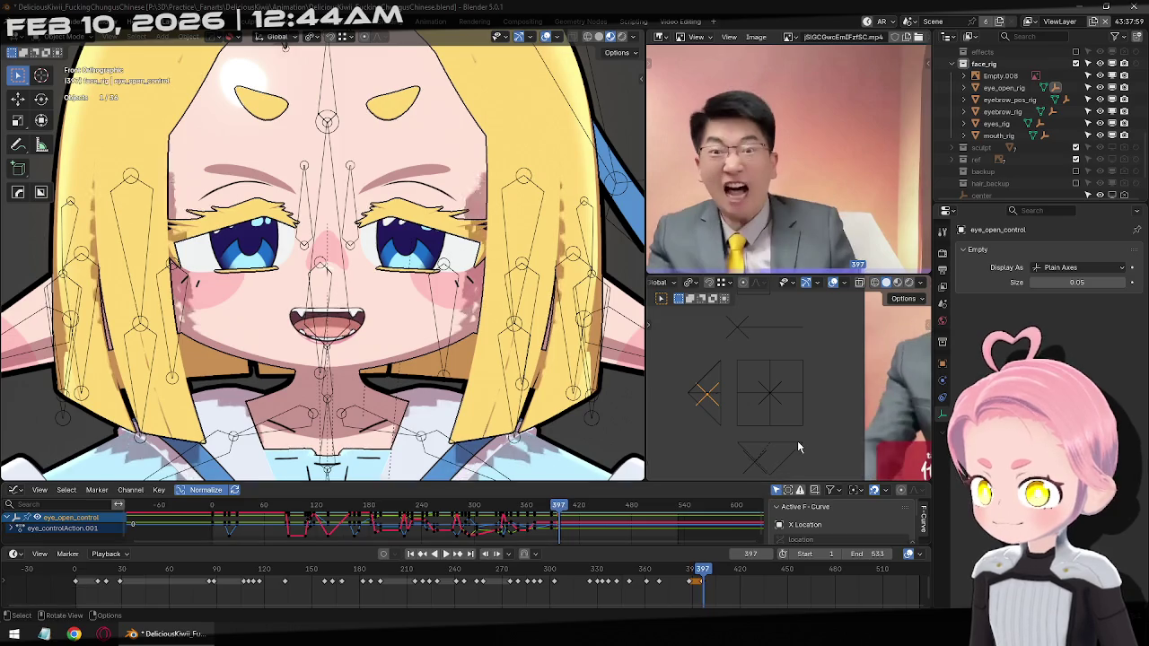
key(Right)
key(Right)
key(g)
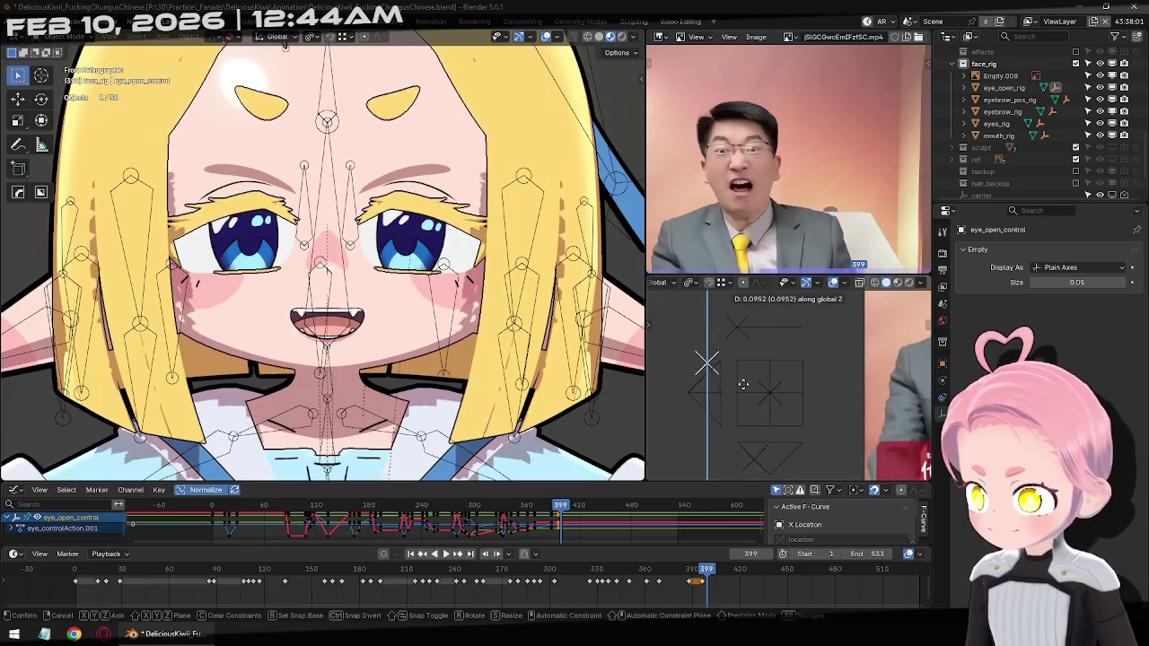
click(768, 406)
Reposition the eye-open control vertically at frame 416 and key the pose
key(Right)
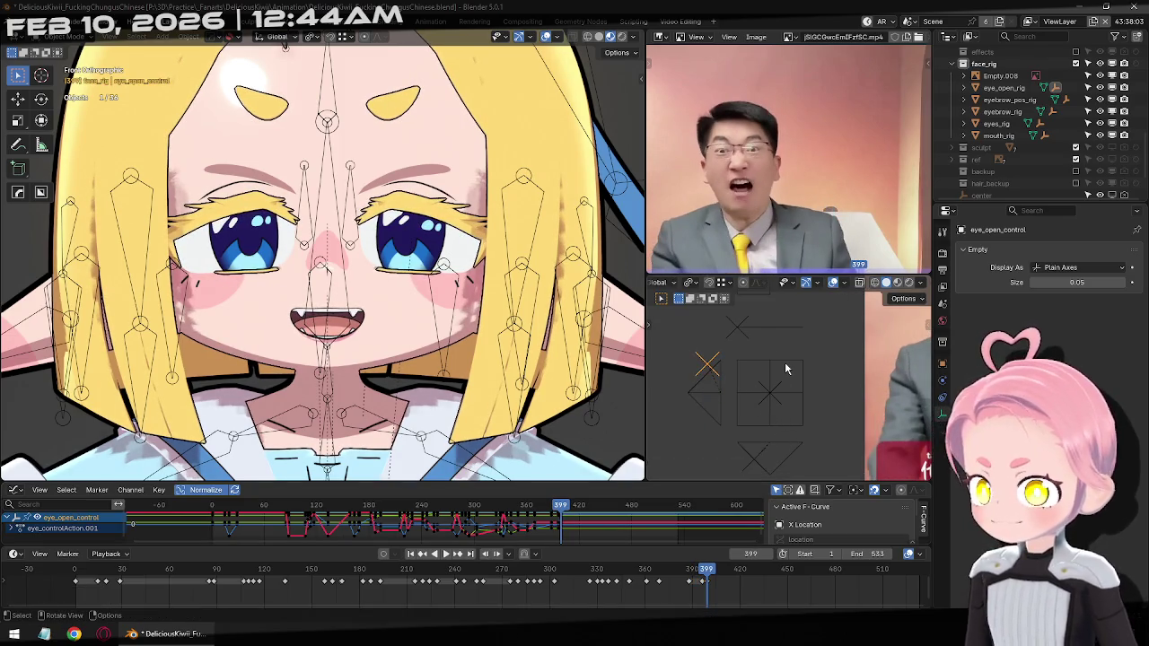
key(Right)
key(Right)
key(Right)
key(Right)
key(Right)
key(Right)
key(Right)
key(Right)
key(Right)
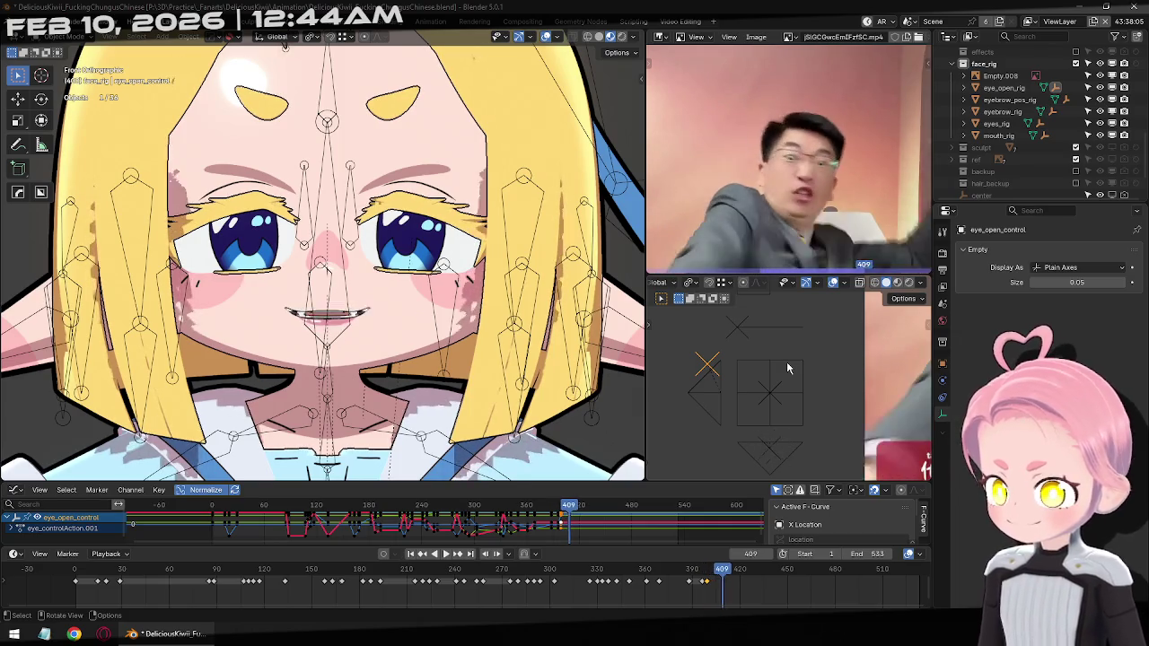
key(Right)
key(Right)
key(Right)
key(Right)
key(Right)
key(Right)
key(Right)
key(Right)
key(Right)
key(Right)
key(Right)
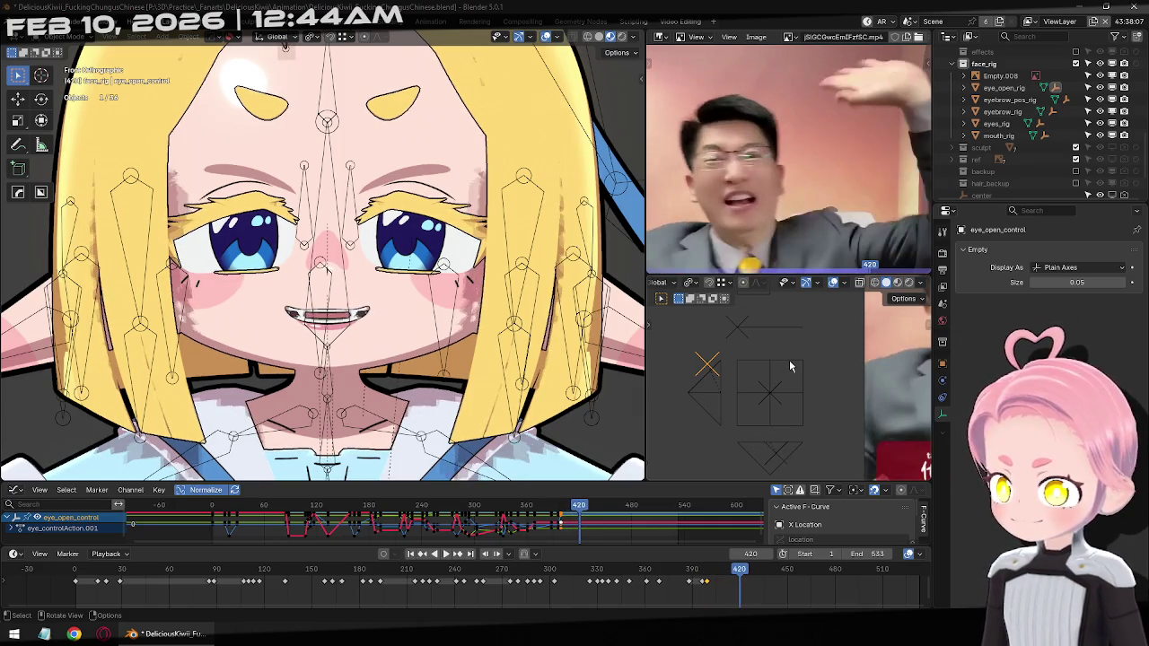
key(Left)
key(Left)
key(Left)
key(Left)
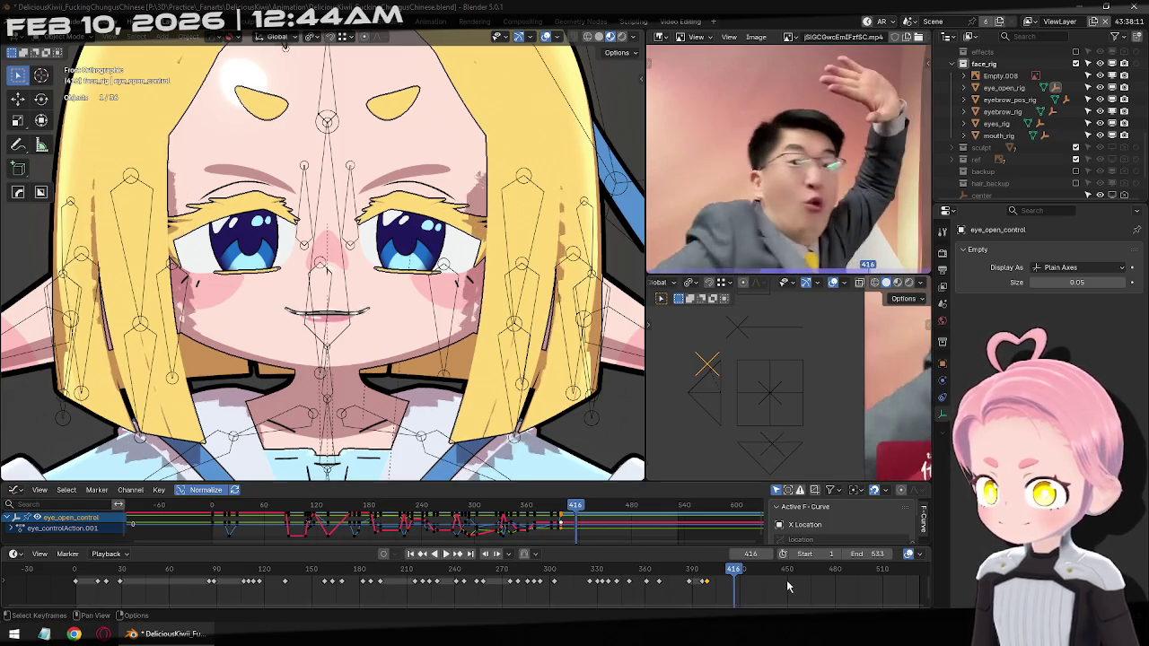
key(Left)
key(Left)
key(Left)
key(Left)
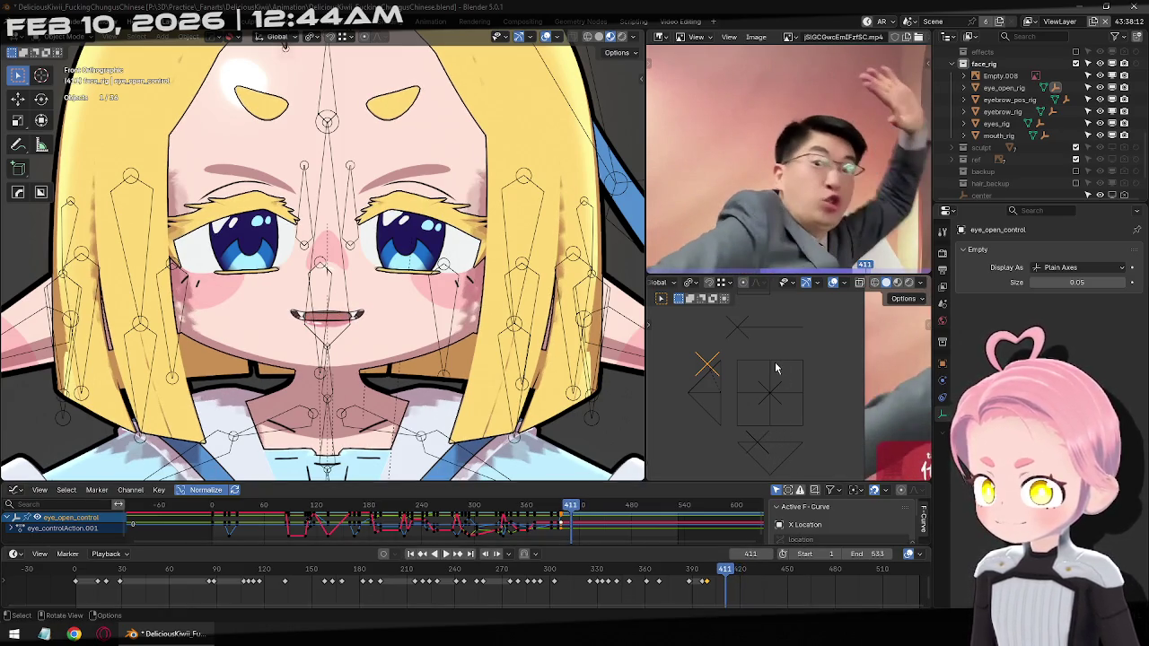
key(g)
key(z)
click(781, 383)
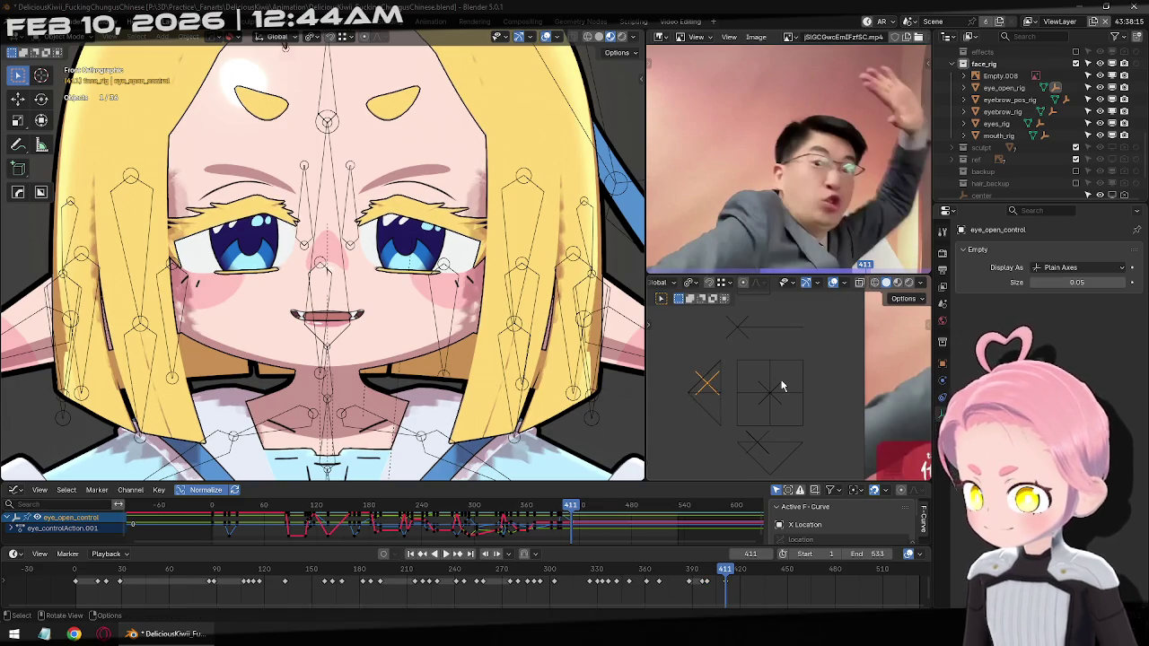
key(Right)
key(Right)
key(Right)
key(Right)
key(Right)
key(Right)
key(Right)
key(Right)
key(Right)
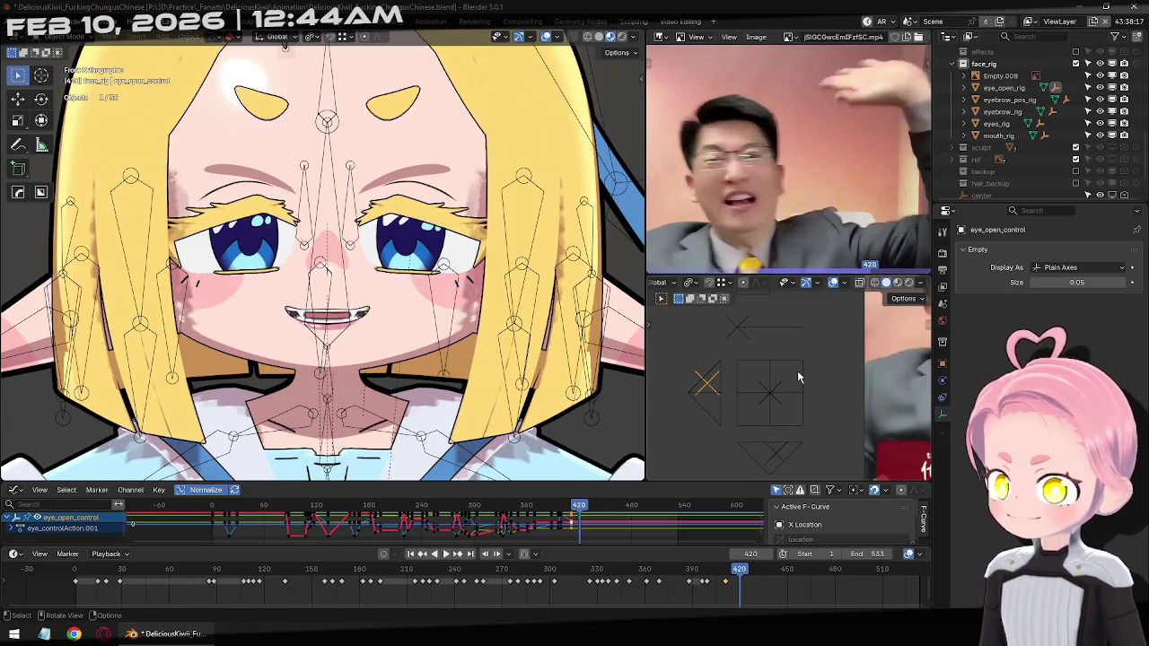
Nudge the eye-open control slightly right and key the narrowed eyes at frame 420
key(g)
key(z)
key(Escape)
key(g)
click(700, 367)
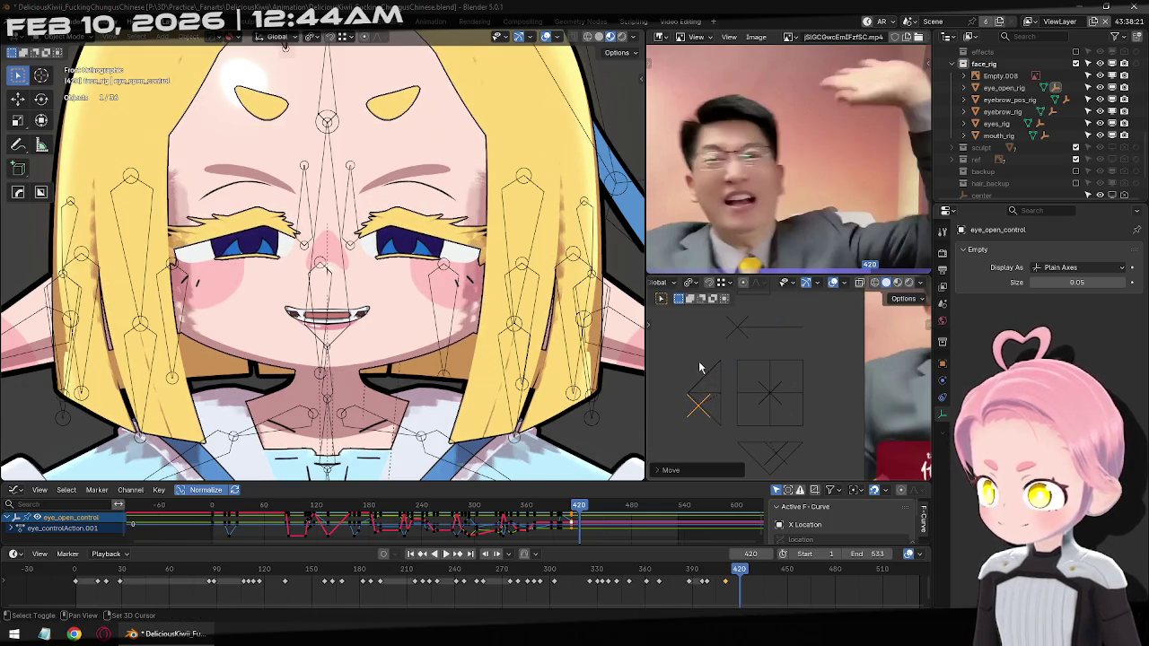
key(i)
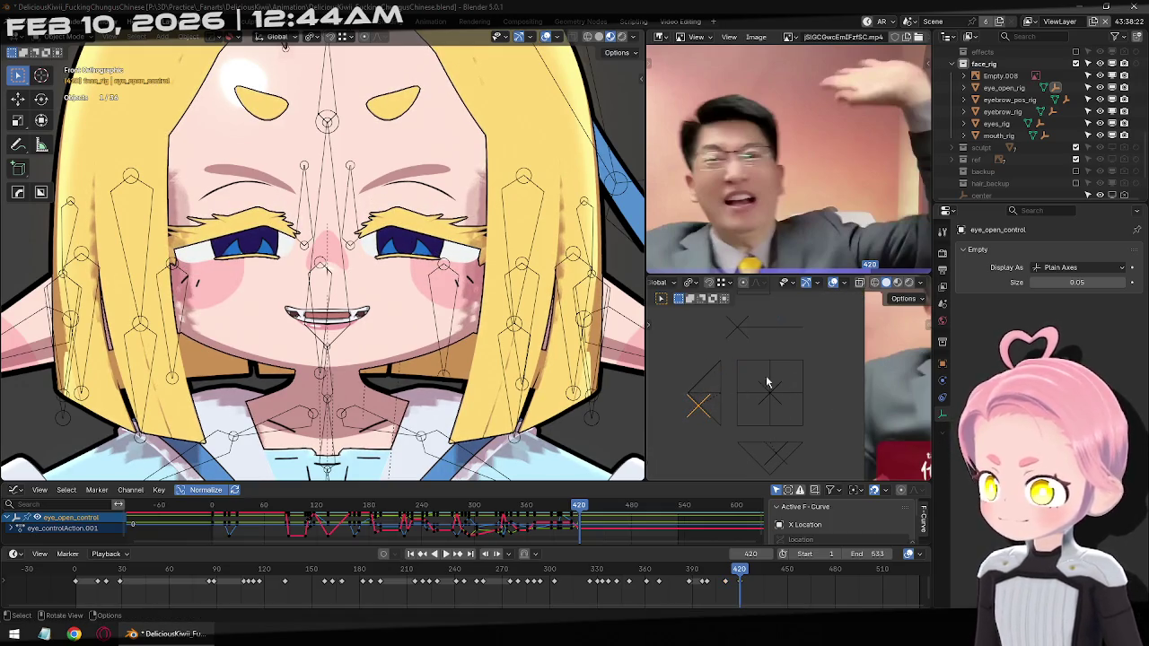
key(Right)
key(Right)
key(Right)
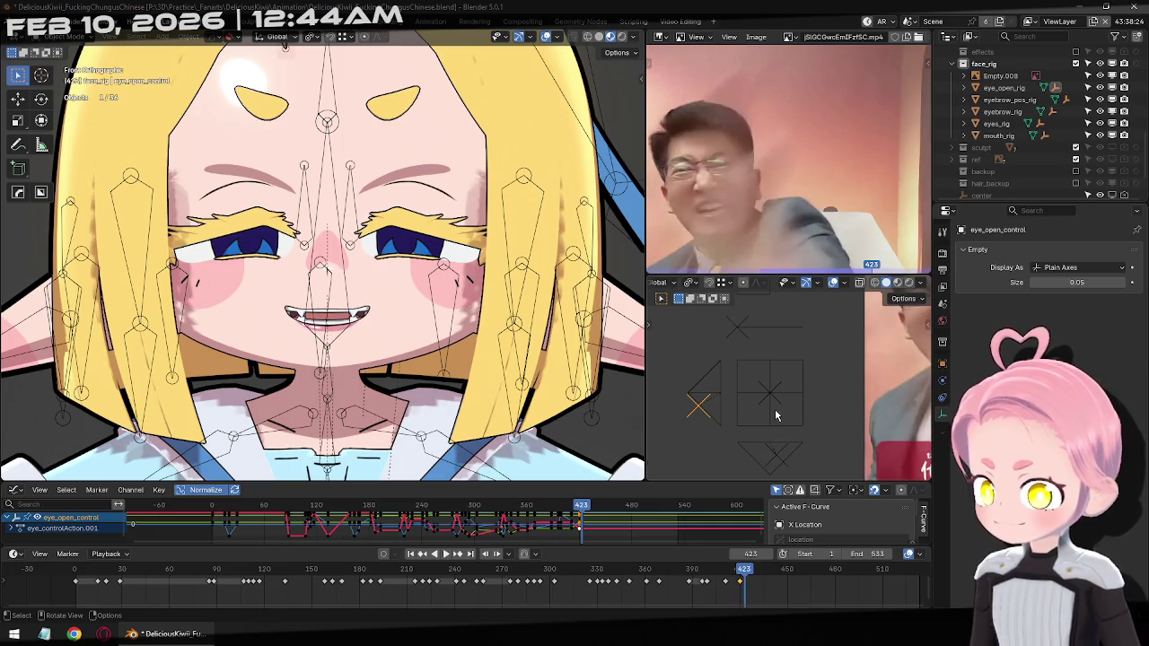
key(g)
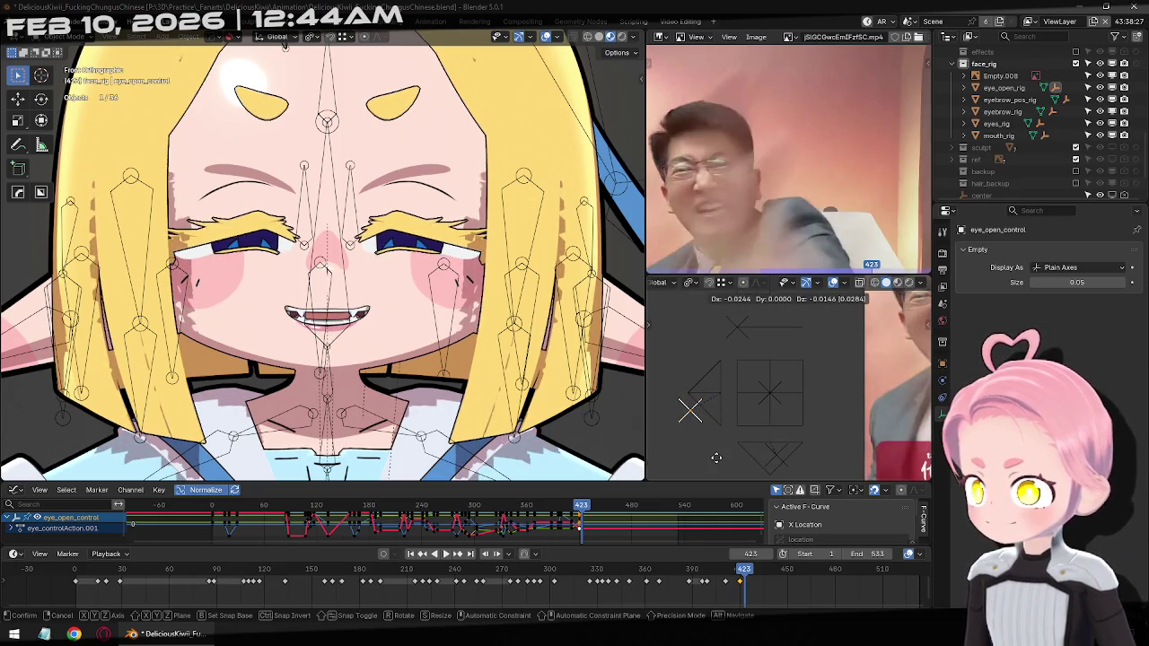
Lower the eye-open control and key closed eyes at frame 427
click(729, 440)
key(Right)
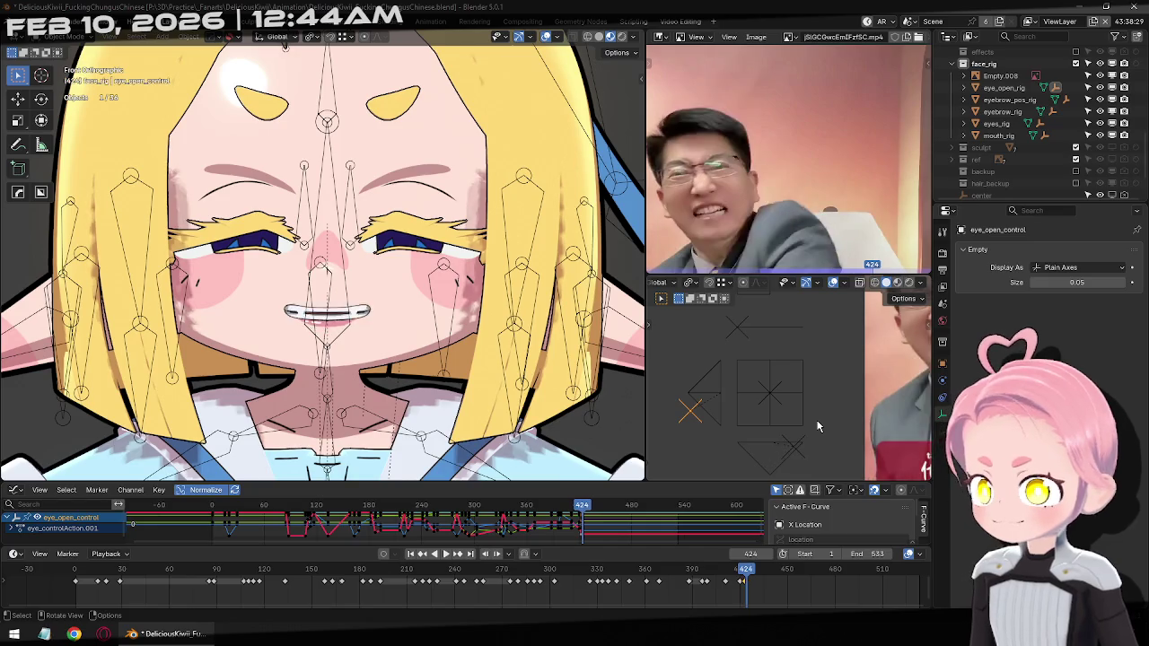
key(Right)
key(Right)
key(Right)
key(g)
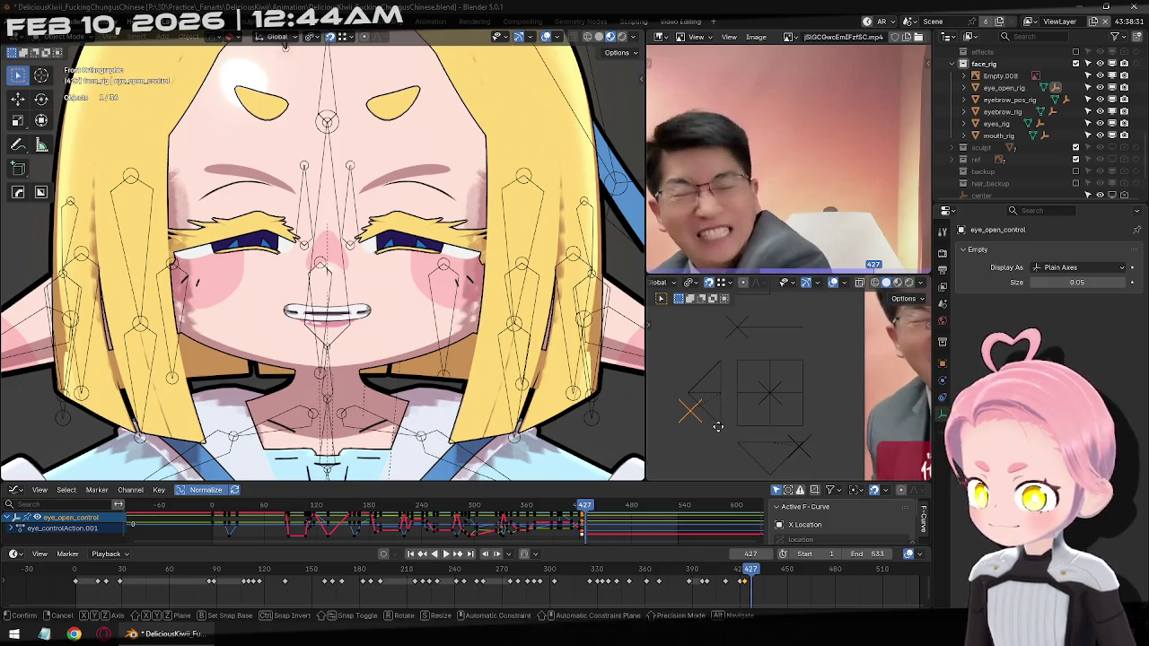
click(763, 411)
key(i)
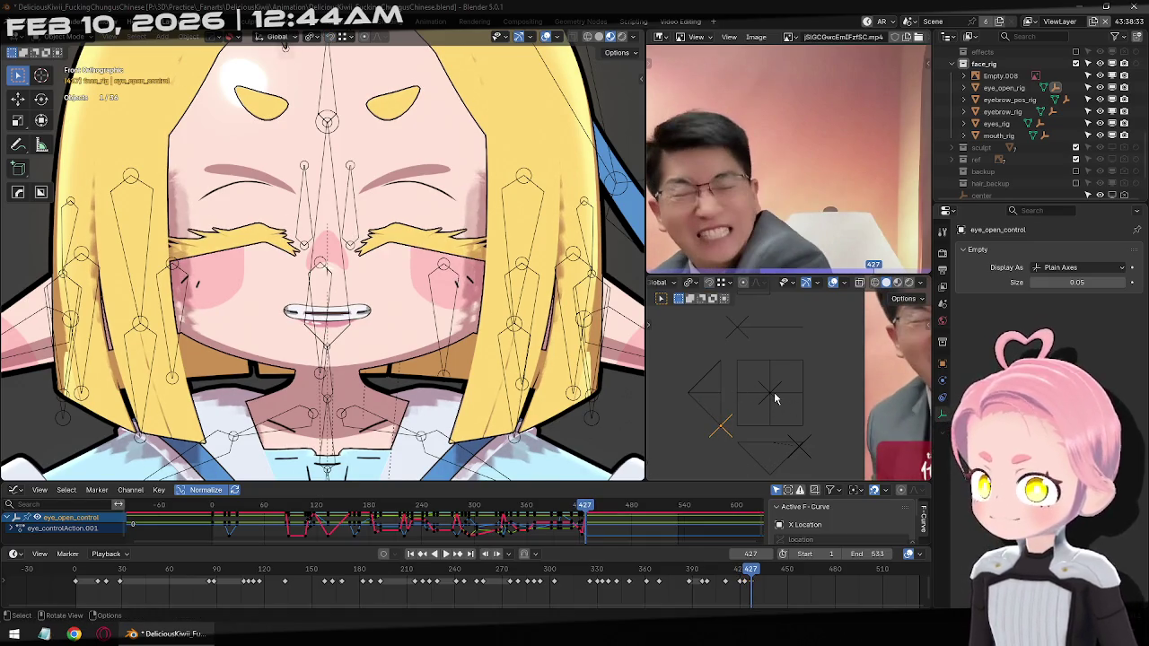
Key reopened eyes at frame 431 and wider eyes at frame 435
key(Right)
key(Right)
key(Right)
key(Right)
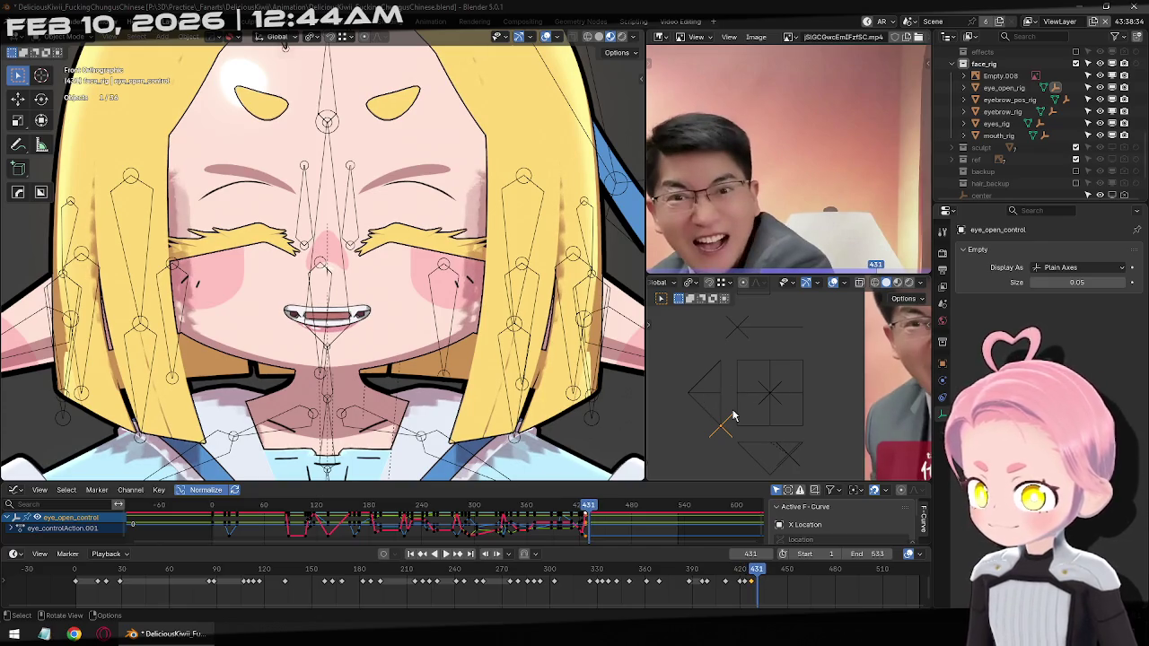
key(g)
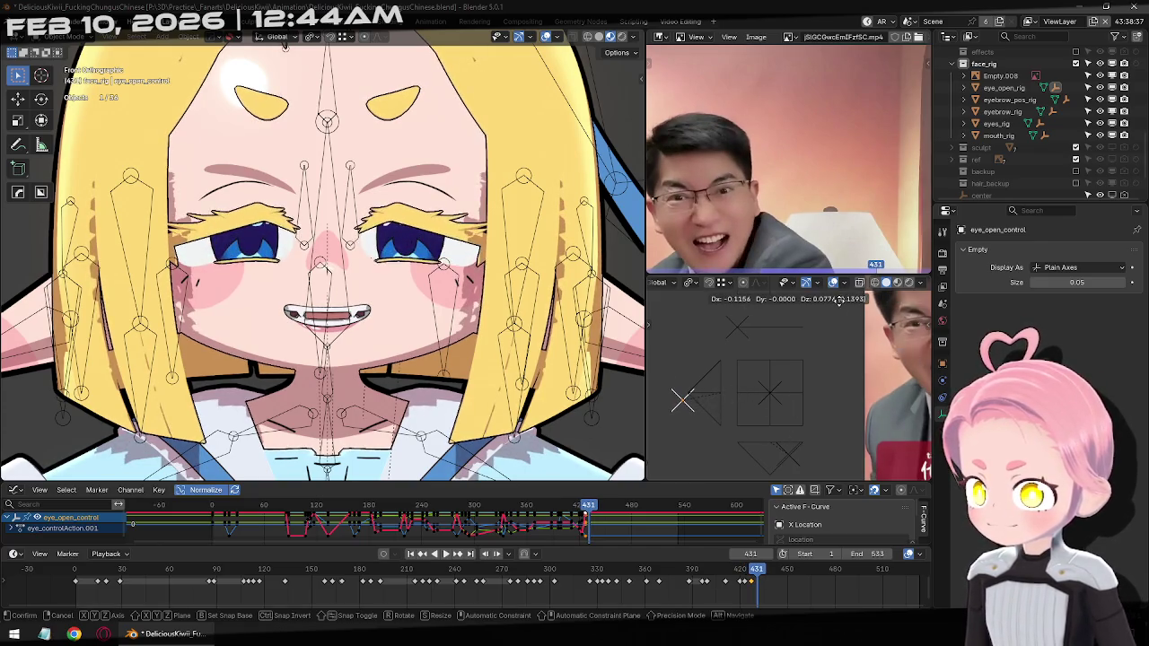
click(808, 365)
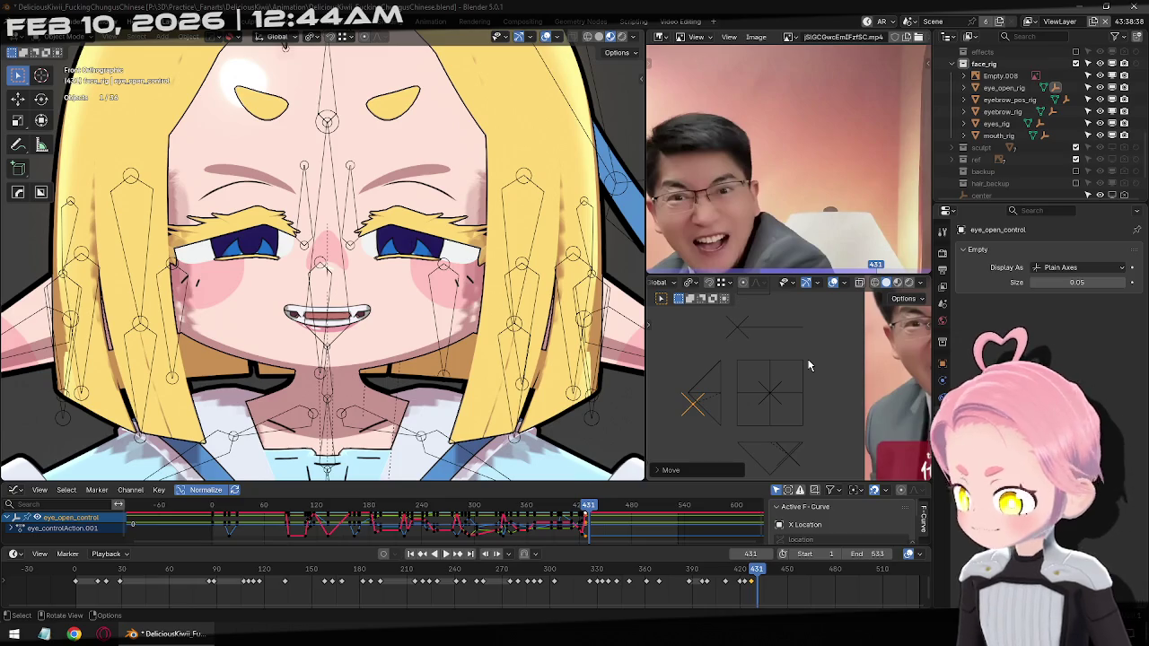
key(i)
key(Right)
key(Right)
key(Right)
key(Right)
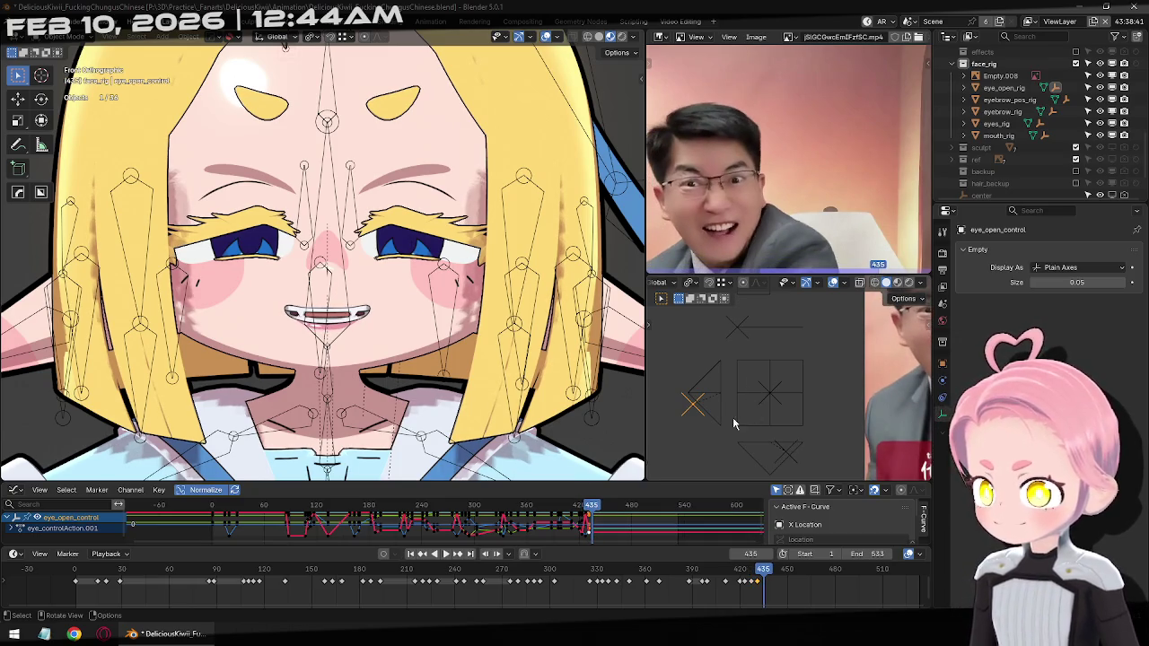
key(g)
click(807, 381)
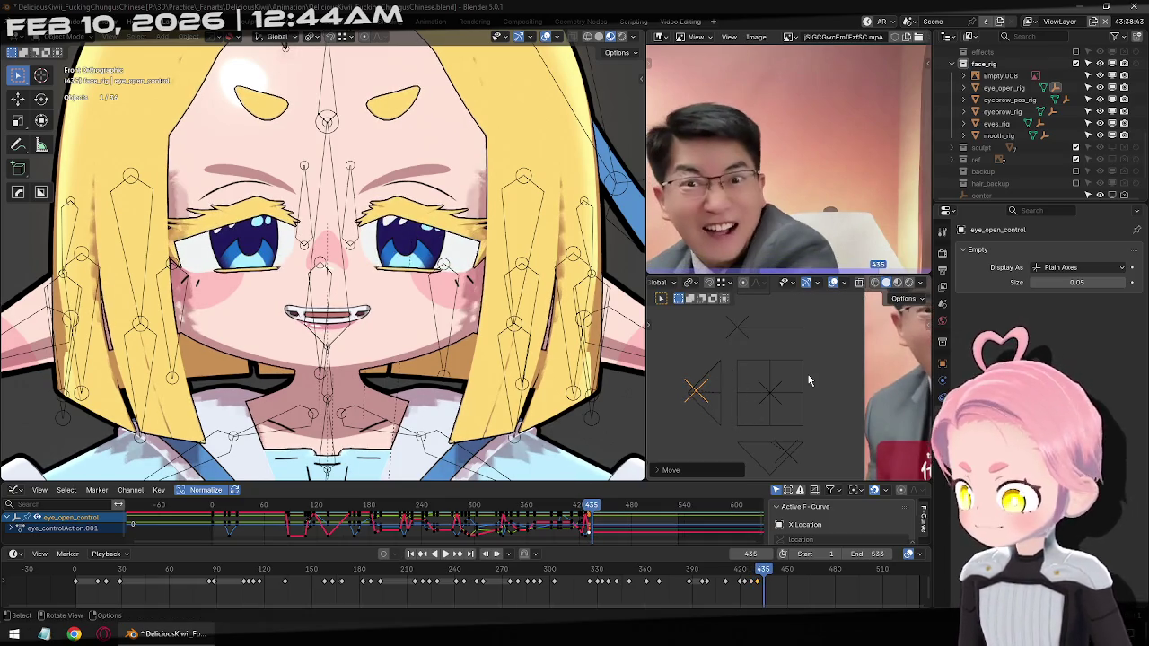
key(i)
Key small upward eye-control adjustments around frames 449 and 456
key(Right)
key(Right)
key(Right)
key(Right)
key(Right)
key(Right)
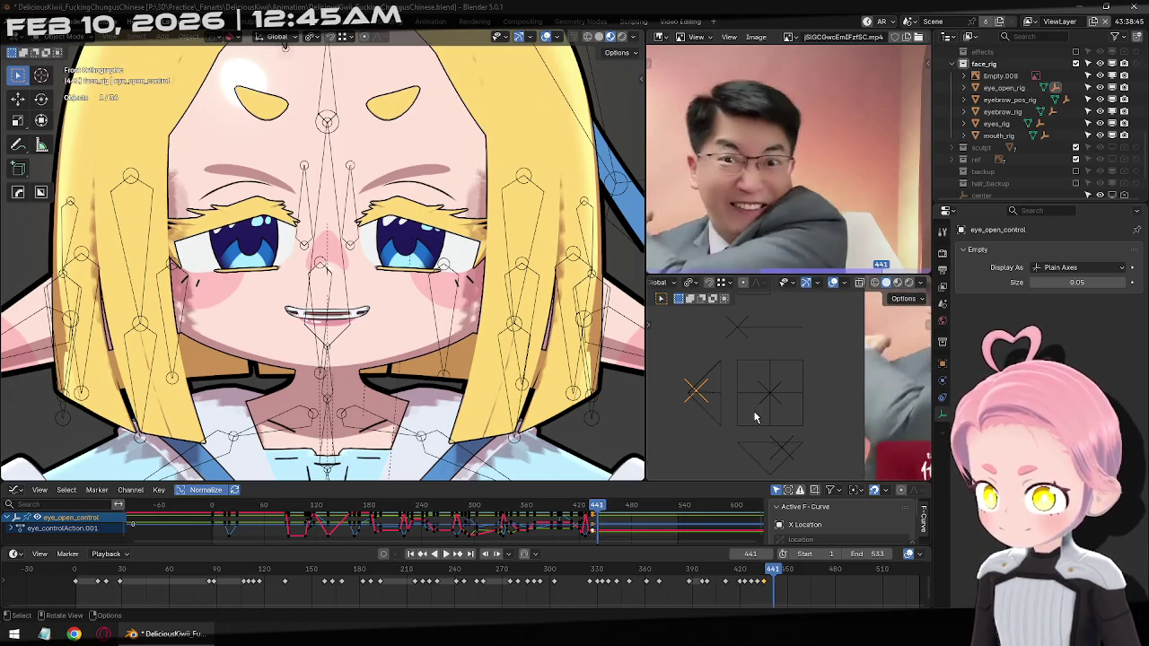
key(g)
click(759, 399)
key(i)
key(Right)
key(Right)
key(Right)
key(Right)
key(Right)
key(Right)
key(Right)
key(Right)
key(Right)
key(Right)
key(Right)
key(Right)
key(Right)
key(Right)
key(Right)
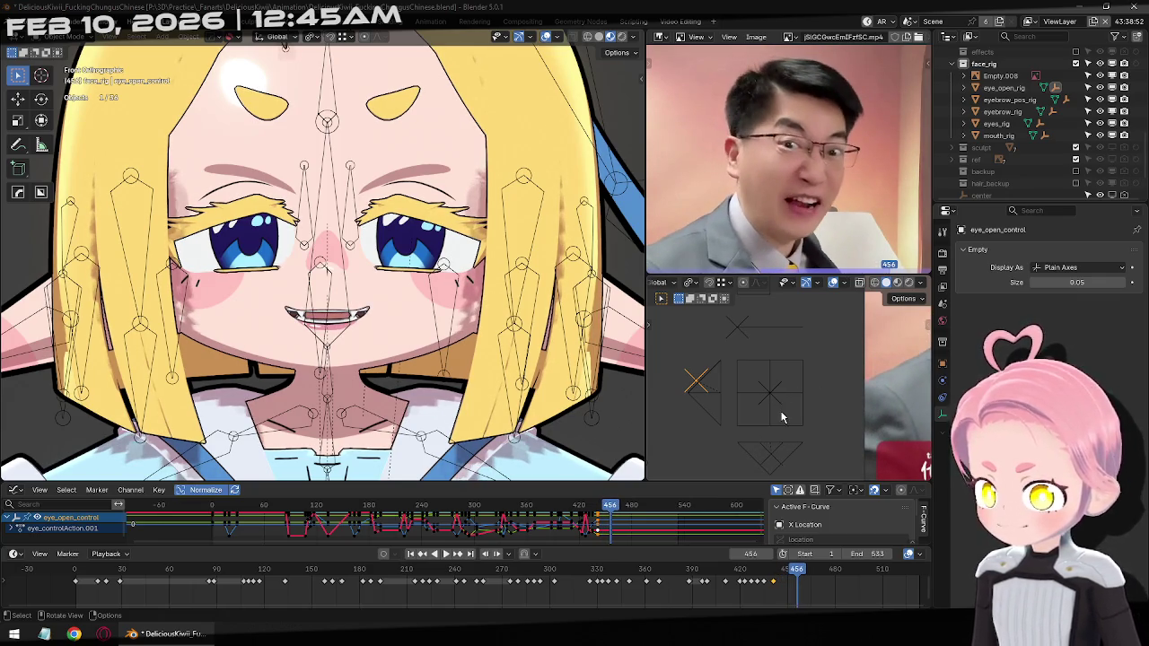
key(g)
click(779, 328)
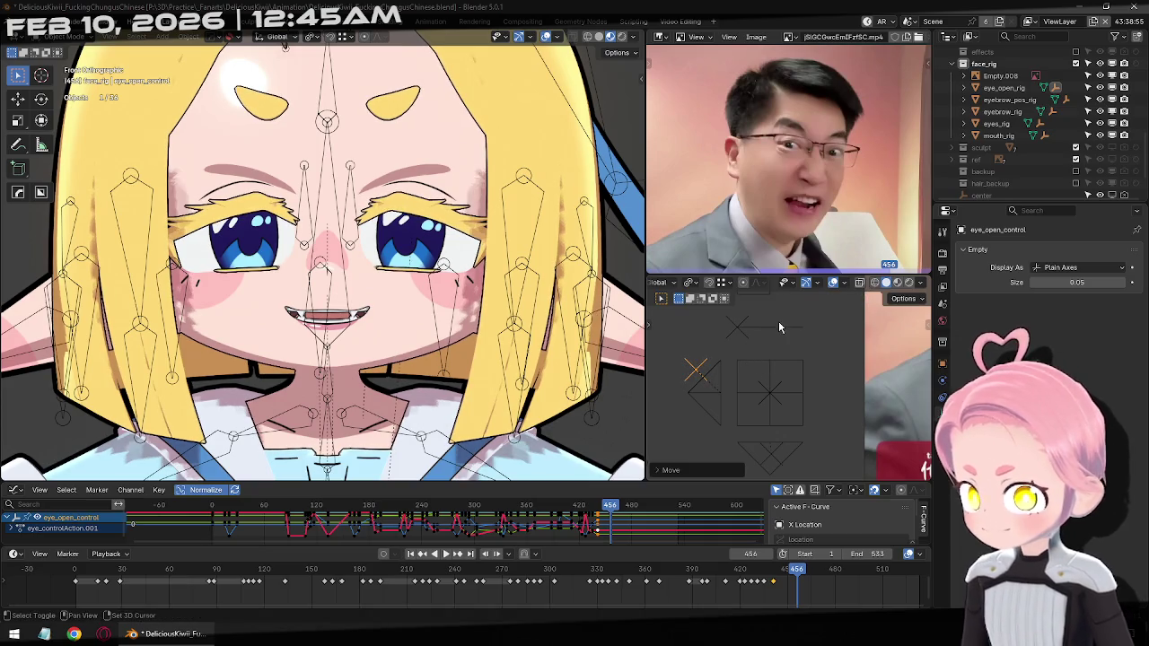
key(i)
Drag the eye control down to key fully closed eyes at frame 466, then begin reopening them
key(Right)
key(Right)
key(Right)
key(Right)
key(Right)
key(Right)
key(Right)
key(Right)
key(Right)
key(Right)
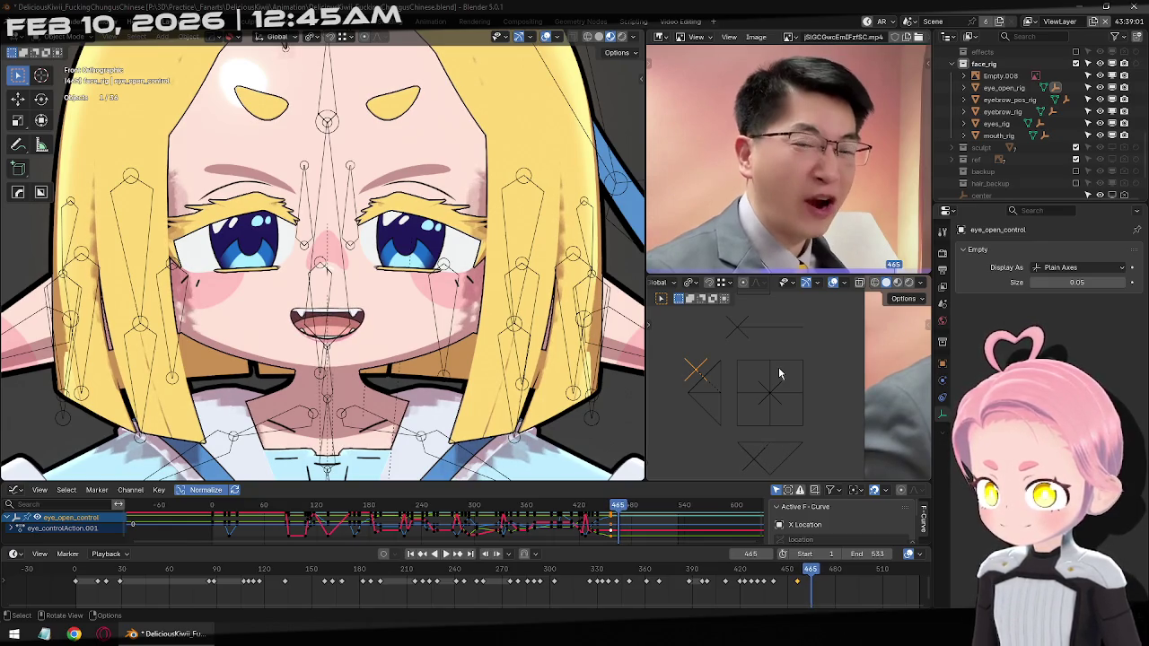
key(Right)
key(Left)
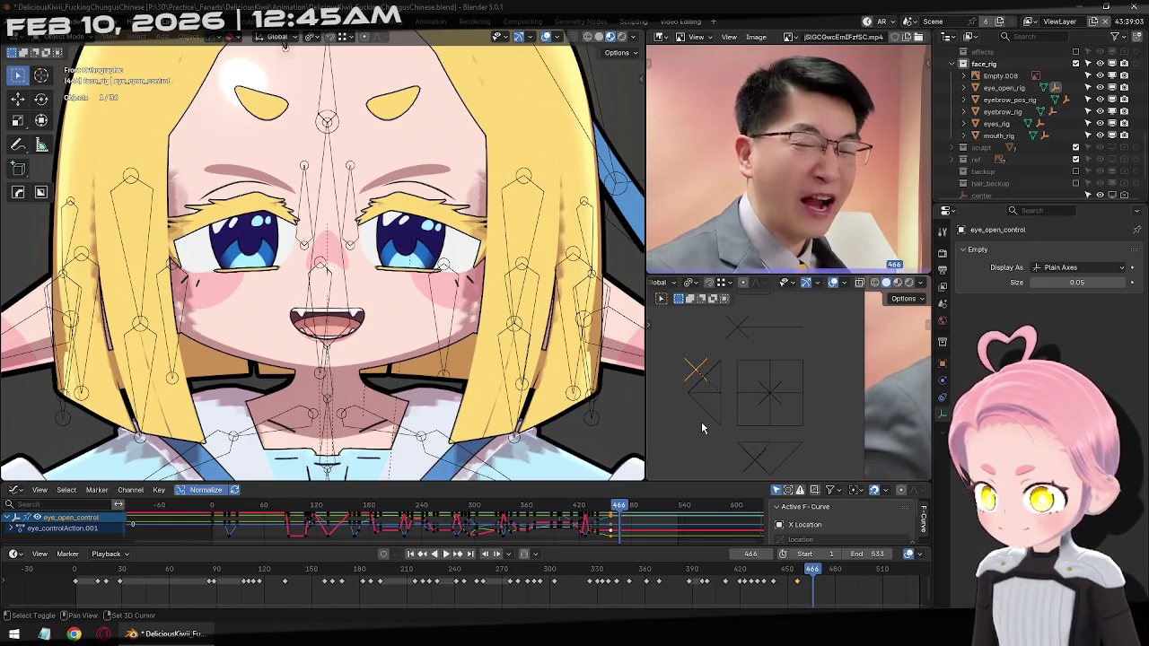
drag(698, 373, 723, 428)
key(i)
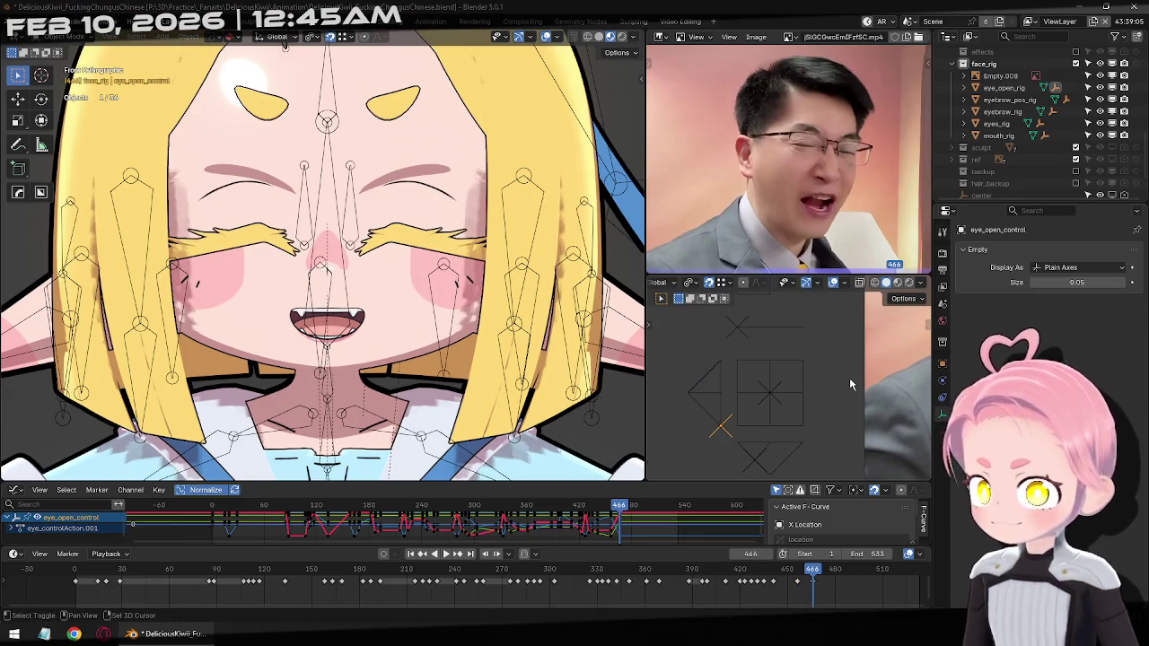
key(Right)
key(Right)
key(Right)
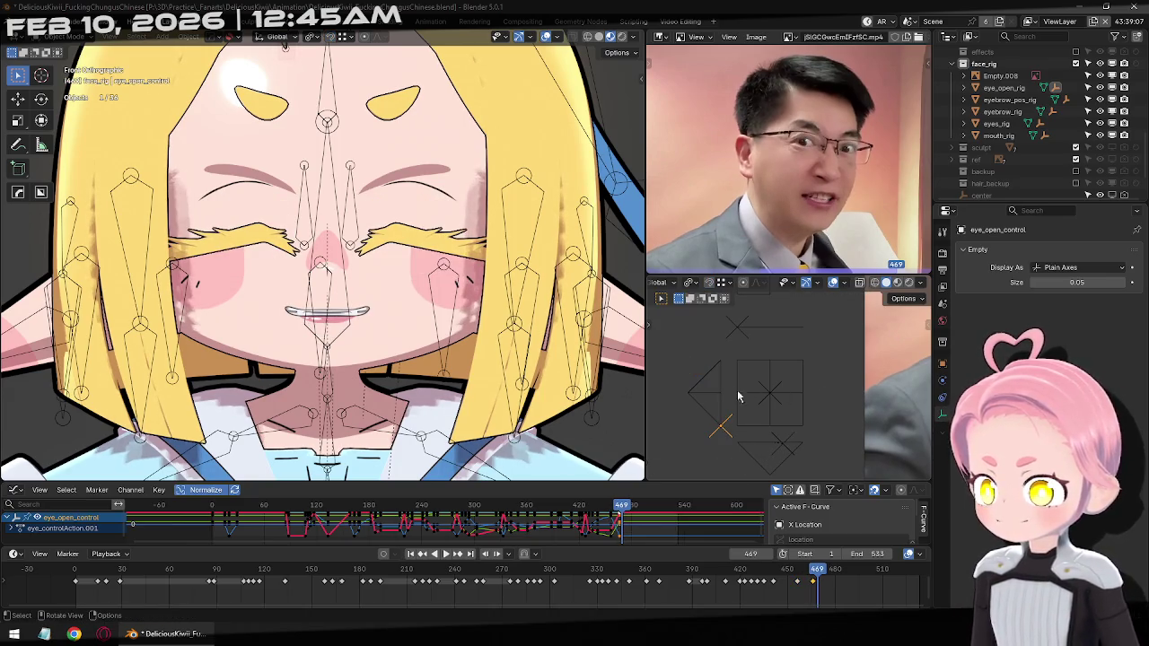
key(g)
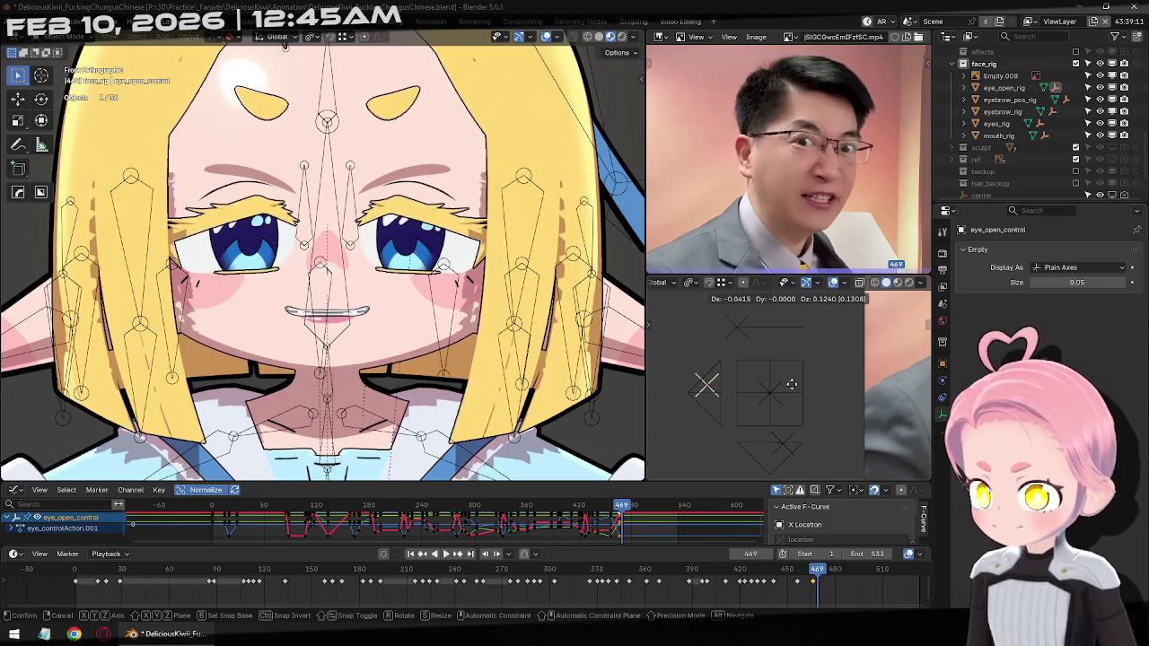
Key the reopened eyes, then scrub the timeline forward toward frame 507
click(791, 394)
key(i)
key(Right)
key(Right)
key(Right)
key(Right)
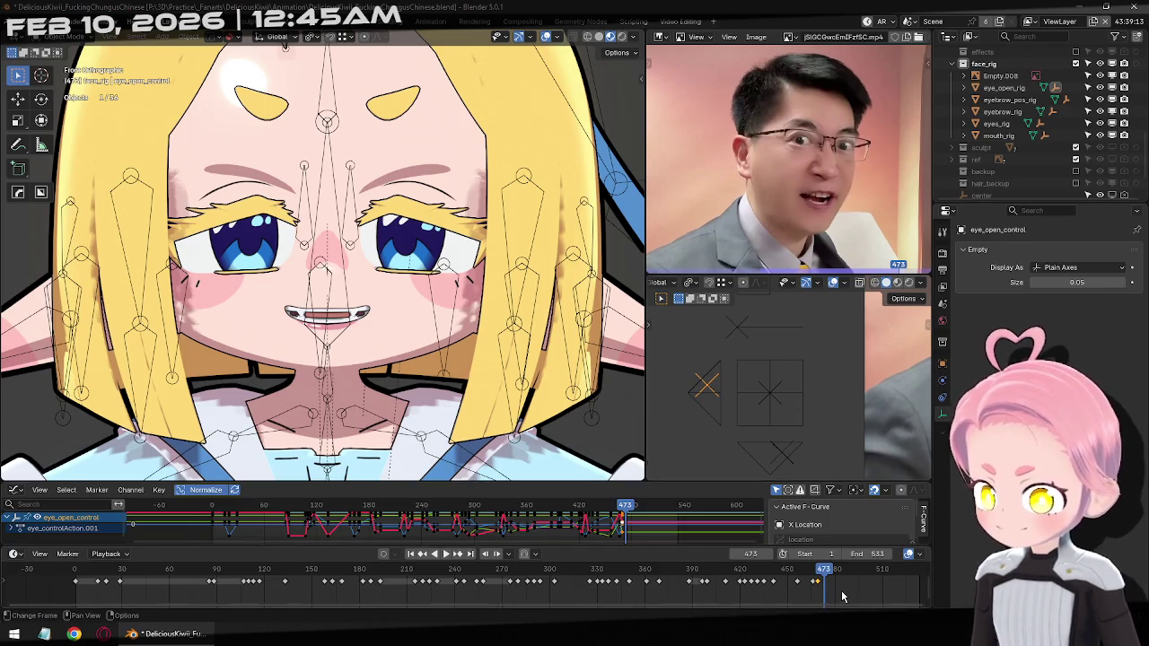
drag(826, 573, 819, 573)
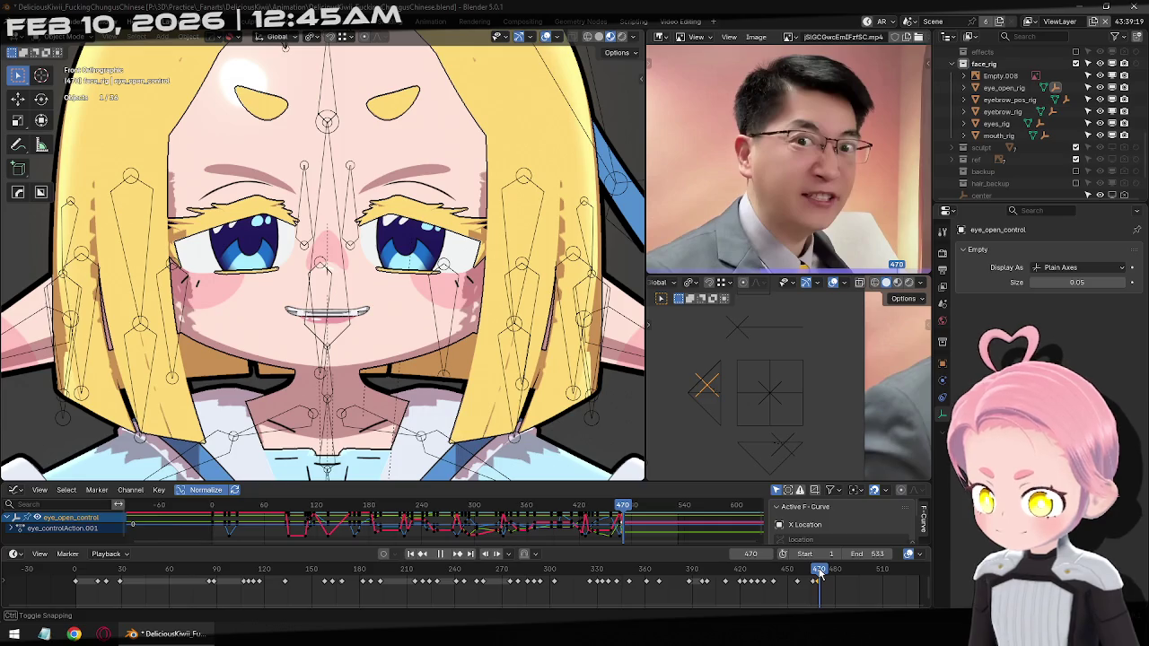
drag(818, 574, 823, 575)
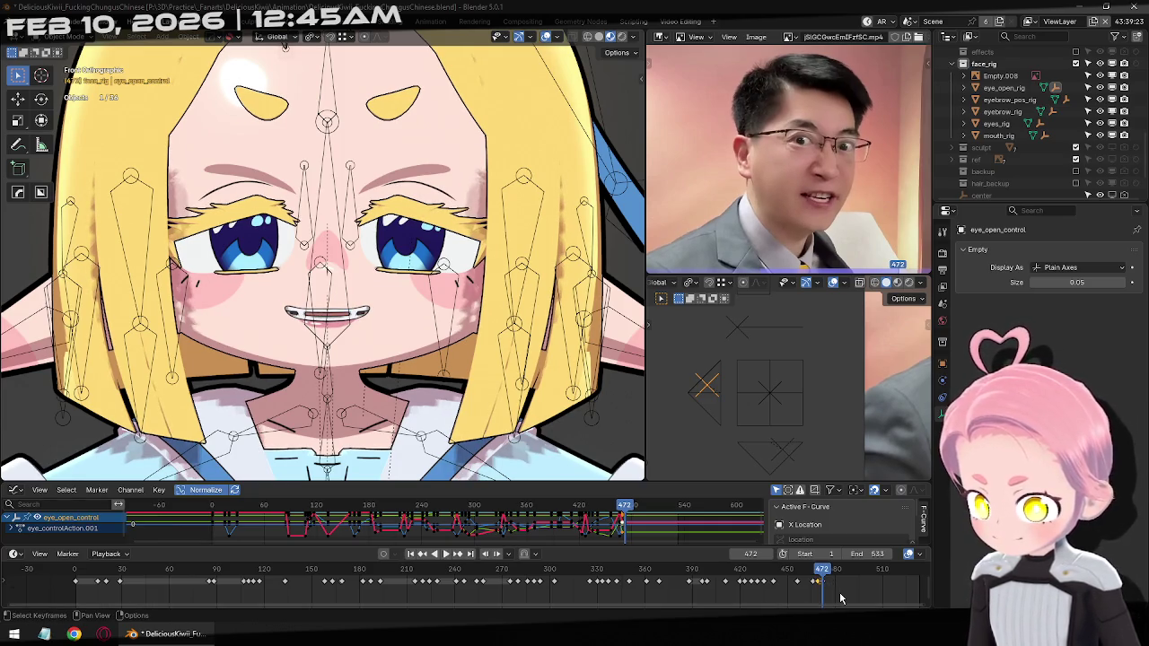
drag(820, 581, 827, 579)
click(843, 575)
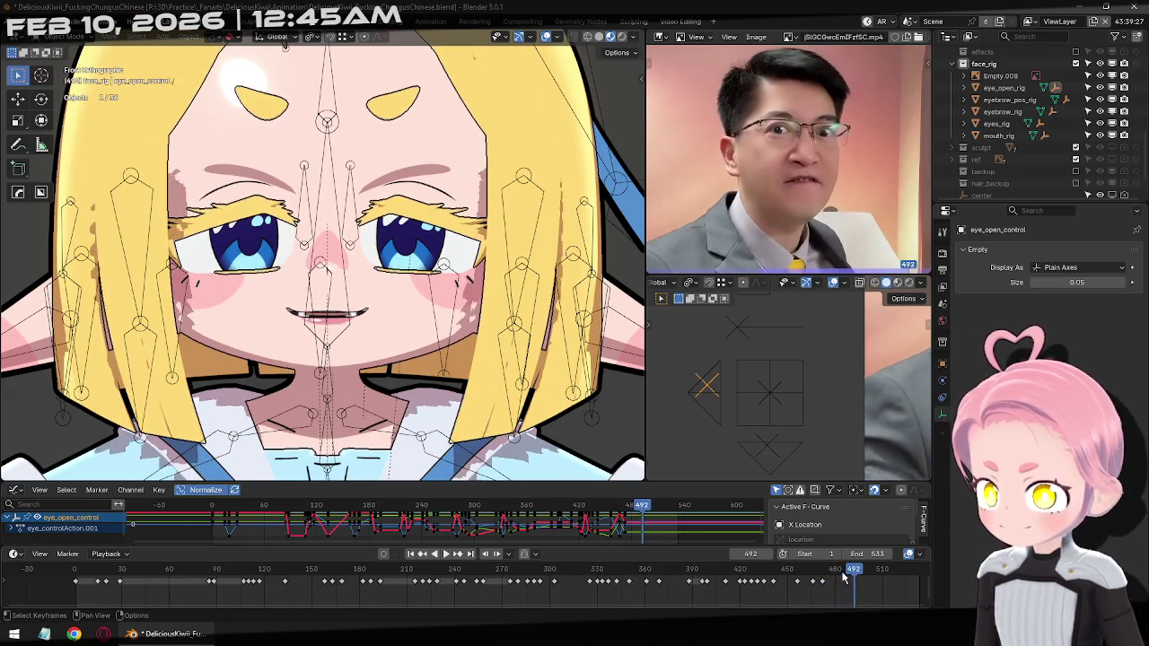
drag(843, 575, 857, 580)
key(space)
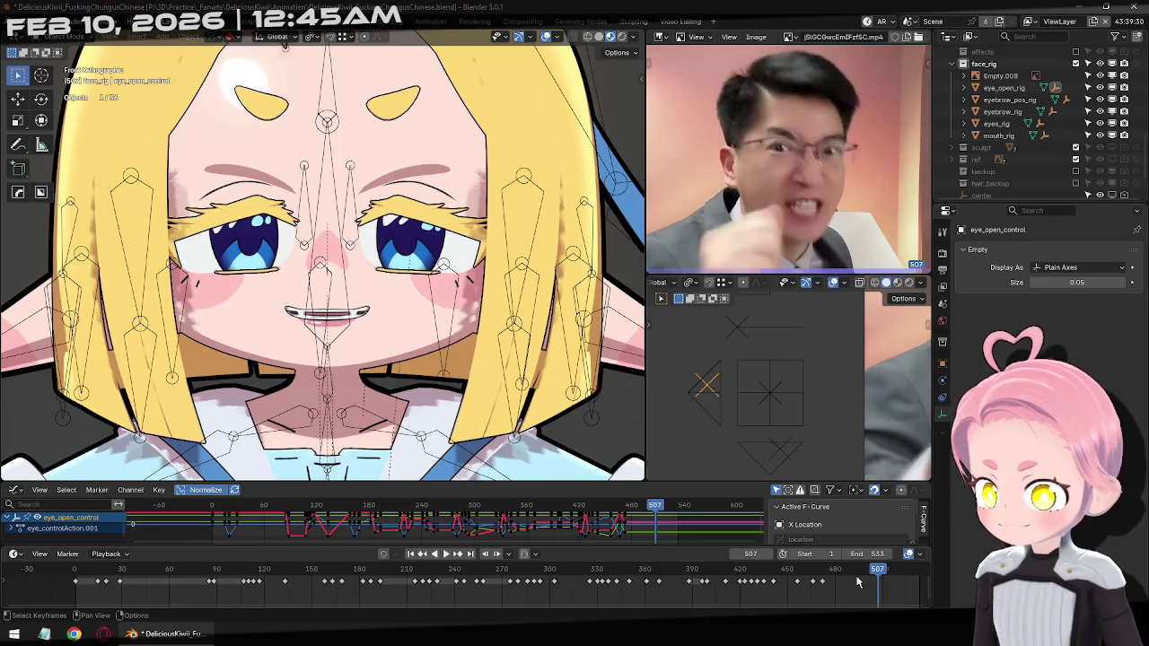
Paste the earlier eye pose at frame 507, tweak it, and nudge the control up near 521
click(817, 581)
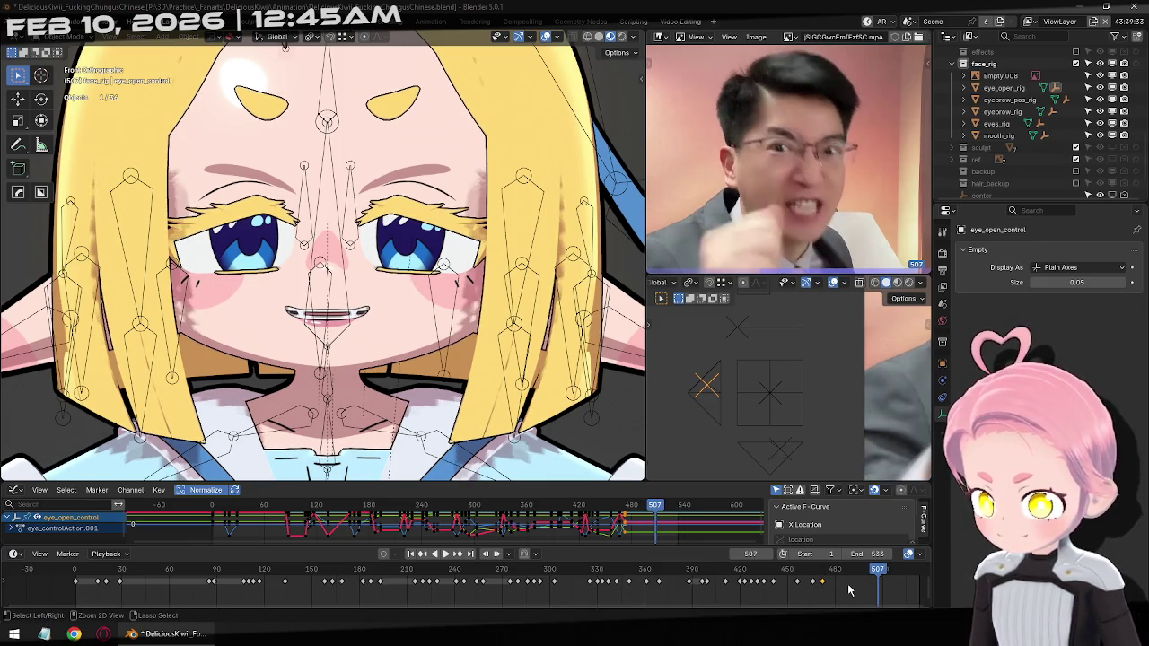
key(ctrl+v)
key(g)
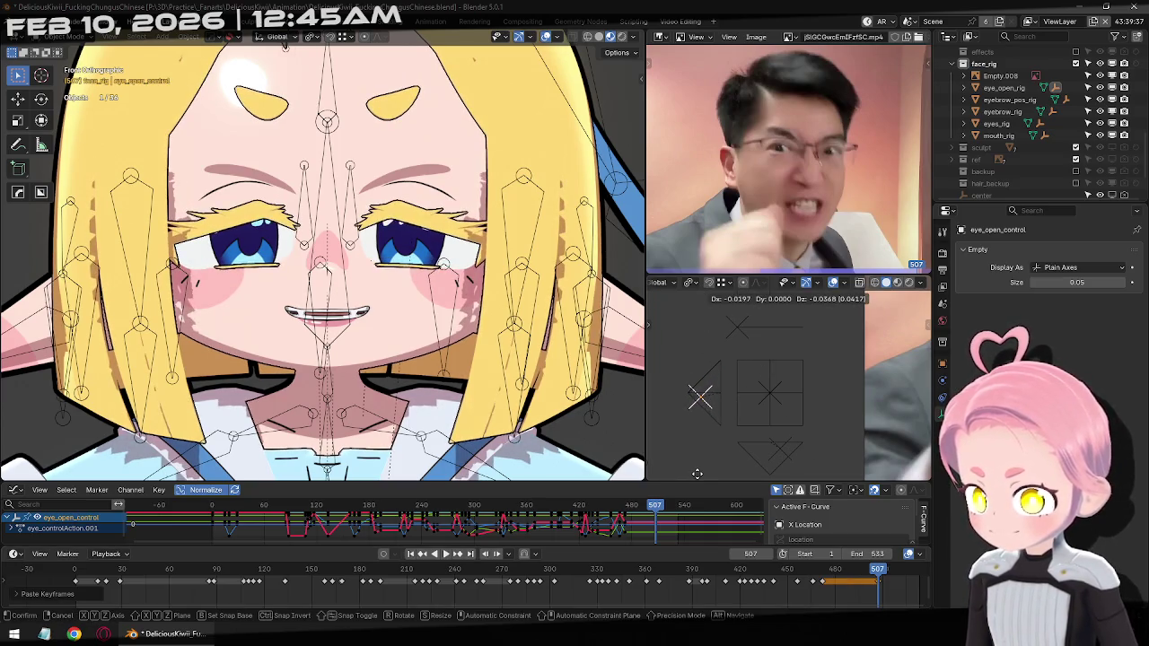
click(699, 272)
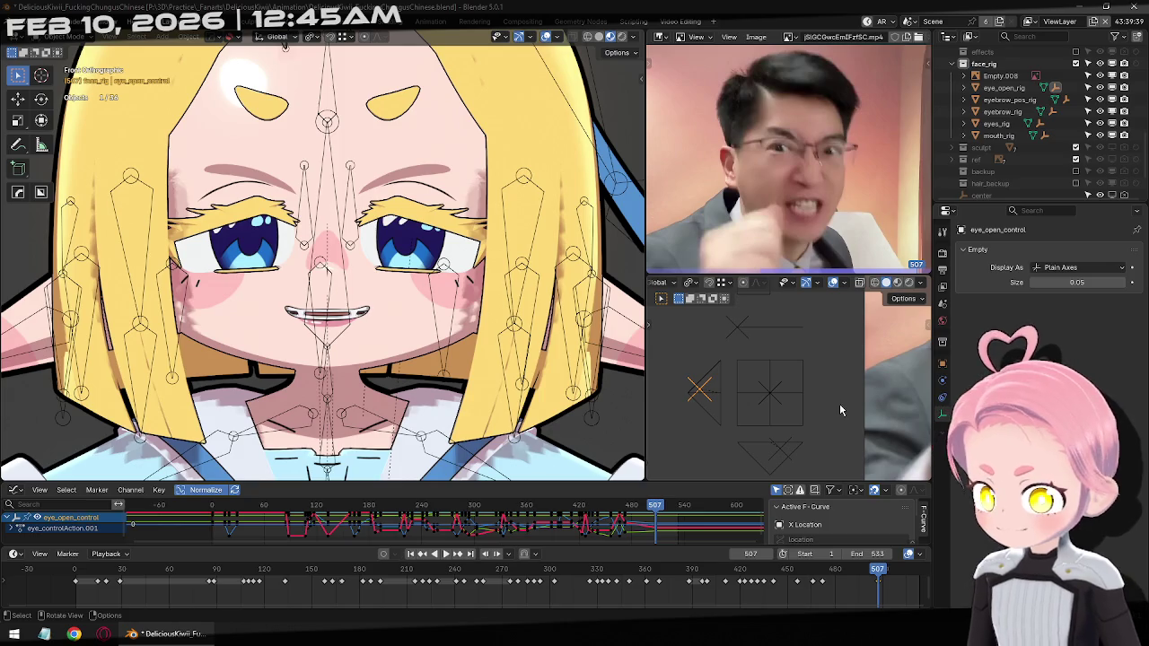
key(space)
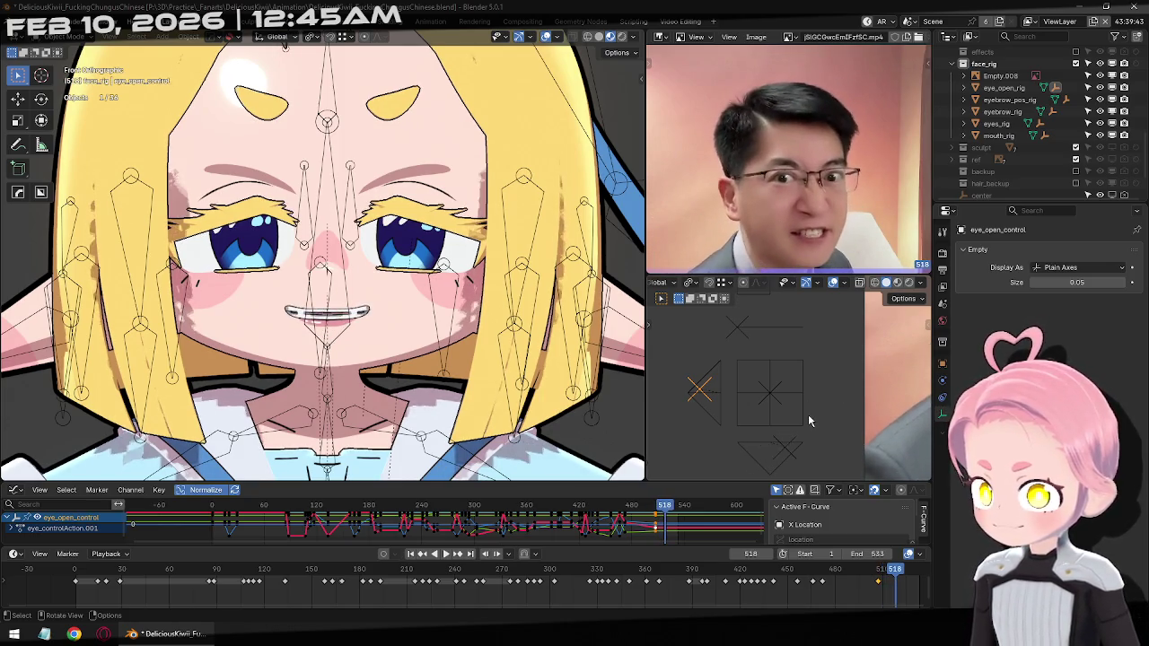
key(g)
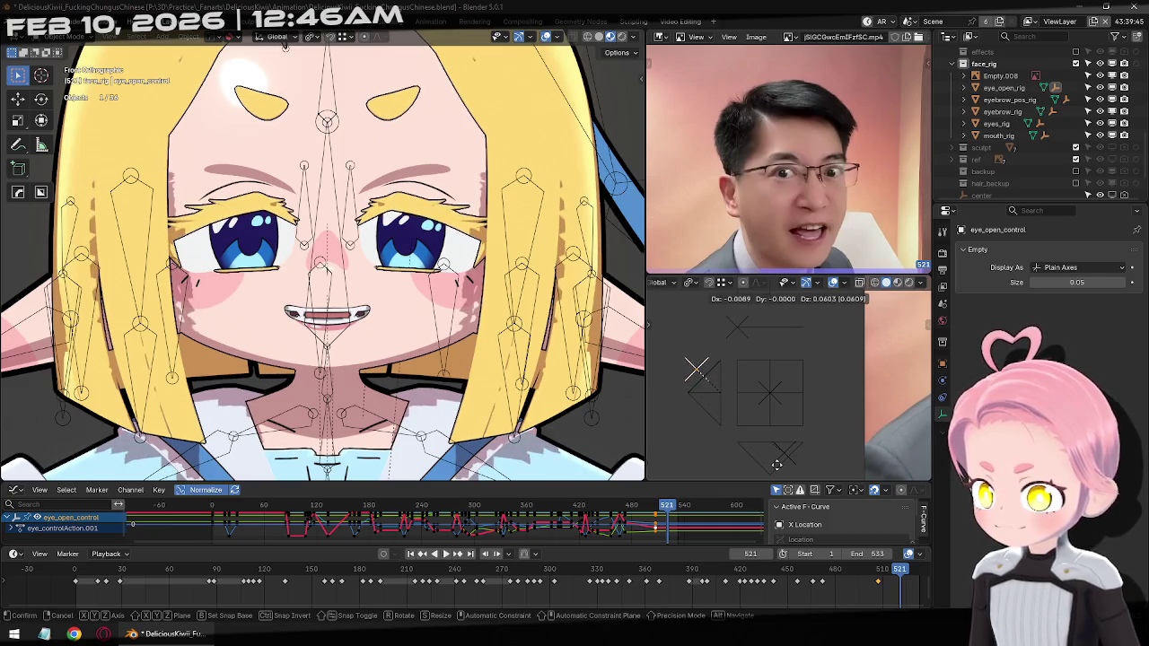
click(777, 427)
key(space)
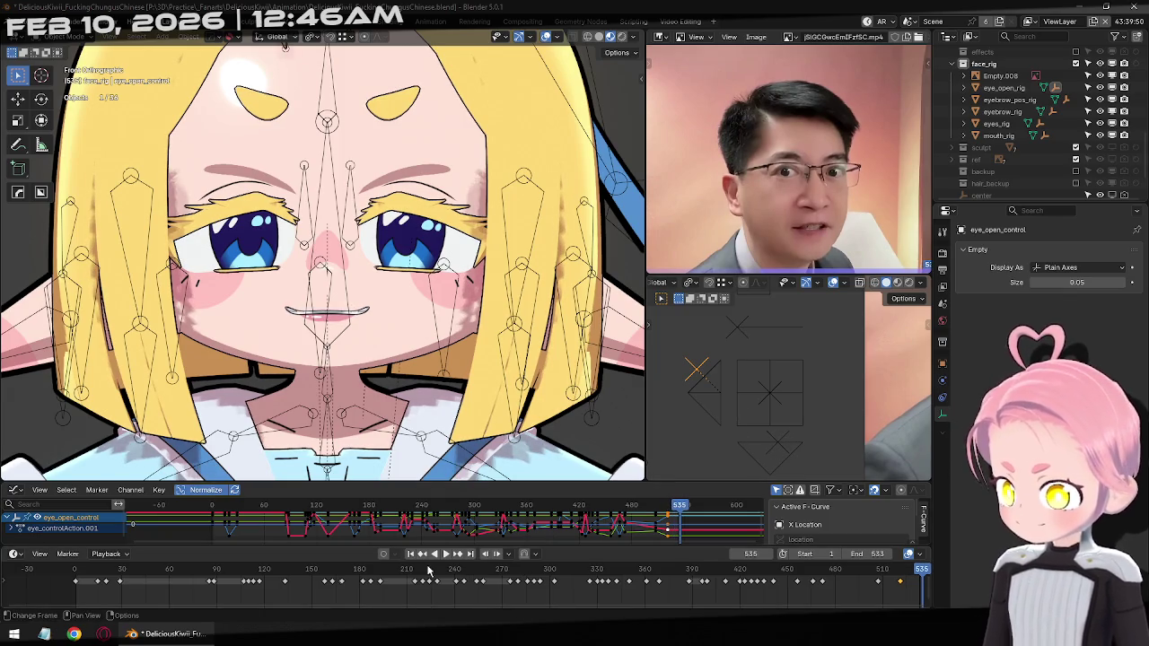
Set every eye-open control keyframe to Bezier interpolation
click(411, 554)
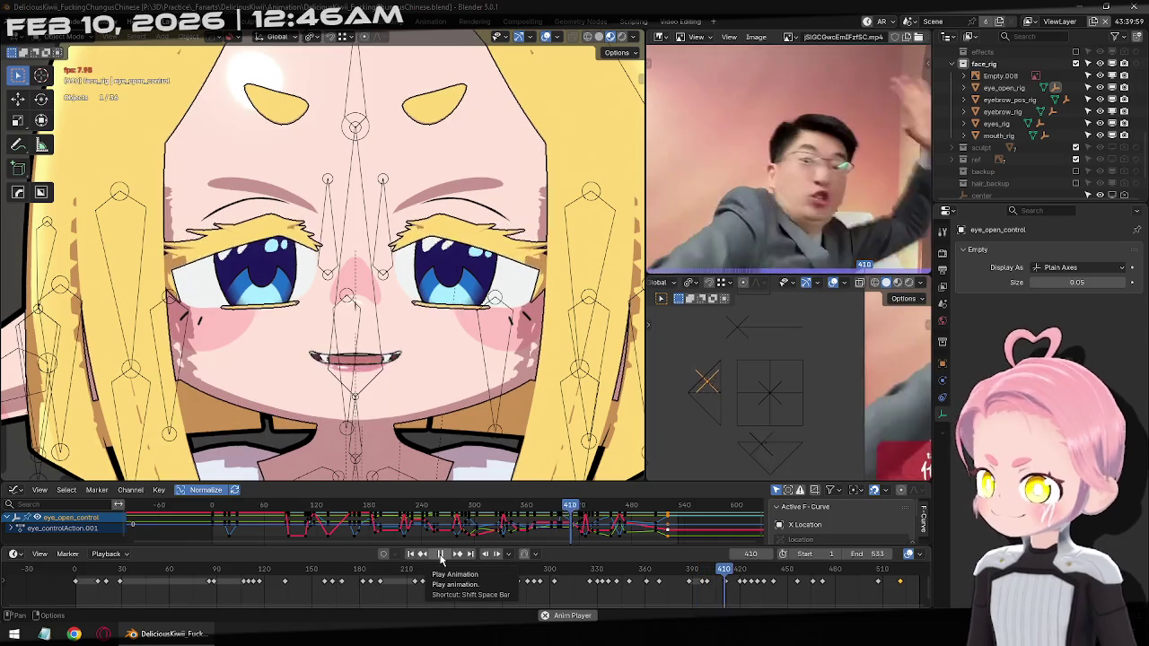
click(439, 558)
key(a)
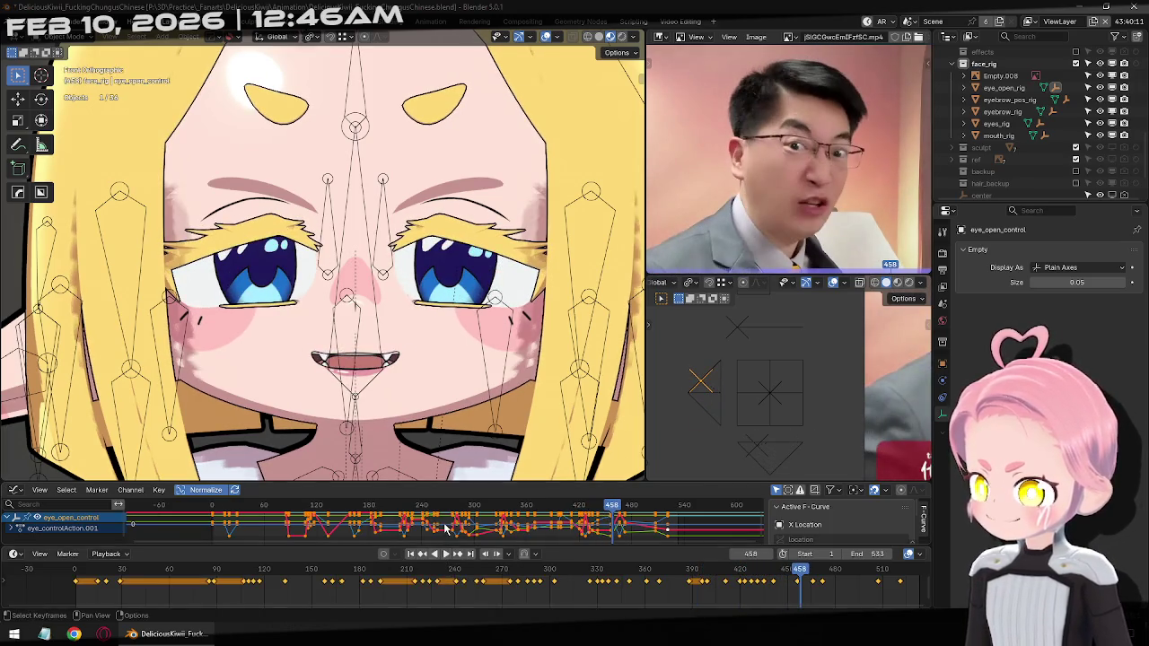
right_click(444, 528)
click(509, 526)
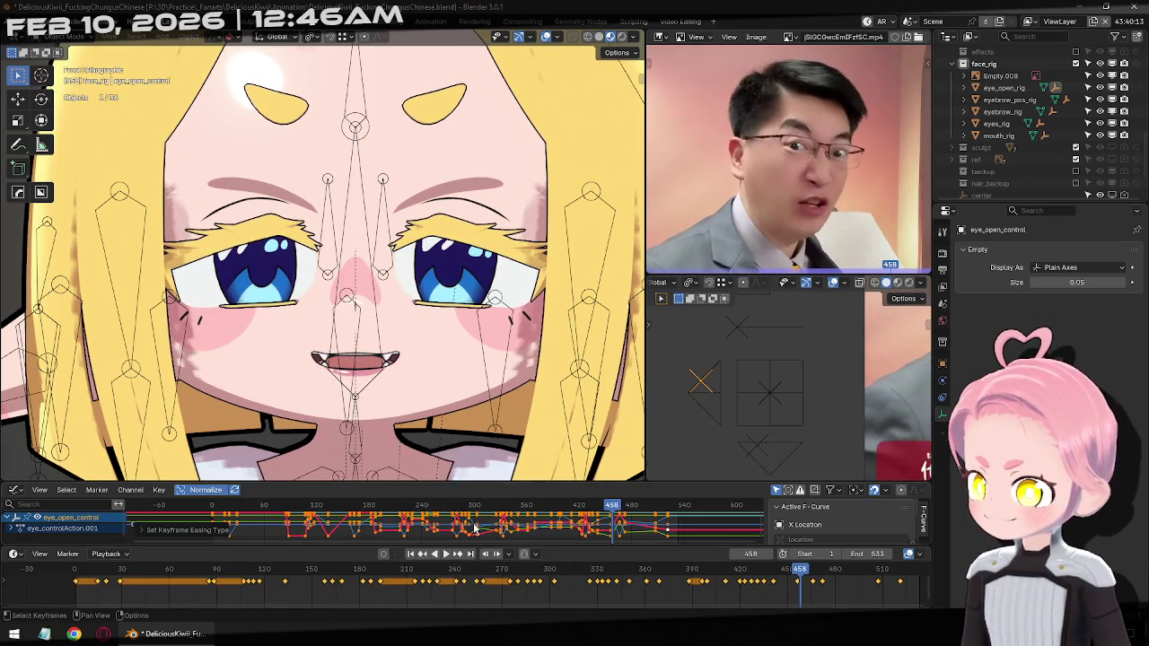
right_click(440, 524)
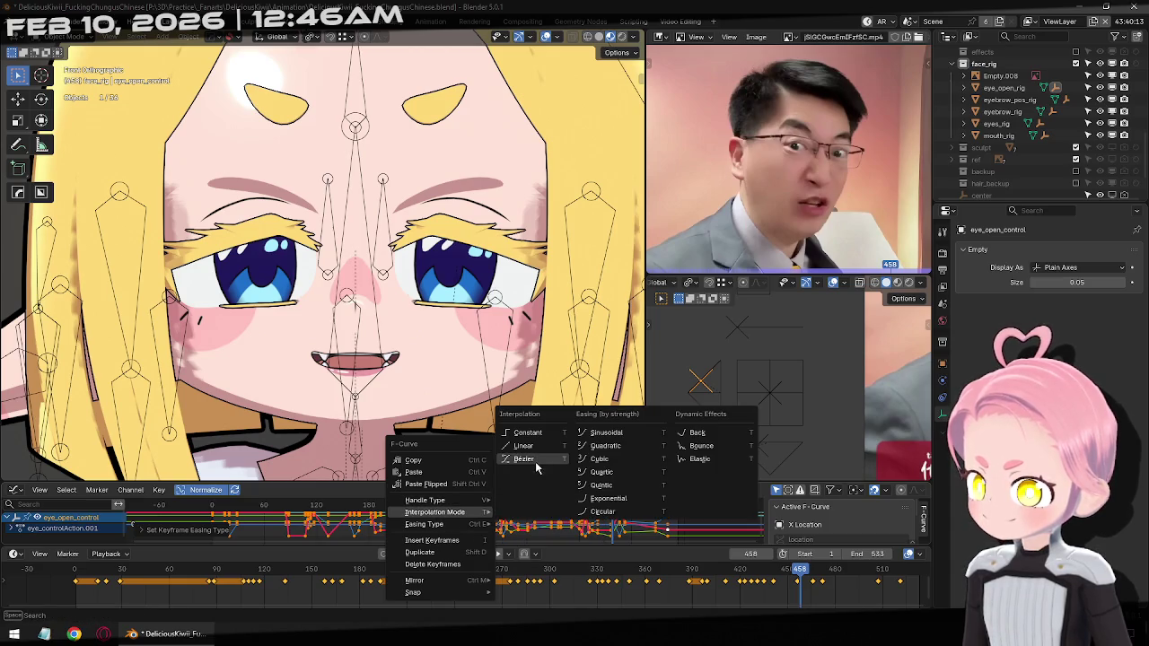
click(535, 462)
Replay the face animation from frame 1 against the reference, stopping at frame 196
click(414, 553)
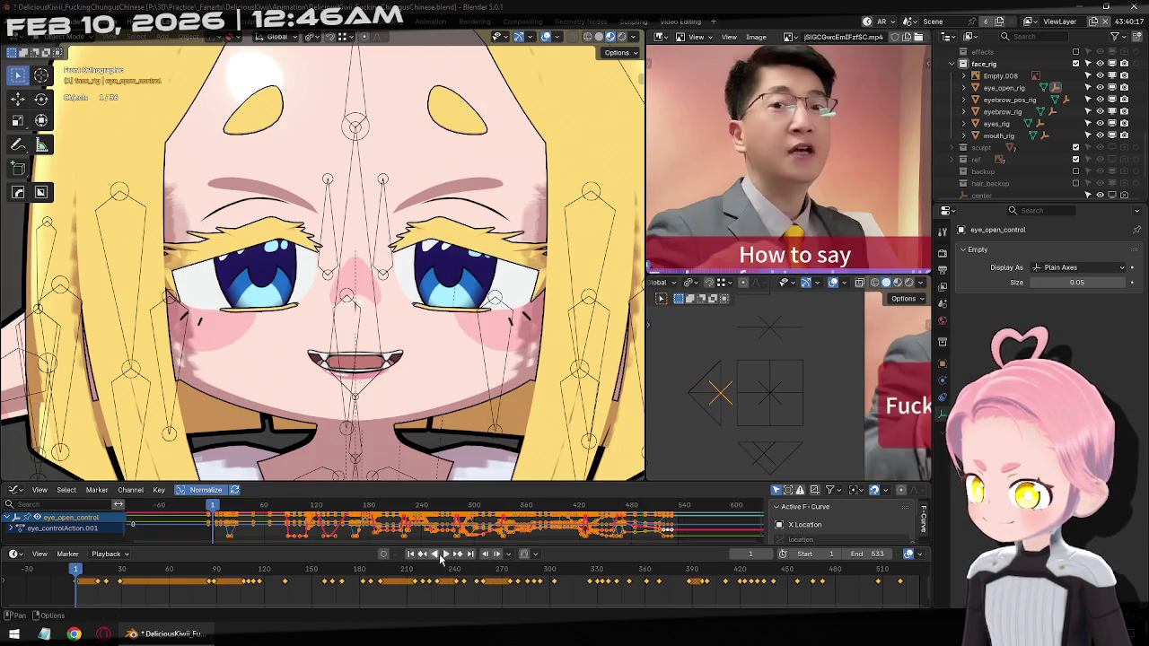
click(451, 558)
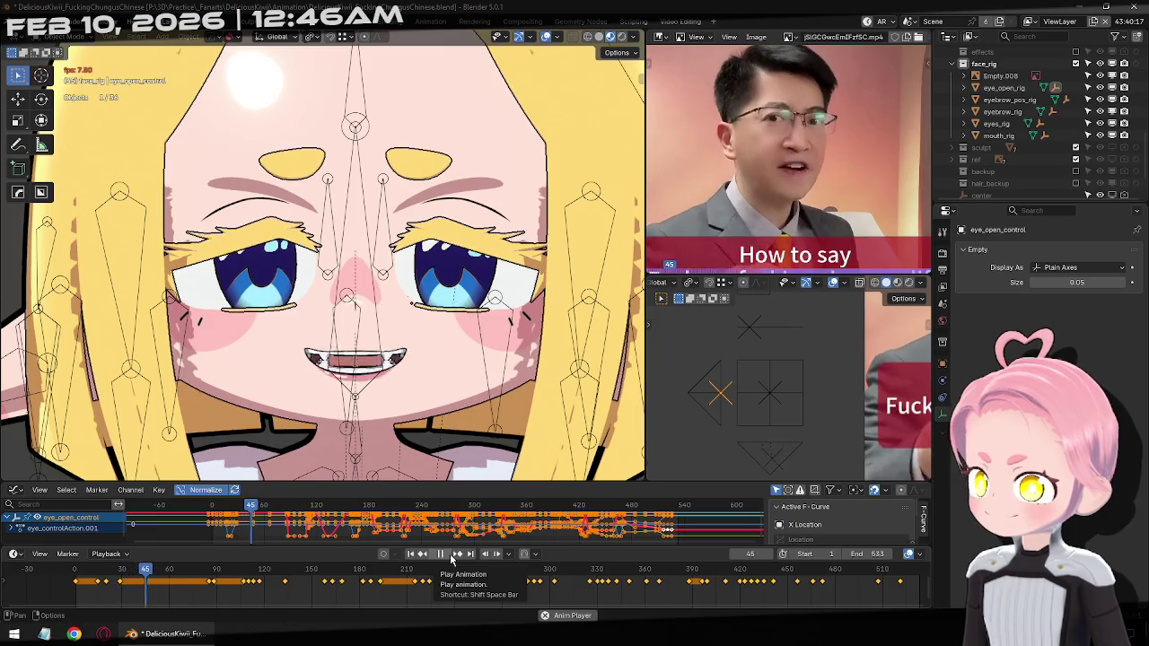
click(678, 453)
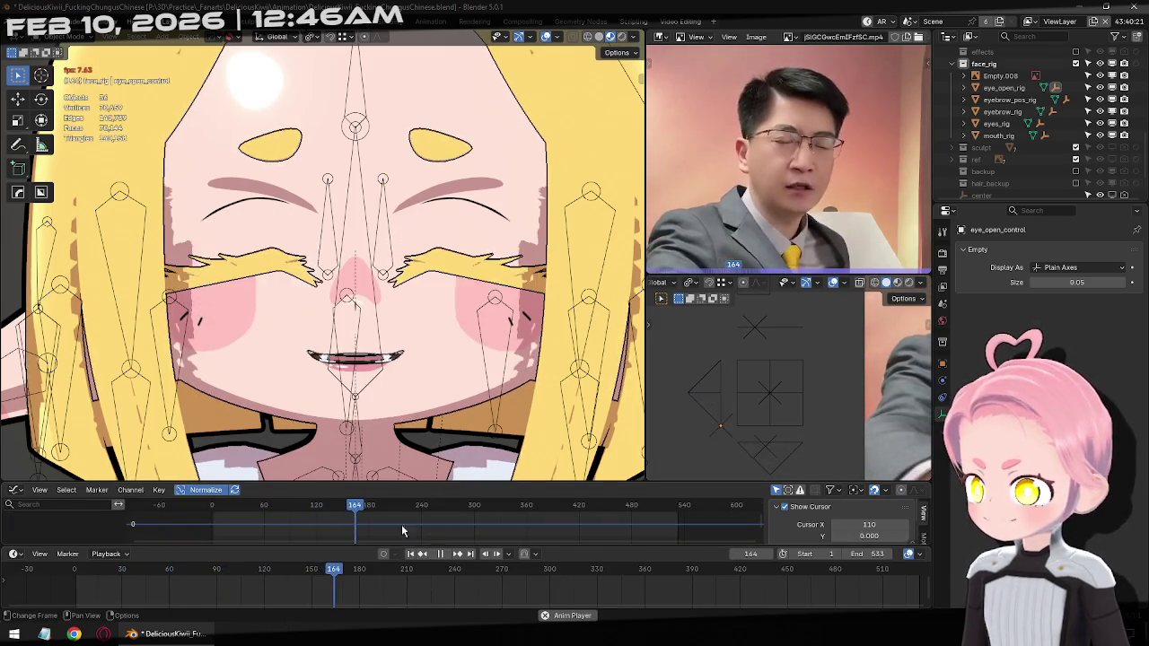
click(446, 556)
click(749, 464)
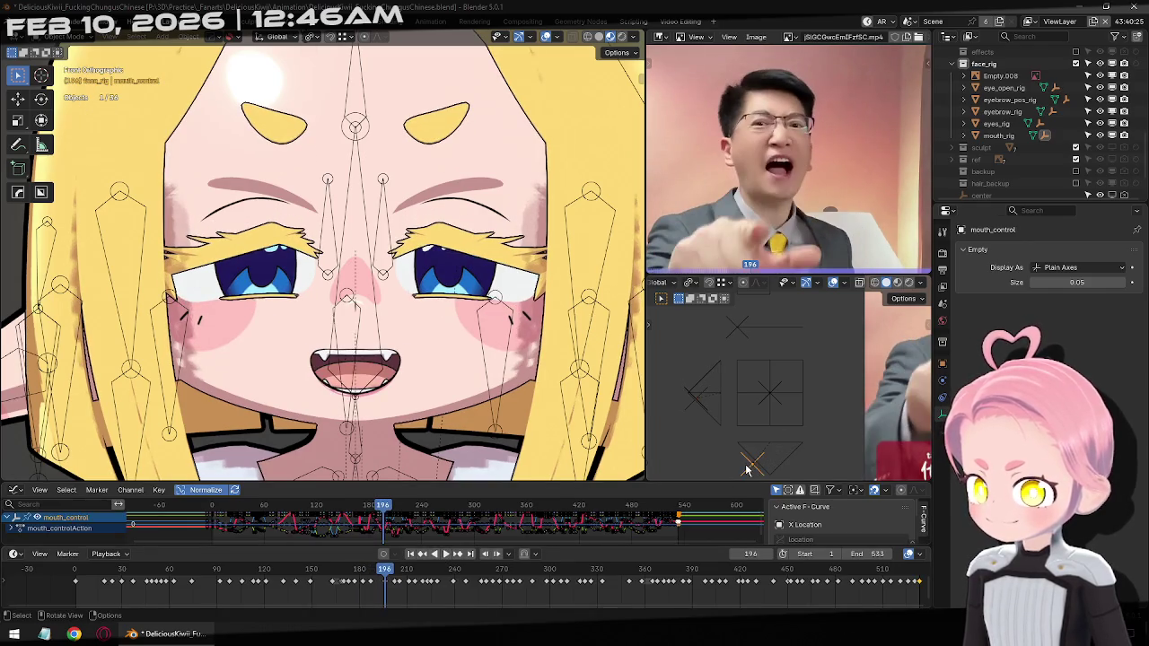
Apply Automatic Easing to all mouth control keyframes and play back to frame 309
key(a)
right_click(496, 532)
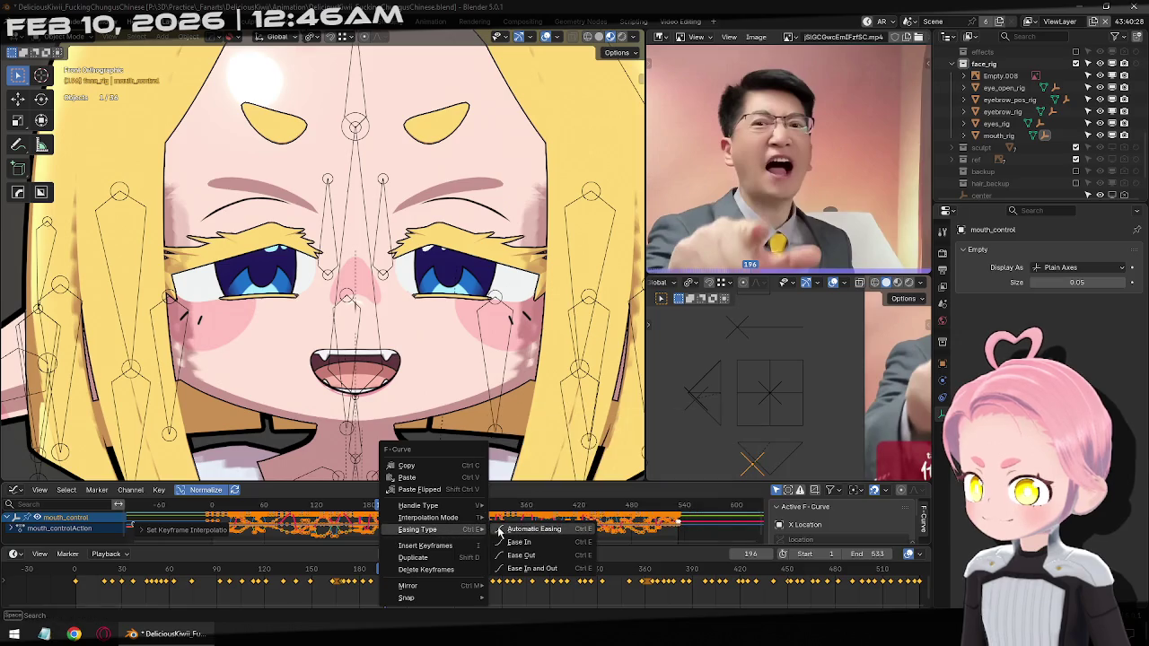
mouse_move(417, 530)
click(501, 533)
click(659, 467)
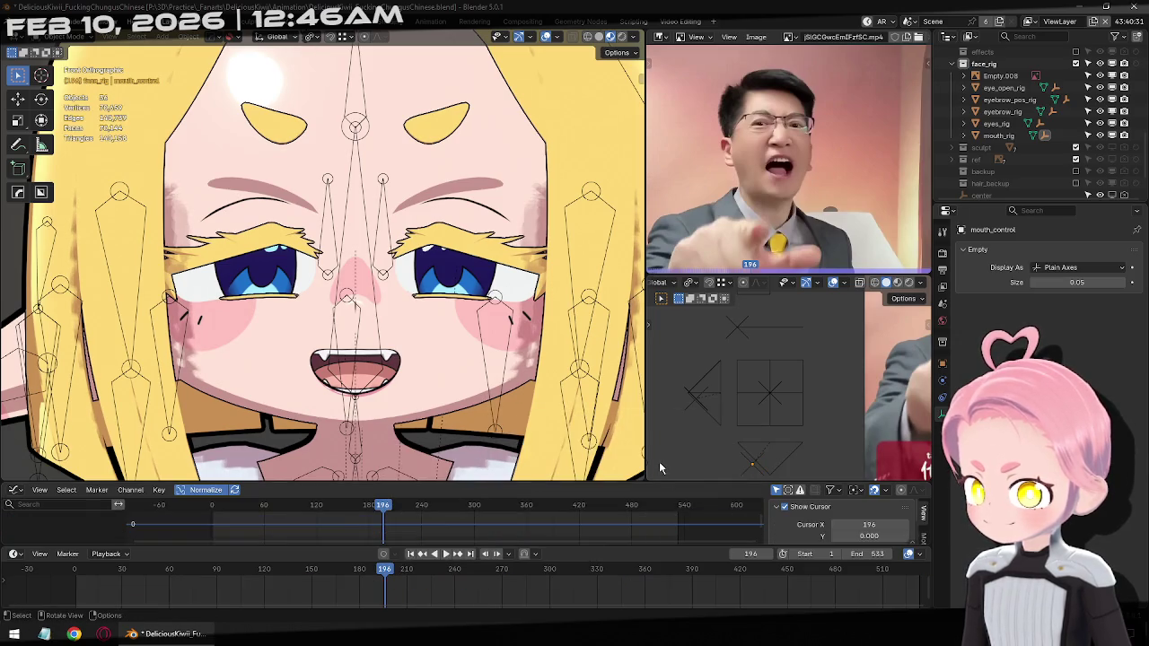
click(446, 555)
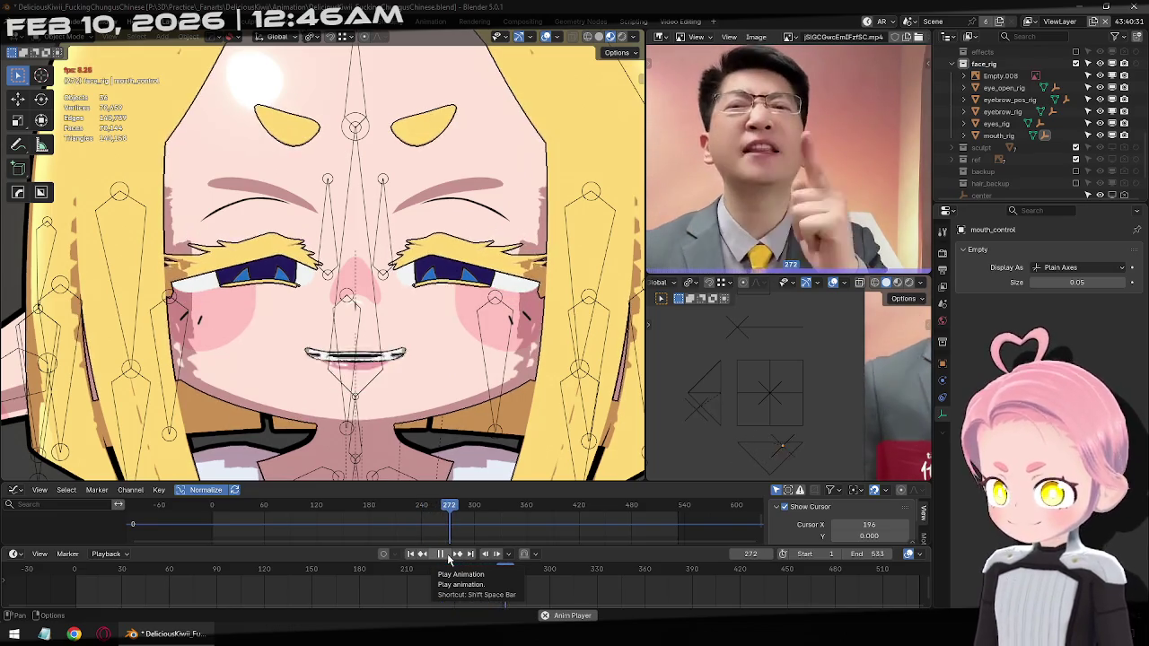
click(446, 555)
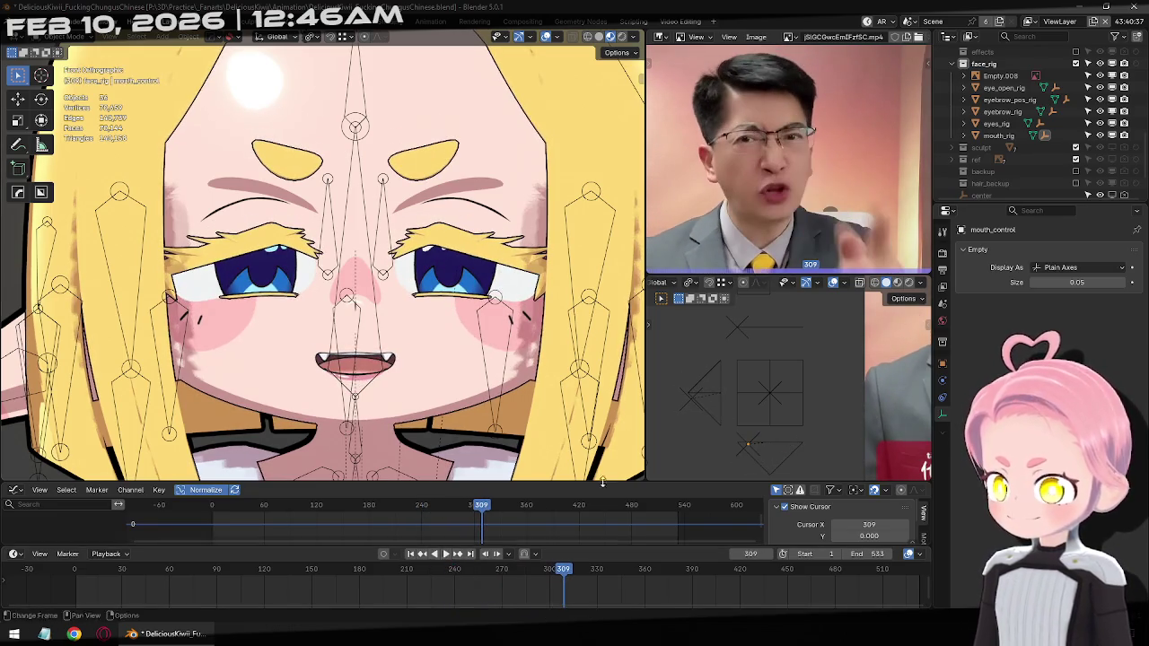
click(739, 315)
scroll(760, 378, down, 2)
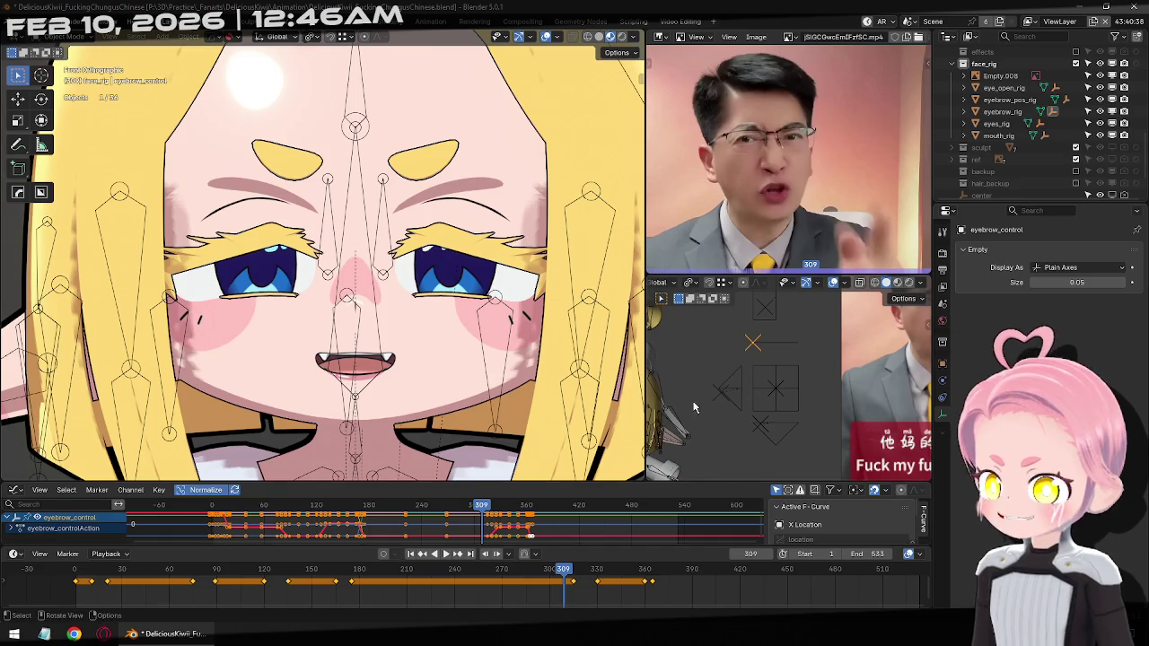
Select the eyebrow position control and key an adjusted brow position at frame 422
shift+middle_drag(693, 408, 716, 287)
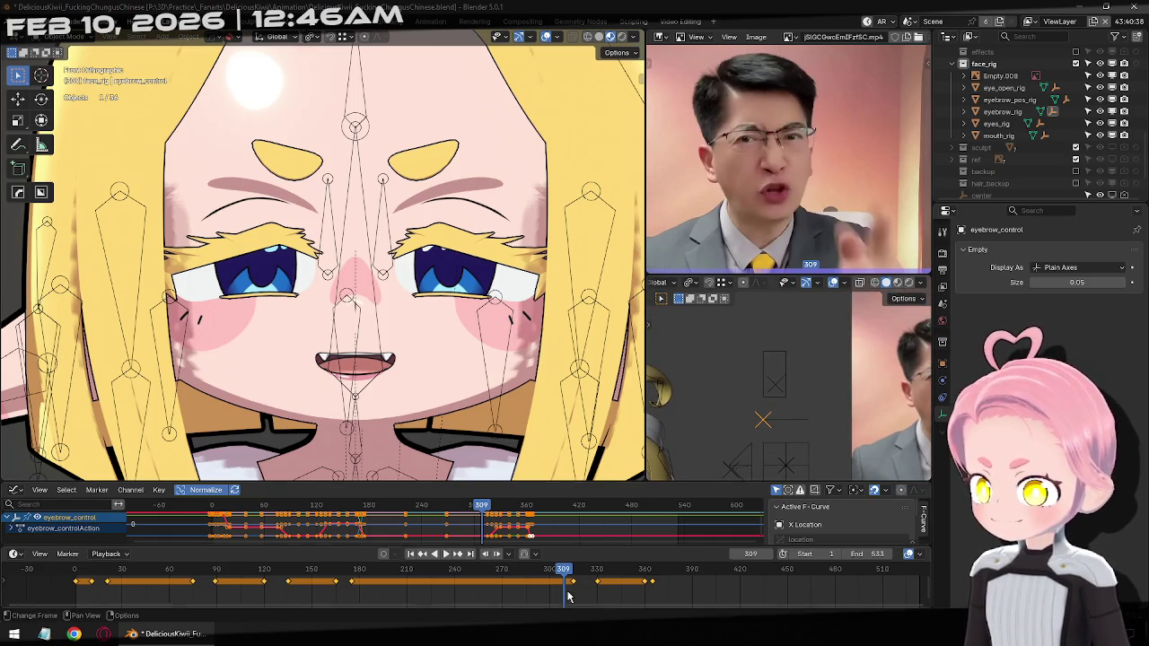
mouse_move(565, 577)
mouse_down()
mouse_move(787, 594)
mouse_move(734, 582)
mouse_up()
click(794, 352)
key(space)
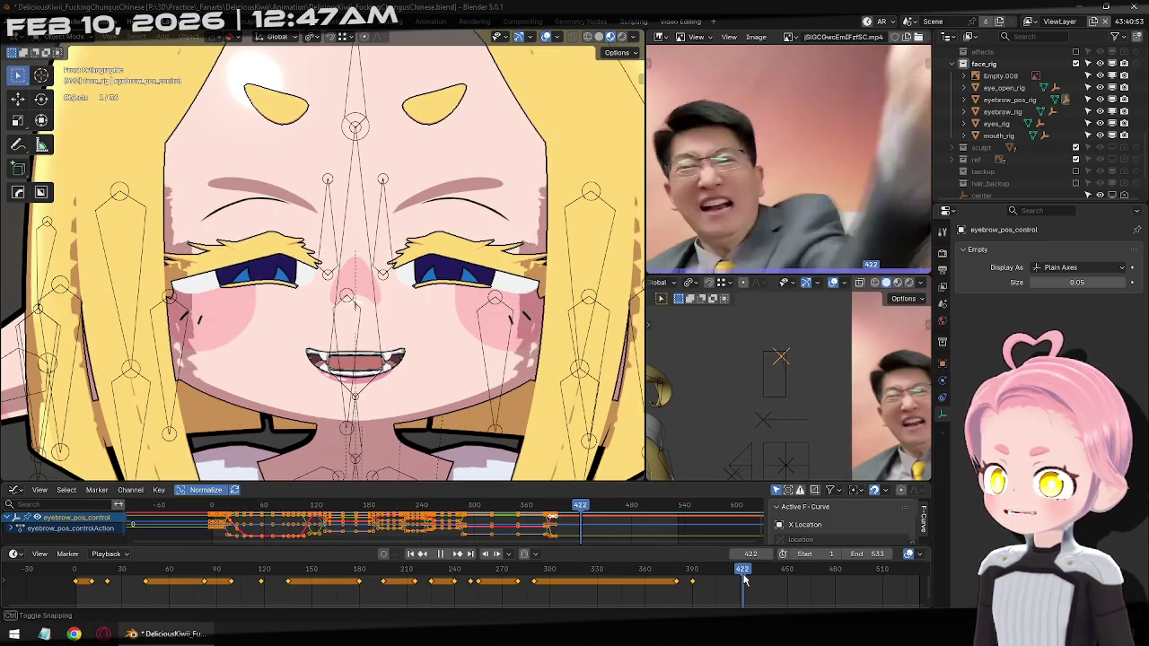
mouse_move(689, 583)
mouse_down()
mouse_move(752, 567)
mouse_move(731, 576)
mouse_up()
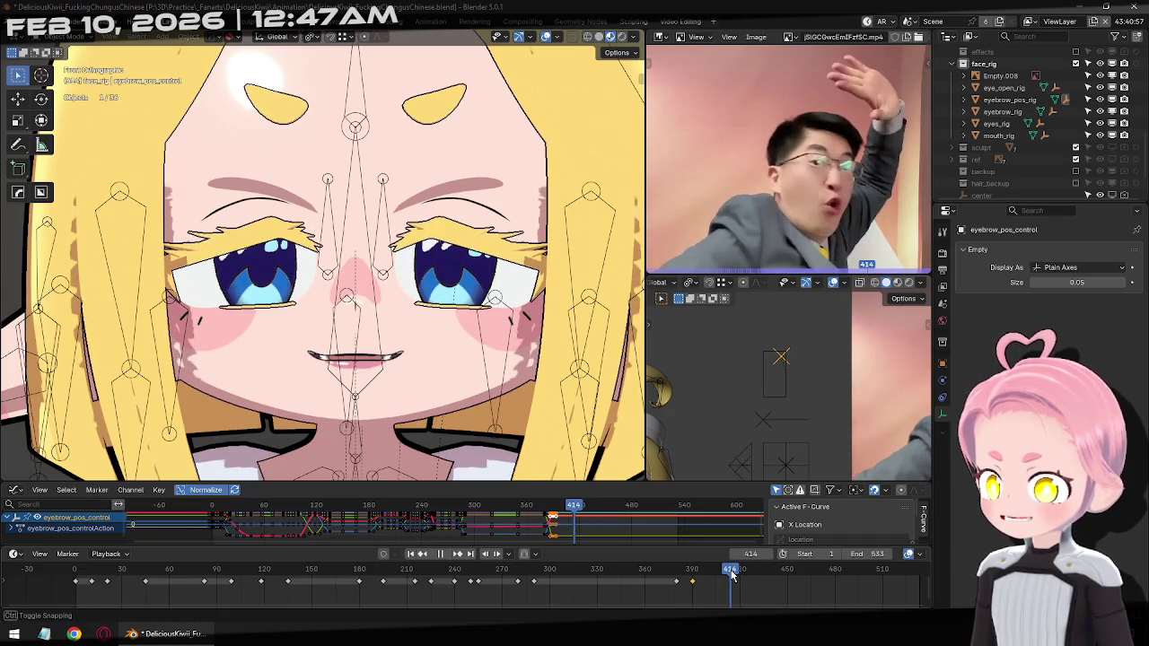
key(space)
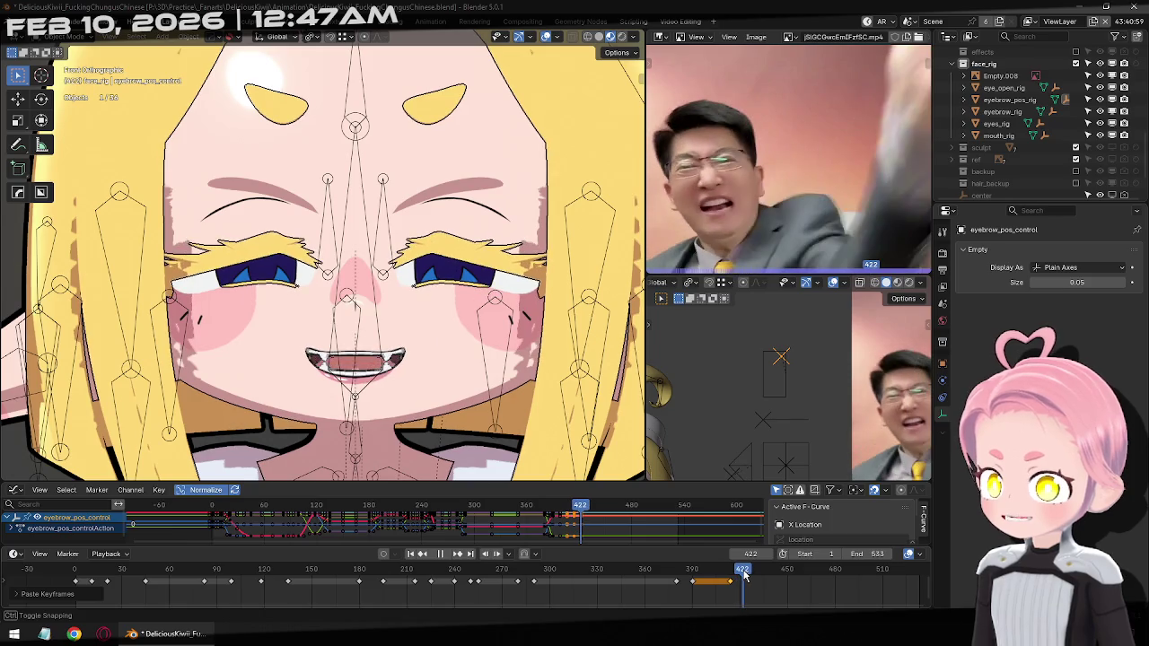
key(g)
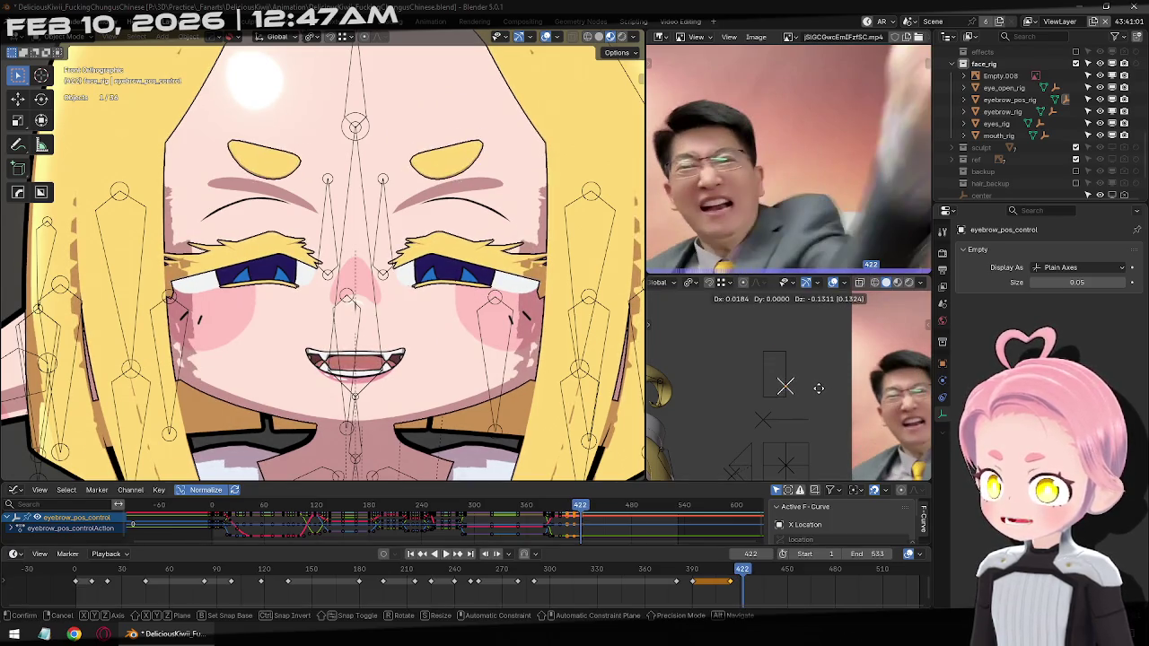
click(791, 346)
key(i)
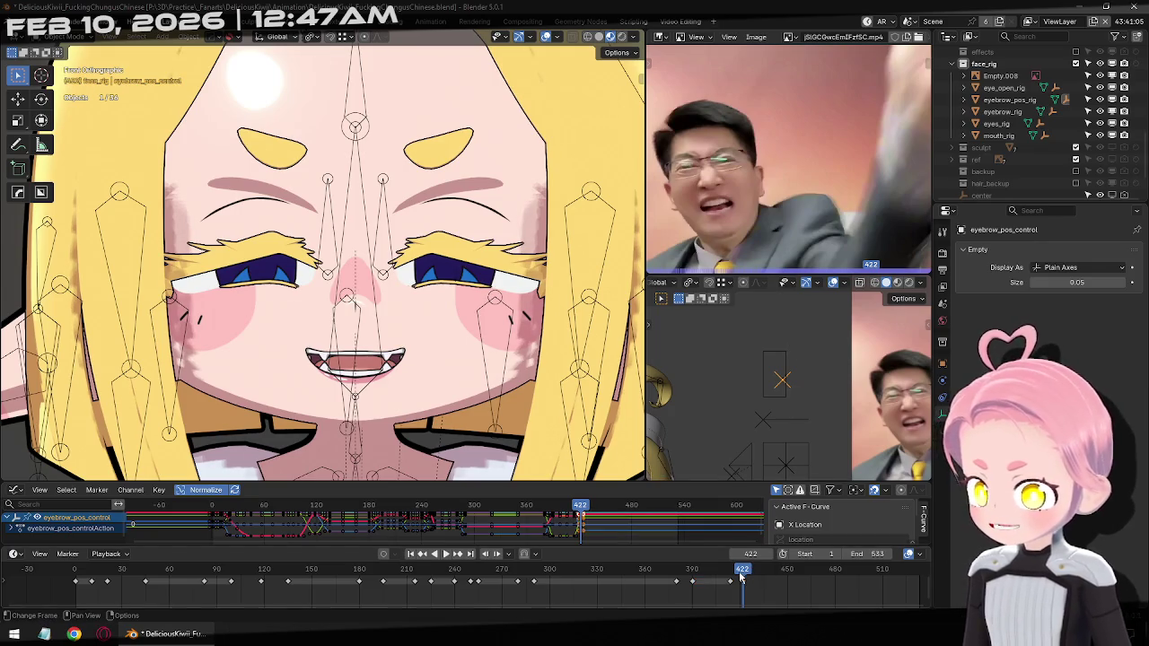
Raise the eyebrows and key the eyebrow pose at frame 450
drag(741, 577, 762, 577)
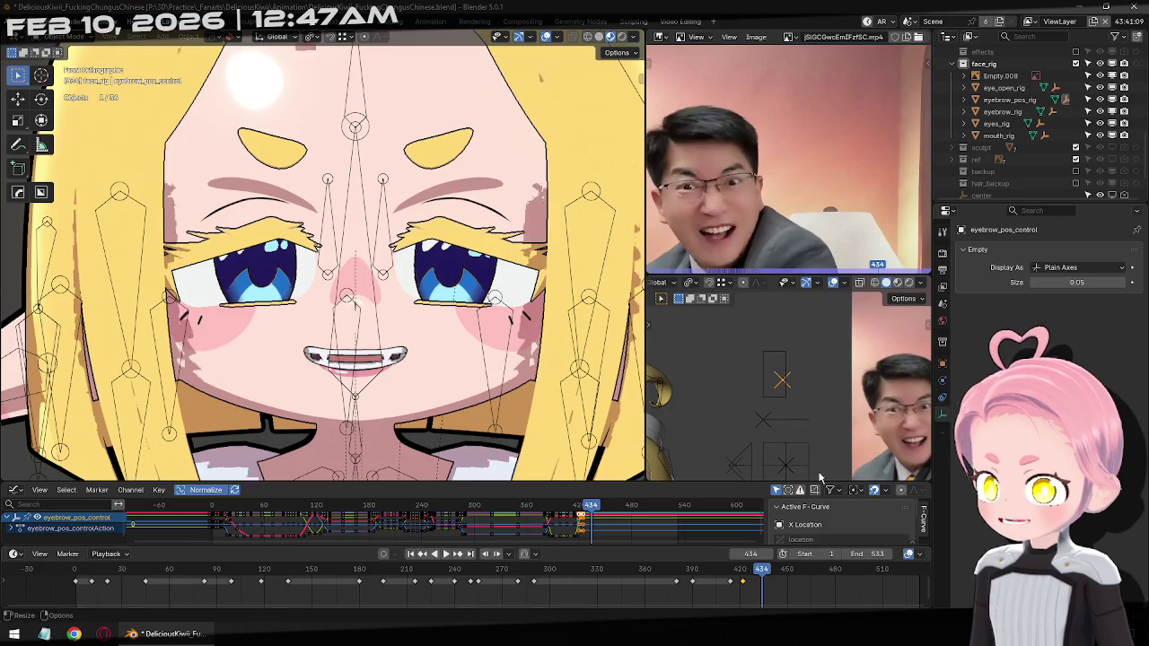
key(g)
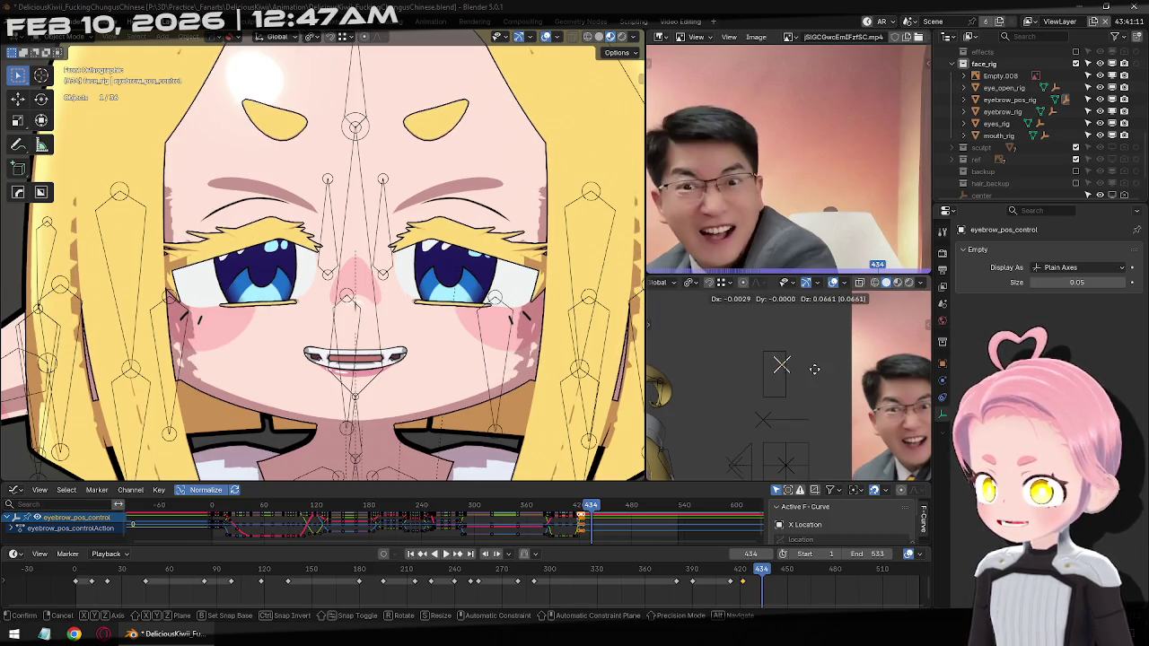
click(821, 369)
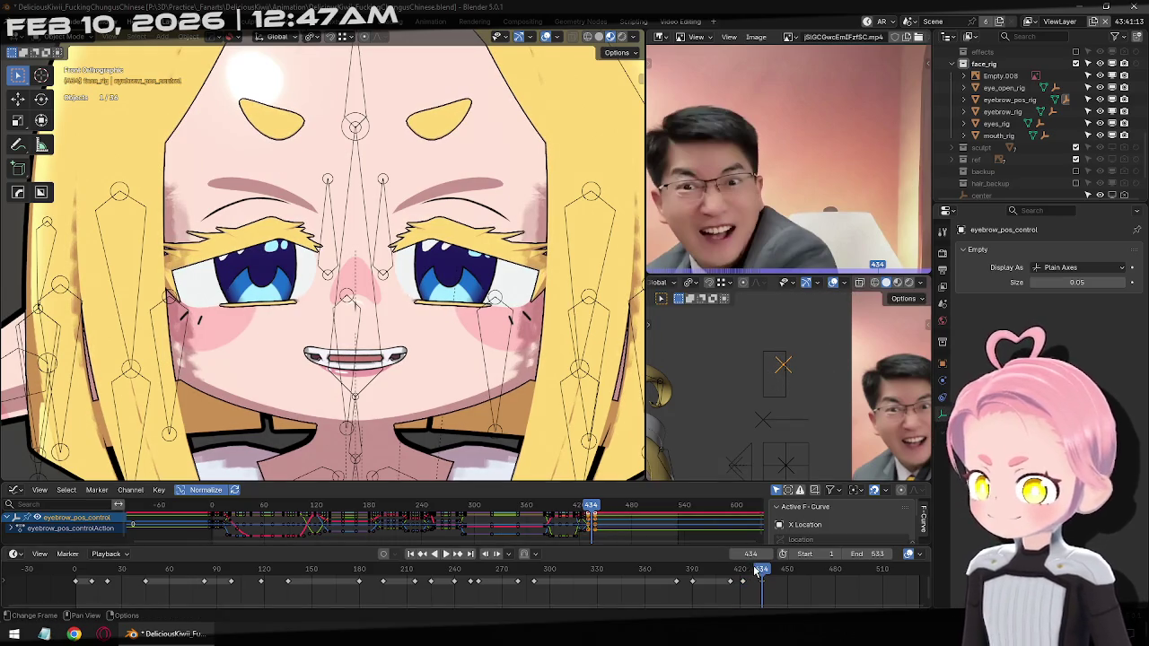
key(space)
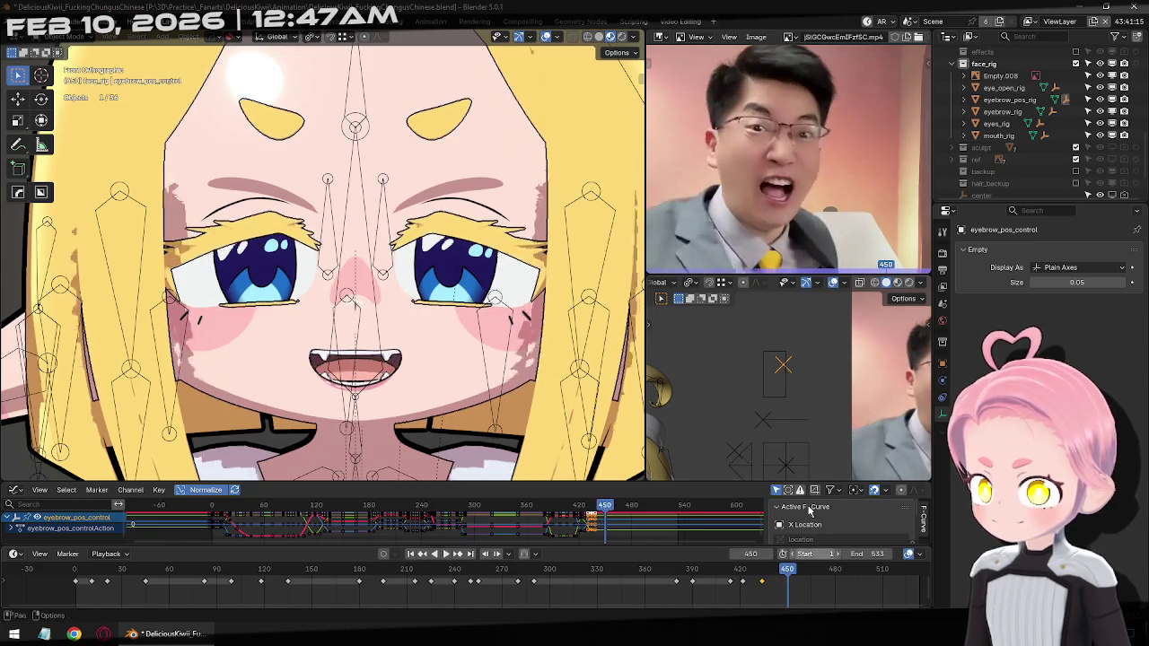
key(g)
click(843, 328)
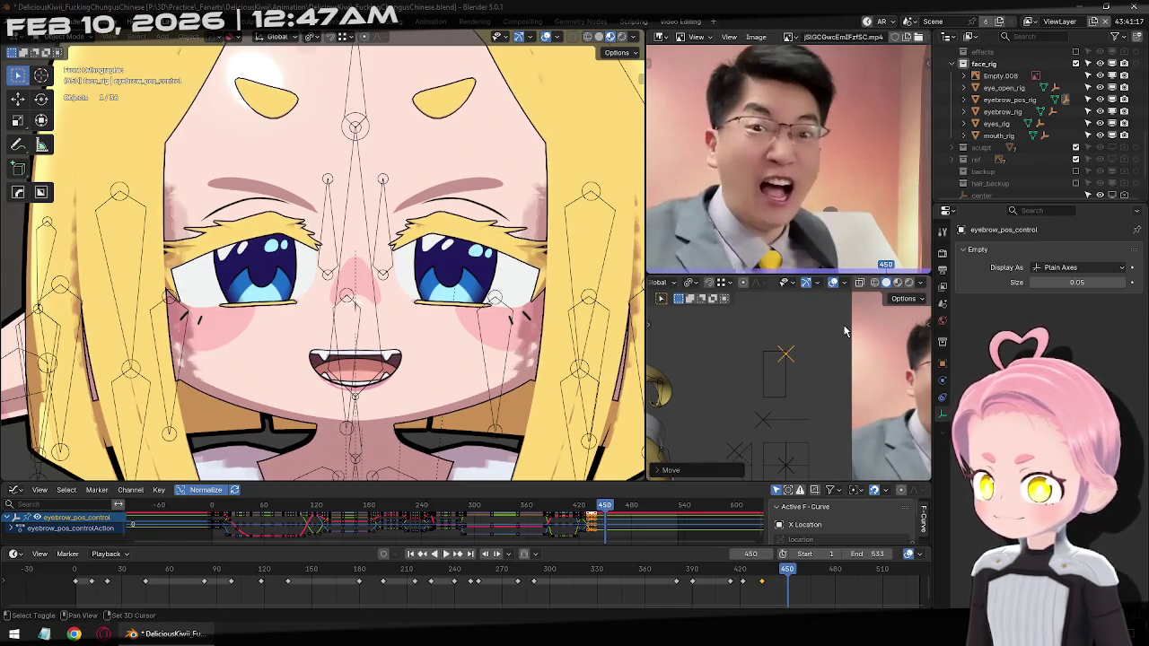
key(i)
Key eyebrow poses at frames 473 and 528, lowering the brows slightly, then scrub back to review
drag(787, 575, 823, 572)
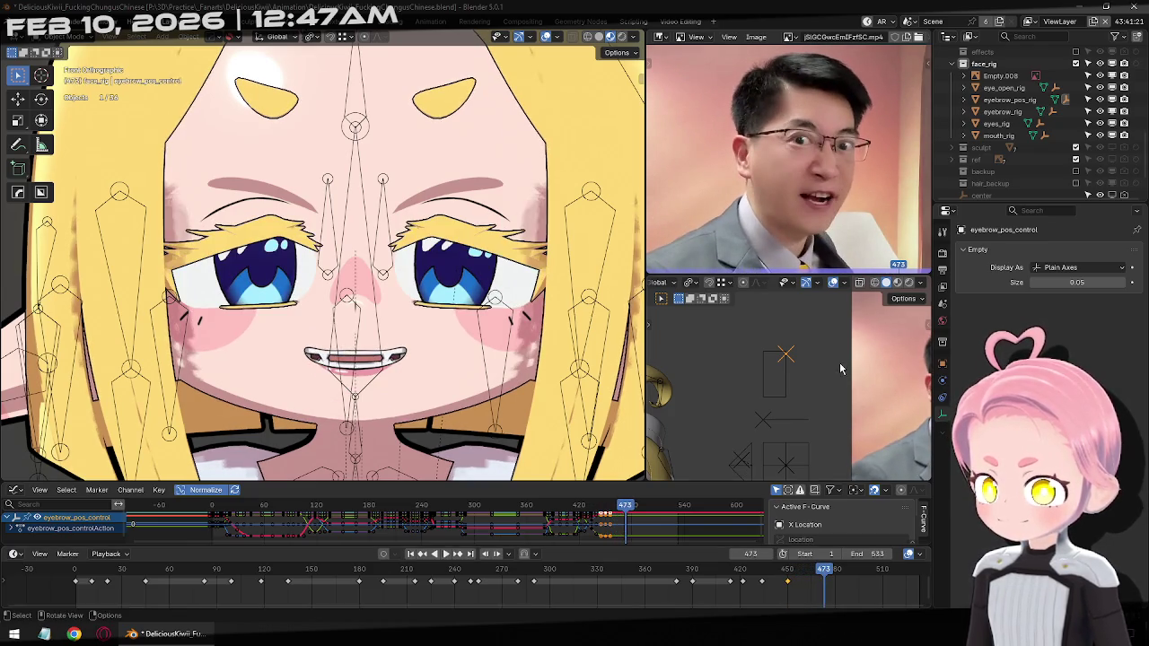
key(g)
click(810, 428)
key(i)
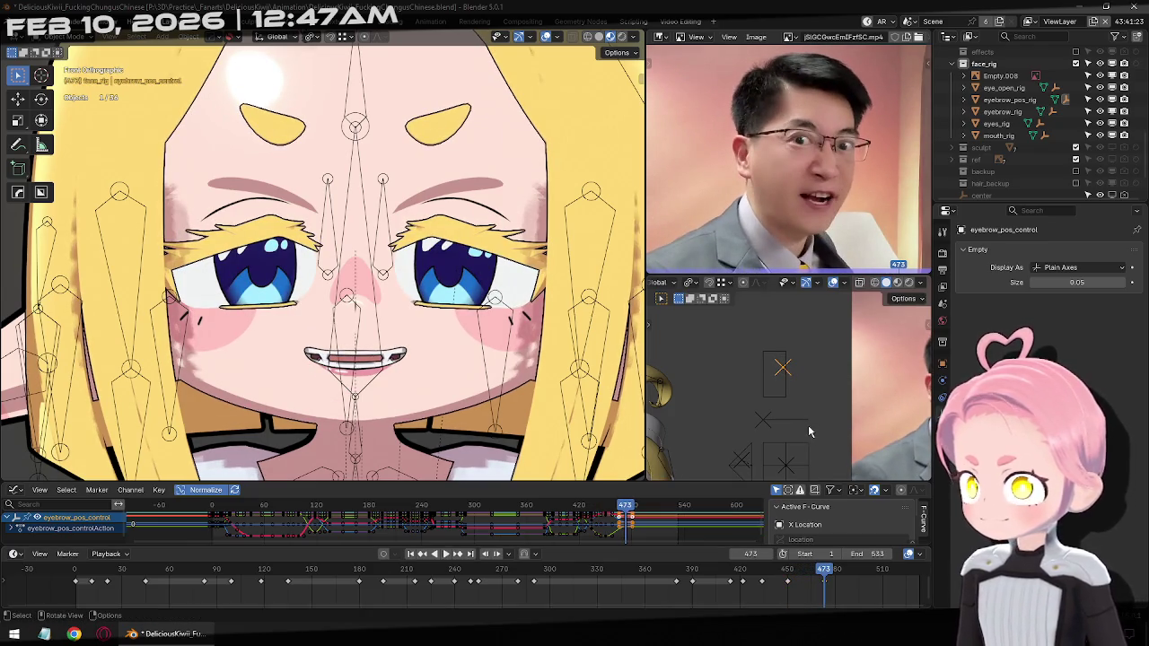
drag(827, 575, 910, 576)
key(i)
key(g)
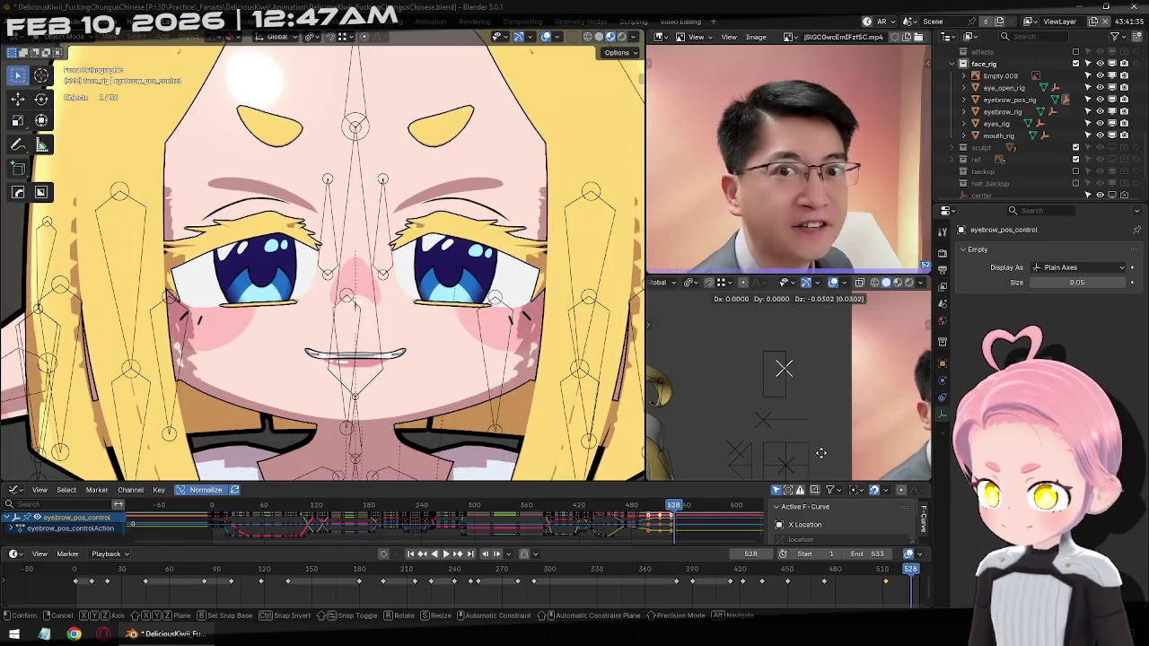
click(820, 453)
mouse_move(910, 575)
mouse_down()
mouse_move(925, 573)
mouse_move(713, 549)
mouse_up()
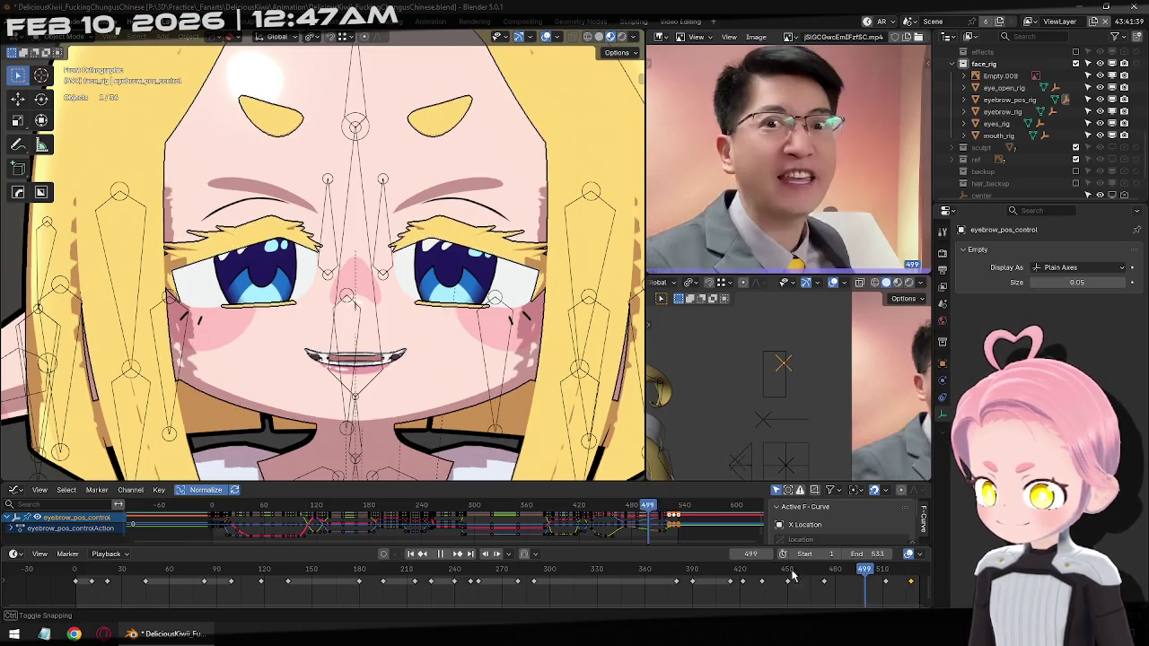
Select the eyebrow control and slide it along X to match the reference at frames 413 and 423
click(765, 421)
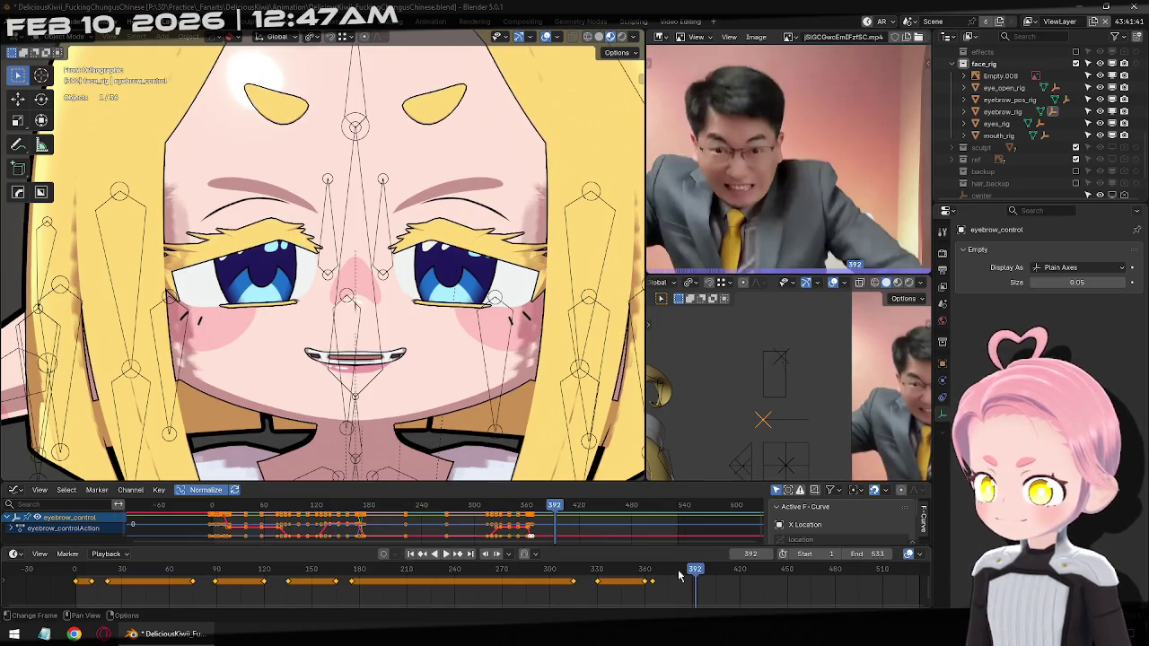
drag(694, 575, 723, 584)
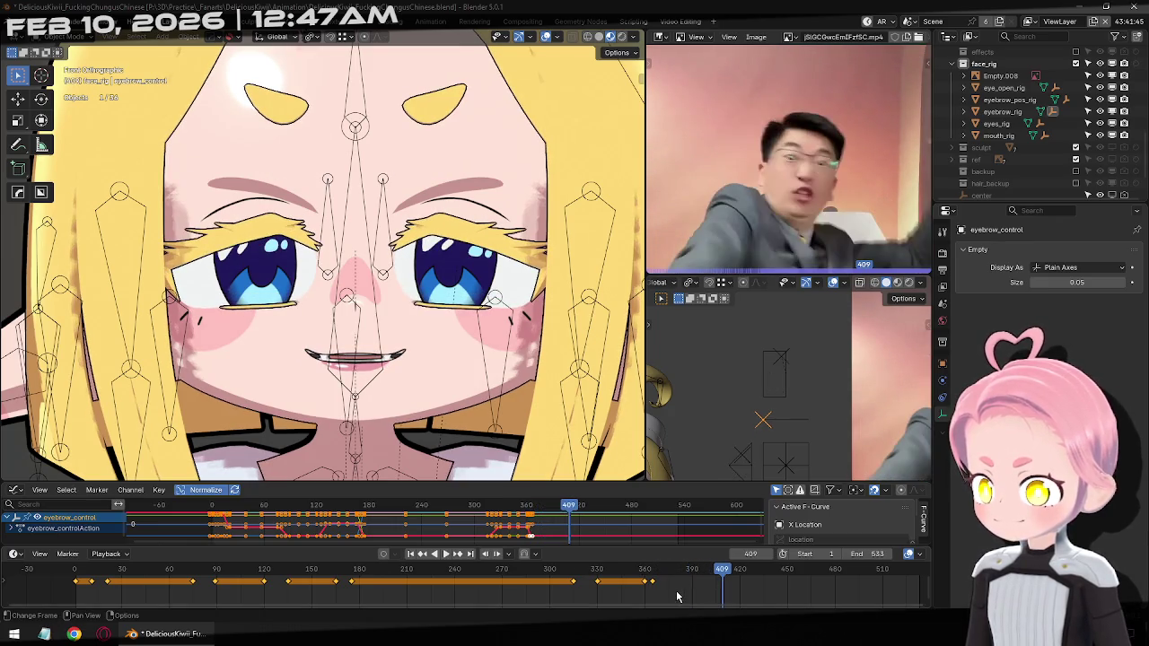
mouse_move(648, 581)
mouse_down()
mouse_move(714, 588)
mouse_move(729, 578)
mouse_up()
key(space)
key(space)
key(space)
key(g)
key(x)
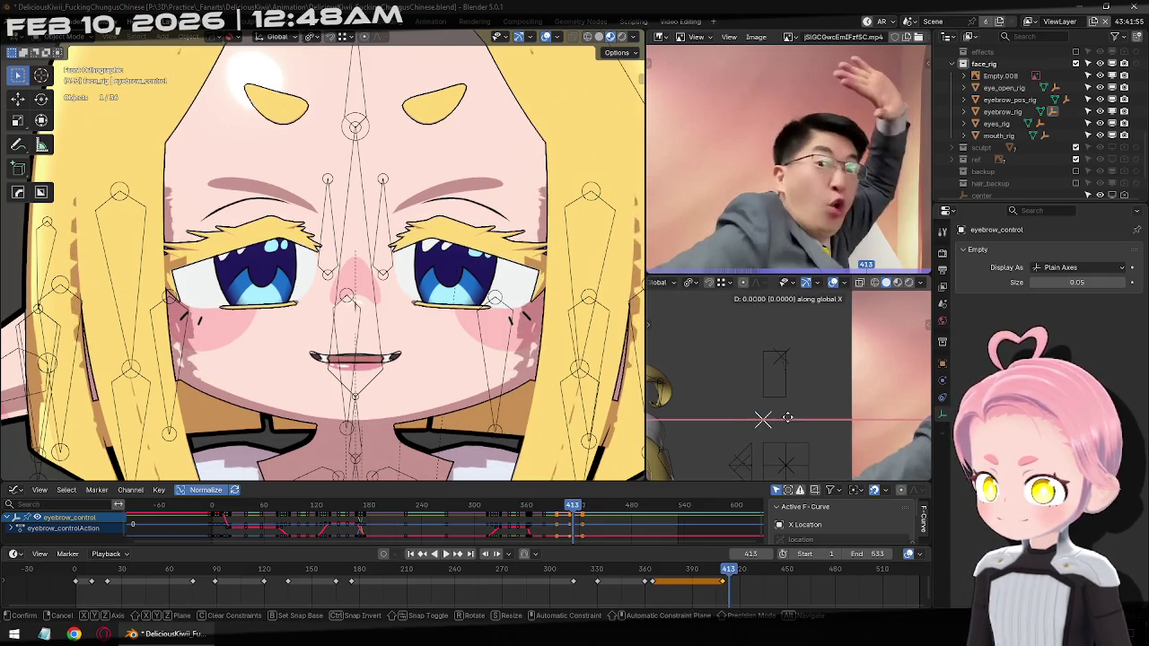
click(802, 416)
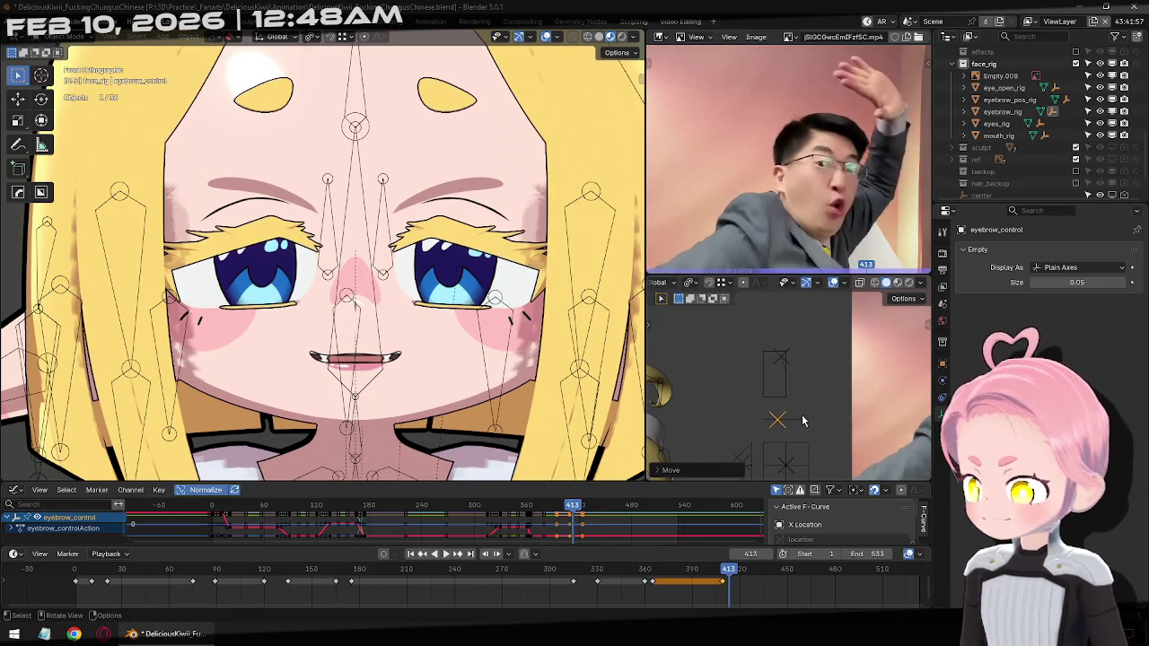
drag(732, 577, 745, 574)
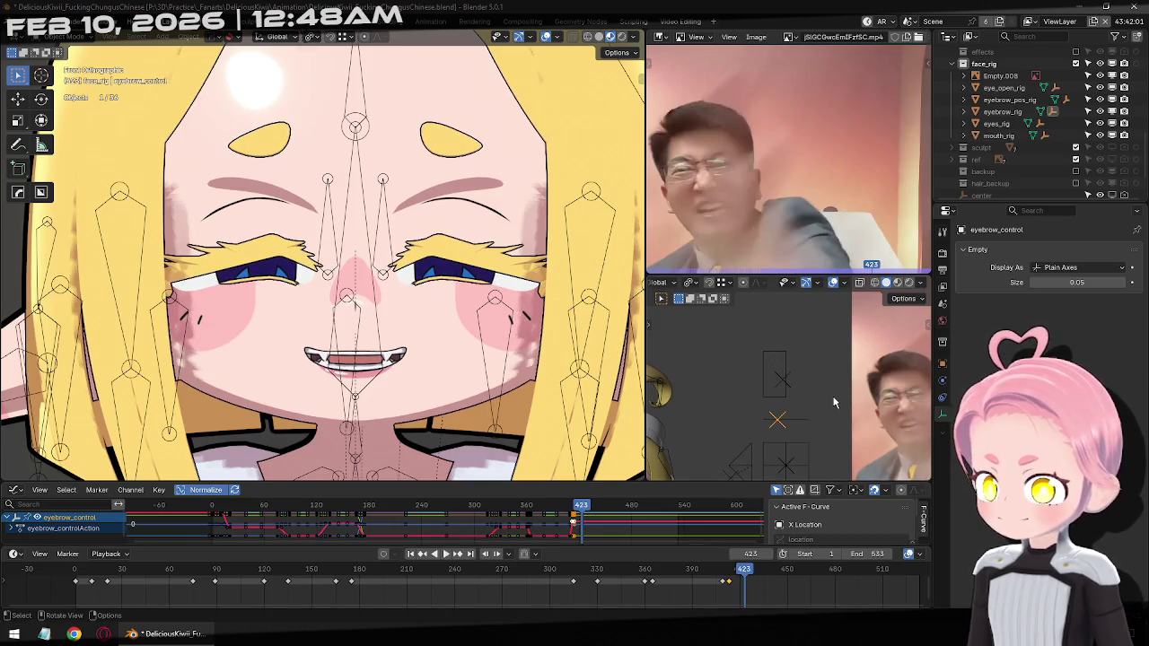
key(g)
key(x)
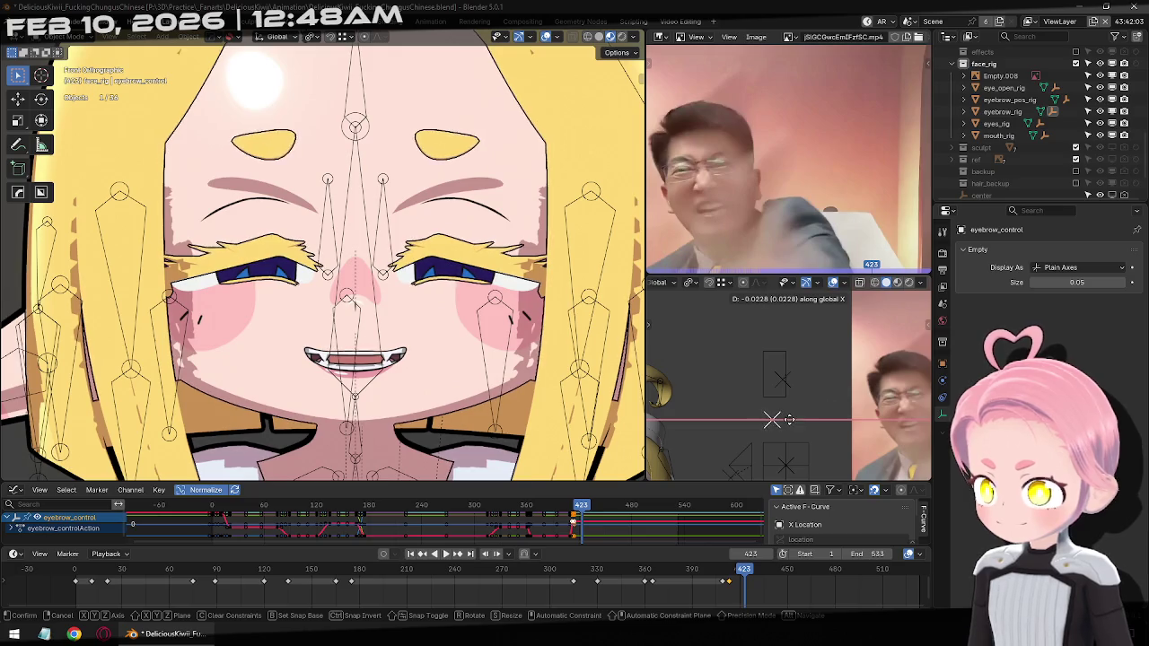
click(734, 430)
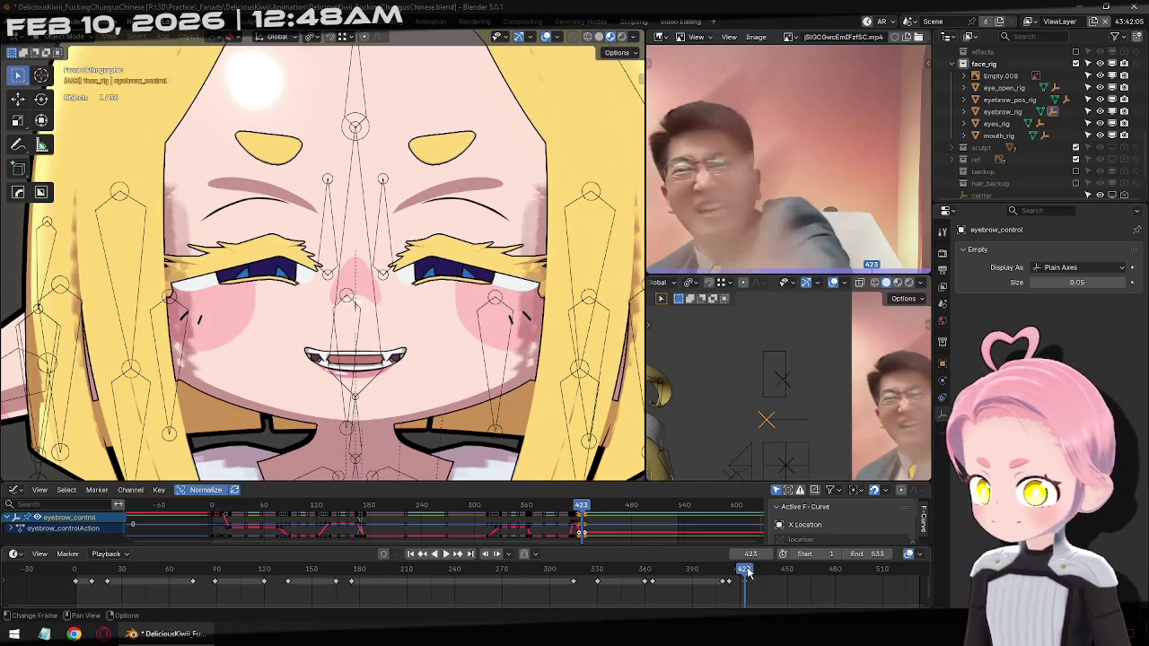
Slide the eyebrow control sideways and keyframe its angle at frames 447 and 513
drag(747, 575, 784, 571)
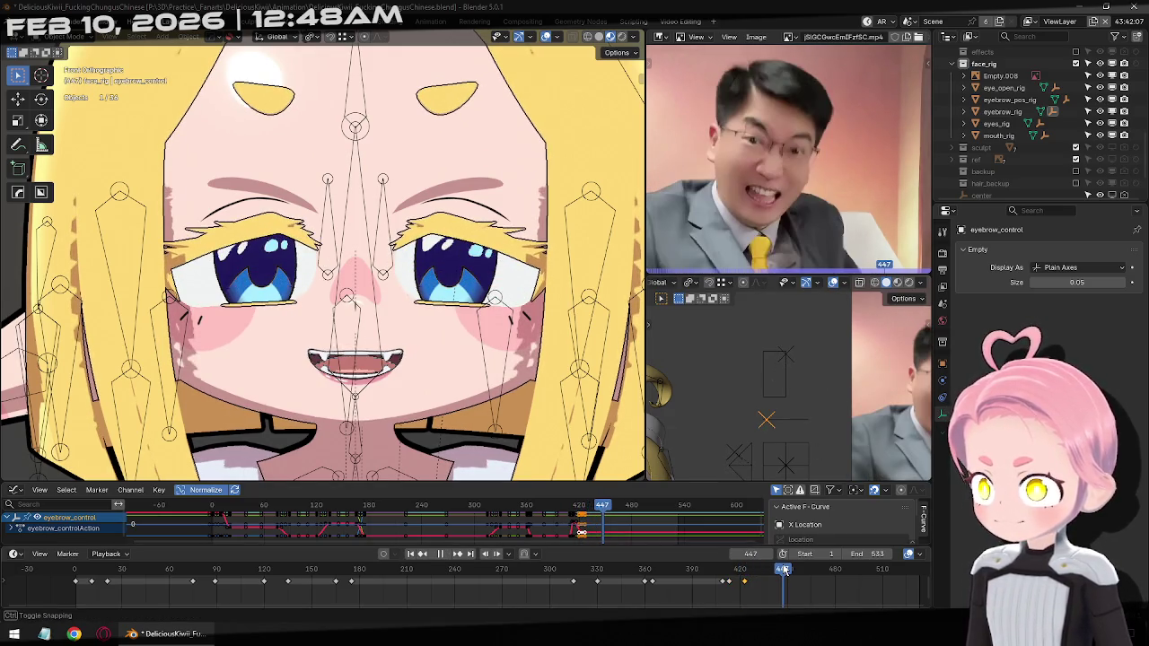
key(g)
key(x)
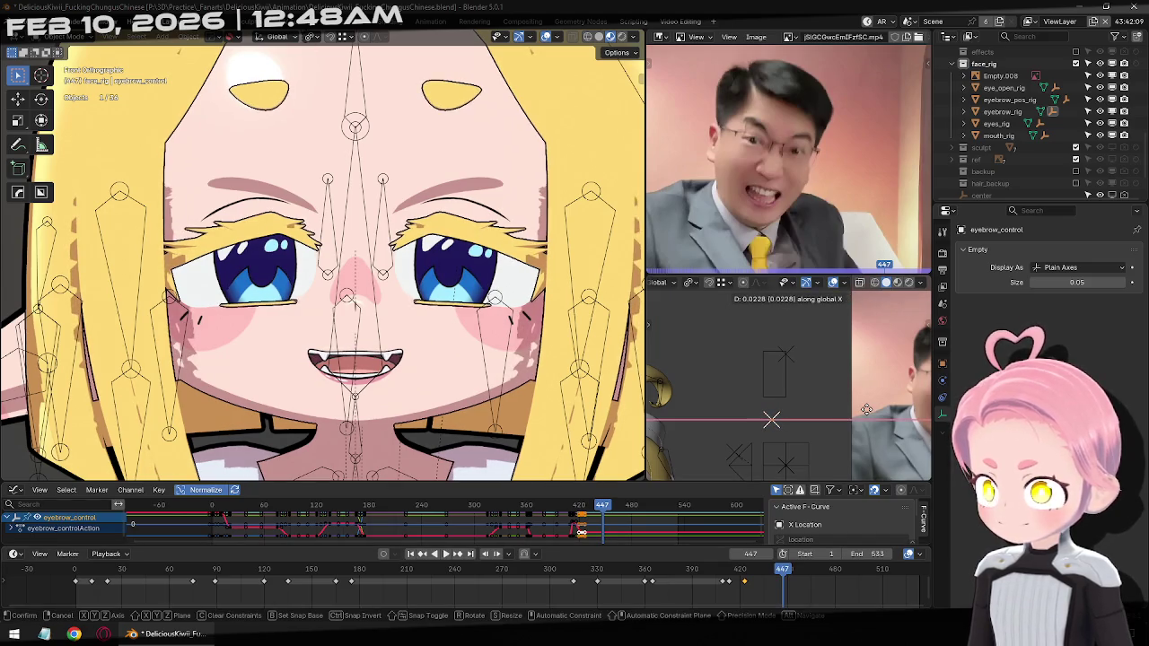
click(868, 415)
key(i)
drag(789, 572, 887, 571)
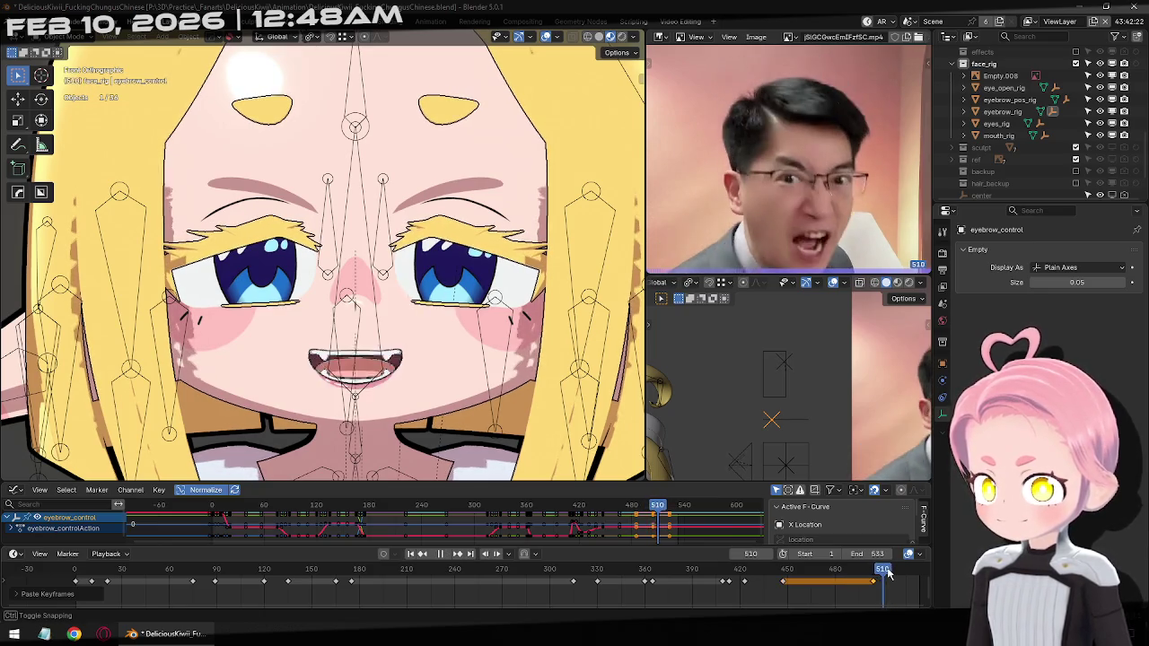
key(g)
click(814, 406)
key(i)
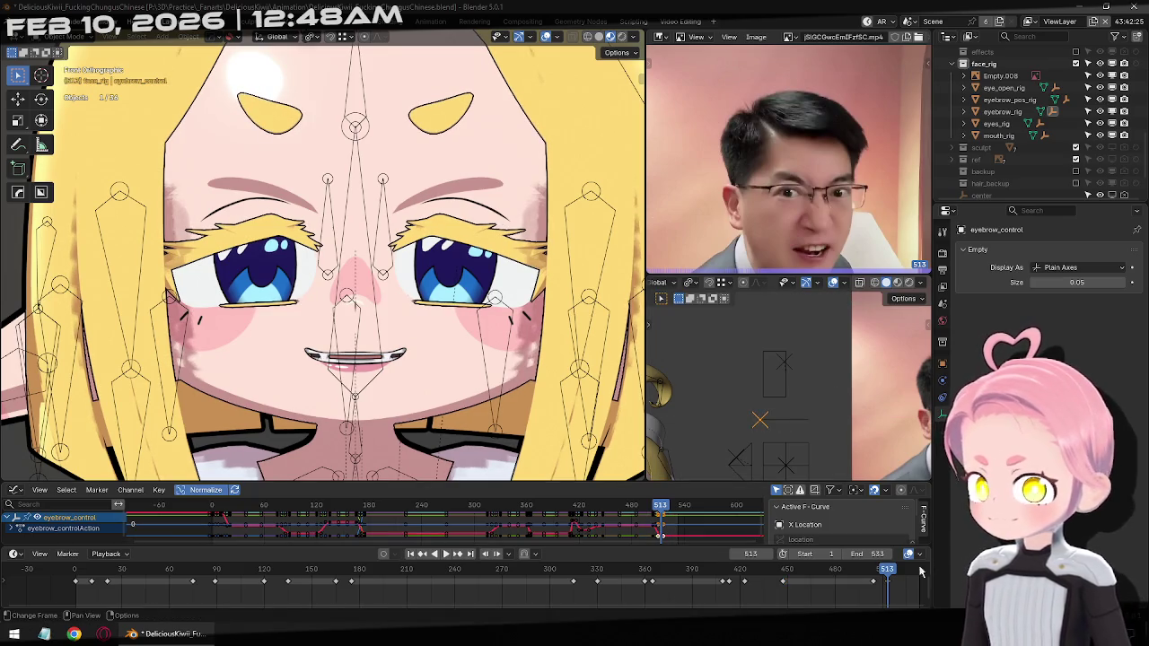
Reposition the eyebrow control along X at the final frame, 533, keeping the brows lowered
drag(886, 571, 910, 571)
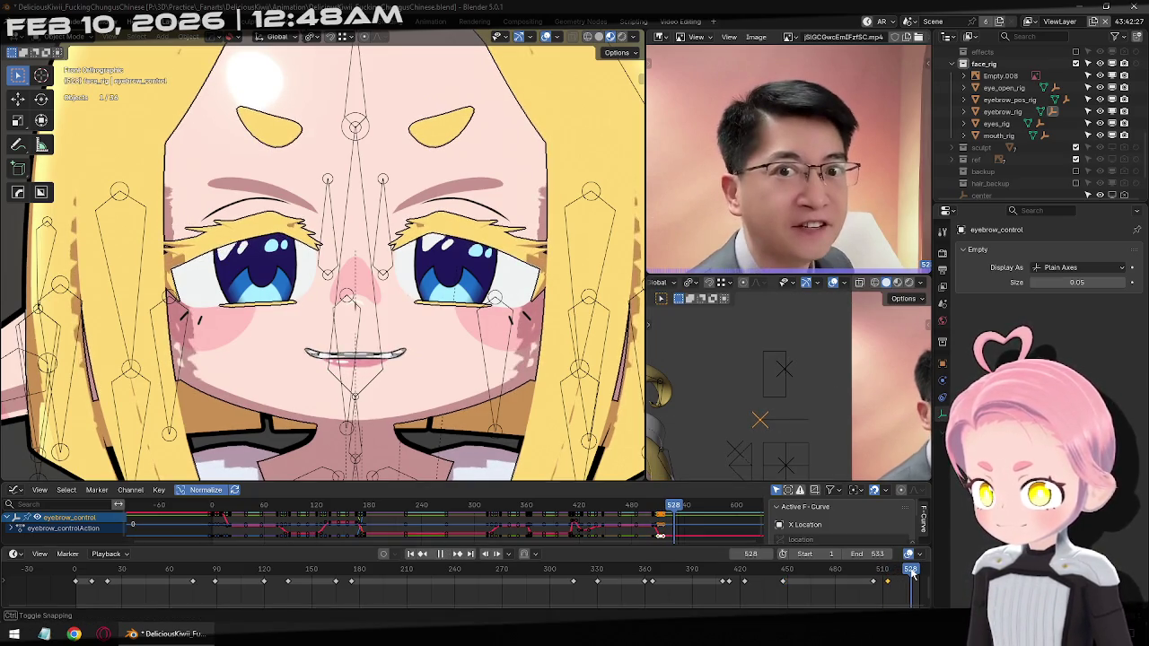
key(space)
key(Escape)
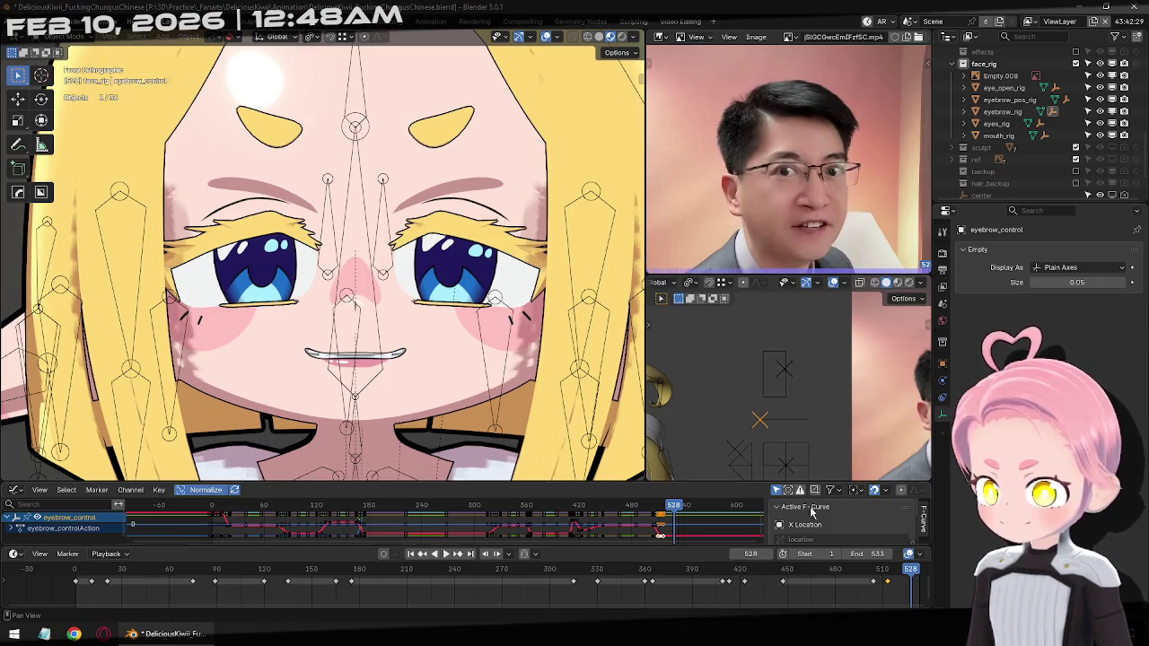
drag(914, 575, 923, 571)
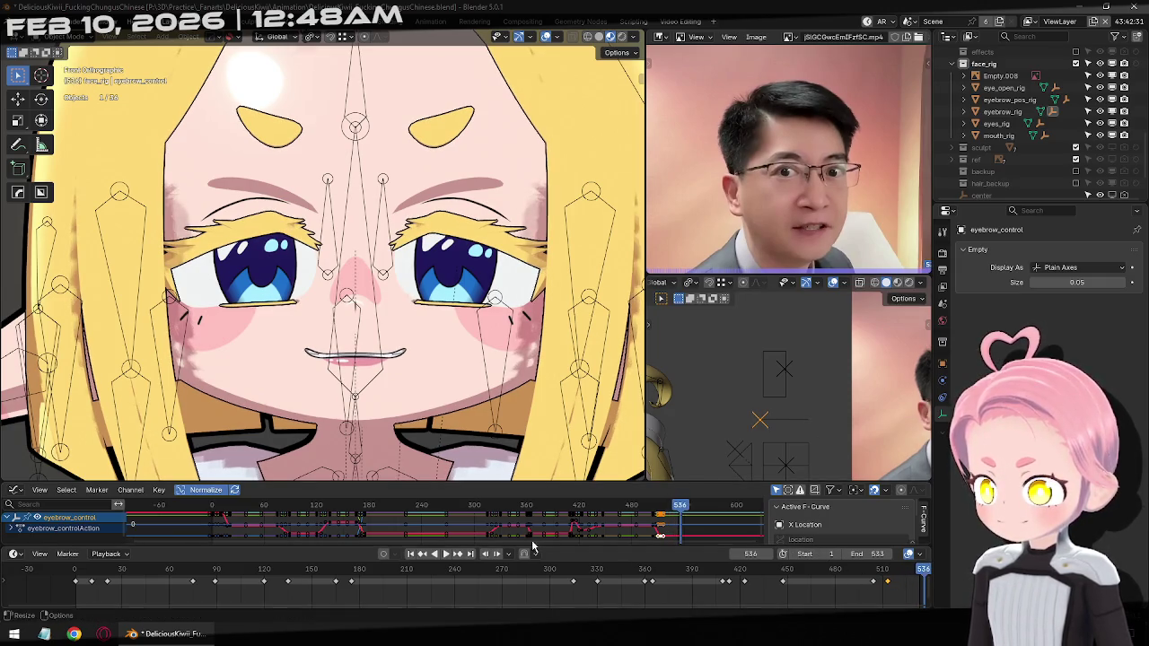
key(g)
key(x)
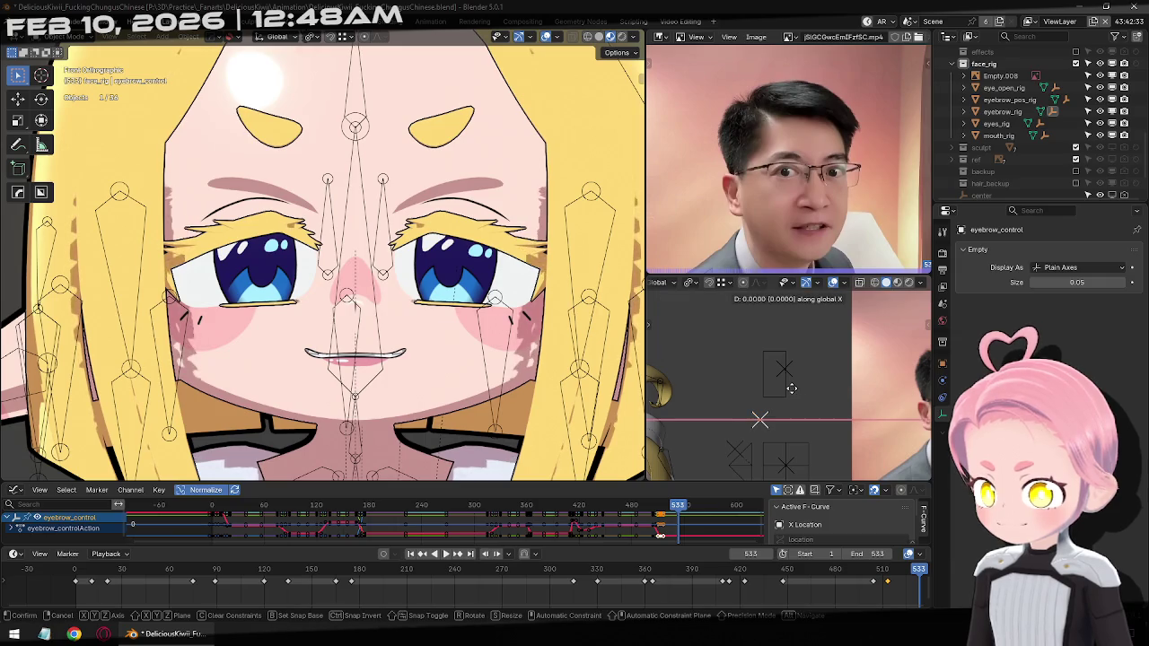
click(824, 399)
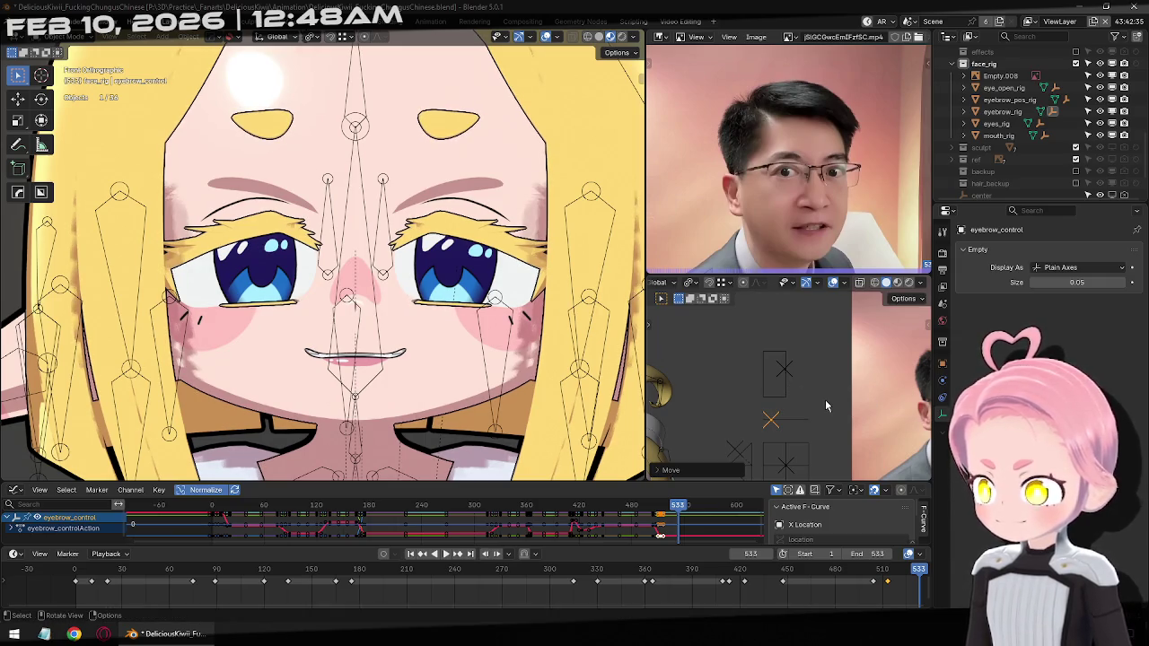
scroll(824, 400, down, 5)
scroll(464, 350, down, 5)
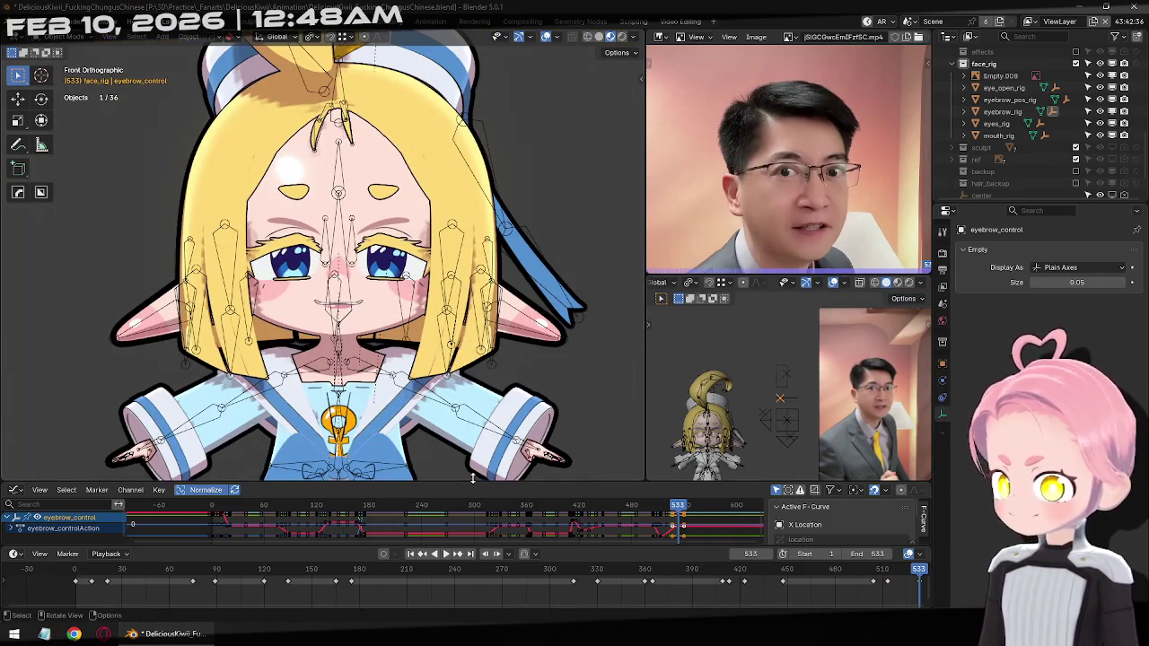
Save the project from frame 1, play the face animation and stop at frame 512
click(411, 554)
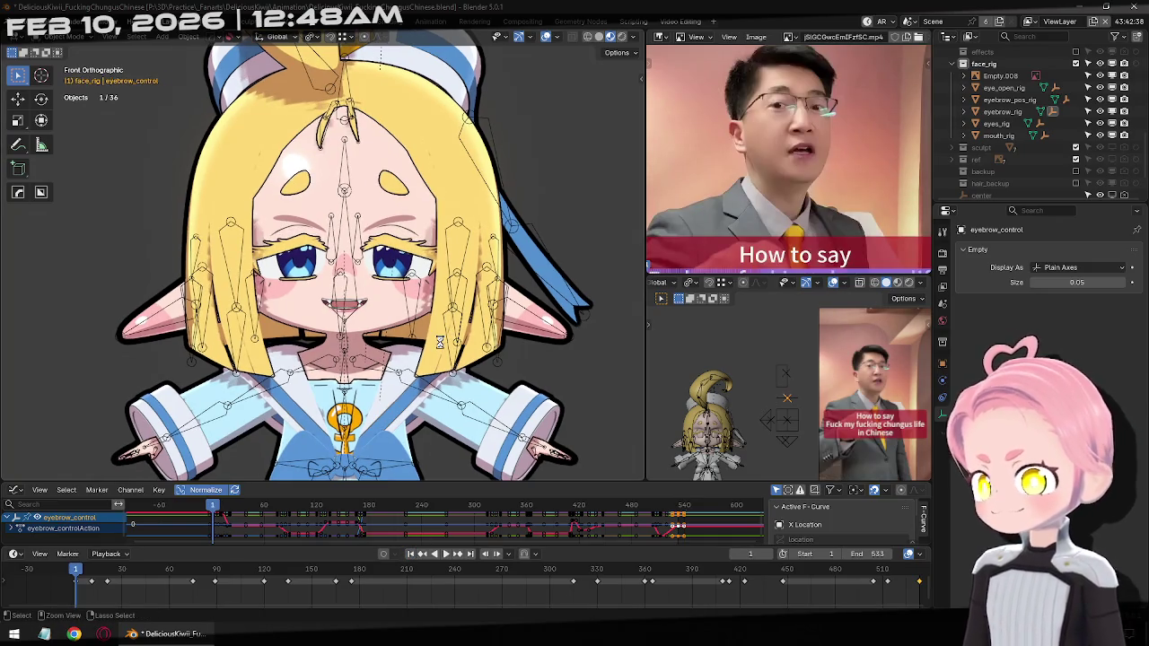
key(ctrl+s)
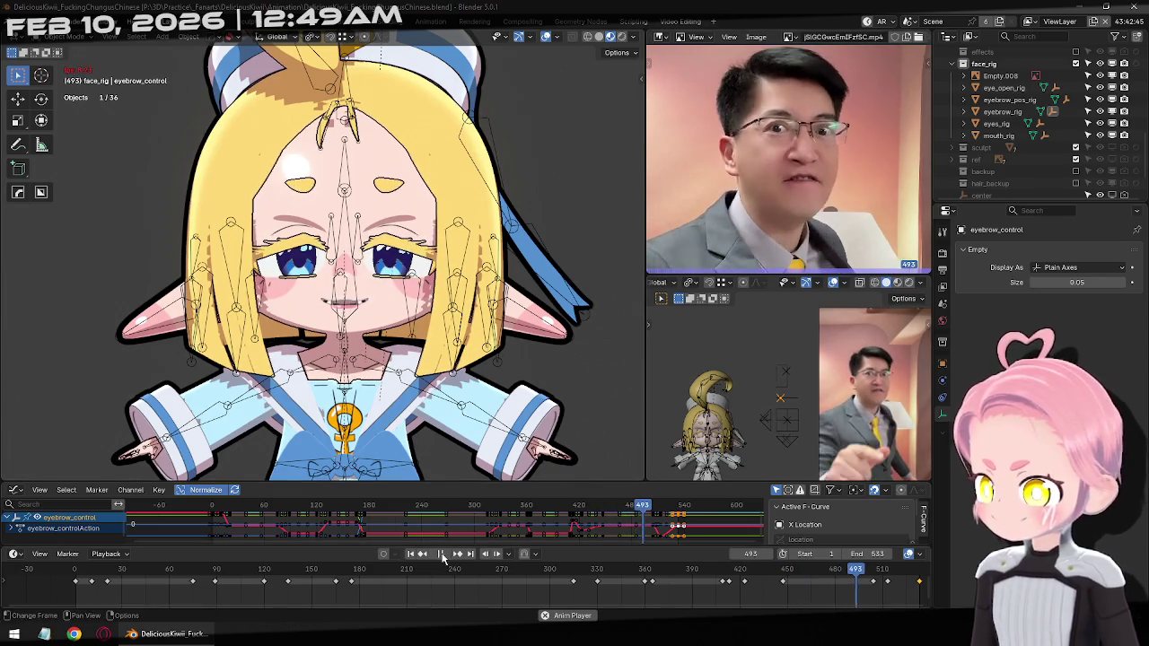
key(space)
scroll(798, 144, down, 3)
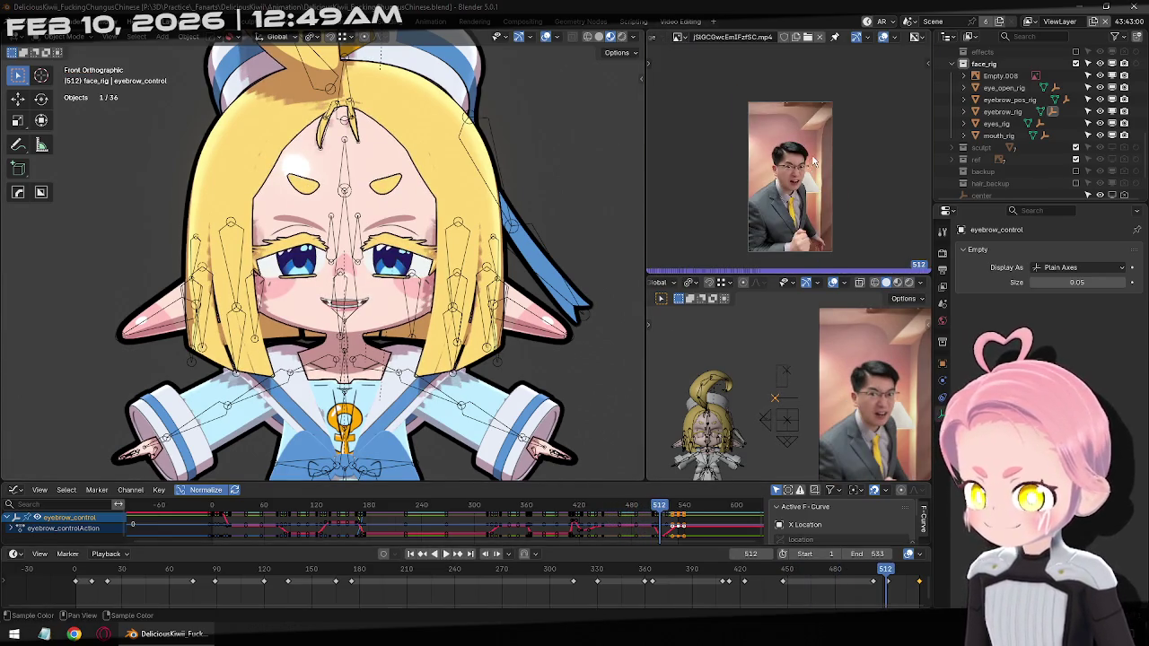
scroll(814, 160, up, 2)
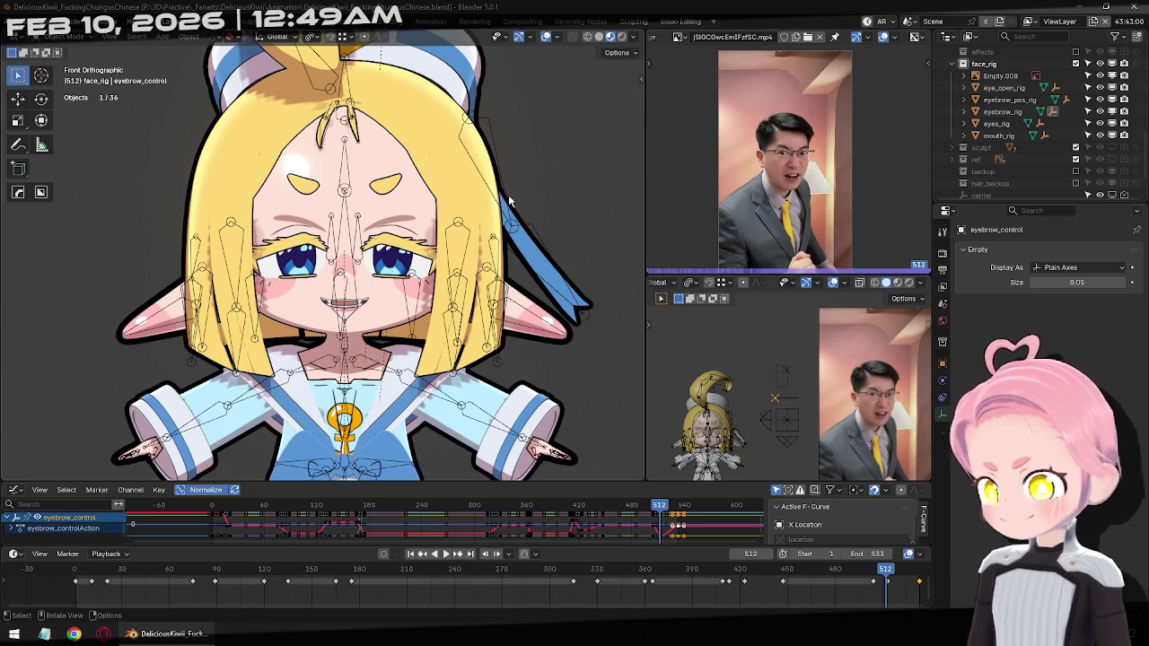
click(594, 151)
scroll(790, 180, down, 1)
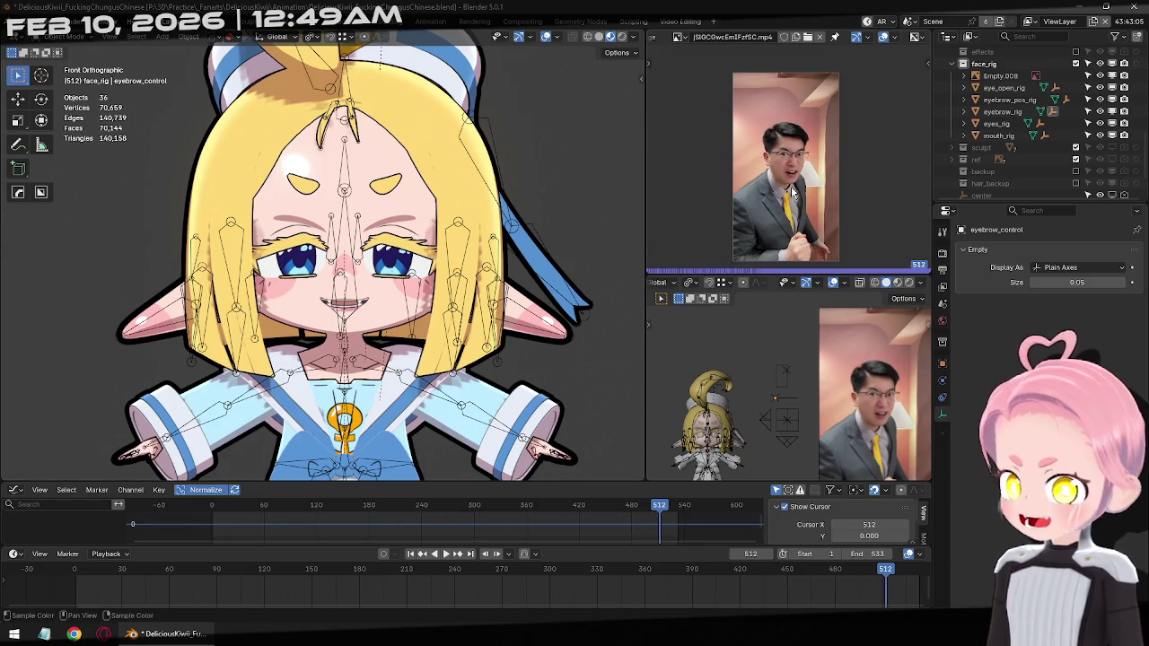
From frame 1, walk-navigate the camera view to fit the full-body character, then orbit out
scroll(790, 186, down, 1)
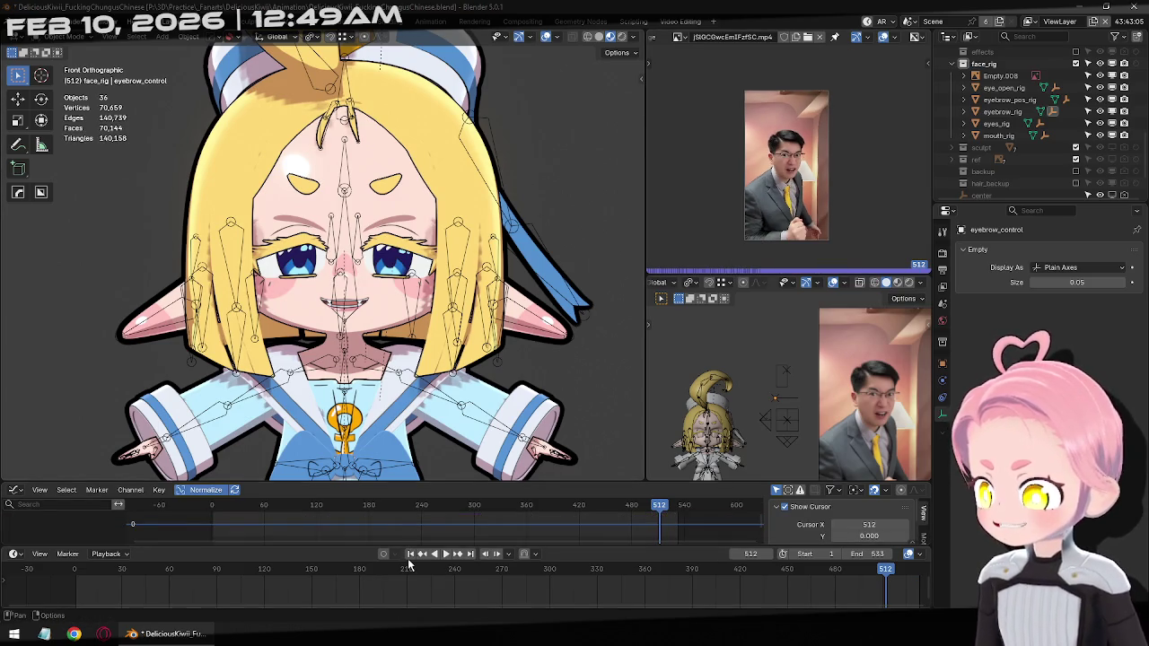
click(410, 555)
scroll(776, 177, up, 1)
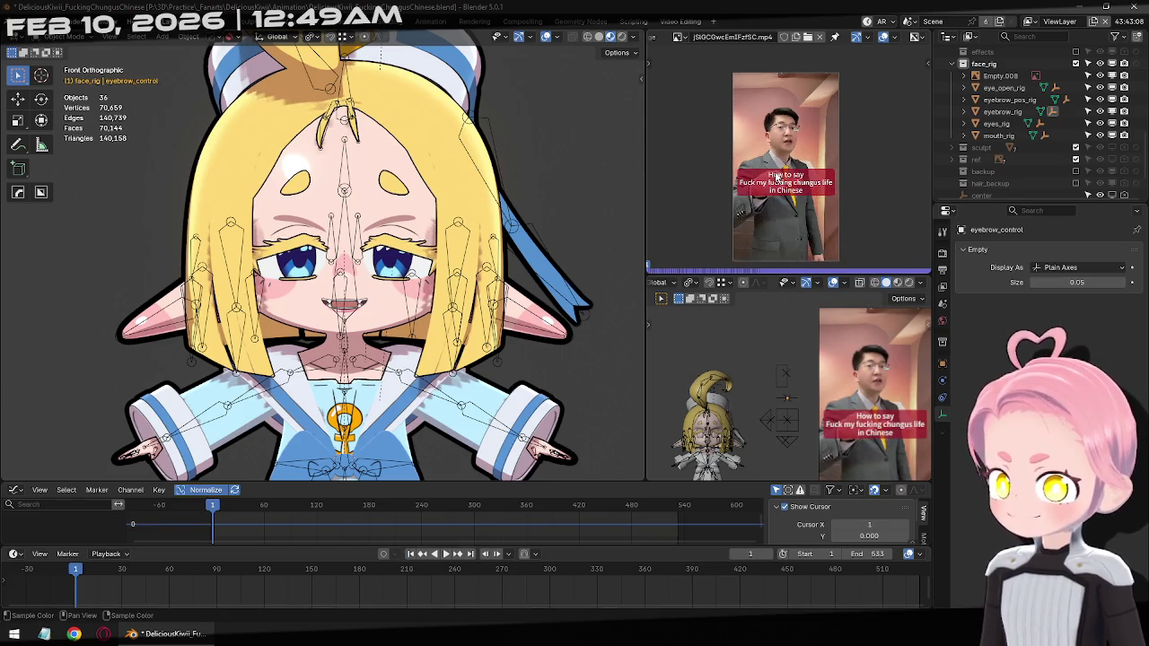
key(KP_0)
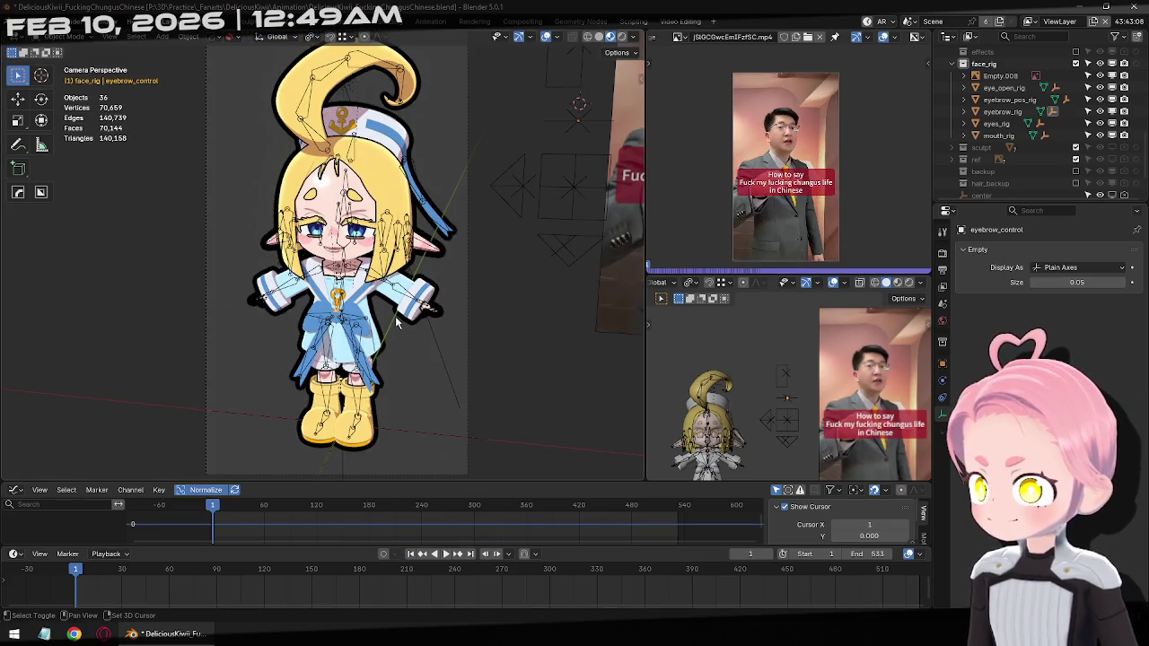
key(shift+grave)
key(w)
scroll(426, 260, down, 2)
click(395, 326)
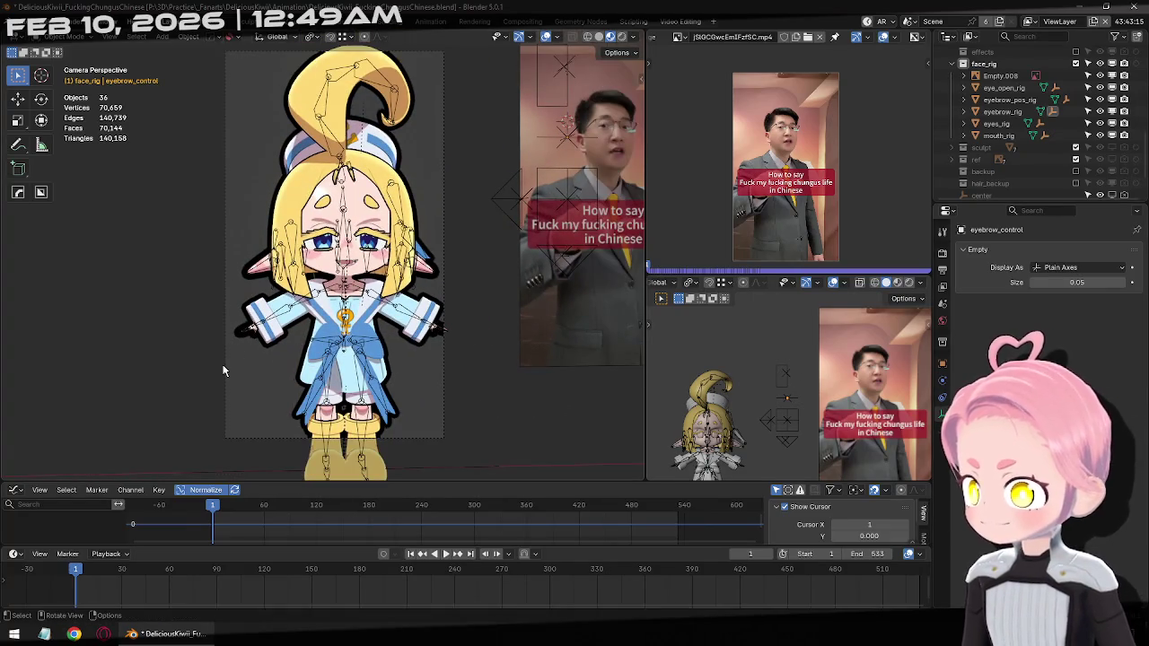
middle_drag(226, 368, 427, 318)
scroll(427, 318, down, 4)
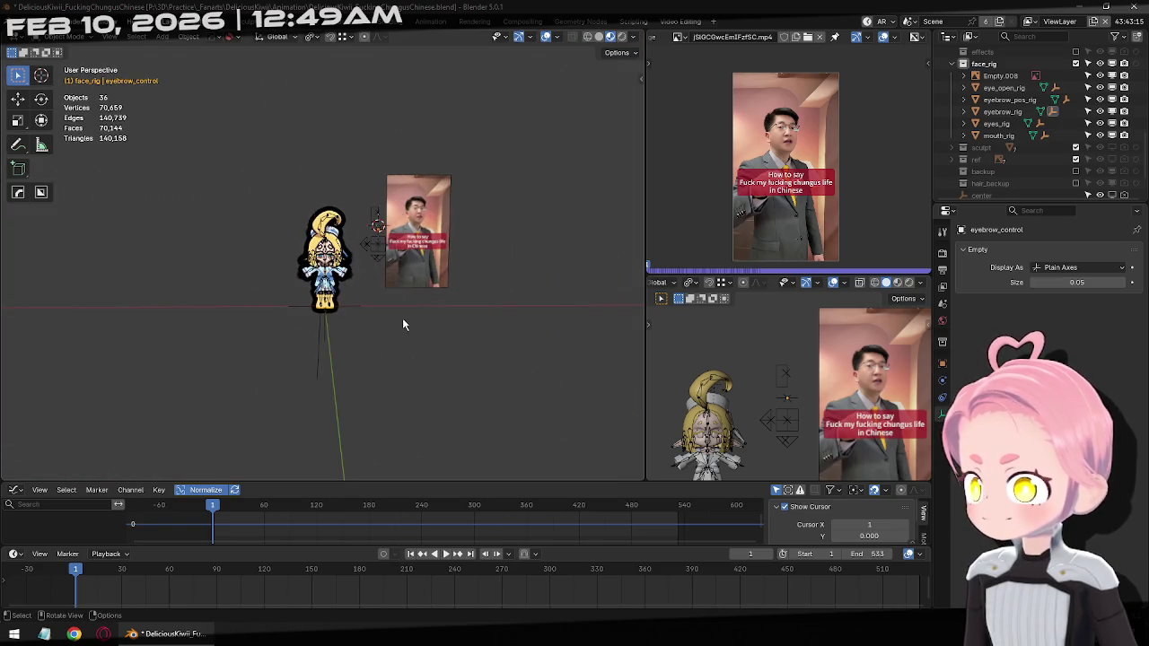
click(315, 208)
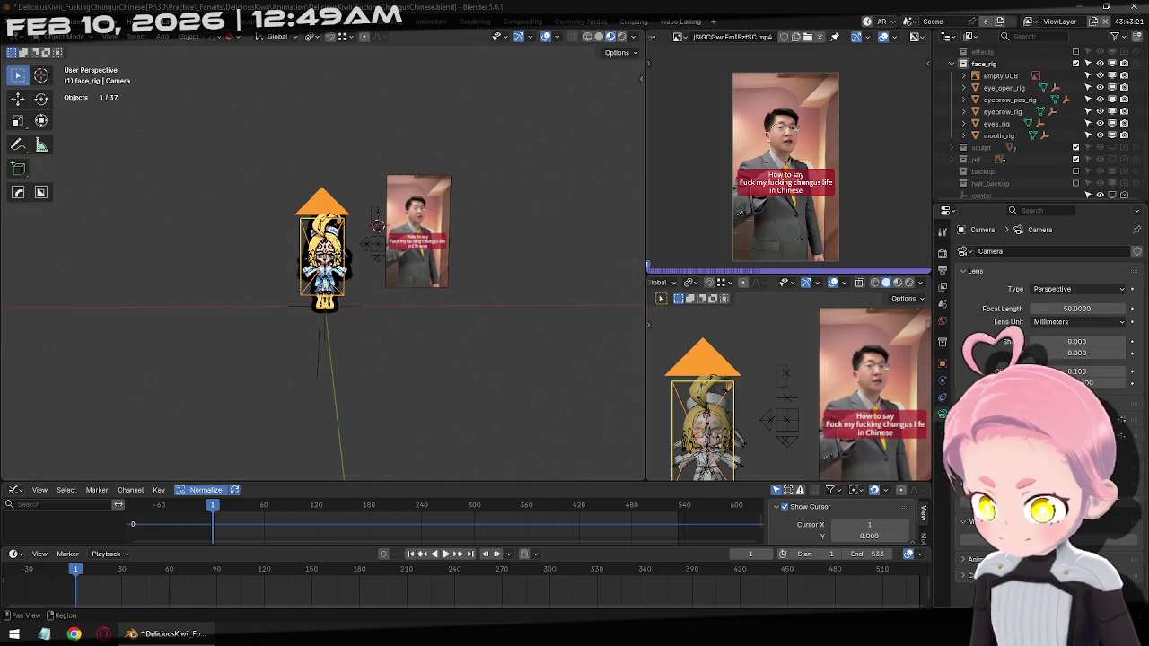
Fly the camera closer to the character and set its focal length to 90 mm
key(KP_0)
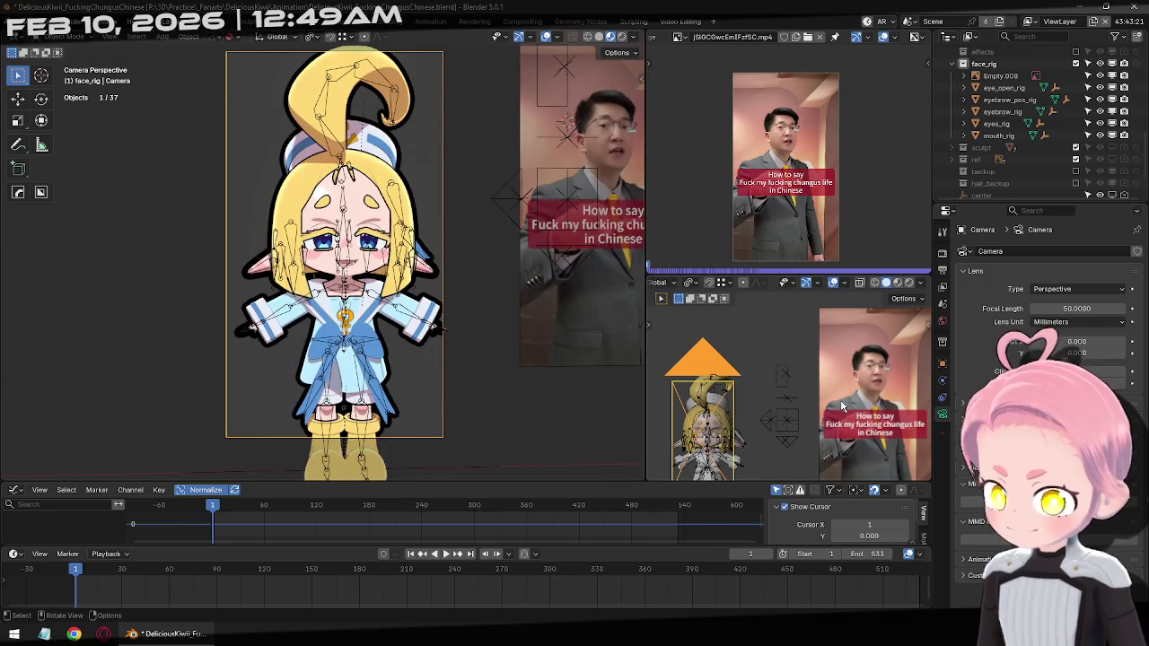
scroll(1041, 359, down, 3)
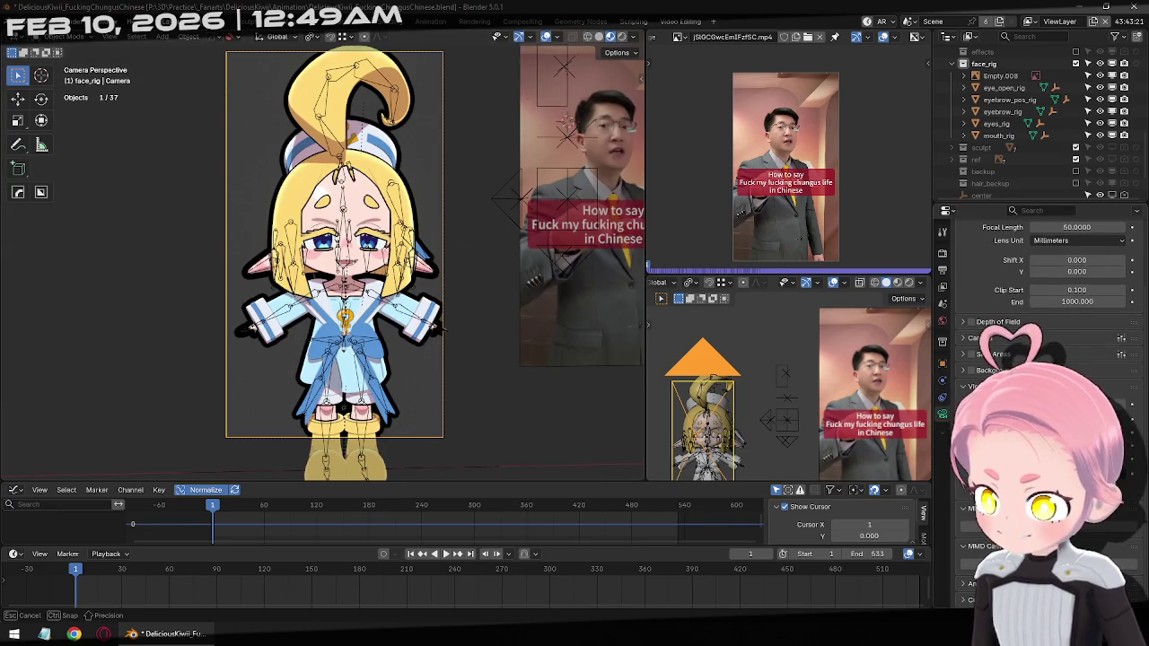
key(shift+grave)
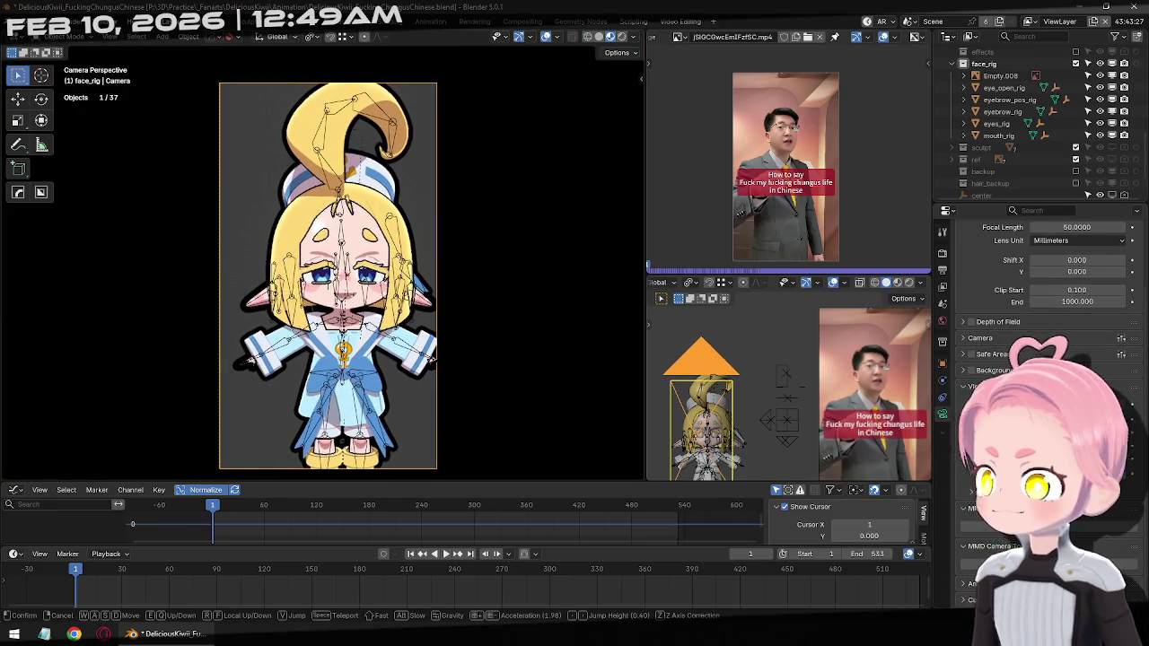
key(Return)
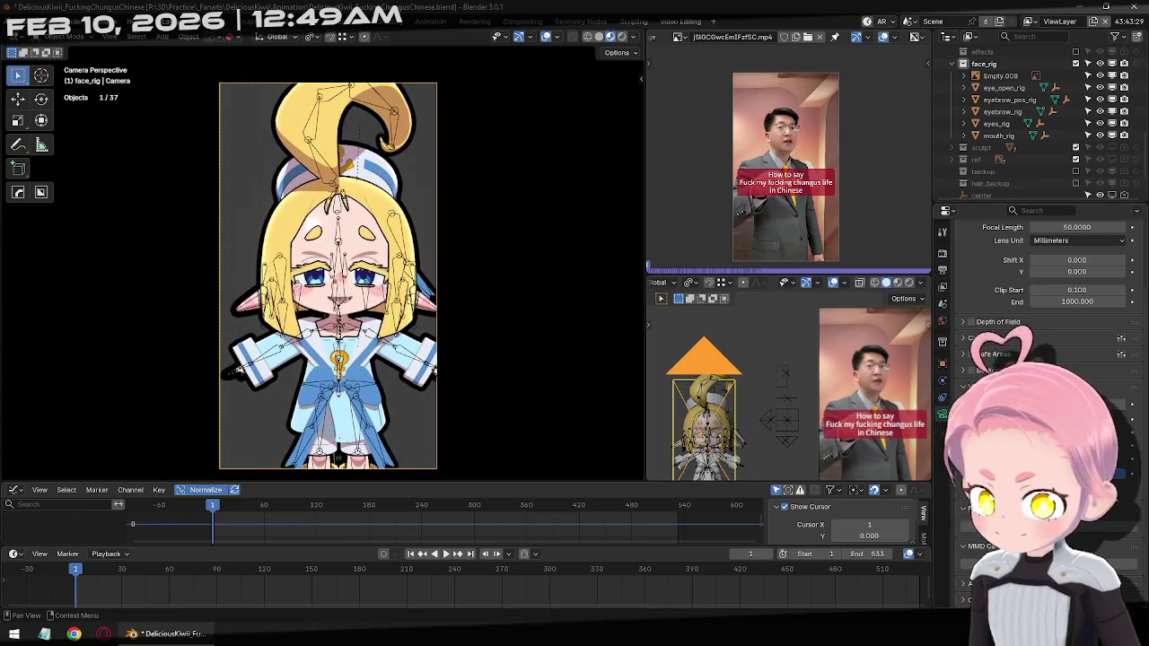
scroll(1041, 359, up, 3)
drag(1077, 308, 1131, 309)
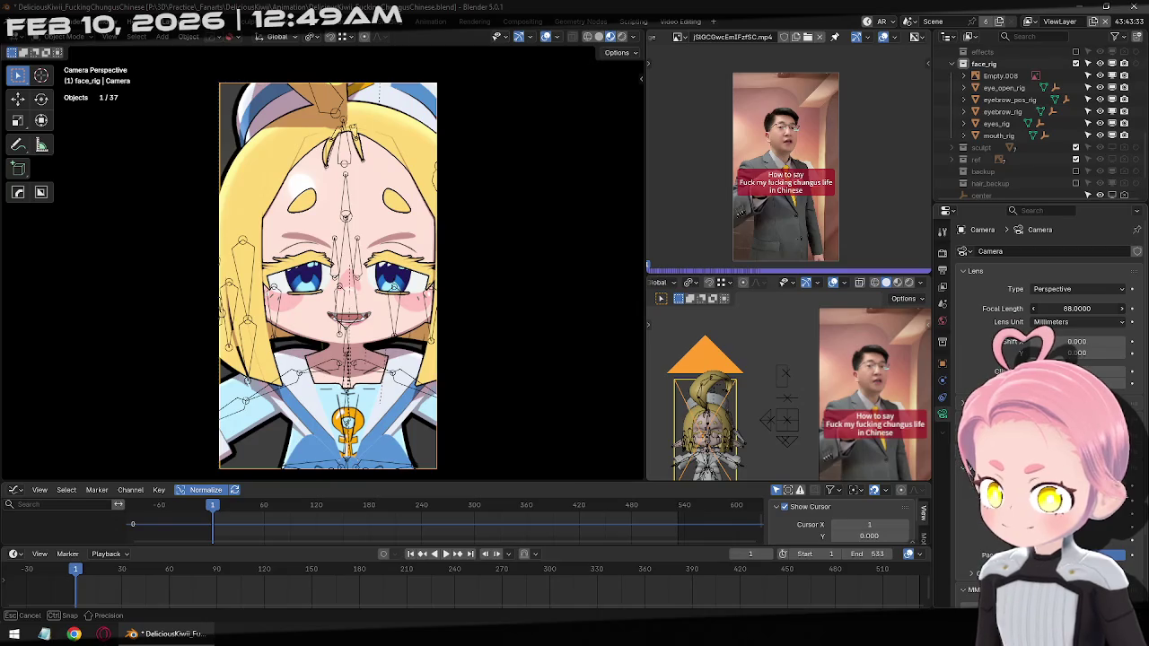
key(Return)
Fly the camera toward the face, then rotate and slightly roll it from the side view
key(shift+grave)
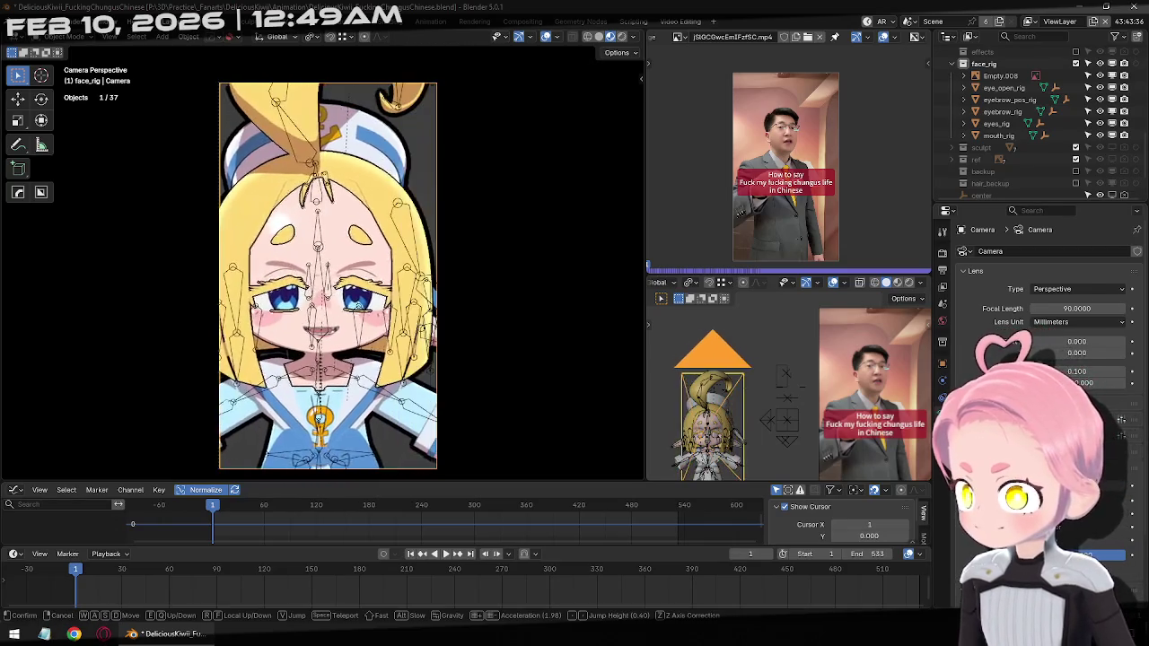
key(a)
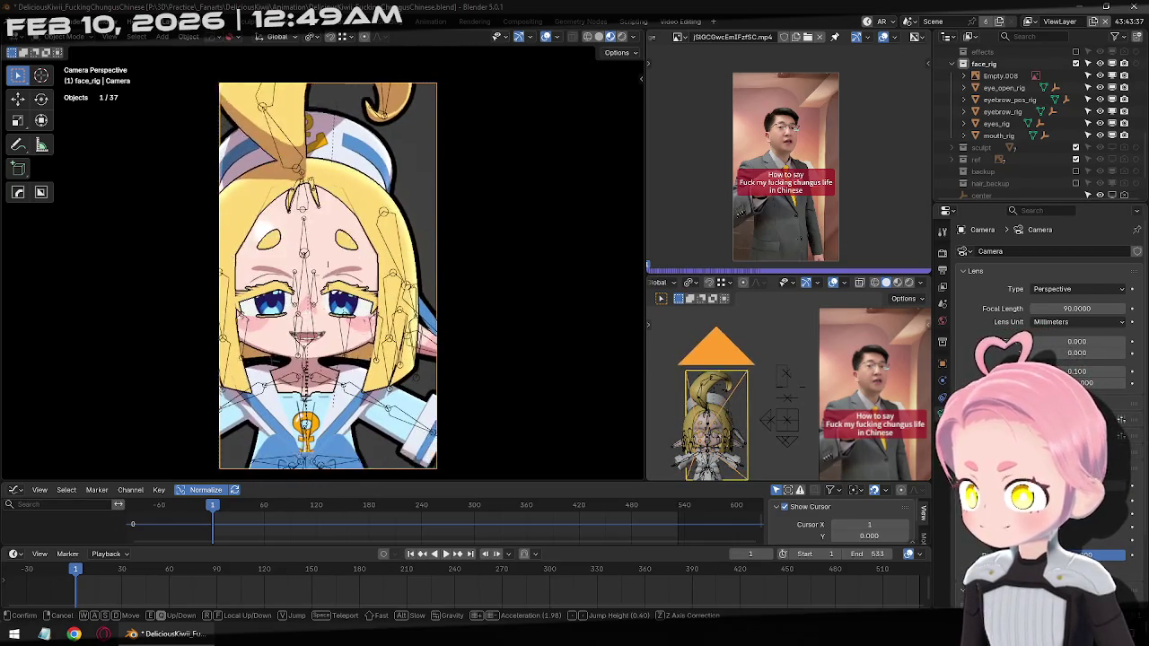
key(Return)
key(KP_3)
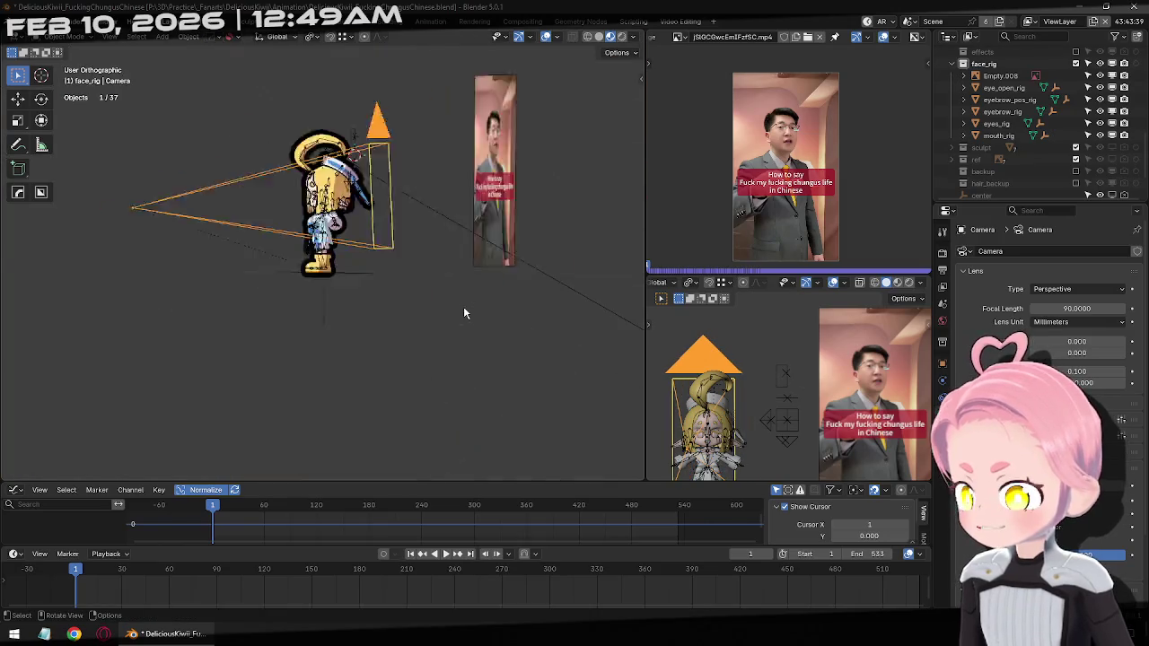
key(r)
click(387, 237)
key(r)
click(475, 240)
Fly the camera in closer for a tighter framing and centre the camera frame in the view
key(KP_0)
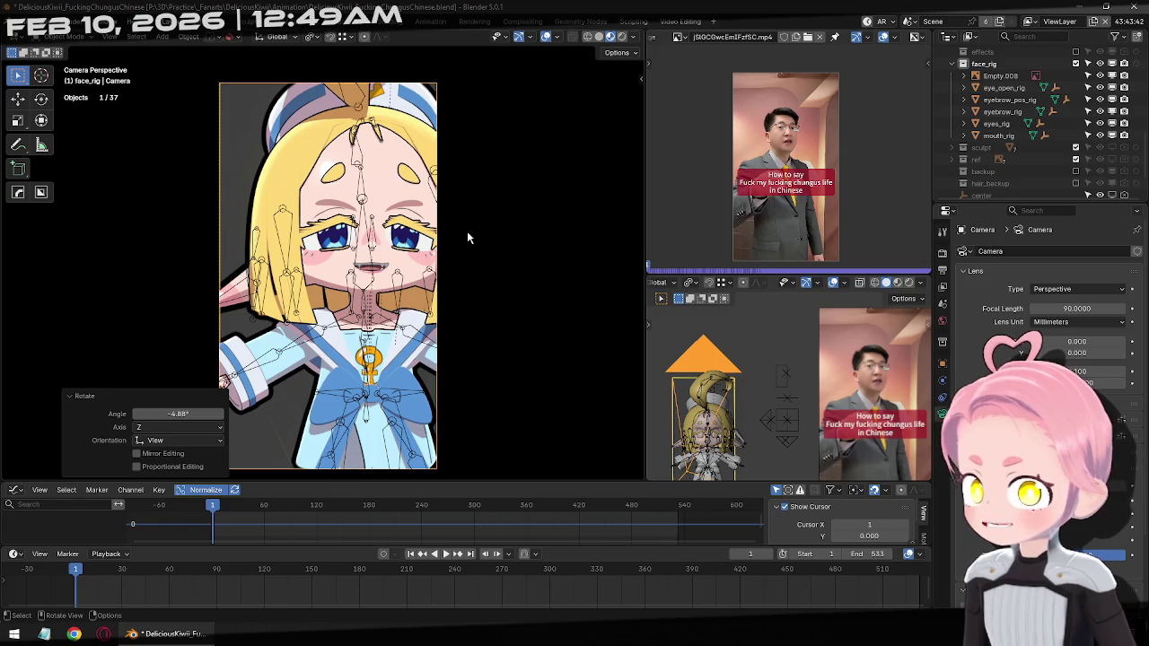
key(shift+grave)
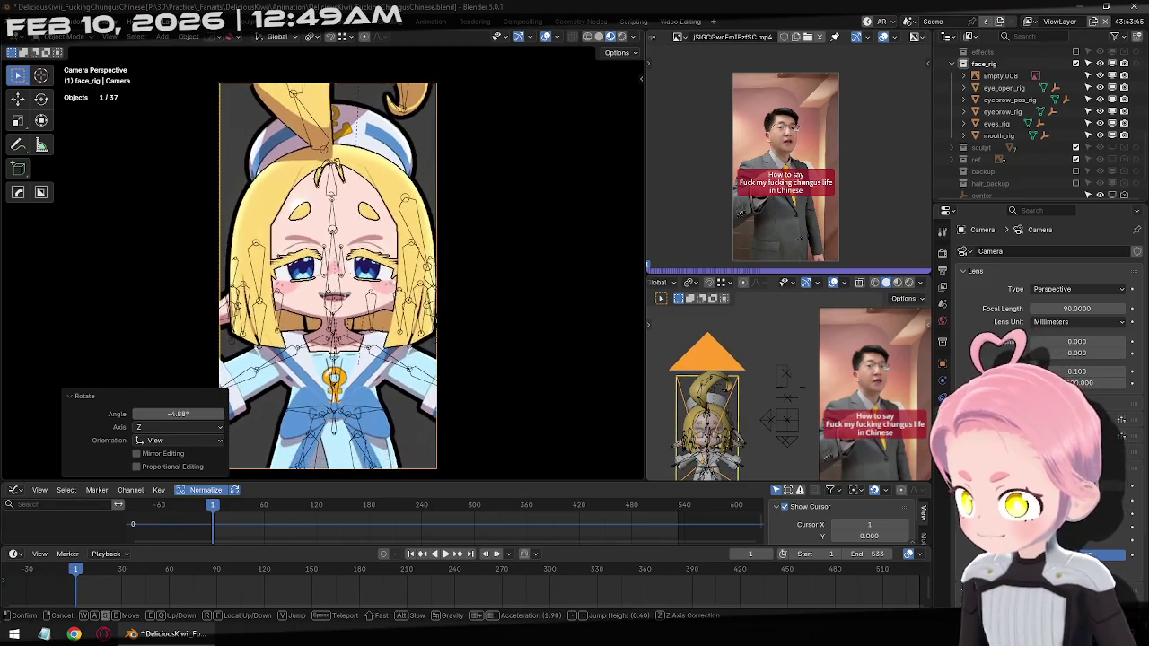
scroll(327, 275, down, 1)
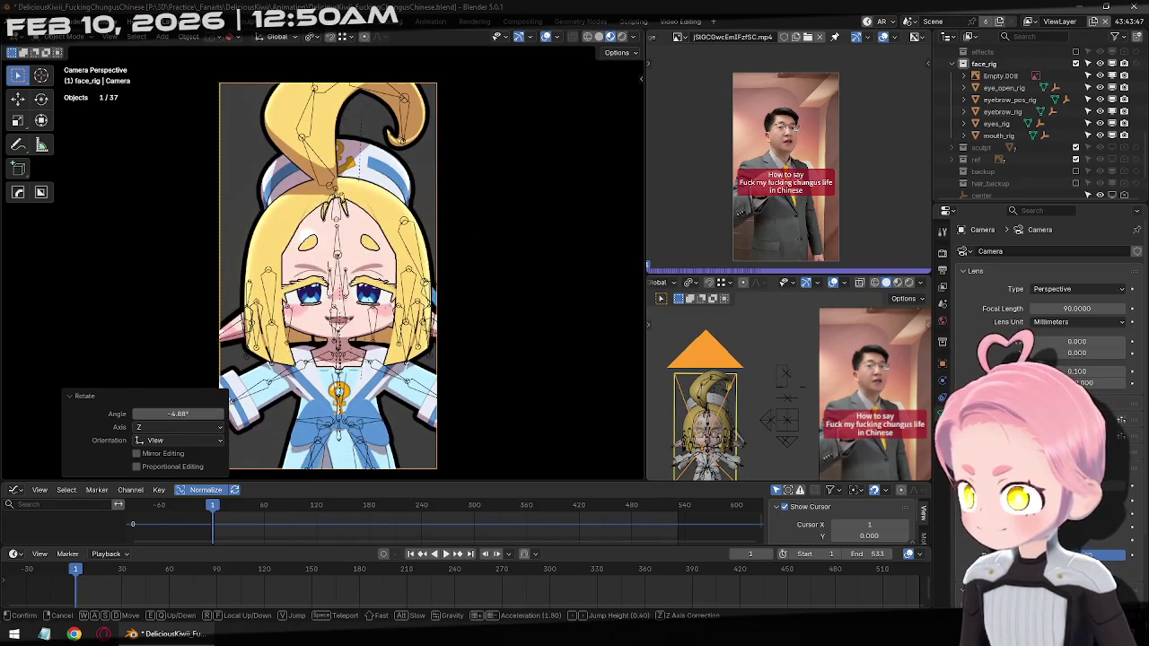
scroll(327, 276, down, 2)
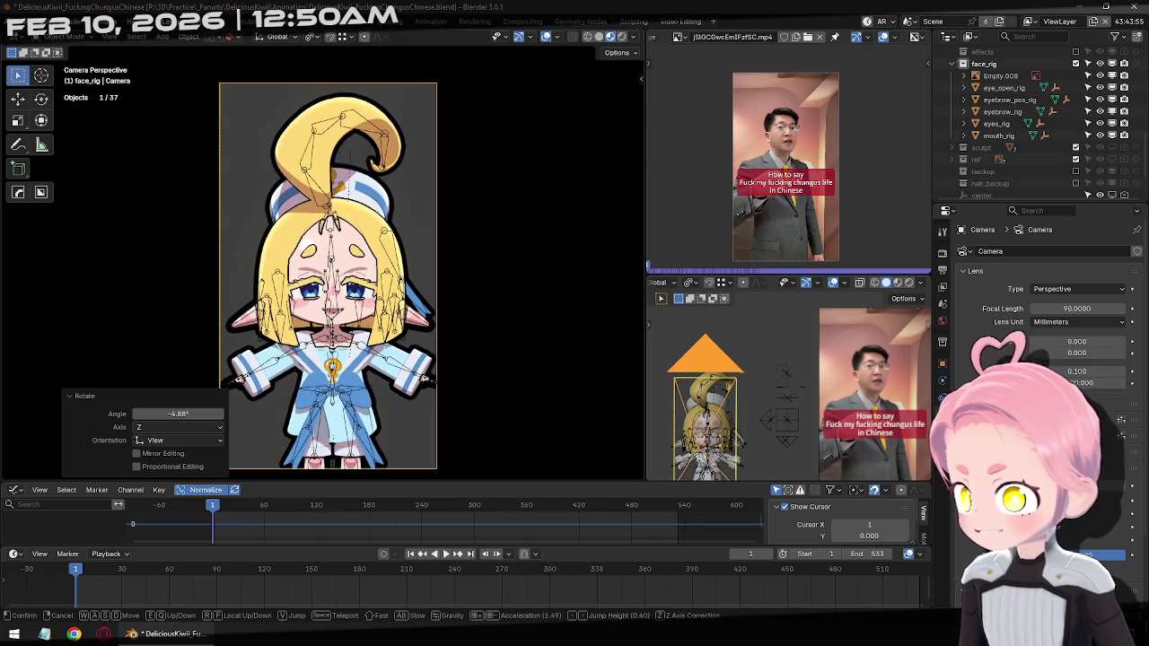
click(475, 233)
click(475, 234)
key(shift+grave)
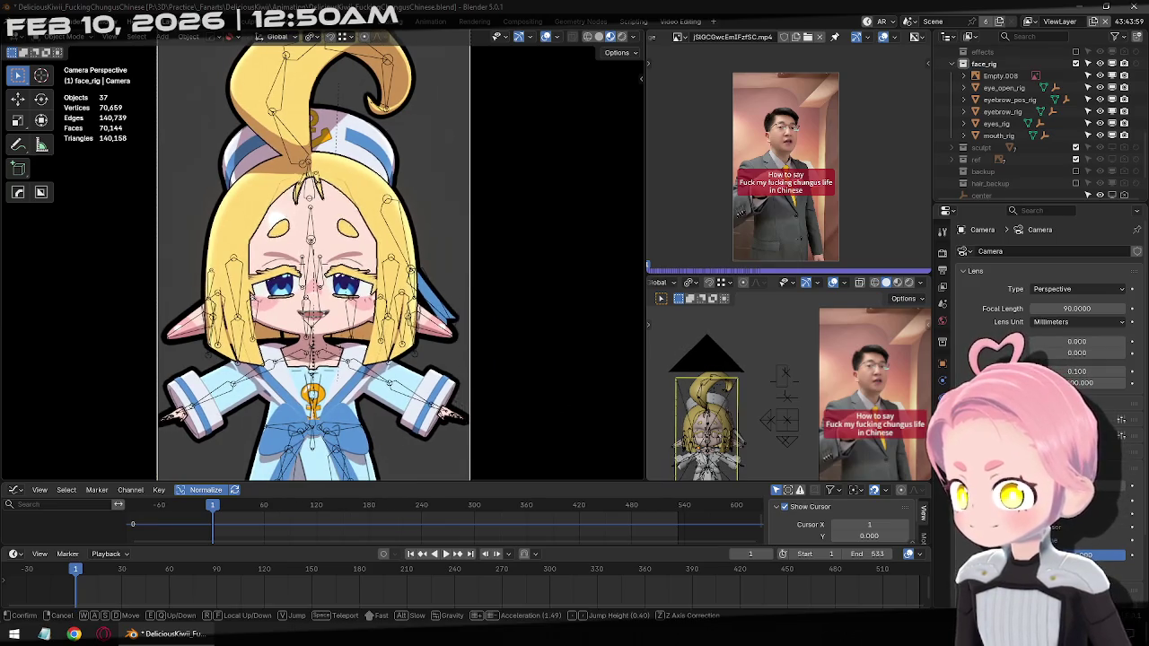
click(465, 273)
scroll(465, 274, down, 2)
scroll(464, 274, up, 1)
shift+middle_drag(486, 254, 524, 244)
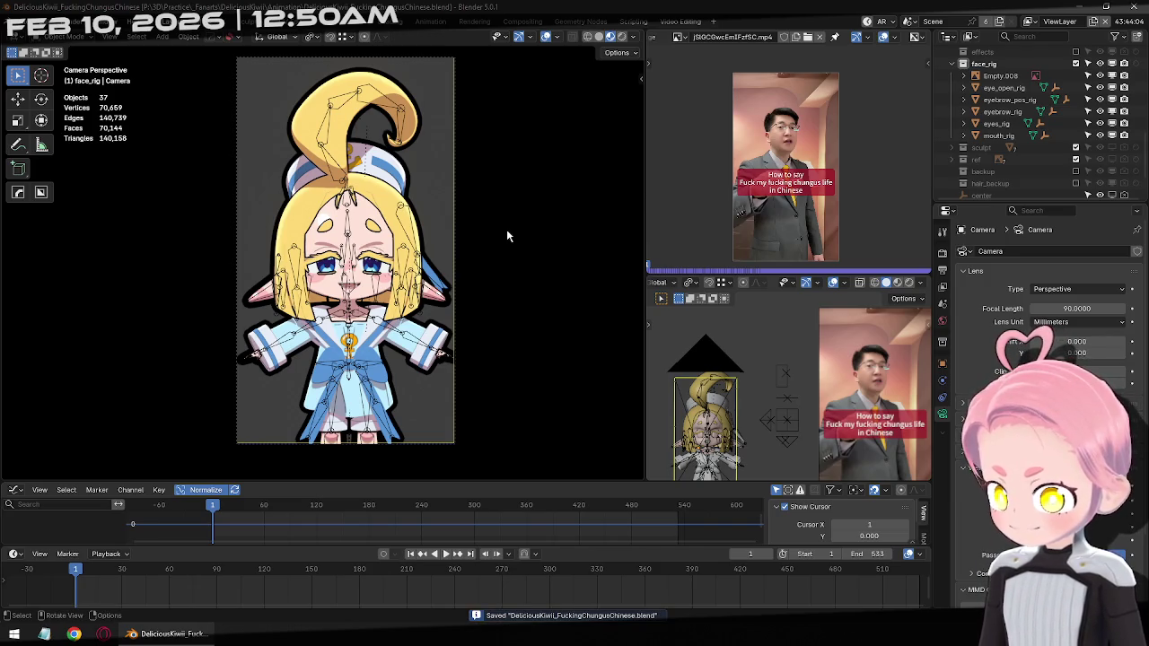
Widen the main camera viewport and orbit the solid-shaded lower preview to face the character frontally
scroll(733, 284, up, 5)
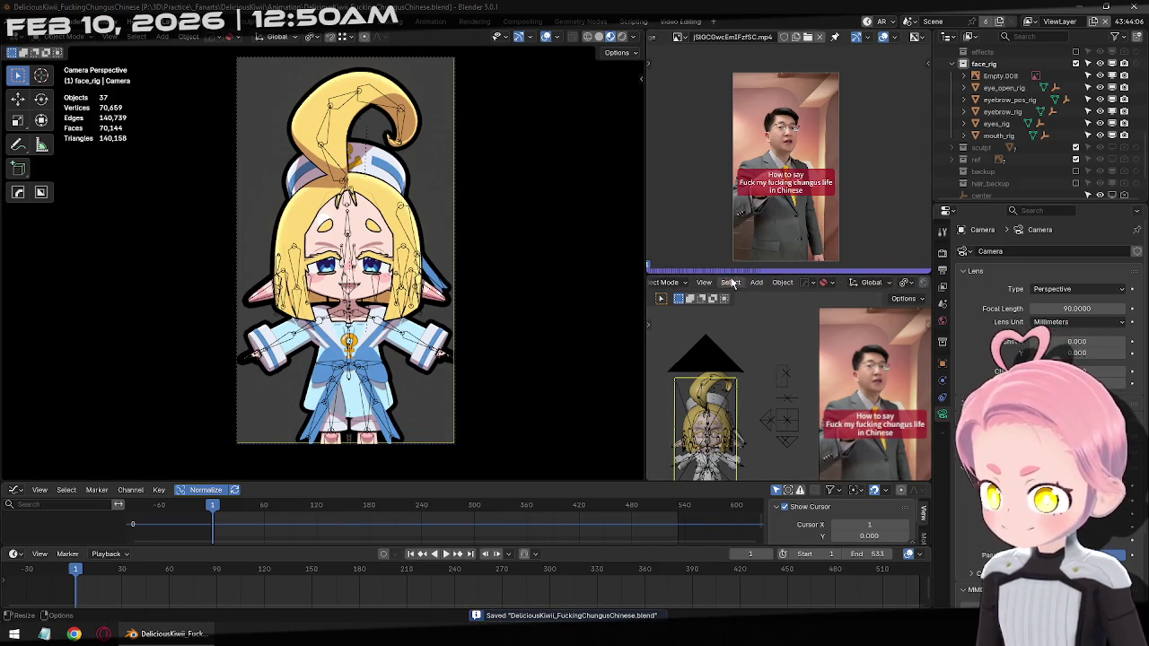
key(KP_0)
scroll(795, 354, up, 3)
scroll(808, 358, down, 1)
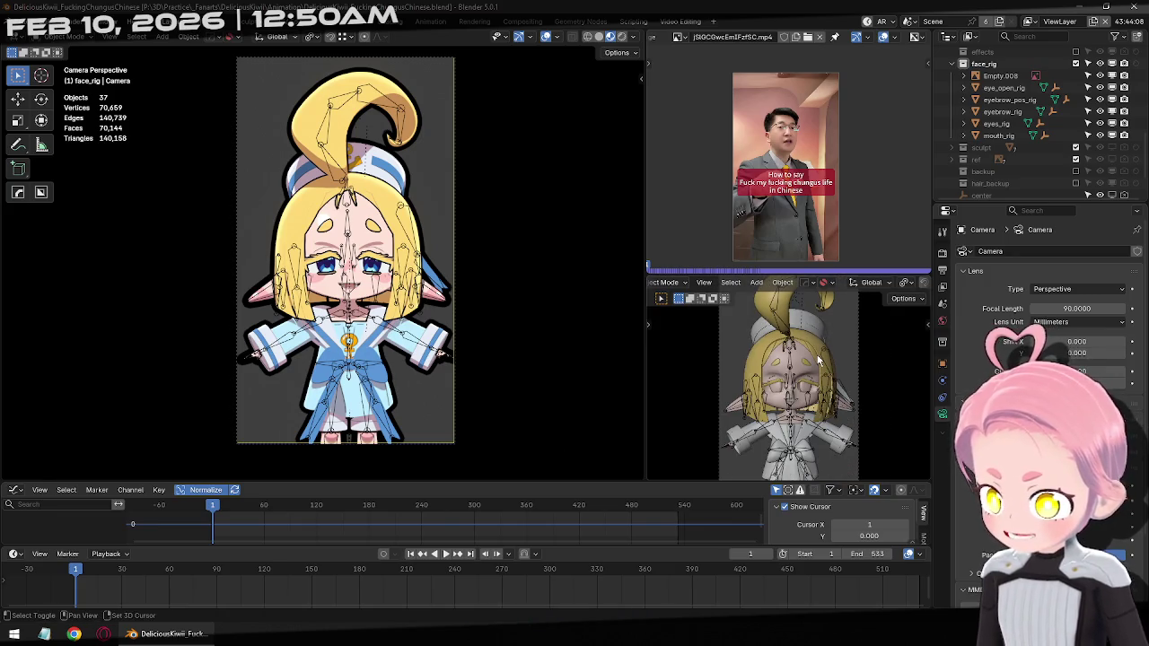
scroll(818, 360, down, 2)
scroll(876, 284, down, 5)
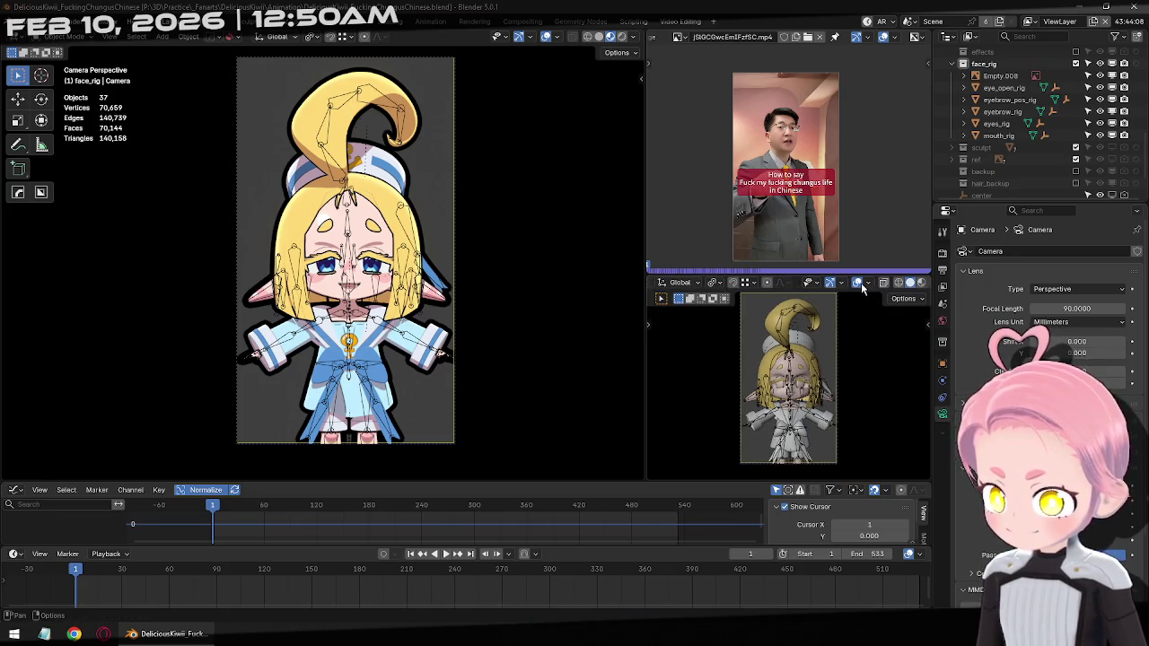
click(862, 283)
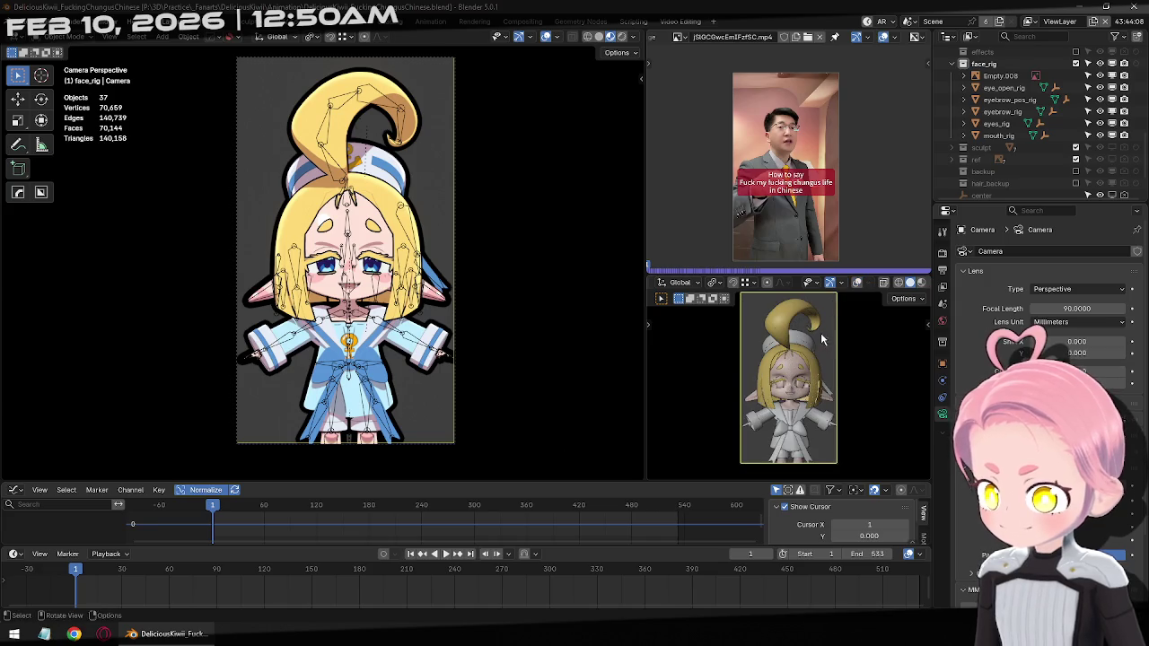
middle_drag(811, 322, 807, 368)
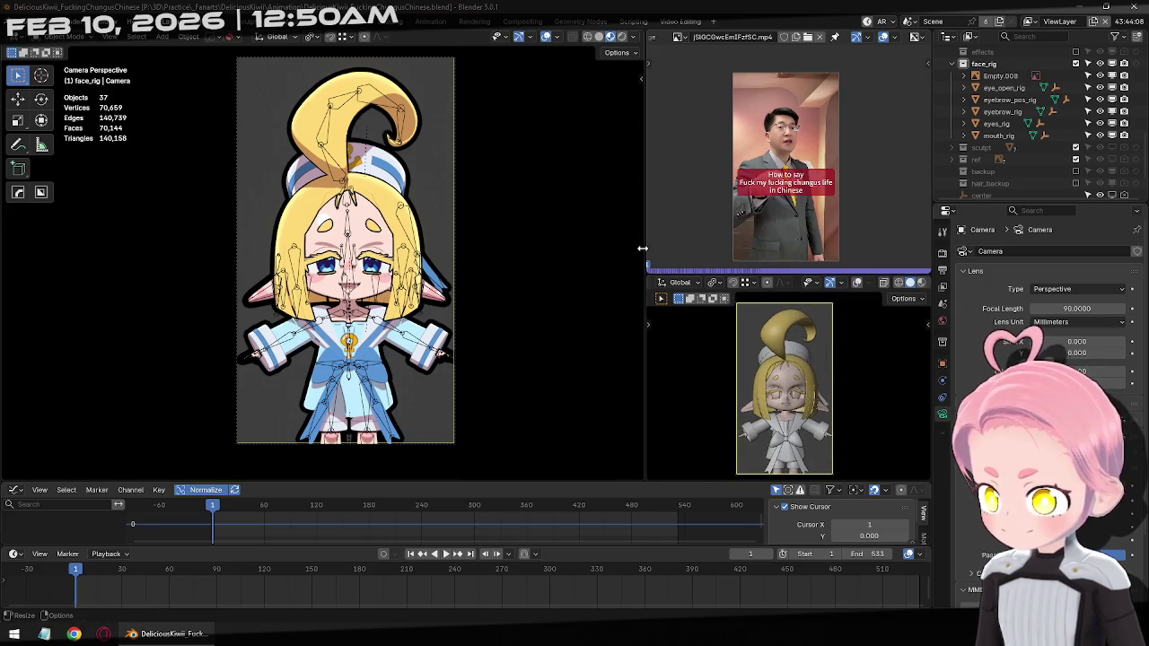
drag(641, 248, 761, 251)
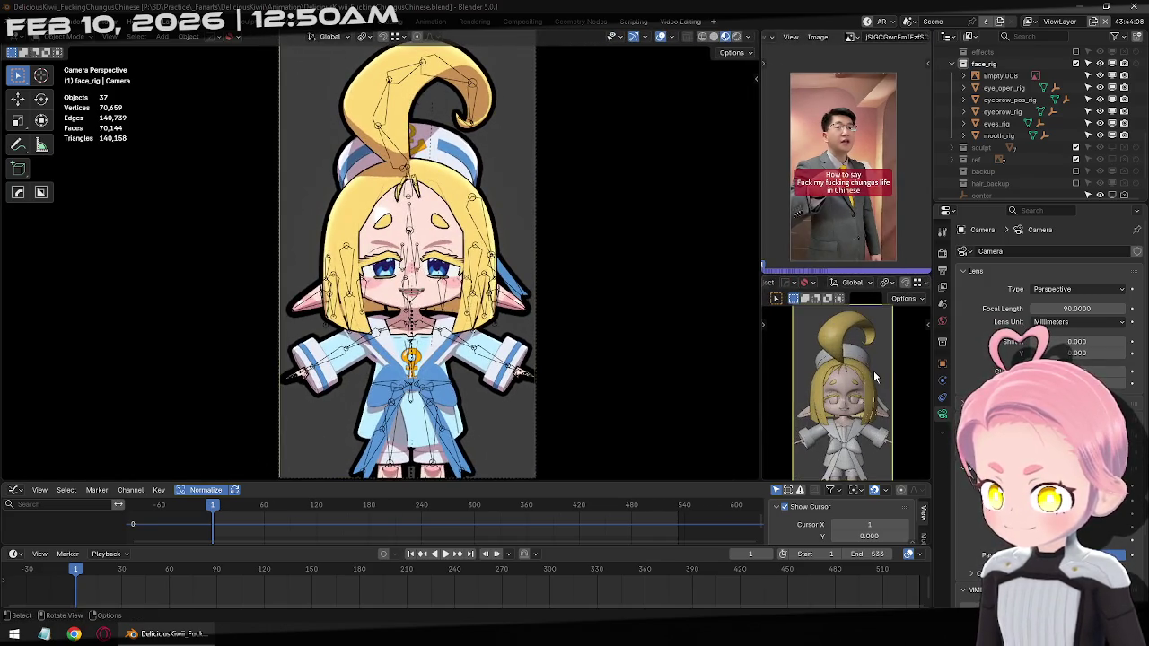
middle_drag(873, 371, 841, 354)
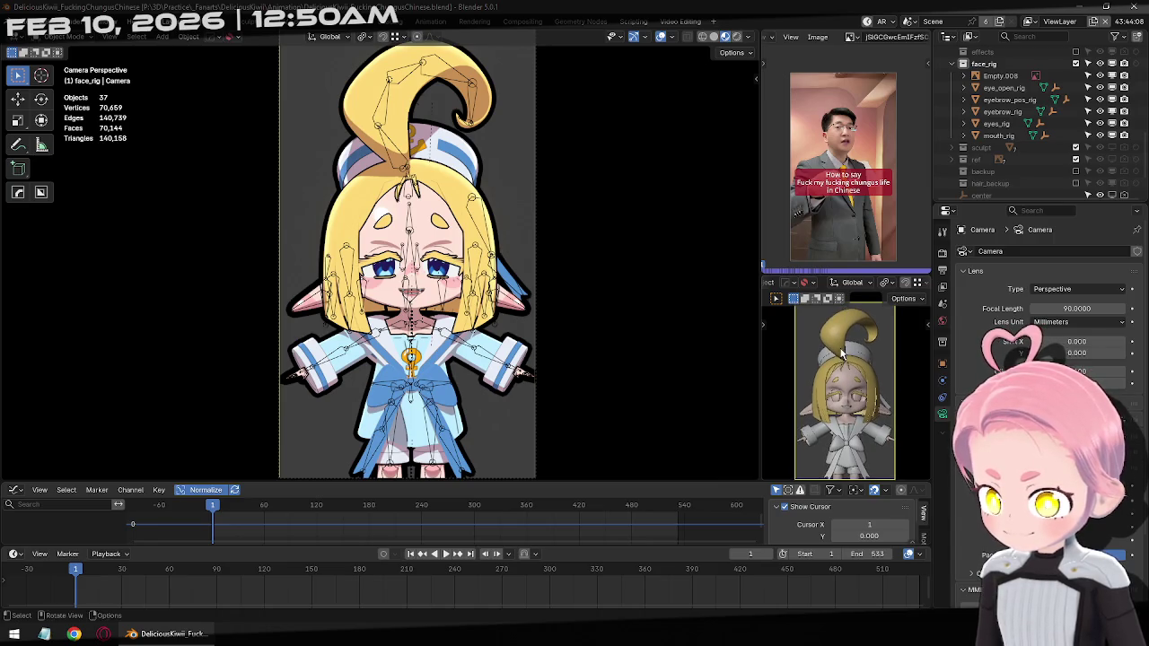
shift+middle_drag(443, 337, 419, 273)
click(418, 274)
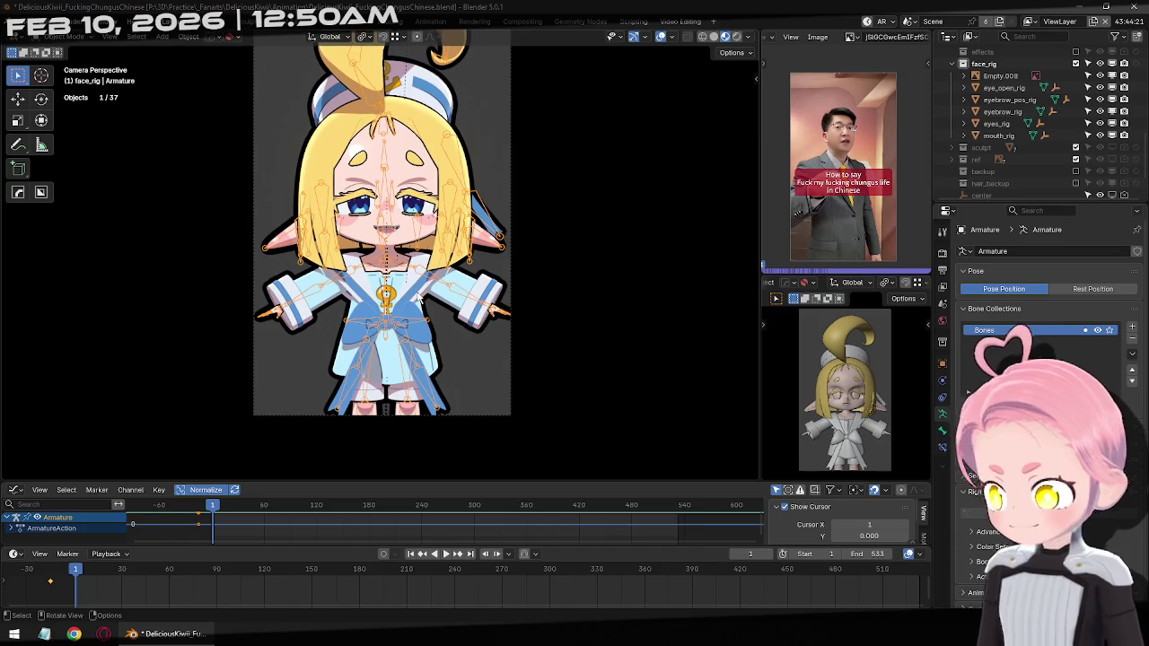
Jump to frame -15, put the armature in Pose Mode and select the Hips bone
scroll(426, 519, down, 2)
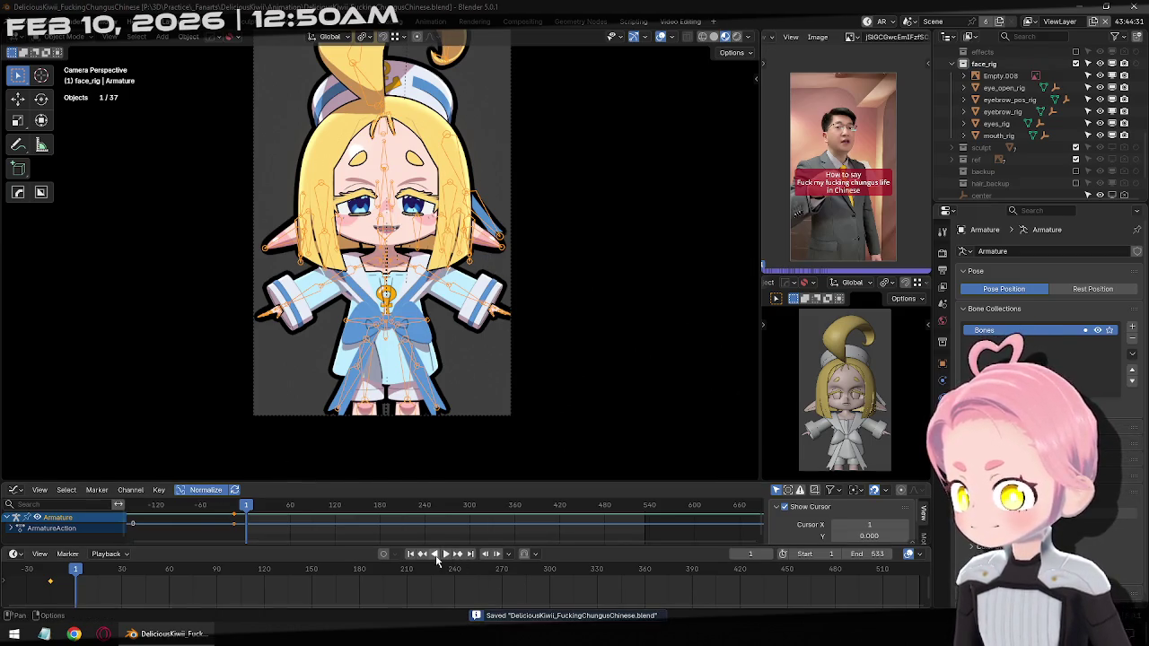
scroll(265, 575, down, 1)
click(422, 554)
key(ctrl+Tab)
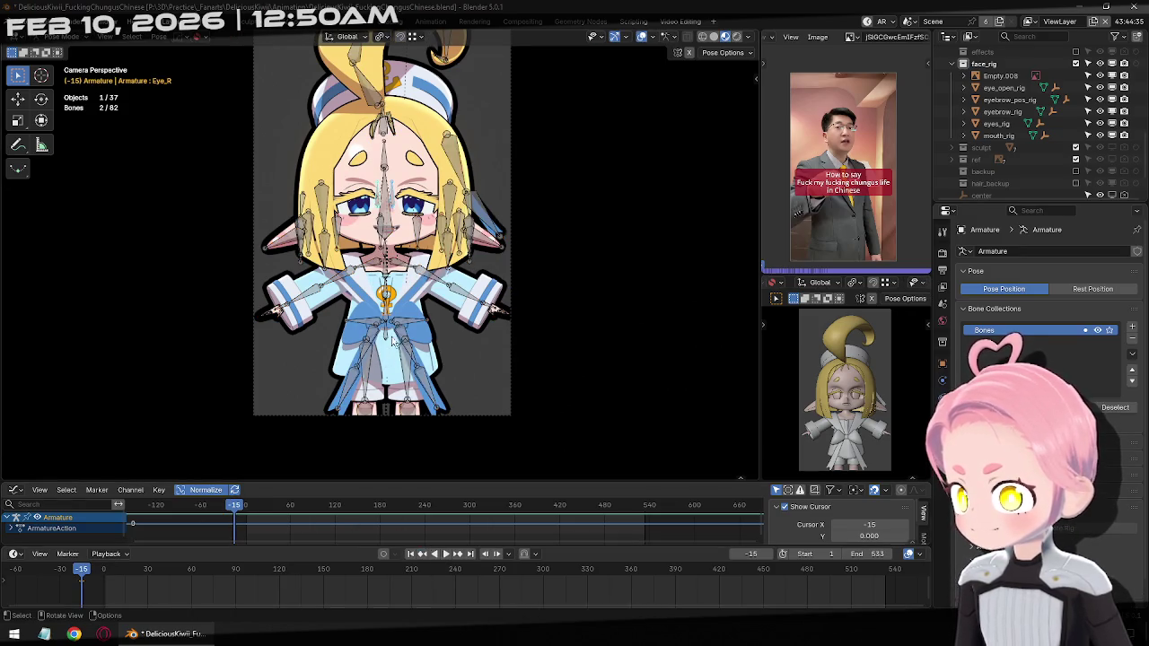
click(408, 348)
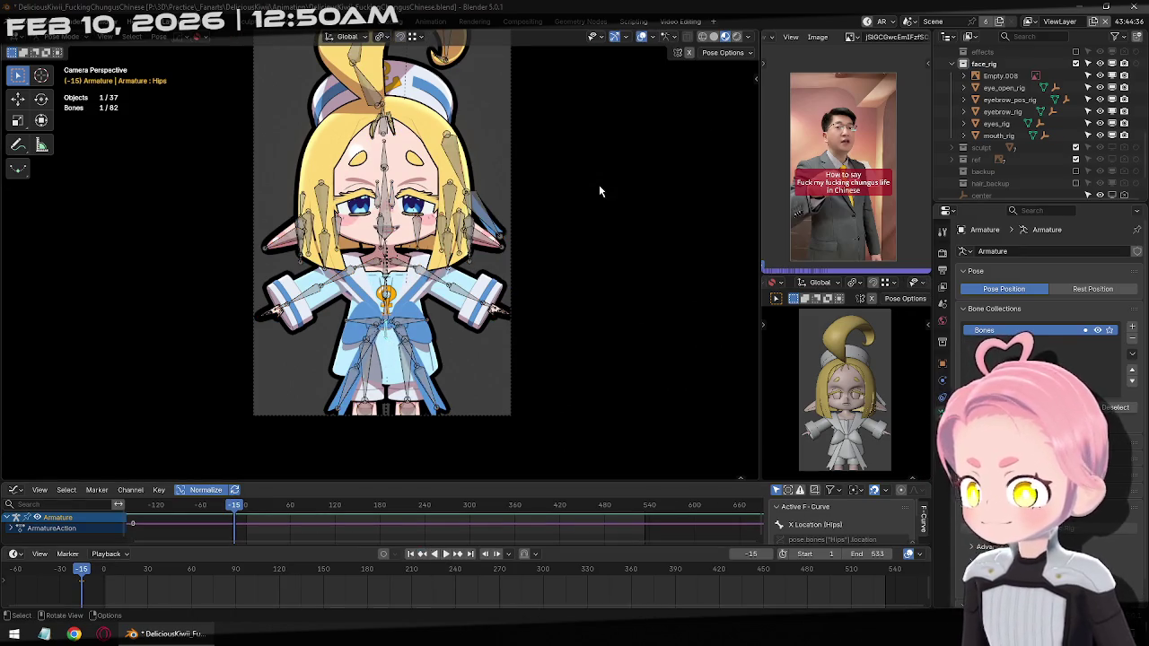
Inspect the bone's side-panel settings and try a Z rotation of the hips
key(n)
click(752, 77)
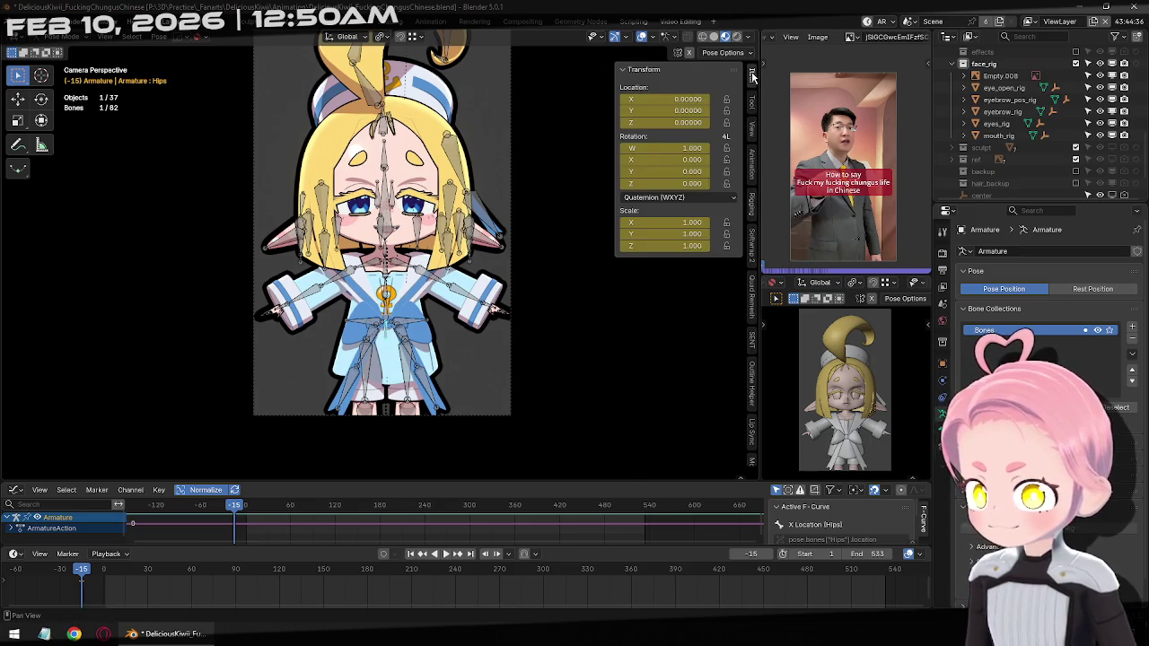
click(752, 108)
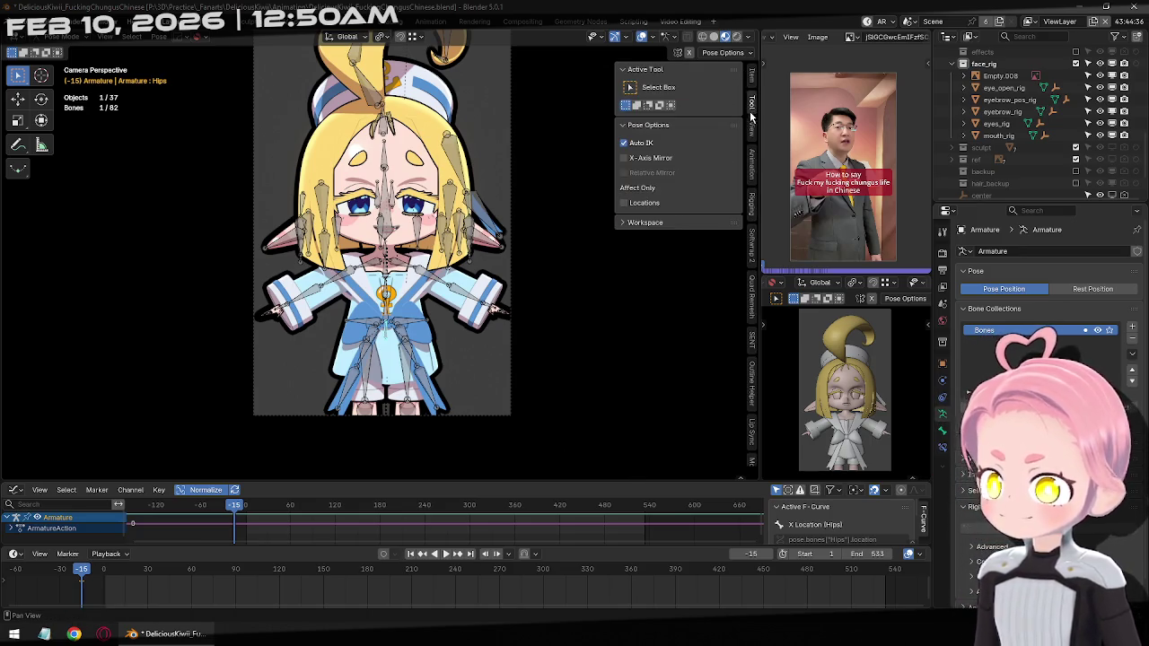
click(750, 128)
click(750, 102)
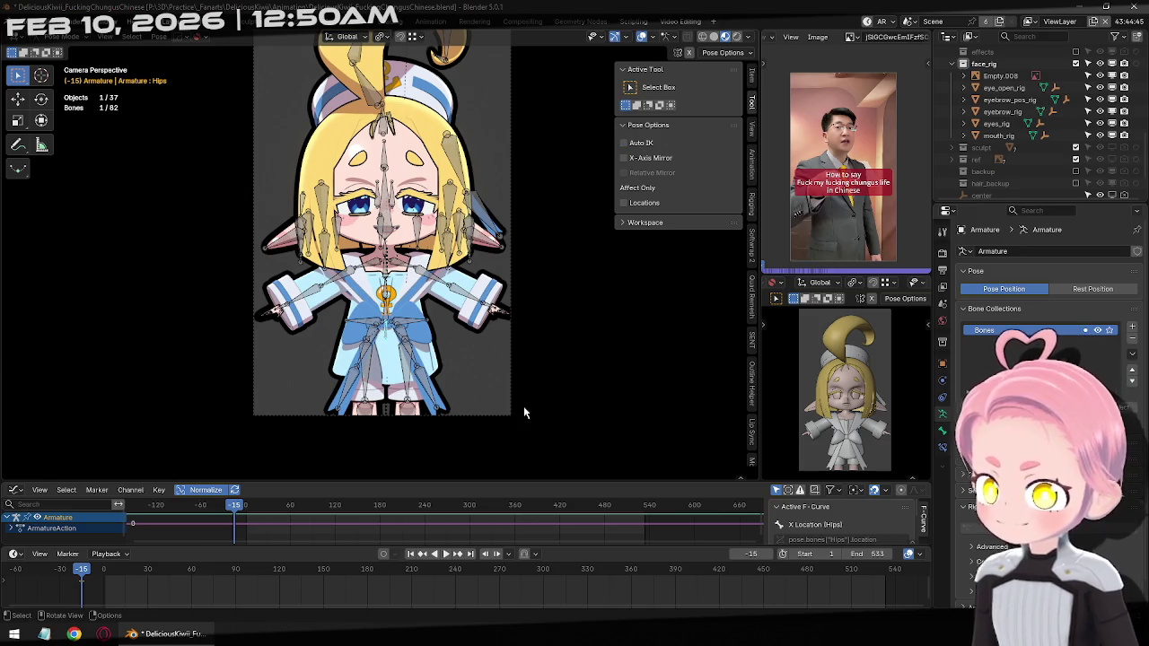
key(n)
key(r)
key(z)
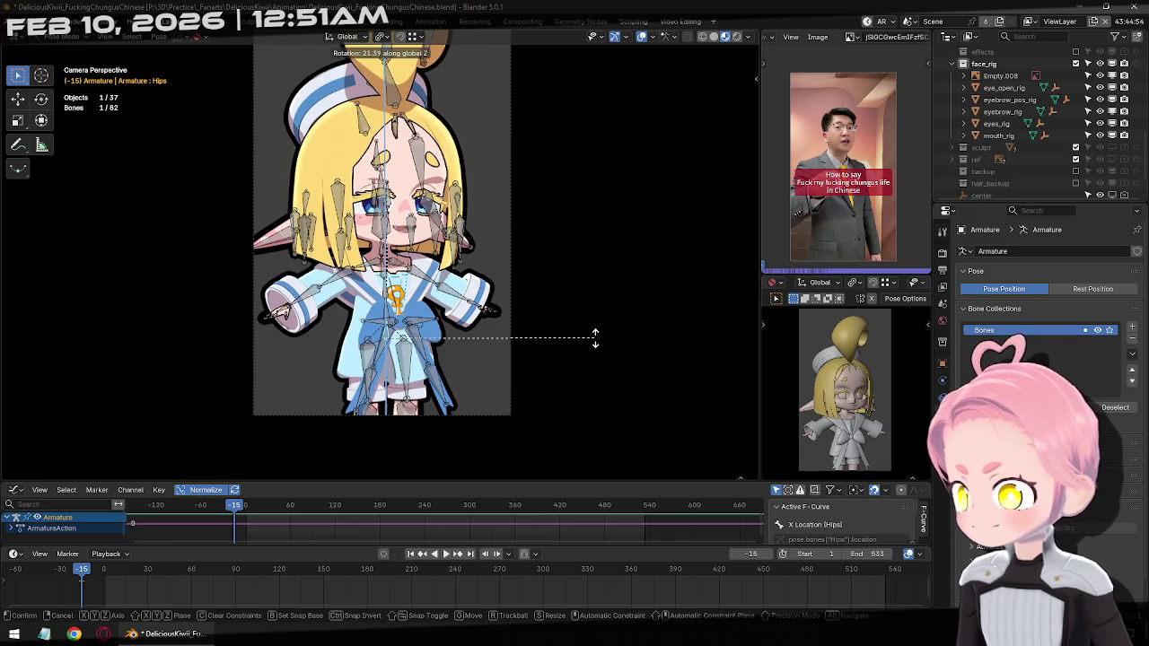
click(594, 336)
Select all bones and delete every existing armature keyframe
key(a)
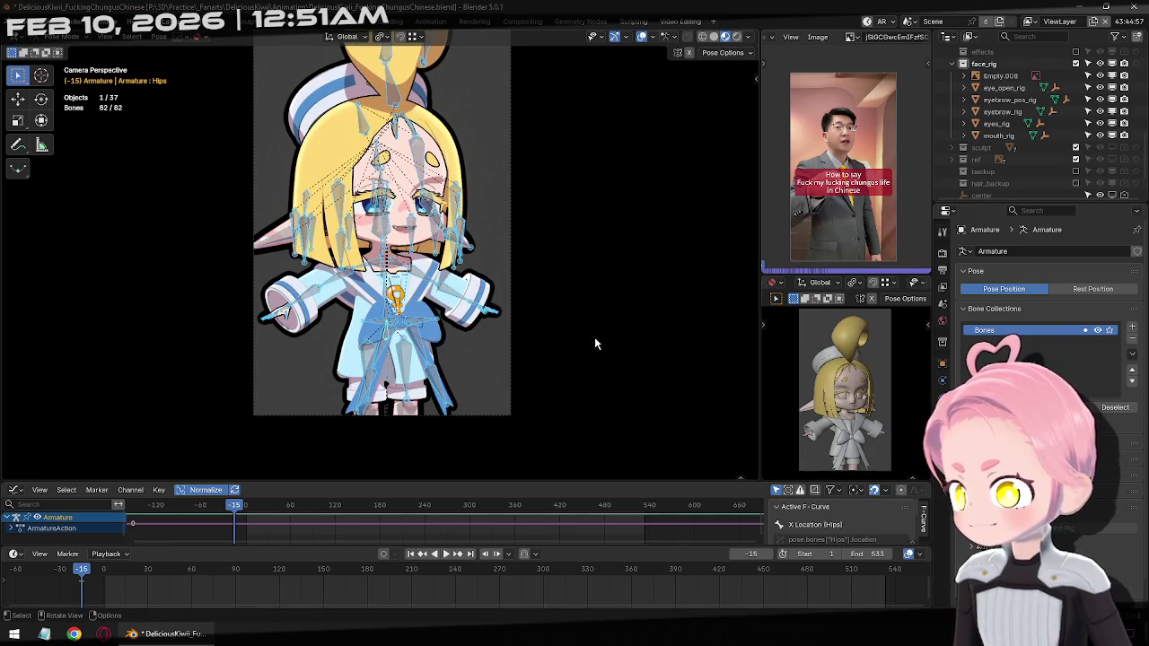
key(x)
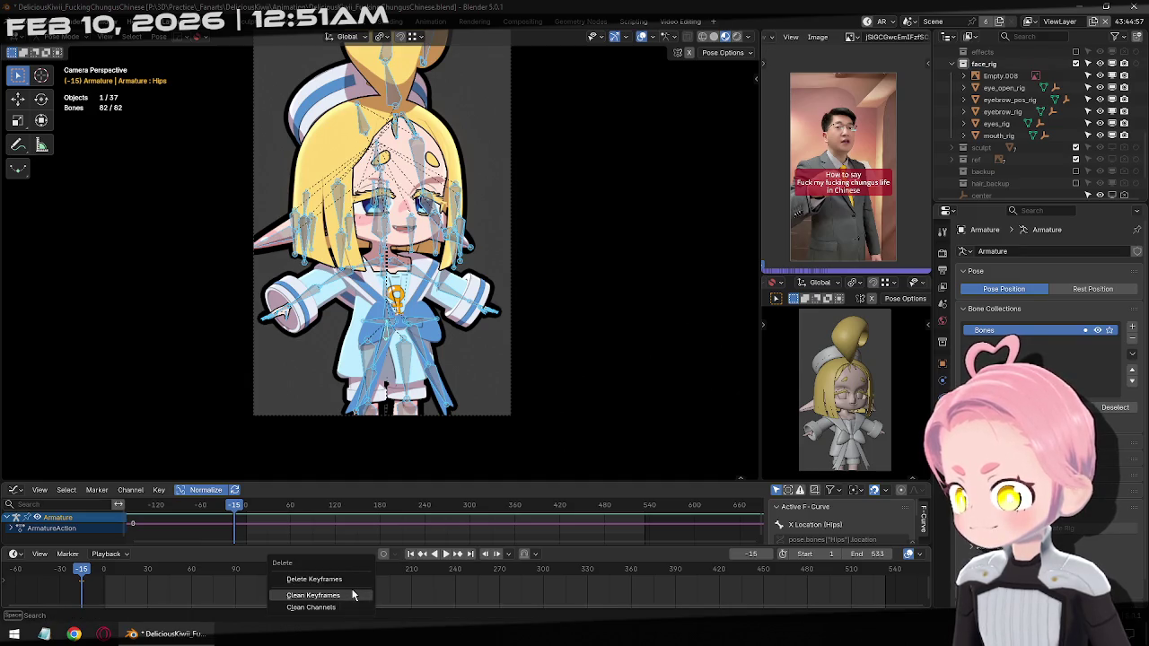
click(356, 588)
key(x)
click(332, 574)
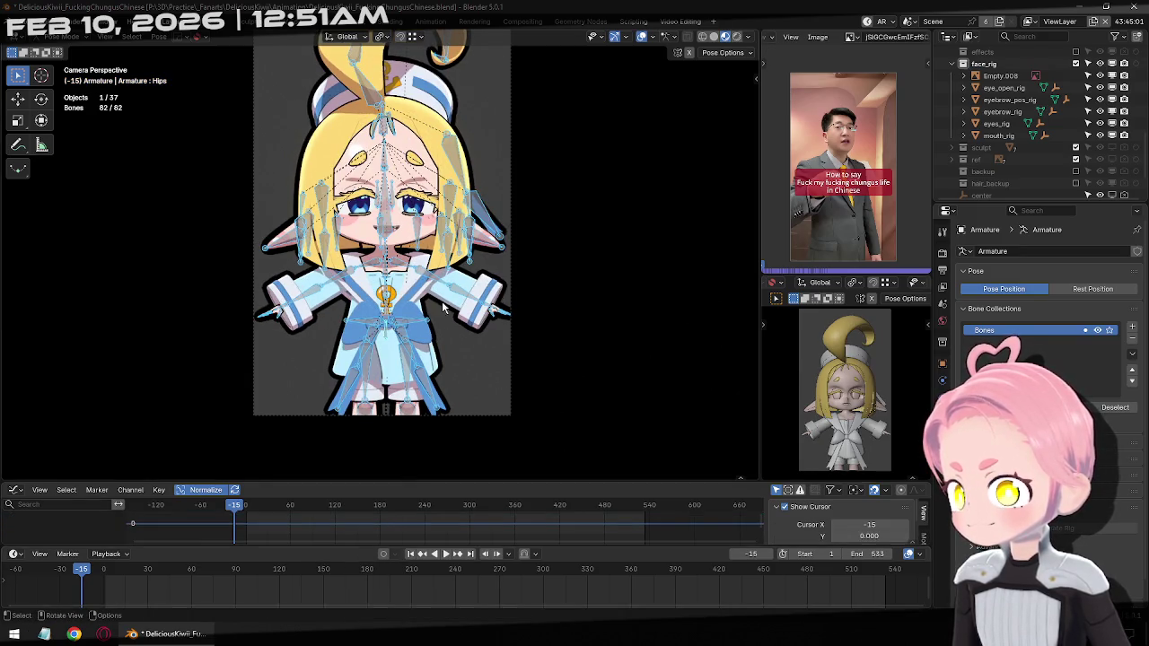
Rotate the Hips bone about -6.7° around Z and keyframe it at frame -15
click(386, 337)
key(r)
right_click(644, 401)
key(r)
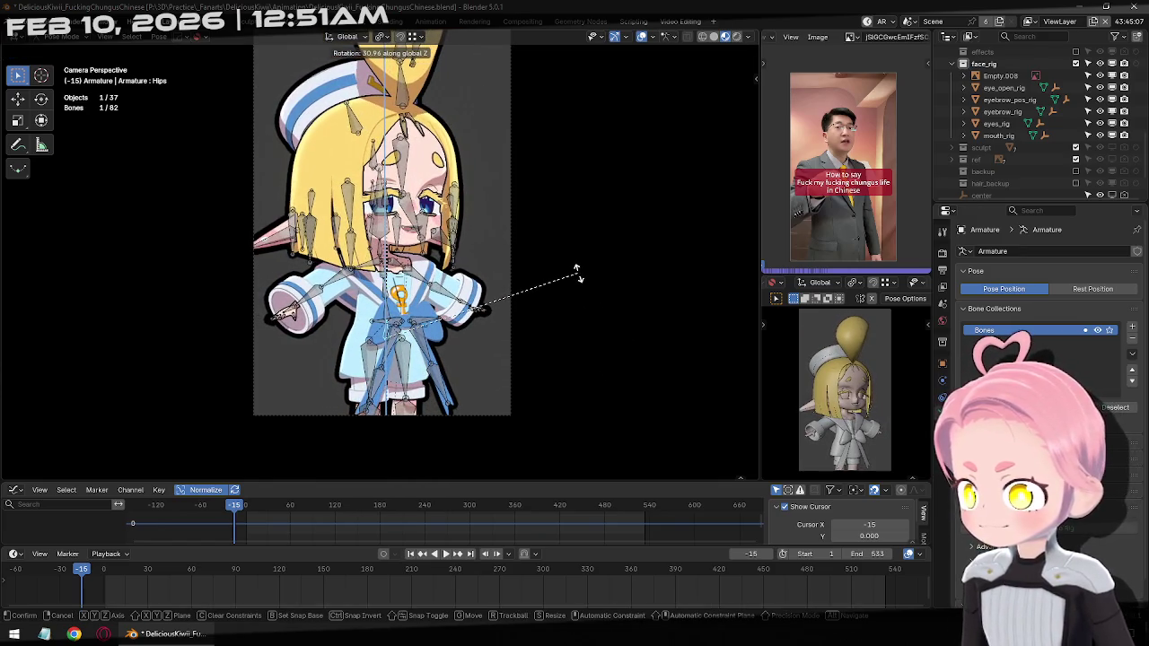
click(578, 279)
key(i)
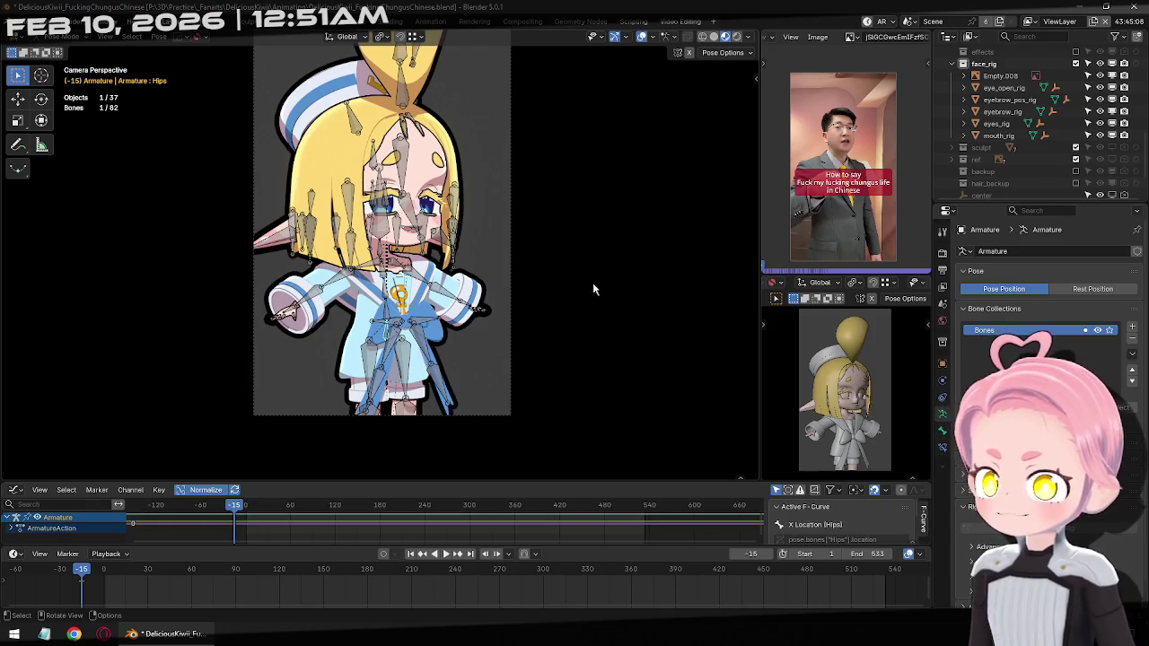
key(r)
key(z)
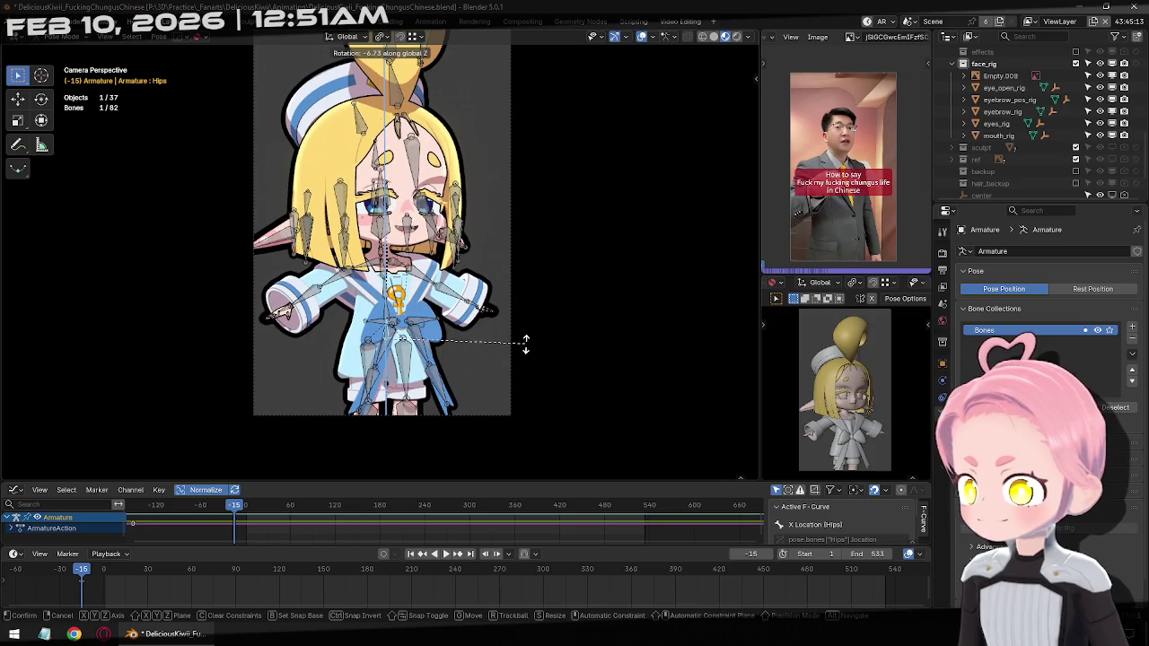
click(526, 339)
key(i)
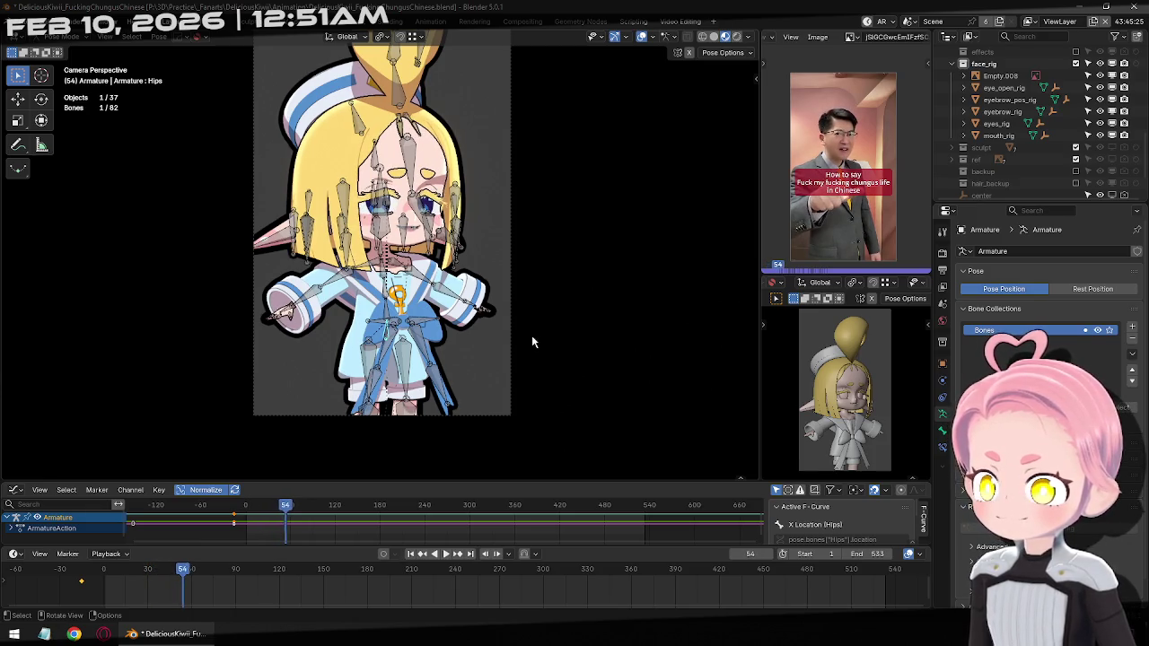
At frame 123, deselect the Hips bone and orbit out to a side view of the scene
scroll(532, 341, down, 1)
shift+middle_drag(532, 341, 595, 224)
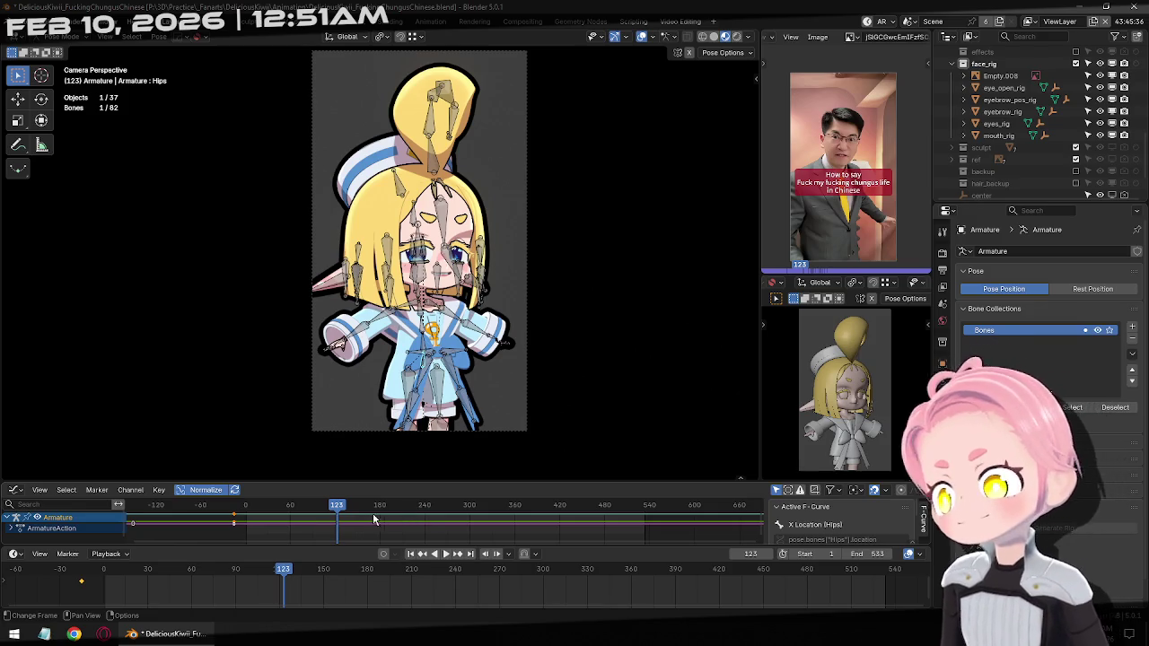
click(526, 177)
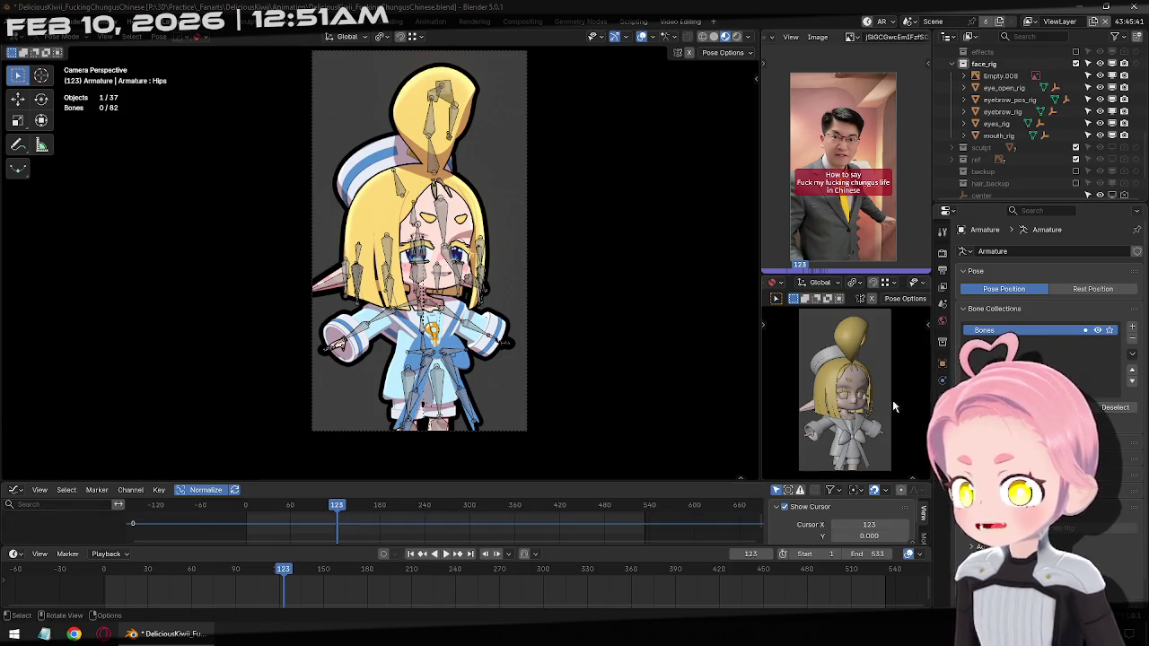
mouse_move(528, 178)
middle_down()
mouse_move(391, 101)
mouse_move(500, 288)
mouse_move(493, 328)
middle_up()
Back in Object Mode, select the camera and set its focal length to 45 mm
key(ctrl+Tab)
click(516, 314)
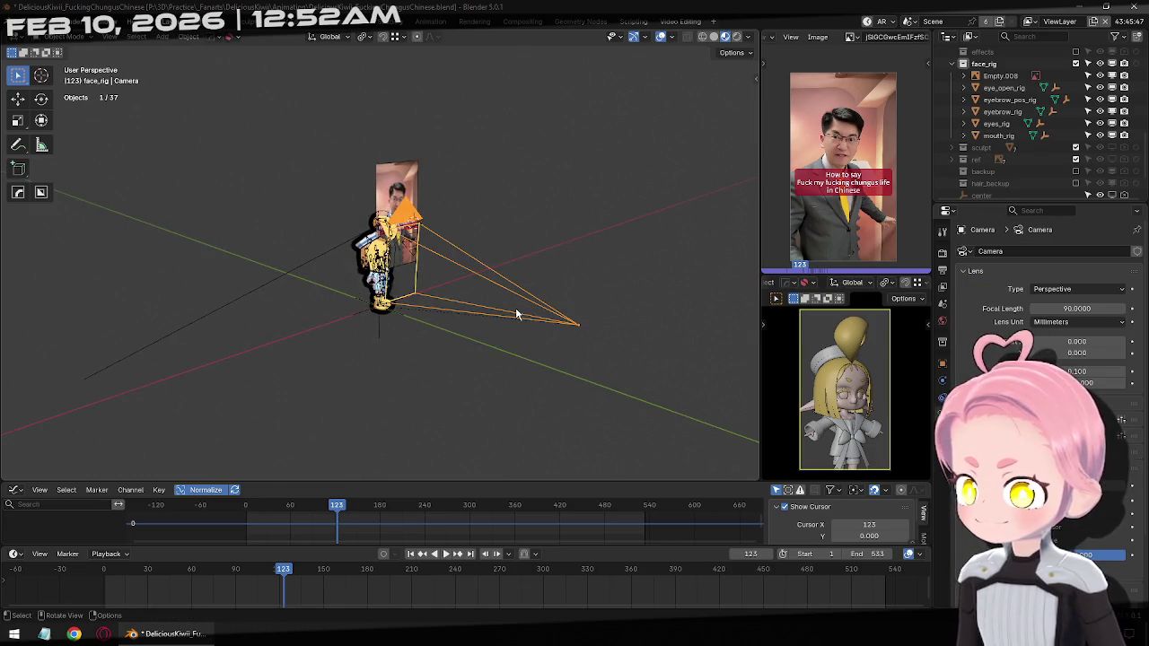
key(KP_0)
mouse_move(1077, 308)
mouse_down()
mouse_move(1014, 308)
mouse_move(1104, 308)
mouse_up()
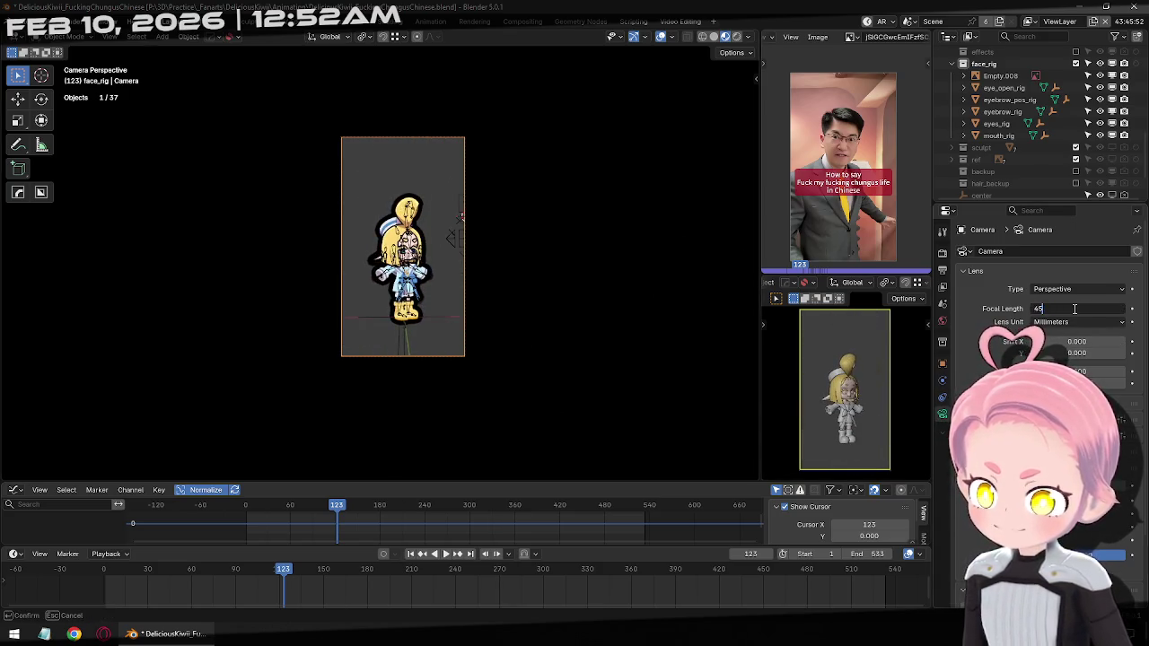
text(45.0000)
key(Return)
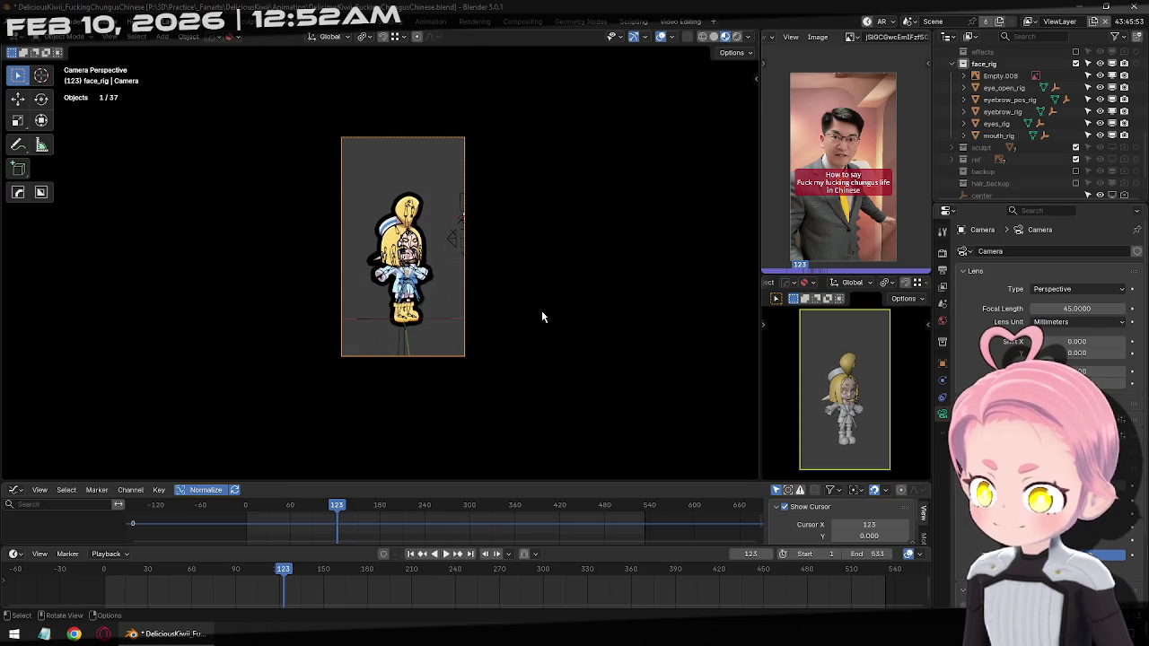
From top view, move the camera closer along its viewing axis and adjust its height
key(KP_7)
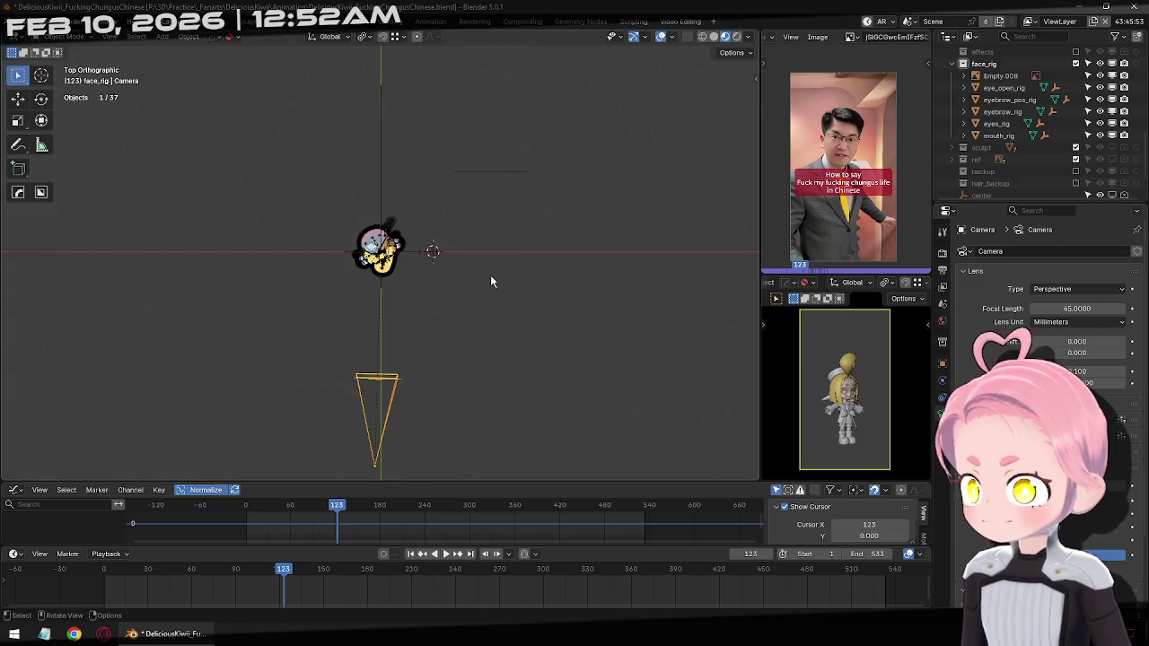
key(g)
key(z)
key(z)
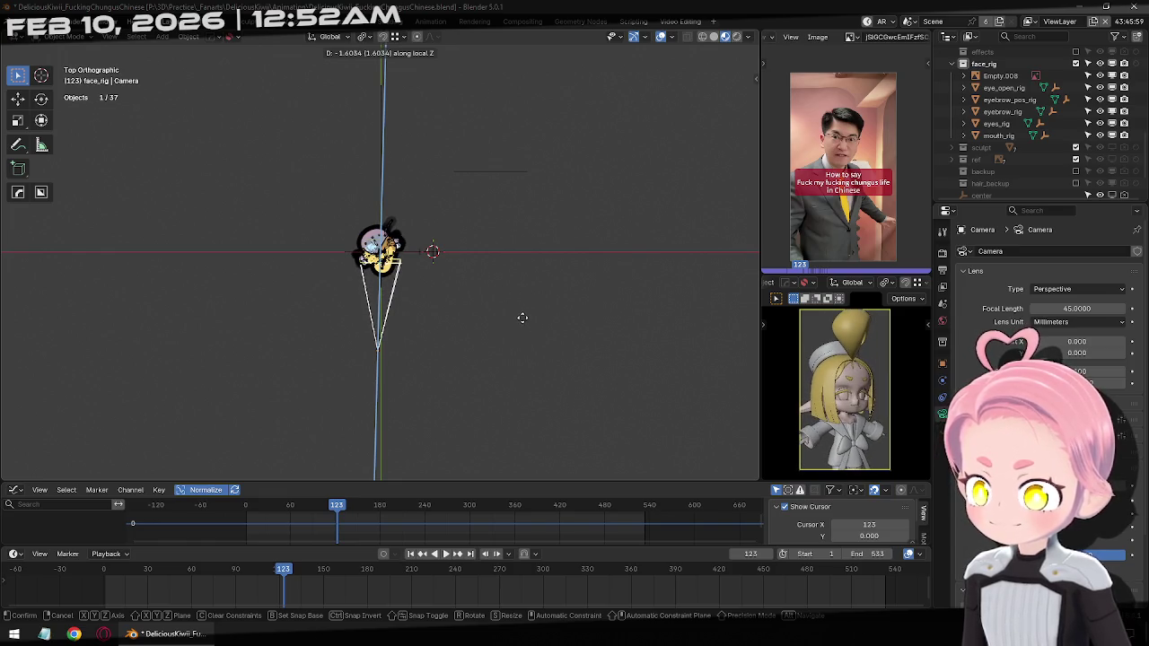
click(523, 319)
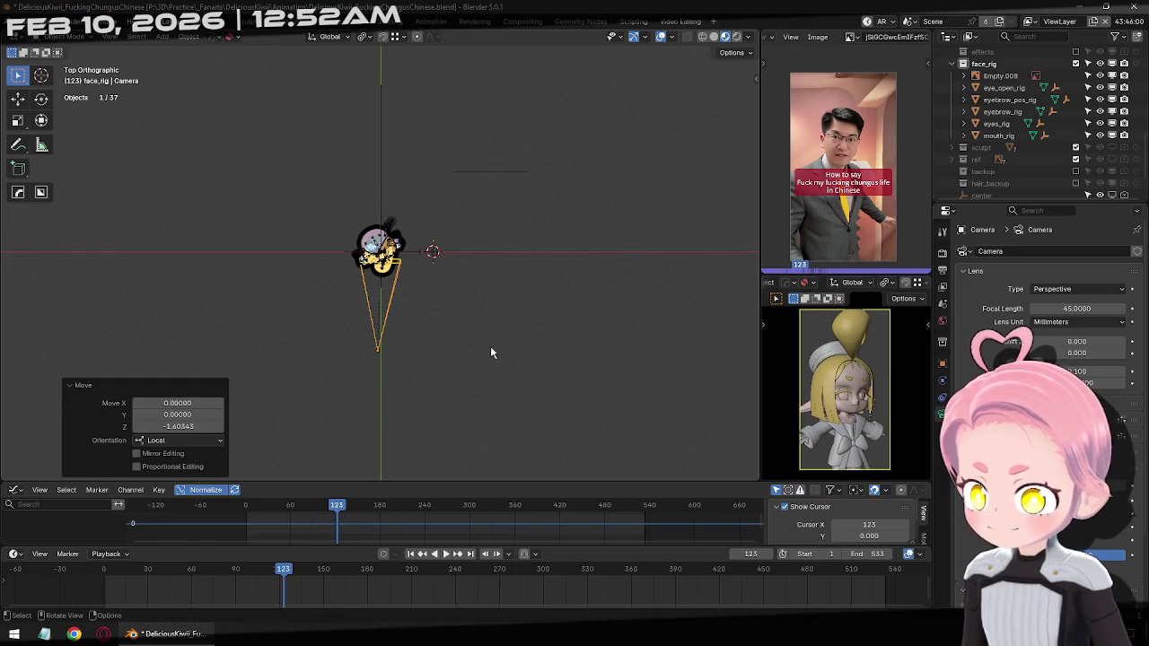
key(g)
key(z)
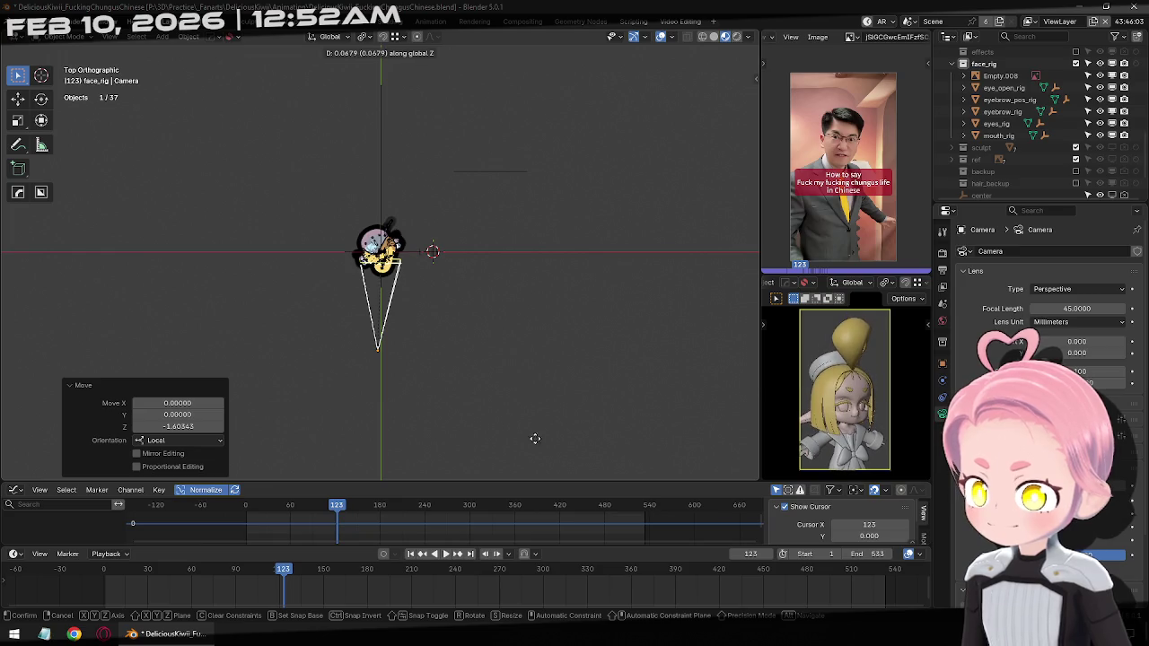
click(534, 414)
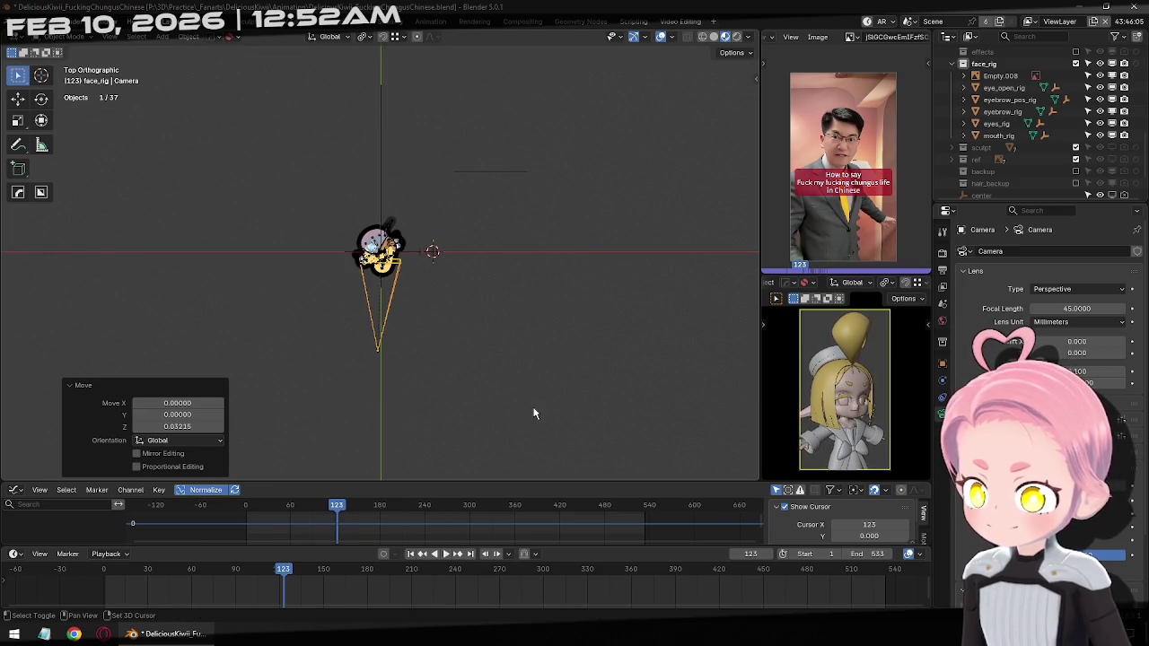
Preview the camera shot without overlays, then restore overlays and solid shading
key(KP_0)
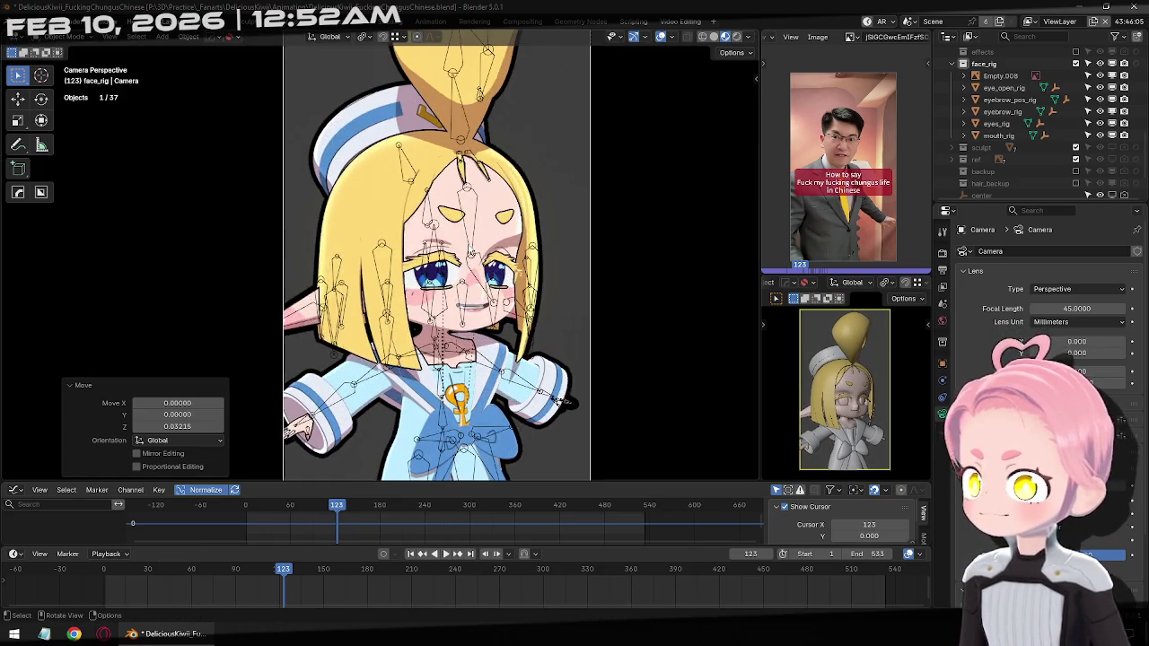
click(662, 36)
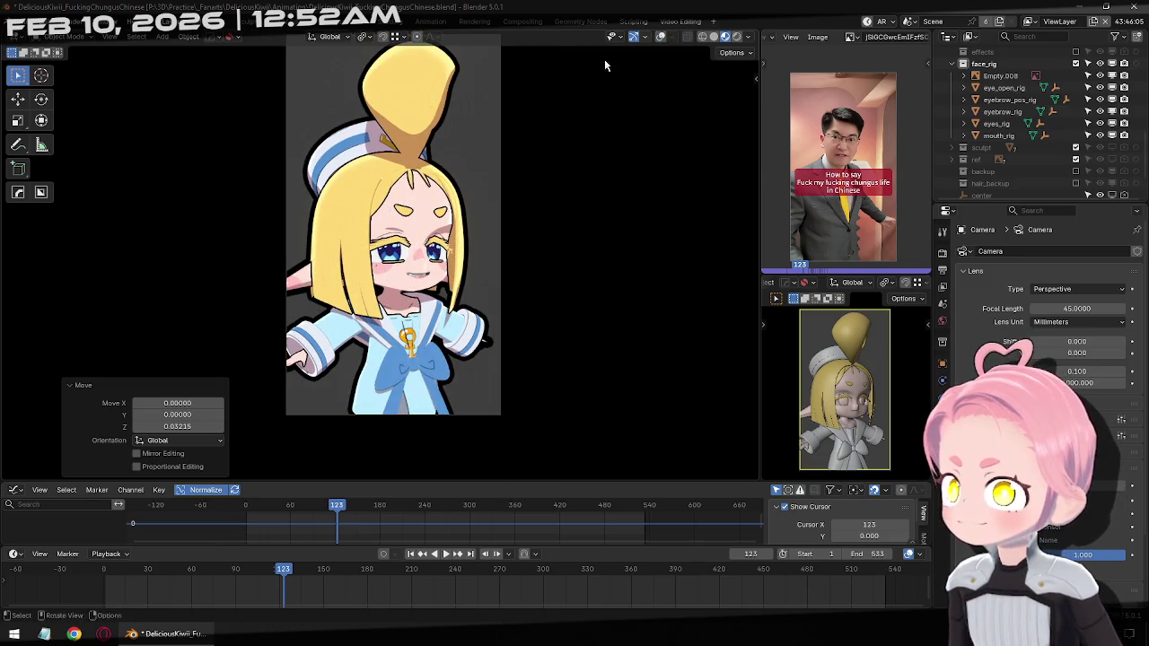
shift+middle_drag(608, 63, 602, 222)
scroll(608, 200, down, 1)
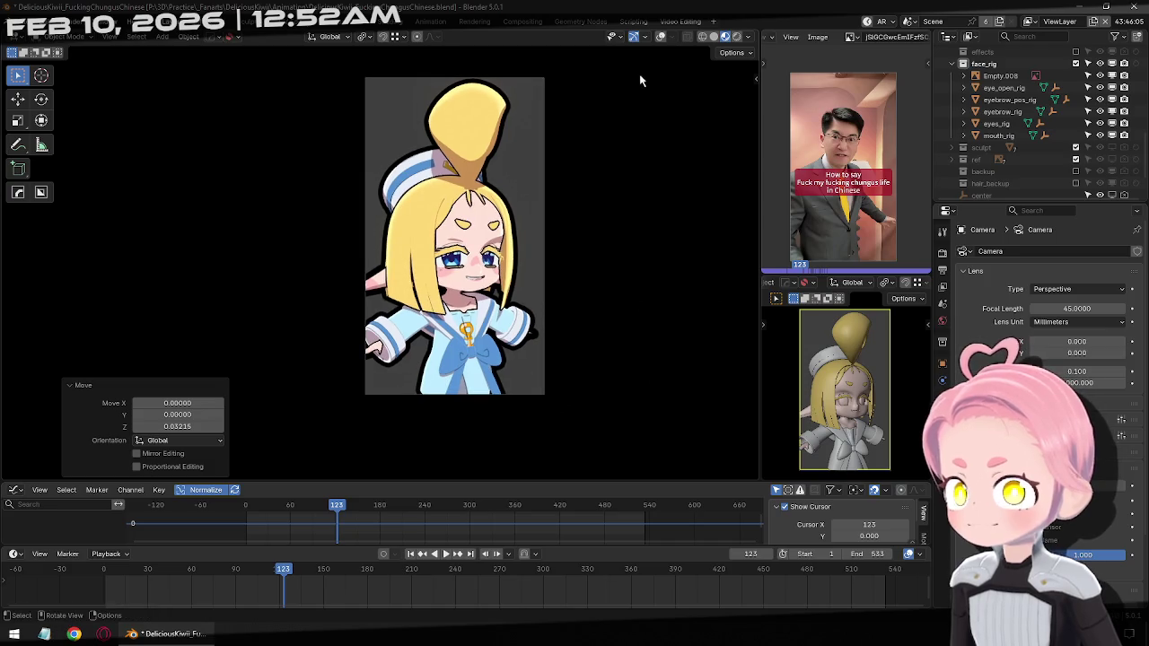
click(662, 36)
click(714, 37)
key(ctrl+z)
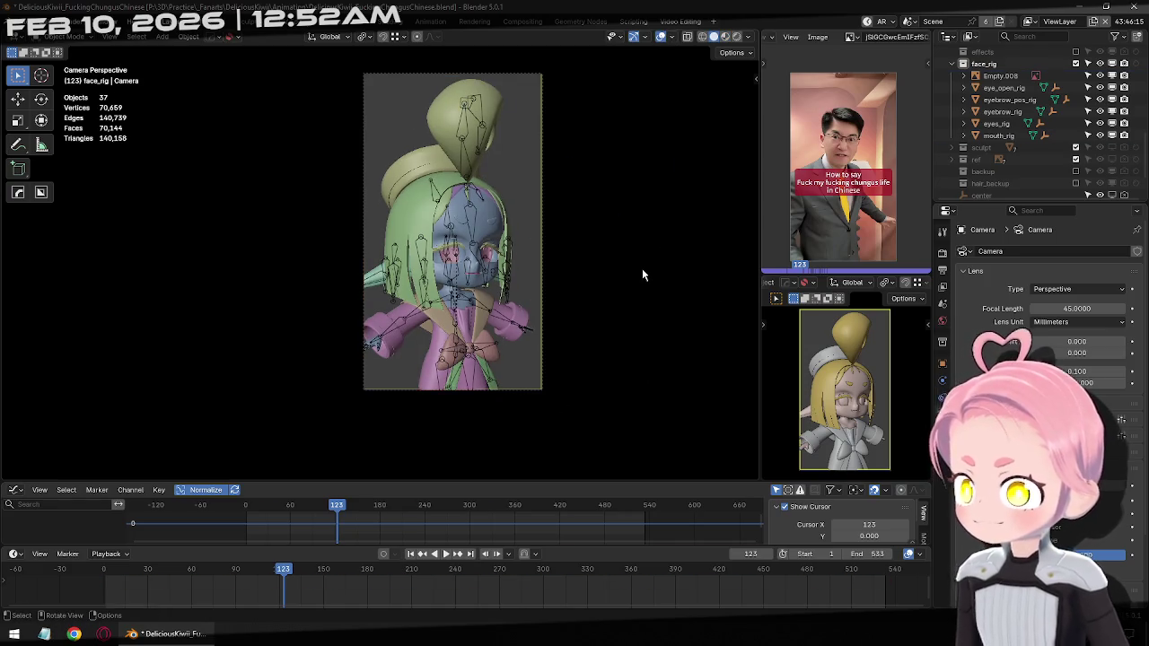
Save in Pose Mode and keyframe the Hips bone at frame 1
key(ctrl+s)
key(ctrl+Tab)
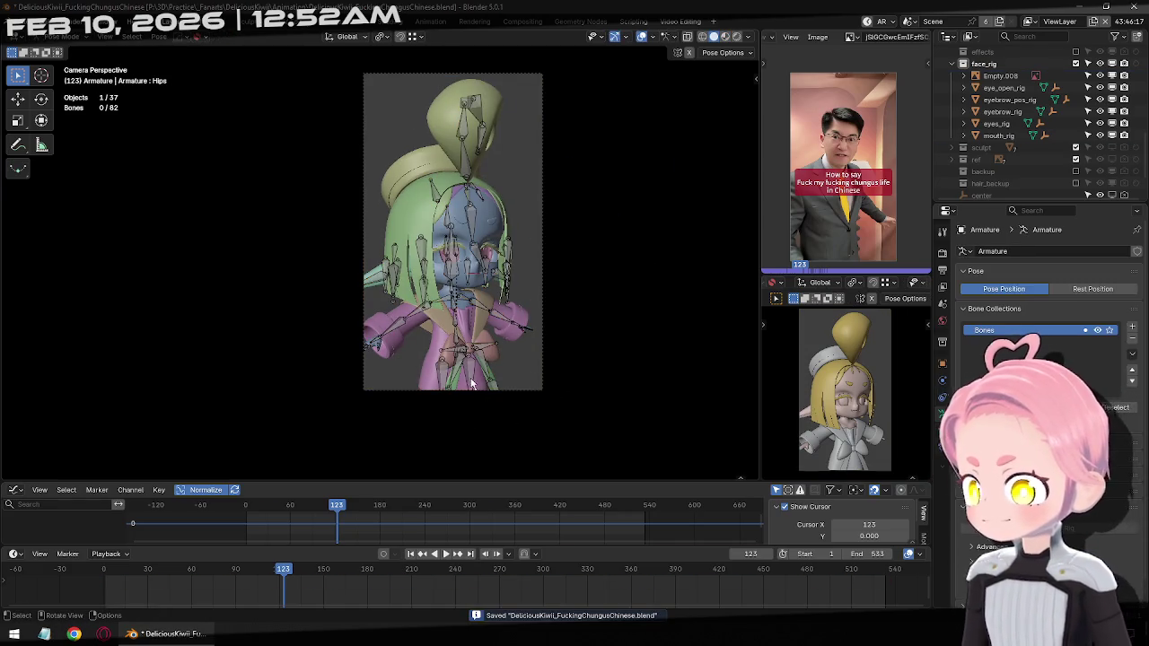
click(456, 357)
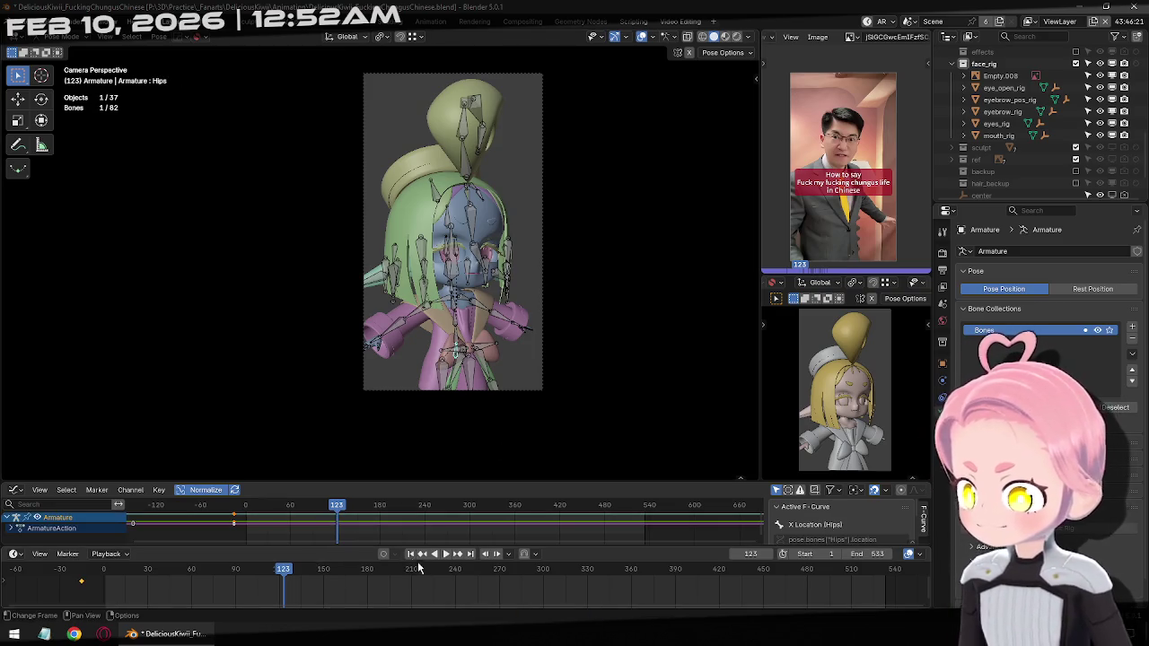
click(409, 555)
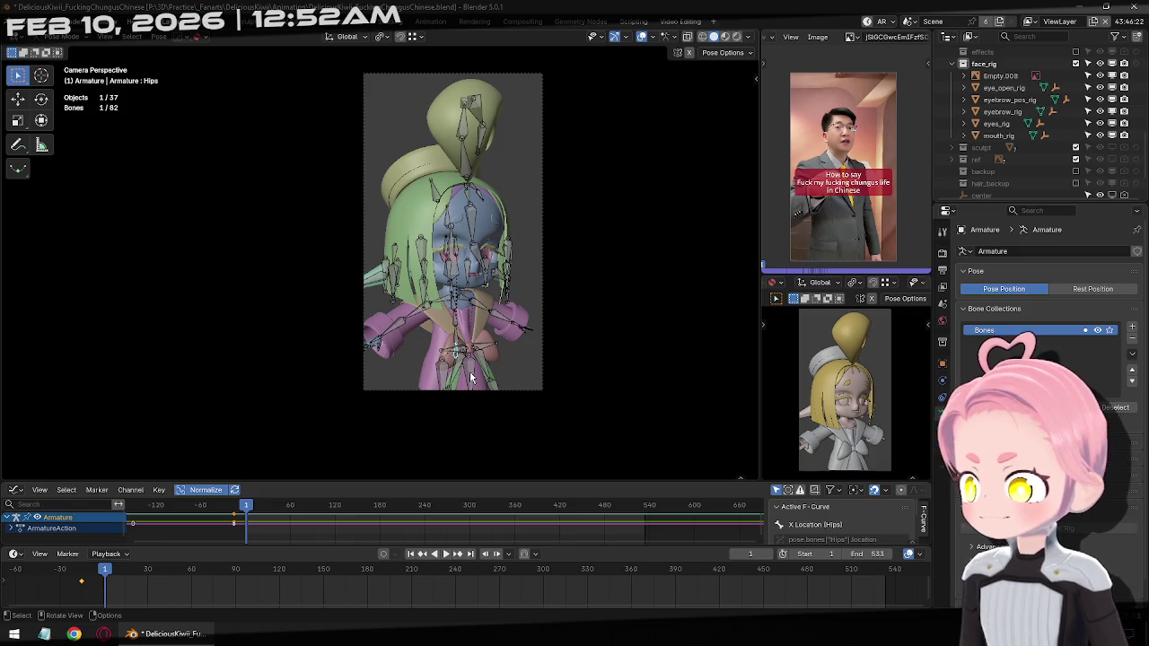
key(i)
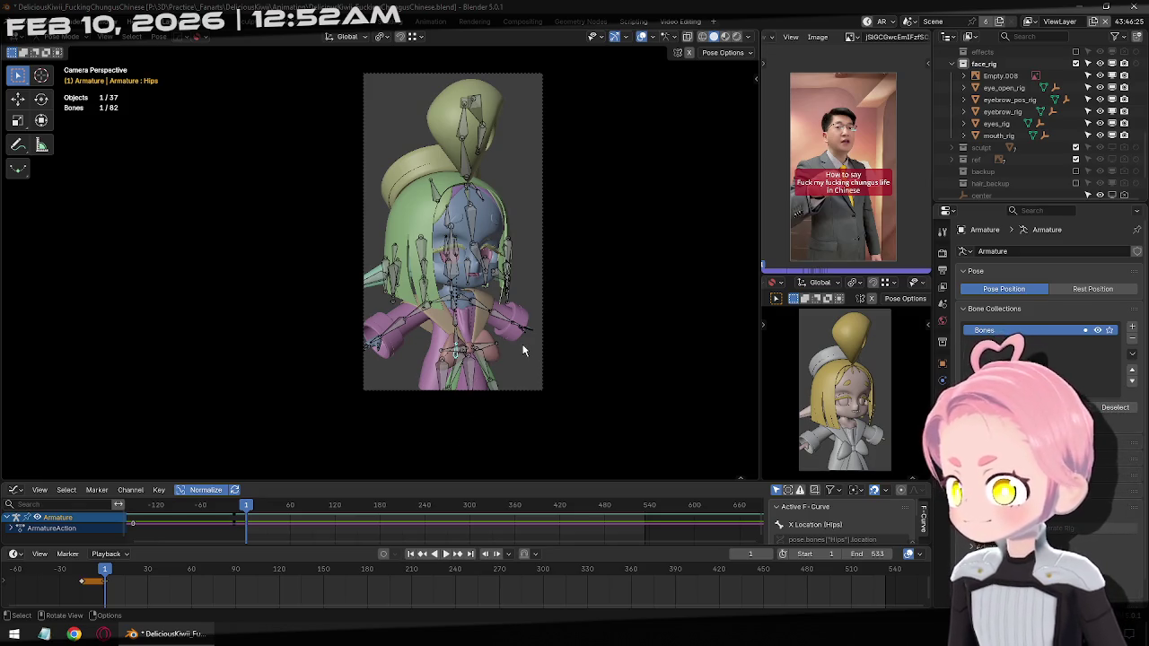
Play the opening motion against the reference video, then return to frame 1
key(space)
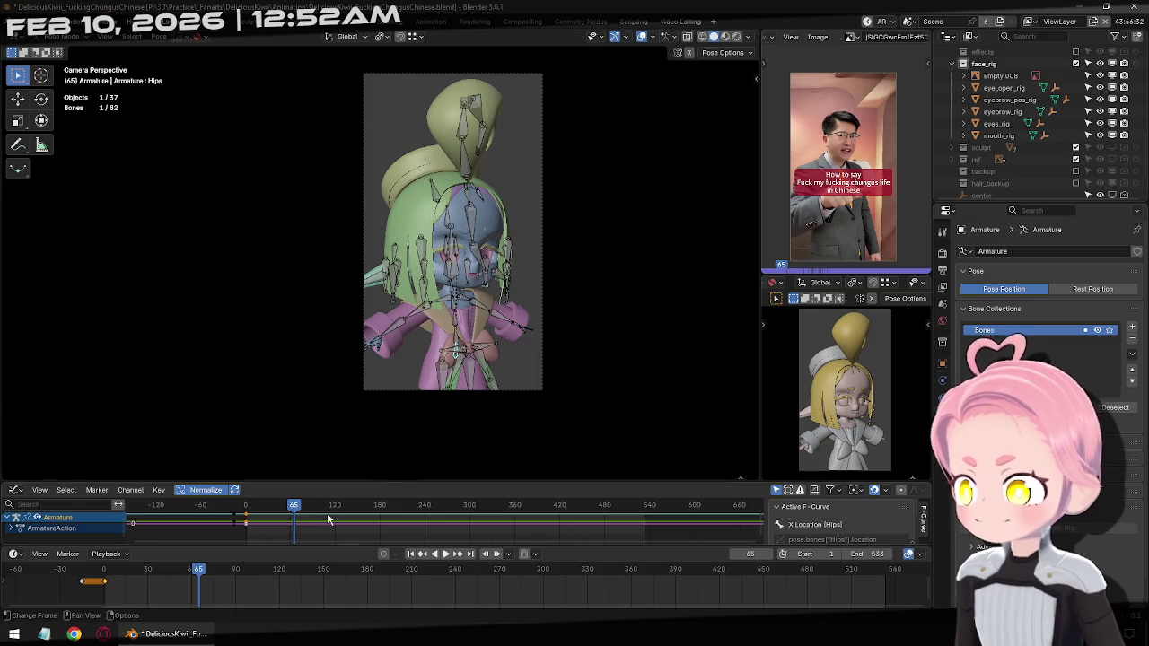
click(412, 555)
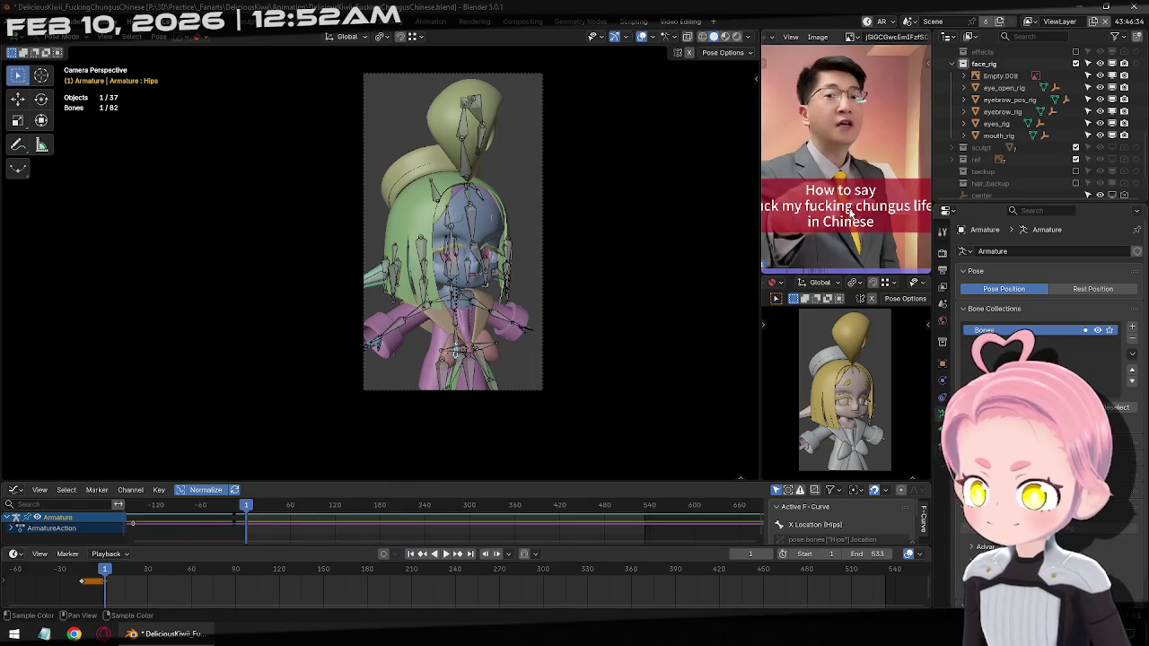
key(Right)
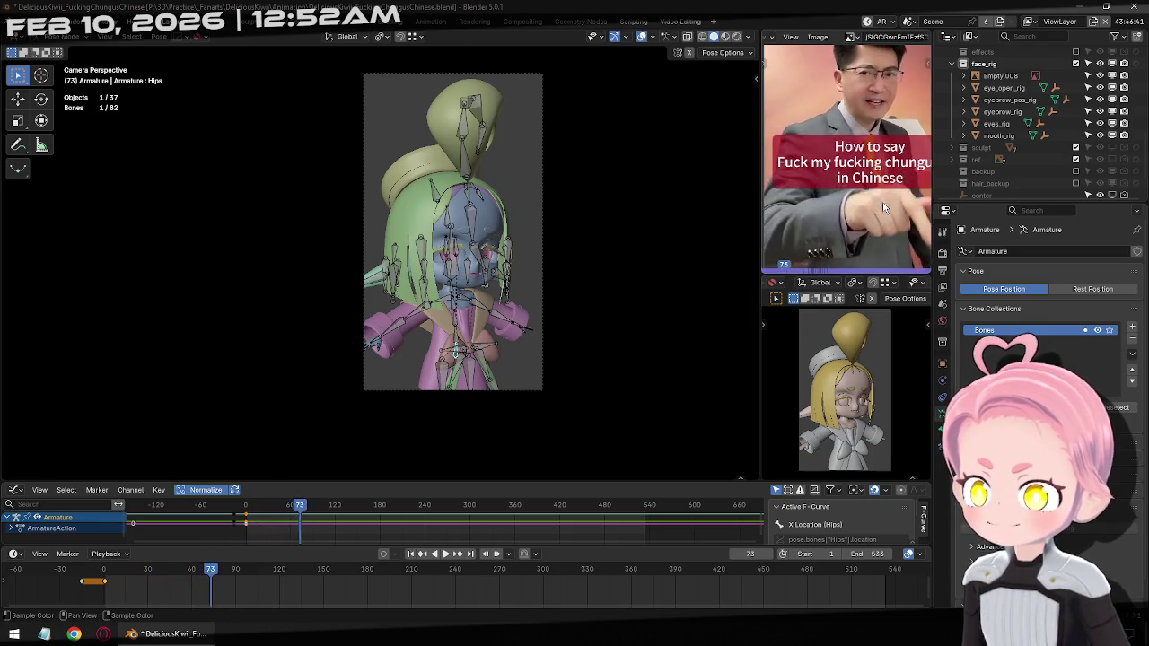
key(space)
scroll(882, 207, down, 3)
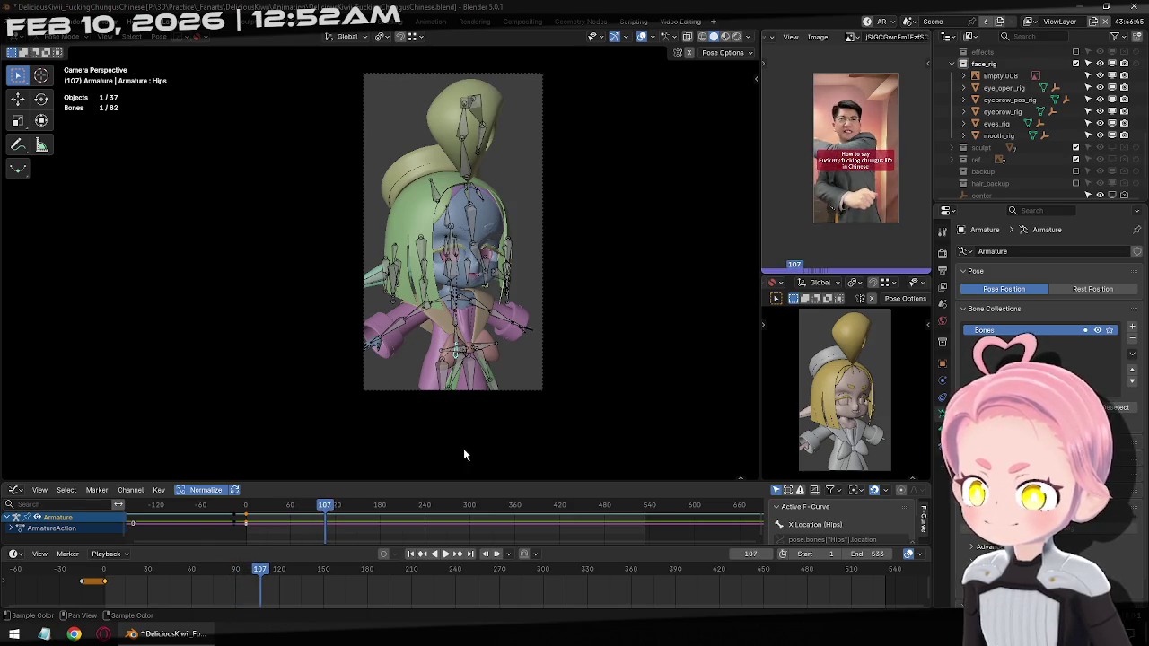
click(411, 555)
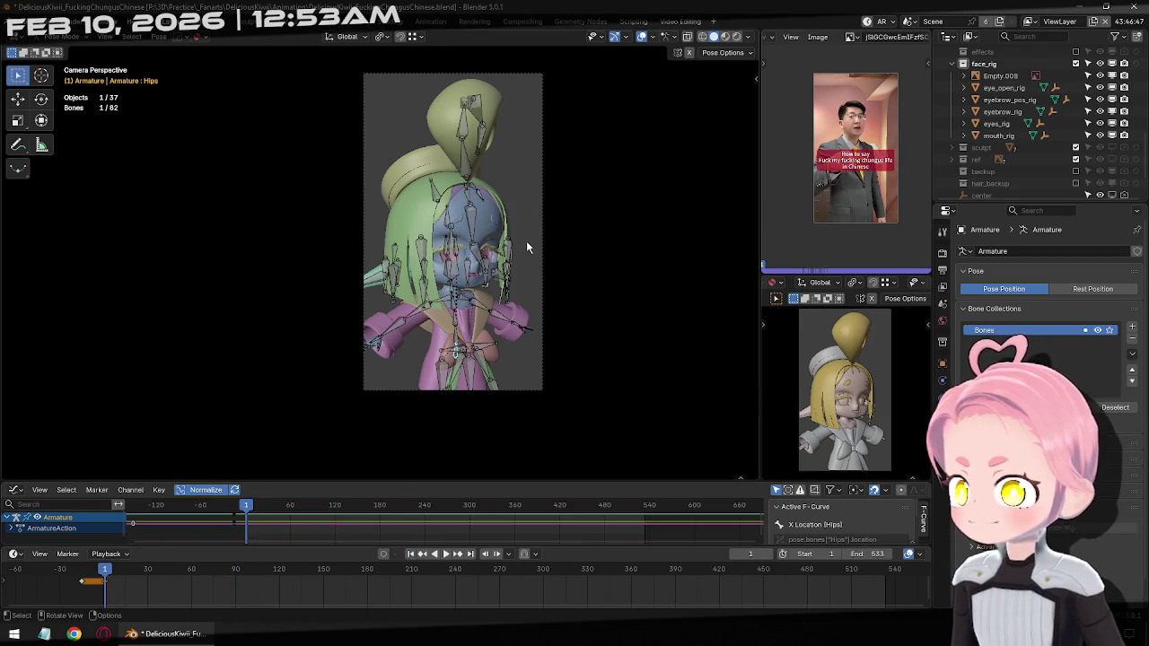
key(KP_1)
Frame the character from the front, save, and clear the Hips rotation
ctrl+middle_drag(524, 276, 491, 169)
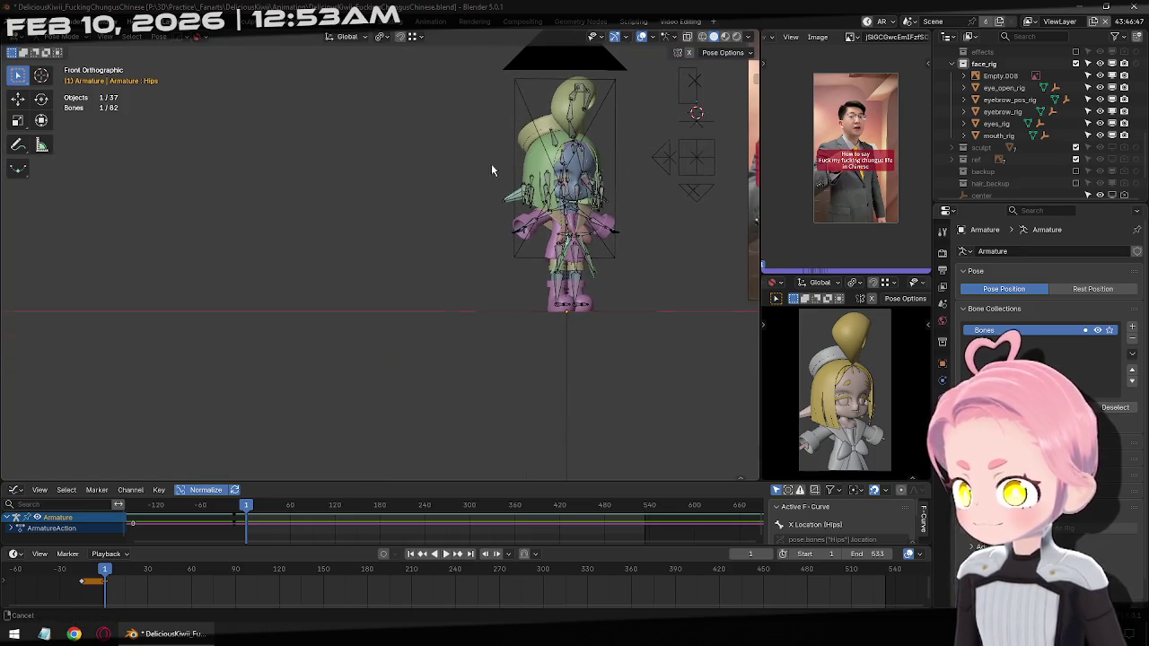
shift+middle_drag(392, 193, 276, 240)
key(ctrl+s)
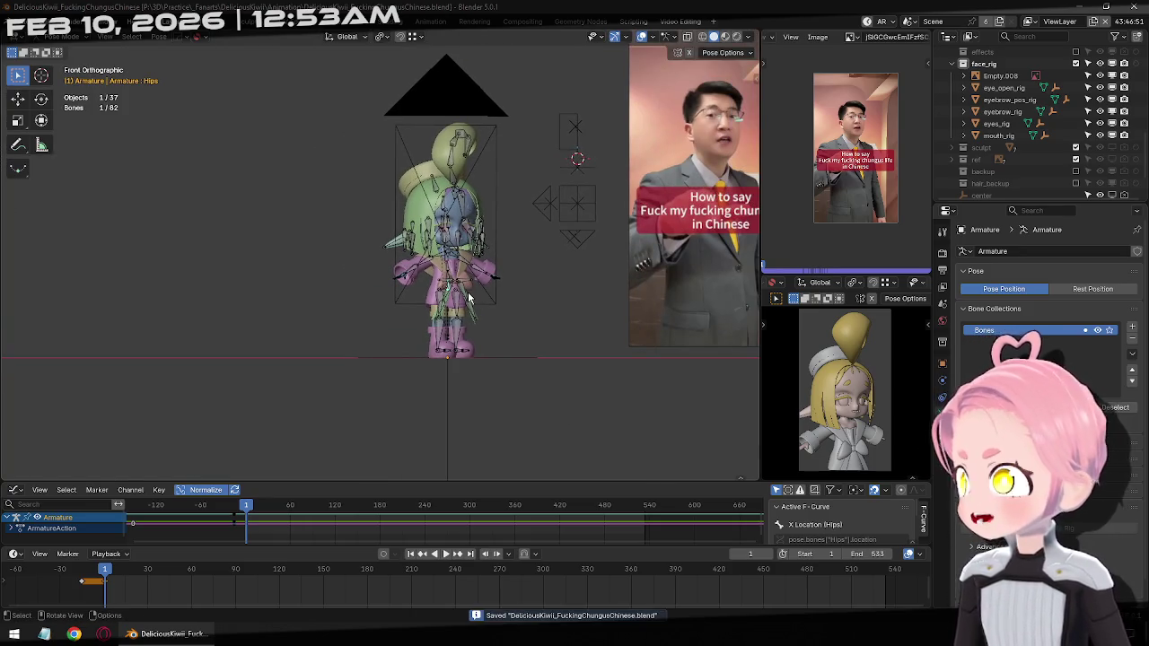
scroll(538, 323, up, 4)
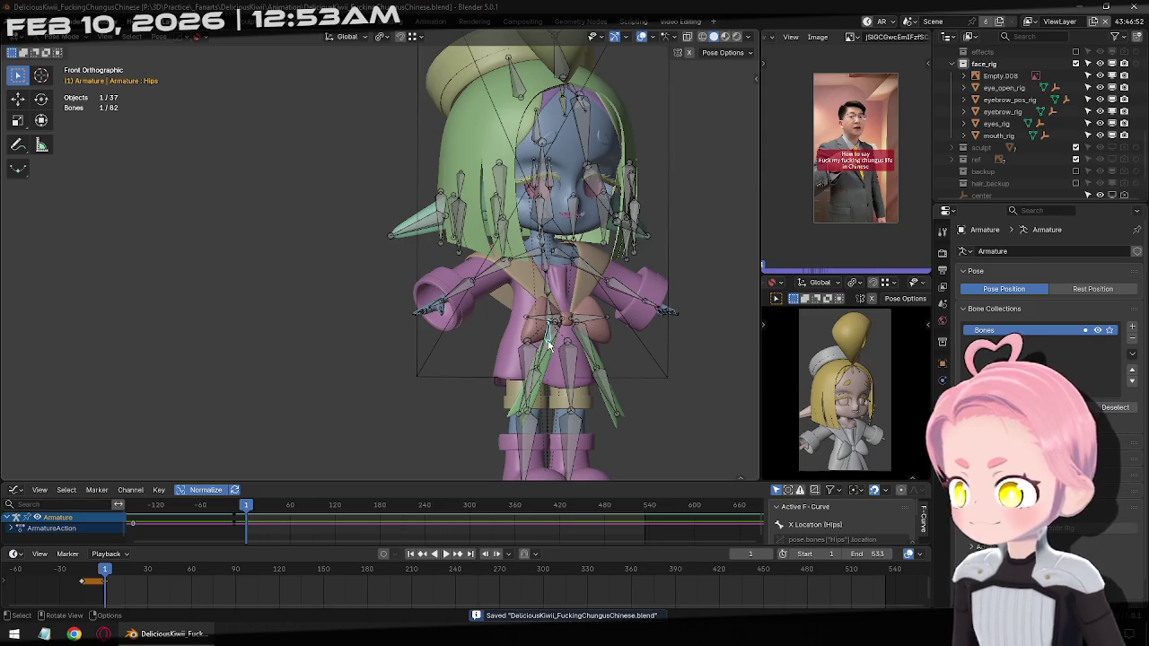
key(alt+r)
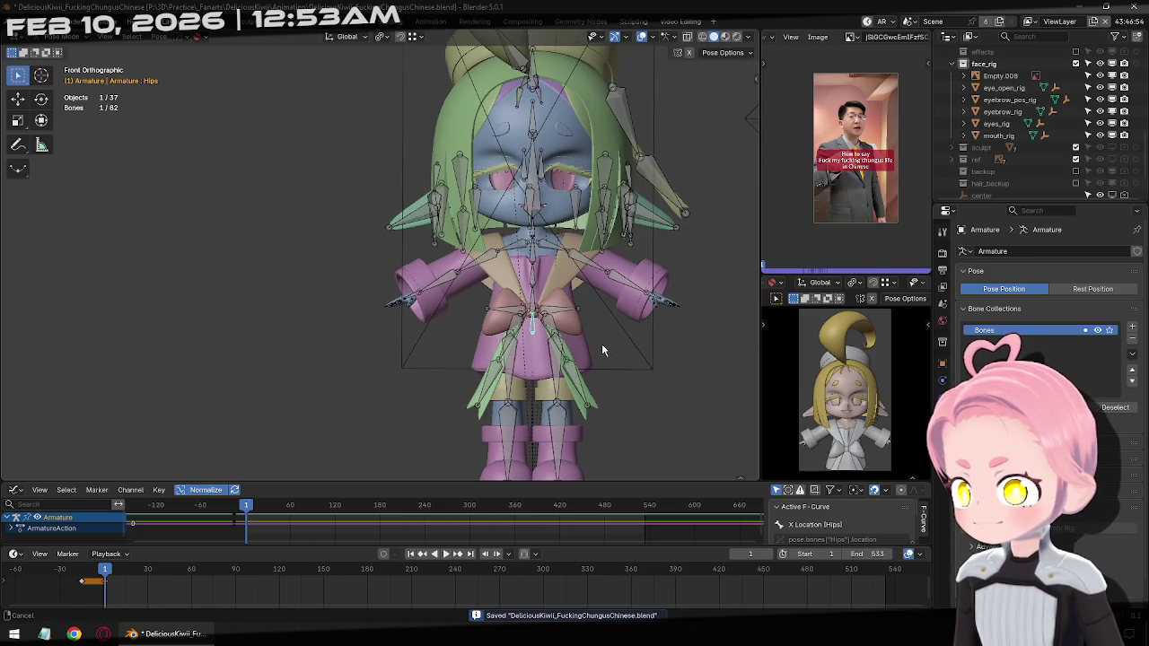
Open the sidebar, jump to the frame -15 key, and select only the Hips bone
middle_drag(601, 344, 486, 309)
scroll(486, 309, up, 2)
key(n)
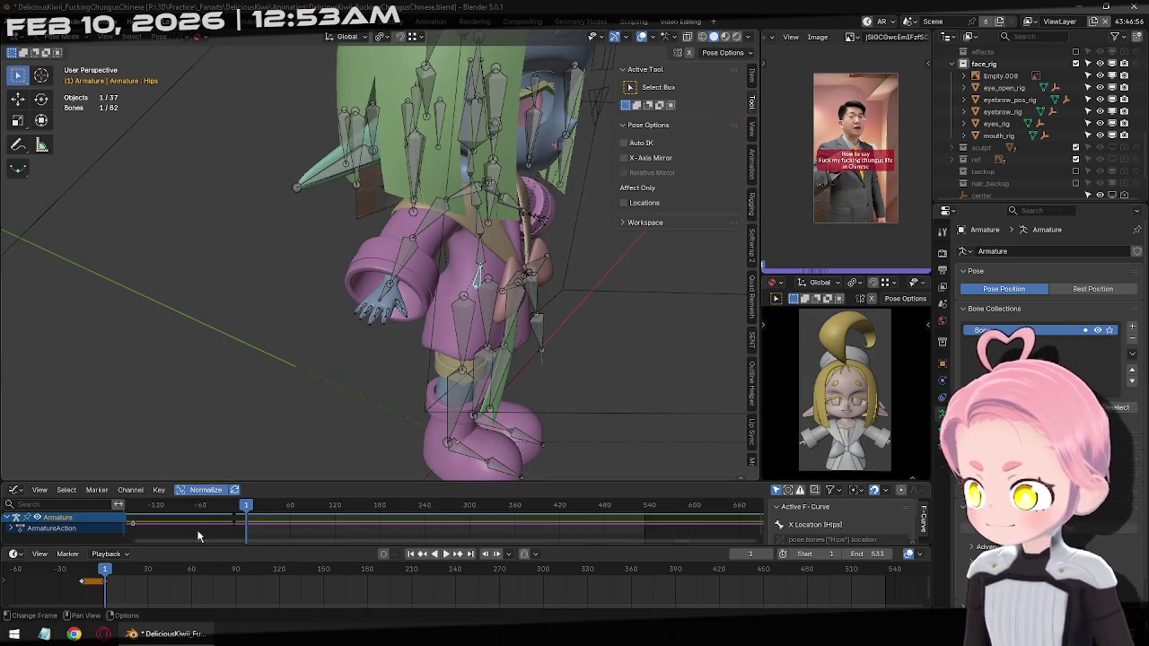
click(420, 558)
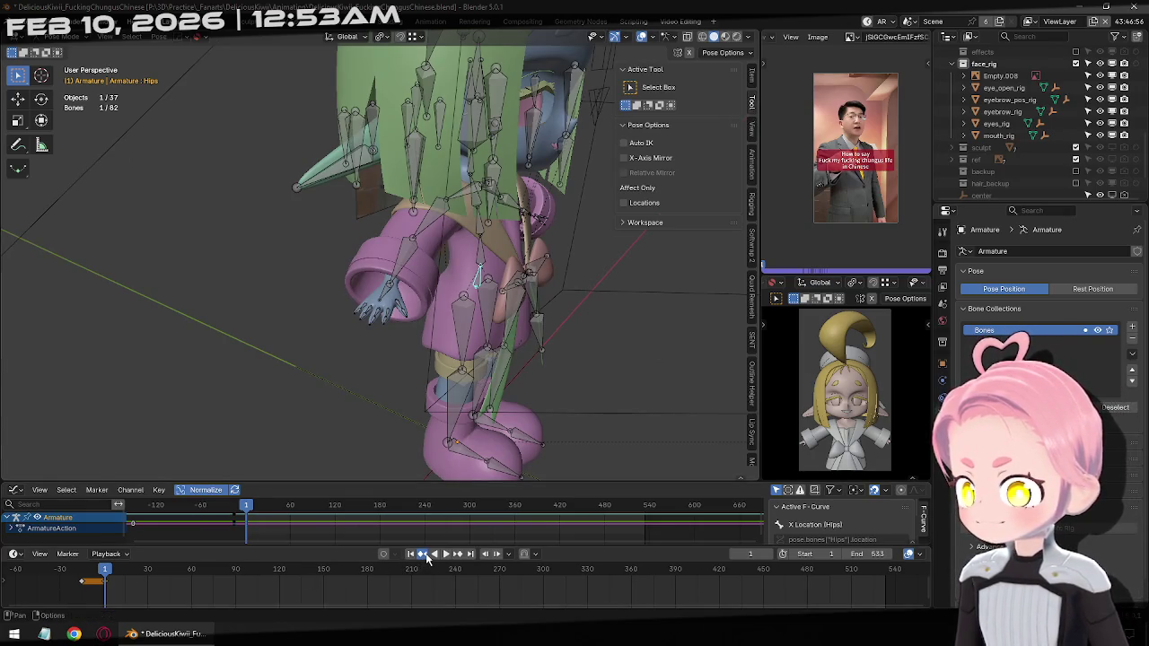
middle_drag(530, 359, 553, 320)
key(a)
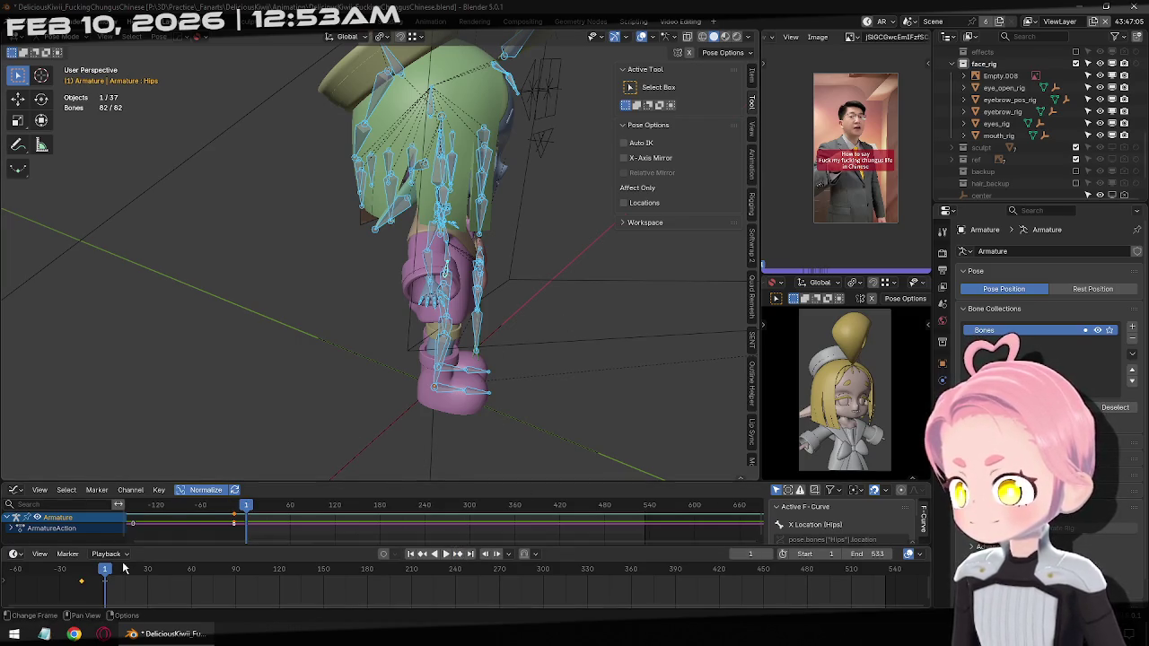
click(512, 328)
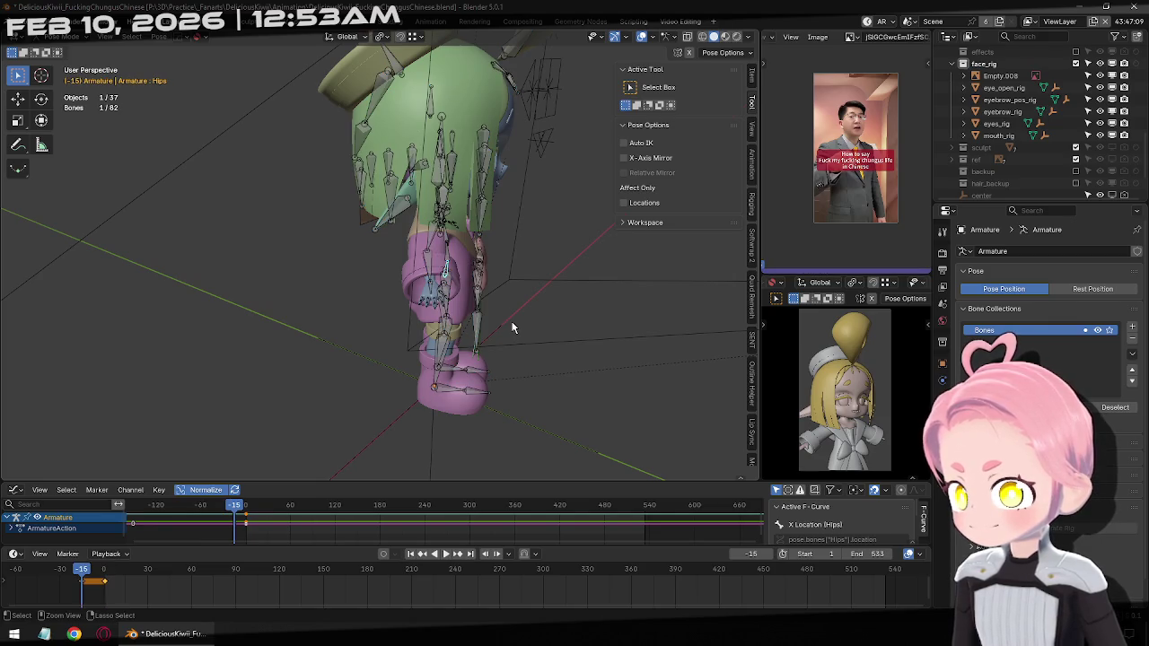
middle_drag(525, 331, 747, 108)
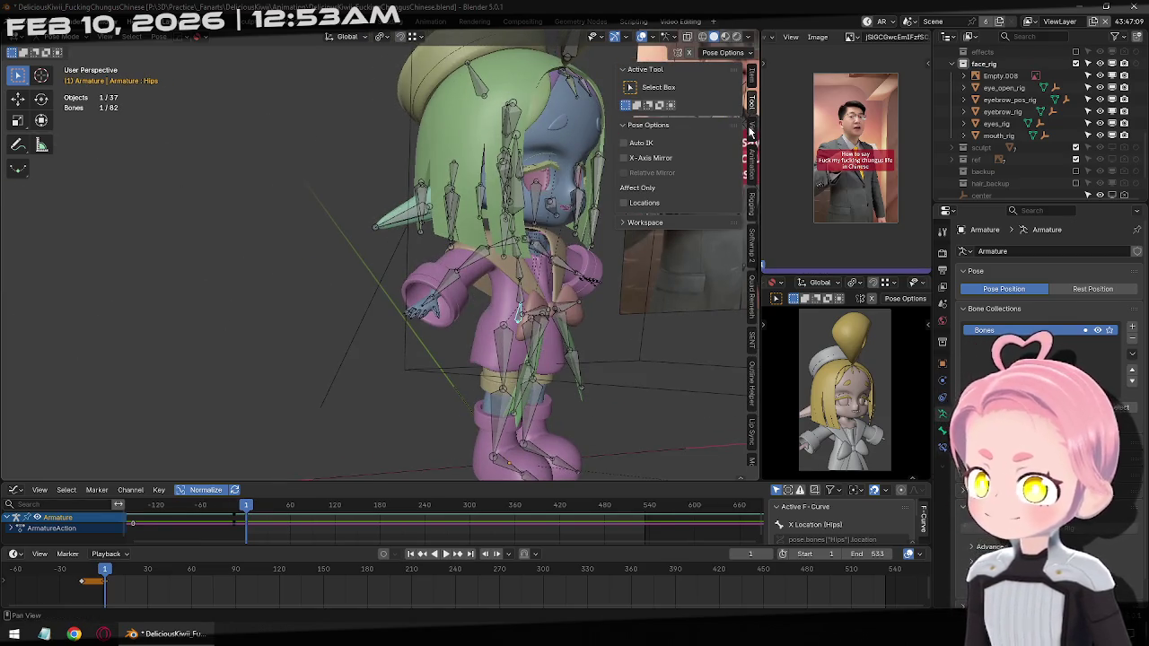
Browse the sidebar tabs, try Easy Driver, then show Hips transform in the Item tab
scroll(746, 139, down, 2)
scroll(749, 136, down, 3)
scroll(751, 134, down, 3)
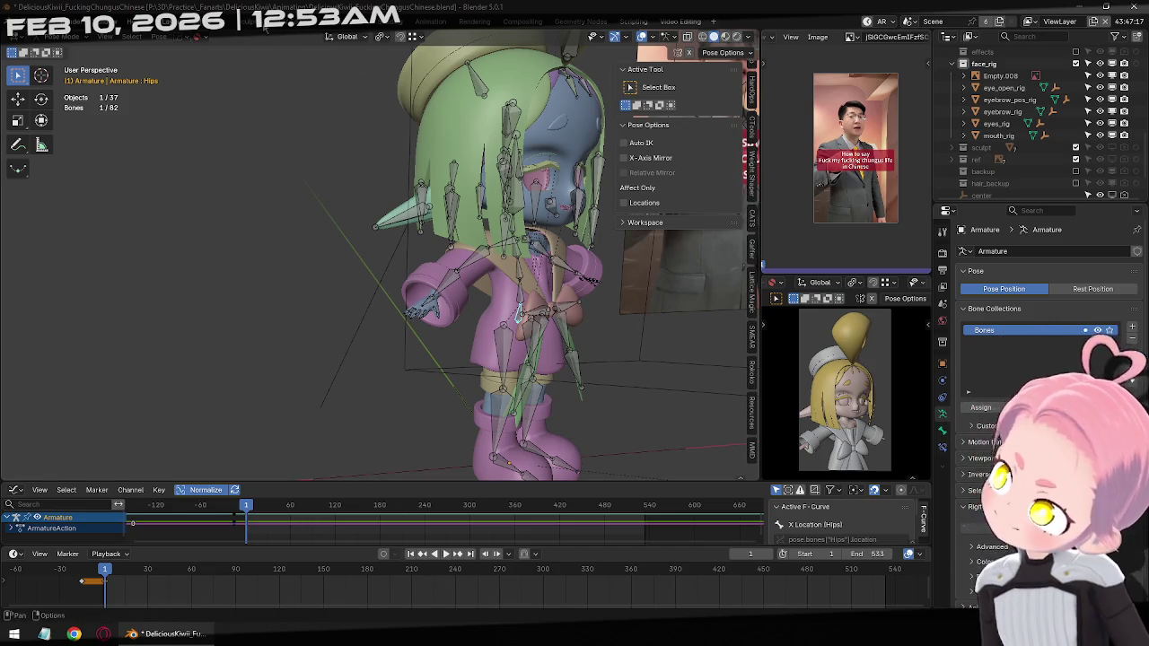
click(199, 38)
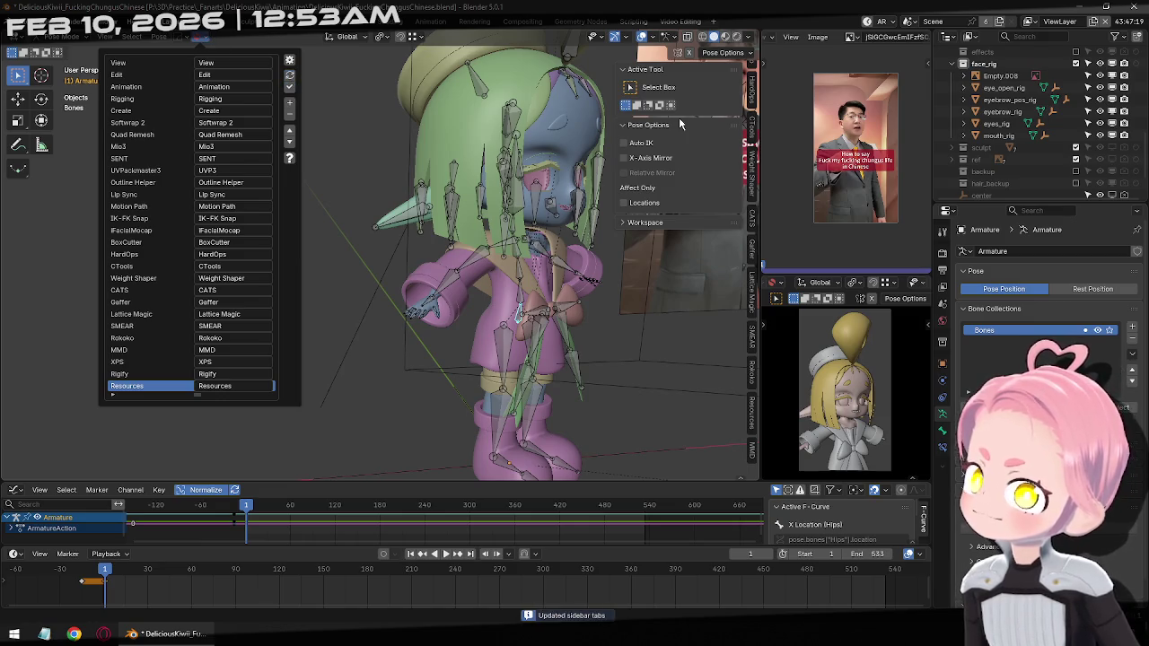
scroll(752, 93, up, 3)
scroll(752, 92, up, 3)
scroll(752, 92, up, 3)
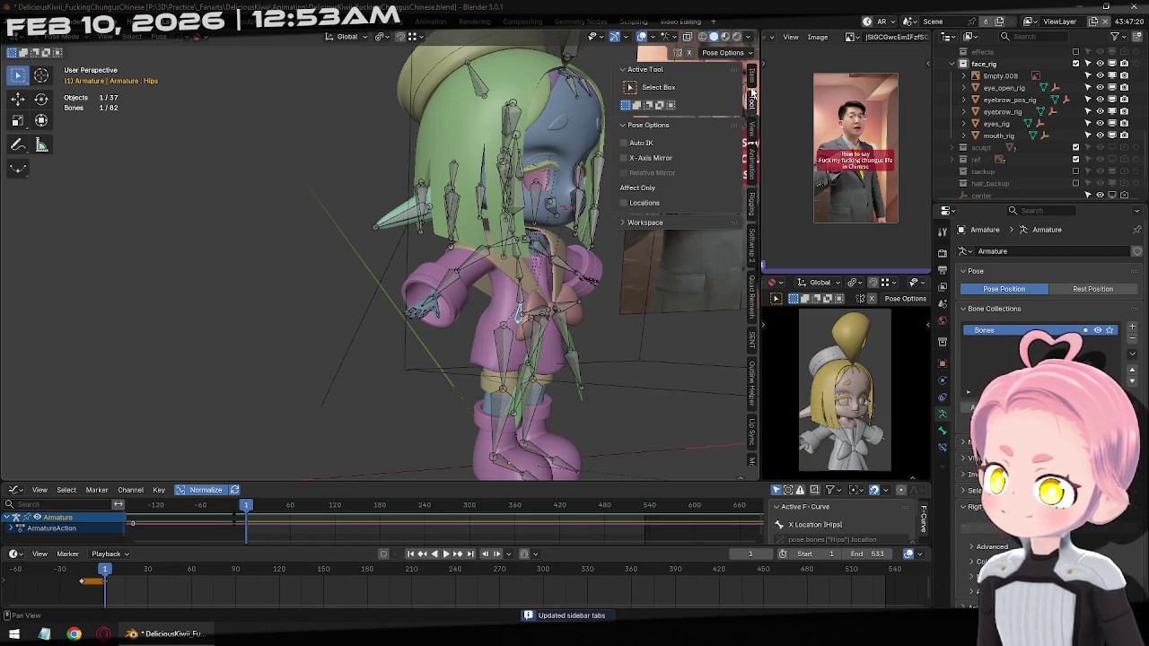
click(754, 170)
click(754, 199)
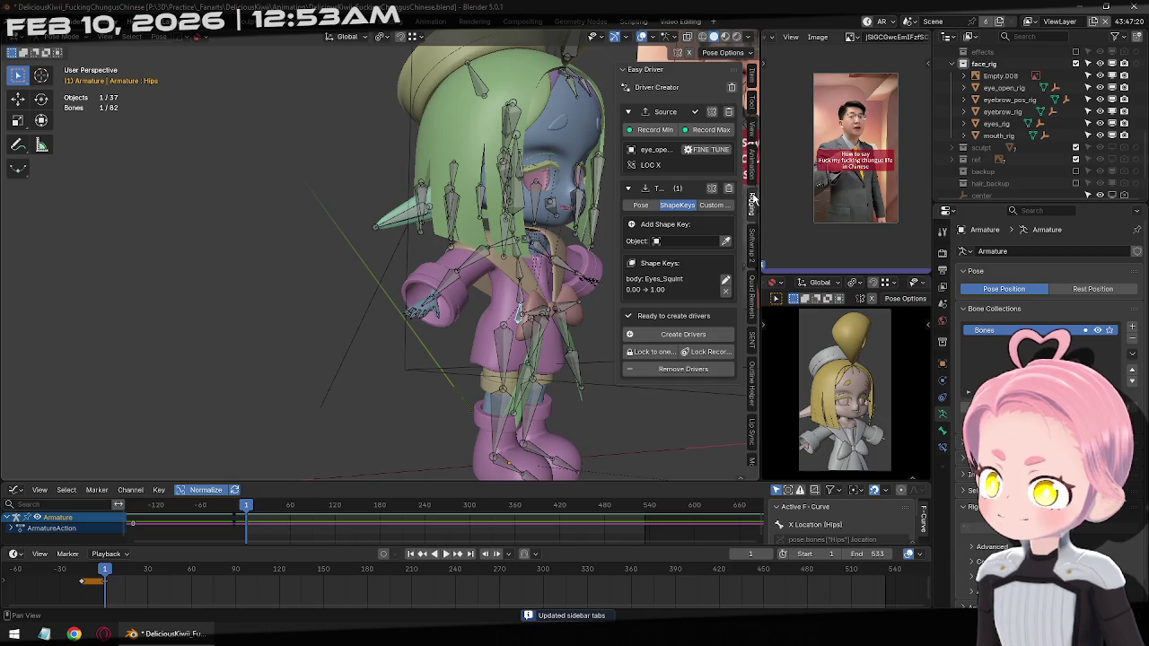
click(752, 131)
click(751, 109)
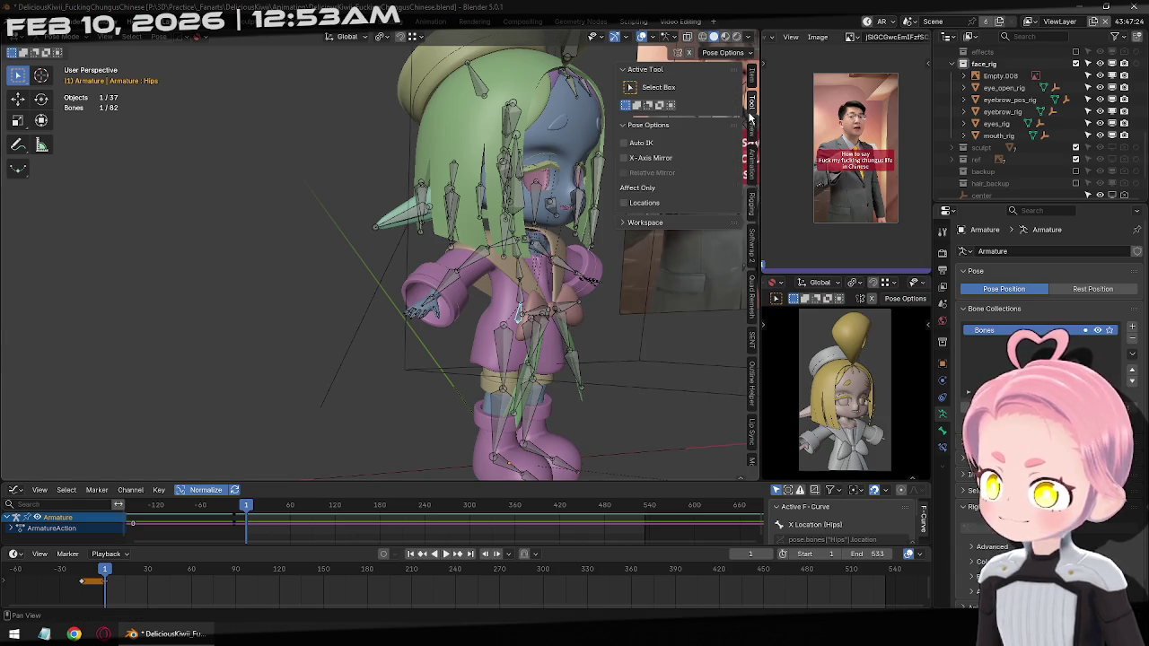
click(751, 83)
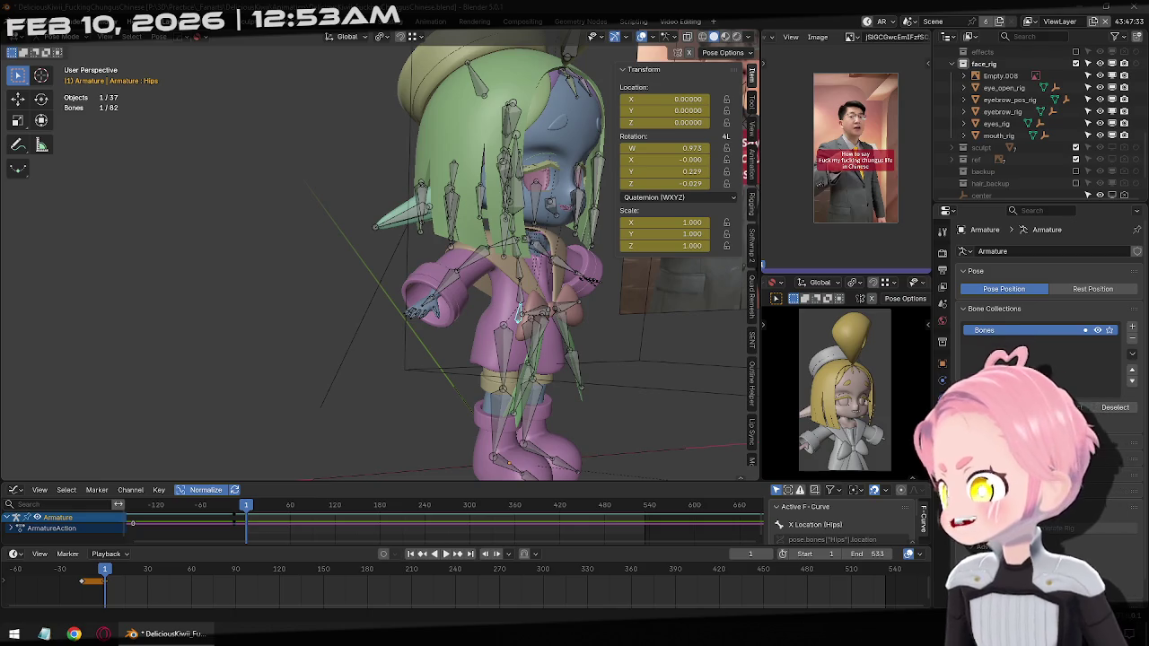
At frame -15, inspect the right hand and select the Index.R.001 and Middle.R.001 bones
click(535, 27)
middle_drag(536, 121, 574, 125)
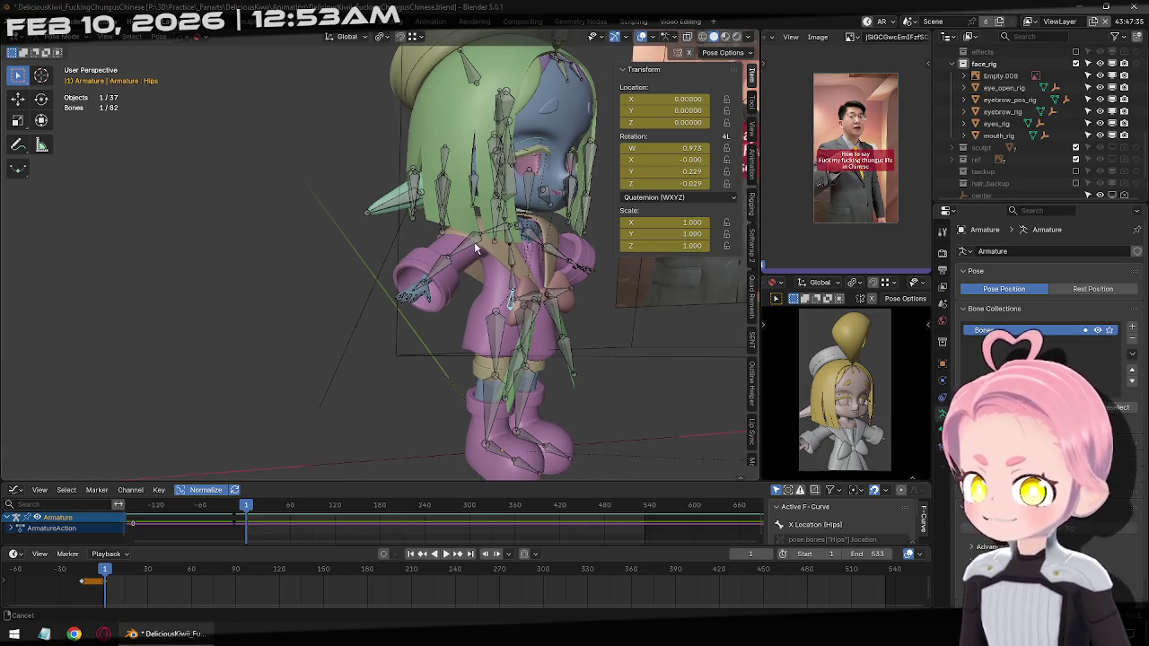
scroll(872, 184, up, 3)
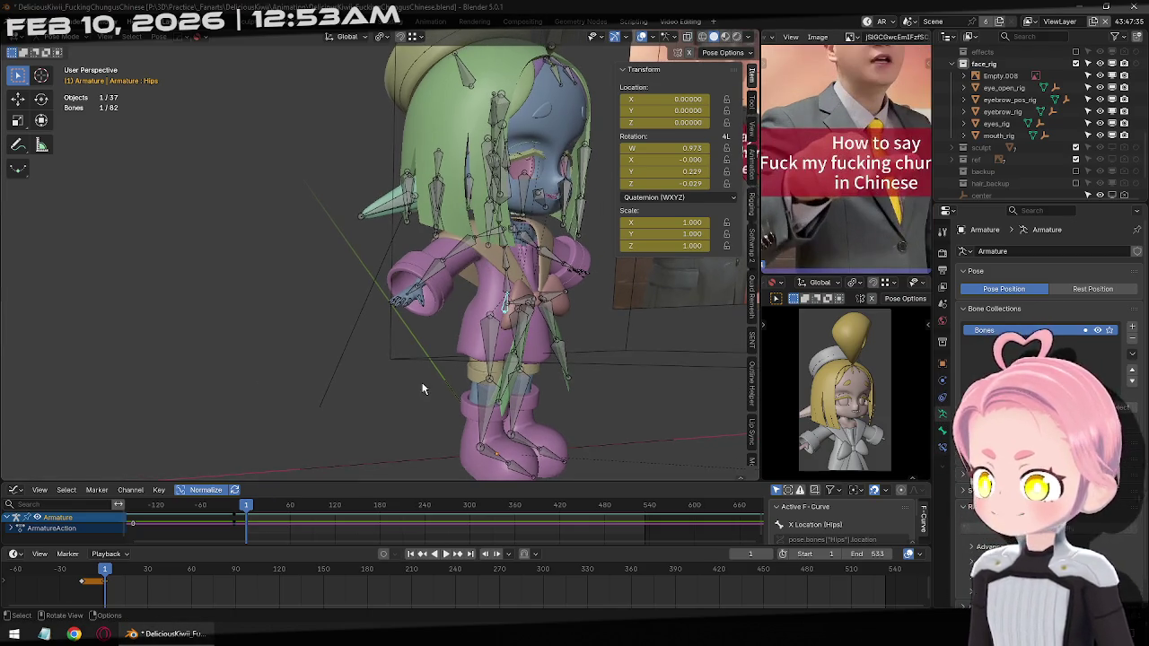
click(422, 553)
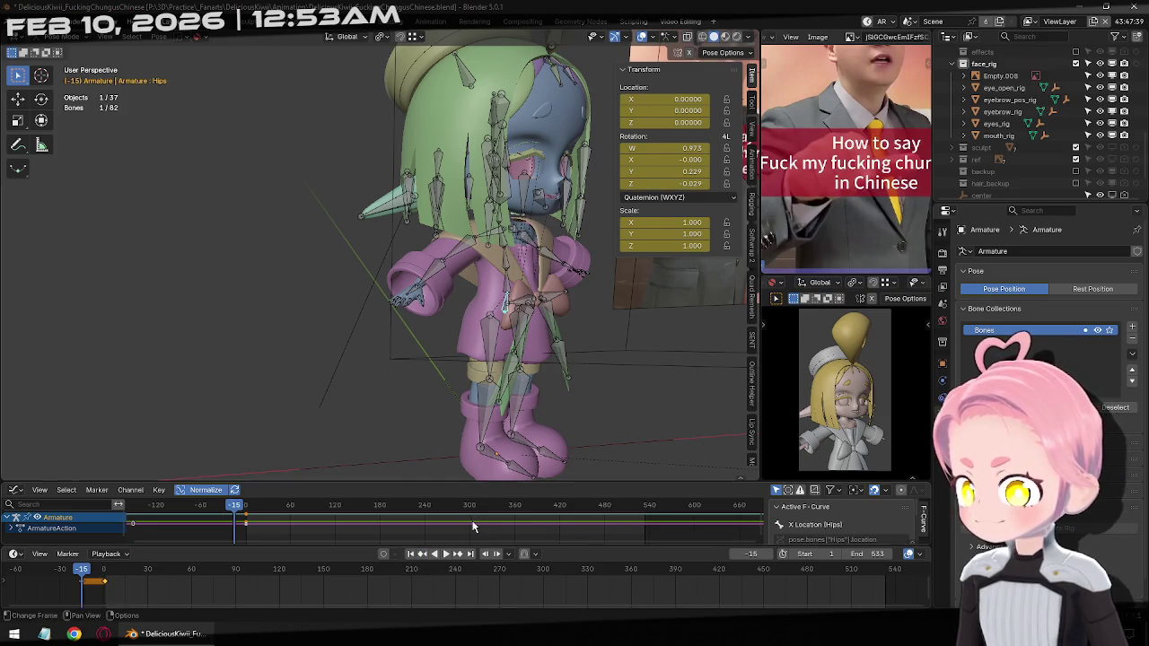
middle_drag(467, 341, 503, 305)
scroll(503, 296, up, 5)
click(510, 292)
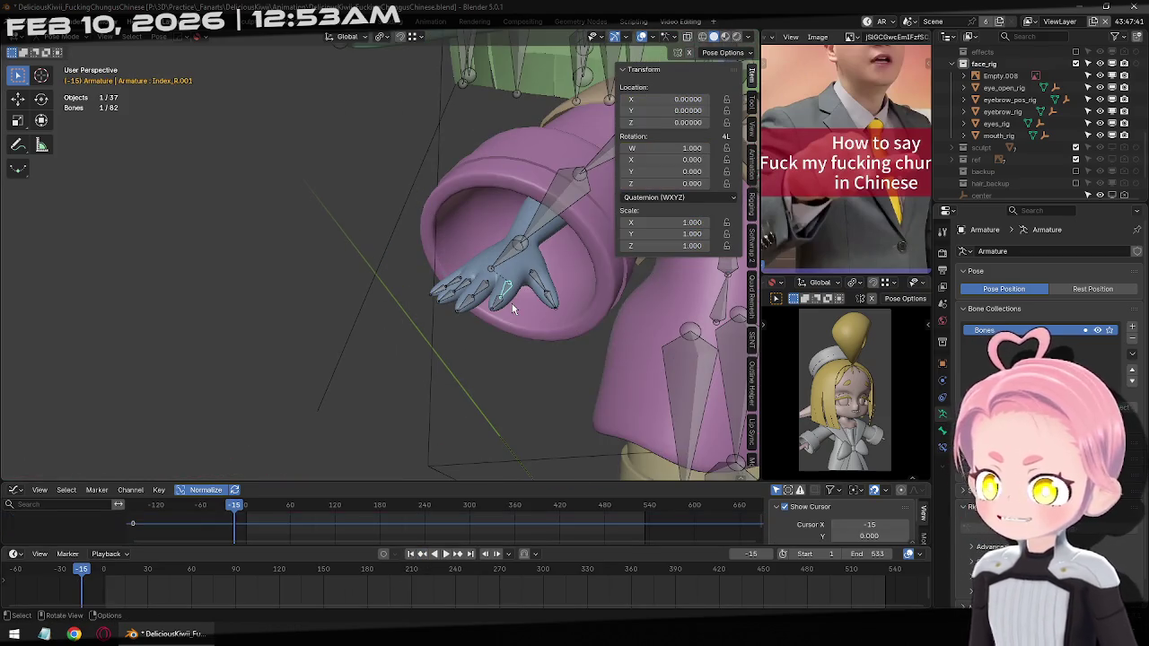
scroll(516, 274, up, 6)
scroll(525, 270, down, 3)
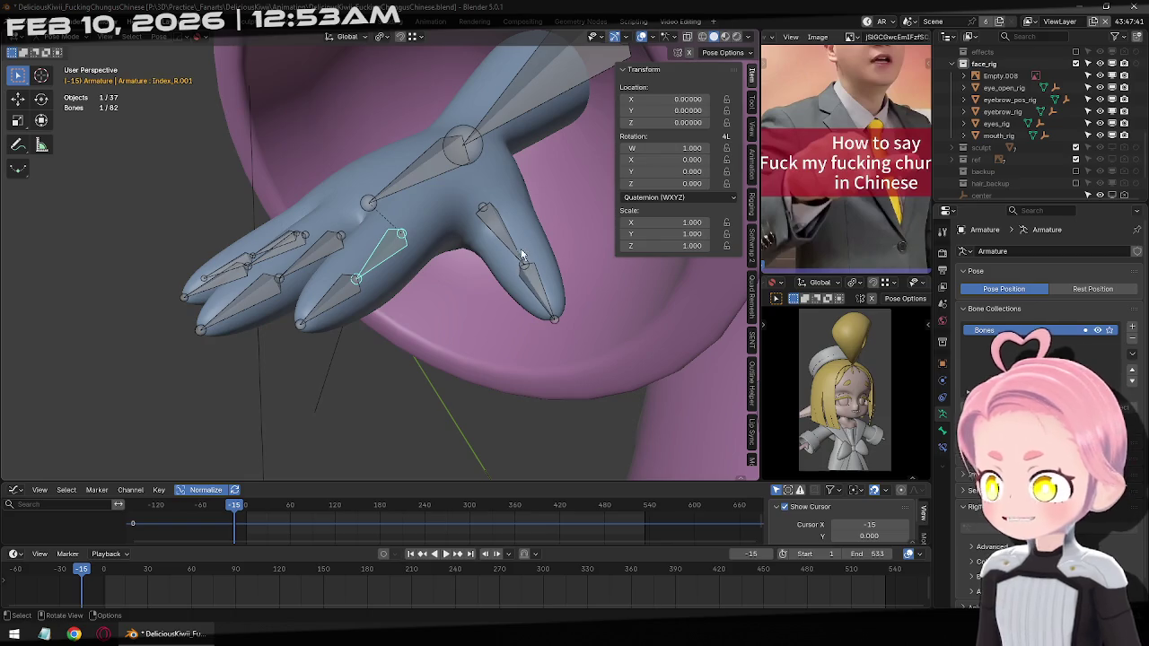
click(324, 248)
mouse_move(325, 249)
middle_down()
mouse_move(350, 318)
mouse_move(315, 401)
middle_up()
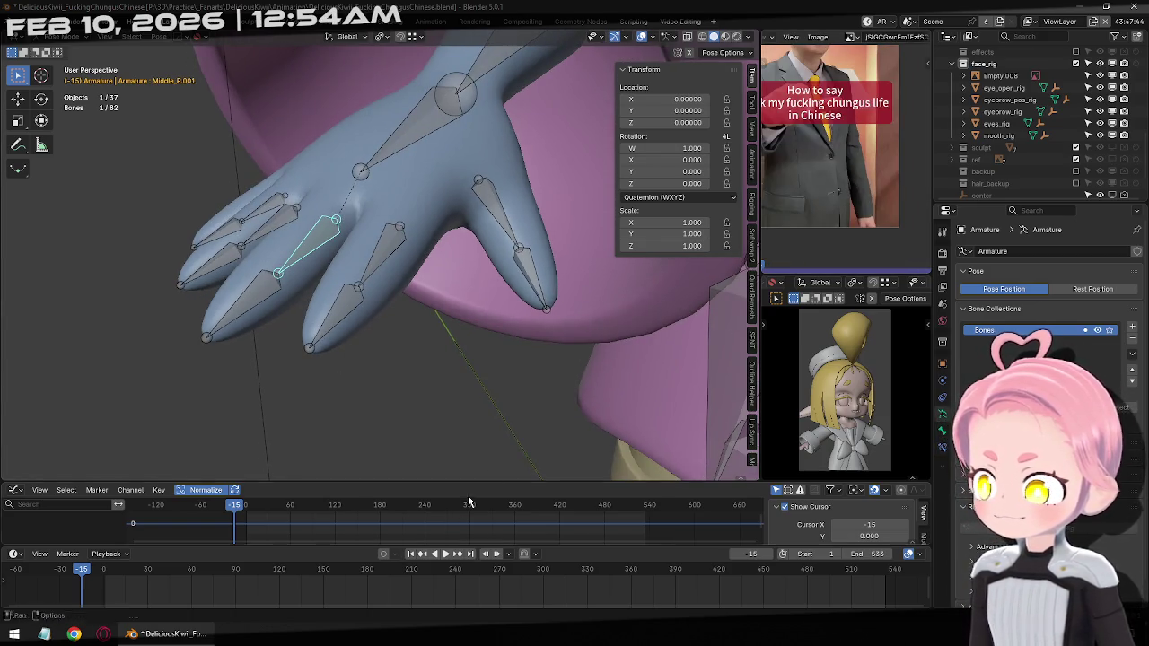
Scrub the timeline to compare with the reference, ending back at frame 1
mouse_move(89, 575)
mouse_down()
mouse_move(233, 572)
mouse_move(211, 573)
mouse_up()
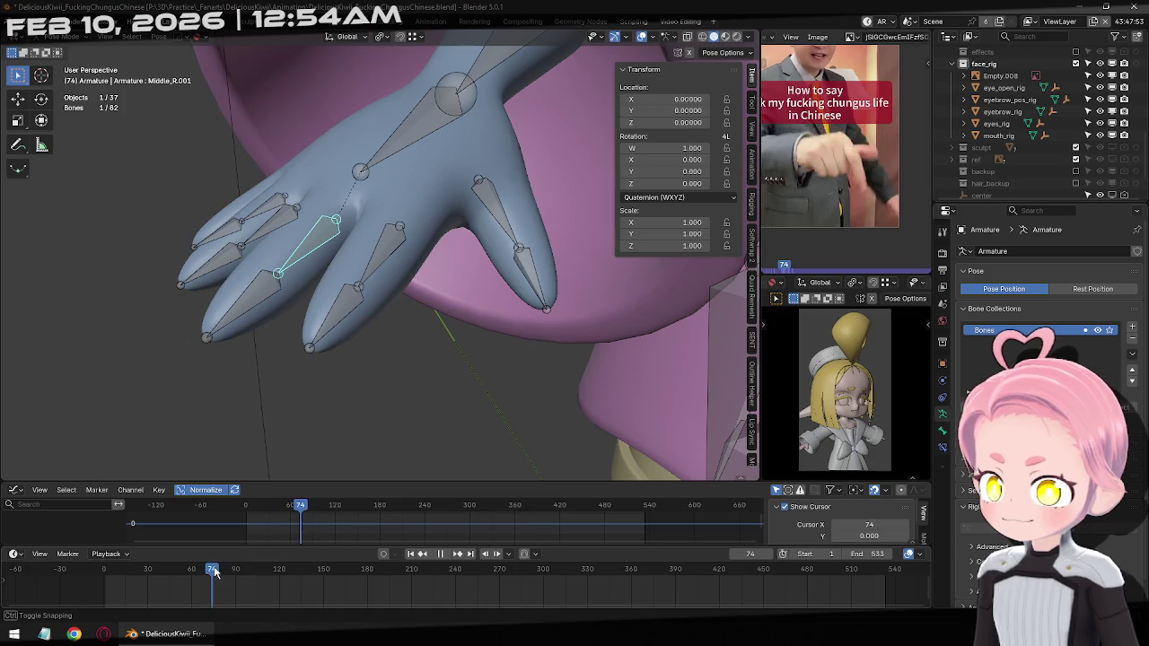
drag(211, 573, 414, 572)
click(412, 554)
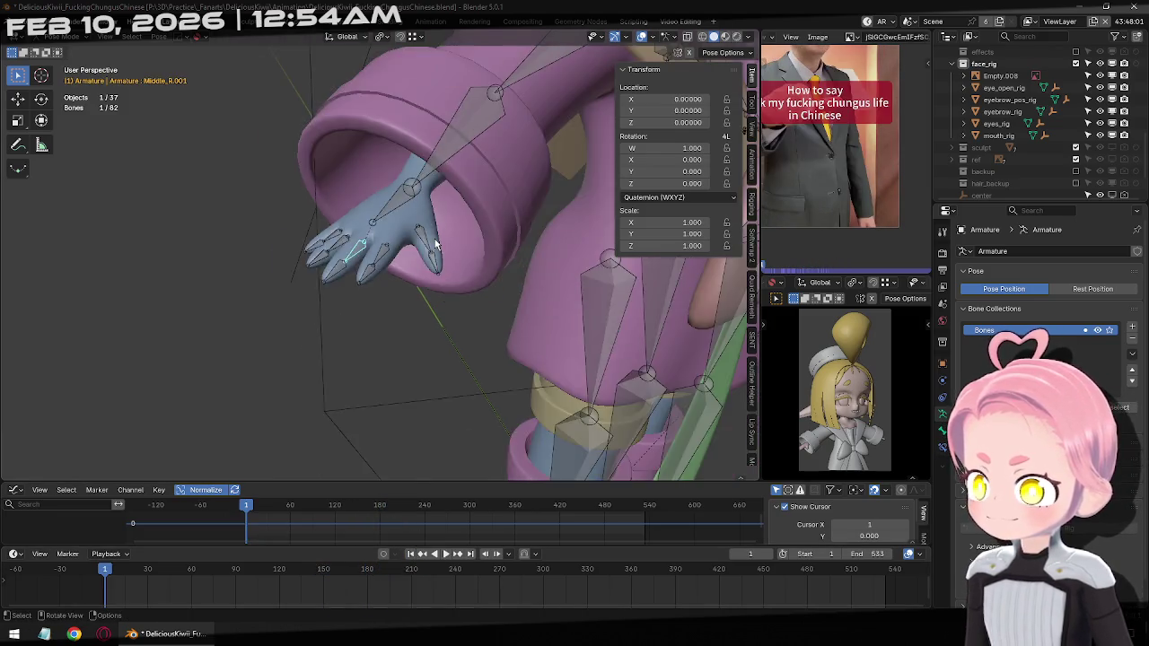
Lower the left upper arm by rotating it -42.4° about local X
key(KP_1)
scroll(474, 225, down, 3)
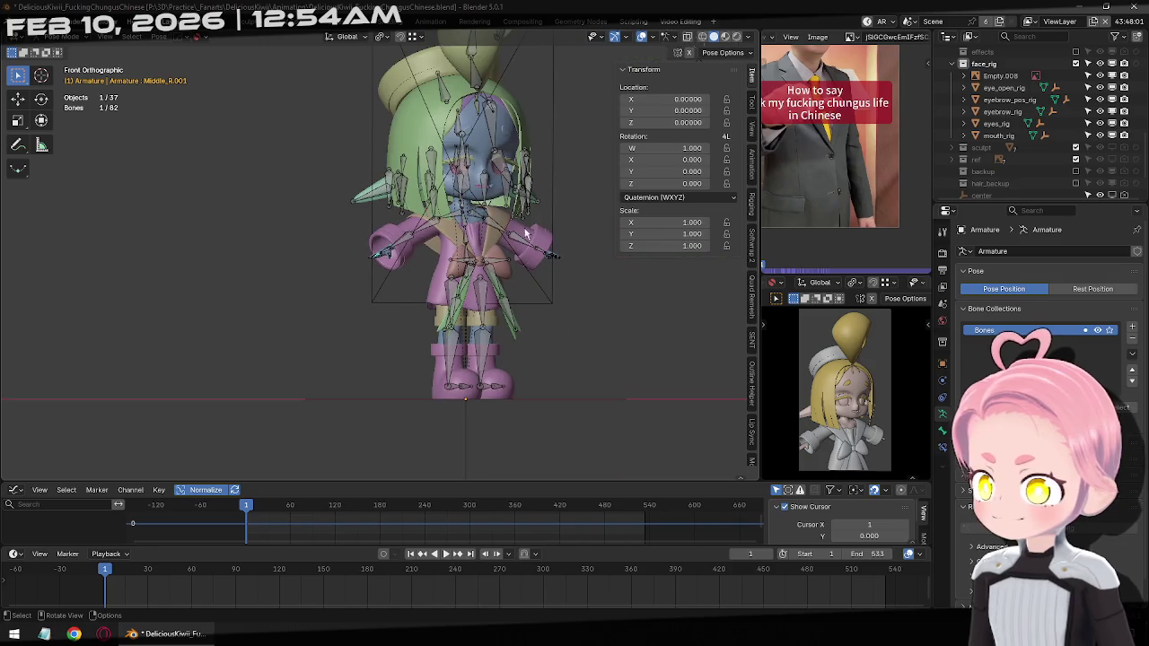
scroll(467, 242, up, 1)
scroll(465, 248, up, 1)
mouse_move(466, 248)
middle_down()
mouse_move(537, 323)
mouse_move(506, 310)
middle_up()
click(449, 233)
key(r)
key(x)
key(x)
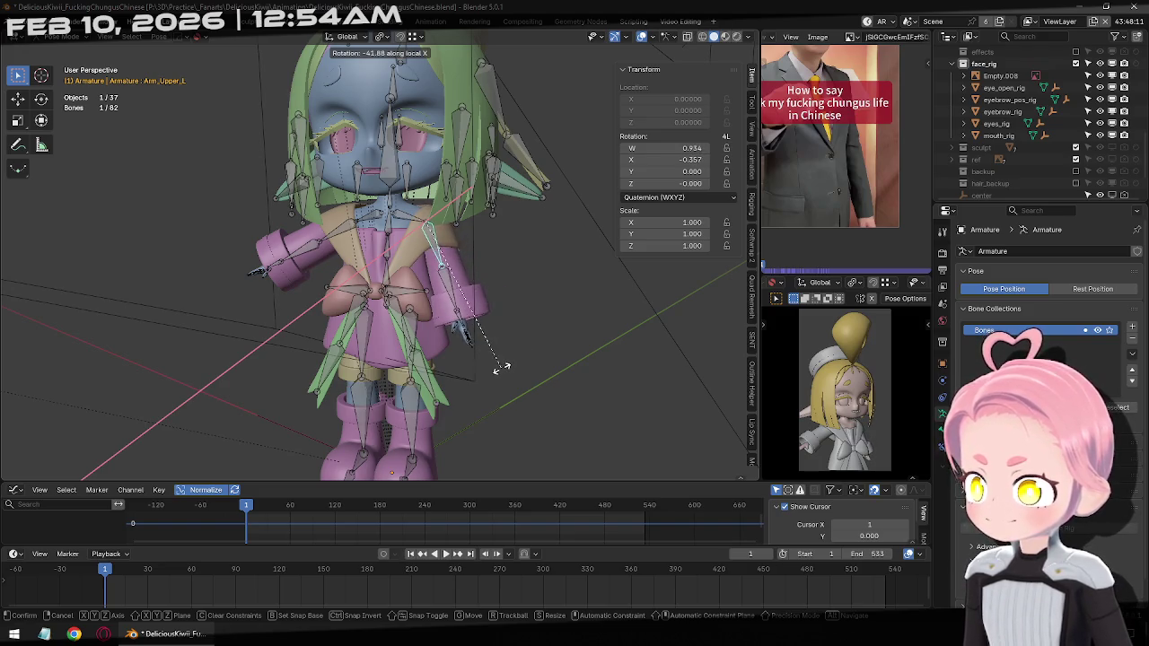
click(500, 368)
Inspect the torso, clicking Ribbon.R and Hips, then reselect the left upper arm
scroll(468, 284, up, 5)
middle_drag(468, 284, 381, 272)
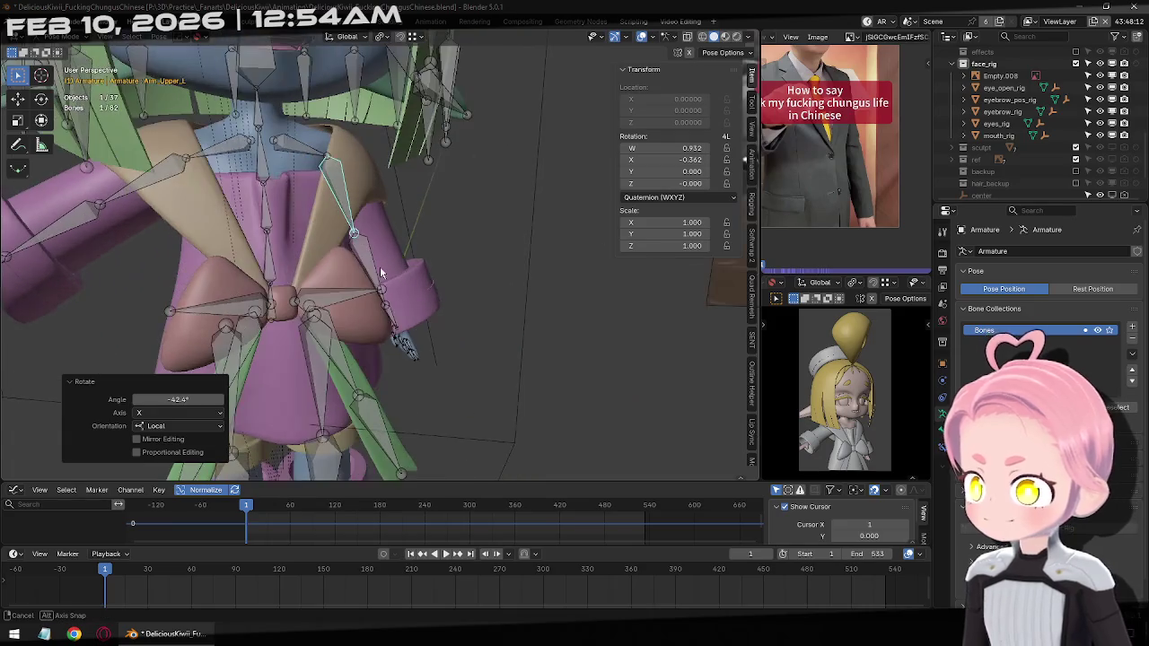
middle_drag(266, 281, 413, 548)
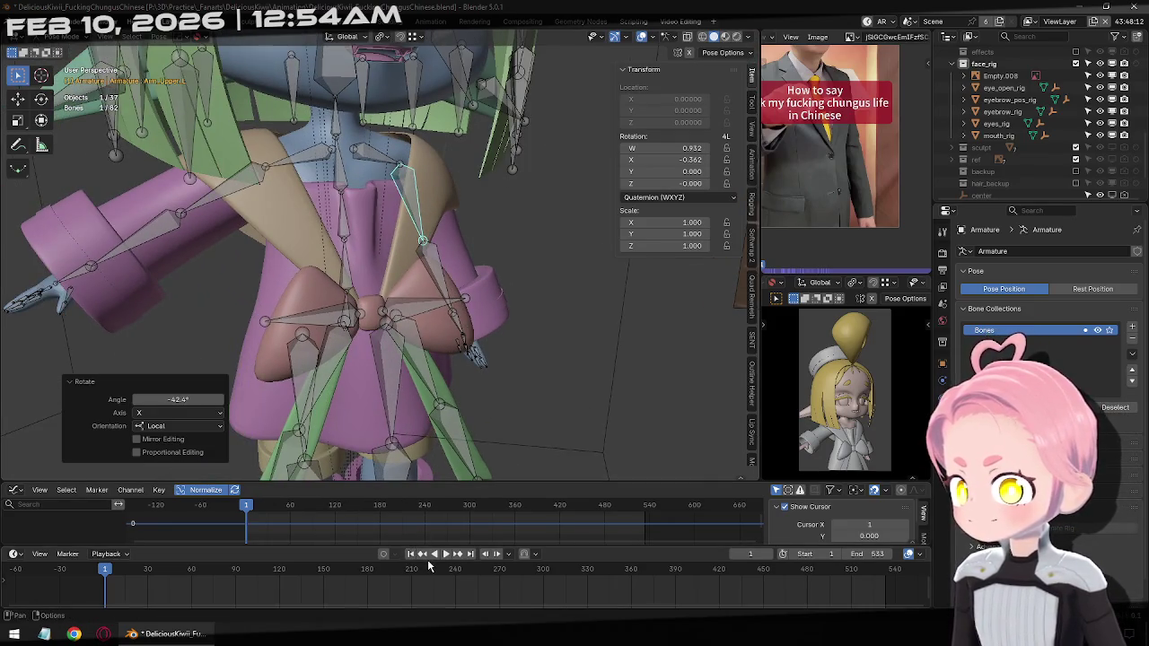
click(347, 303)
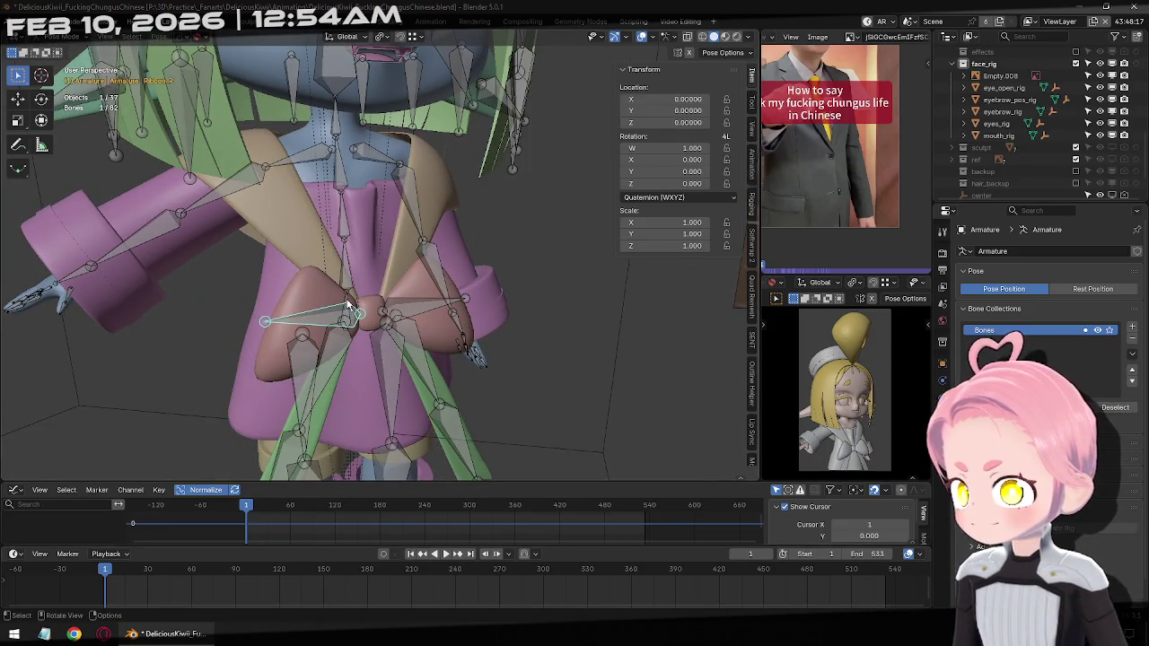
click(349, 311)
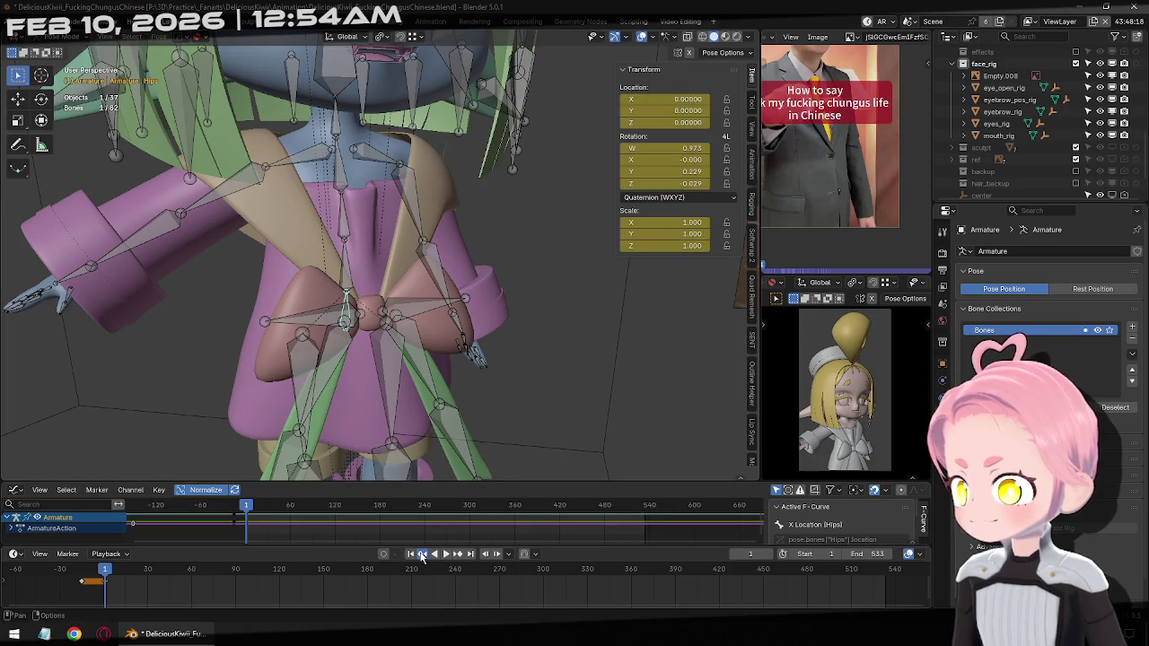
click(413, 226)
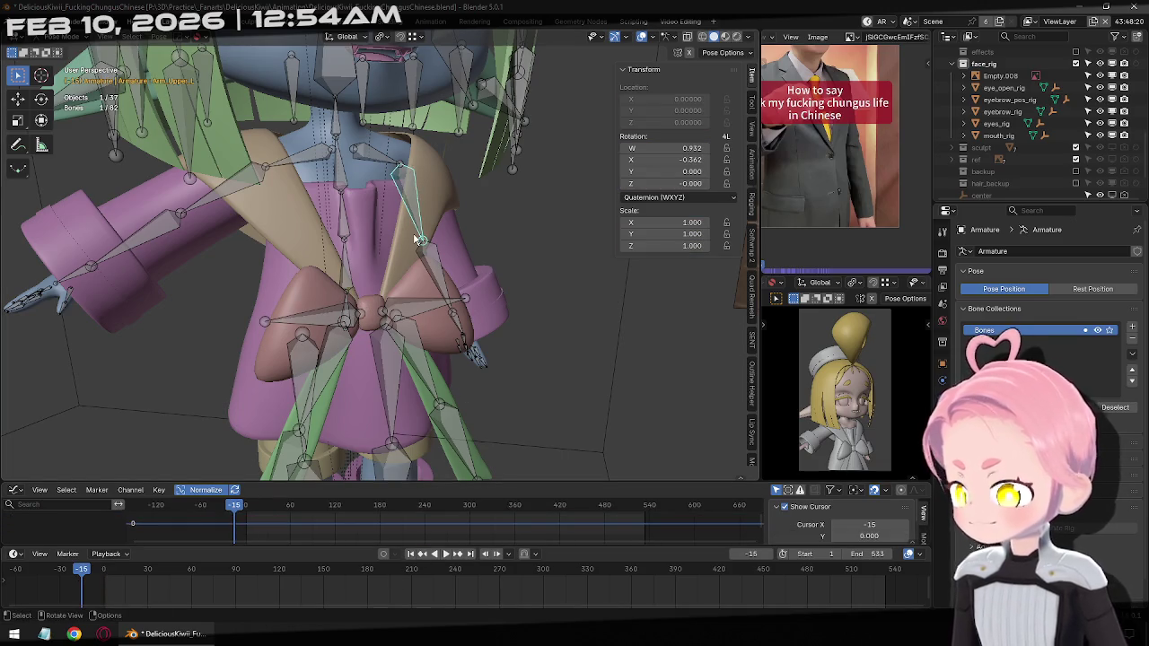
Keyframe the lowered left upper arm, then trial and undo a thumb rotation
key(i)
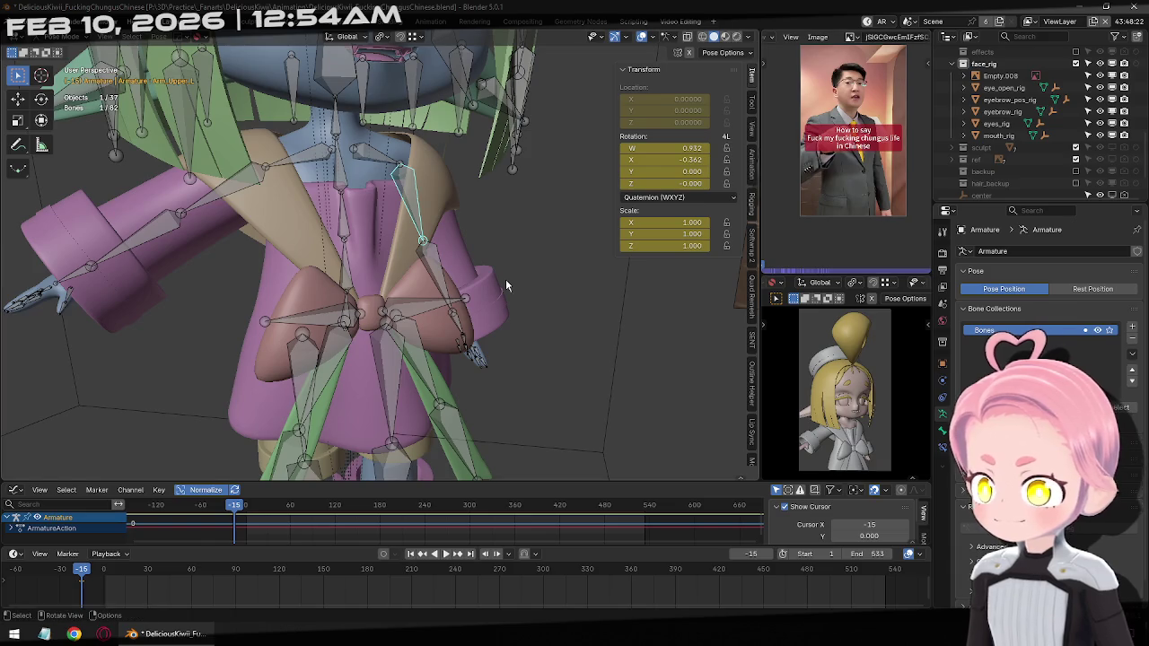
scroll(485, 283, up, 6)
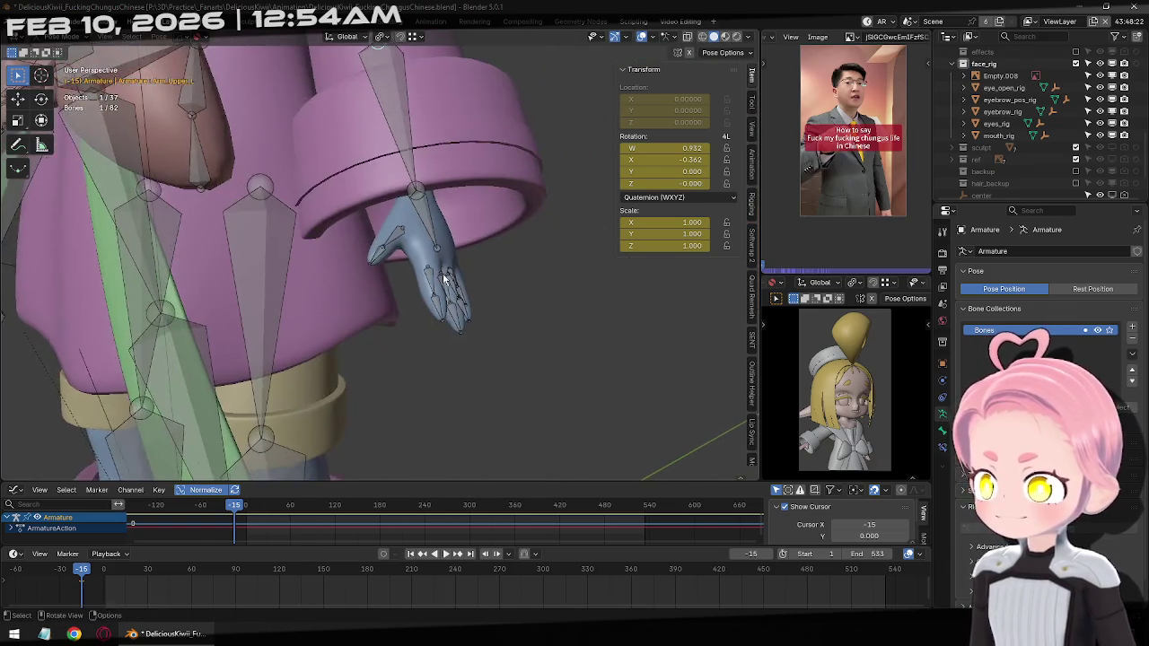
scroll(444, 280, up, 3)
scroll(430, 275, up, 2)
click(458, 251)
scroll(408, 258, up, 2)
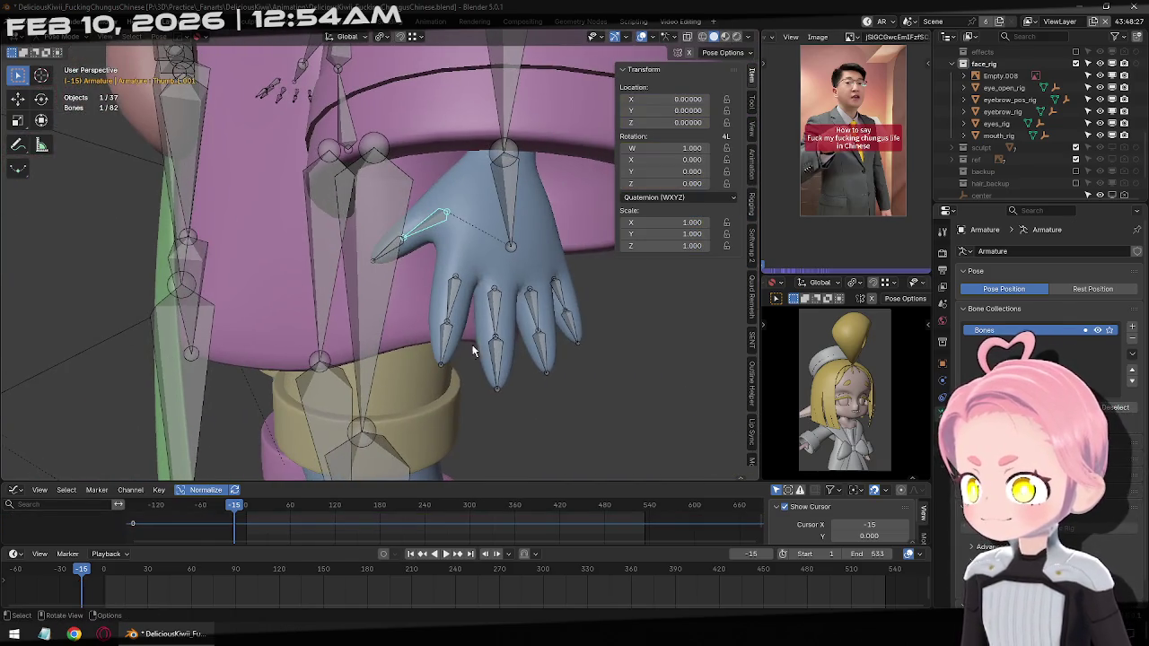
key(r)
key(x)
key(x)
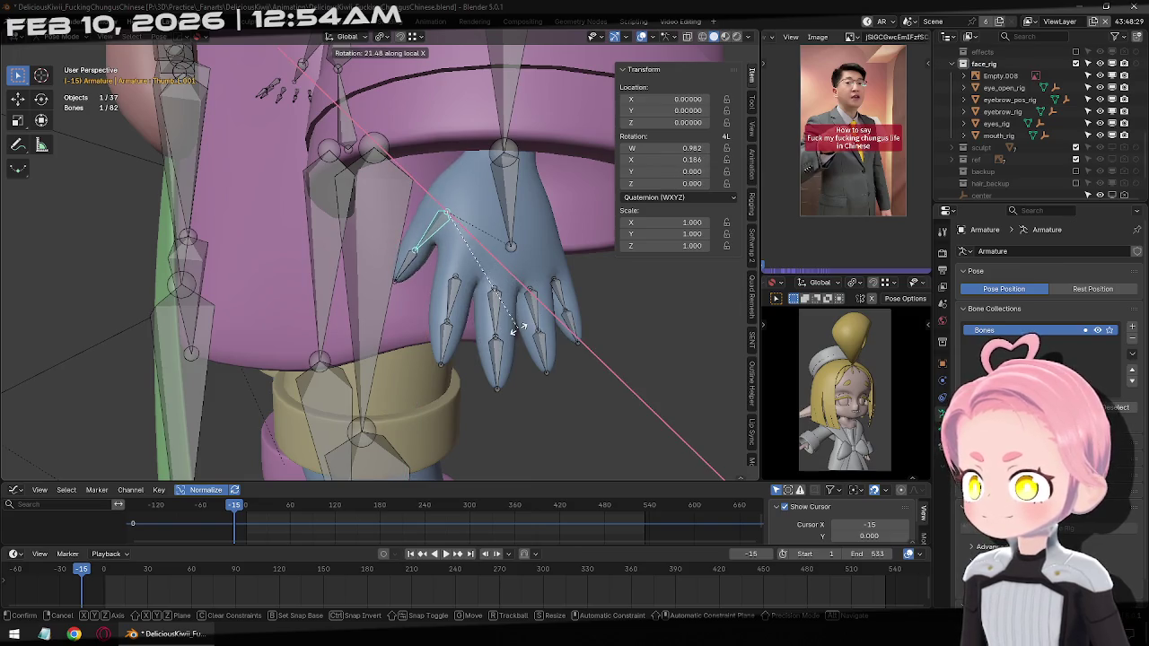
click(518, 328)
key(ctrl+z)
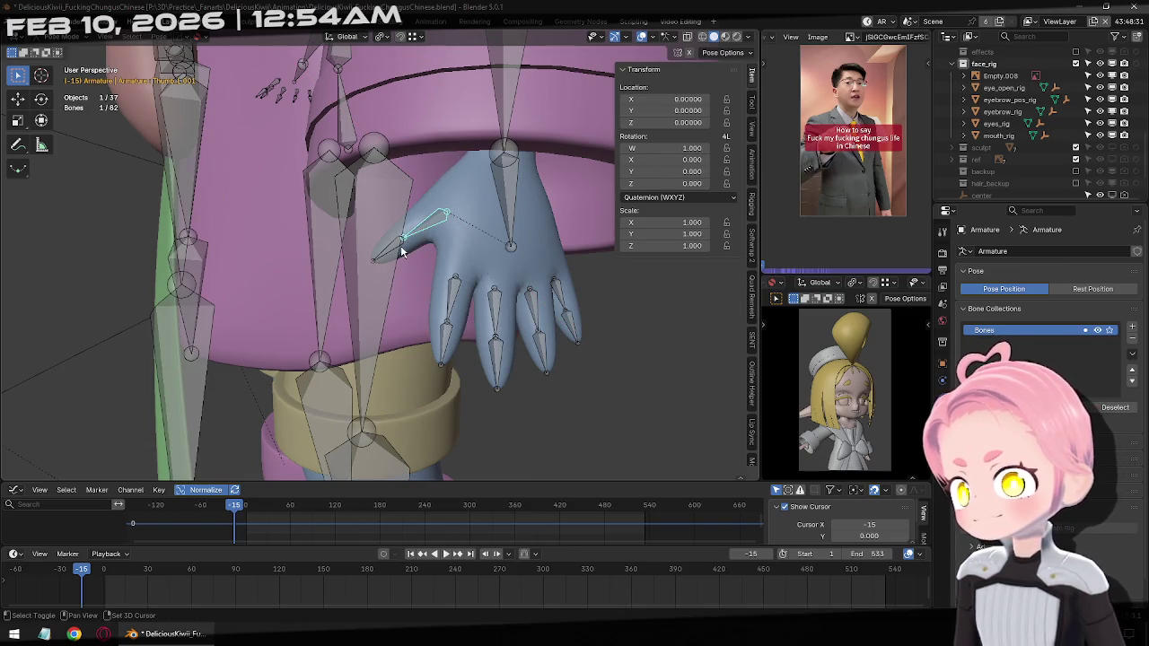
Bend both left thumb bones inward about local X
shift+click(402, 252)
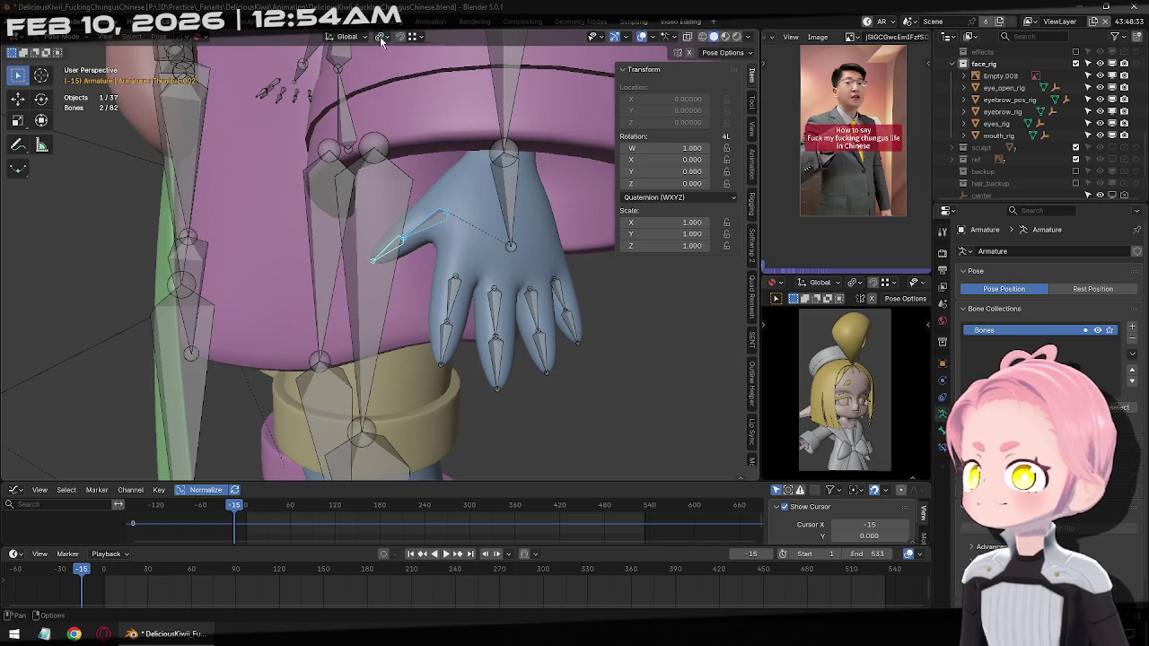
key(r)
key(x)
key(x)
click(503, 386)
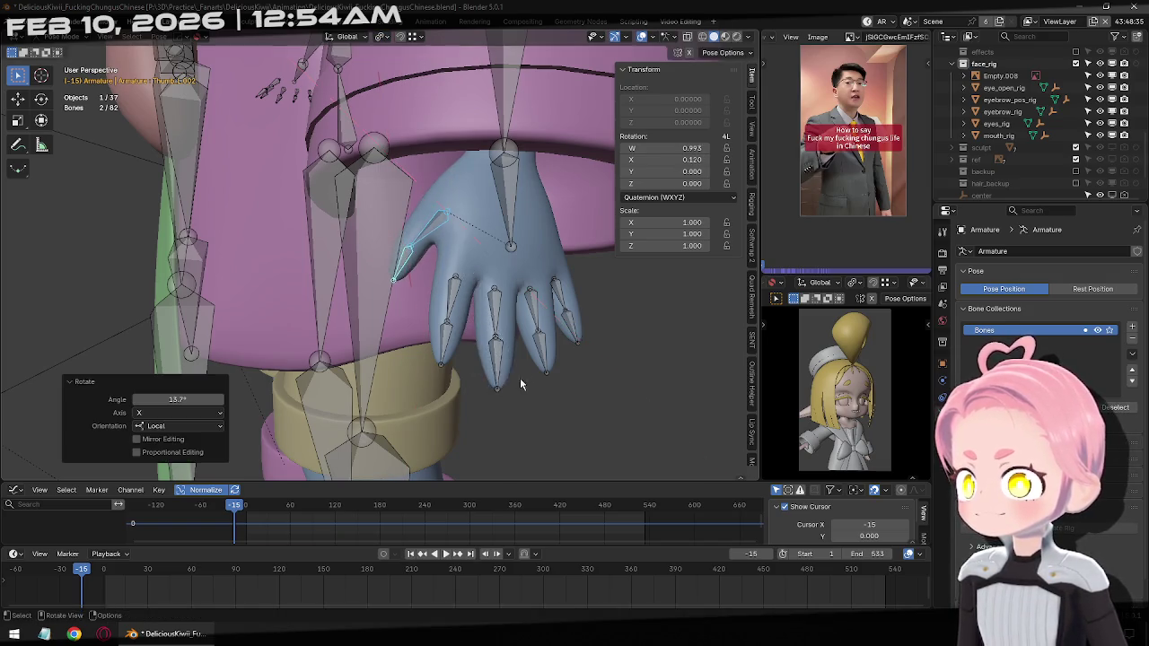
mouse_move(520, 377)
middle_down()
mouse_move(423, 214)
mouse_move(367, 259)
mouse_move(430, 168)
mouse_move(526, 333)
middle_up()
key(ctrl+z)
key(ctrl+shift+z)
Box-select the left finger bones and curl them inward about local X
click(591, 300)
mouse_move(591, 300)
middle_down()
mouse_move(476, 351)
mouse_move(549, 402)
middle_up()
mouse_move(565, 434)
mouse_down()
mouse_move(435, 254)
mouse_move(423, 208)
mouse_up()
key(r)
key(x)
key(x)
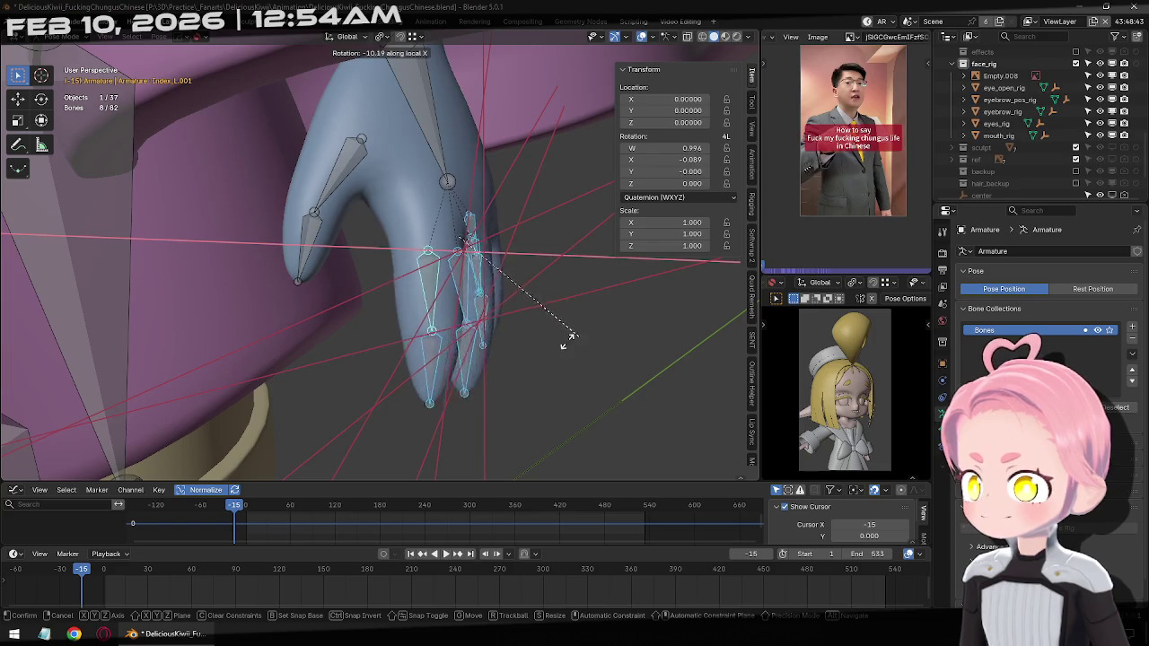
click(561, 343)
mouse_move(561, 343)
middle_down()
mouse_move(296, 325)
mouse_move(276, 285)
mouse_move(455, 263)
middle_up()
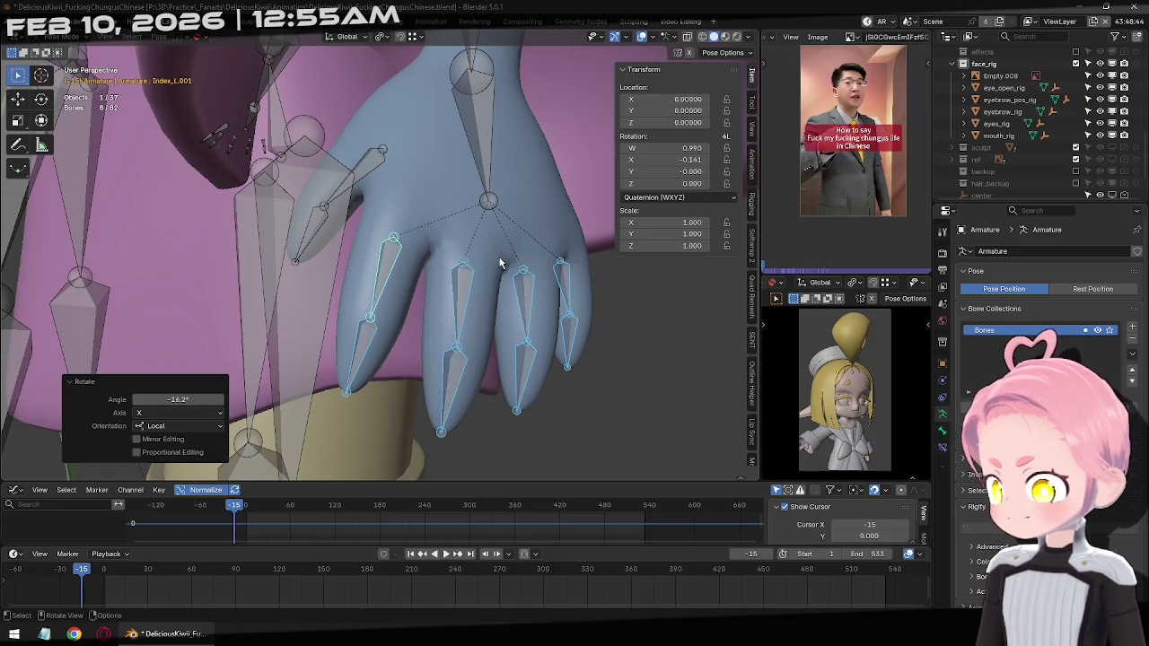
middle_drag(591, 318, 517, 337)
mouse_move(581, 391)
middle_down()
mouse_move(488, 319)
mouse_move(533, 372)
middle_up()
Curl the outer finger bones and the ring finger about local X
drag(543, 385, 414, 219)
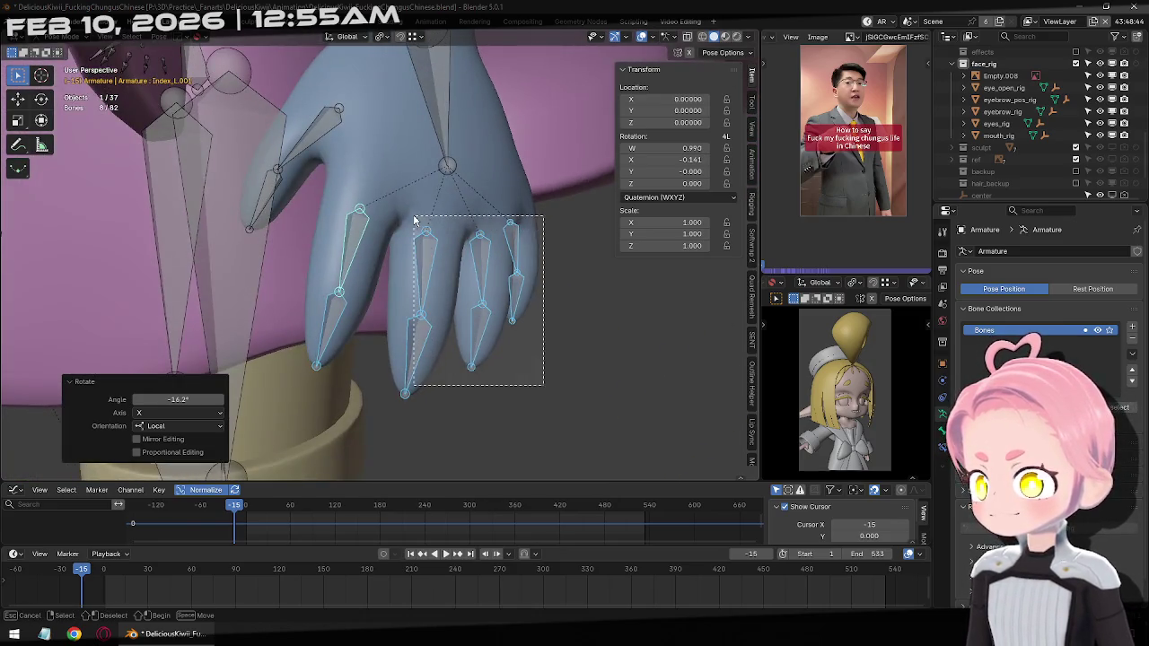
key(r)
key(x)
key(x)
click(615, 361)
drag(602, 333, 498, 220)
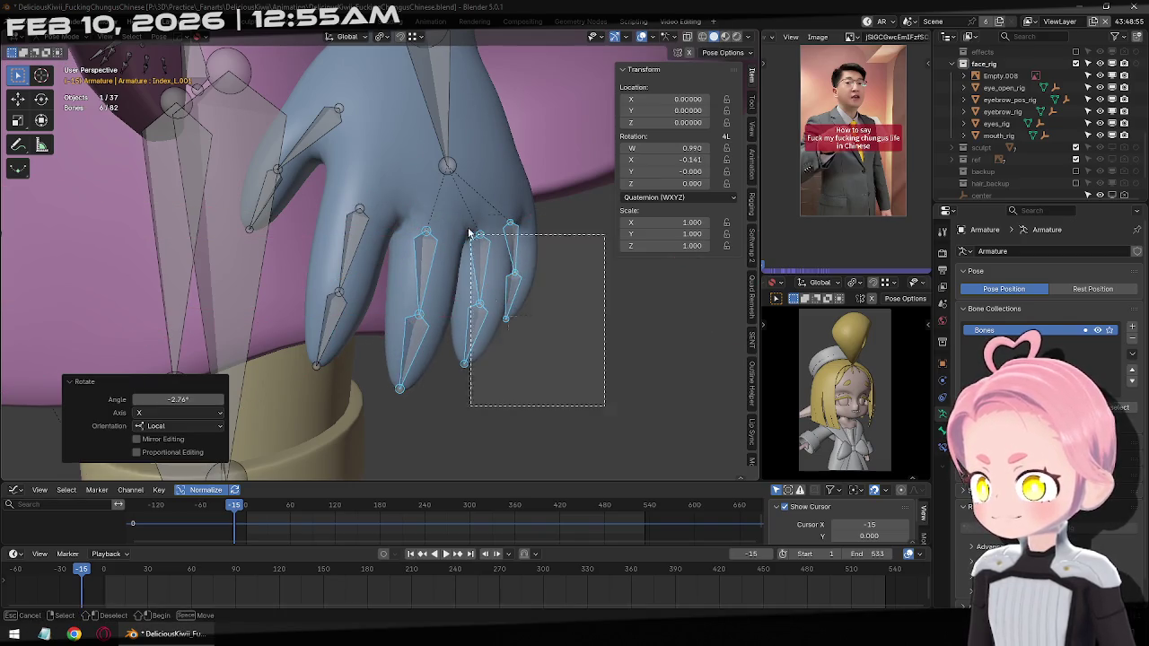
key(r)
key(x)
key(x)
click(631, 341)
Curl the two pinky bones -5.39° about local X, then select all left hand bones
mouse_move(631, 341)
middle_down()
mouse_move(533, 333)
mouse_move(656, 395)
middle_up()
mouse_move(656, 395)
mouse_down()
mouse_move(616, 302)
mouse_move(548, 224)
mouse_up()
mouse_move(548, 225)
middle_down()
mouse_move(620, 341)
mouse_move(351, 267)
mouse_move(415, 285)
mouse_move(549, 296)
mouse_move(444, 358)
middle_up()
key(r)
key(x)
key(x)
click(620, 355)
drag(449, 357, 317, 159)
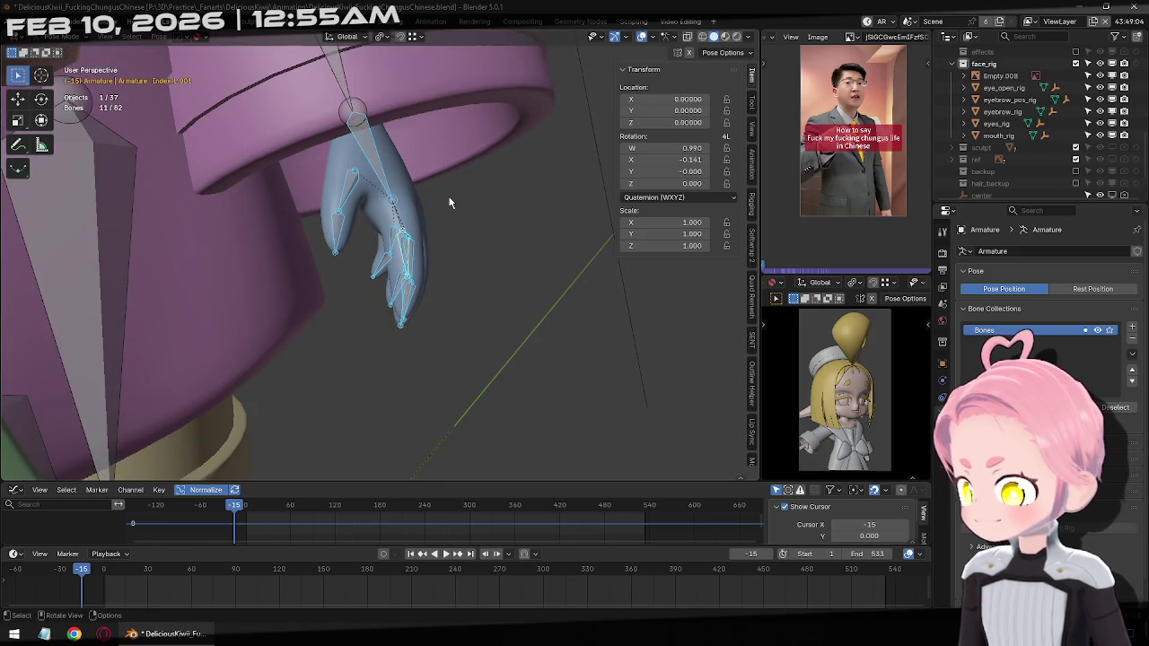
Keyframe the posed left hand bones and select the left upper arm
key(i)
scroll(450, 203, down, 5)
middle_drag(449, 203, 403, 174)
scroll(403, 174, up, 2)
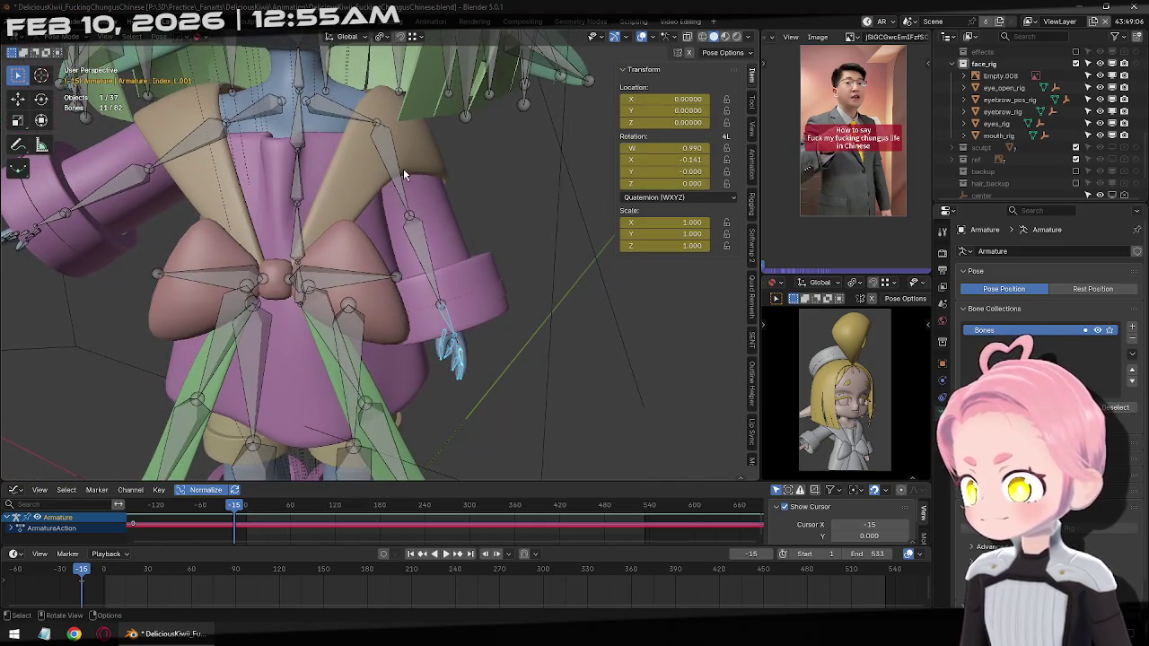
click(403, 174)
mouse_move(443, 266)
middle_down()
mouse_move(380, 276)
mouse_move(550, 254)
middle_up()
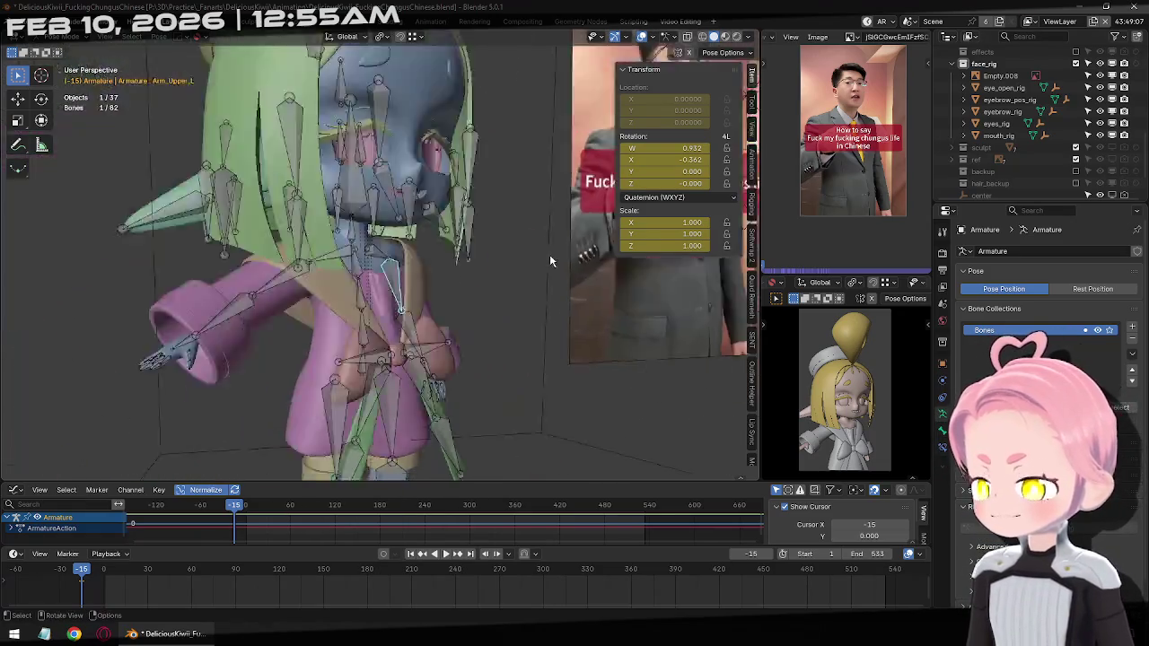
key(KP_0)
key(KP_1)
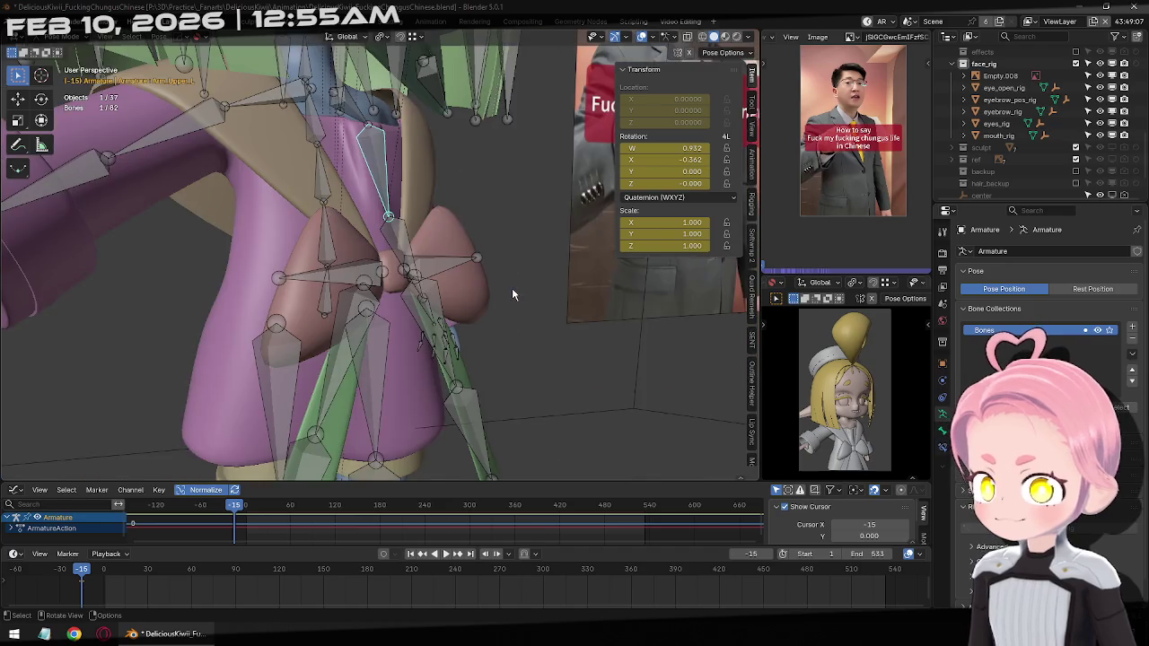
Zoom to the hand inside the sleeve and curl its fingers -78.3° about local X
scroll(512, 293, down, 2)
scroll(442, 303, down, 2)
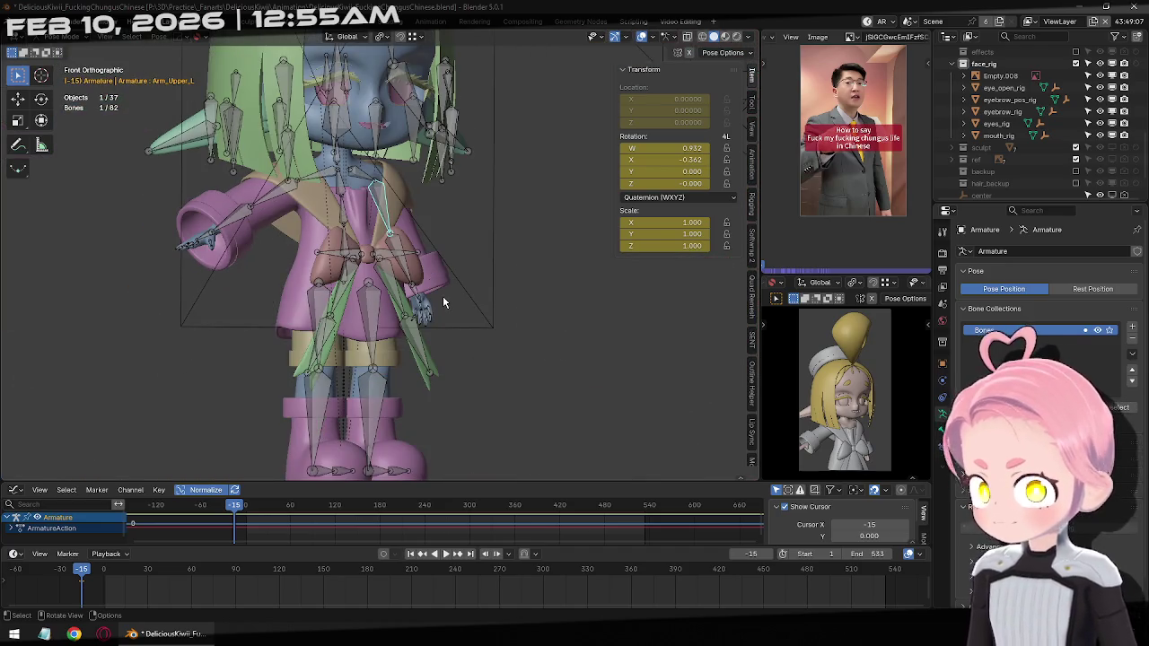
middle_drag(442, 302, 405, 379)
scroll(406, 380, up, 2)
scroll(406, 380, down, 2)
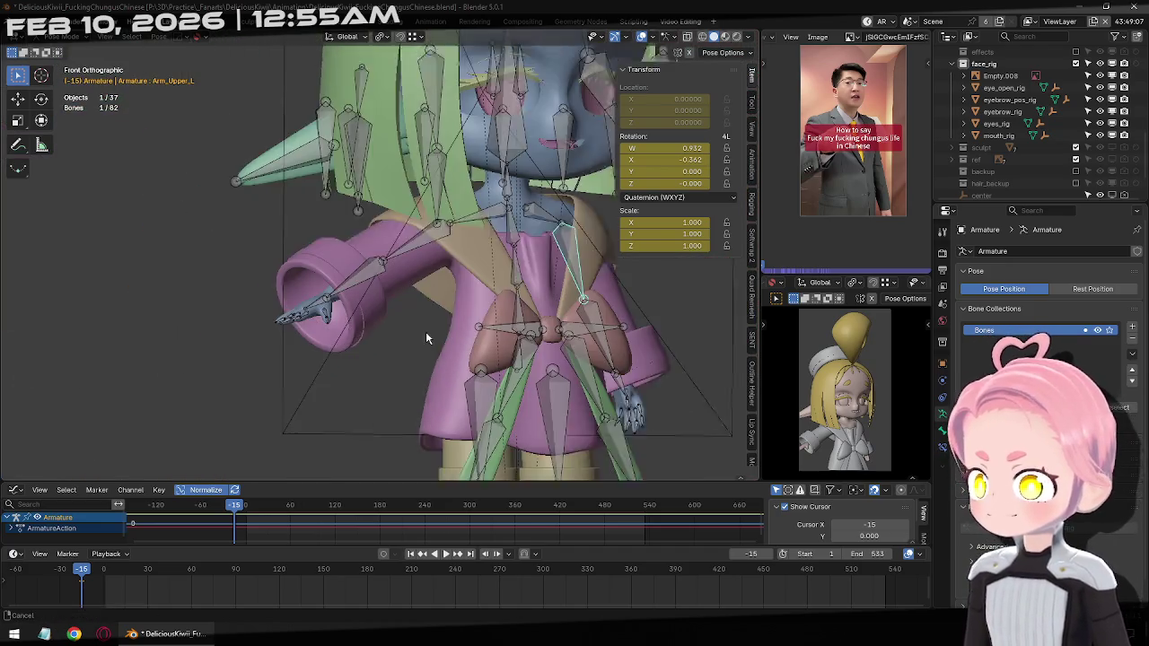
shift+middle_drag(426, 331, 312, 215)
scroll(328, 296, up, 2)
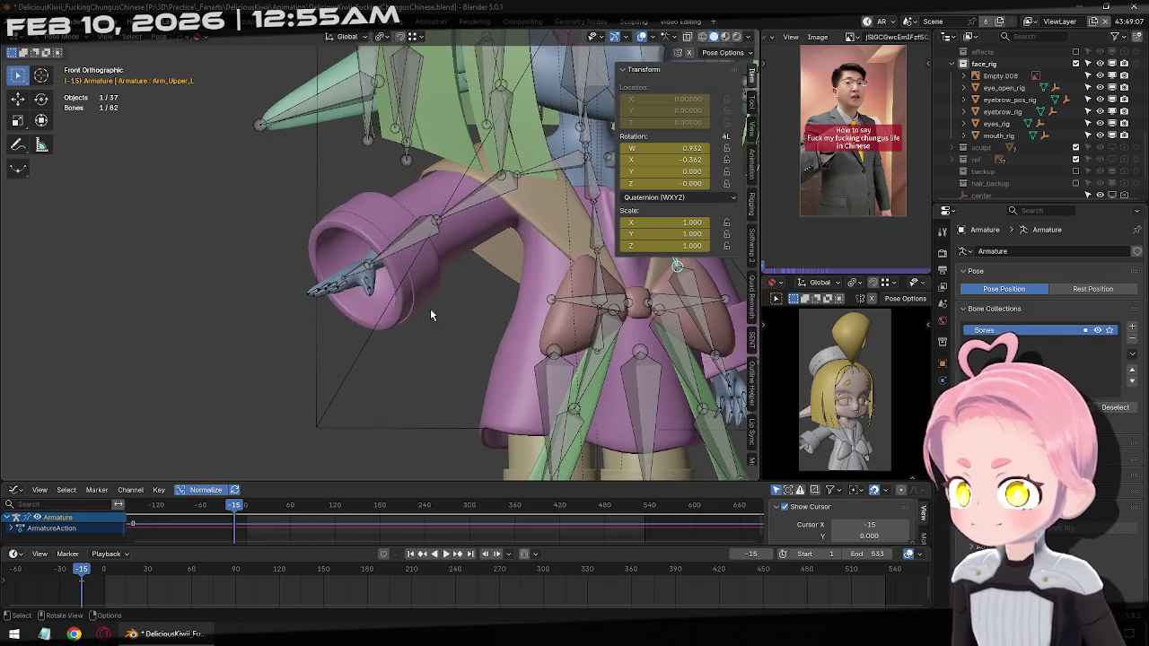
scroll(431, 315, up, 3)
mouse_move(430, 315)
middle_down()
mouse_move(626, 400)
mouse_move(481, 235)
middle_up()
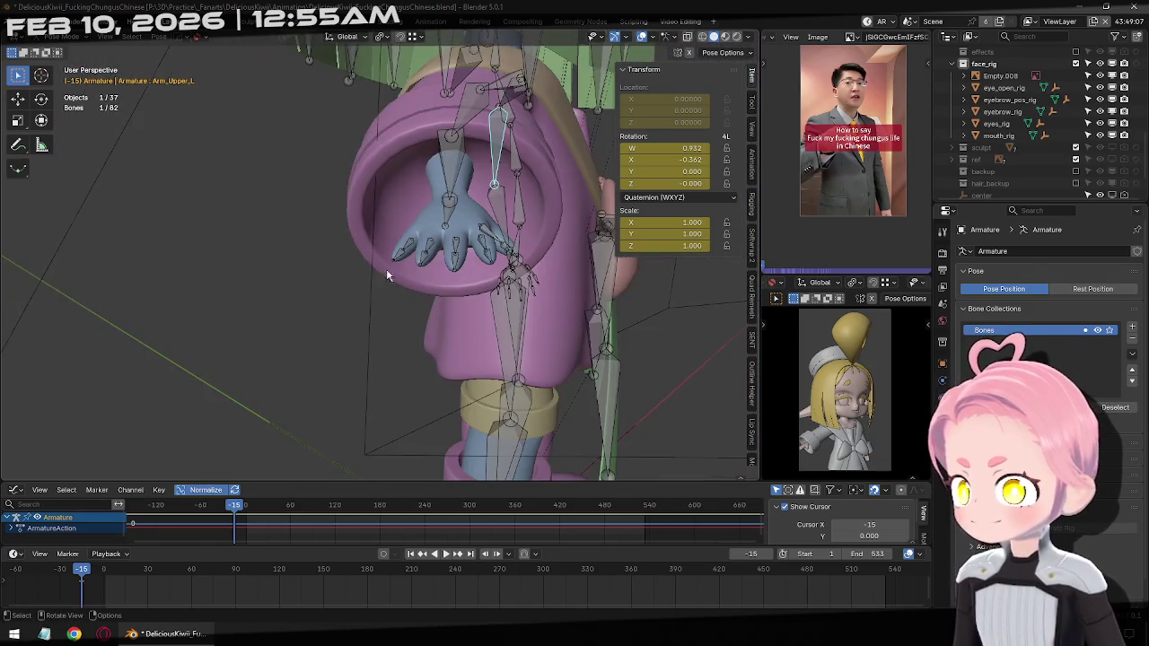
scroll(387, 273, up, 2)
scroll(277, 327, up, 2)
drag(166, 272, 303, 379)
key(r)
key(x)
key(x)
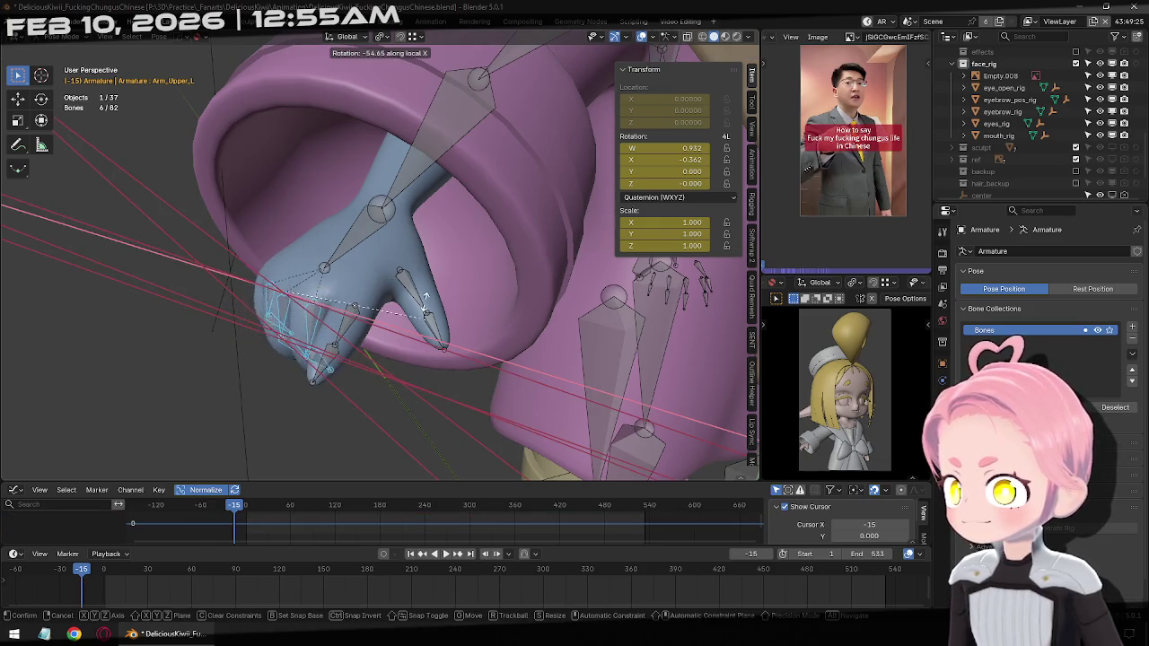
click(426, 297)
Rotate the selected bones -18.2° about local X, keyframe them, and select Hand_R
mouse_move(425, 297)
middle_down()
mouse_move(252, 232)
mouse_move(305, 217)
mouse_move(405, 385)
middle_up()
key(r)
key(x)
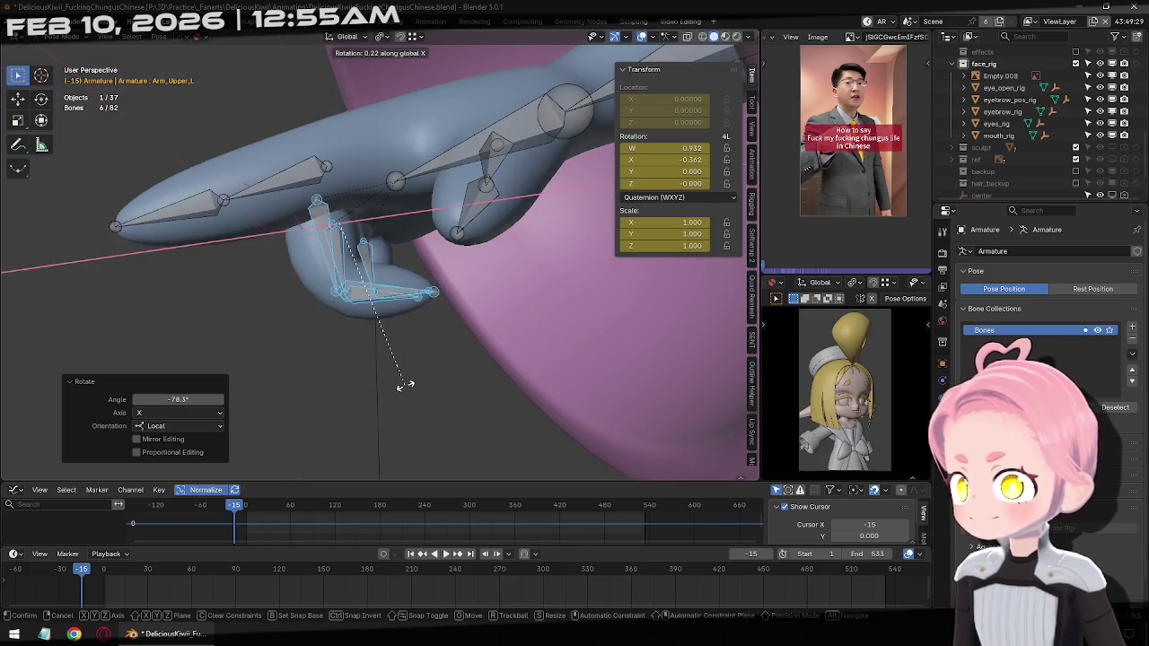
key(x)
click(439, 338)
mouse_move(439, 338)
middle_down()
mouse_move(415, 276)
mouse_move(505, 293)
mouse_move(413, 311)
mouse_move(476, 284)
middle_up()
key(i)
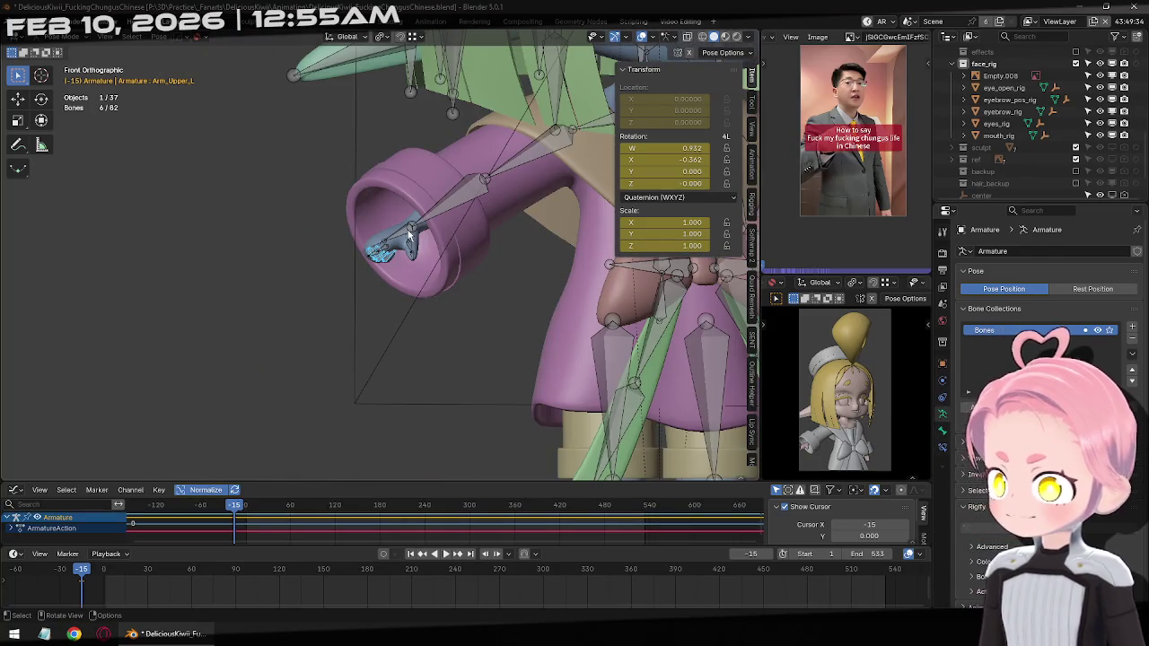
click(409, 233)
click(751, 103)
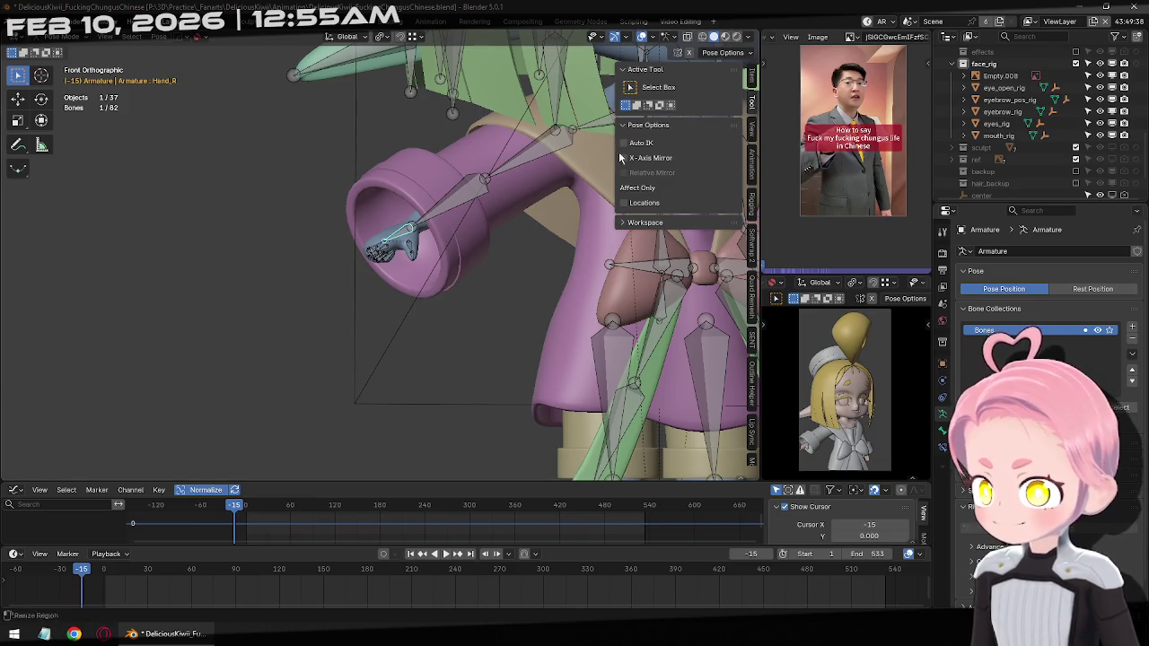
Move Hand_R twice toward the torso with Auto IK on
scroll(538, 269, down, 4)
middle_drag(503, 269, 539, 323)
key(g)
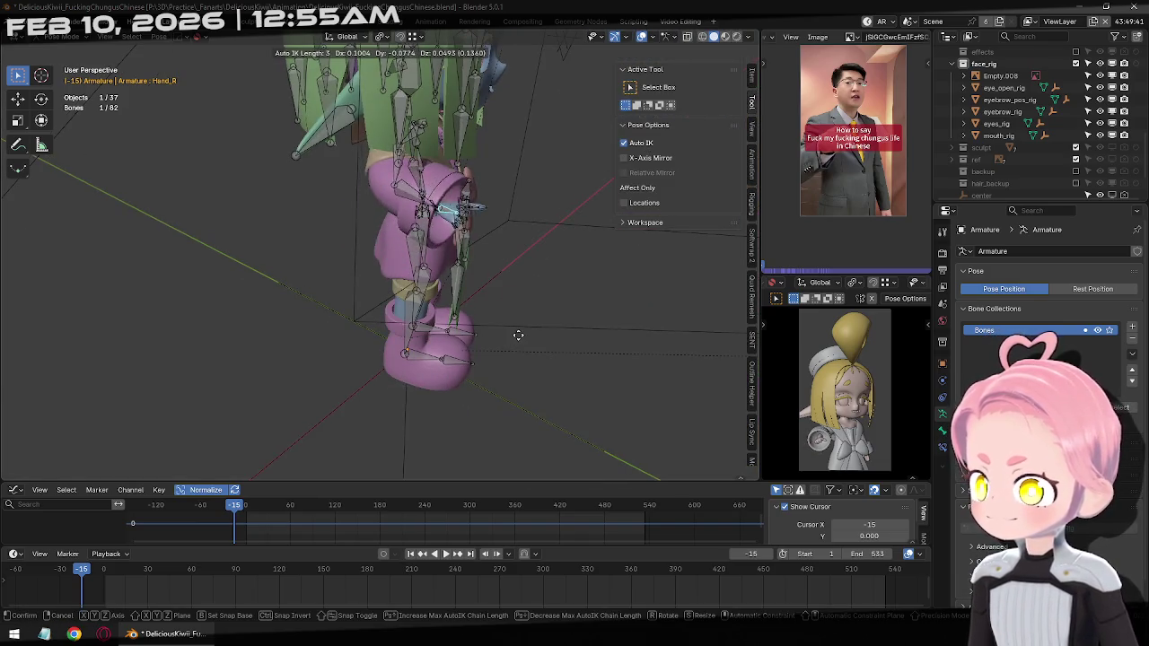
click(516, 321)
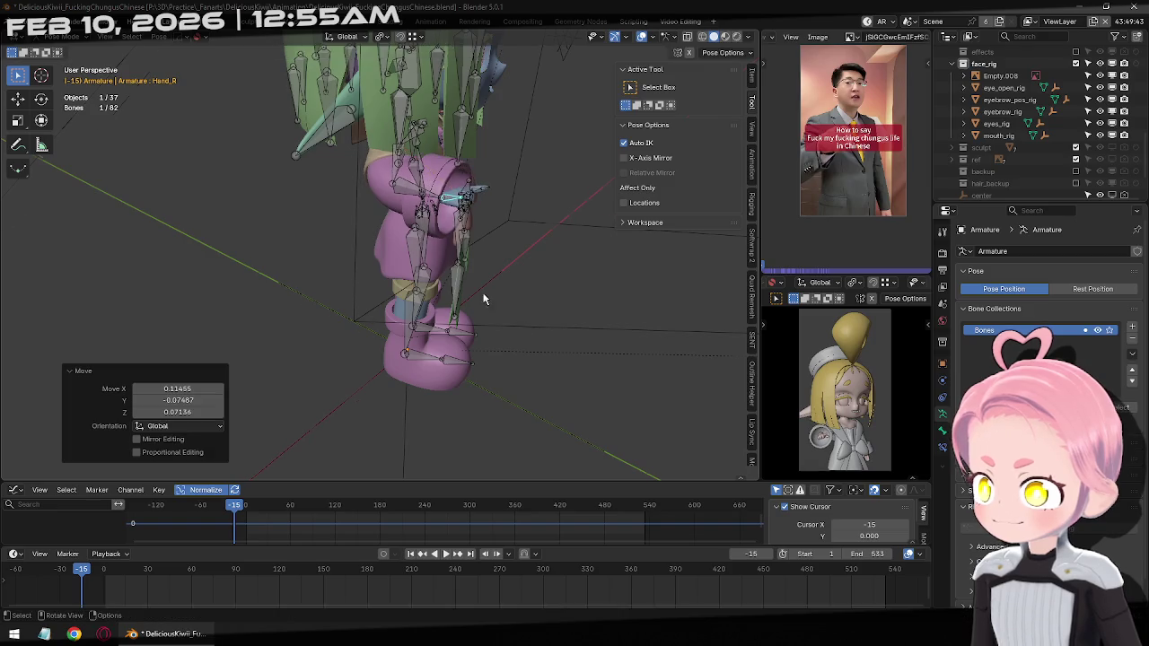
scroll(449, 287, up, 3)
middle_drag(448, 287, 409, 257)
key(g)
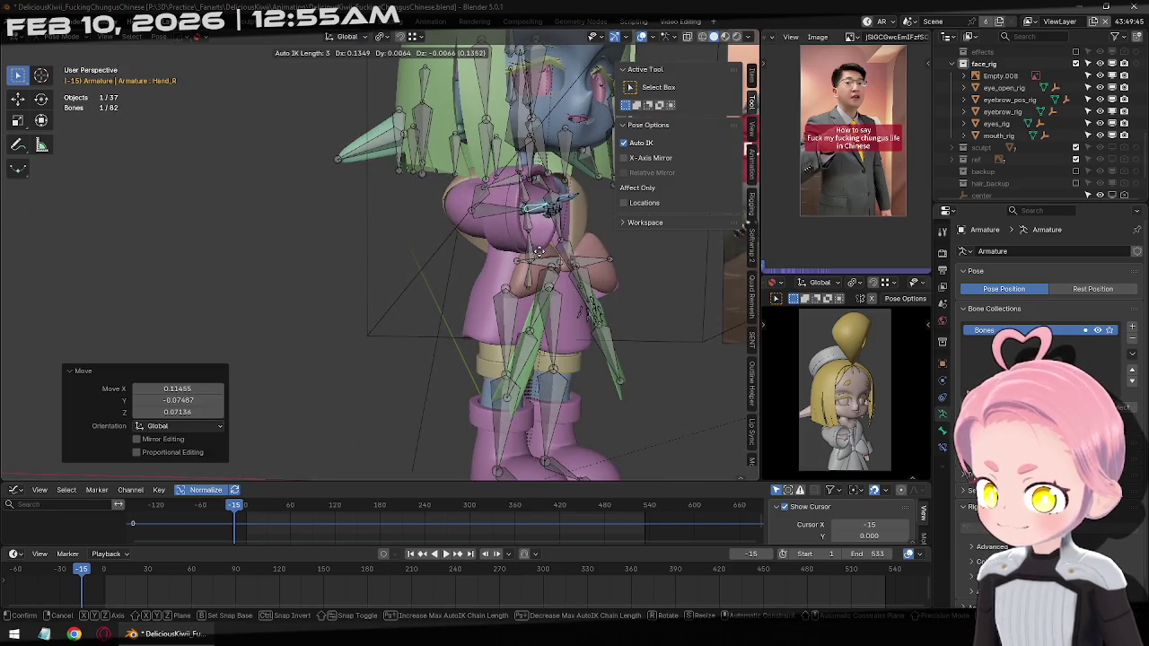
click(536, 257)
Nudge Hand_R by about -0.041 X, 0.002 Y, 0.020 Z, then deselect all bones
middle_drag(535, 257, 339, 281)
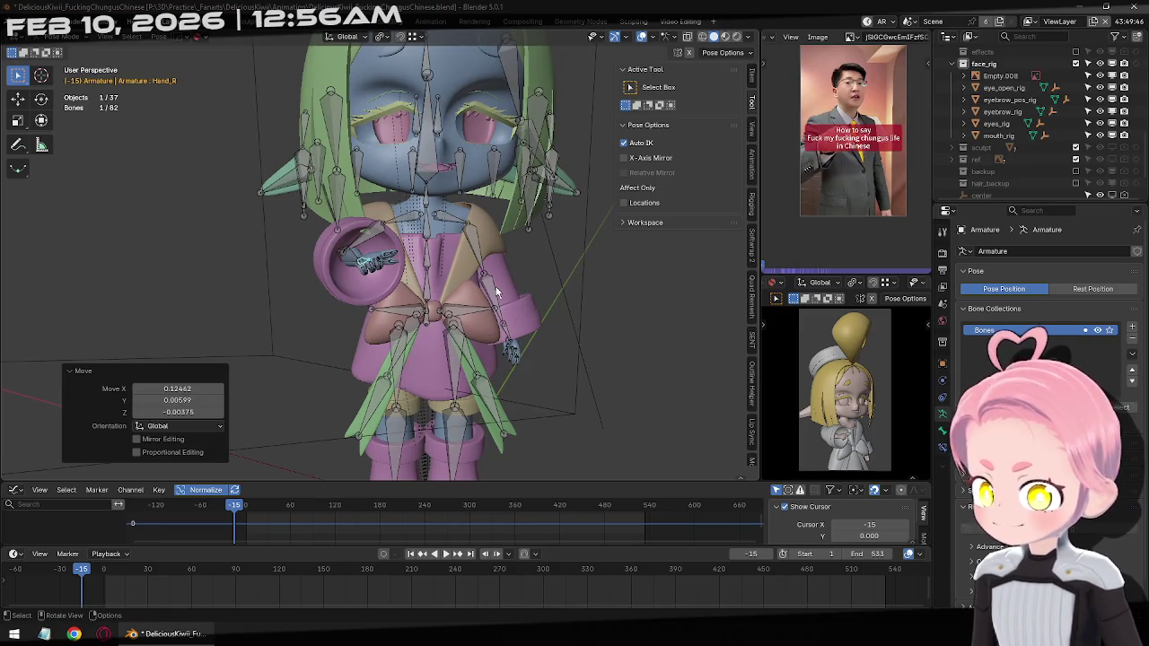
scroll(303, 267, down, 5)
mouse_move(363, 289)
middle_down()
mouse_move(570, 319)
mouse_move(463, 266)
mouse_move(377, 268)
mouse_move(658, 348)
middle_up()
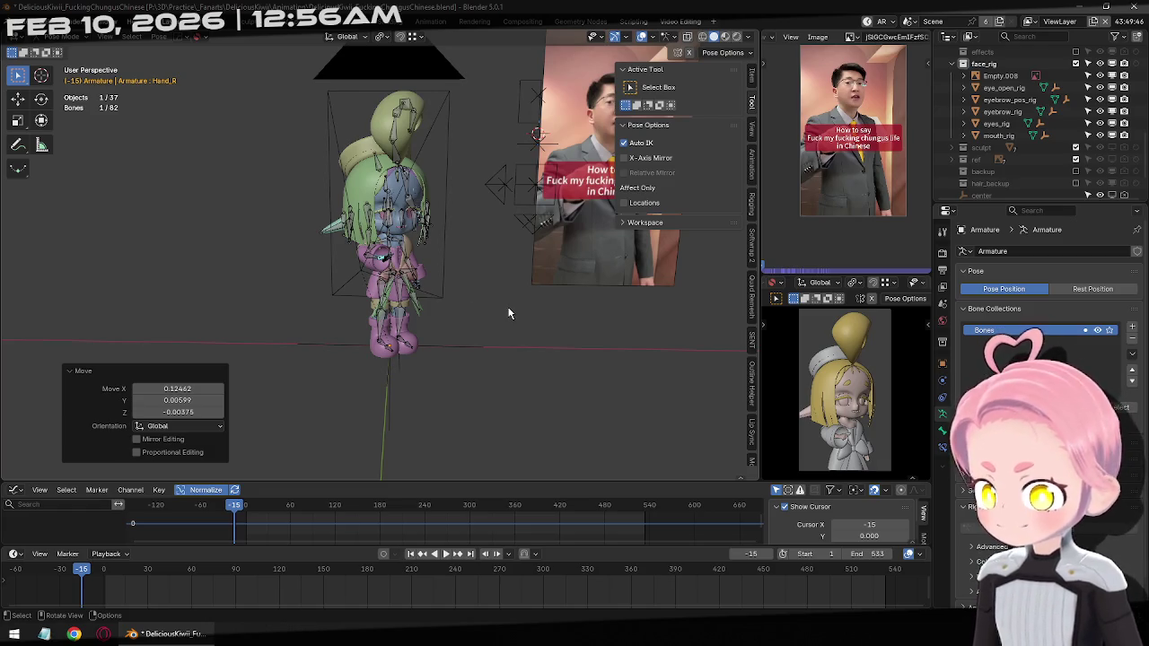
key(g)
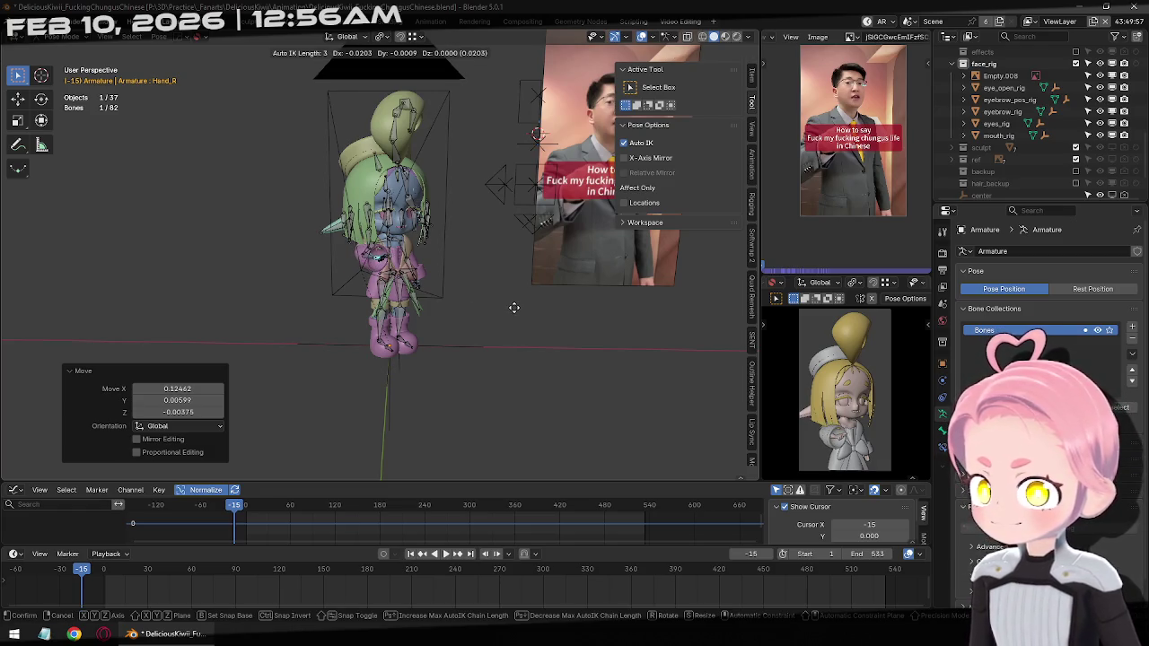
click(510, 304)
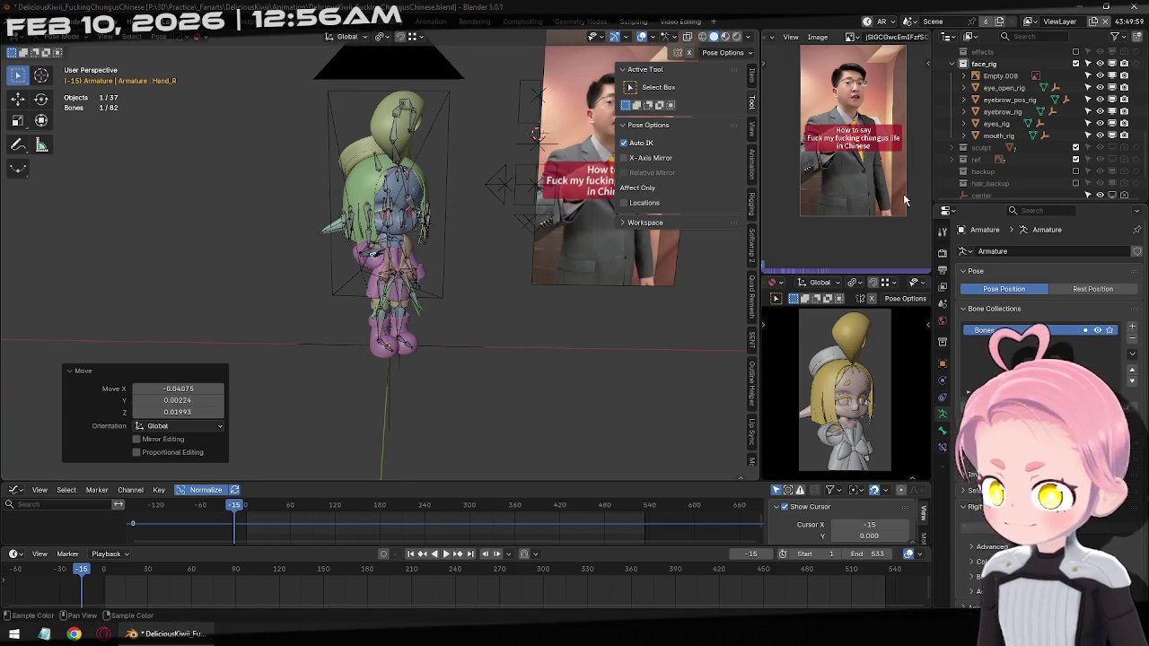
key(alt+a)
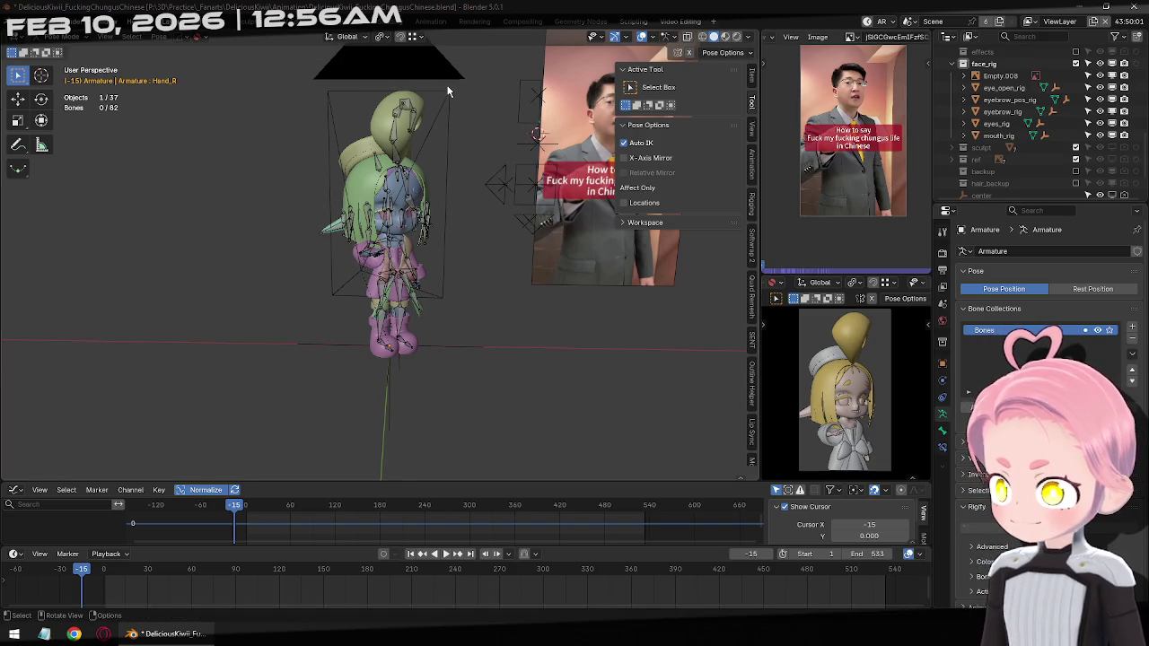
In Object Mode, select the scene camera, then rotate and reposition it
key(KP_3)
key(ctrl+Tab)
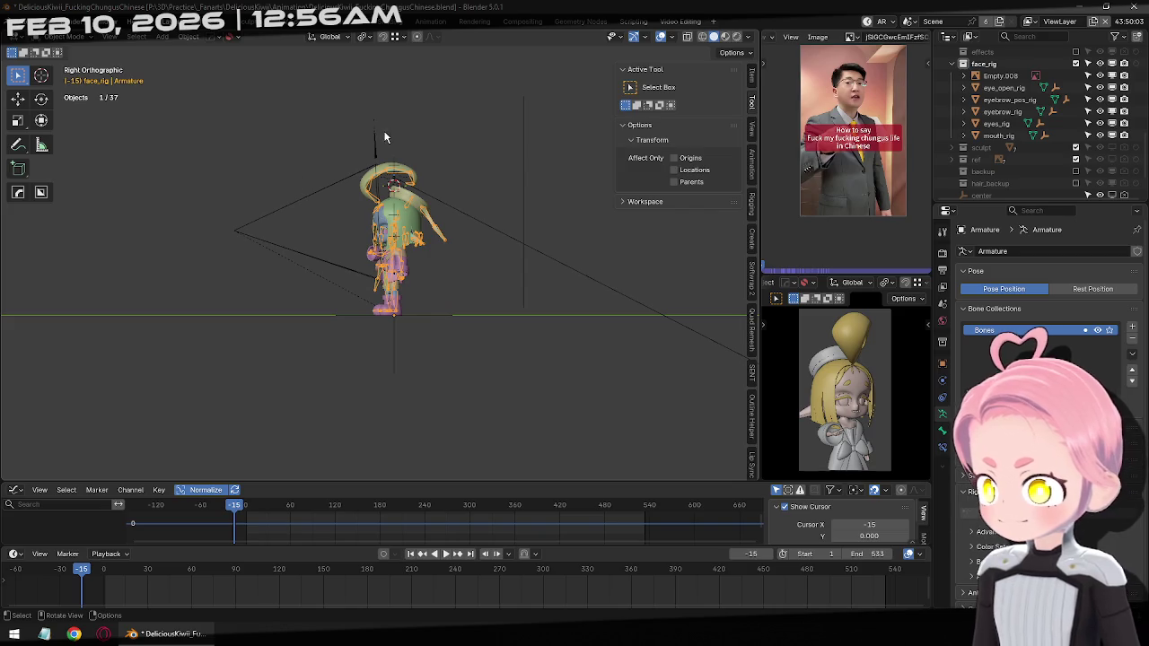
click(368, 137)
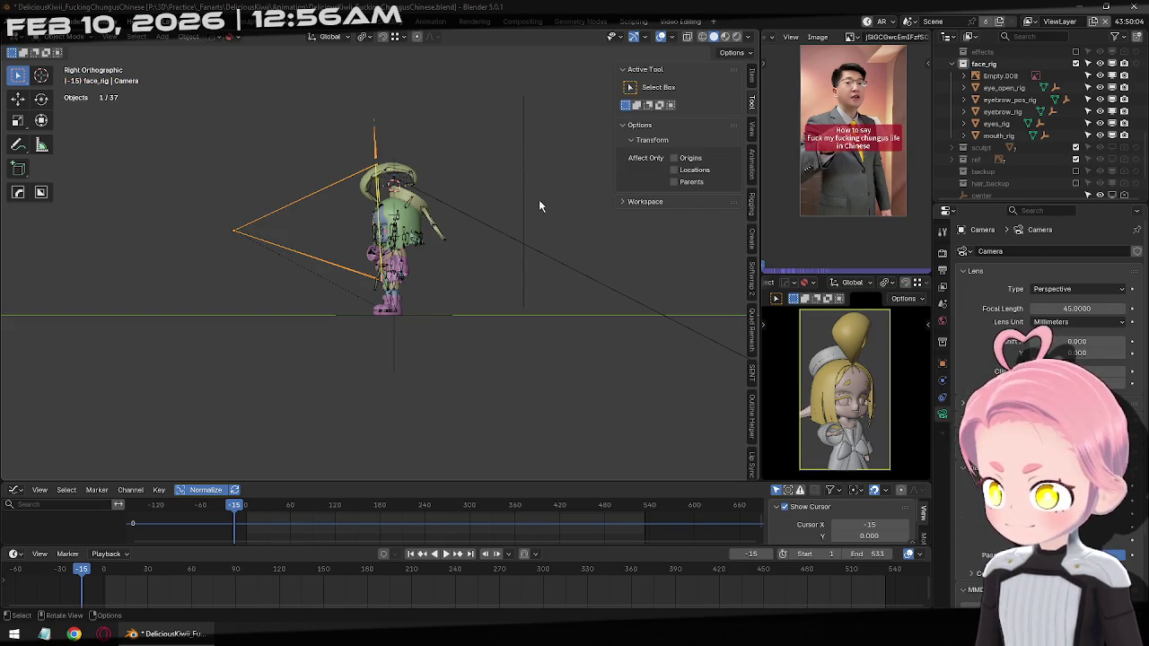
key(r)
click(522, 166)
key(g)
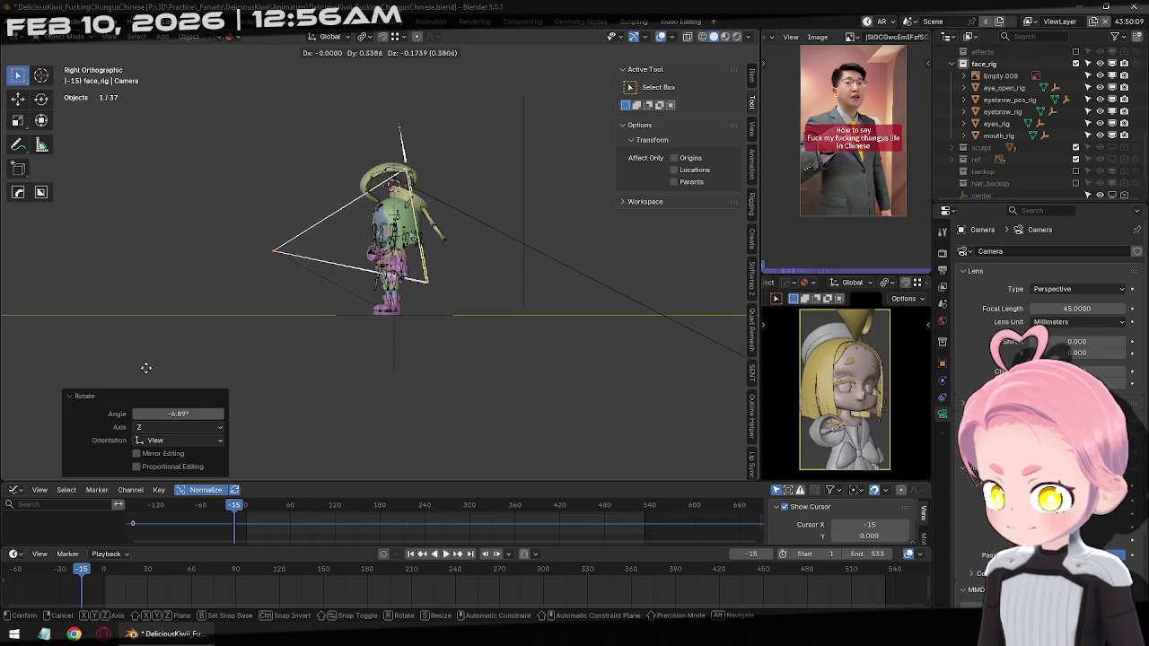
click(112, 352)
Rotate the camera a further 1.13° about global Z and check it from above
key(r)
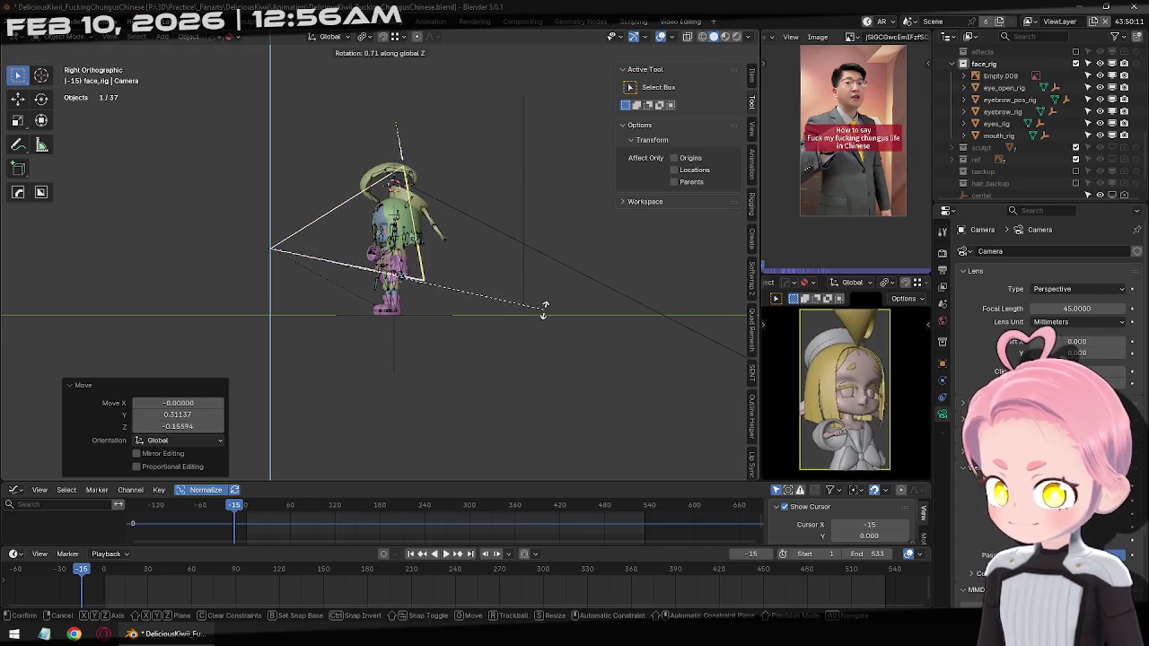
click(555, 438)
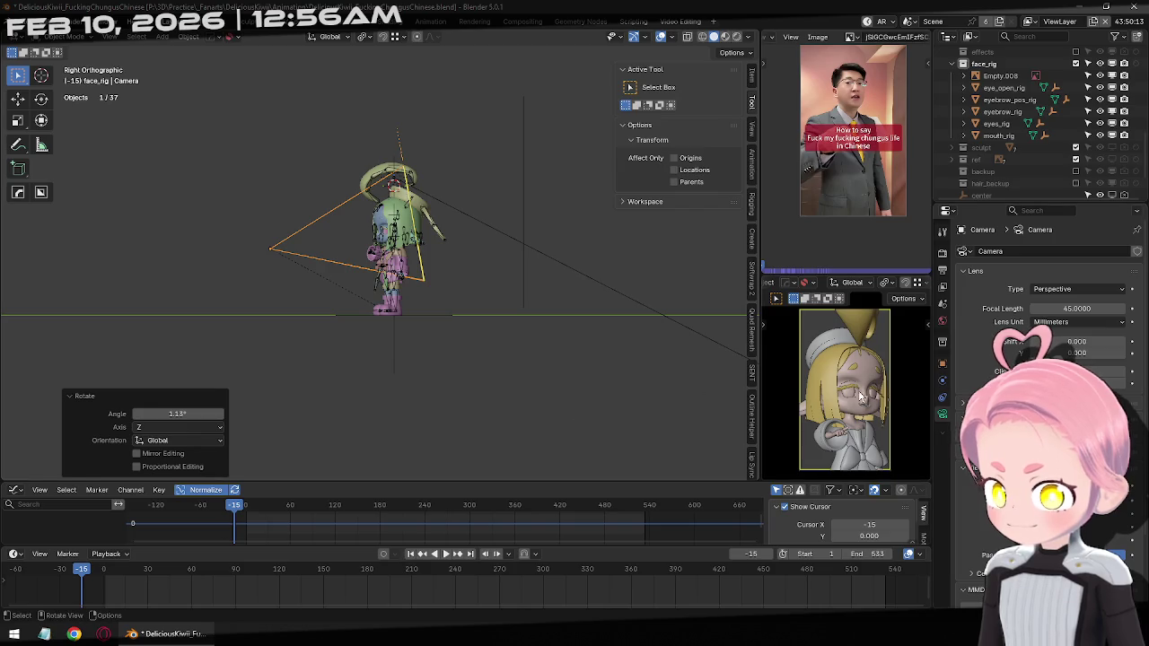
scroll(860, 397, down, 1)
key(KP_7)
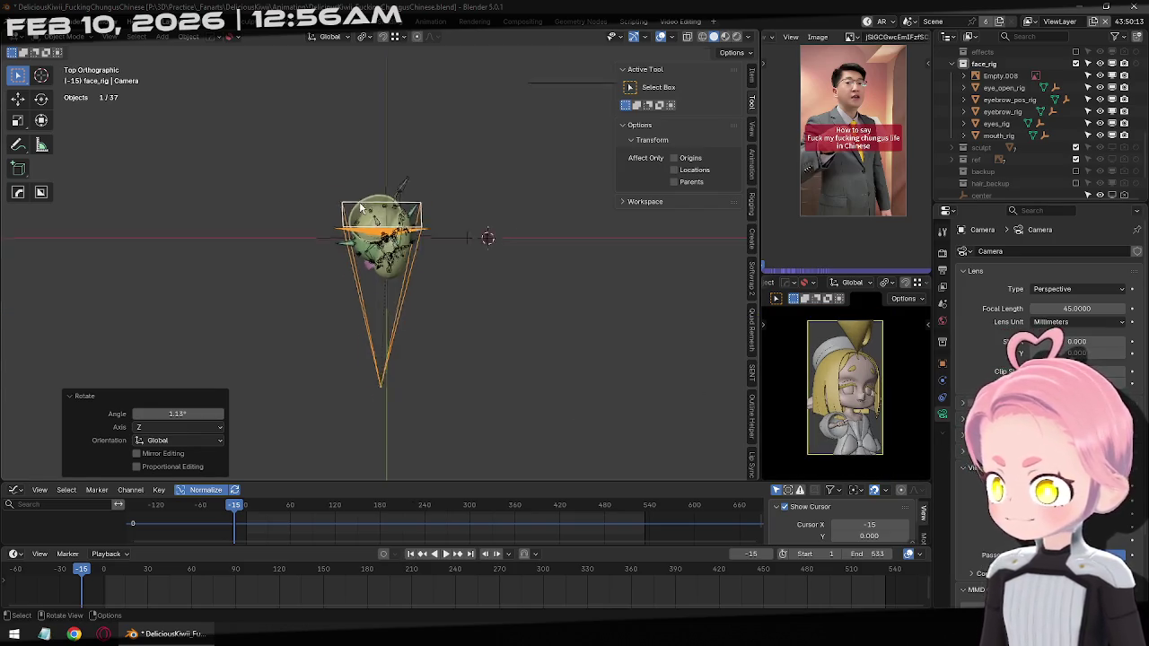
scroll(466, 253, up, 2)
middle_drag(466, 253, 677, 256)
Check the framing in a maximized camera view, restore the layout, and select the armature in front view
key(ctrl+space)
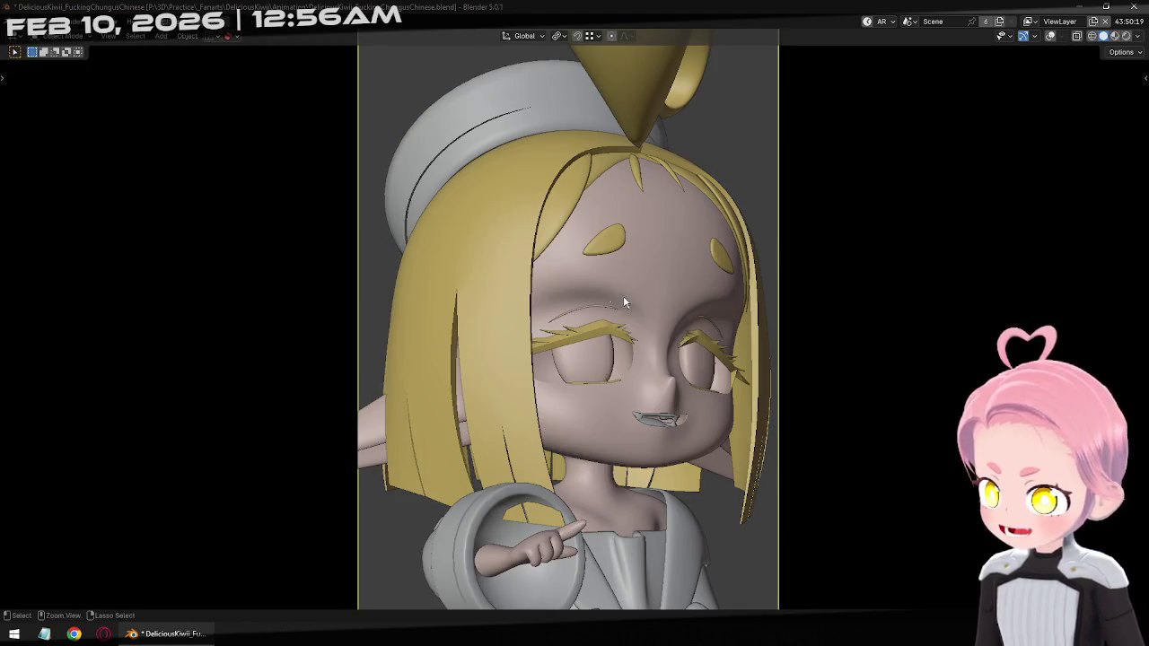
scroll(682, 316, down, 4)
scroll(742, 328, up, 2)
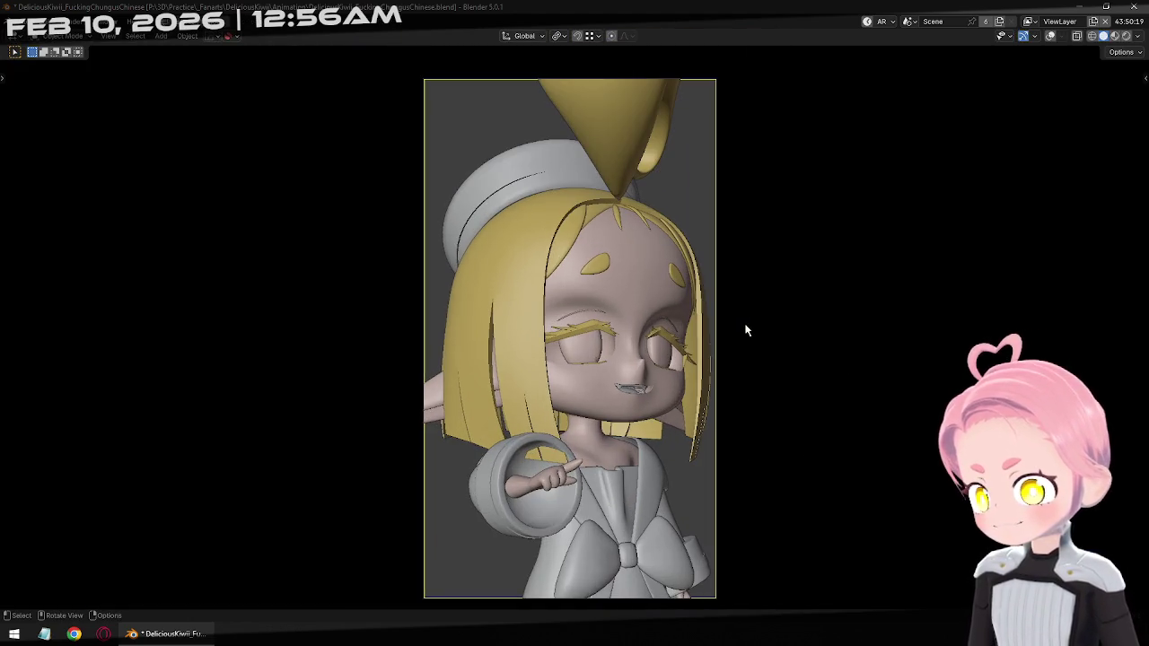
key(ctrl+space)
scroll(449, 225, up, 3)
mouse_move(503, 224)
middle_down()
mouse_move(418, 220)
mouse_move(447, 212)
middle_up()
click(456, 220)
key(KP_1)
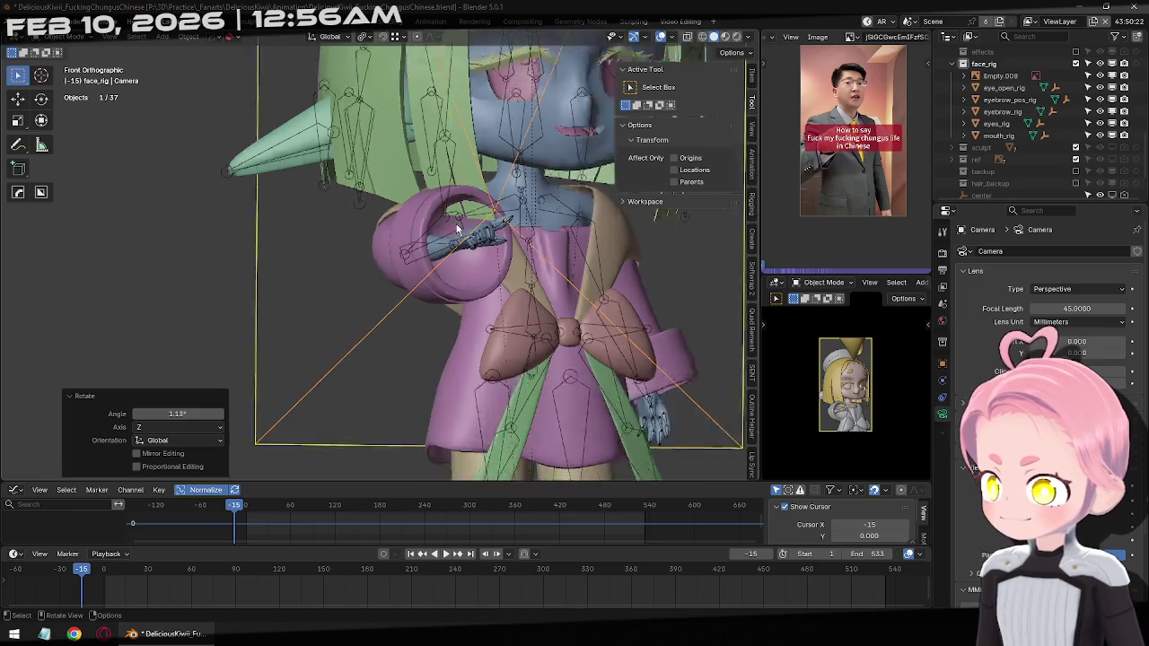
Back in Pose Mode, move Hand_R along global Y, then freely
scroll(476, 233, up, 3)
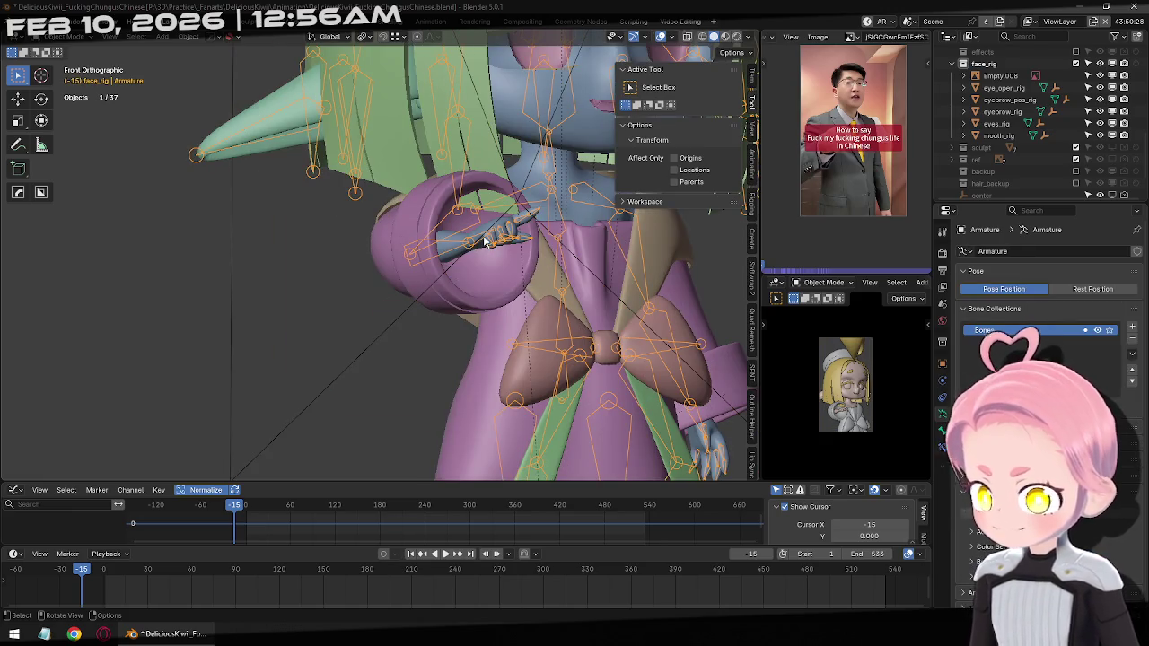
key(ctrl+Tab)
mouse_move(472, 250)
middle_down()
mouse_move(584, 285)
mouse_move(484, 289)
mouse_move(457, 260)
mouse_move(320, 230)
mouse_move(232, 248)
mouse_move(338, 224)
mouse_move(397, 287)
mouse_move(458, 292)
middle_up()
key(g)
key(y)
click(483, 290)
key(g)
click(448, 259)
Rotate Arm_Upper_R and pull the arm upward by Hand_R
click(369, 240)
key(r)
click(361, 308)
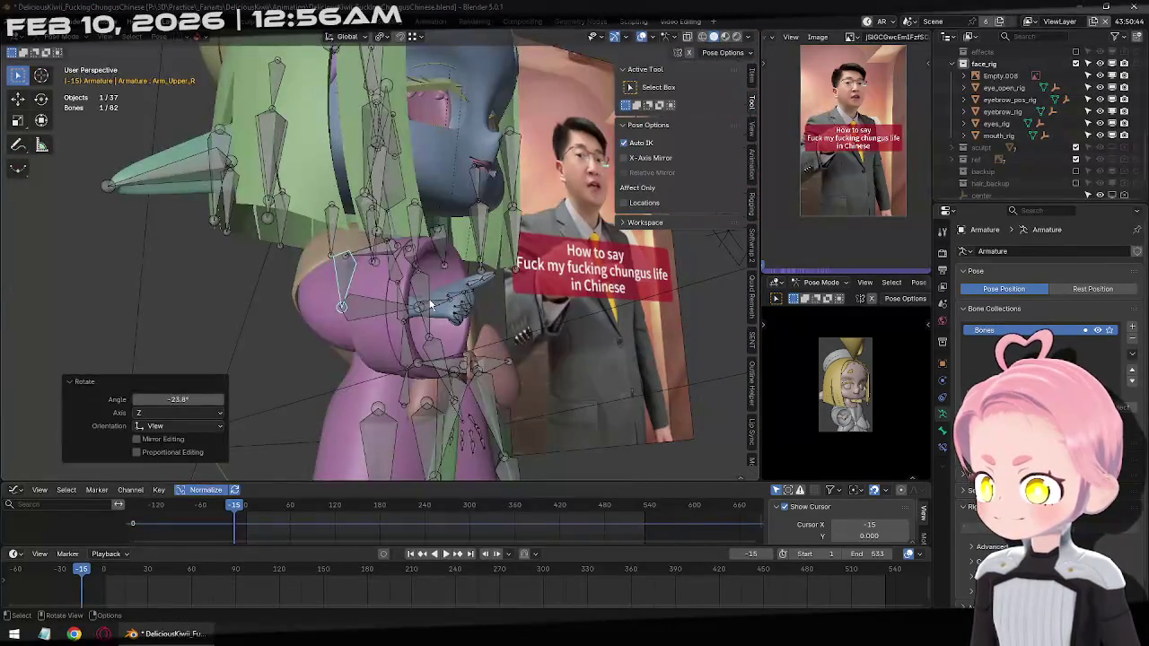
click(429, 305)
key(g)
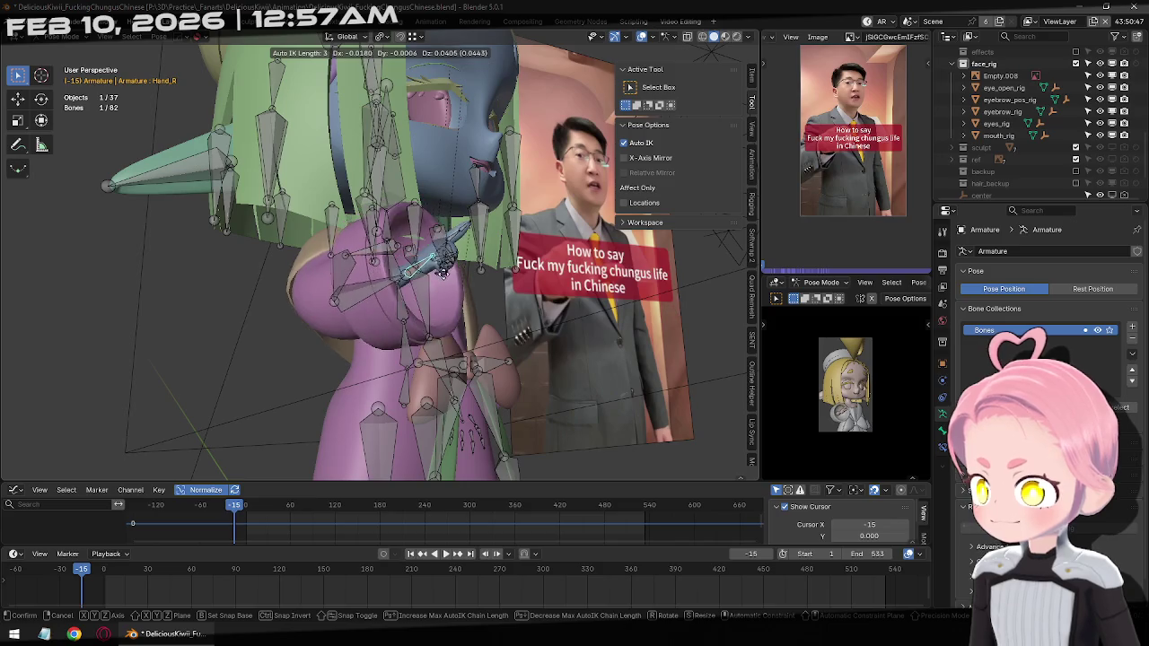
click(441, 272)
Place Hand_R in front of the chest, moving it 0.03787 X, -0.00697 Y, 0.00990 Z
middle_drag(441, 271, 457, 261)
key(r)
key(r)
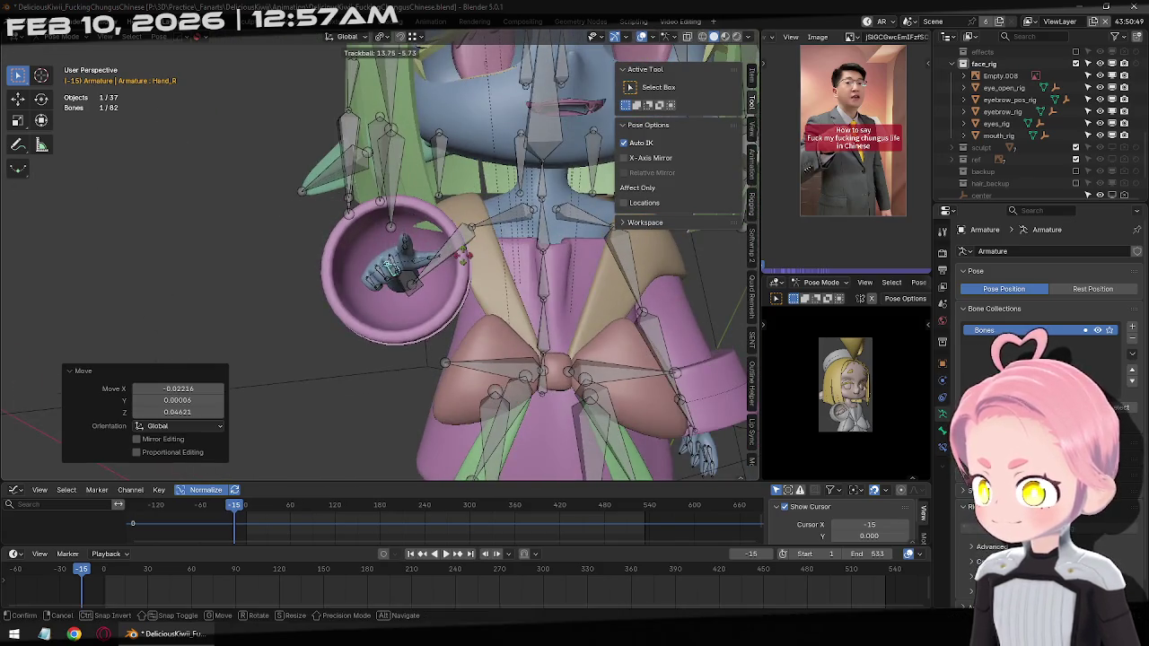
key(Escape)
key(g)
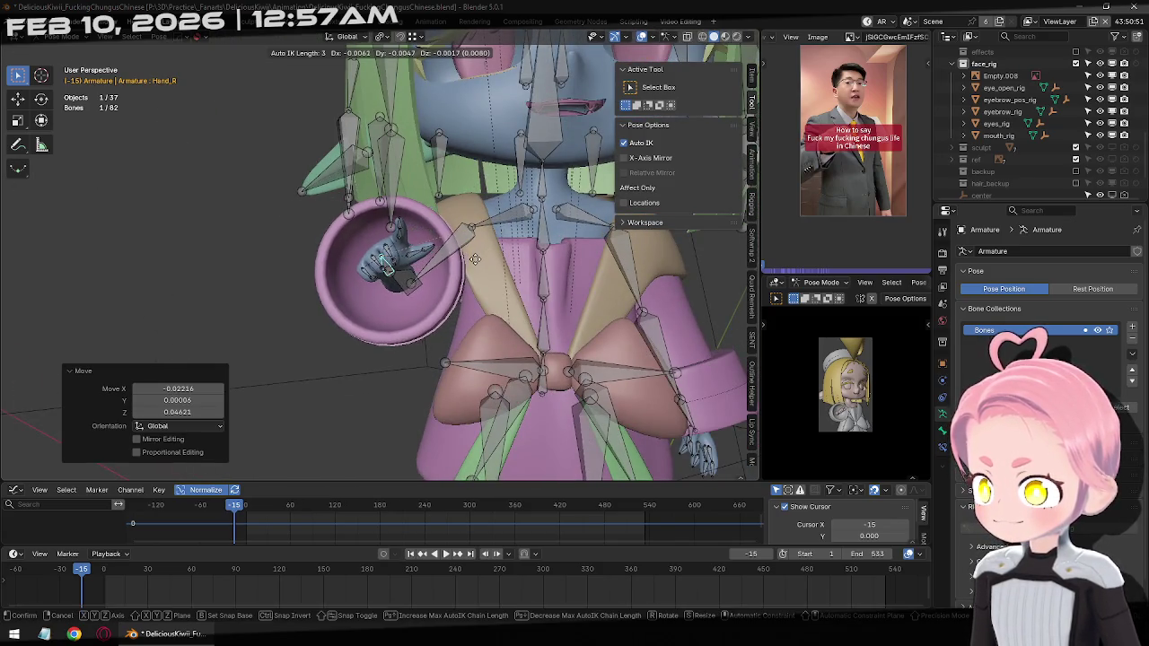
middle_drag(473, 257, 502, 318)
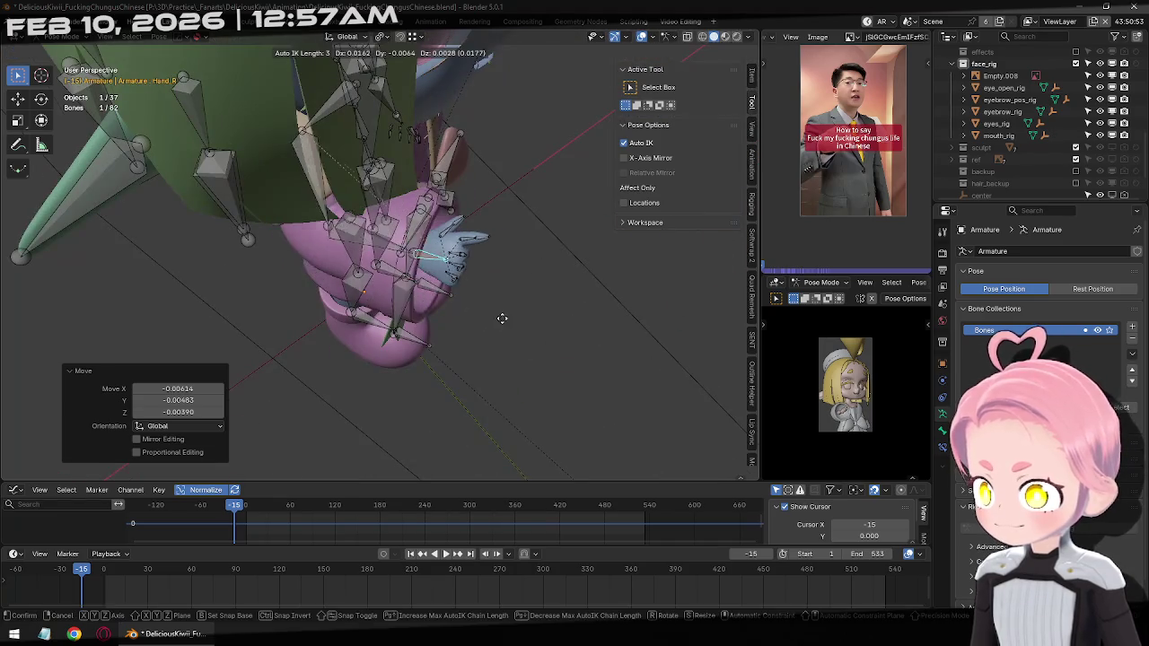
click(502, 313)
key(KP_1)
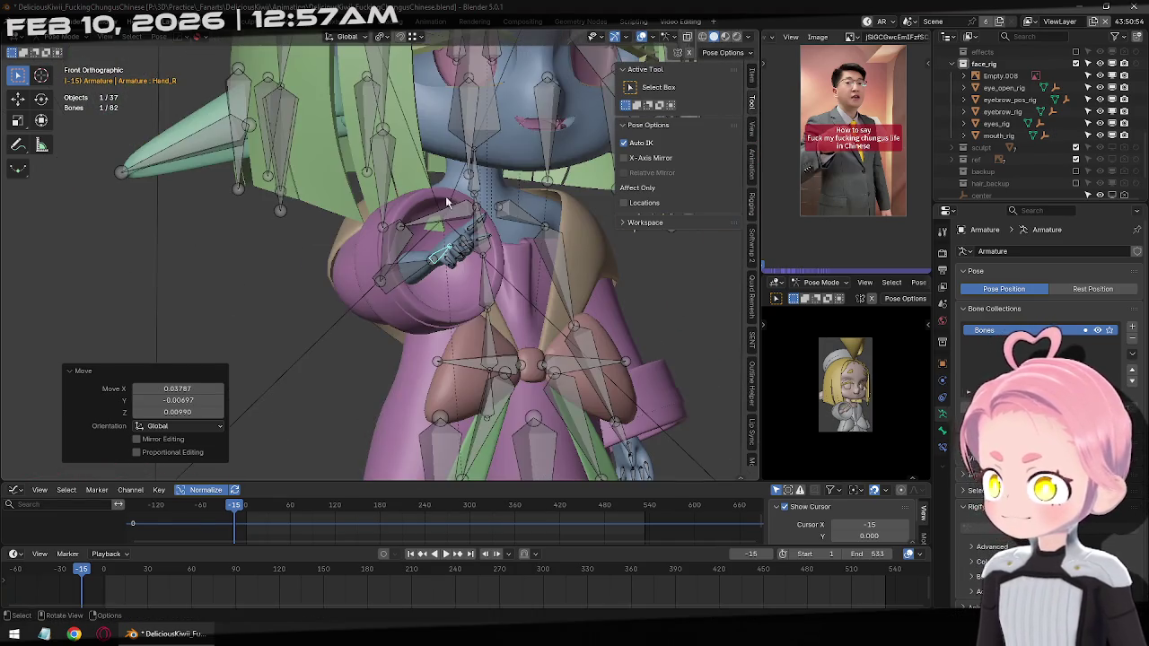
middle_drag(446, 202, 401, 274)
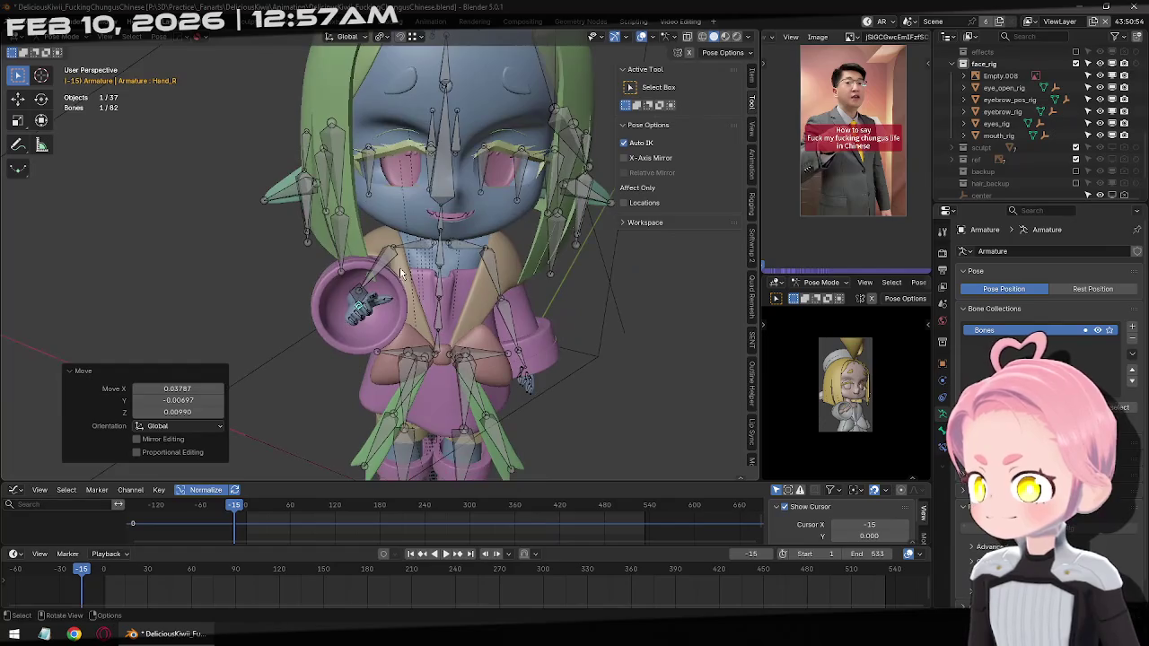
Keyframe the right upper and lower arm bones at frame -15
click(389, 265)
shift+click(357, 292)
mouse_move(357, 292)
middle_down()
mouse_move(439, 317)
mouse_move(391, 332)
middle_up()
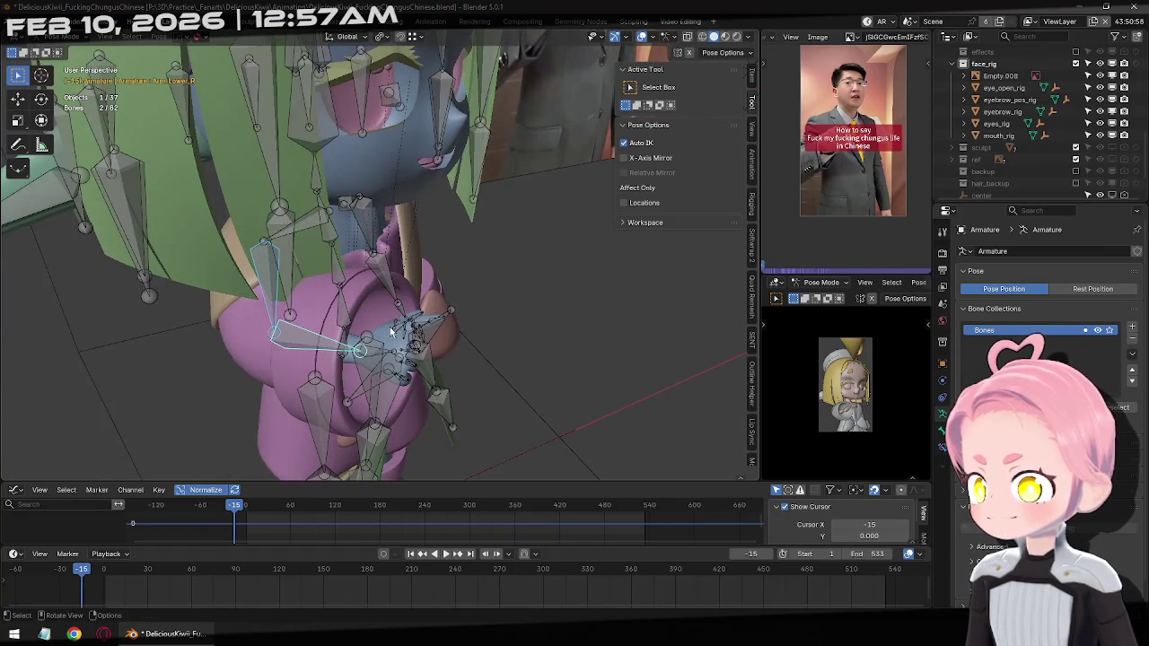
key(i)
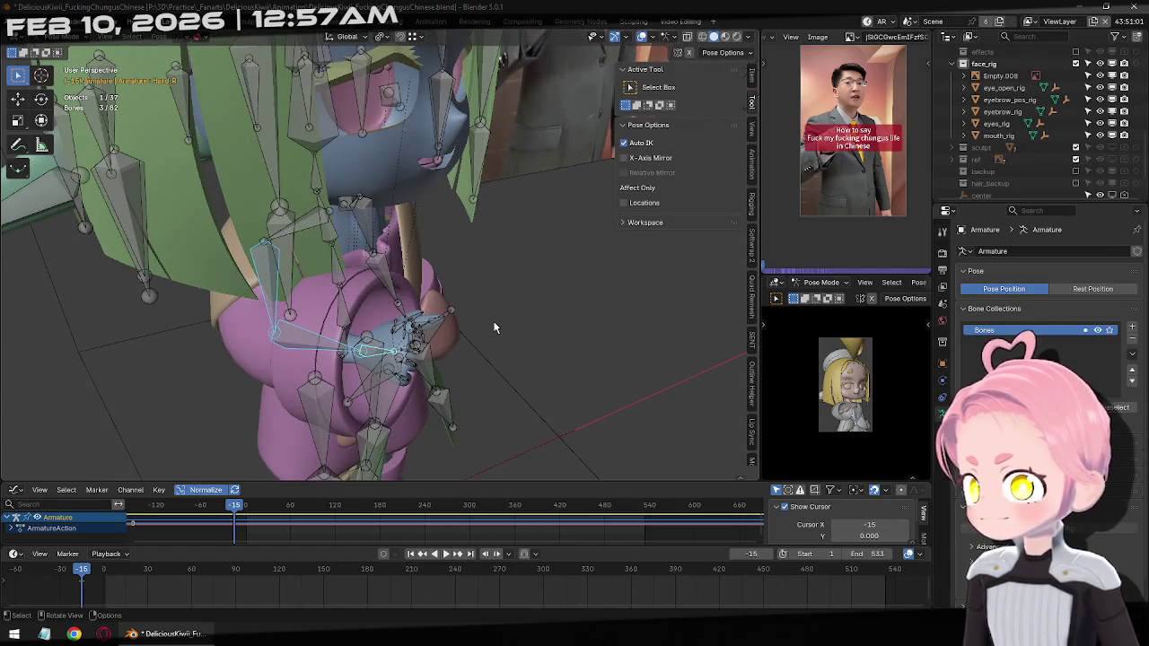
key(KP_1)
click(400, 212)
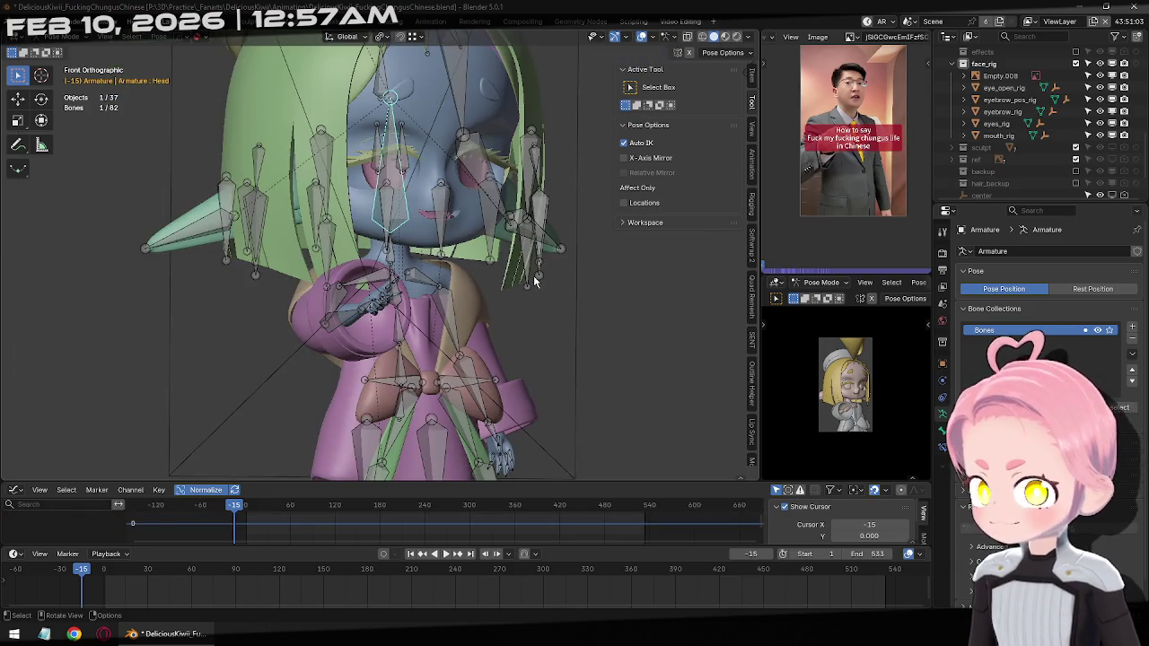
Rotate the Head bone -4.36° about its local Y axis
scroll(569, 302, down, 3)
key(r)
click(641, 346)
key(r)
key(z)
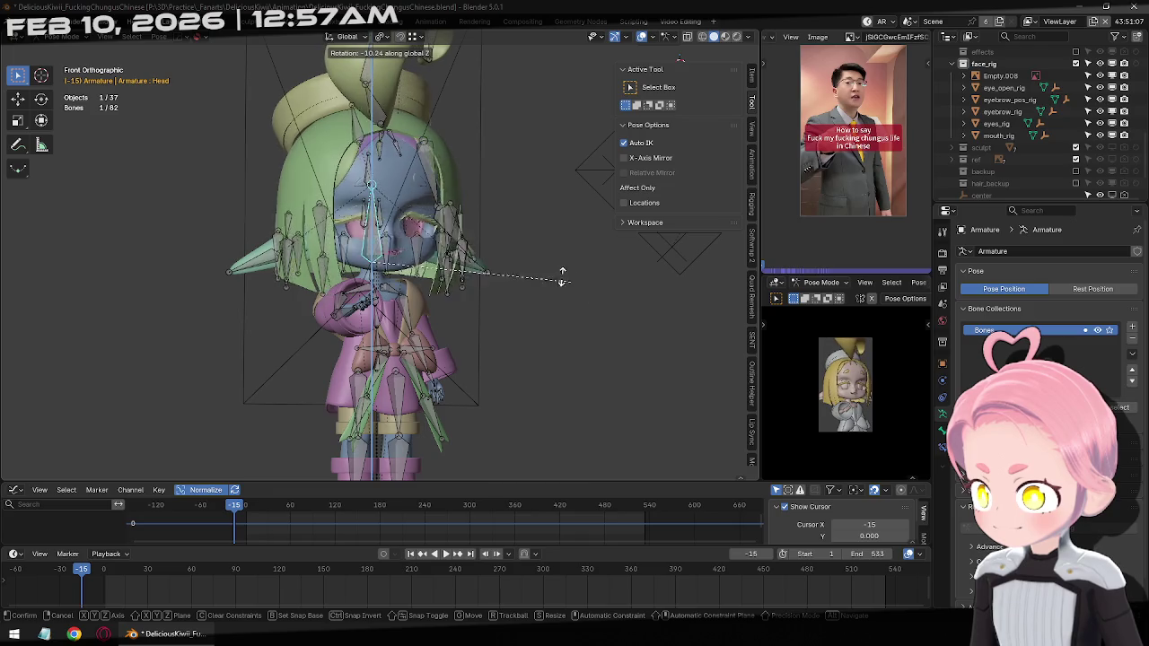
key(x)
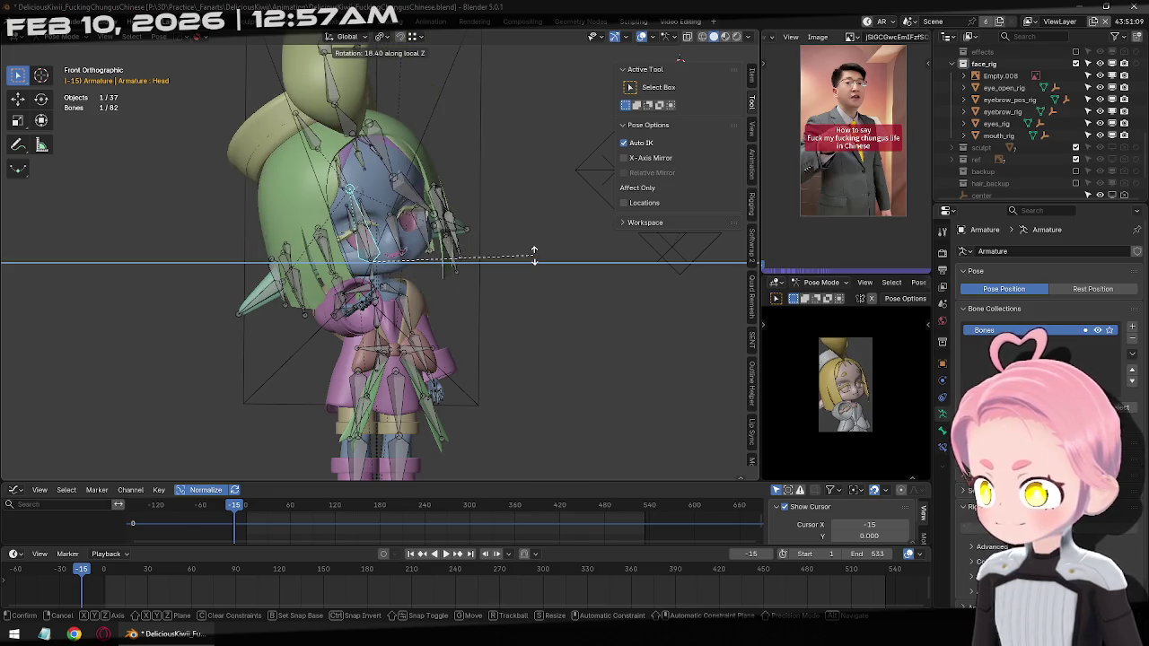
key(y)
key(y)
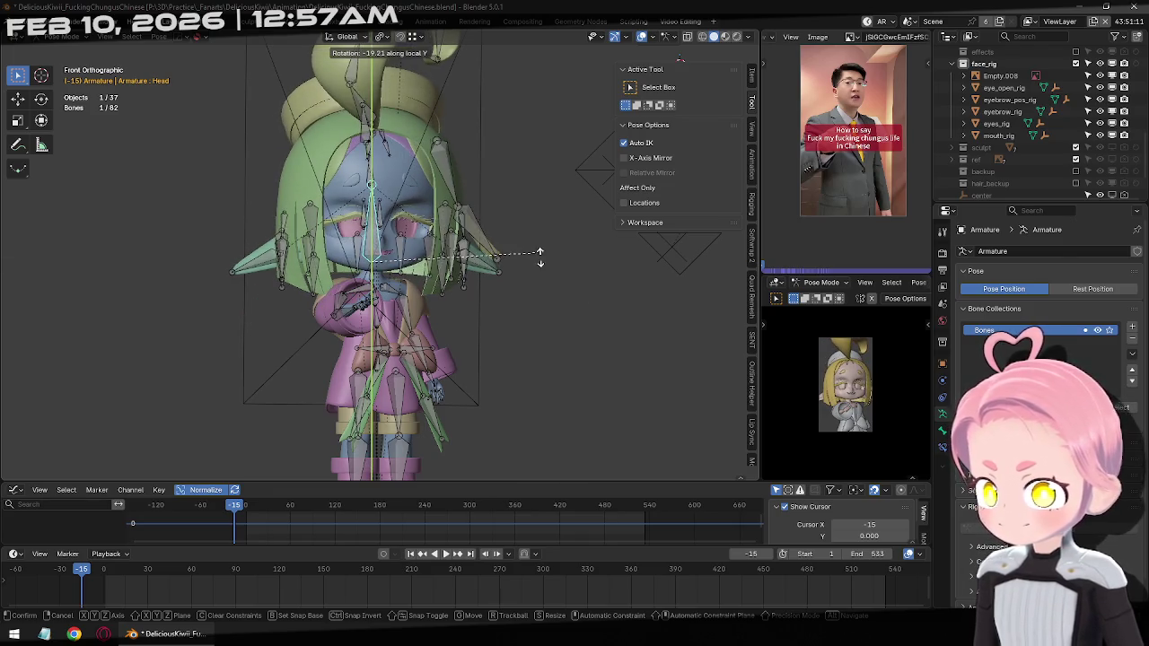
click(581, 310)
Tilt the Head a further -0.383° about local Y and insert a keyframe
mouse_move(581, 309)
middle_down()
mouse_move(464, 299)
mouse_move(555, 332)
middle_up()
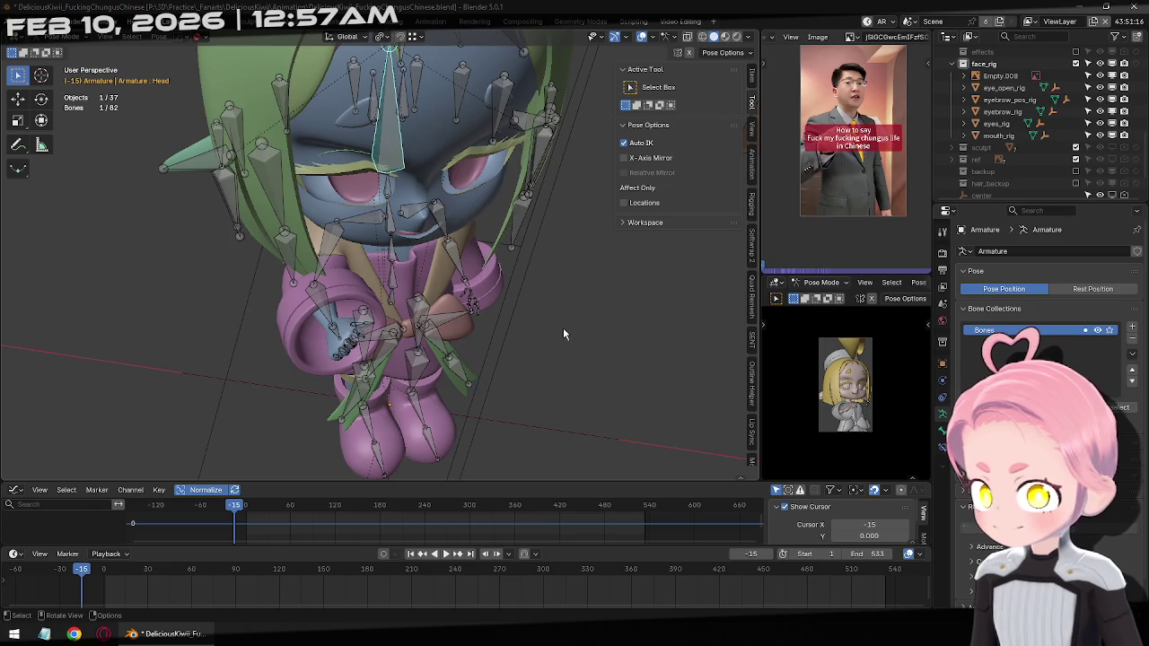
key(r)
key(y)
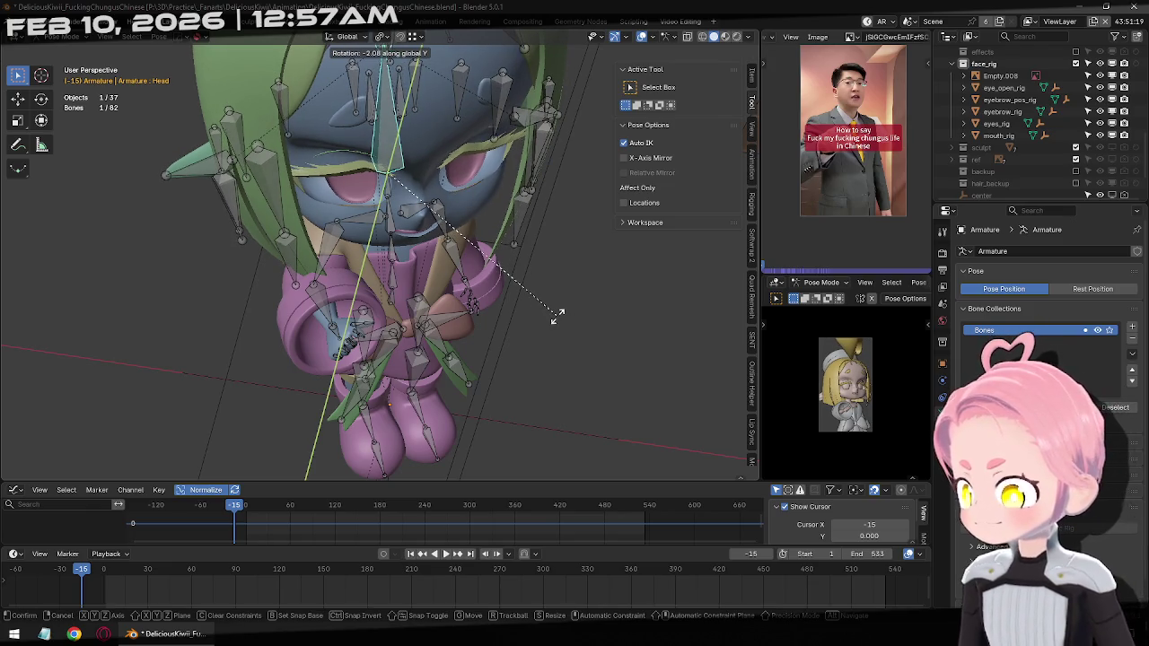
key(y)
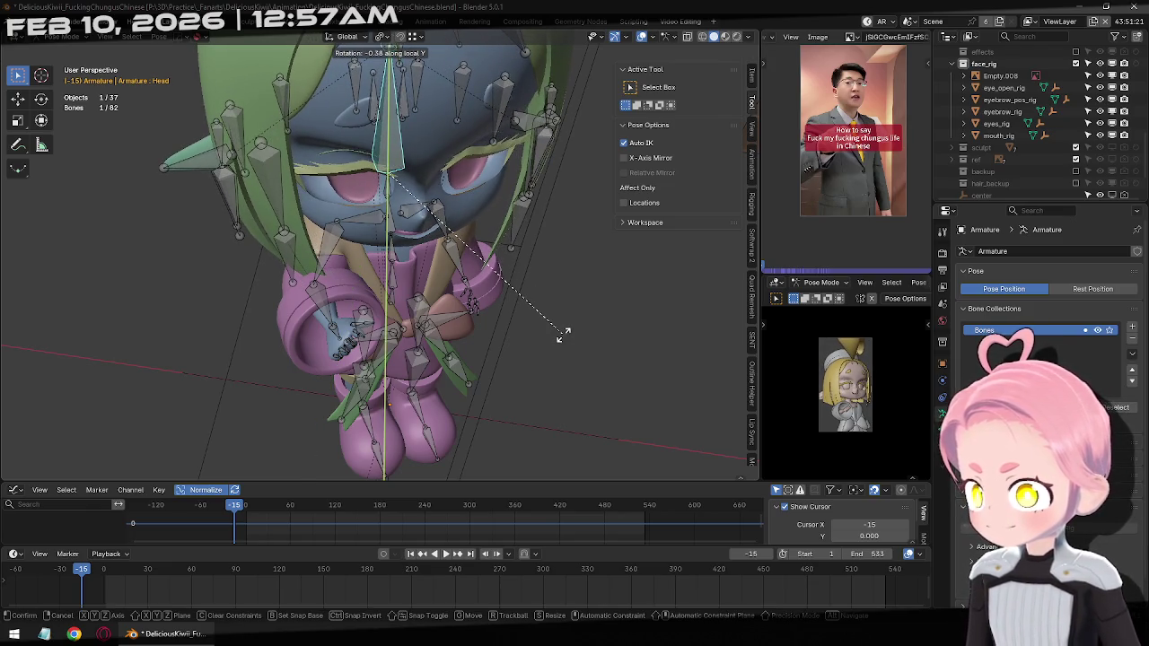
click(562, 334)
scroll(861, 395, up, 2)
scroll(870, 405, up, 2)
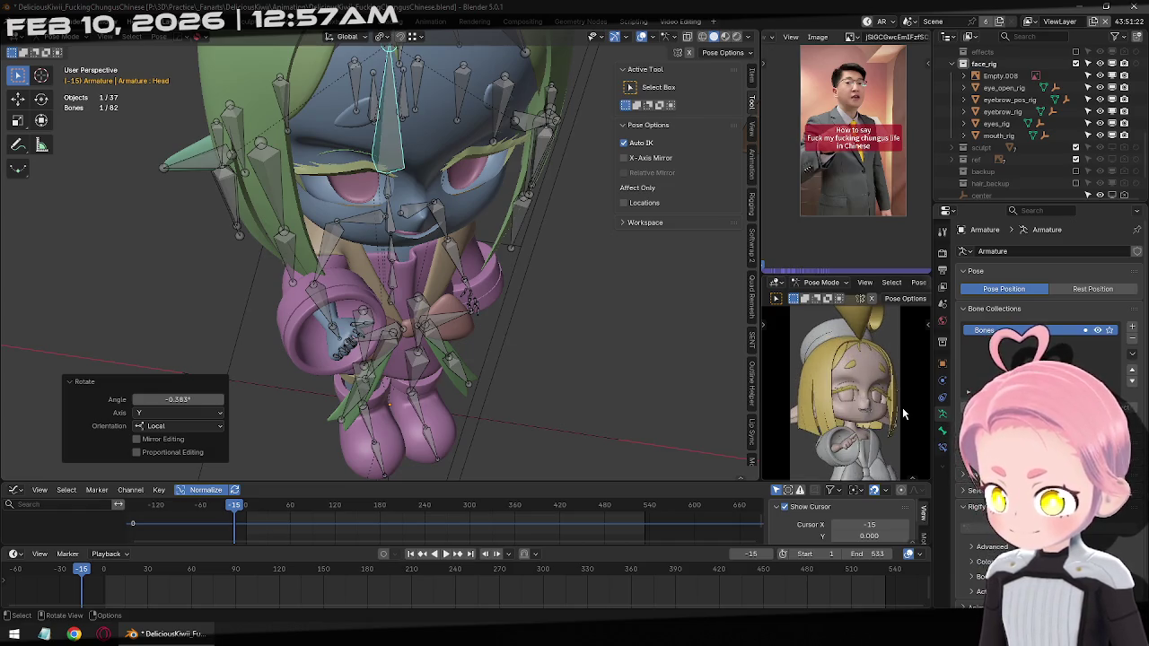
middle_drag(407, 262, 411, 227)
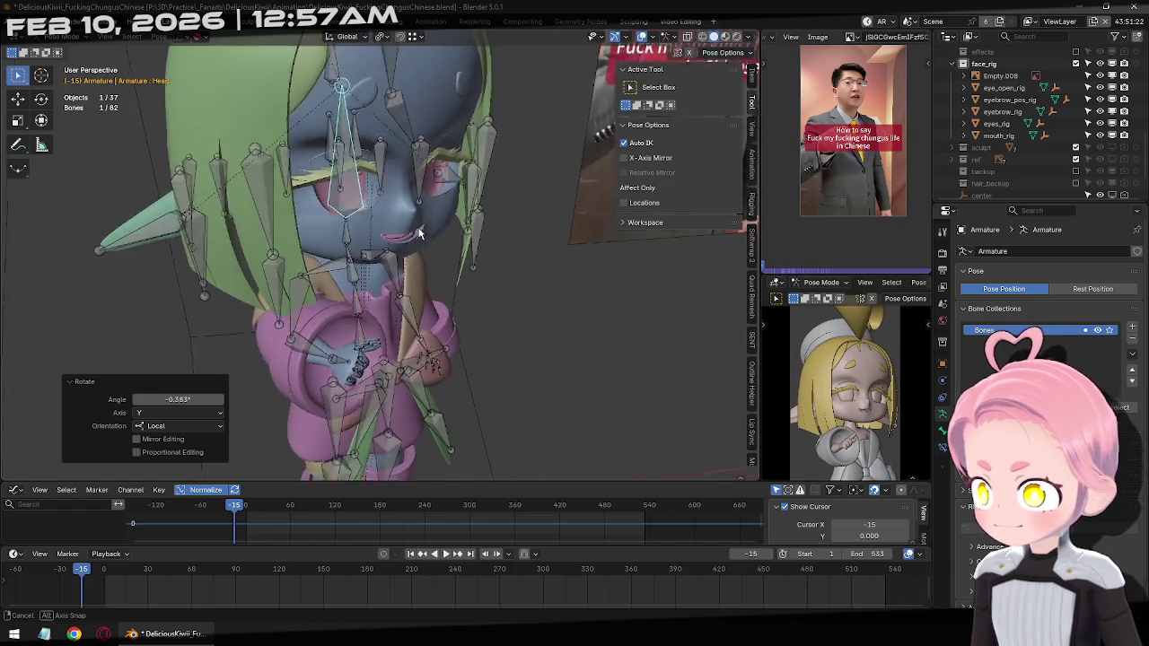
key(i)
key(KP_1)
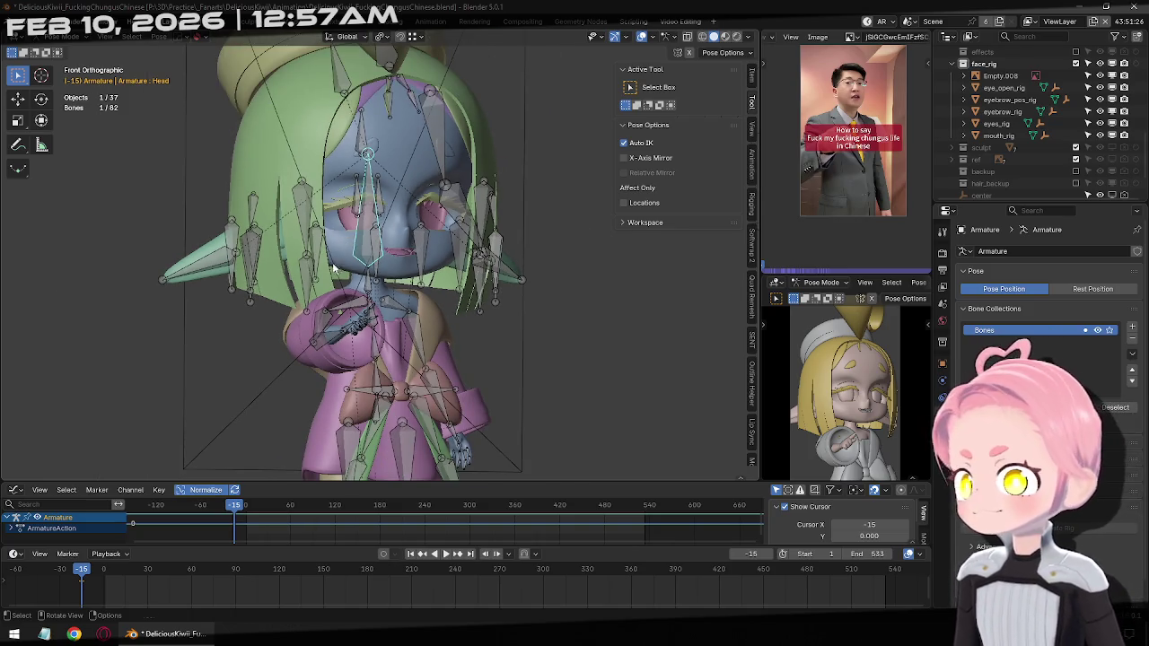
Adjust Hand_R's position with IK, then jump to the previous keyframe
scroll(332, 268, up, 2)
scroll(359, 296, up, 4)
click(415, 309)
key(g)
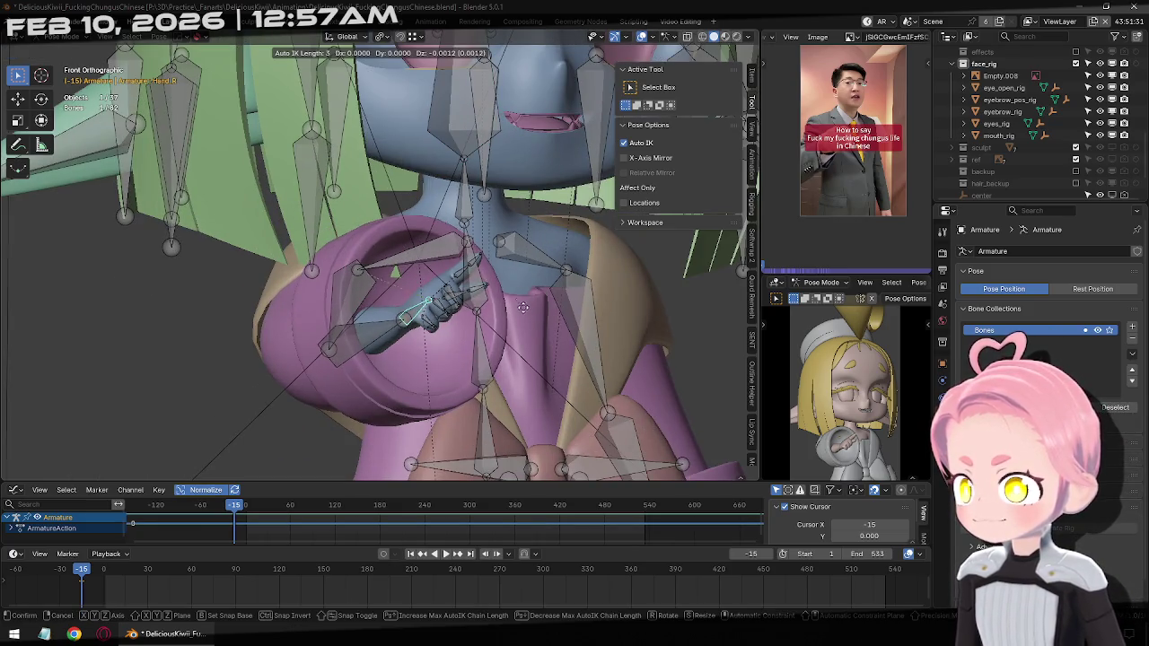
click(576, 452)
click(356, 355)
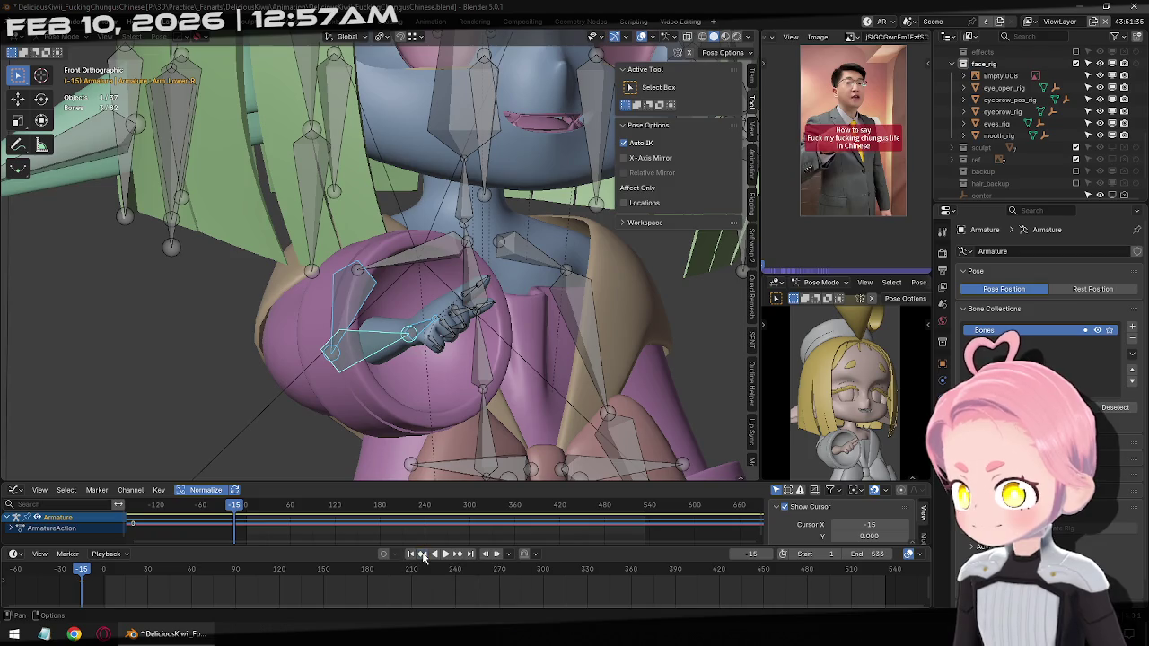
click(423, 554)
Select the Head bone in Pose Mode and return to the keyframe at frame -15
key(ctrl+Tab)
scroll(431, 386, down, 5)
key(ctrl+Tab)
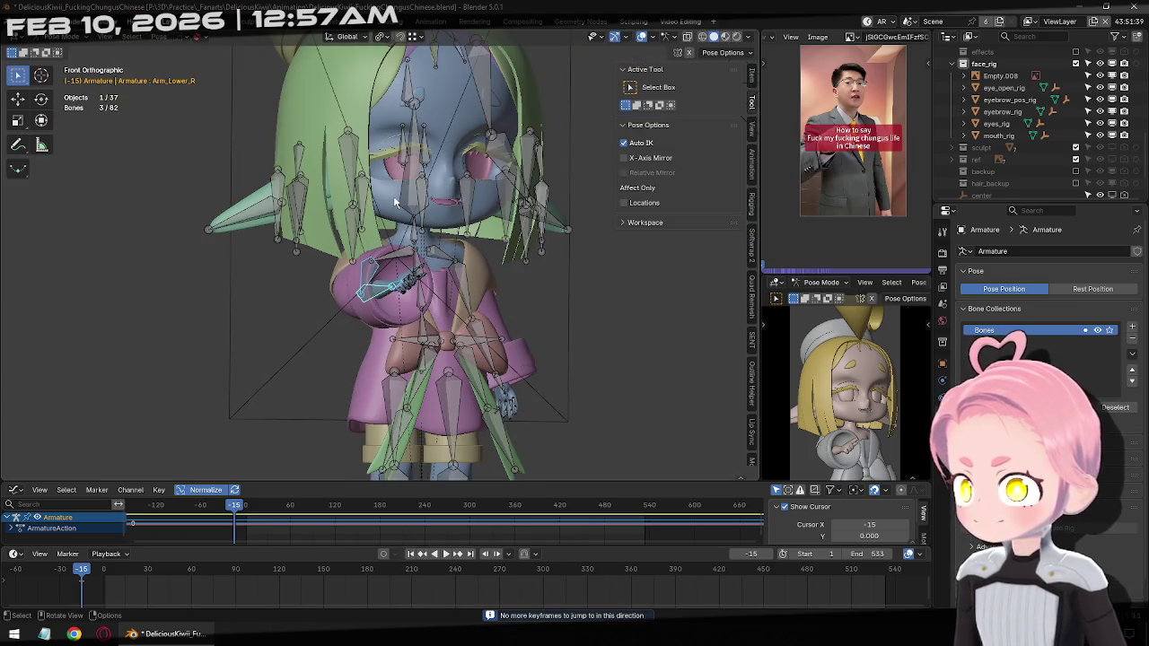
click(406, 199)
key(ctrl+Tab)
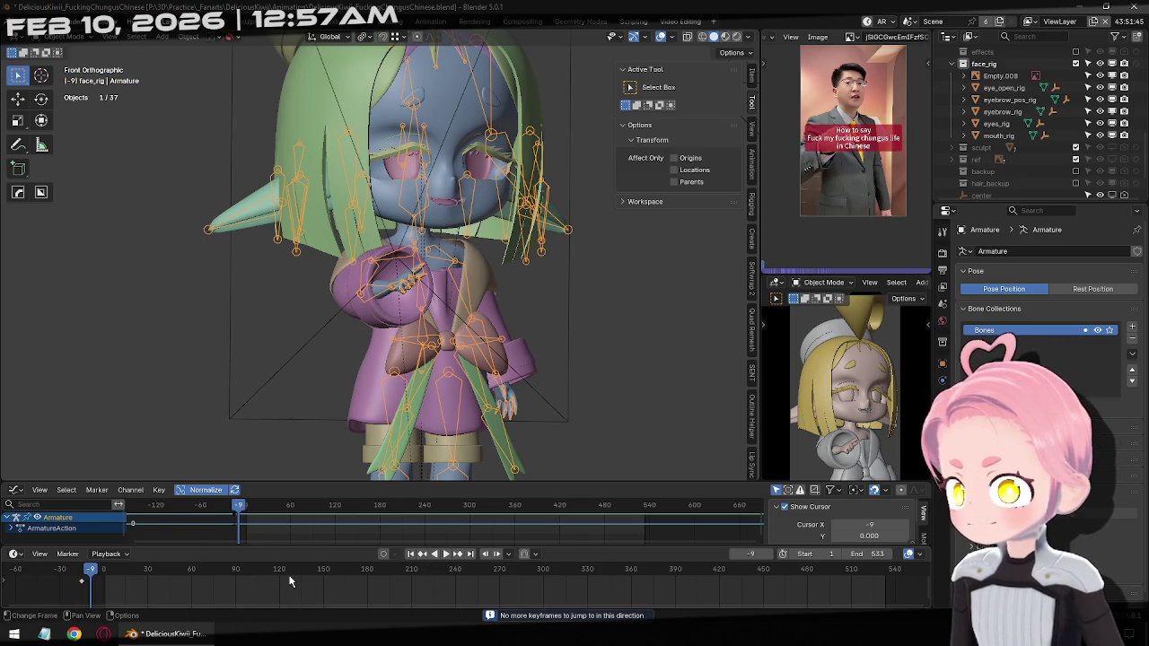
click(423, 555)
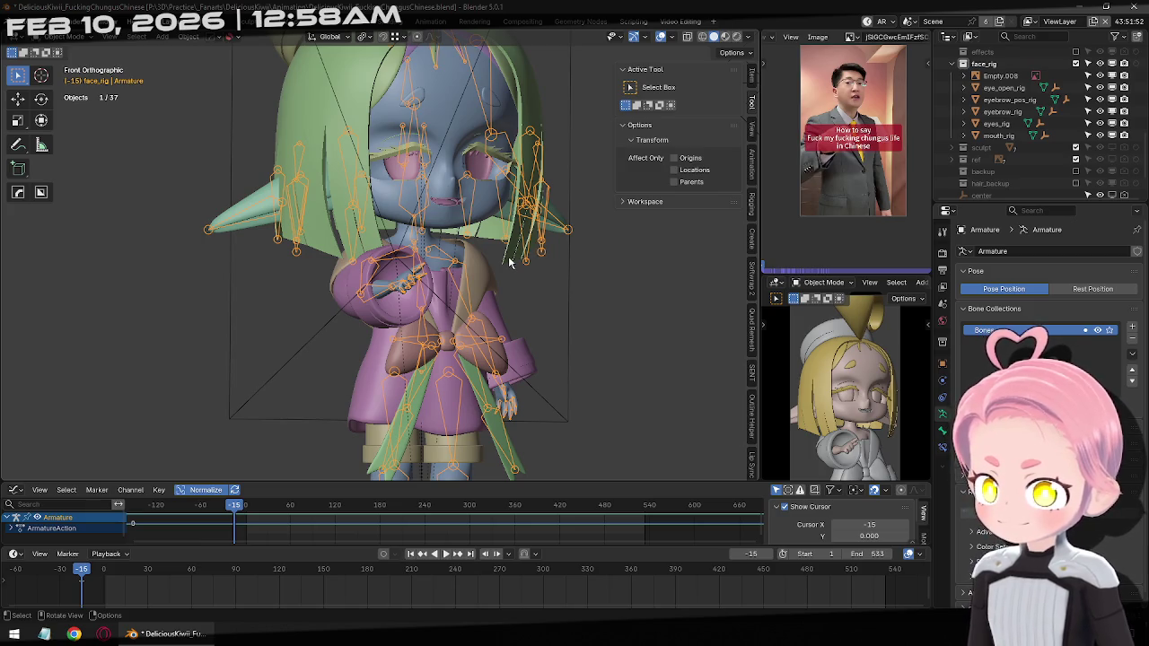
Rotate the Head about -4° about local X, then jump to frame 1
key(ctrl+Tab)
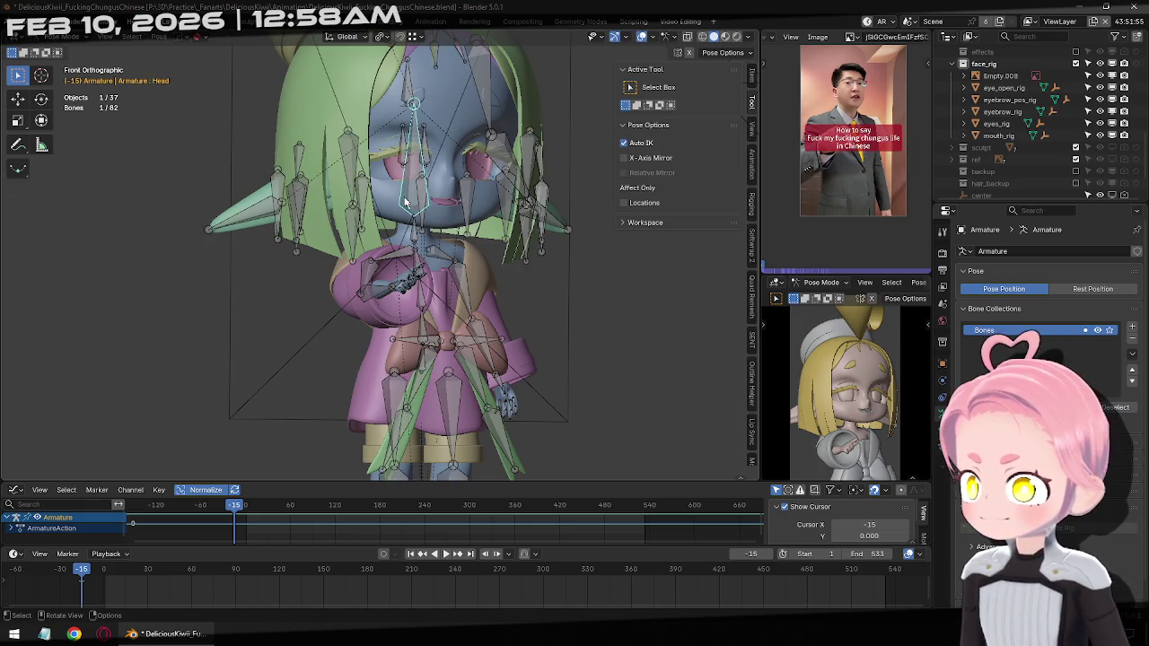
key(r)
key(x)
key(x)
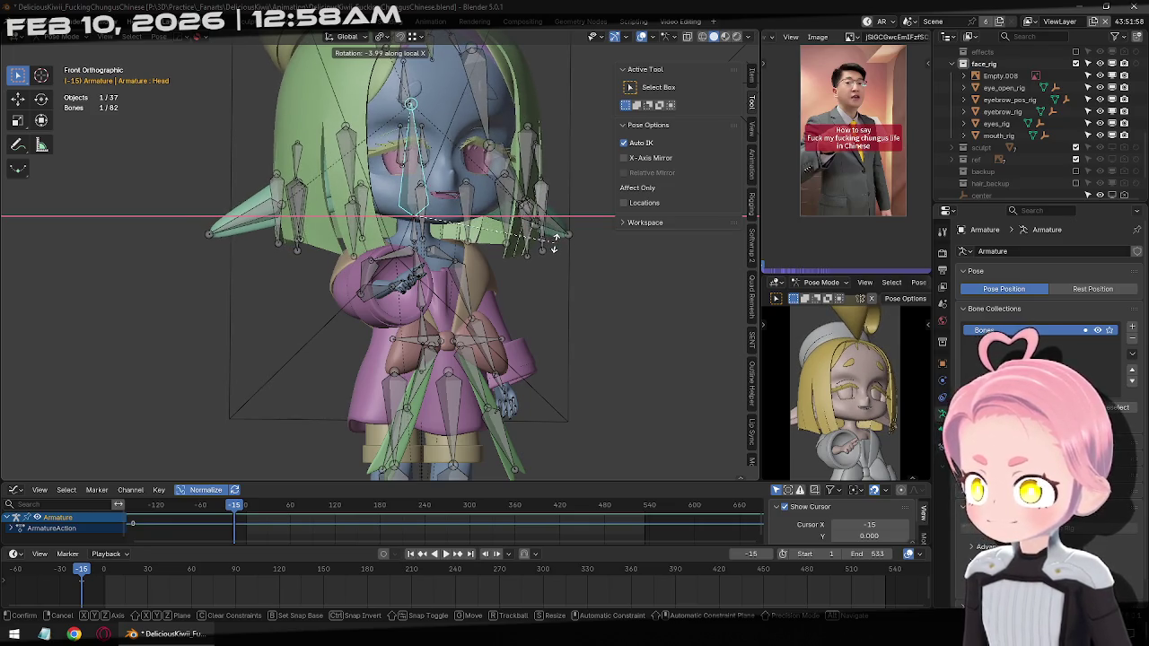
click(555, 239)
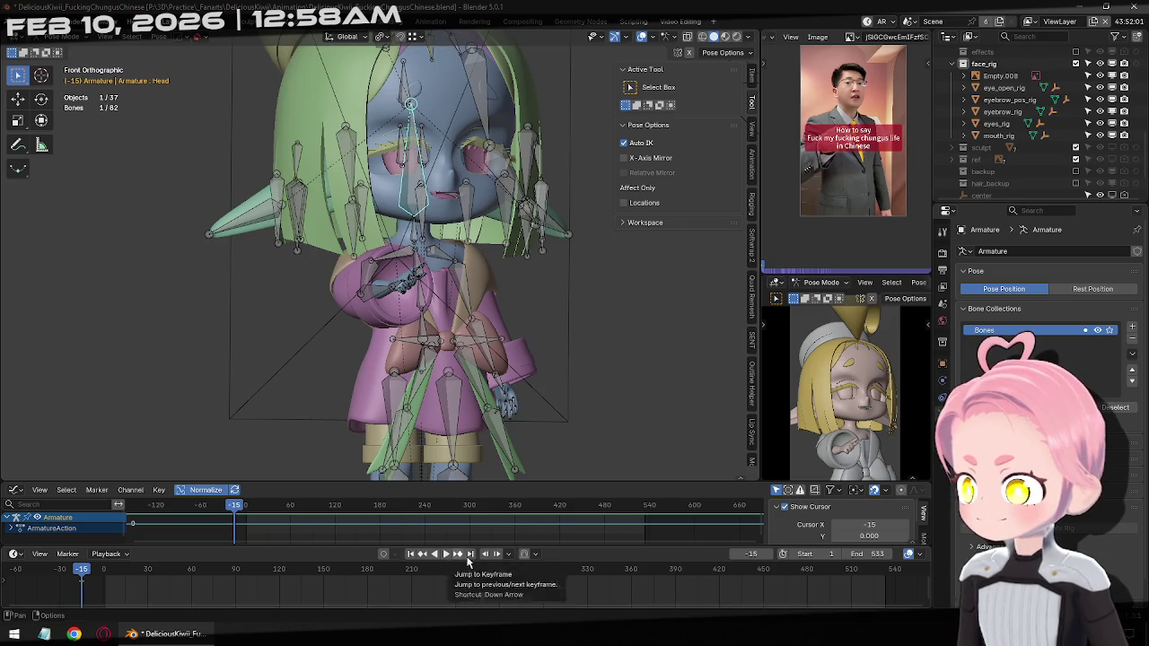
click(409, 557)
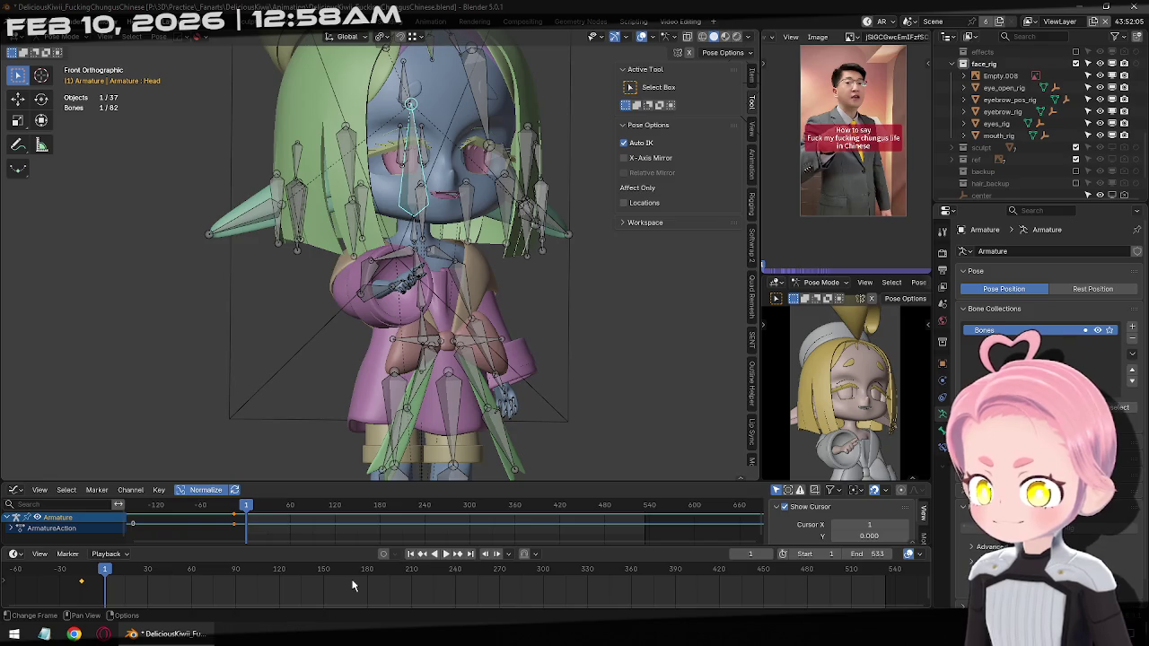
scroll(396, 325, down, 3)
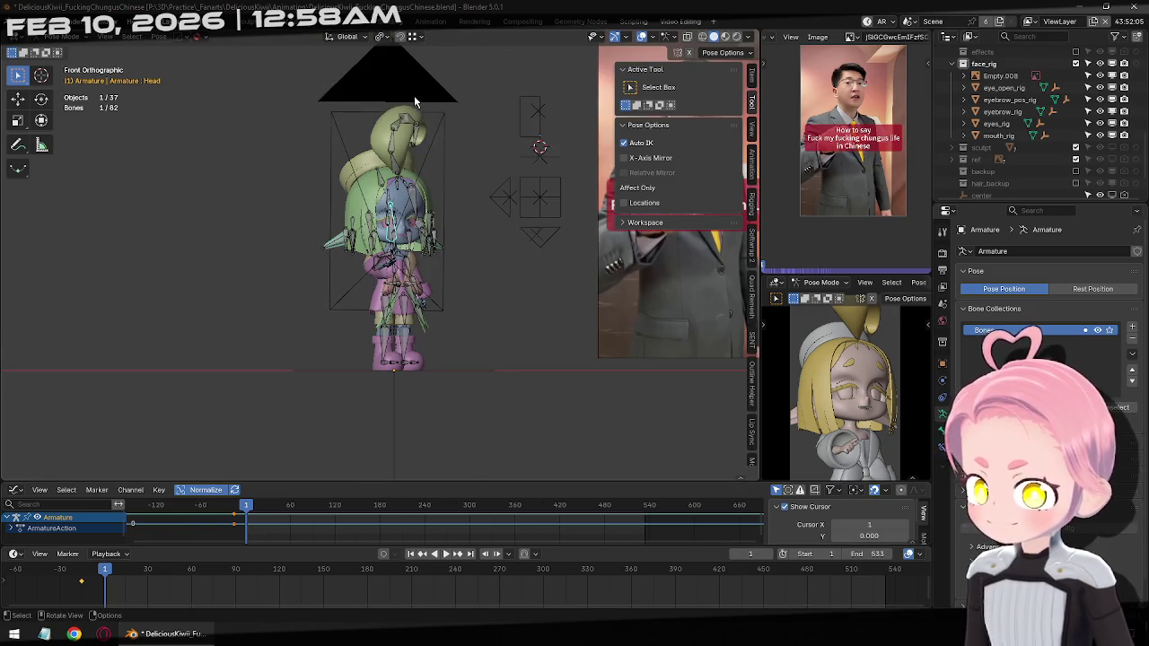
From the top view in Object Mode, select the camera and shift it along X
key(KP_7)
key(ctrl+Tab)
click(386, 398)
key(g)
key(x)
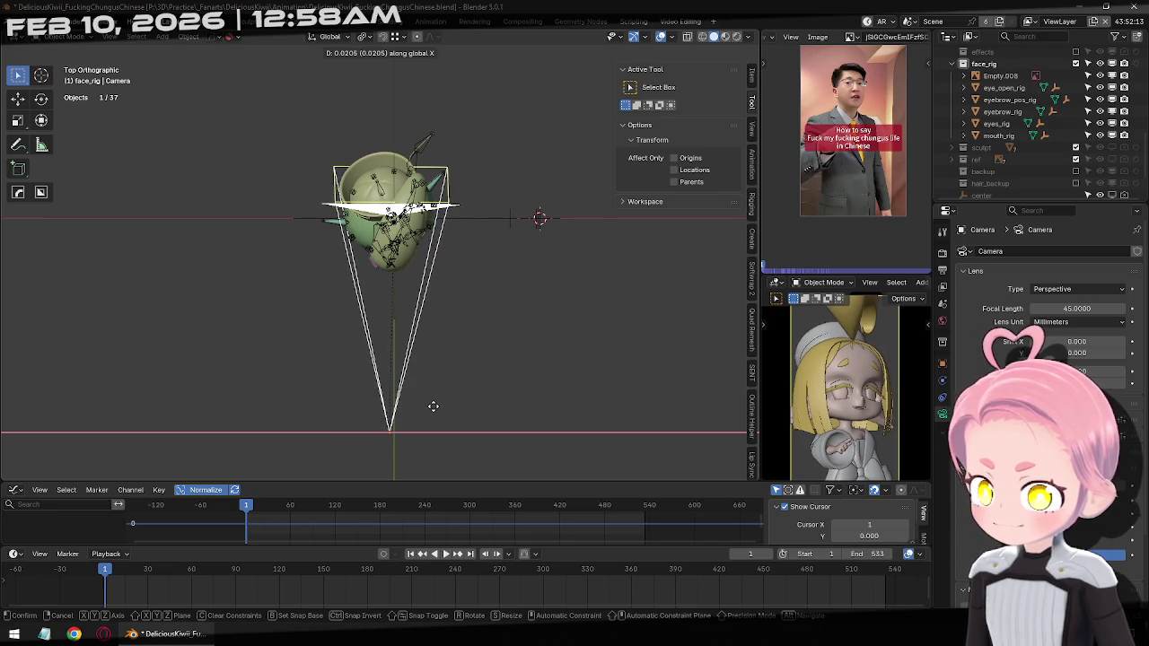
click(418, 406)
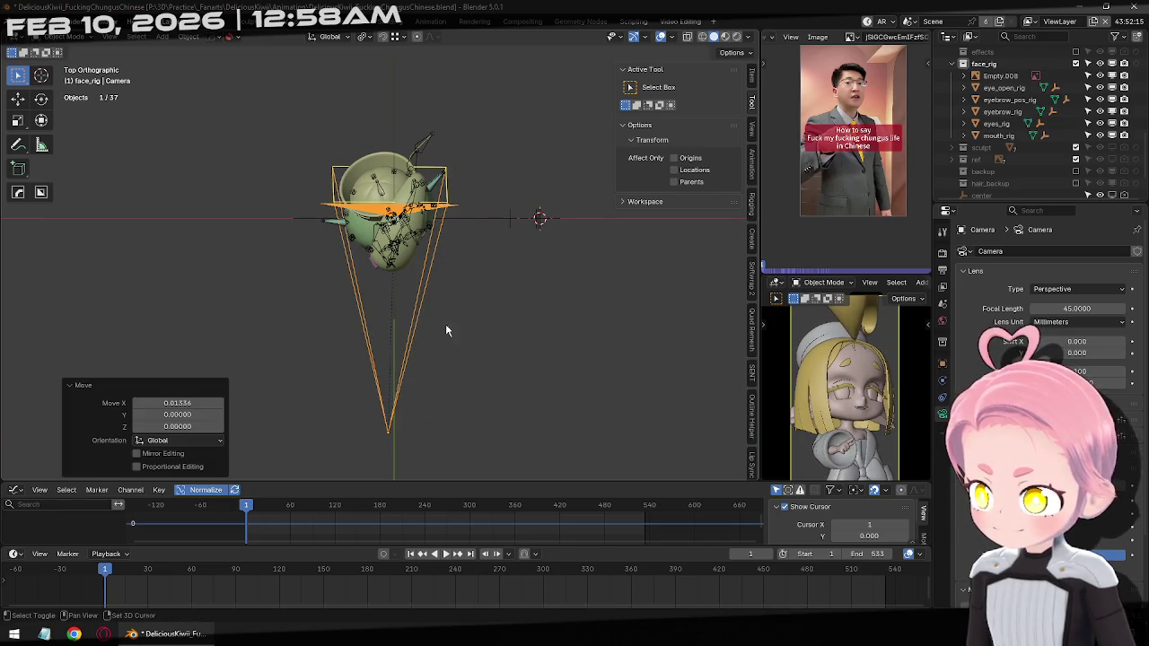
Move the camera along the Y axis
key(g)
key(Escape)
key(g)
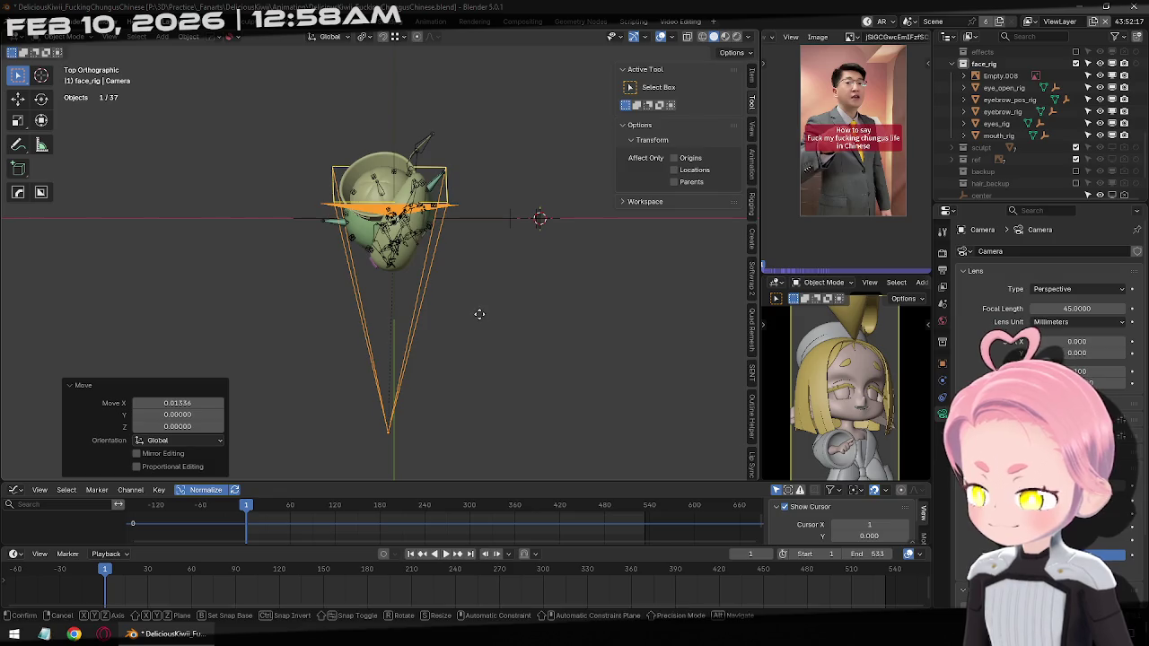
key(y)
click(529, 71)
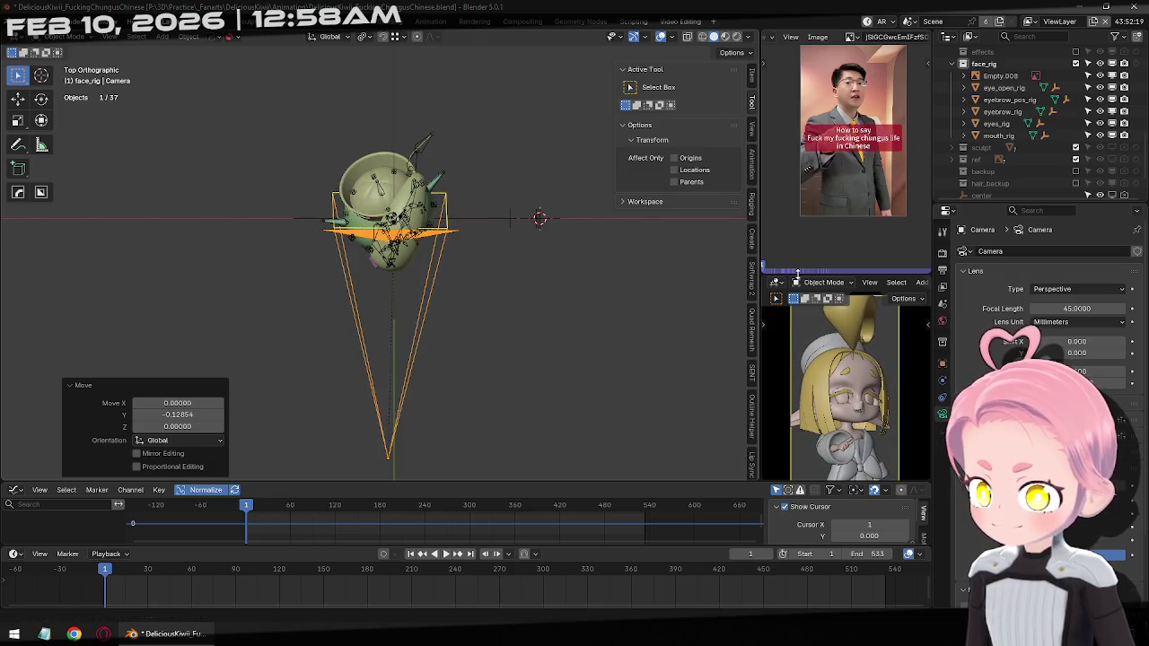
scroll(875, 395, down, 2)
scroll(875, 395, down, 2)
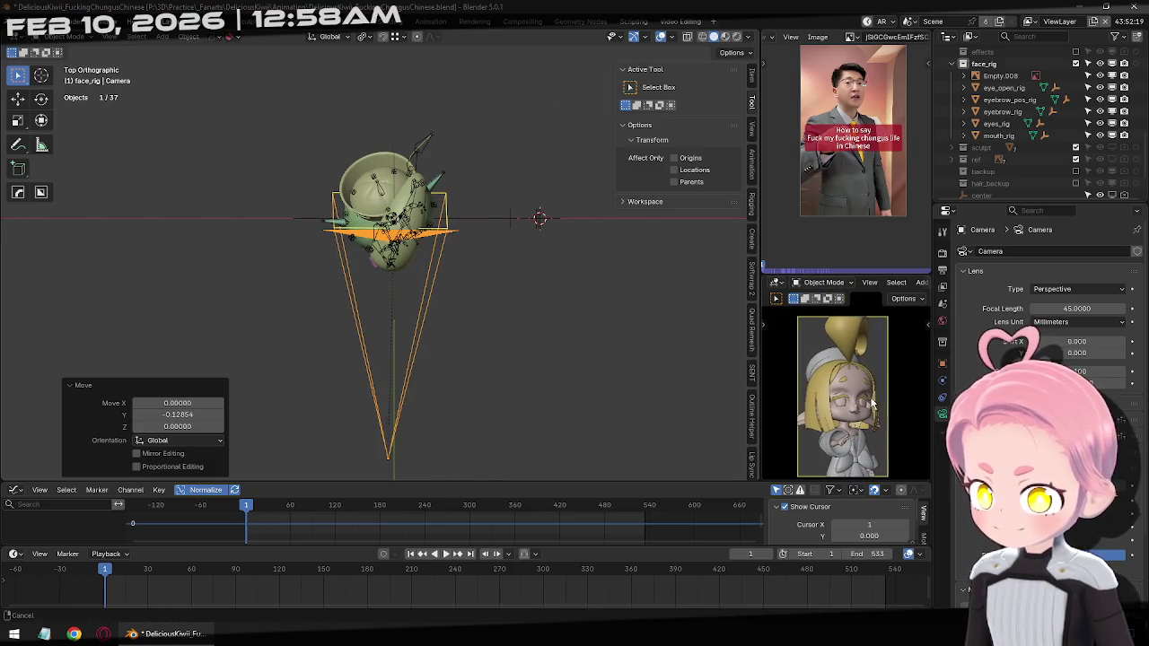
Adjust the camera's height along Z twice
key(g)
key(y)
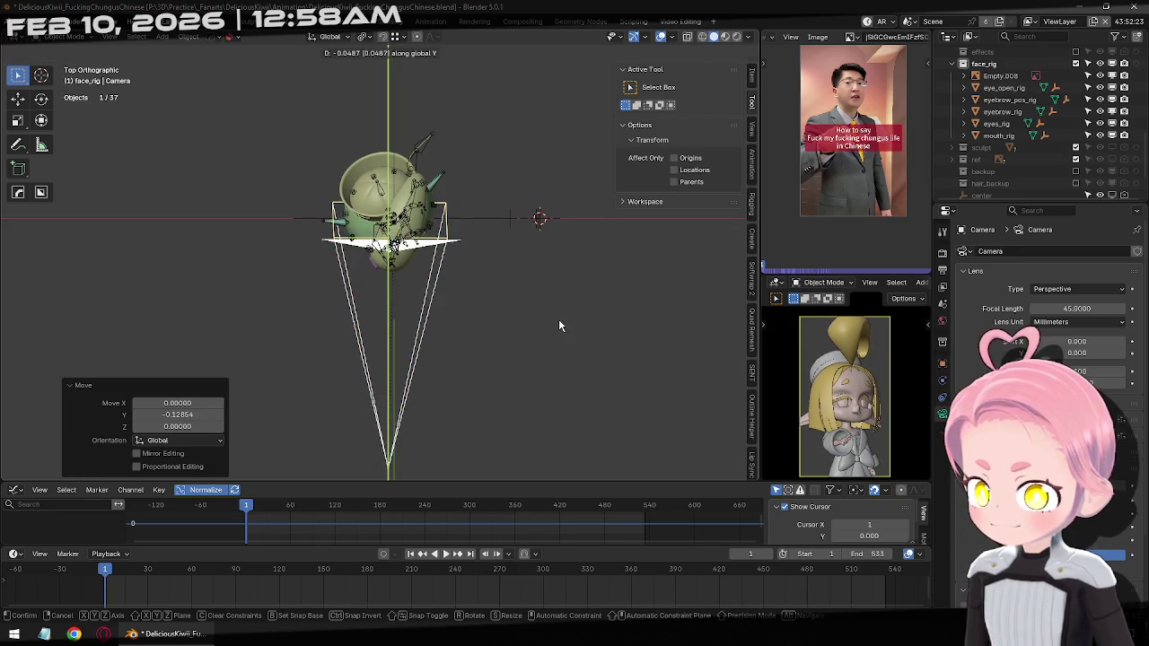
key(z)
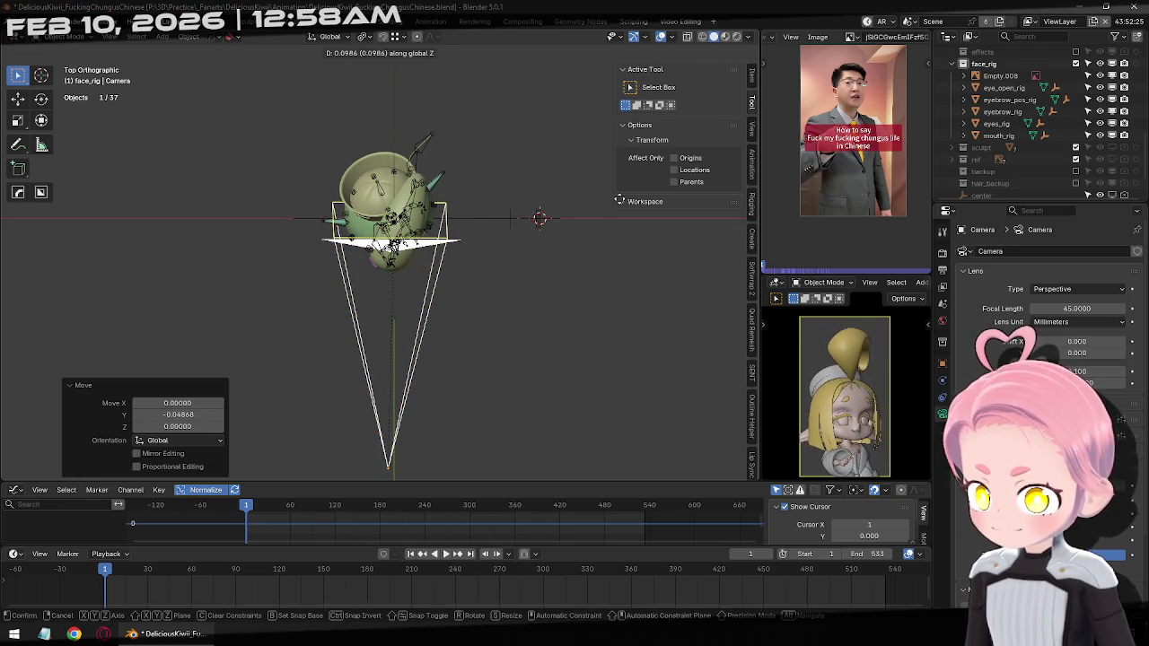
click(616, 87)
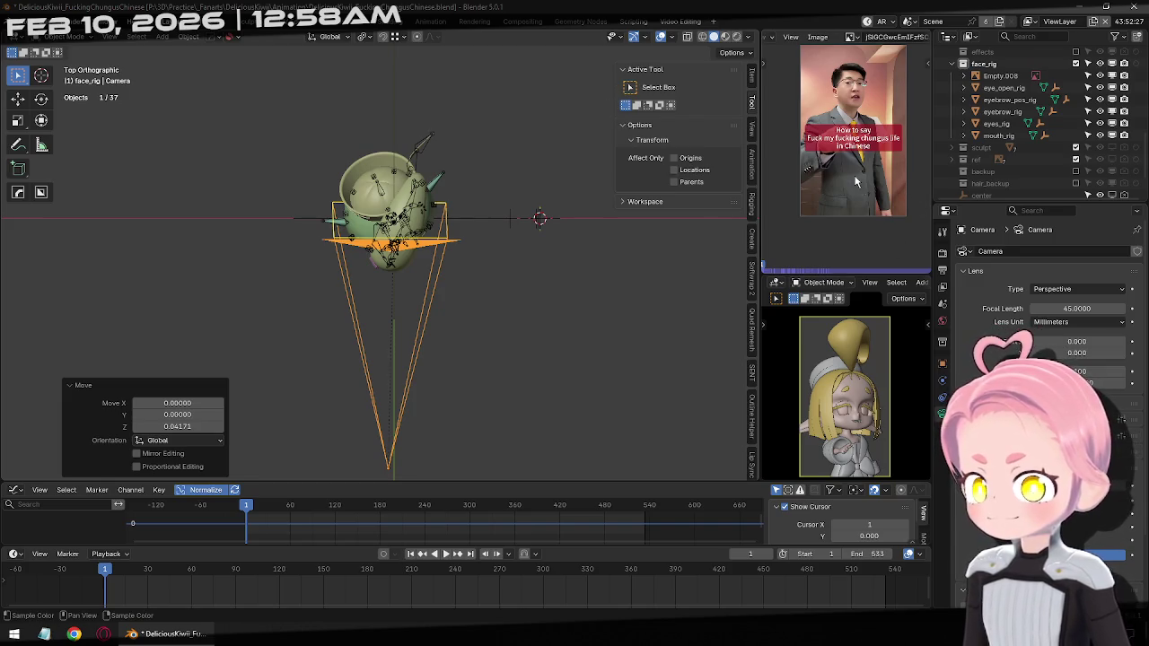
scroll(856, 182, down, 1)
key(g)
key(z)
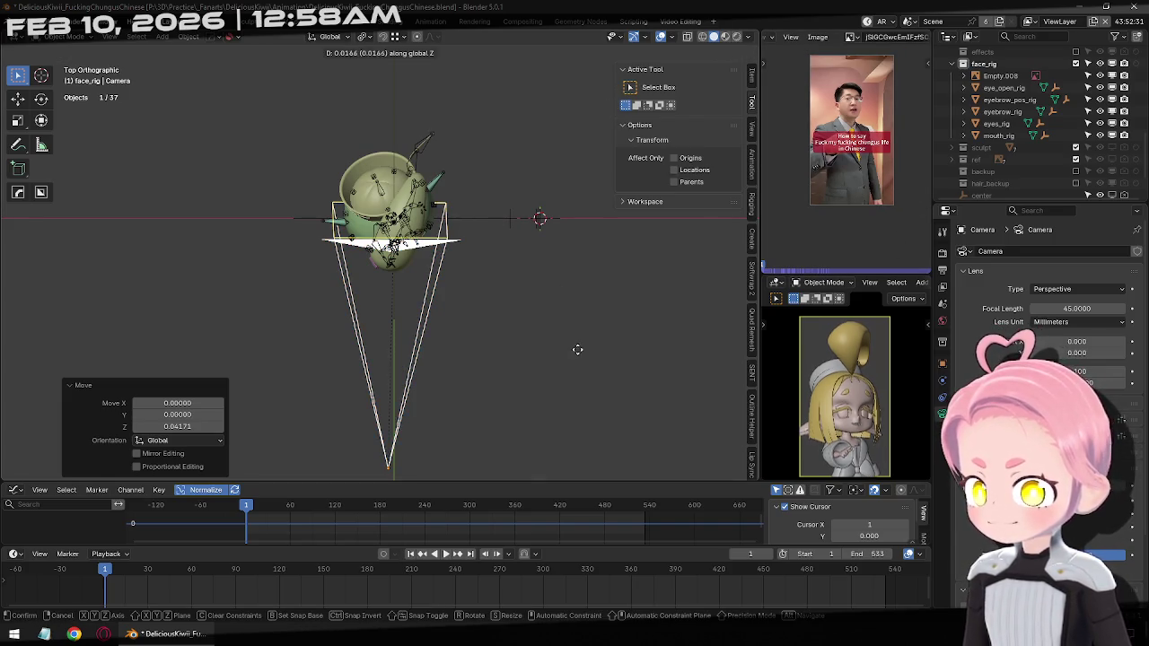
click(596, 377)
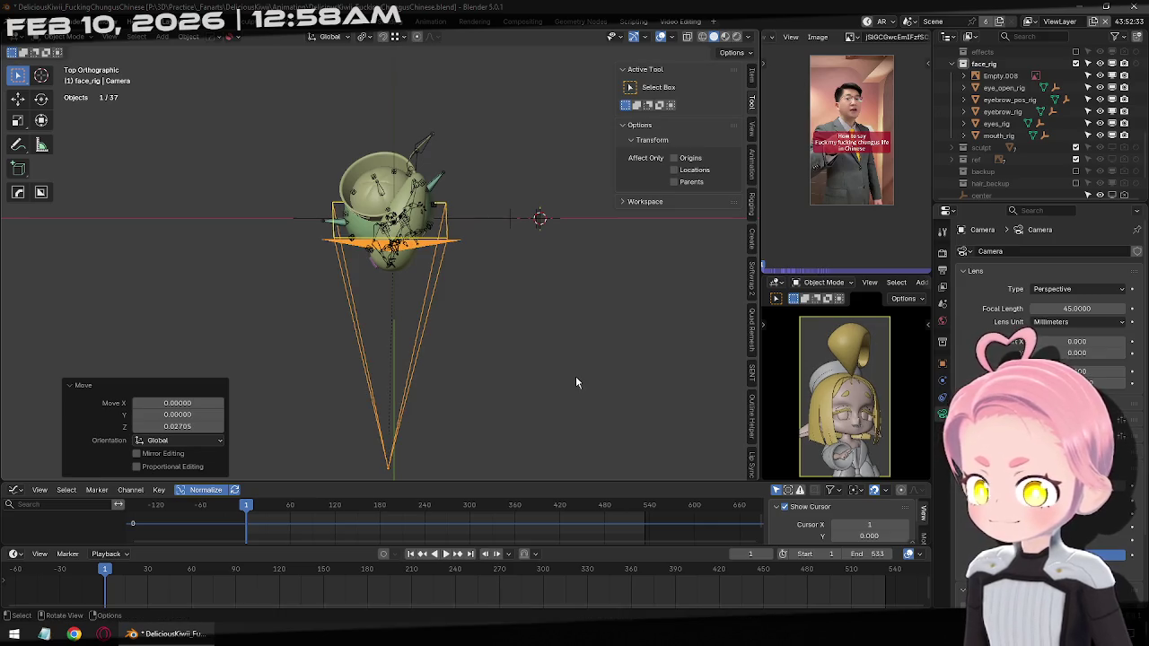
Lower the camera about -0.012 on Z, then select the armature in front view
key(g)
key(z)
click(550, 274)
key(KP_1)
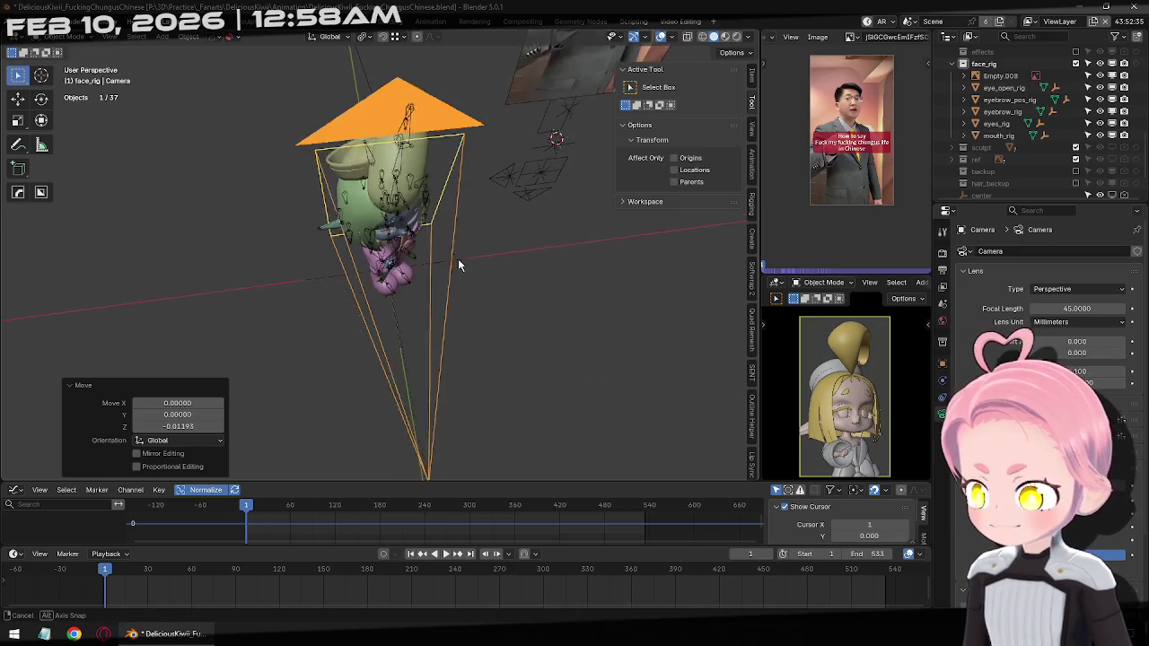
scroll(394, 235, up, 5)
scroll(393, 235, up, 2)
click(368, 284)
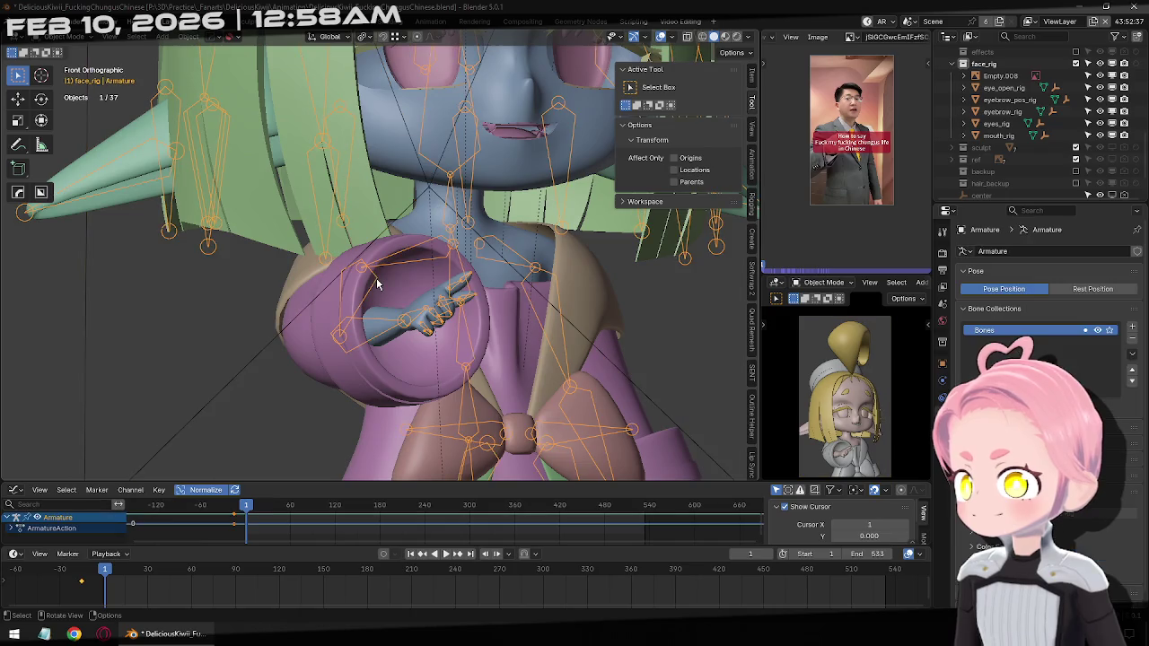
Enter Pose Mode with all bones selected and reposition the reference video in its panel
key(ctrl+Tab)
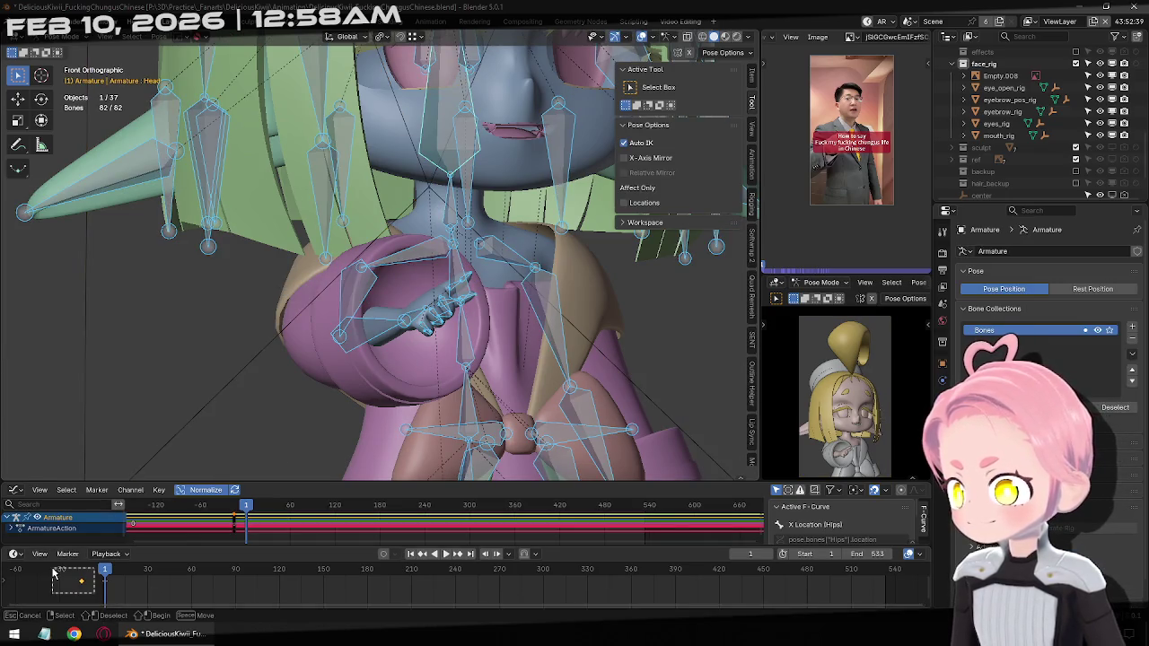
scroll(477, 231, down, 3)
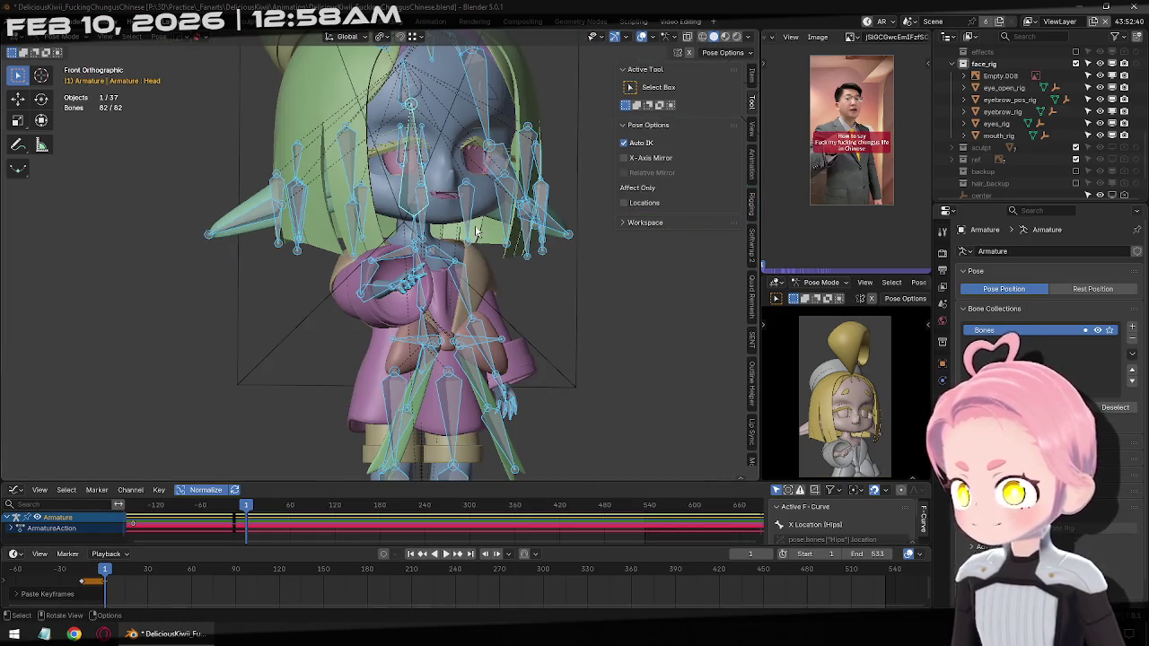
scroll(451, 262, up, 1)
scroll(866, 110, up, 2)
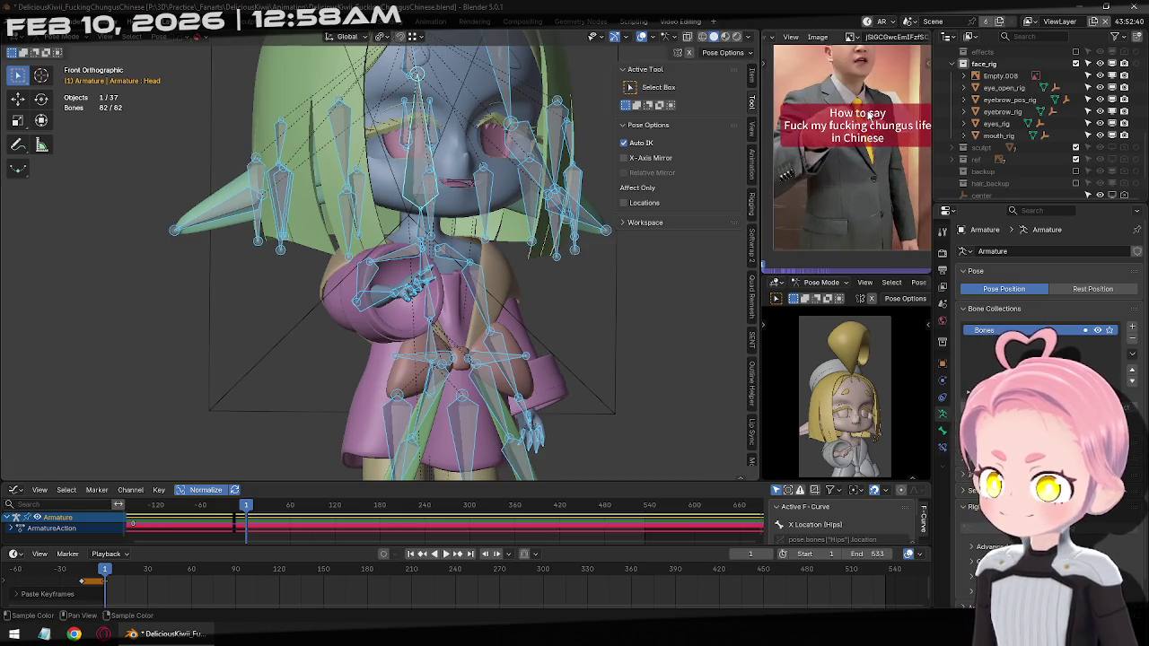
middle_drag(866, 111, 850, 154)
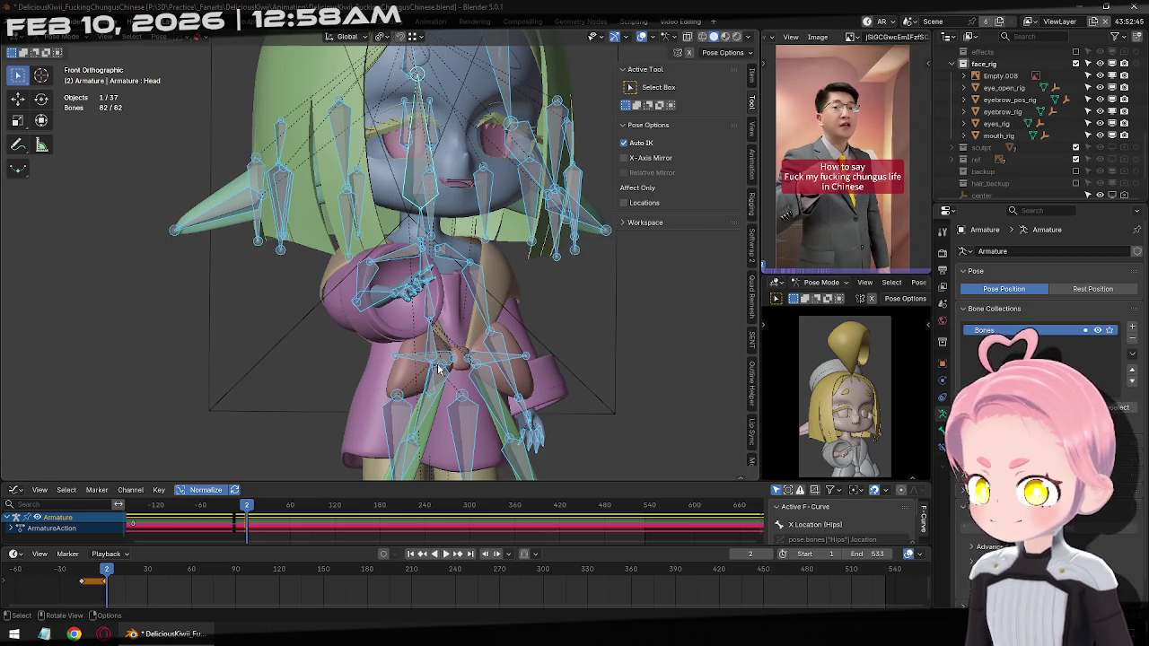
Return the timeline to the first keyframe and select only the Hand_R bone
key(Escape)
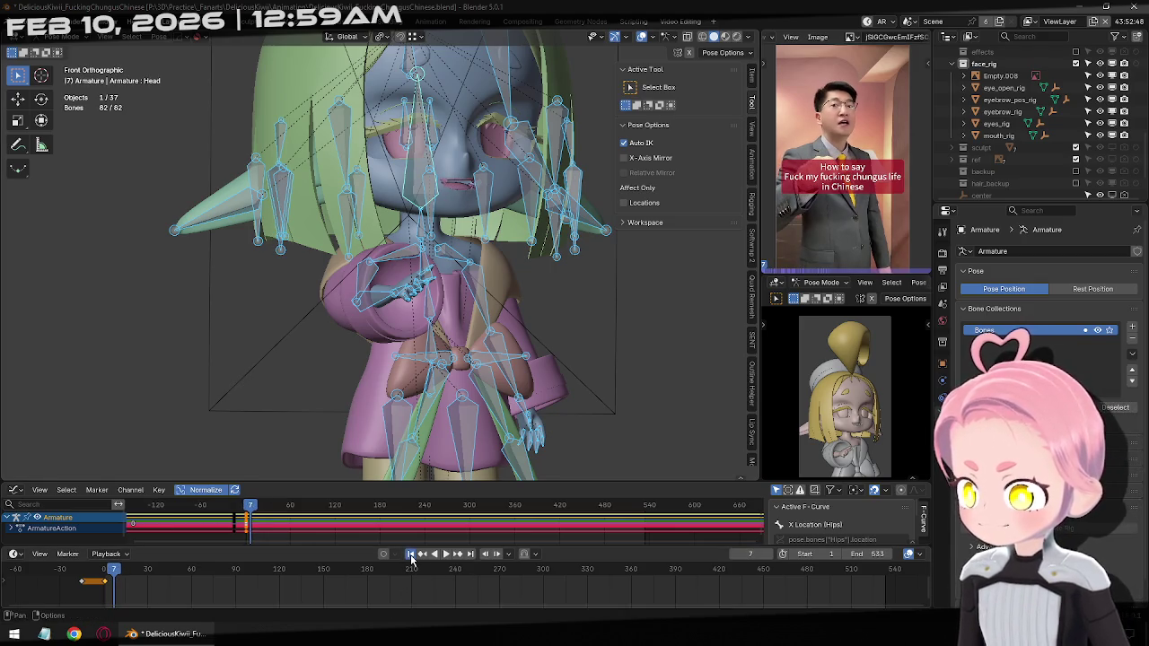
click(411, 554)
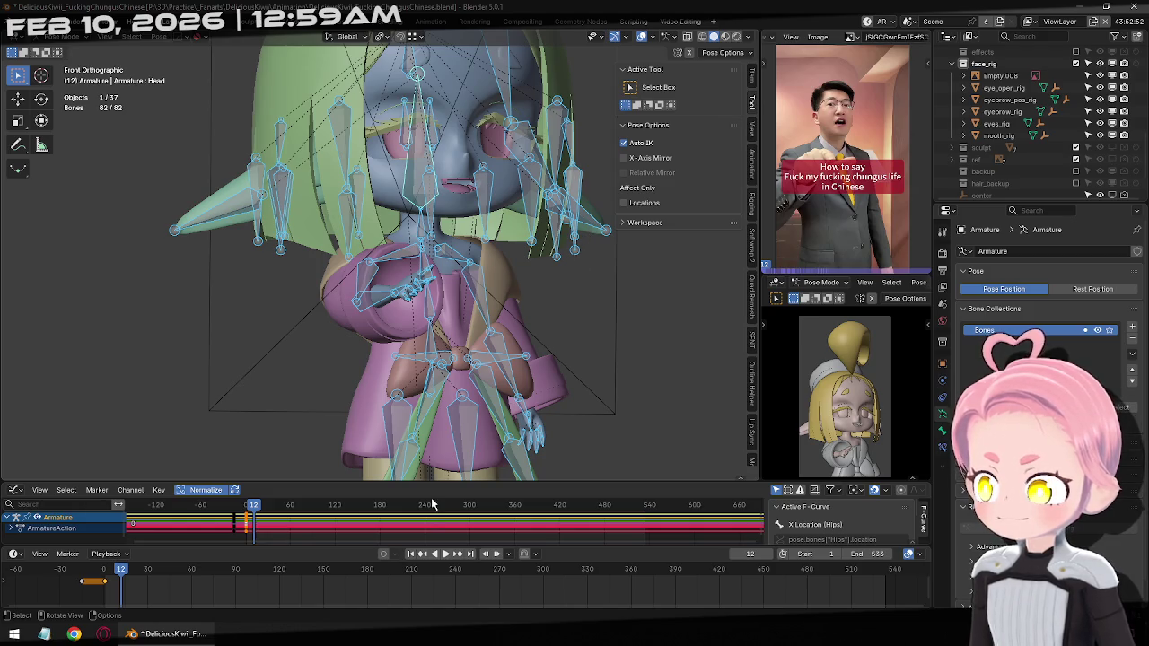
click(411, 554)
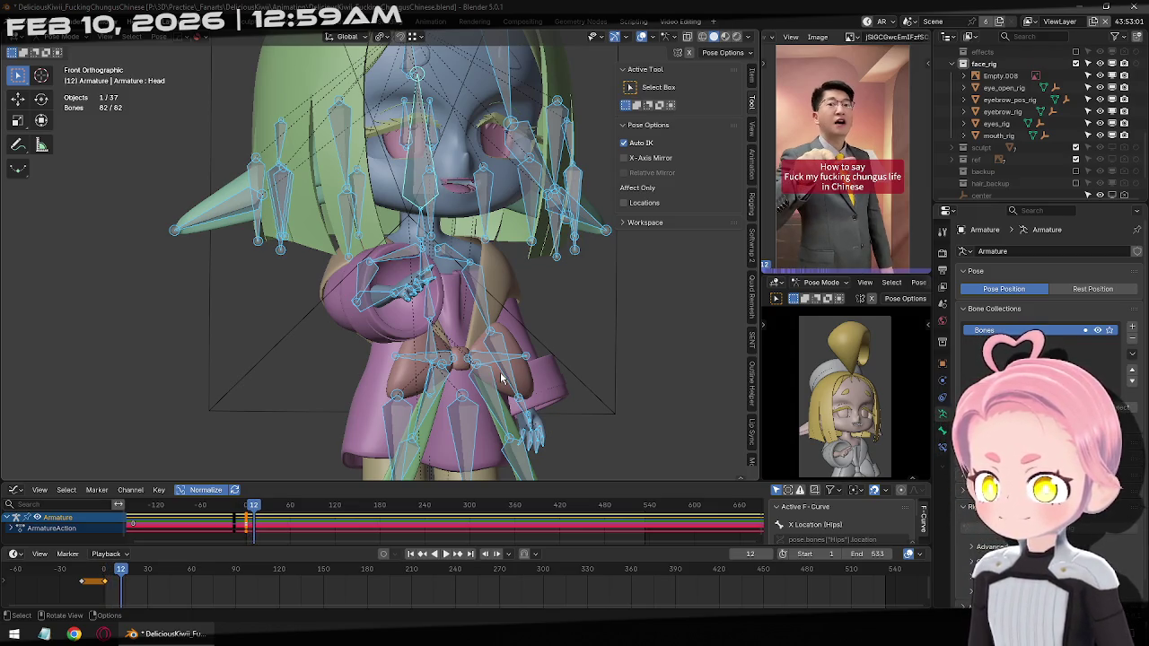
scroll(416, 167, up, 2)
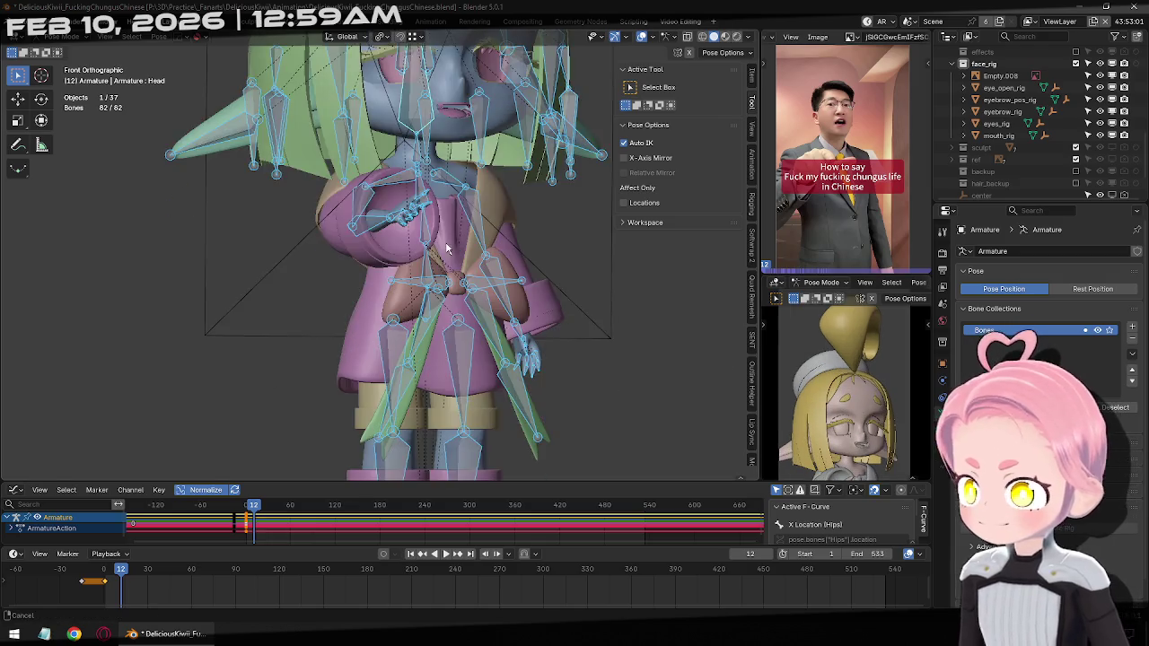
scroll(416, 166, up, 2)
click(422, 156)
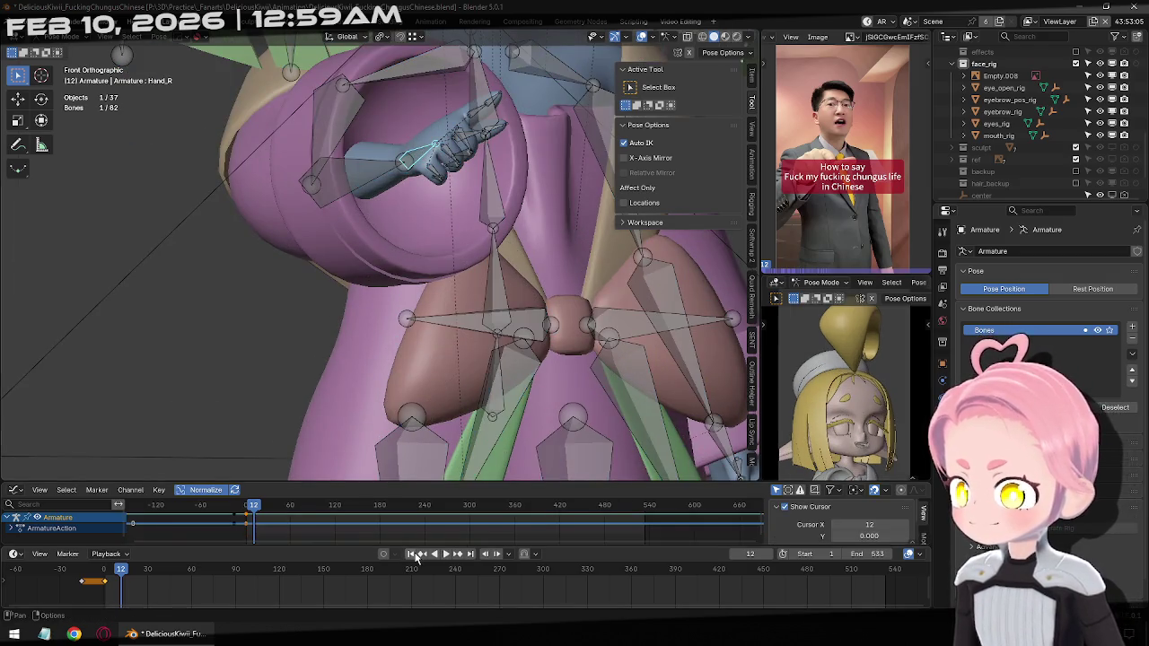
At frame -15, trackball-rotate Hand_R (20.6°, -8.02°) to match the reference hand
click(421, 558)
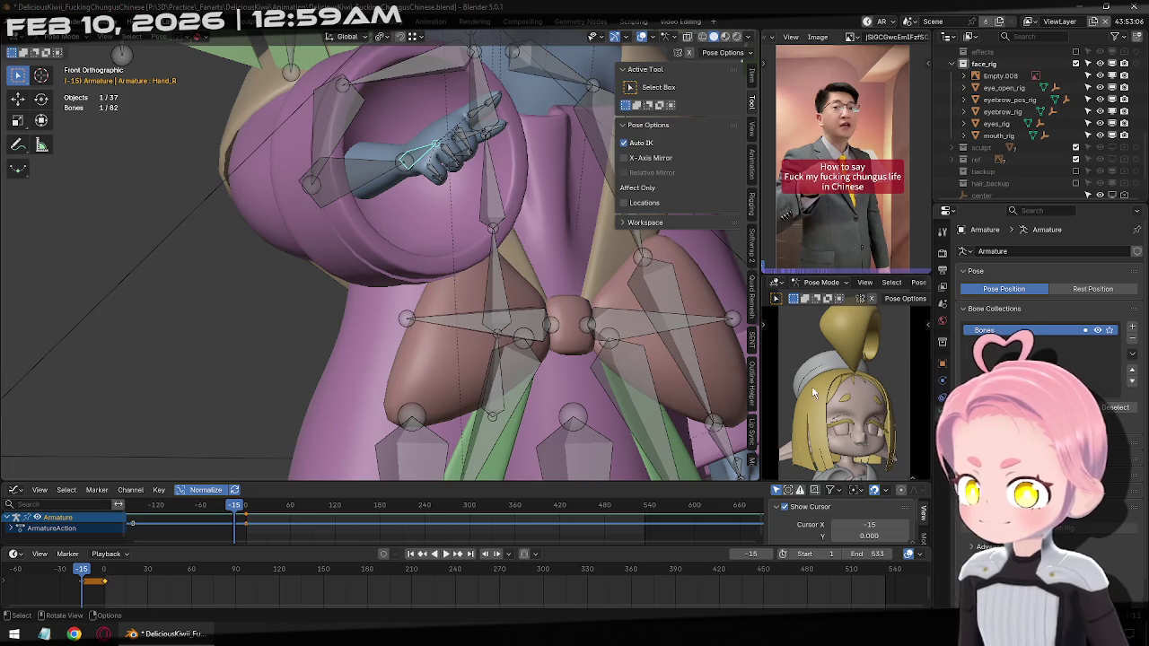
middle_drag(813, 392, 861, 383)
middle_drag(531, 203, 526, 206)
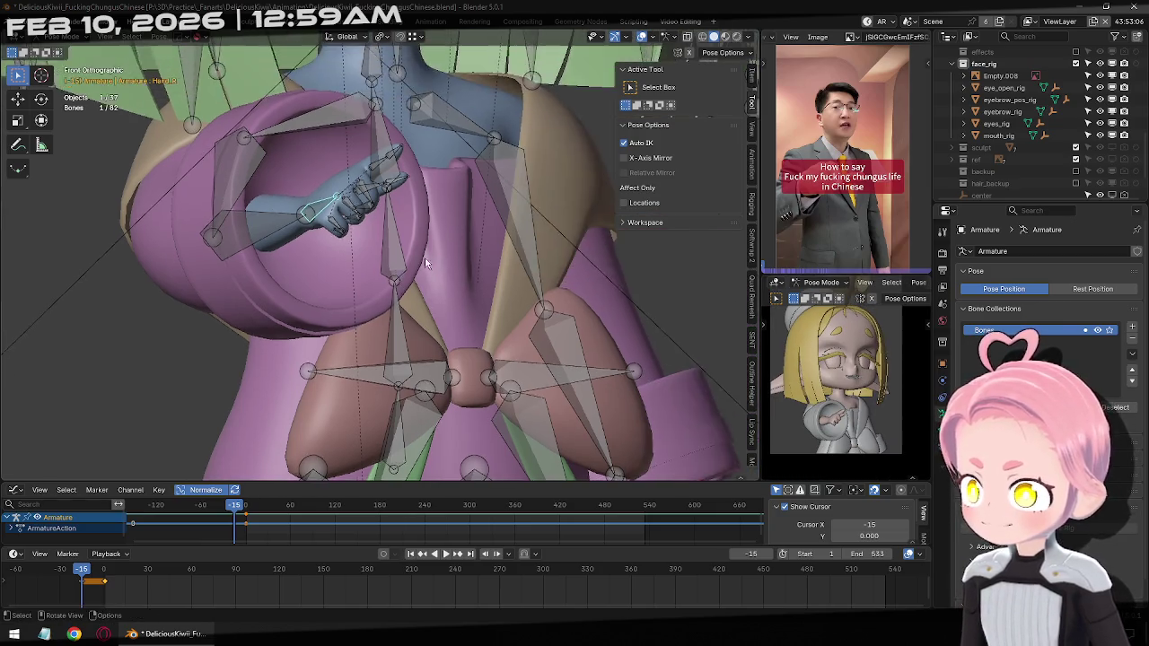
key(r)
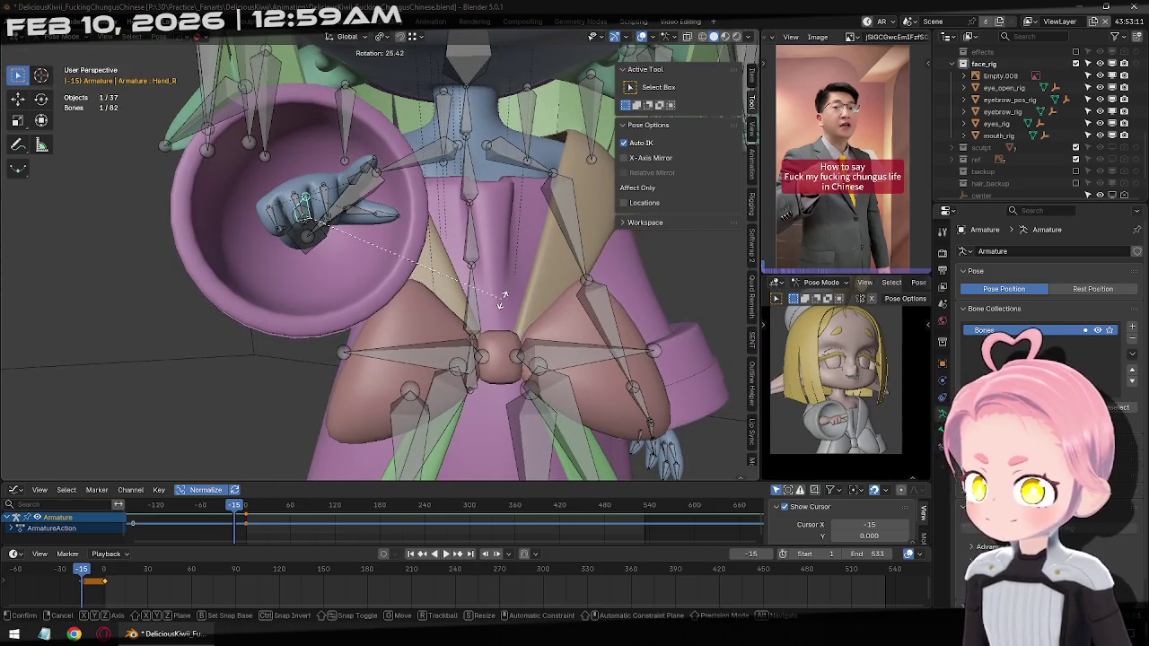
click(503, 298)
key(r)
key(r)
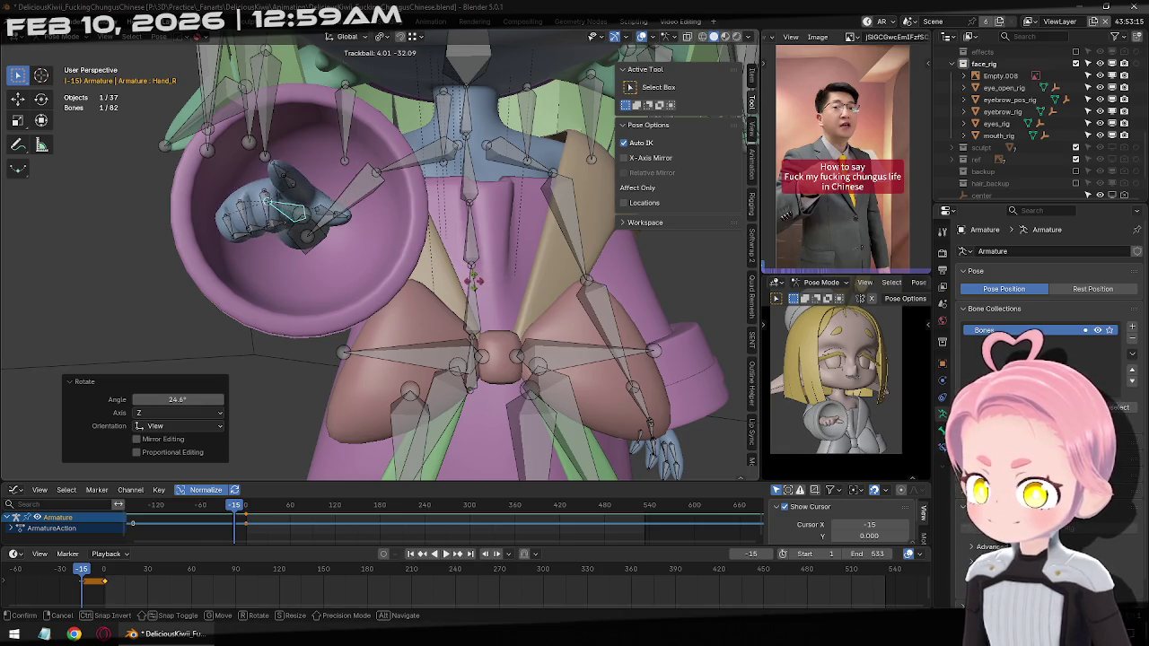
click(492, 284)
key(r)
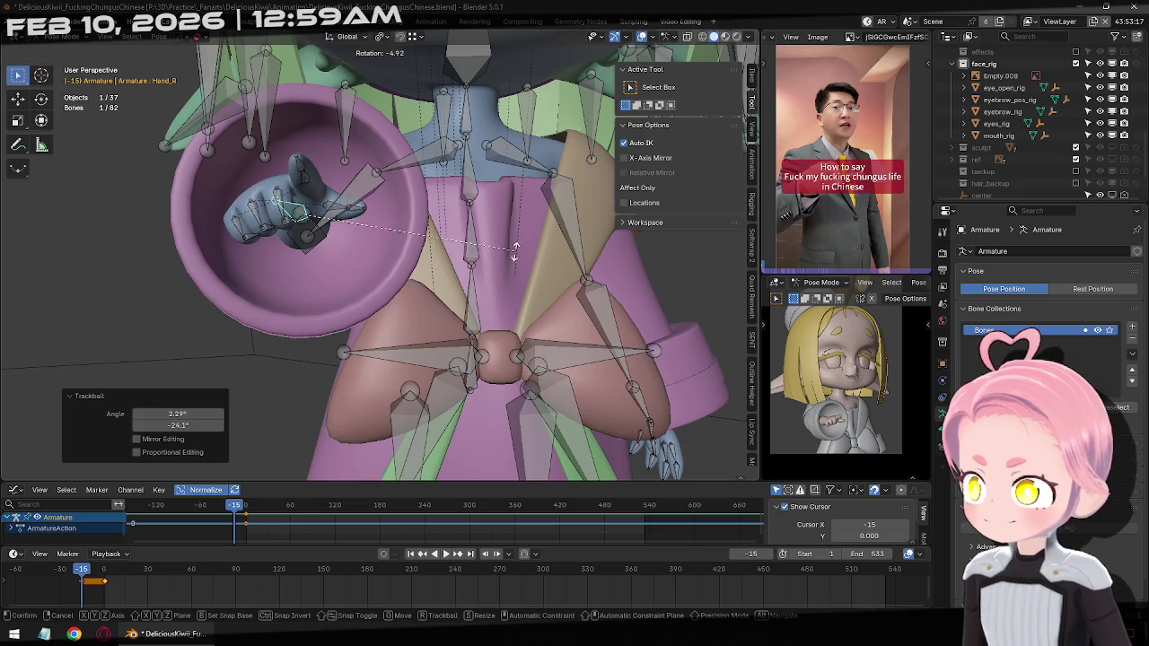
click(514, 278)
key(r)
key(r)
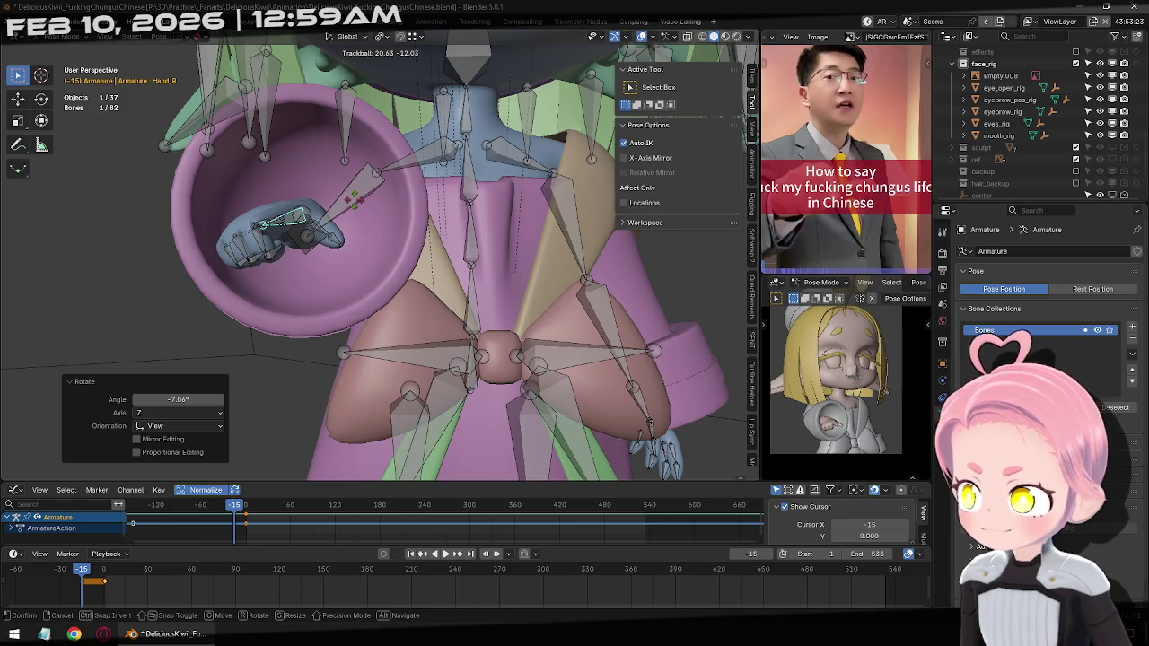
click(342, 254)
middle_drag(296, 243, 342, 254)
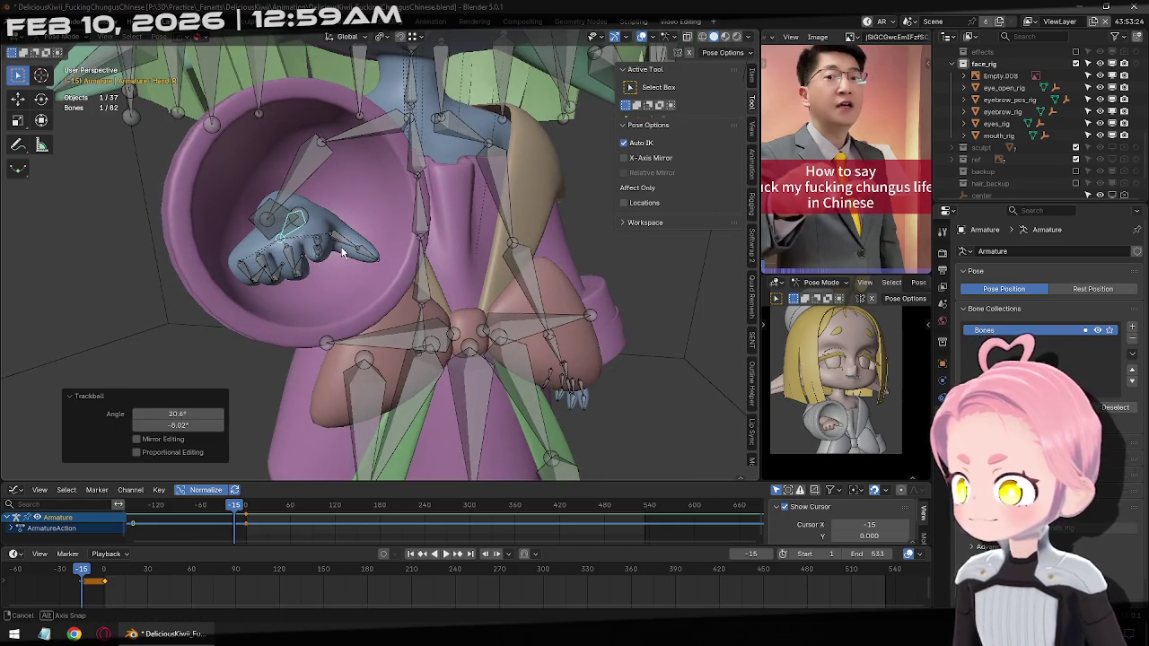
Keyframe the Hand_R pose at frame -15 and paste it at frame 1
key(i)
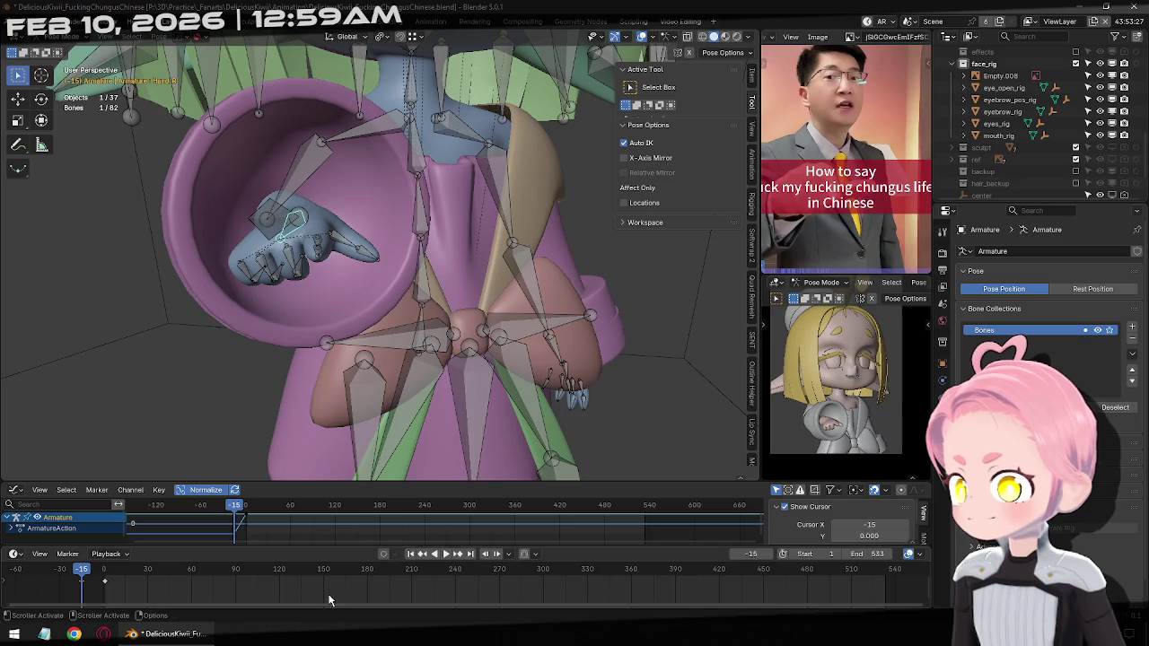
click(457, 557)
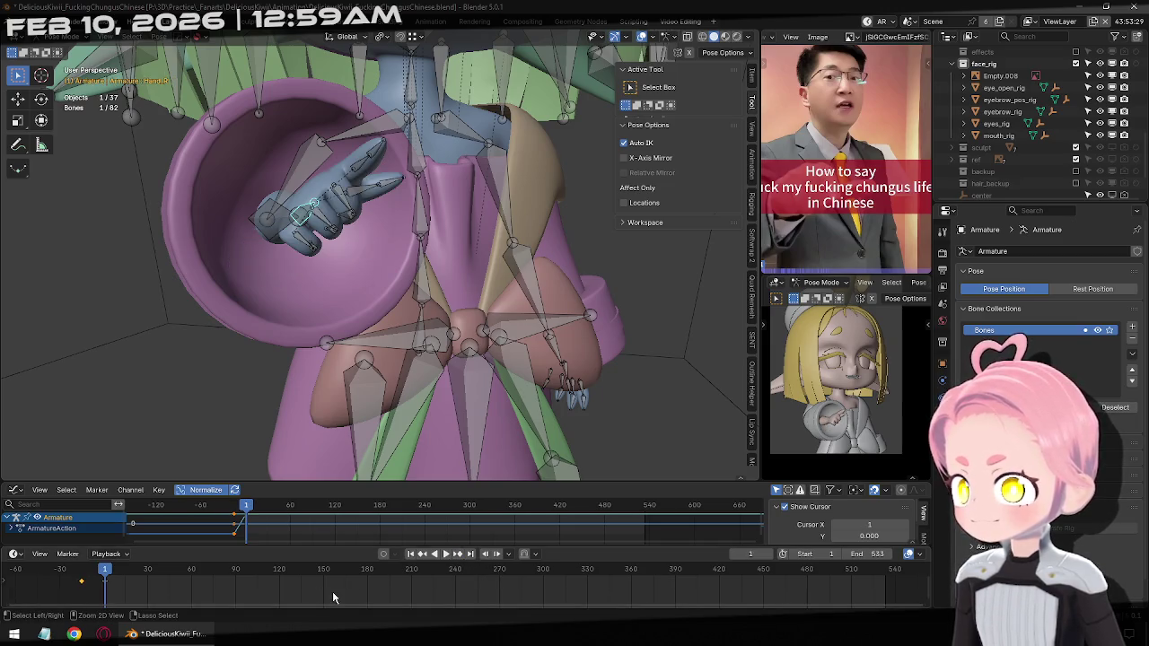
key(ctrl+v)
mouse_move(374, 340)
middle_down()
mouse_move(379, 240)
mouse_move(455, 313)
mouse_move(429, 259)
mouse_move(484, 377)
middle_up()
scroll(527, 478, down, 2)
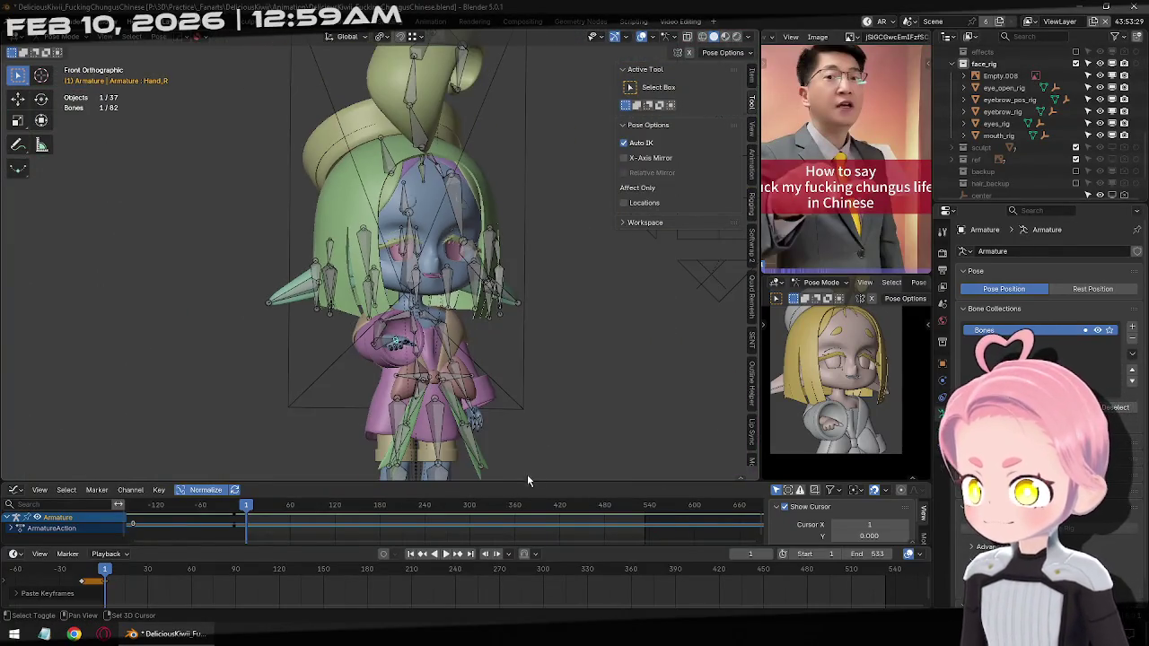
Raise the character preview's border slightly and save the .blend project file
scroll(831, 402, up, 2)
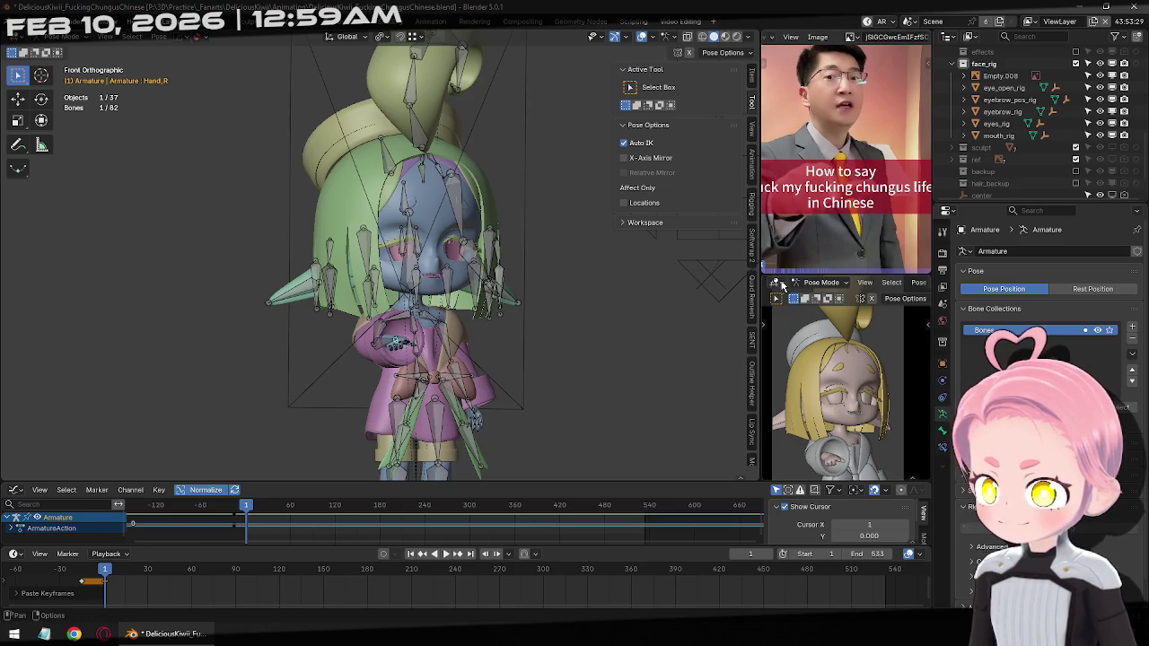
drag(794, 273, 794, 264)
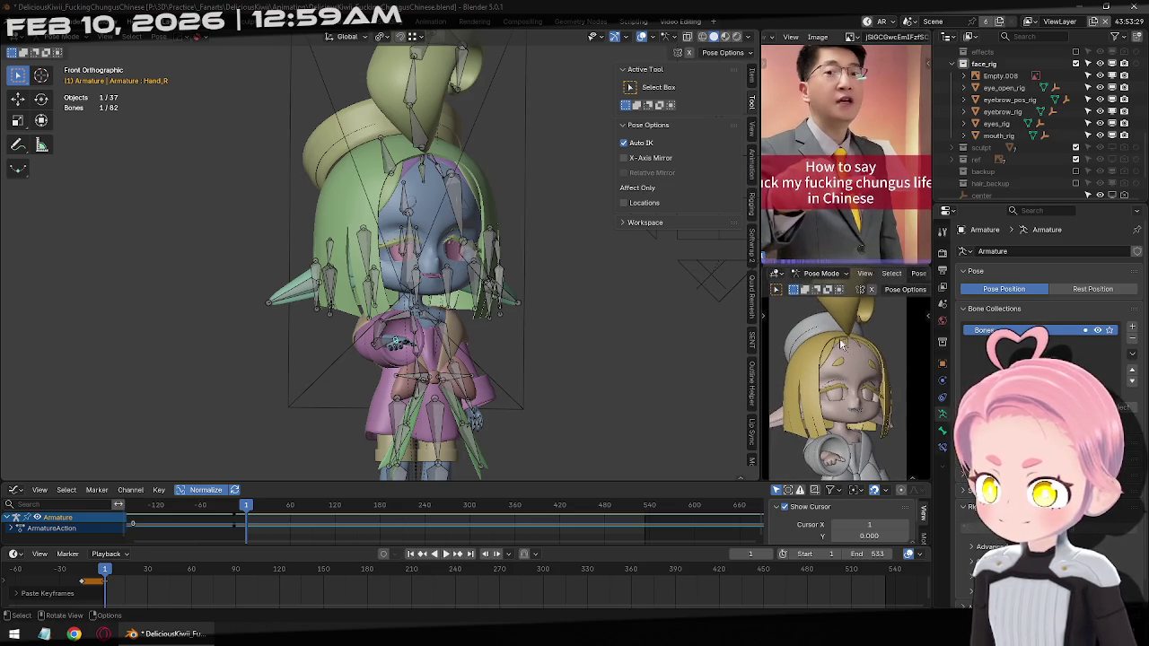
mouse_move(839, 362)
middle_down()
mouse_move(875, 408)
mouse_move(876, 368)
middle_up()
key(ctrl+s)
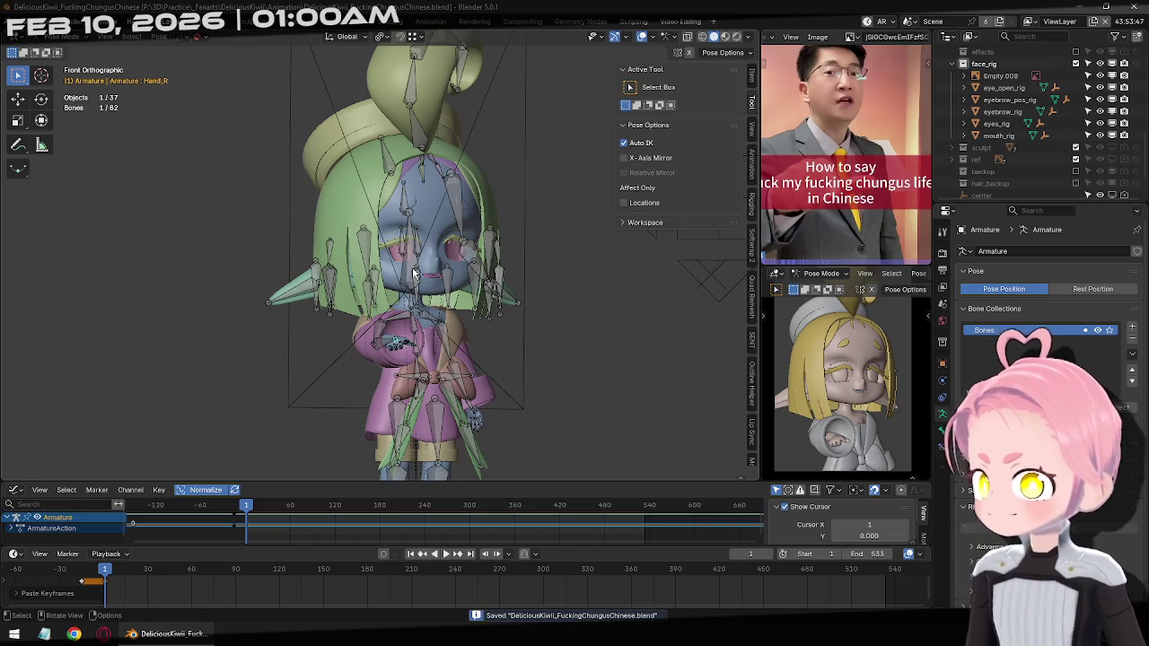
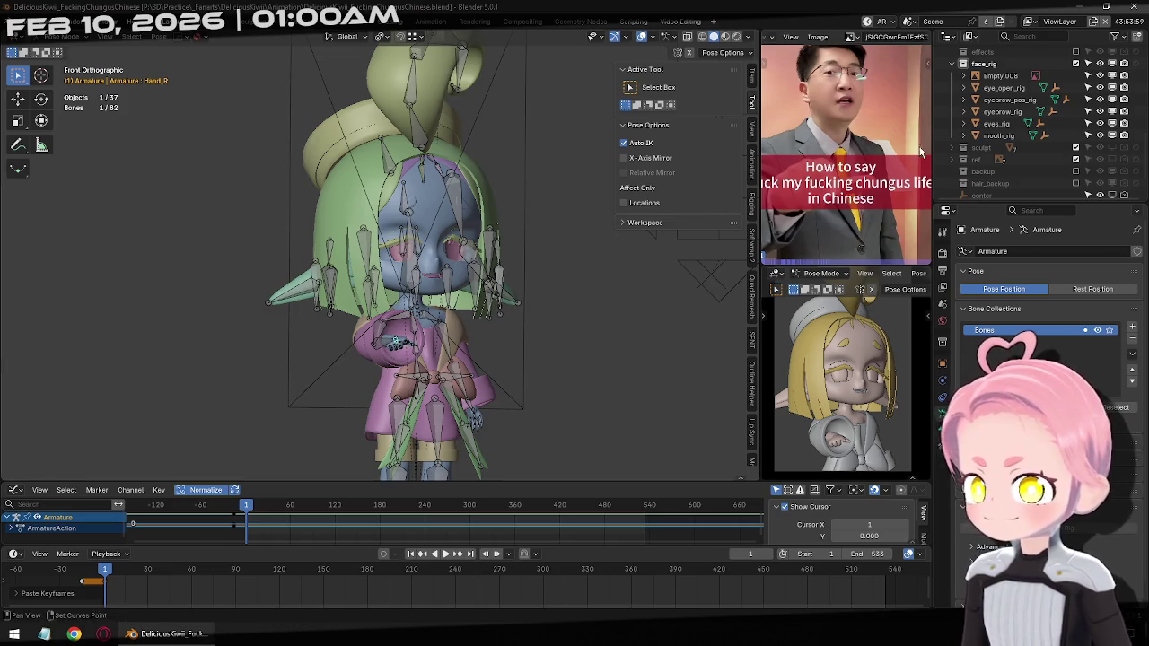
Play the animation and test Auto IK by moving the Chest_Upper bone
key(space)
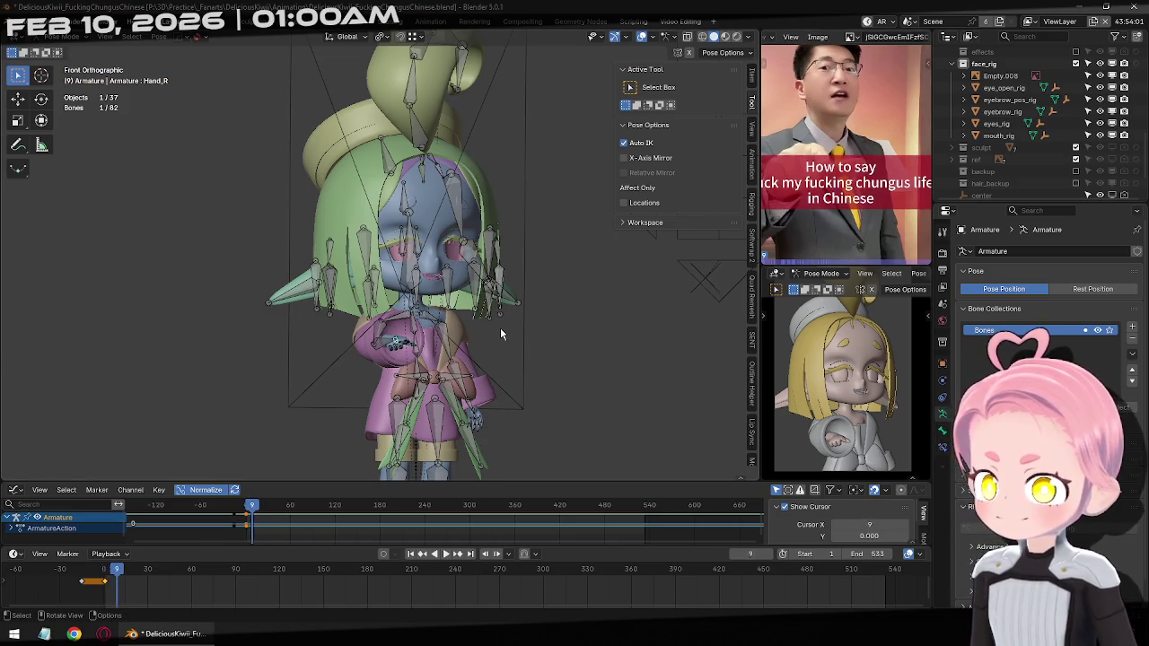
mouse_move(495, 359)
middle_down()
mouse_move(444, 244)
mouse_move(509, 276)
middle_up()
click(425, 217)
key(g)
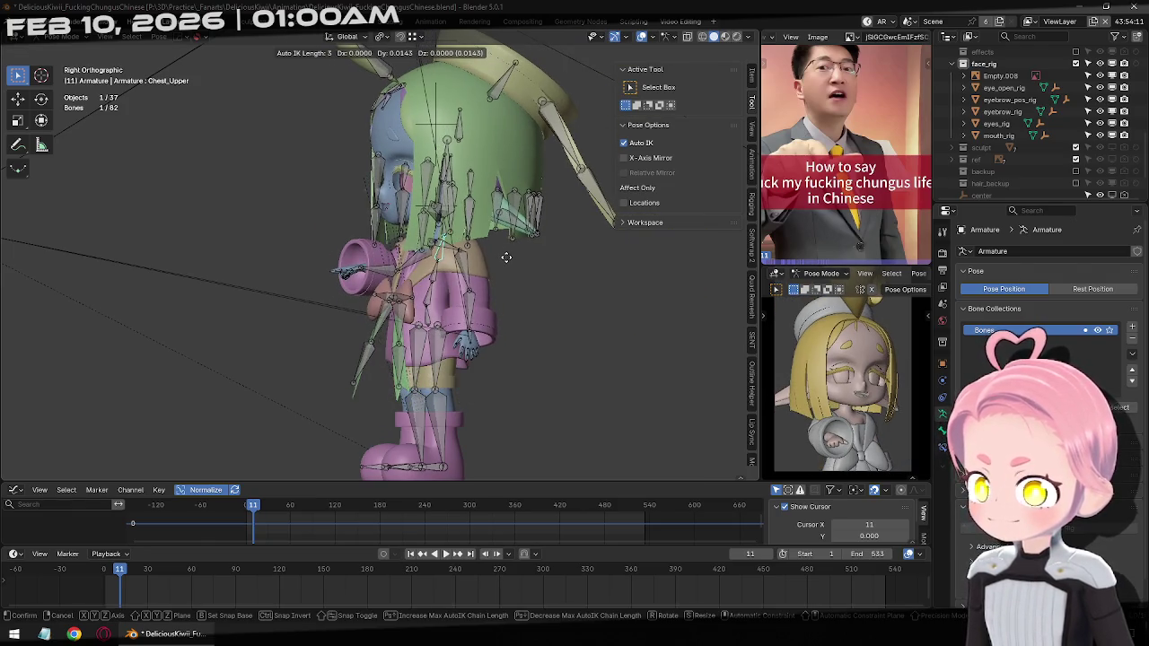
click(506, 257)
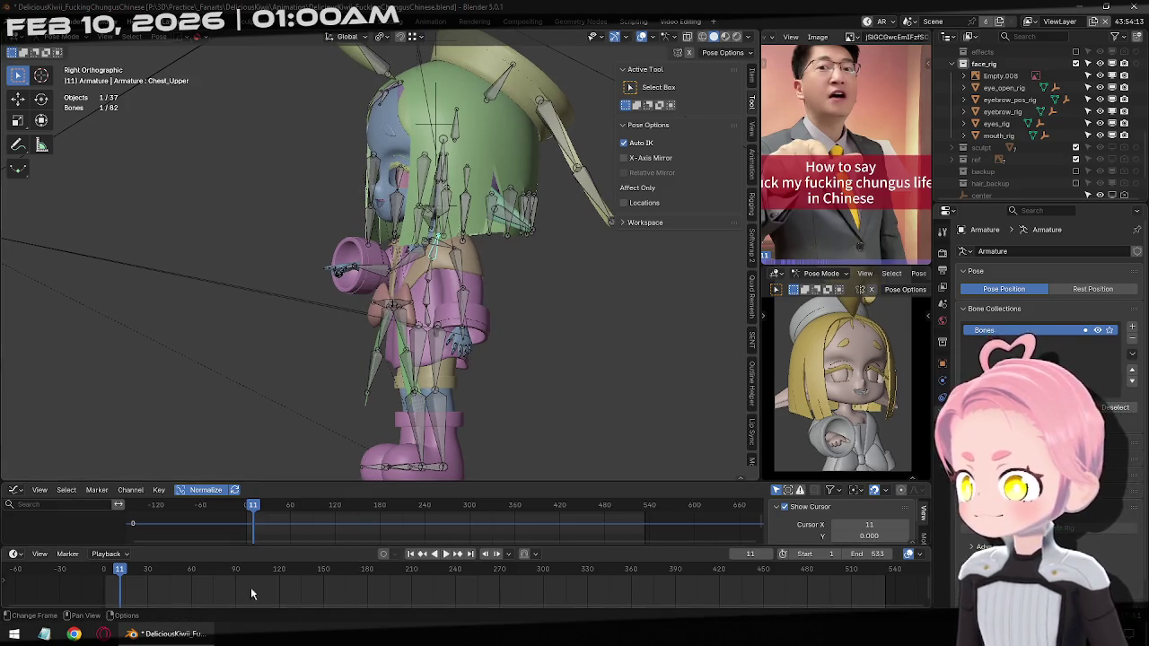
Select all bones and compare the keyed poses at frames -15 and 1, showing Chest_Upper's properties
click(412, 555)
key(a)
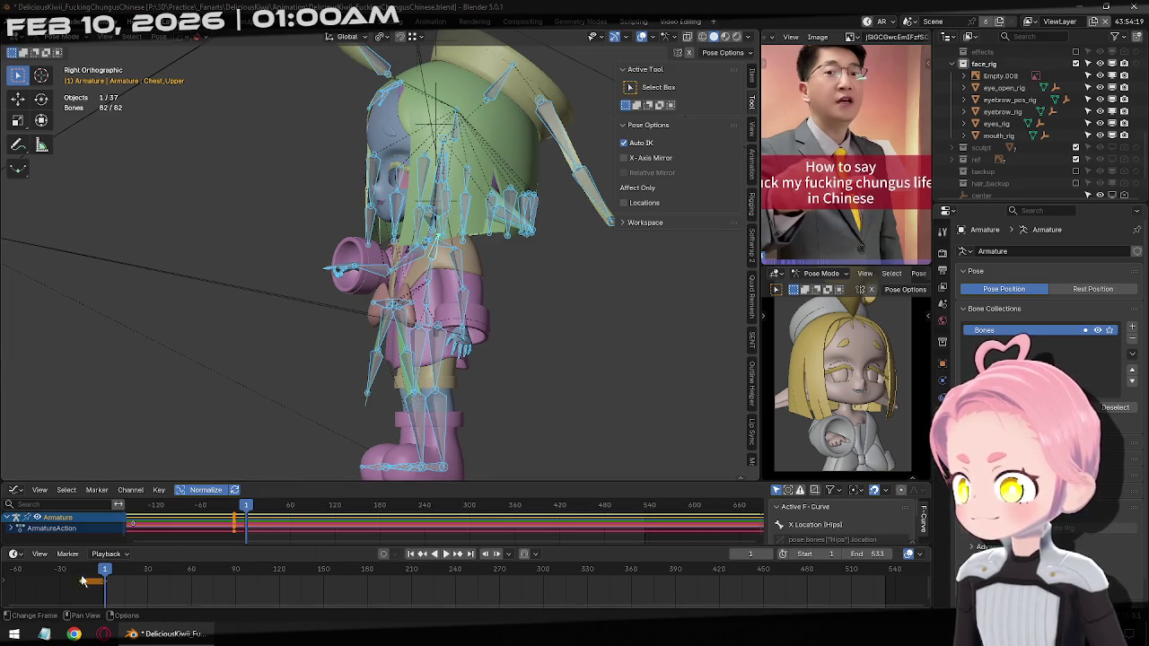
click(424, 556)
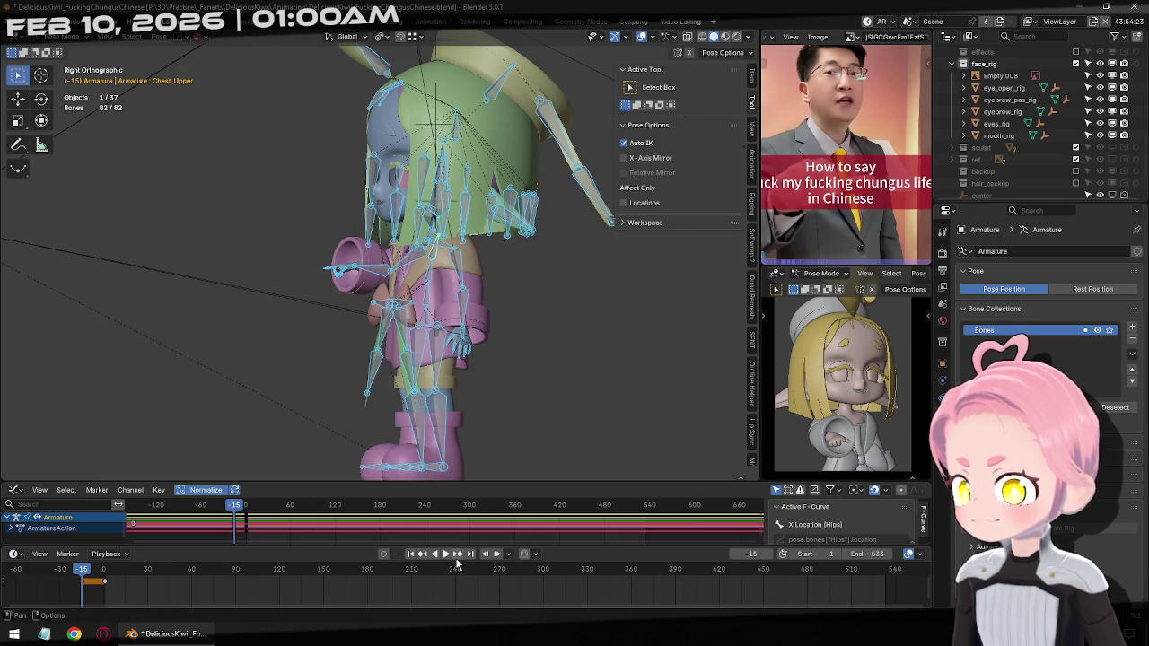
key(shift+Left)
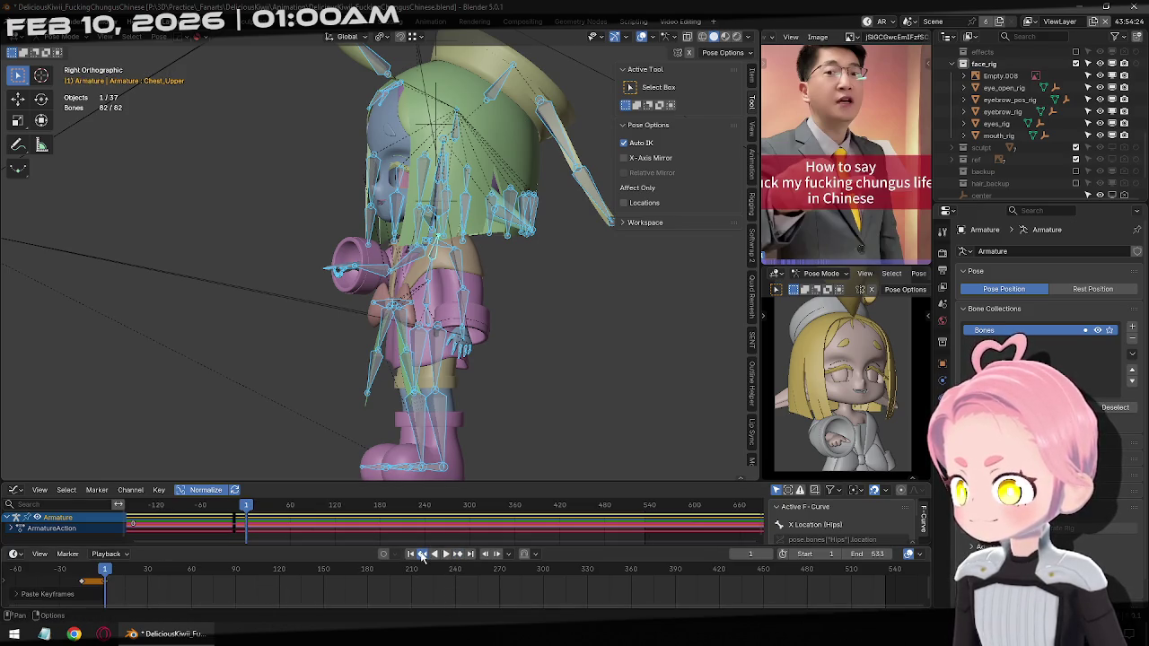
click(423, 554)
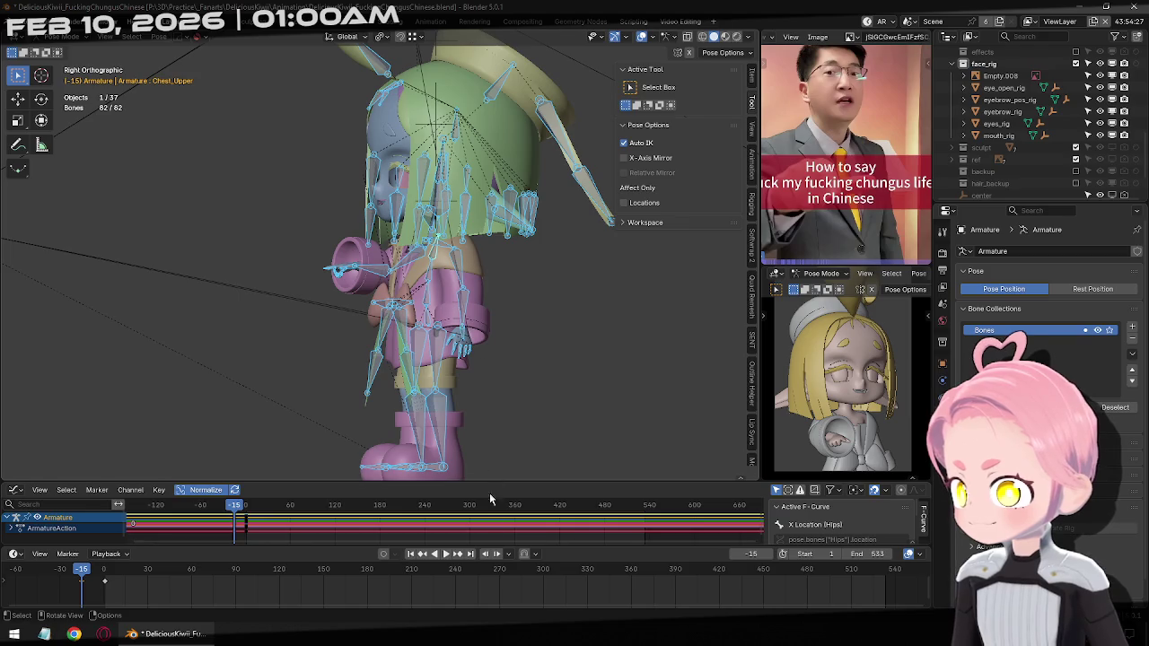
click(458, 554)
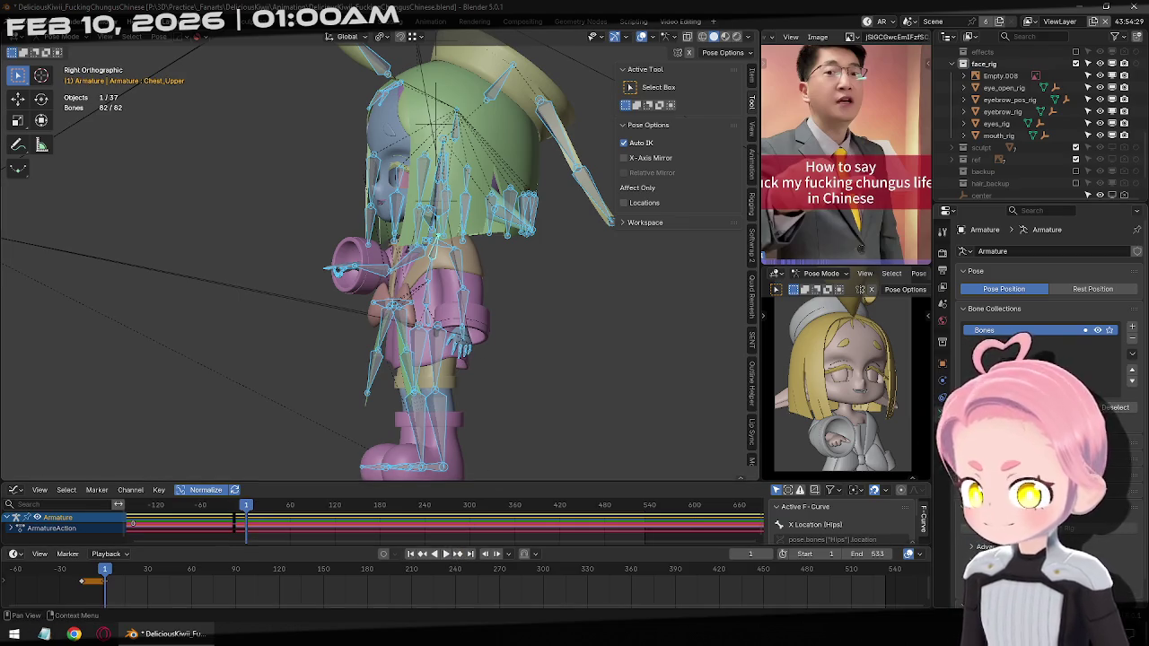
click(943, 432)
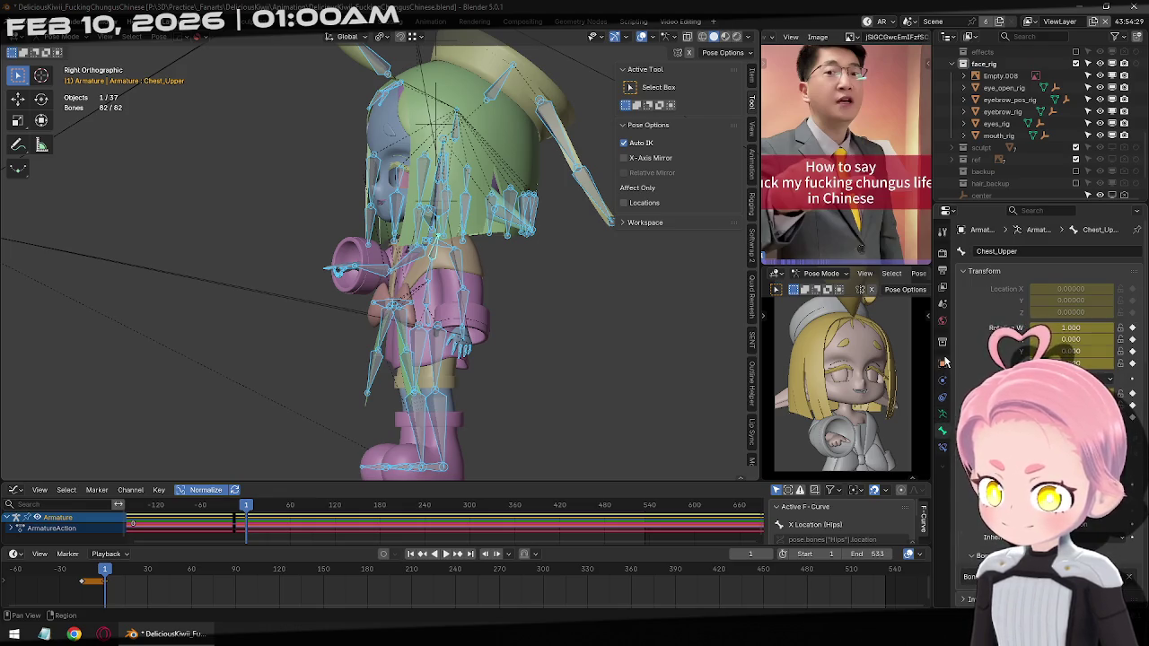
In the sidebar's Animation tab, unmute Jiggle Physics and select only the jiggle-enabled bones
click(753, 132)
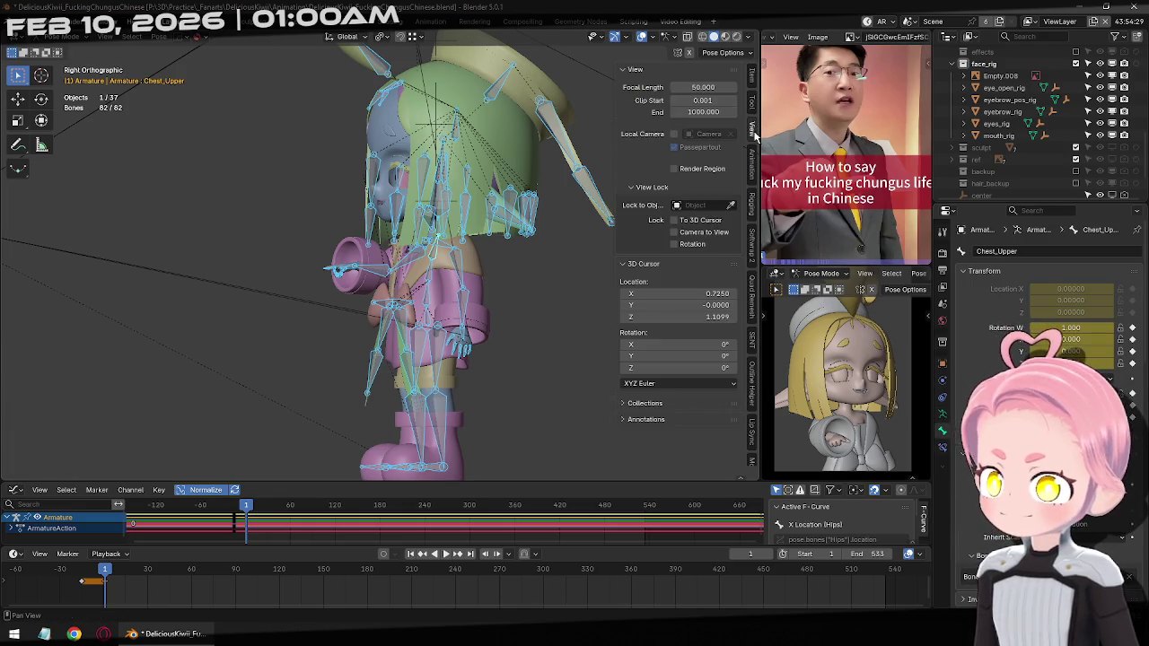
click(750, 192)
click(749, 177)
click(628, 104)
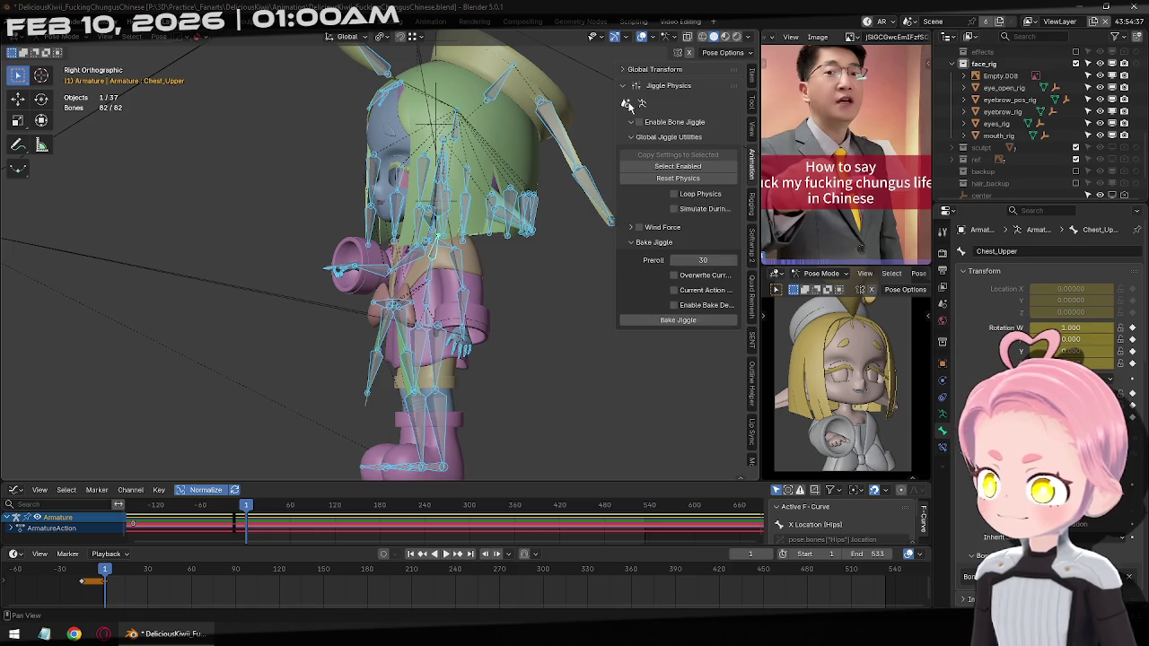
key(alt+a)
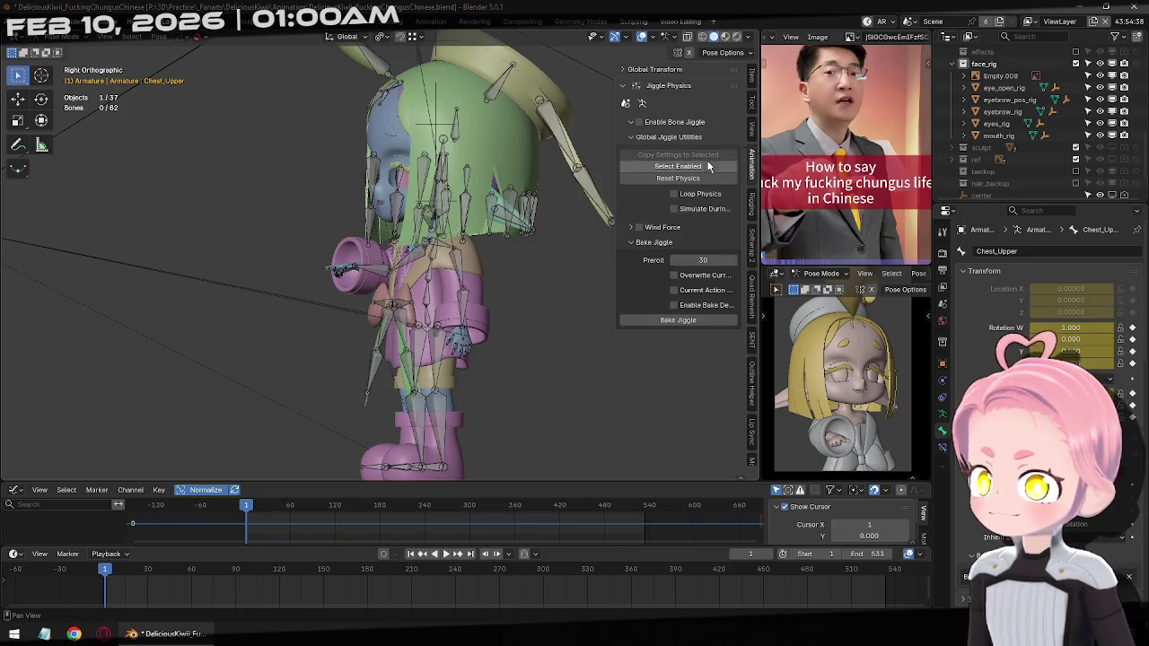
click(677, 166)
Move the selected jiggle bones into a new bone collection named 'Jiggle'
key(x)
click(135, 585)
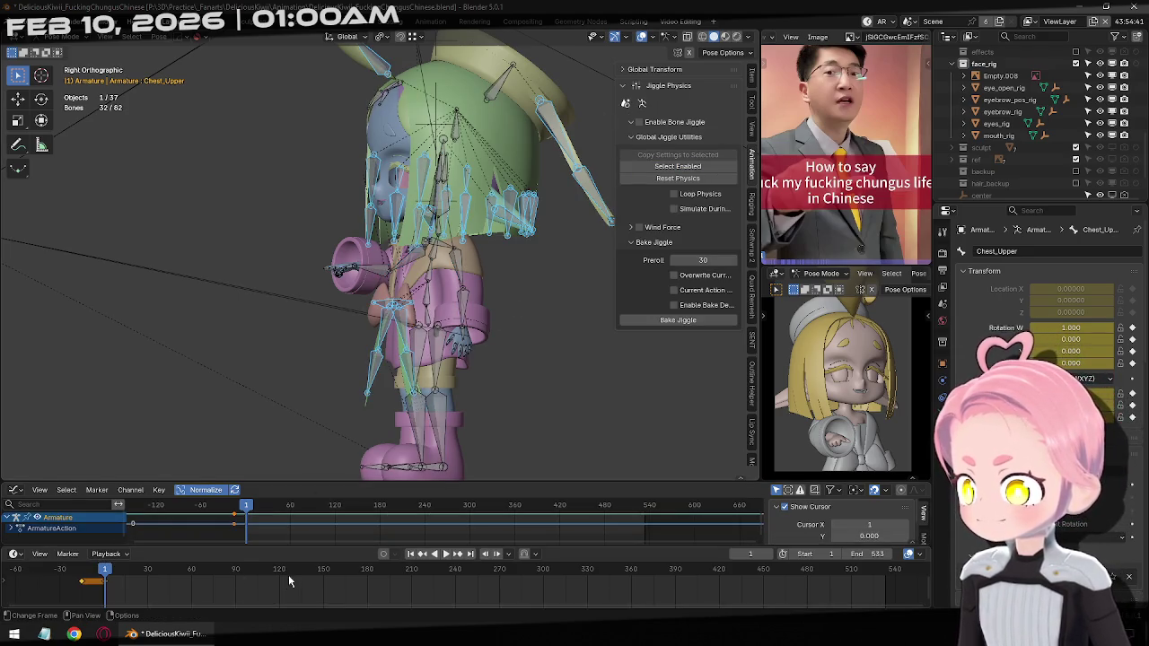
key(m)
click(501, 286)
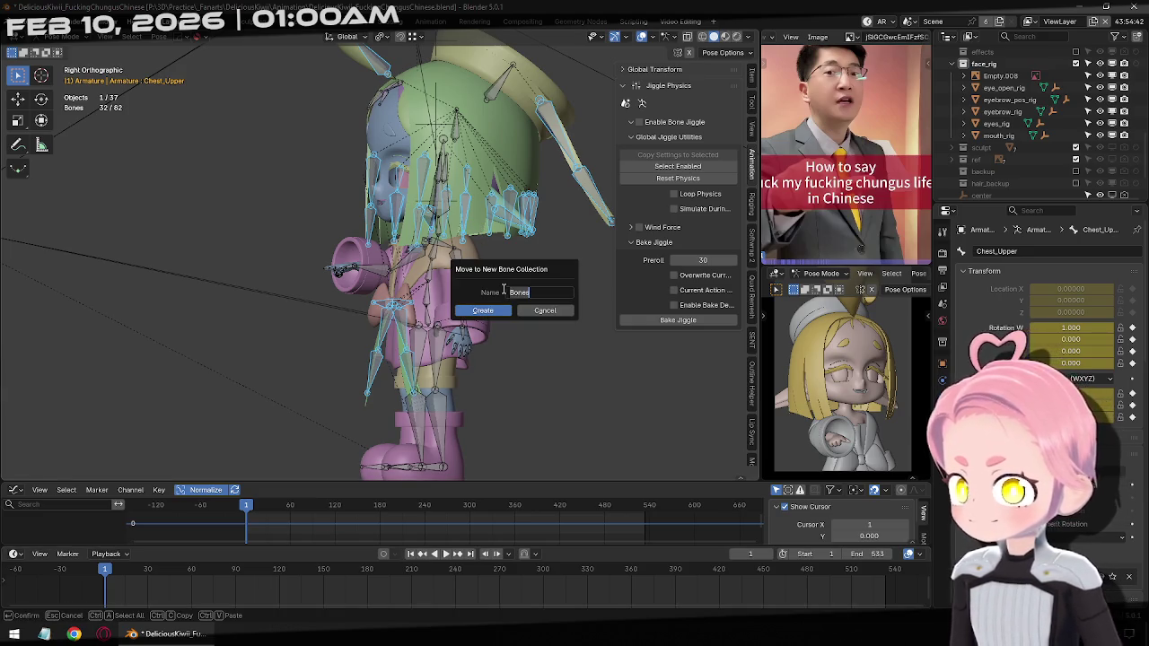
text(Jiggle)
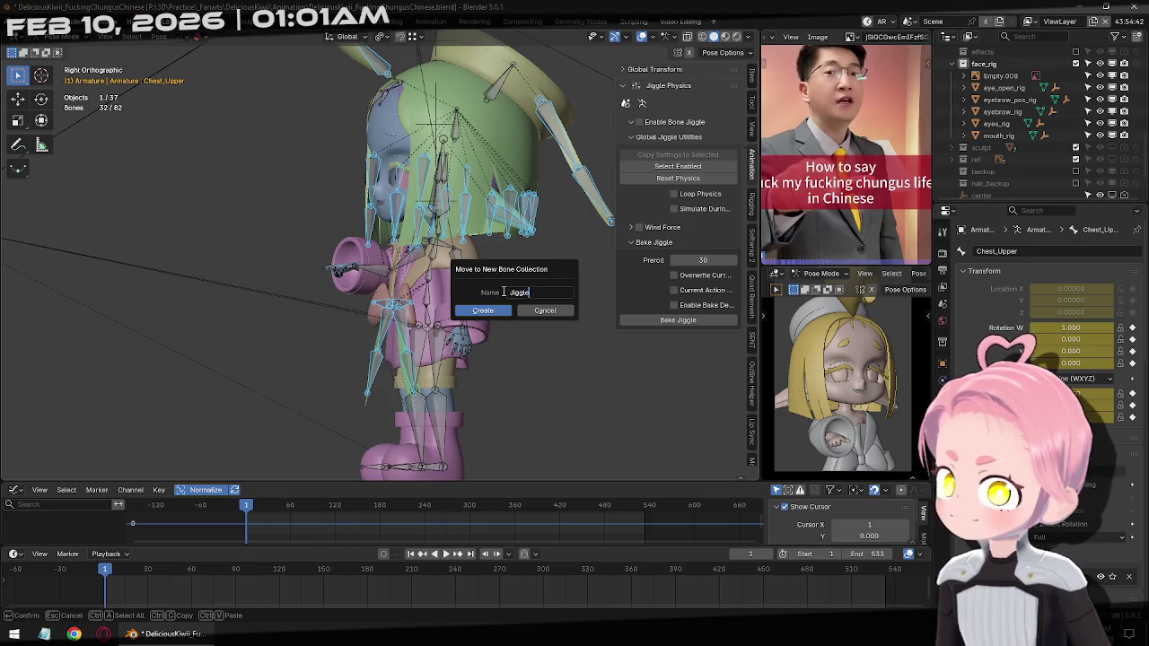
key(Return)
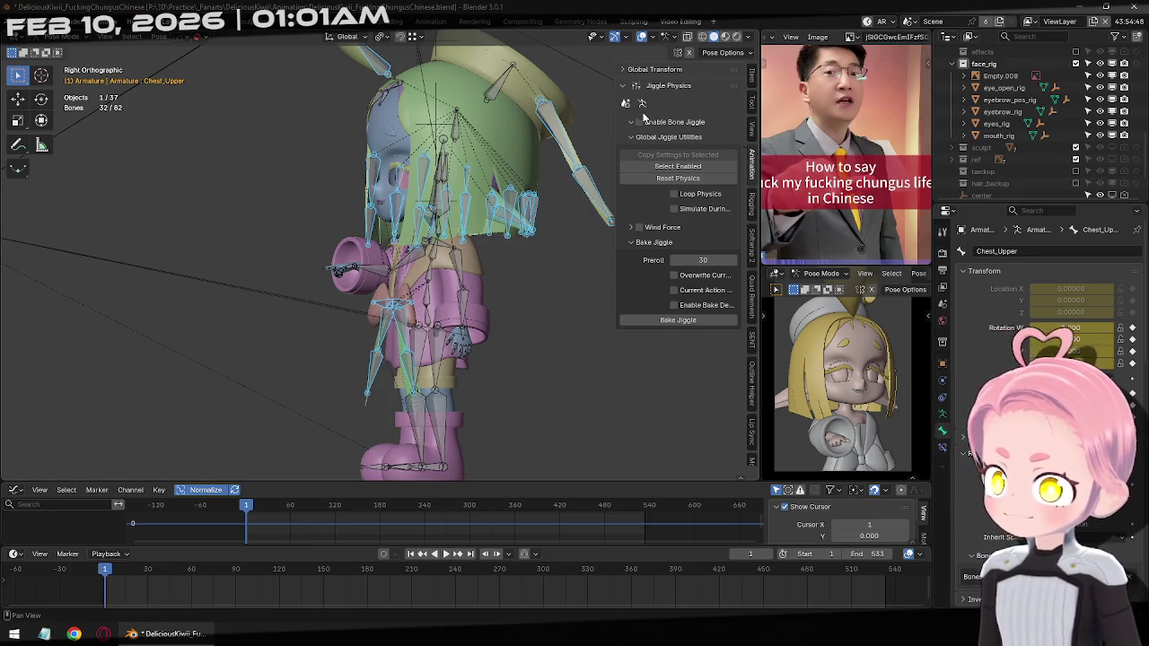
Mute jiggle physics, hide the Jiggle collection, and make Bones the active collection
click(564, 147)
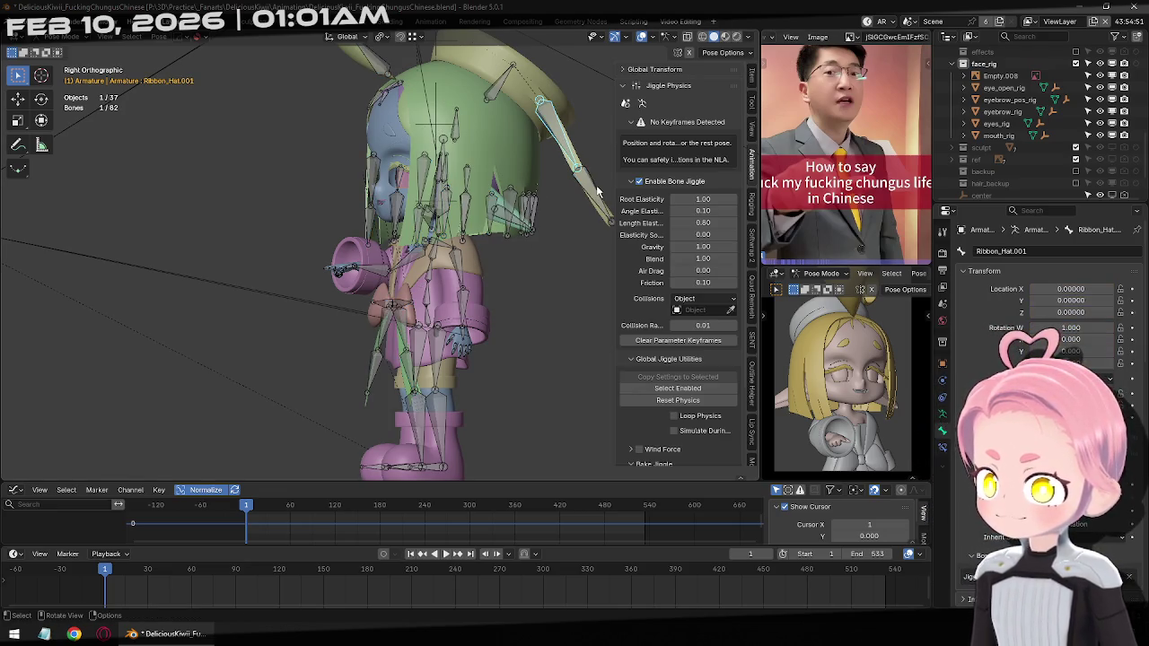
click(627, 104)
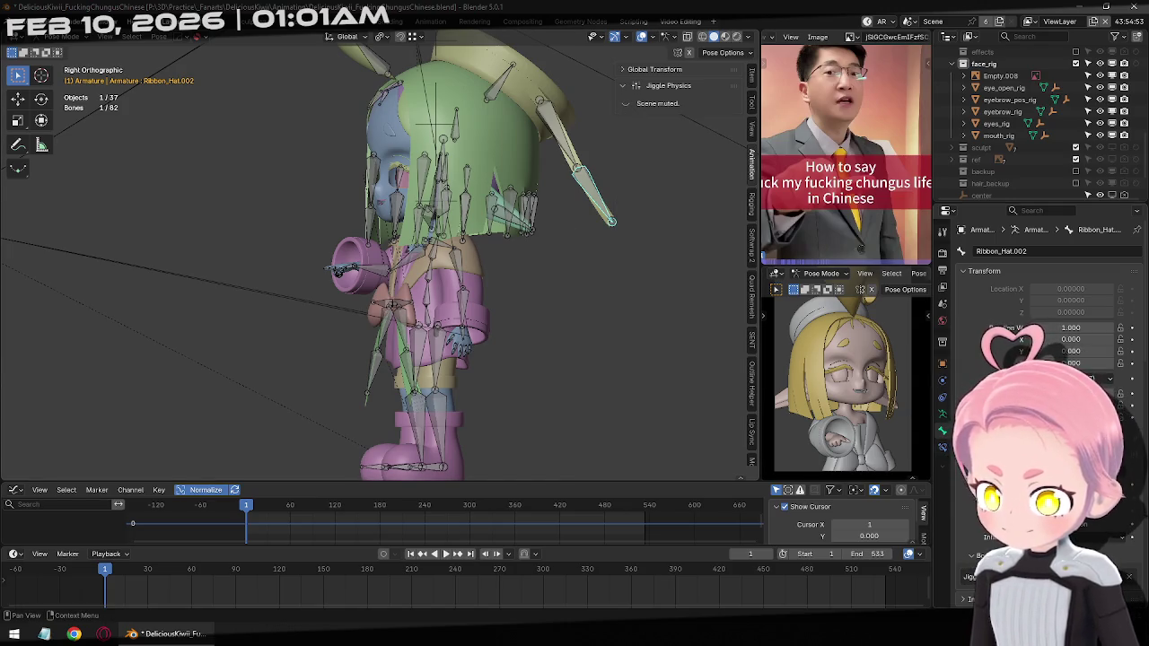
click(943, 416)
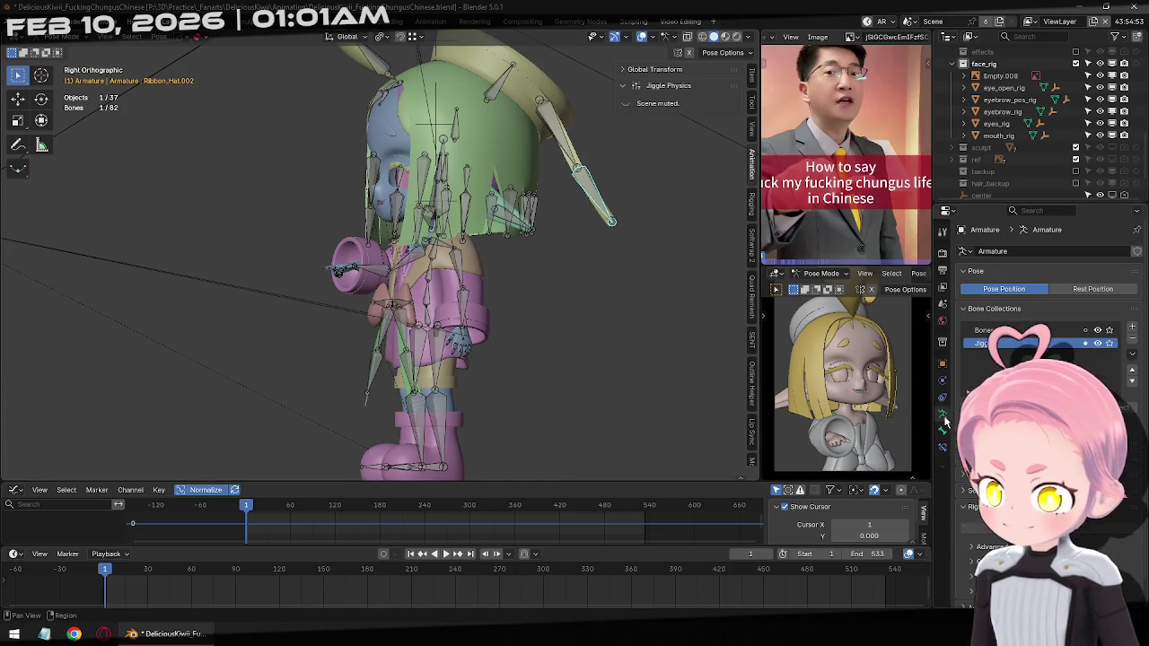
click(1097, 344)
click(1032, 330)
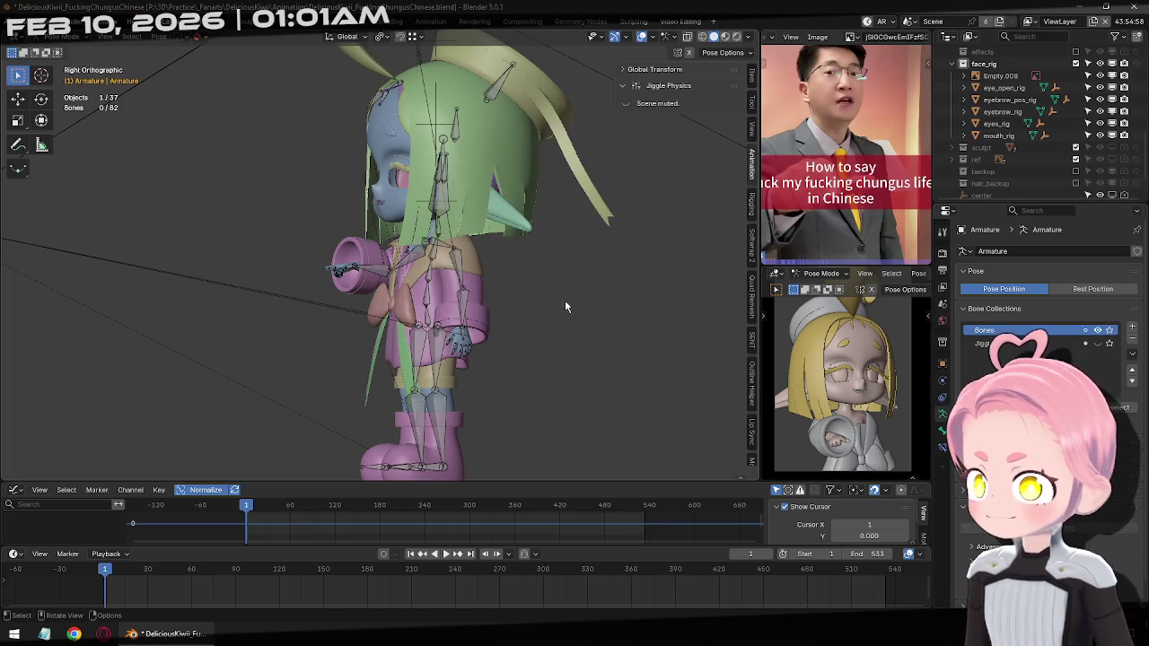
Return to object mode with nothing selected and save the blend file
key(KP_1)
key(ctrl+Tab)
key(a)
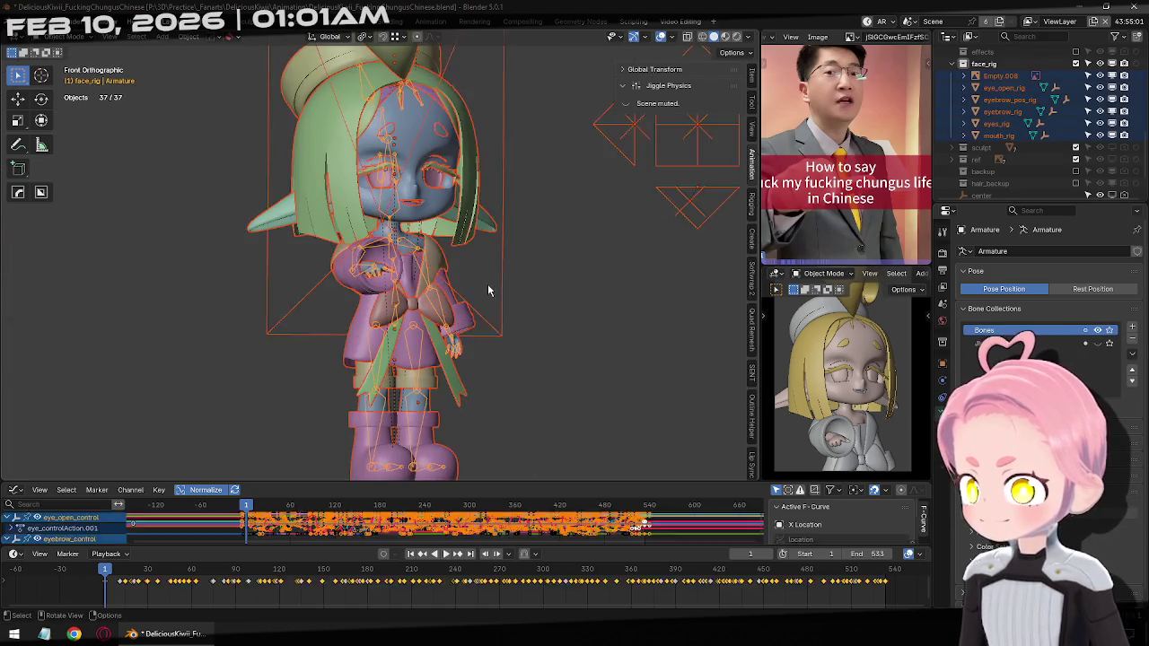
key(alt+a)
key(ctrl+s)
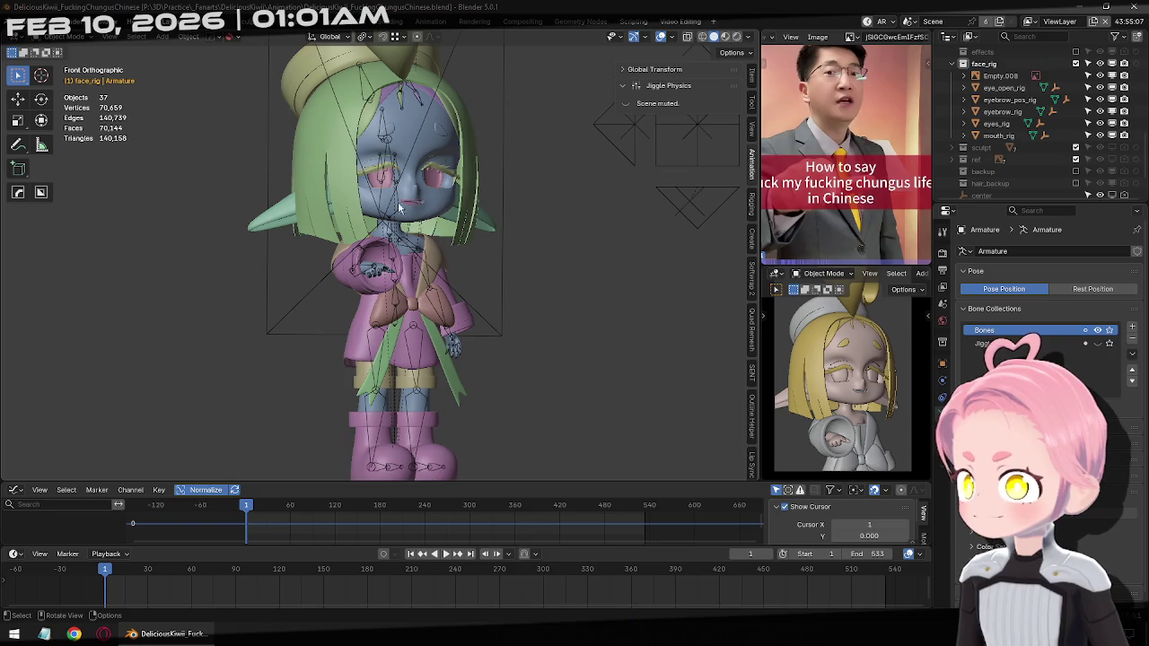
Back in pose mode, step back a frame and move Chest_Upper to test the rig
key(ctrl+Tab)
scroll(512, 350, up, 2)
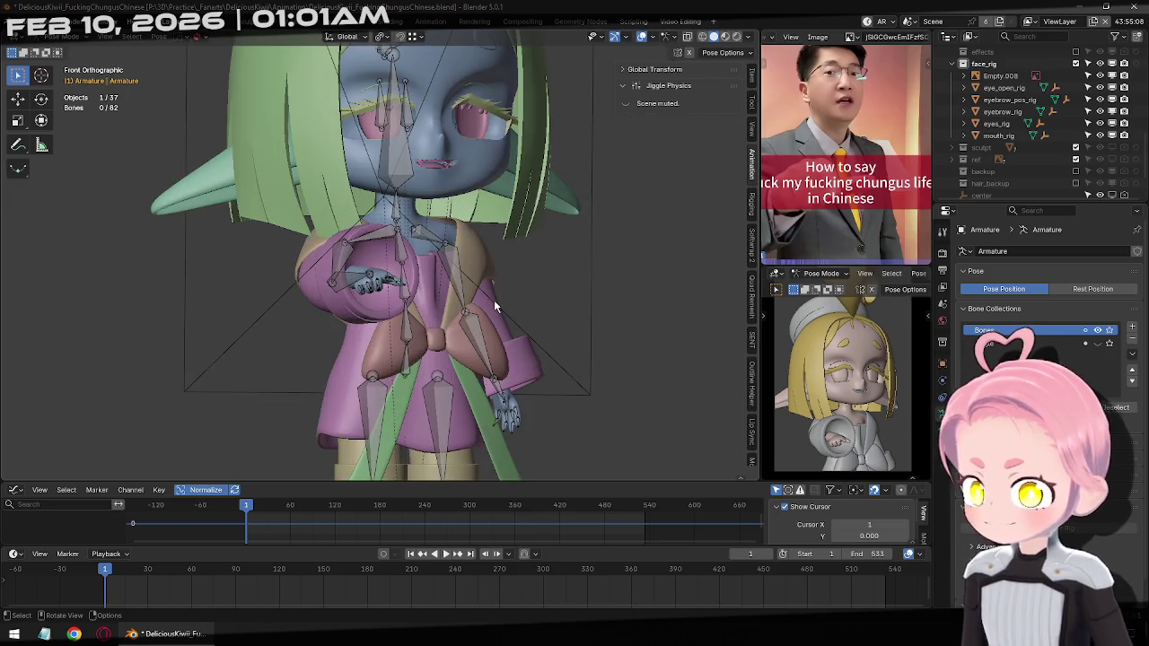
scroll(493, 299, down, 1)
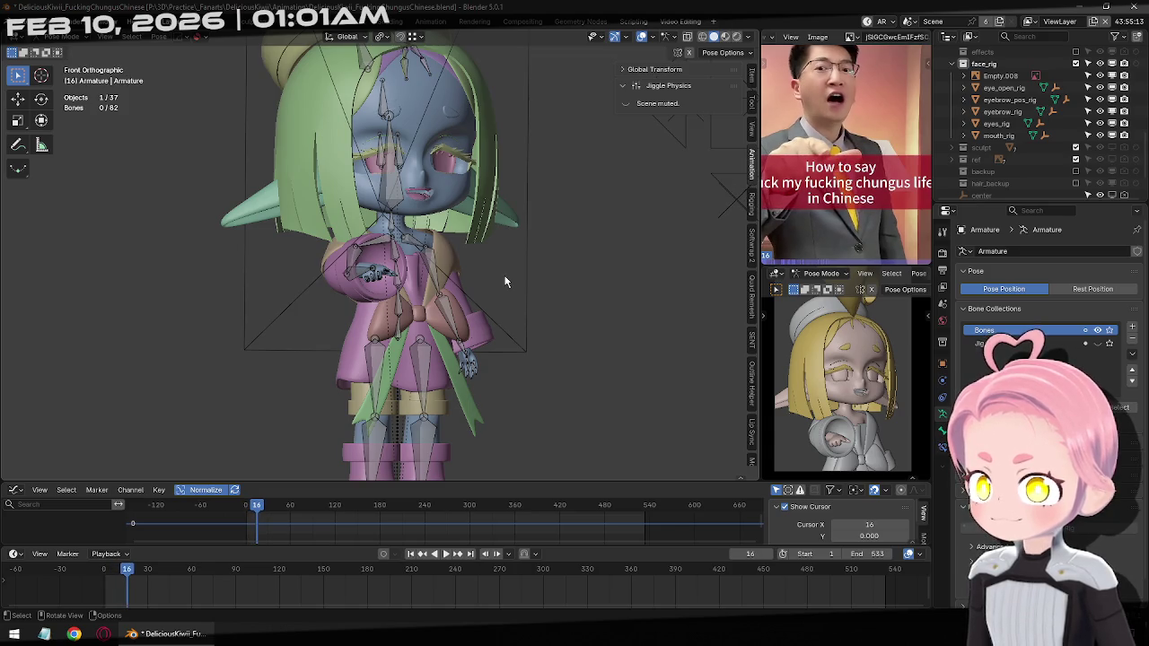
key(Left)
key(Left)
key(Left)
key(Left)
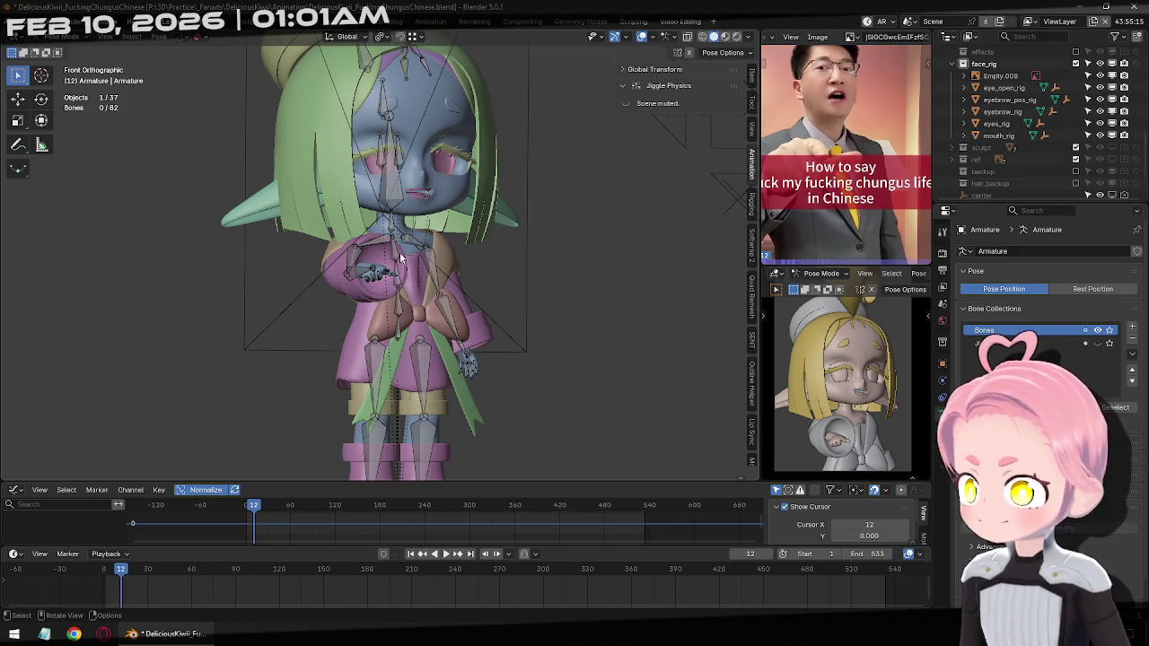
click(399, 251)
middle_drag(481, 268, 375, 279)
key(g)
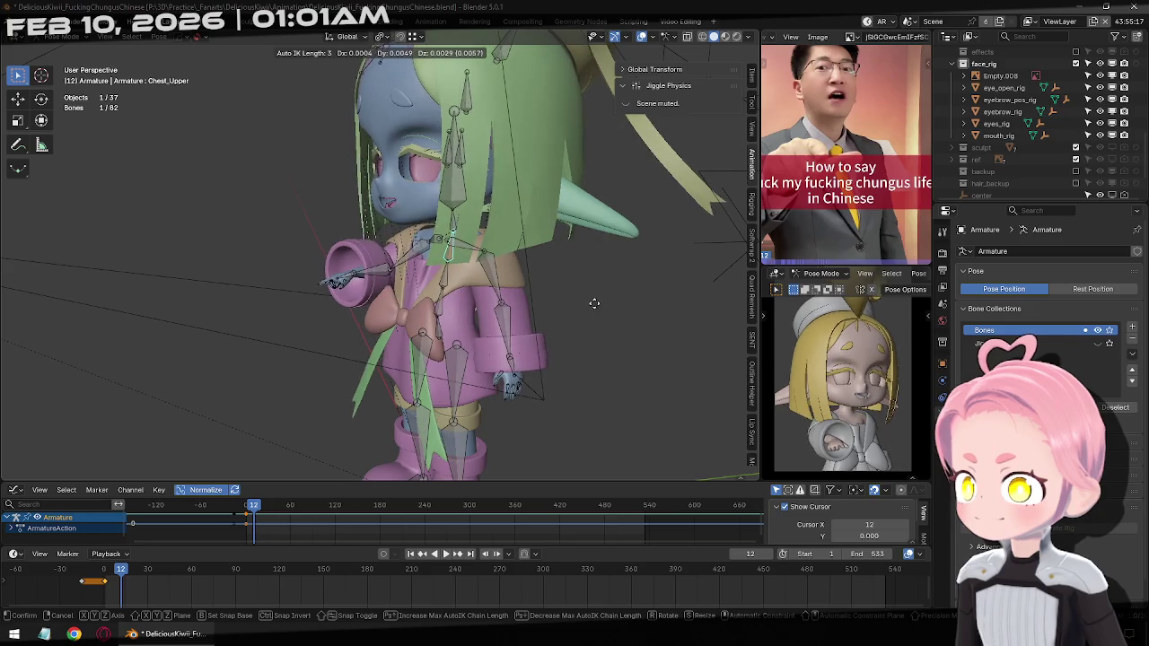
click(554, 377)
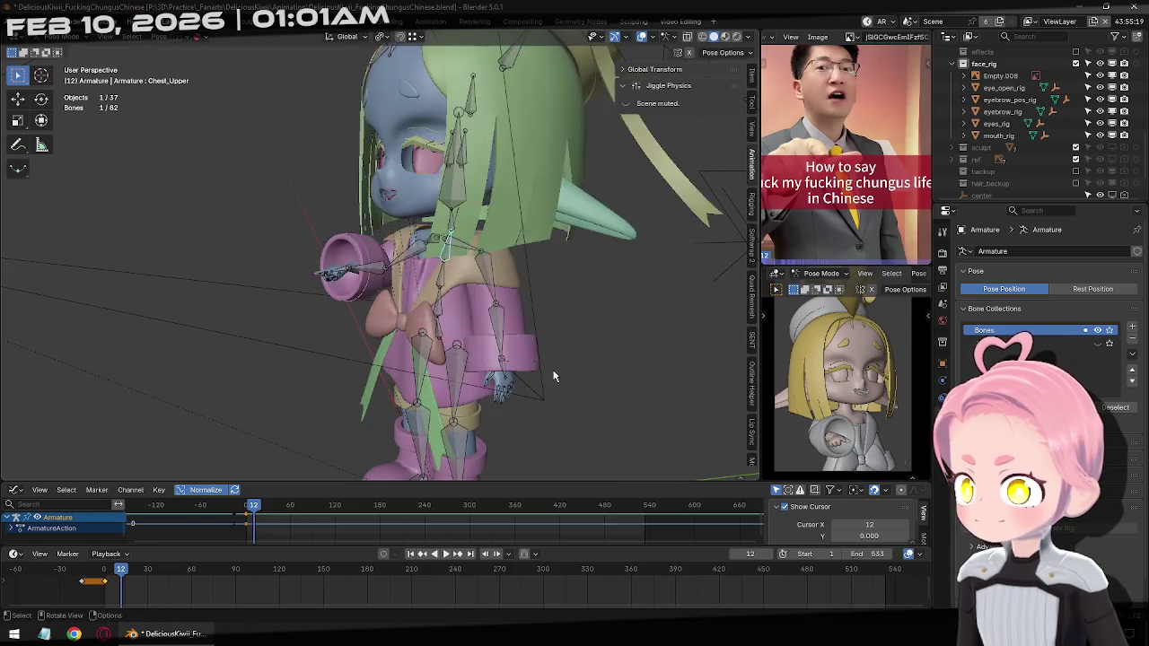
Move Chest_Upper again from a side-back angle, then step back a frame in front view
middle_drag(554, 377, 512, 287)
key(g)
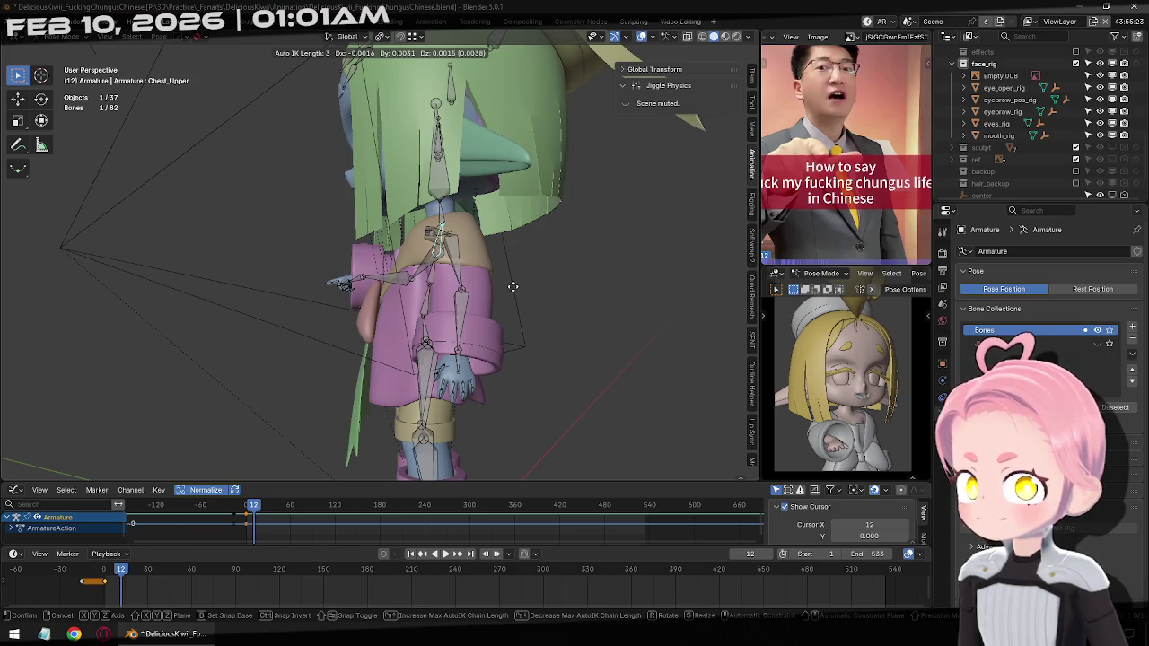
click(517, 288)
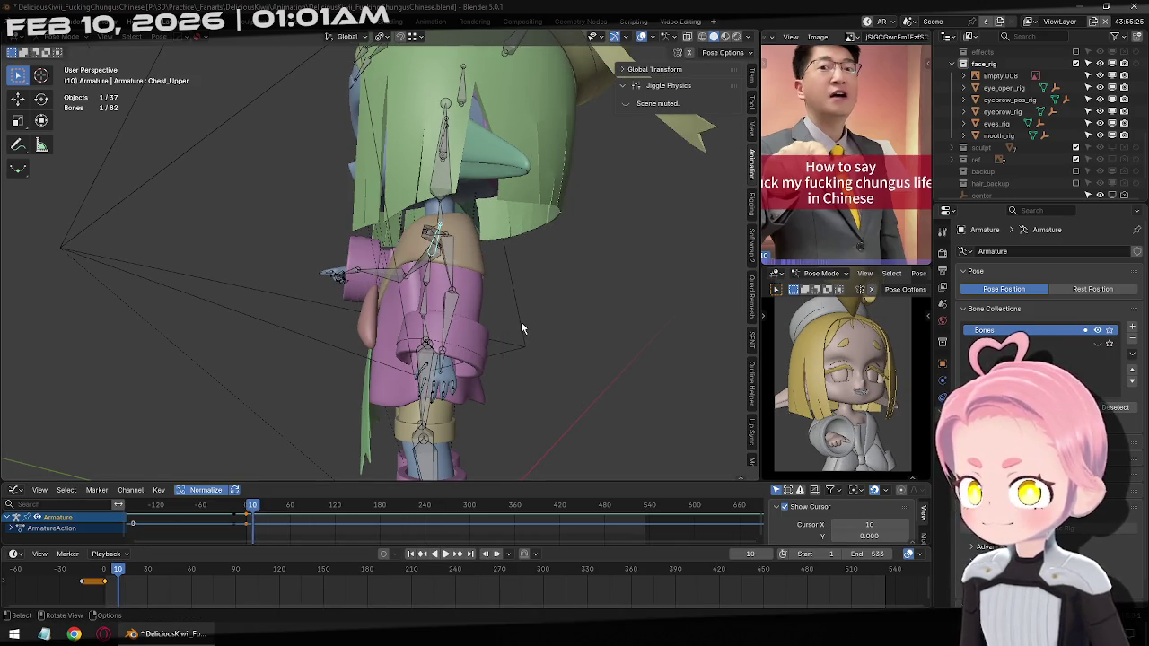
key(Left)
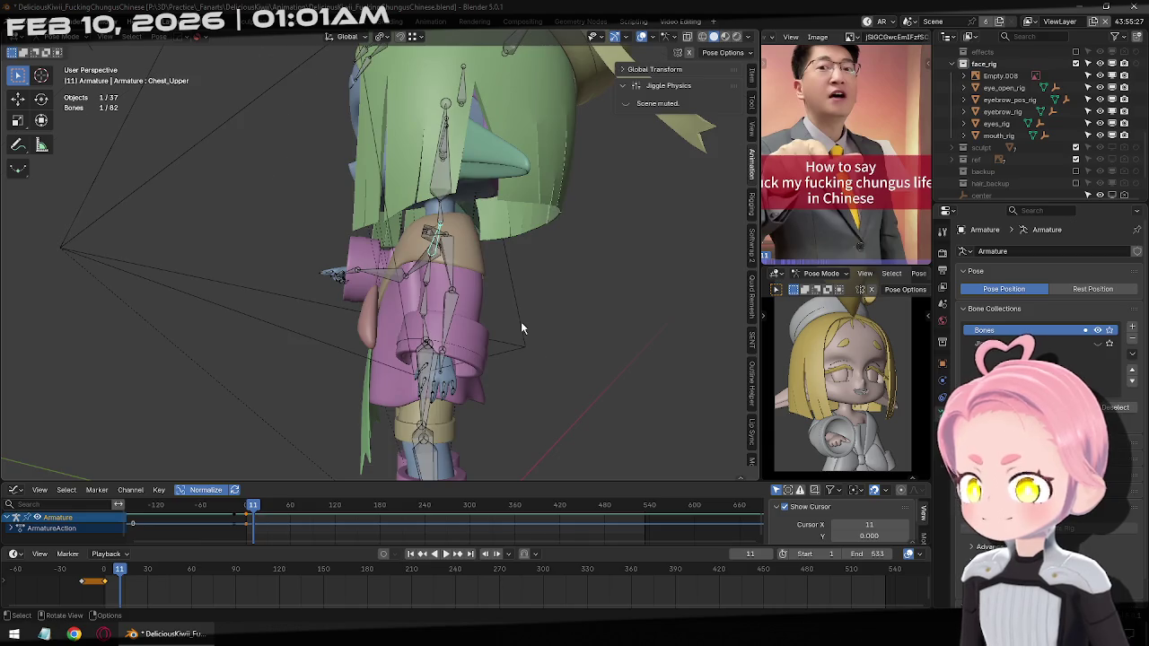
key(KP_1)
Move the head with Auto IK, adjusting the IK chain length, and check it from side views
key(g)
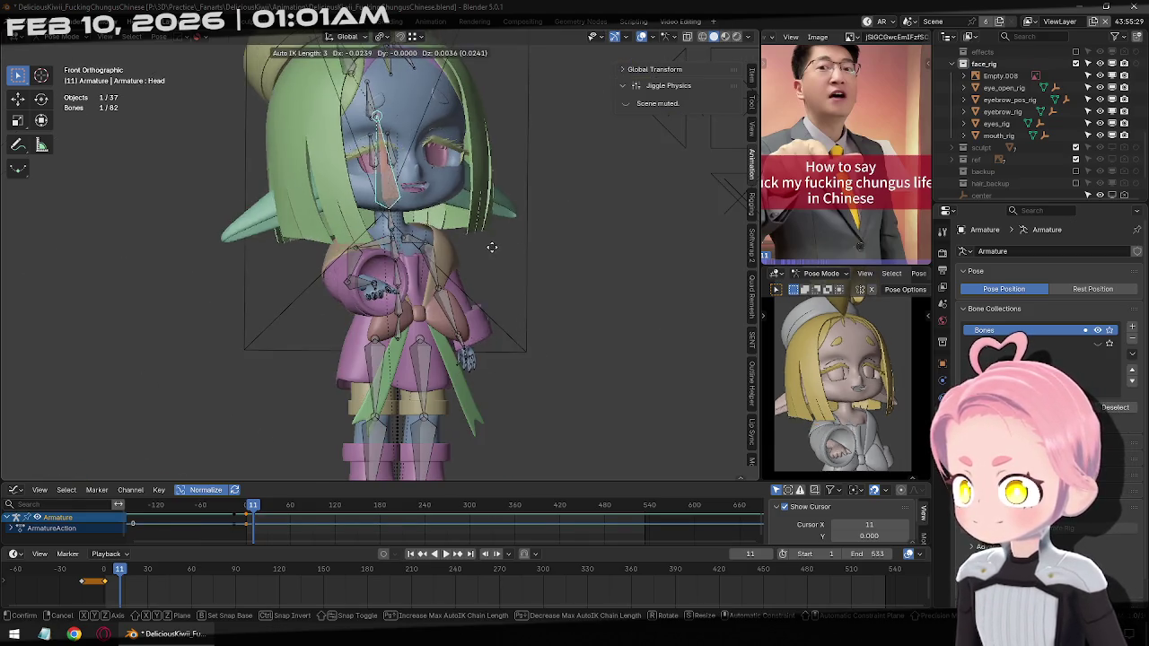
key(Page_Down)
key(Page_Down)
key(Page_Down)
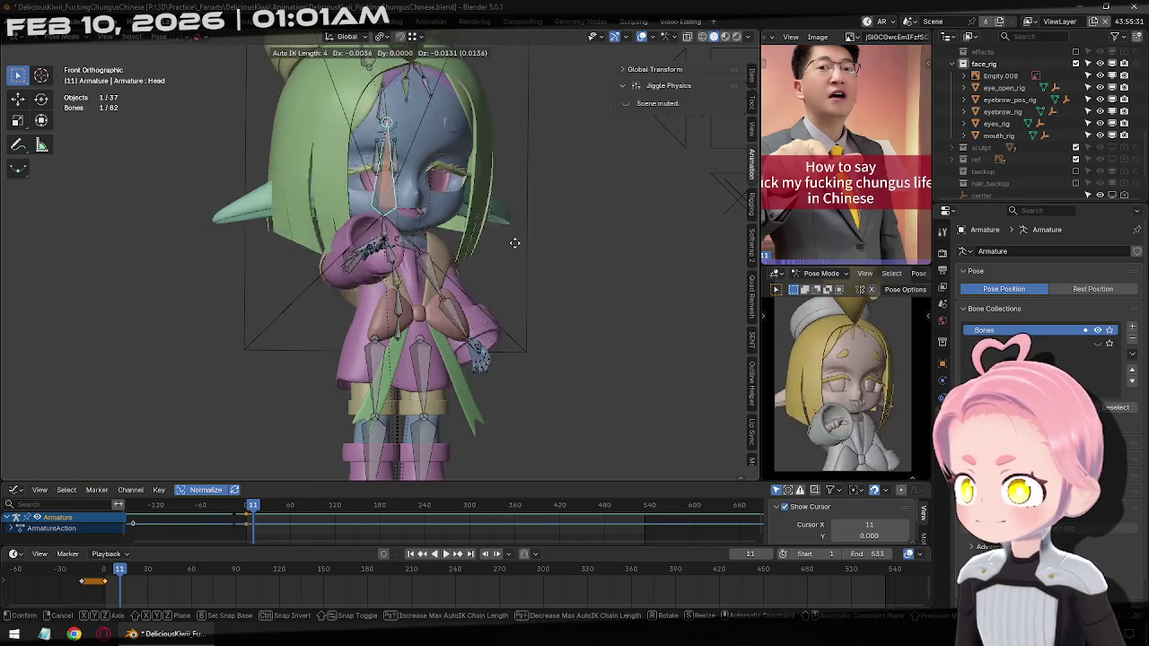
key(Page_Up)
key(Page_Up)
key(Page_Up)
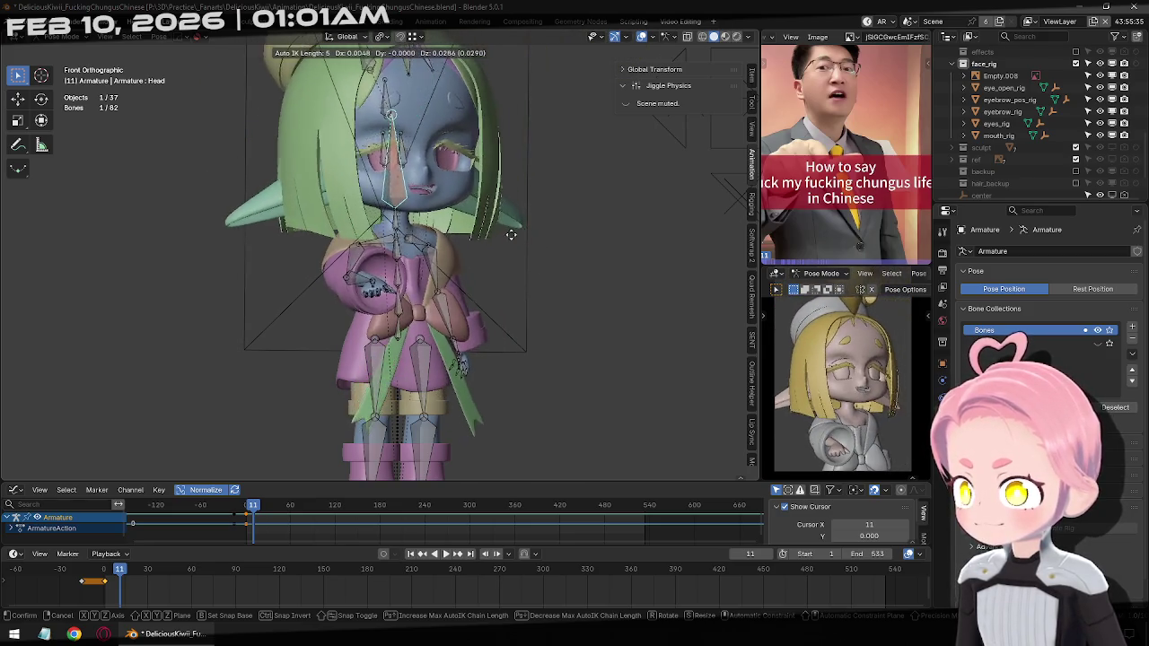
middle_drag(505, 263, 450, 281)
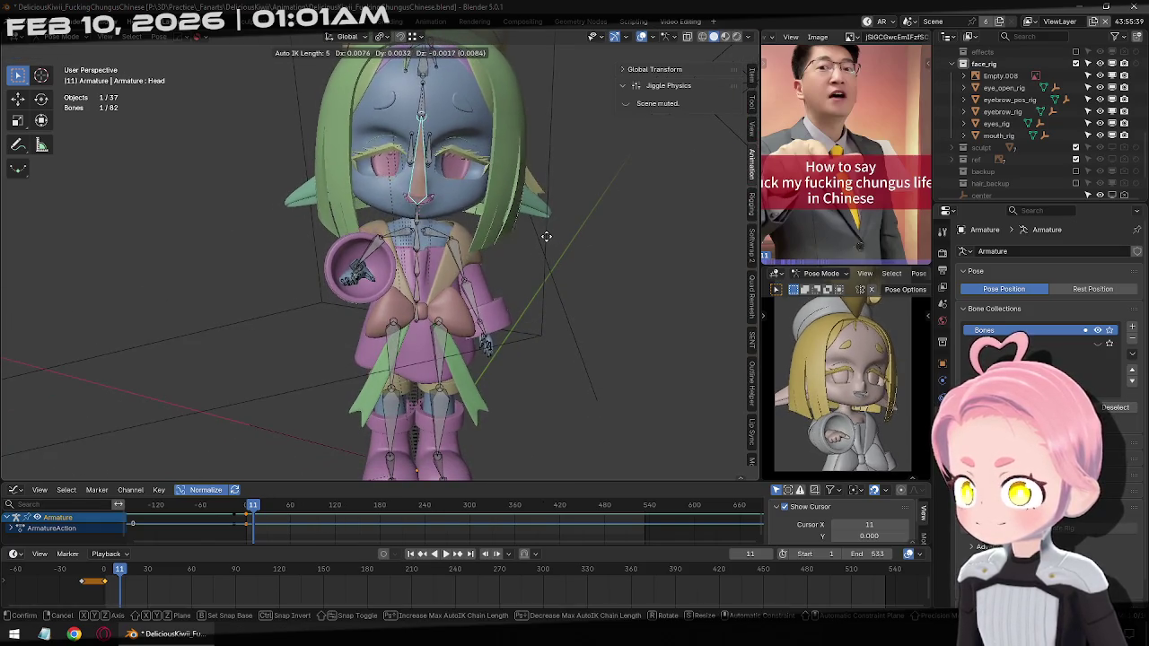
mouse_move(544, 234)
middle_down()
mouse_move(309, 308)
mouse_move(531, 250)
middle_up()
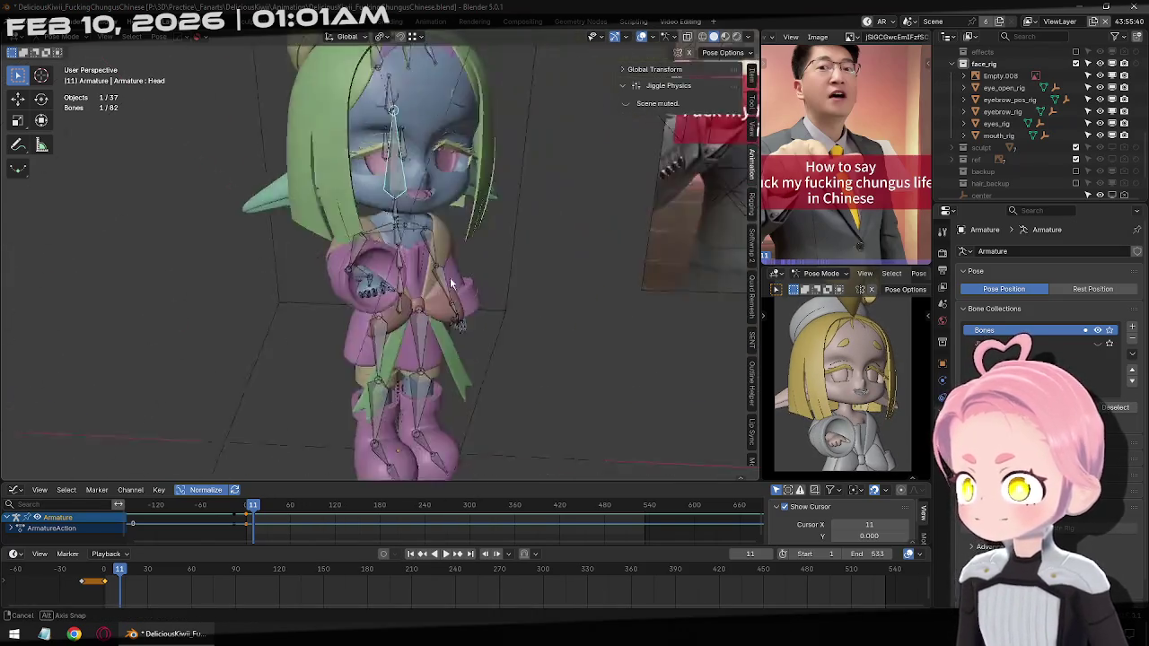
middle_drag(448, 377, 341, 386)
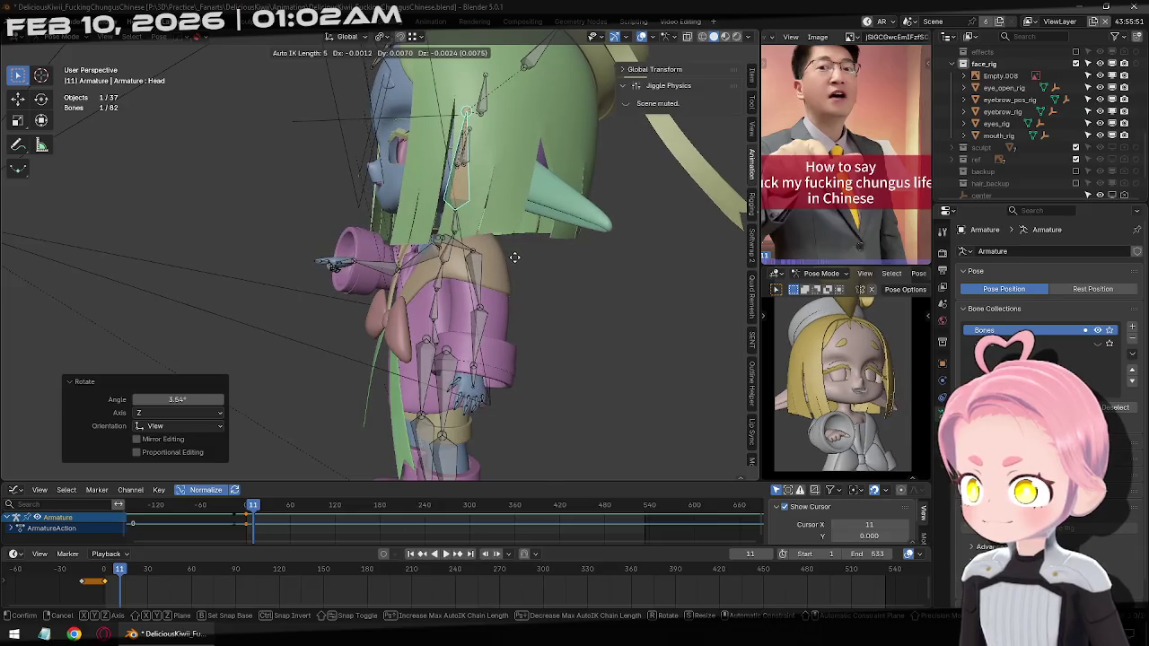
key(g)
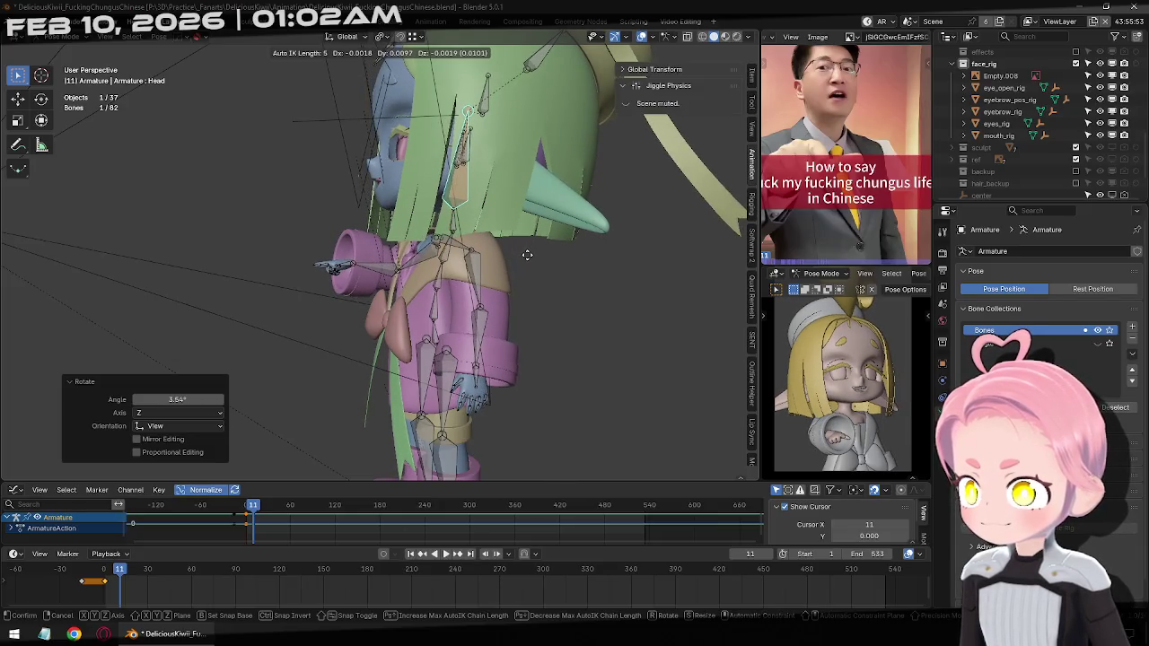
key(Escape)
Move the Hand_R bone into a new position and key it at frame 11
key(a)
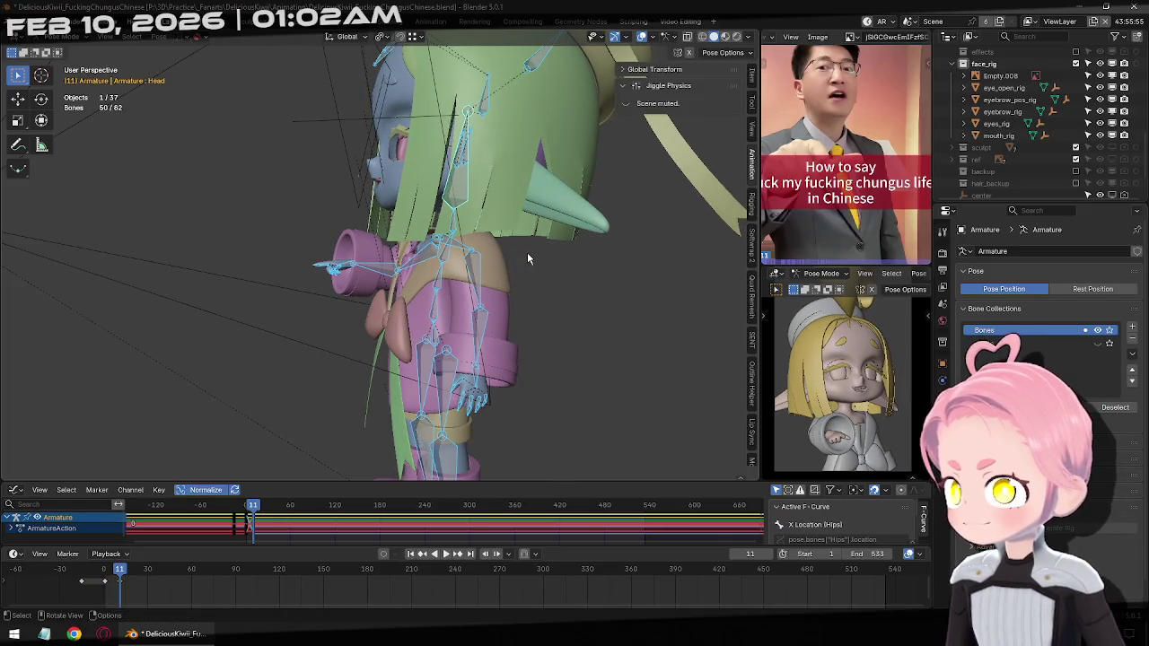
click(349, 267)
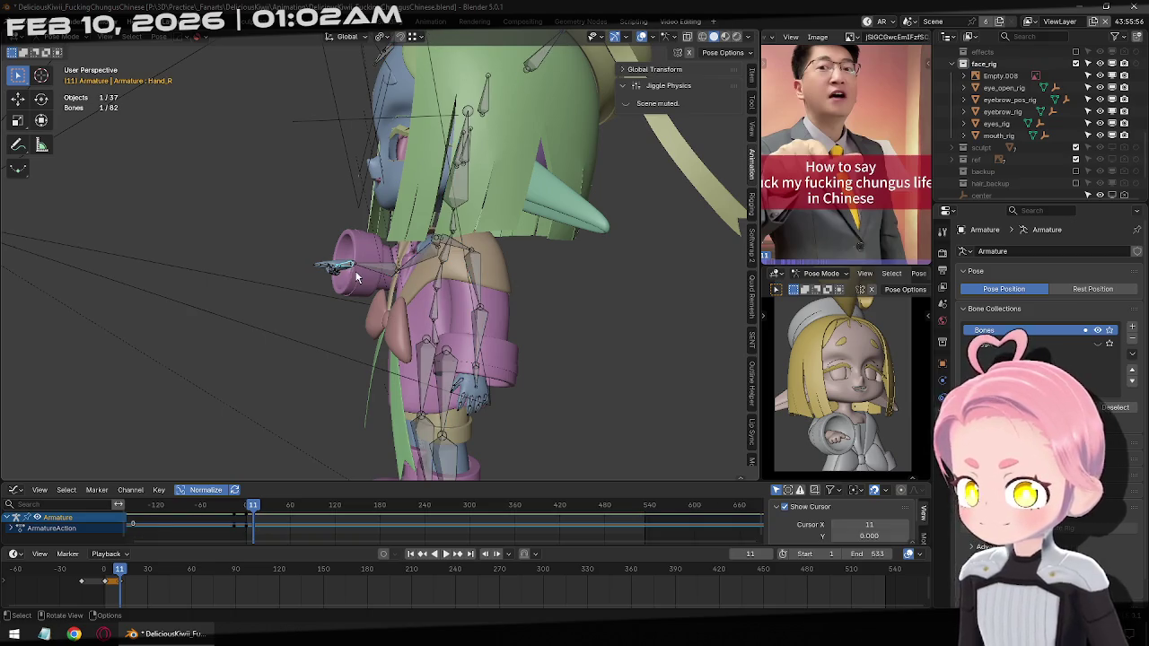
middle_drag(339, 330, 524, 309)
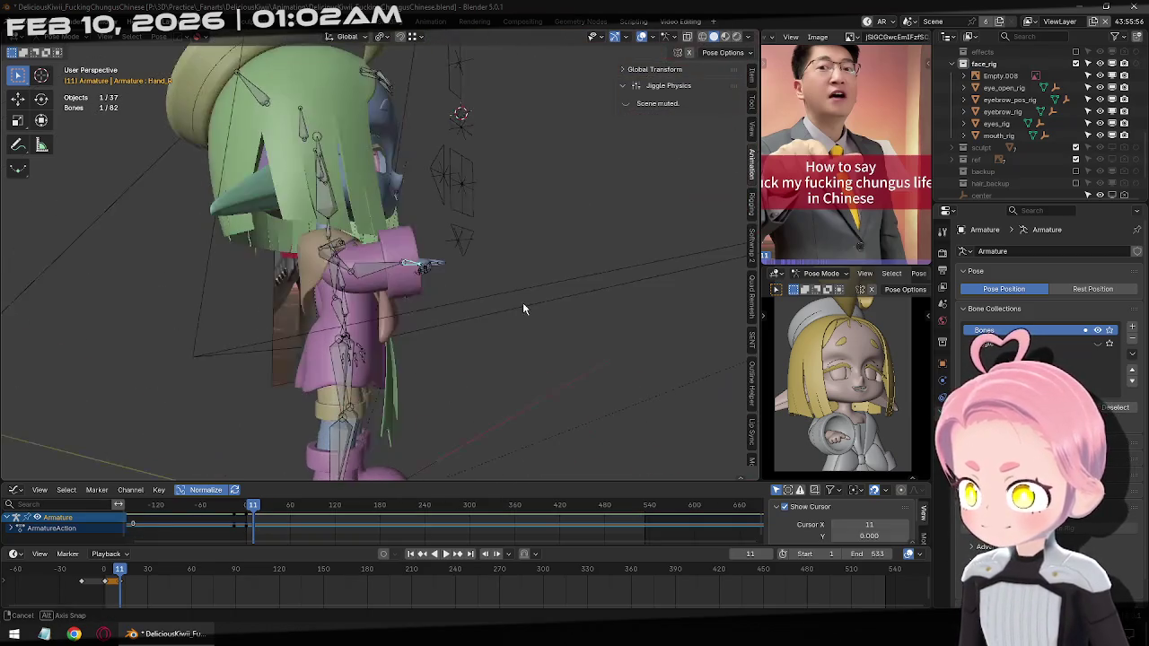
key(g)
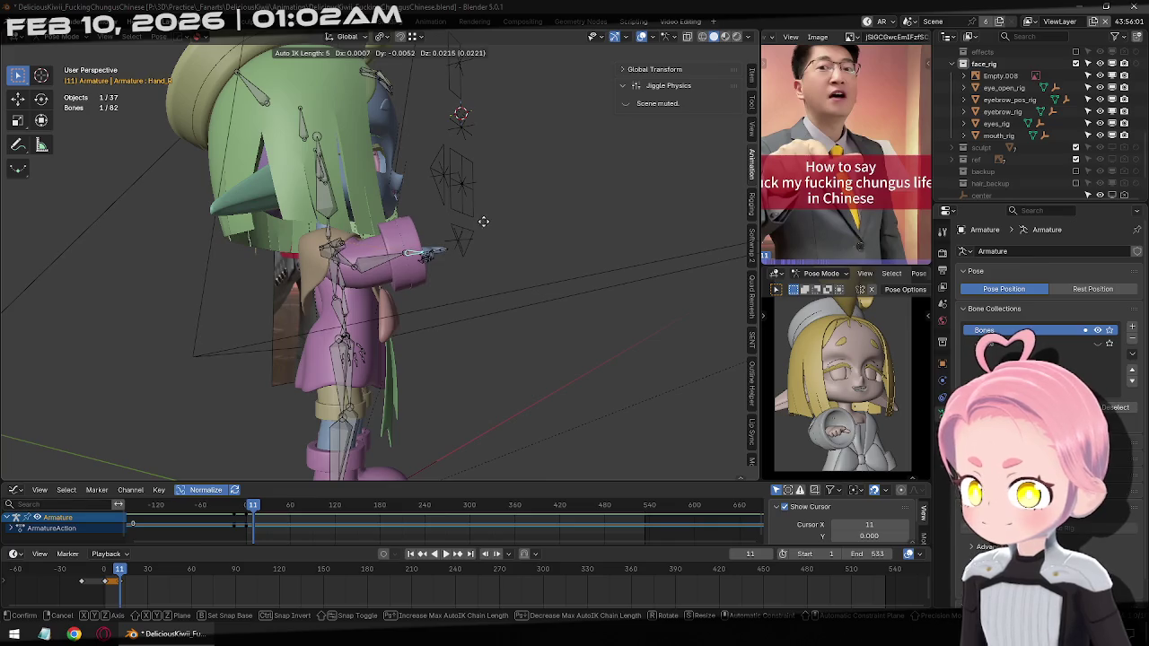
click(550, 212)
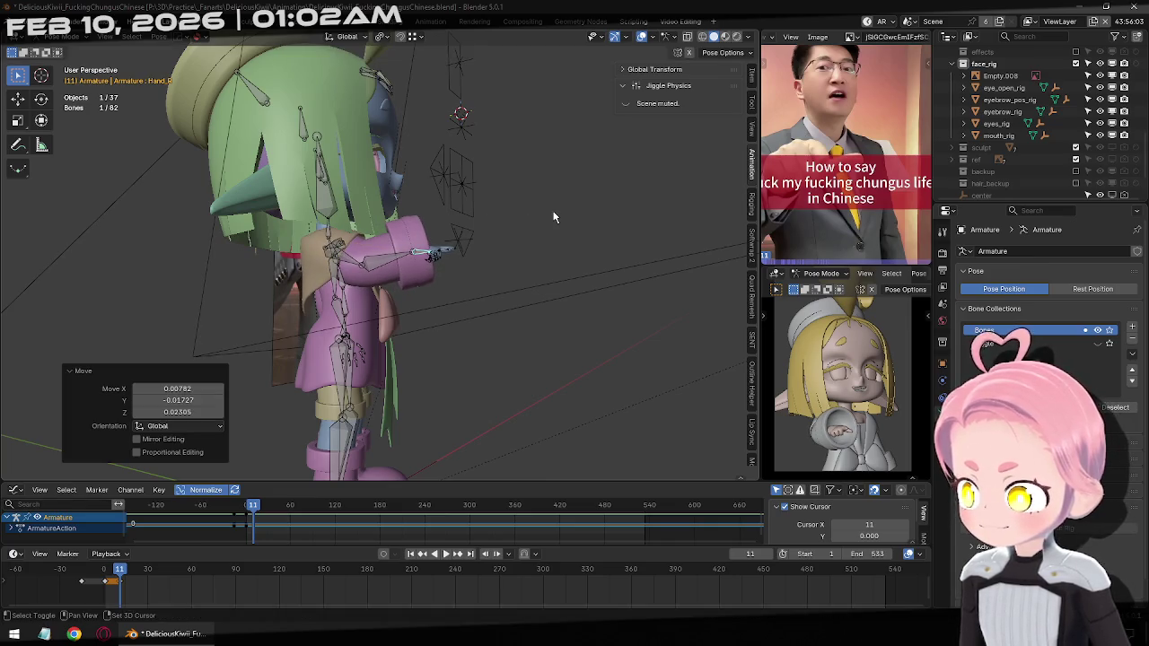
key(i)
Select all bones and preview the animation from frame 1 to 21
key(a)
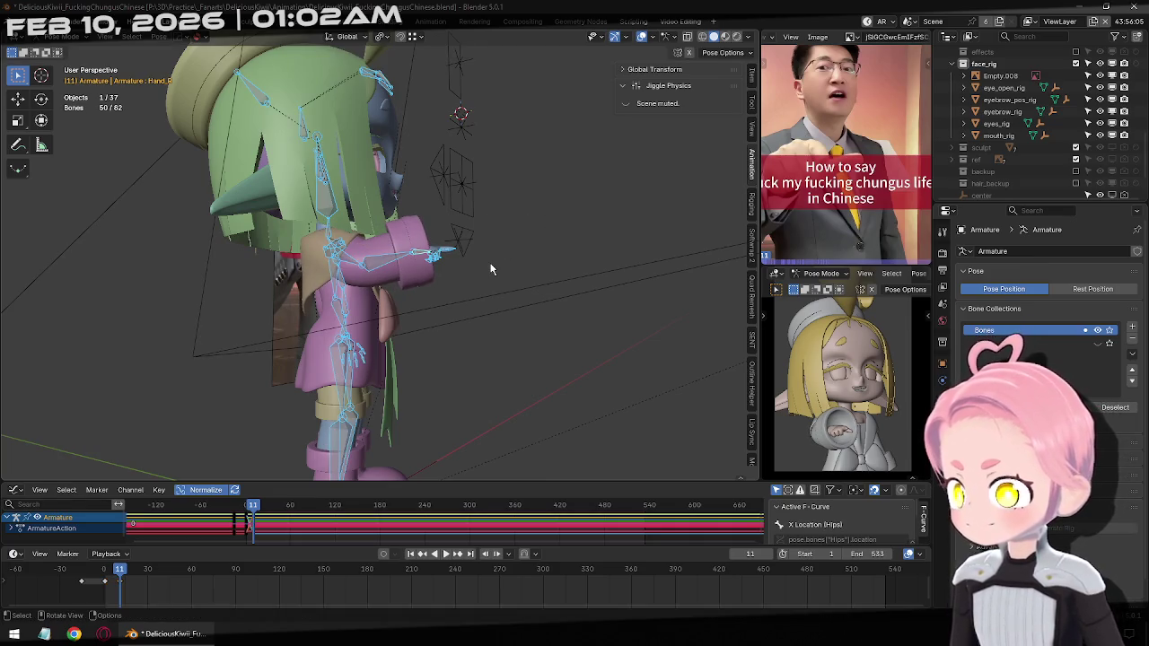
click(412, 553)
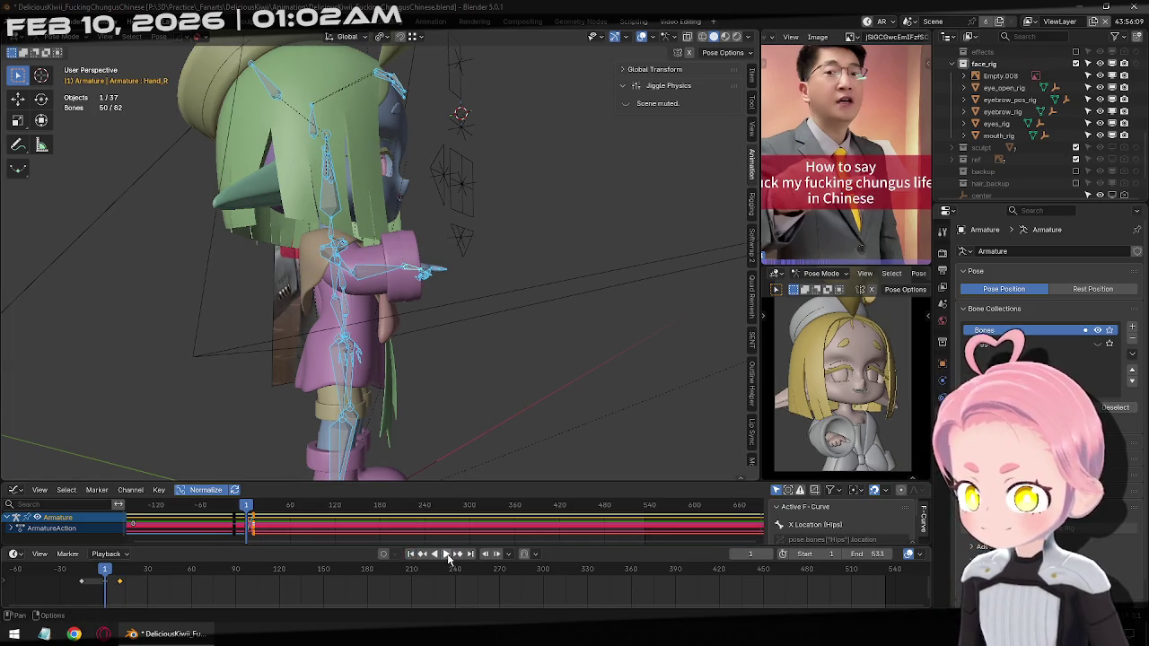
click(446, 555)
click(443, 556)
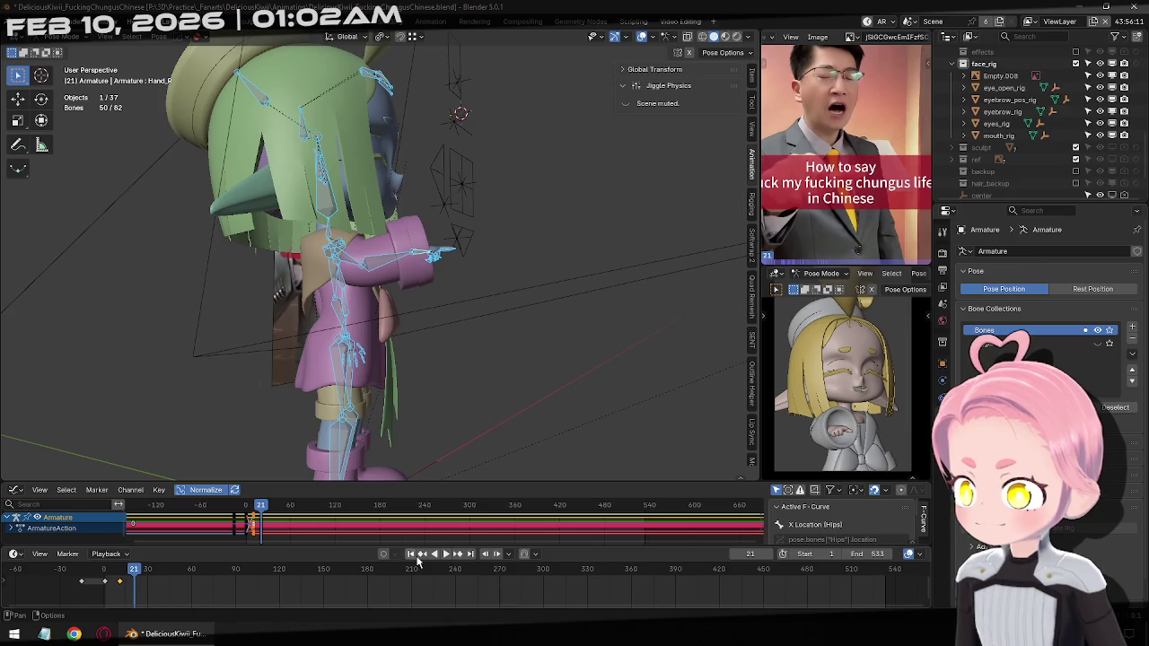
click(408, 554)
right_click(336, 529)
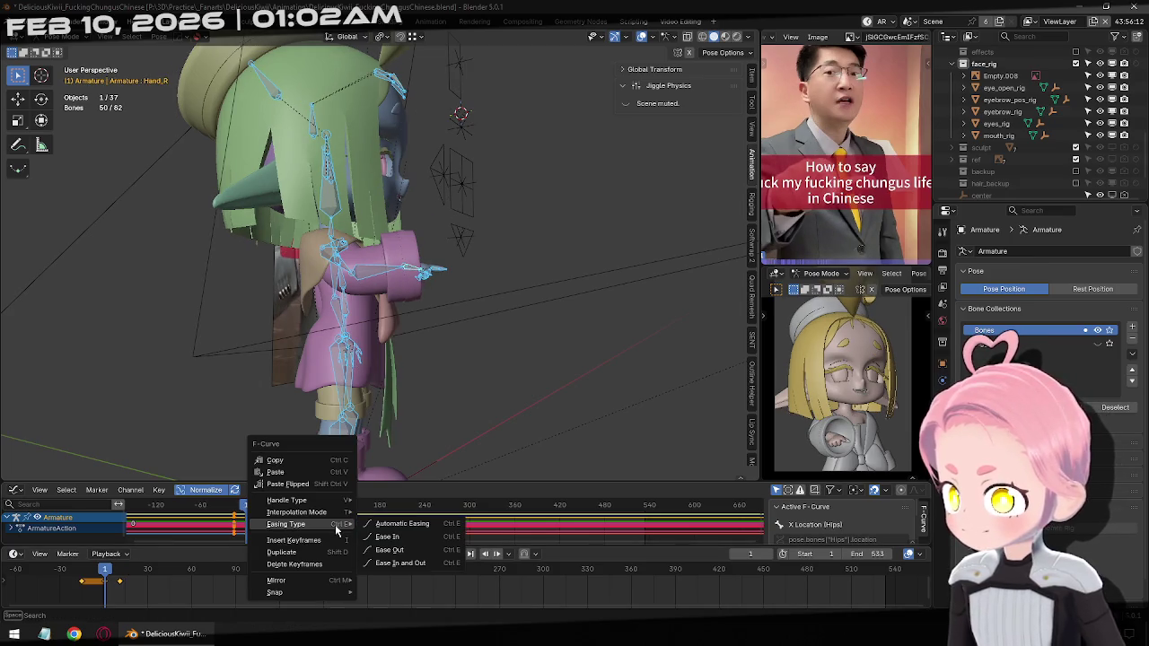
Apply an easing type to the pose keyframes and set their interpolation to Bézier
click(395, 524)
right_click(381, 520)
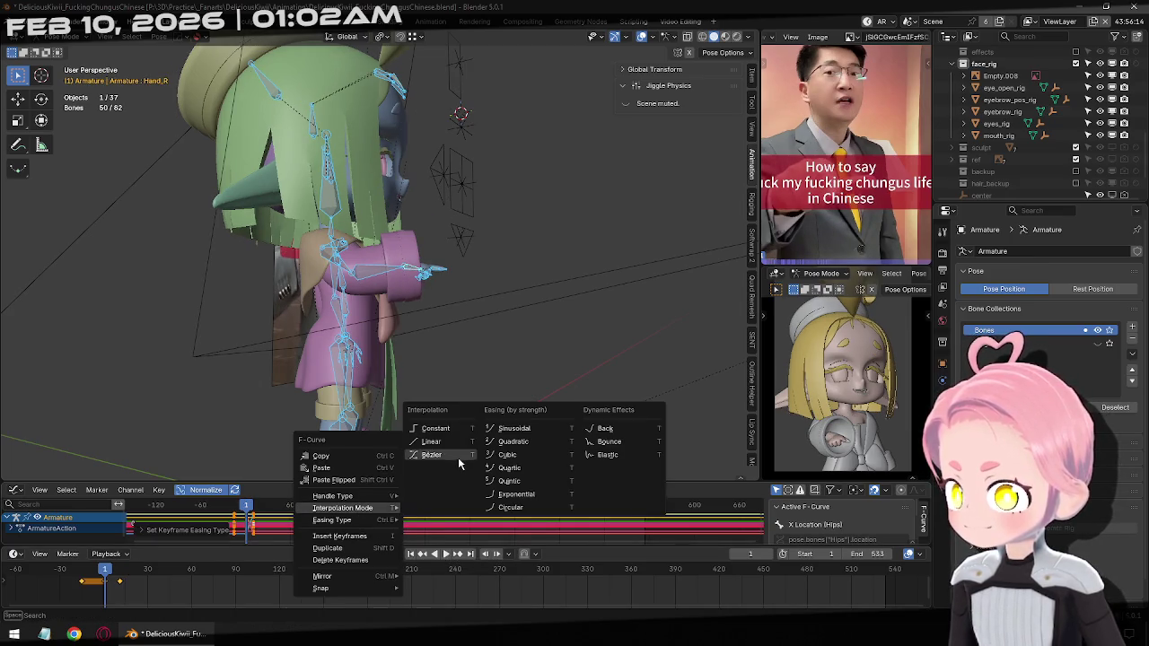
click(457, 462)
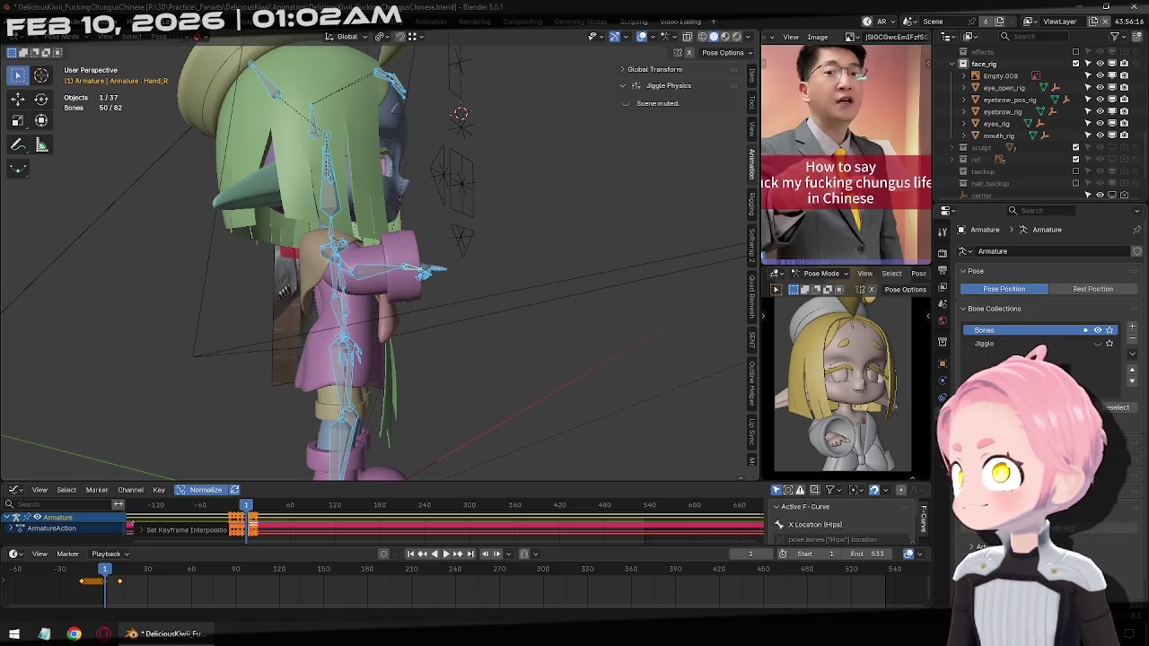
mouse_move(243, 177)
middle_down()
mouse_move(330, 407)
mouse_move(350, 368)
middle_up()
scroll(365, 333, up, 3)
scroll(365, 332, down, 2)
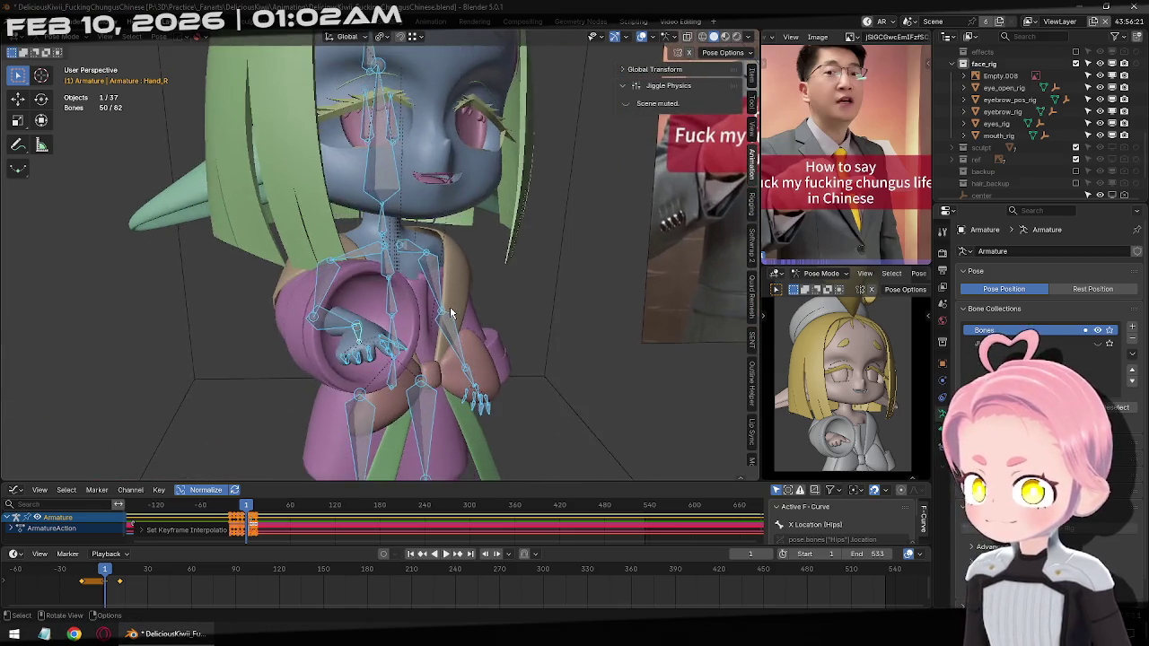
scroll(365, 332, down, 2)
key(Right)
key(Right)
key(Right)
key(Right)
key(Right)
key(Right)
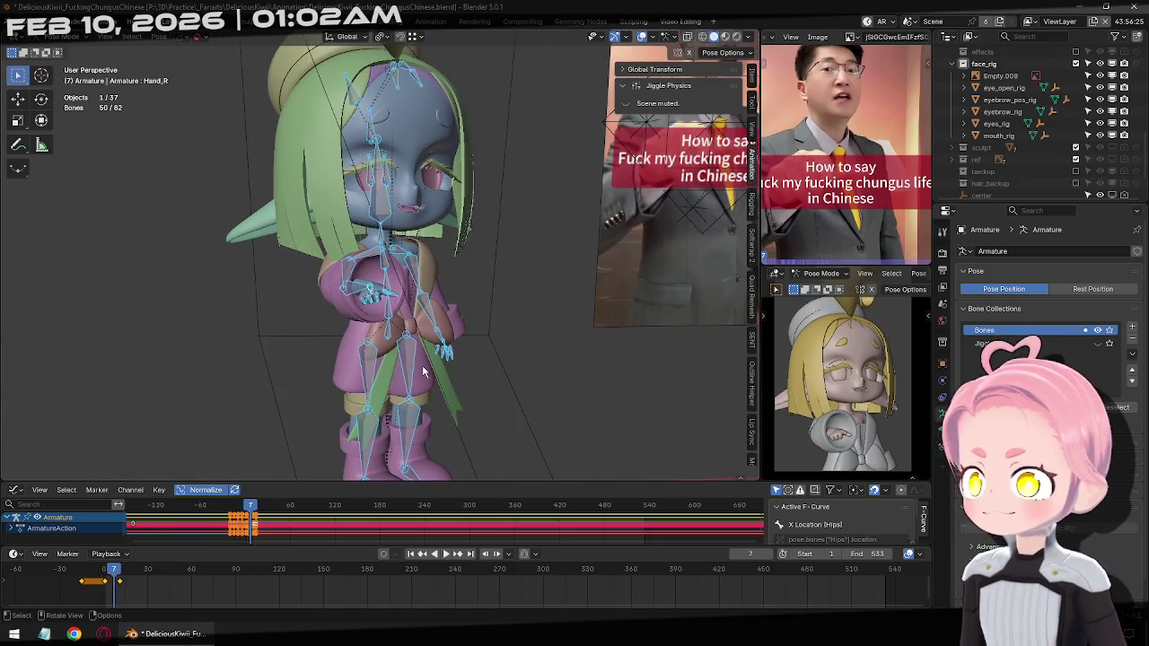
key(Right)
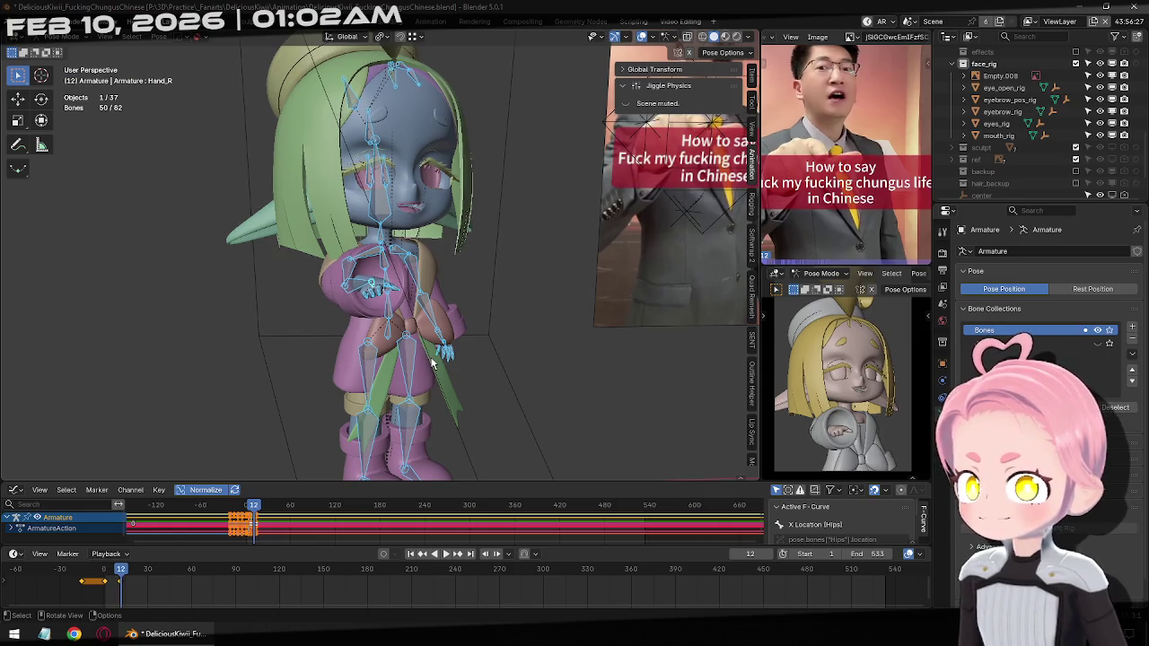
key(Left)
key(Left)
key(Left)
middle_drag(464, 346, 356, 345)
scroll(355, 345, up, 3)
key(Left)
key(Left)
key(Left)
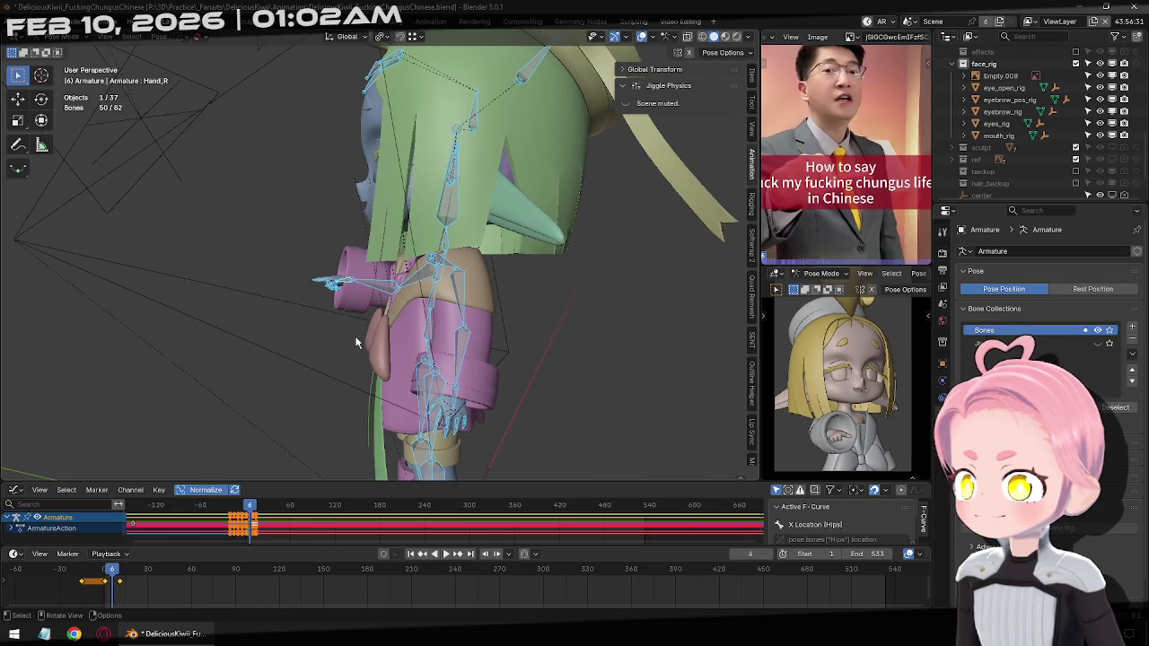
key(Left)
key(Left)
key(Left)
key(Left)
key(Left)
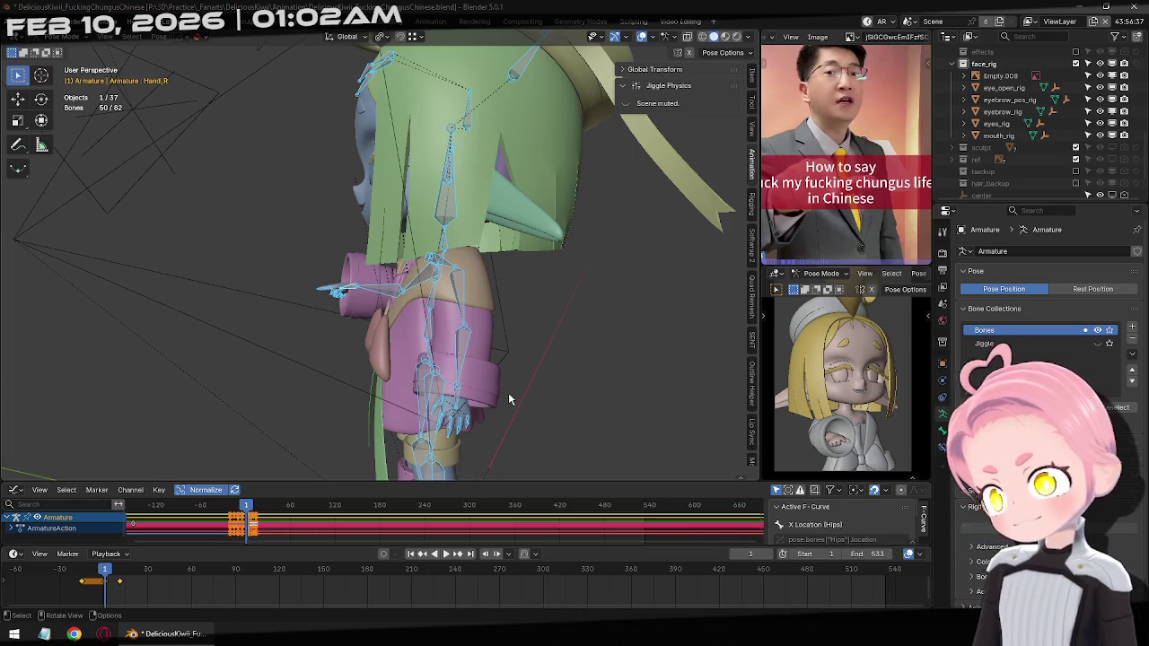
mouse_move(519, 380)
middle_down()
mouse_move(500, 401)
mouse_move(477, 284)
mouse_move(412, 276)
middle_up()
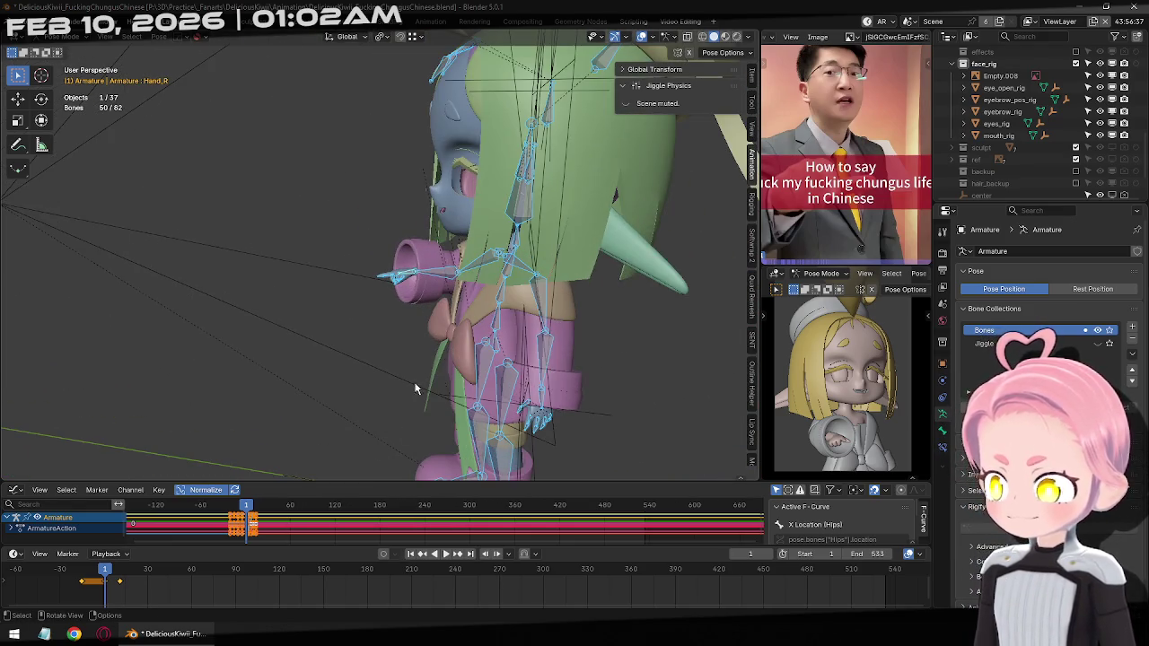
Nudge Hand_R slightly at frame 11, key all bones there, and return to frame 1
click(413, 279)
scroll(462, 314, up, 2)
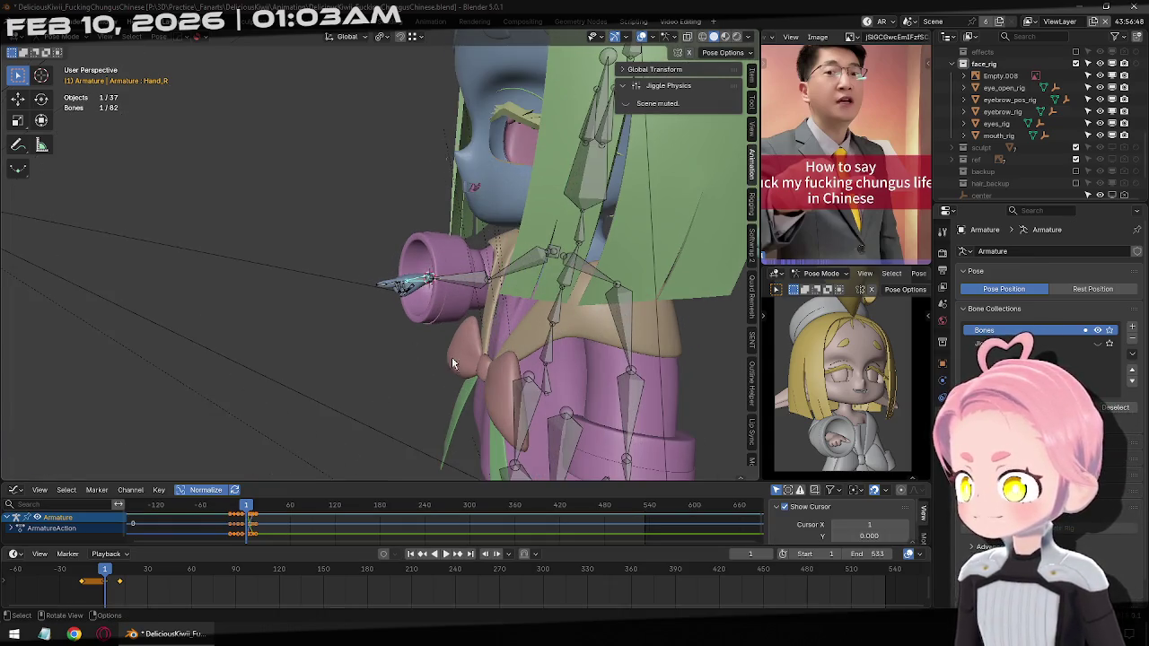
click(459, 554)
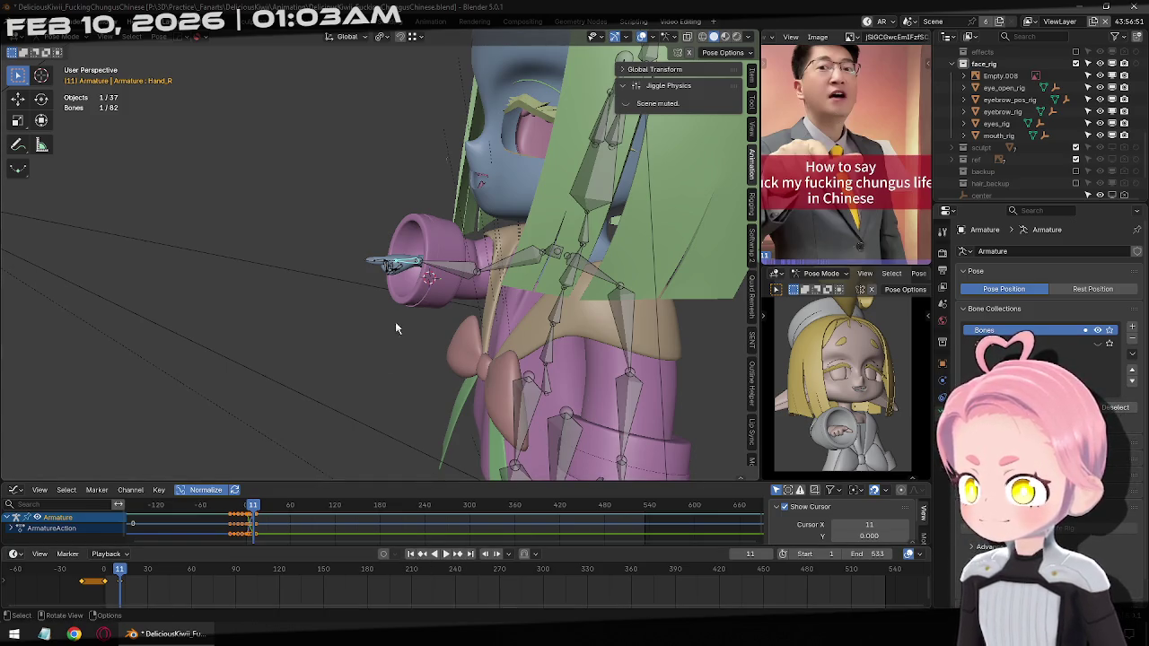
middle_drag(453, 315, 413, 298)
drag(439, 298, 446, 300)
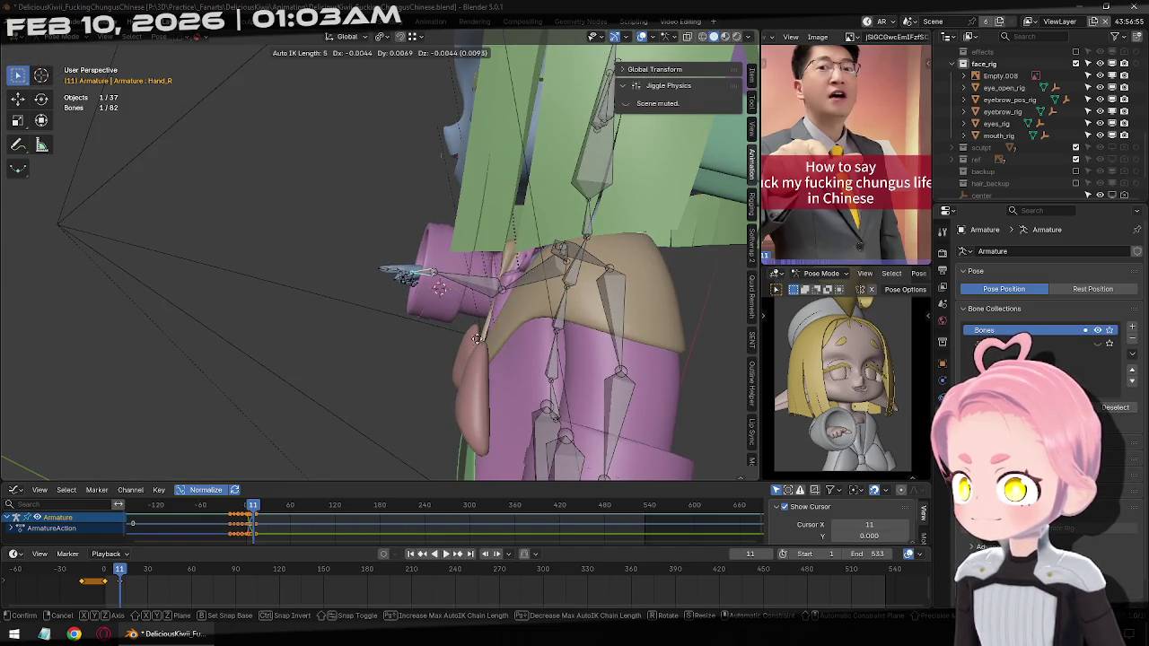
mouse_move(446, 300)
middle_down()
mouse_move(602, 307)
mouse_move(449, 271)
middle_up()
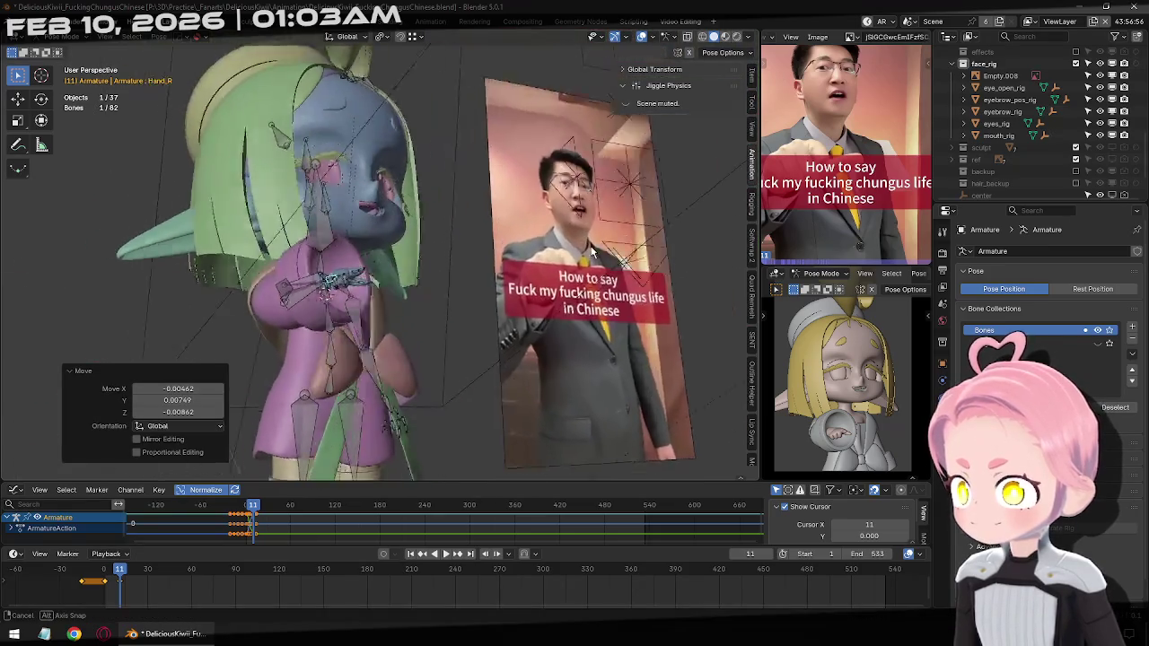
key(a)
key(i)
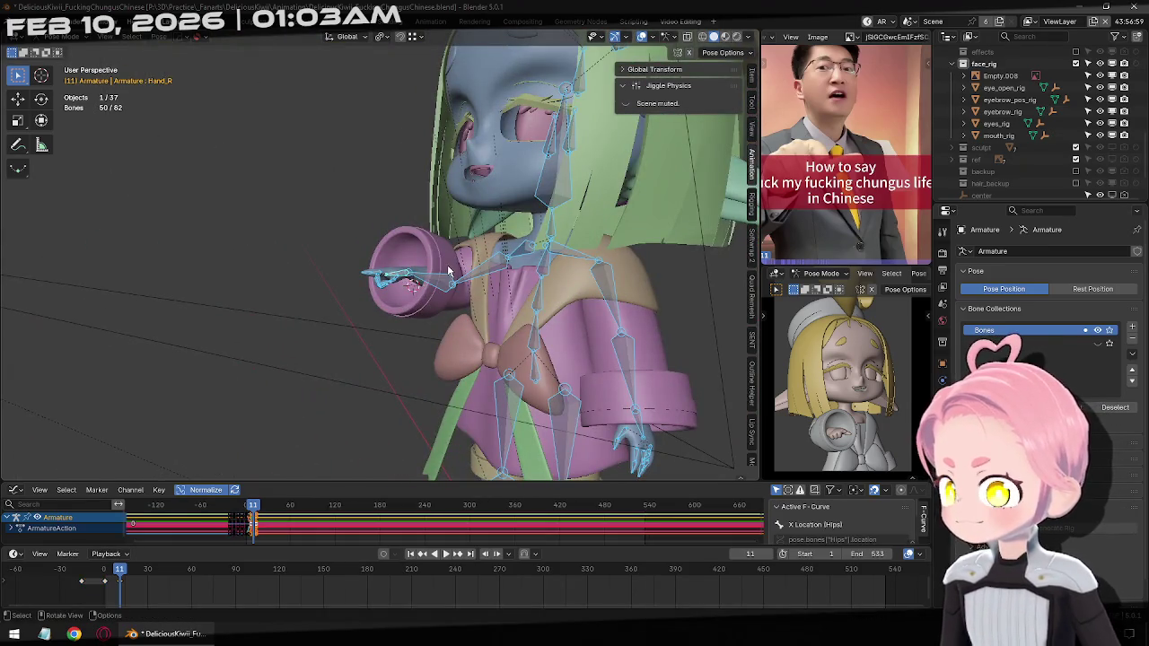
click(411, 553)
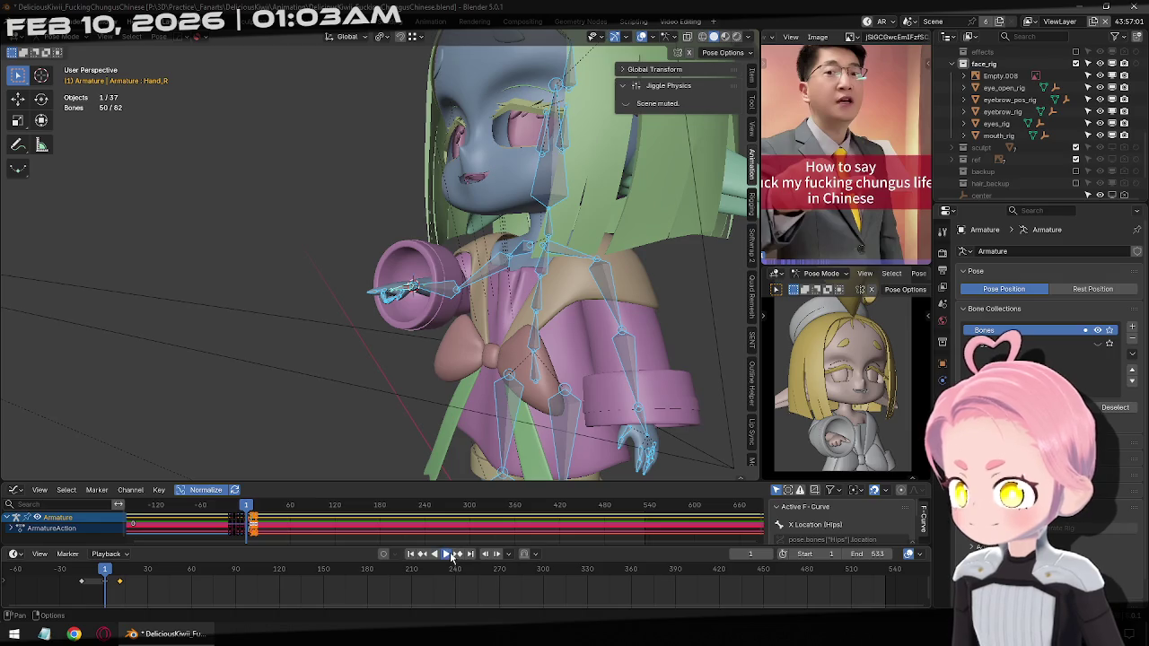
Play the animation, select the Hand_L bone, and go back to frame 1
click(449, 555)
shift+middle_drag(688, 397, 636, 244)
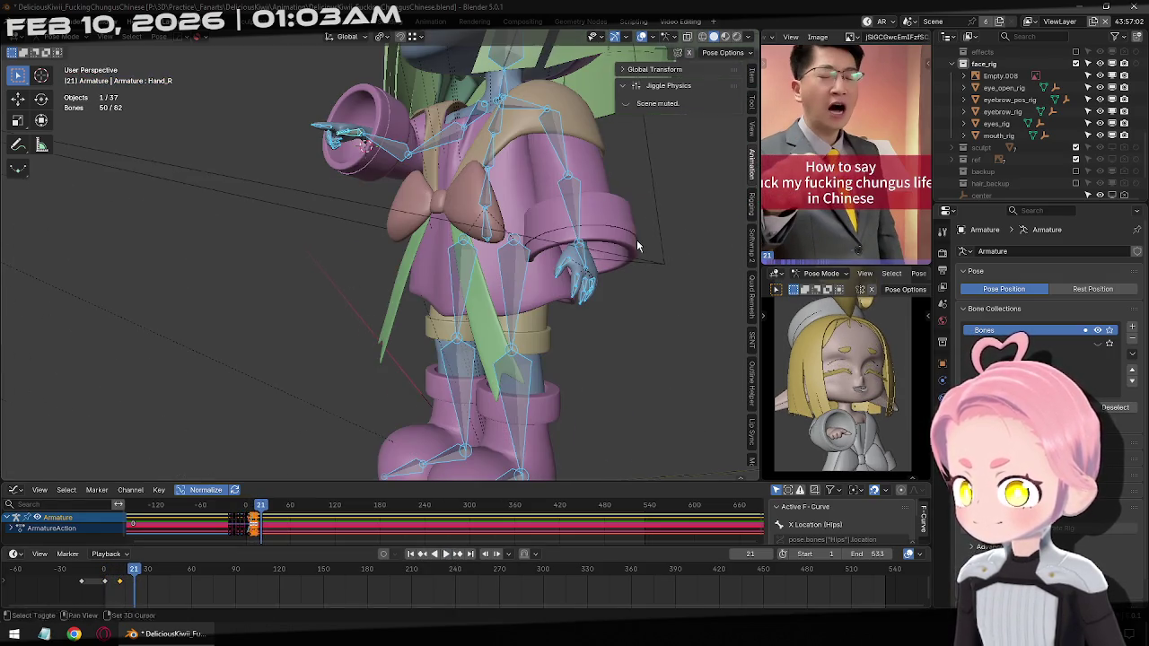
click(586, 251)
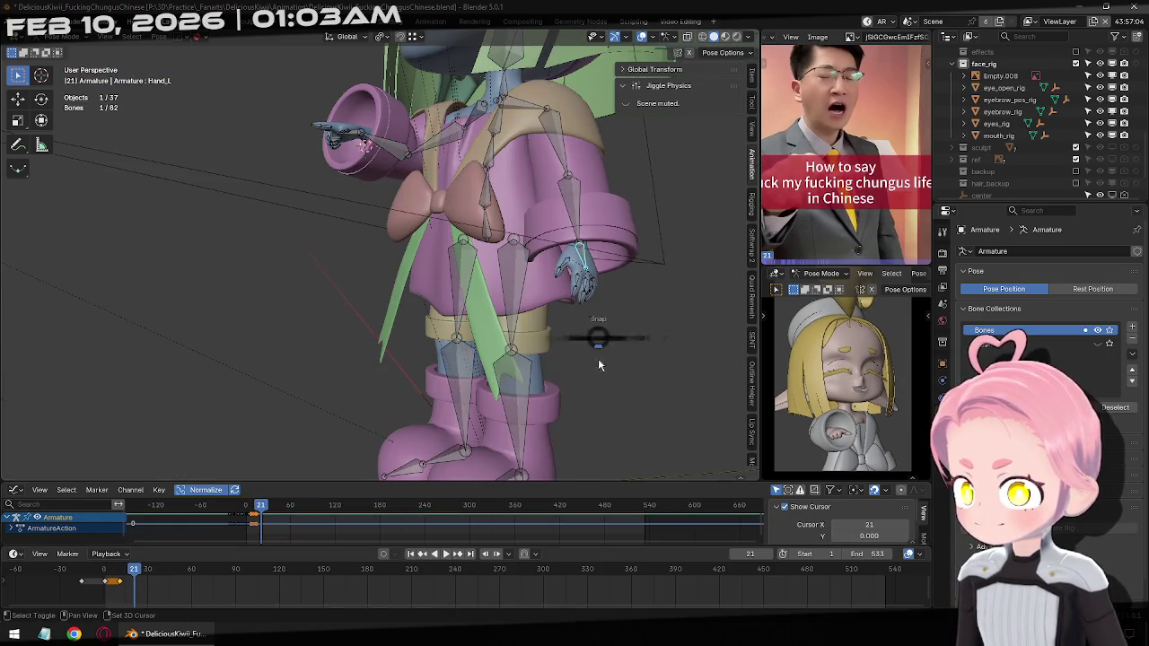
click(412, 554)
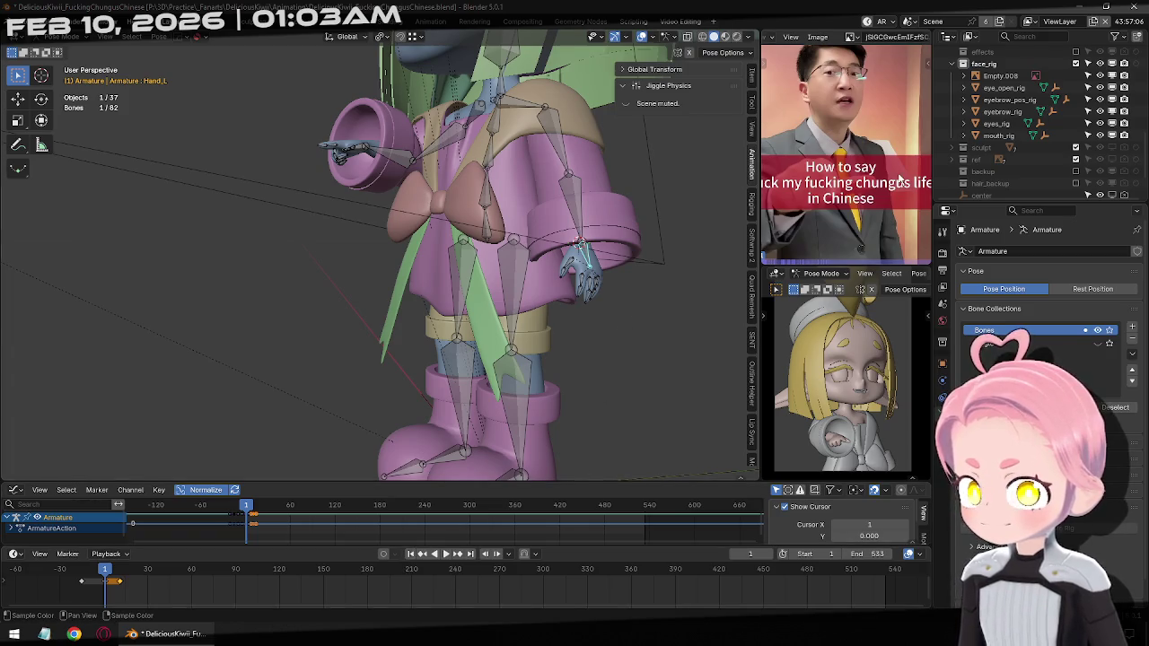
scroll(898, 179, down, 2)
Play through the animation again, then settle on frame 11 in front view
click(450, 556)
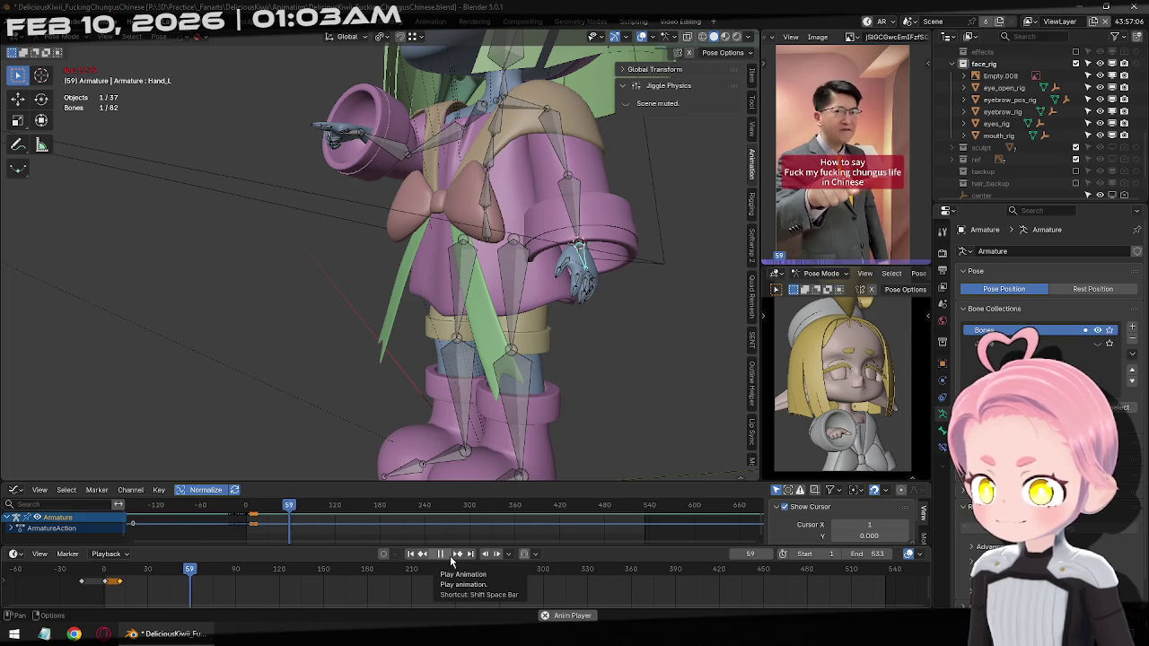
click(438, 556)
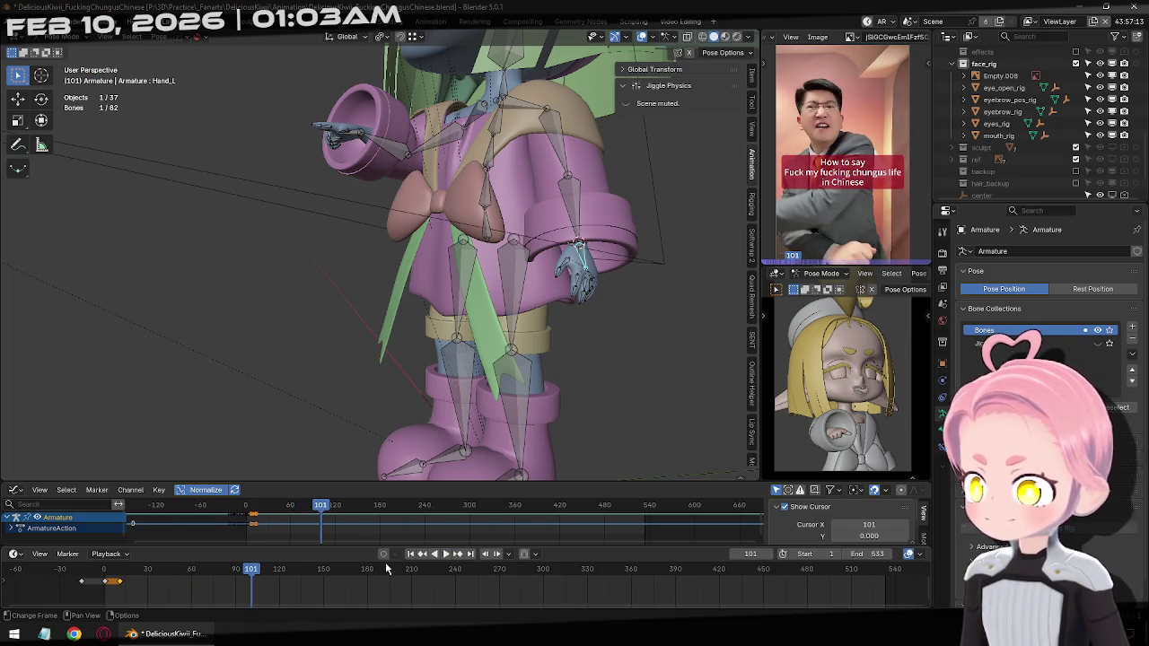
drag(258, 571, 125, 571)
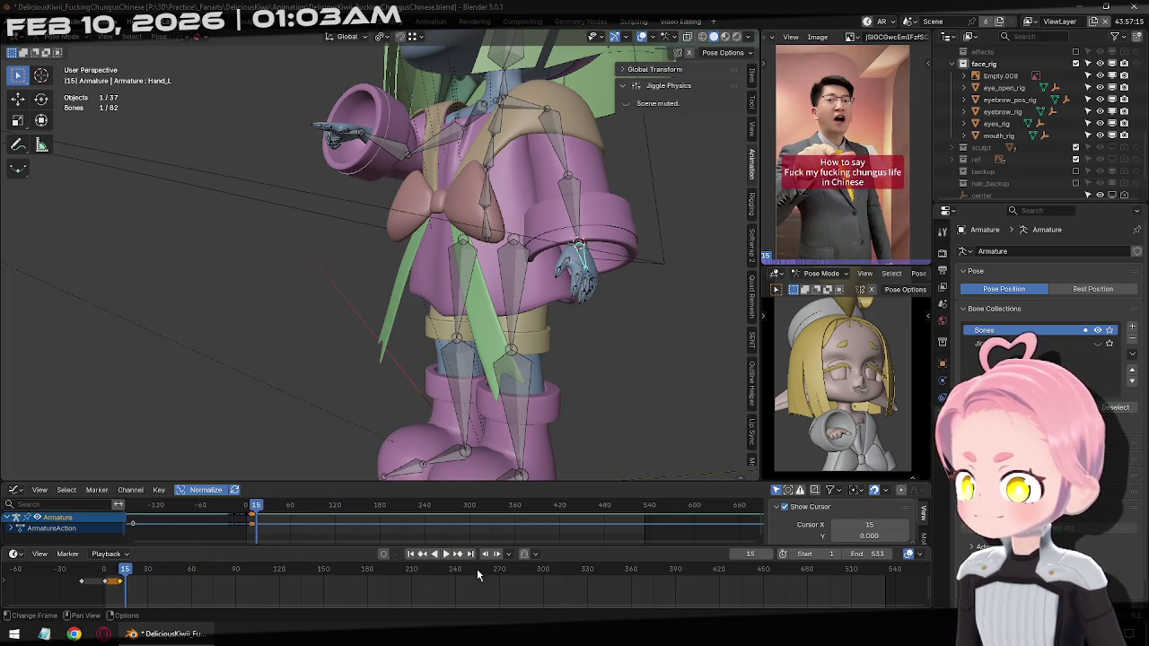
click(422, 555)
middle_drag(469, 294, 468, 294)
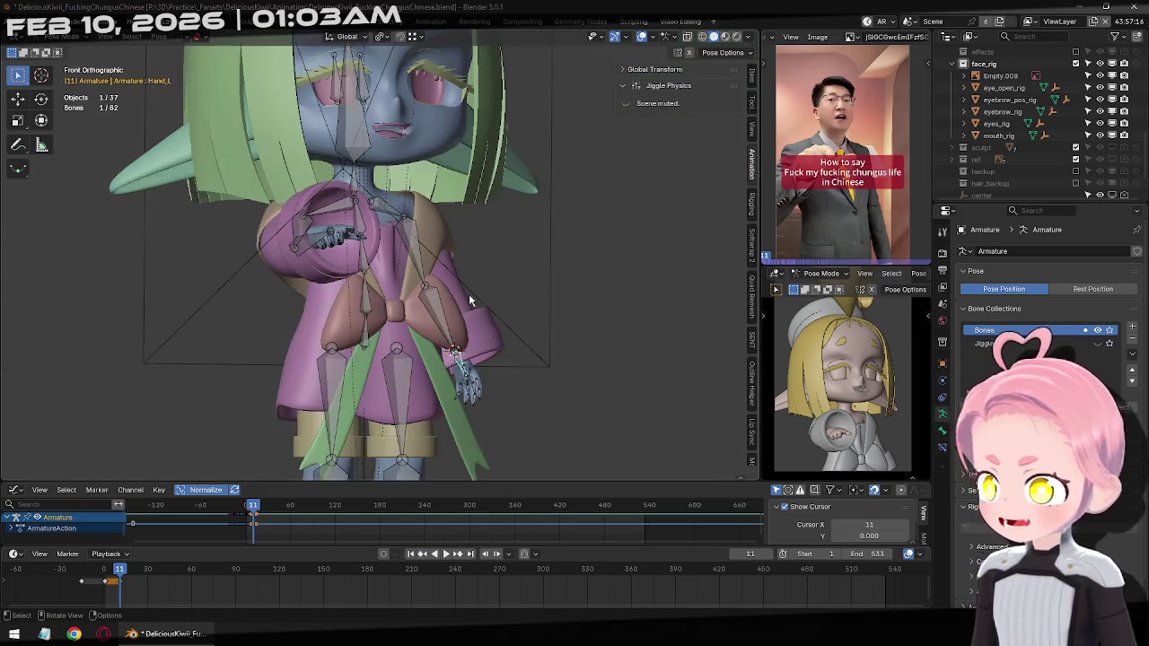
key(KP_1)
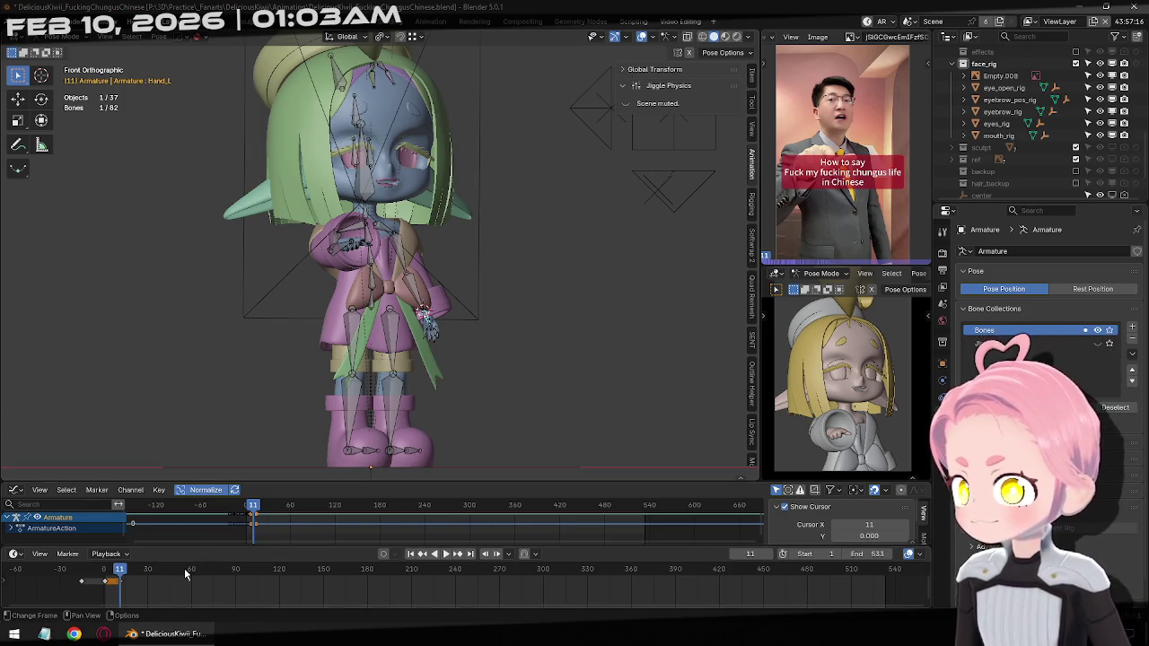
Clear all bones to the rest pose and delete every animation keyframe, back at frame 1
key(a)
key(alt+r)
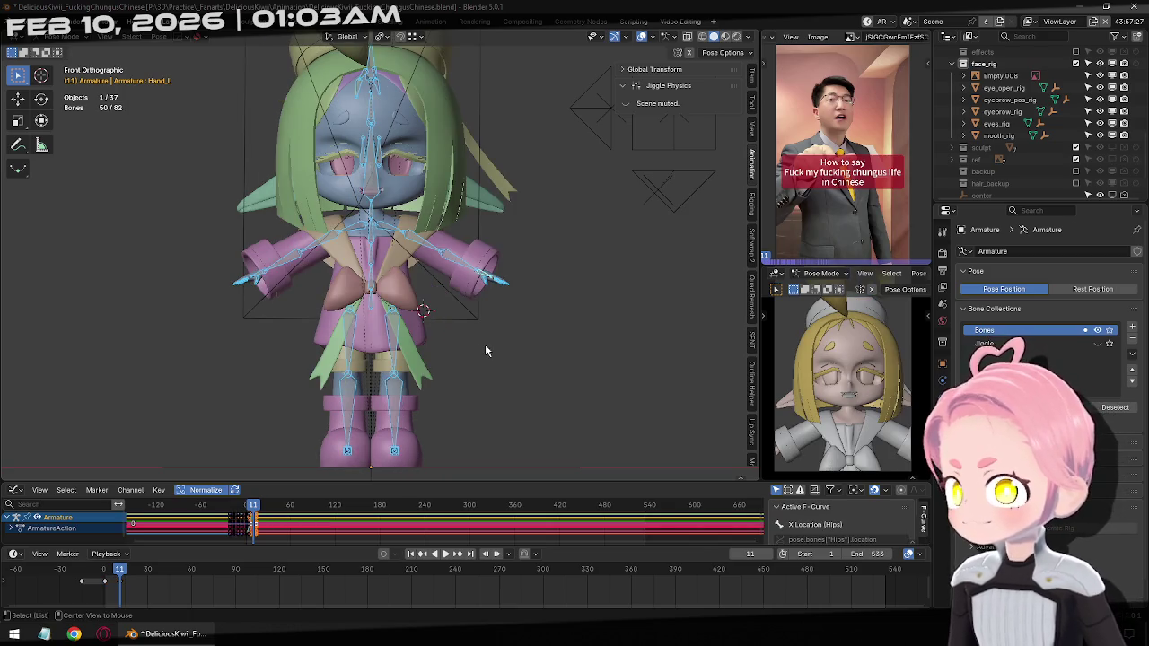
key(a)
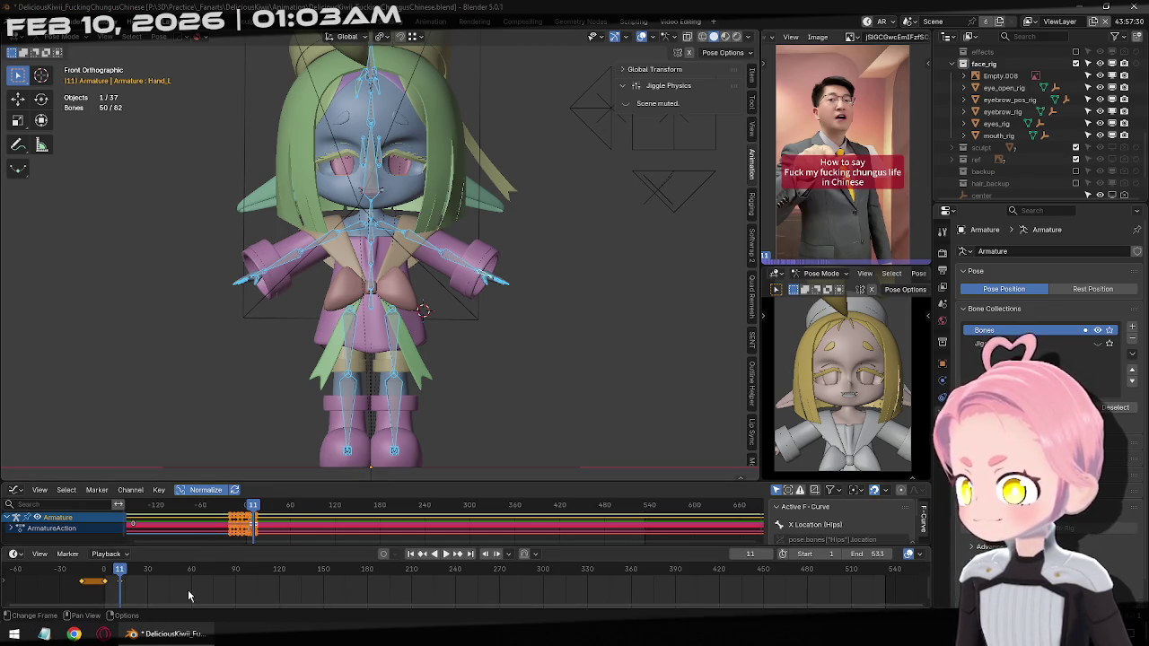
key(Delete)
click(410, 554)
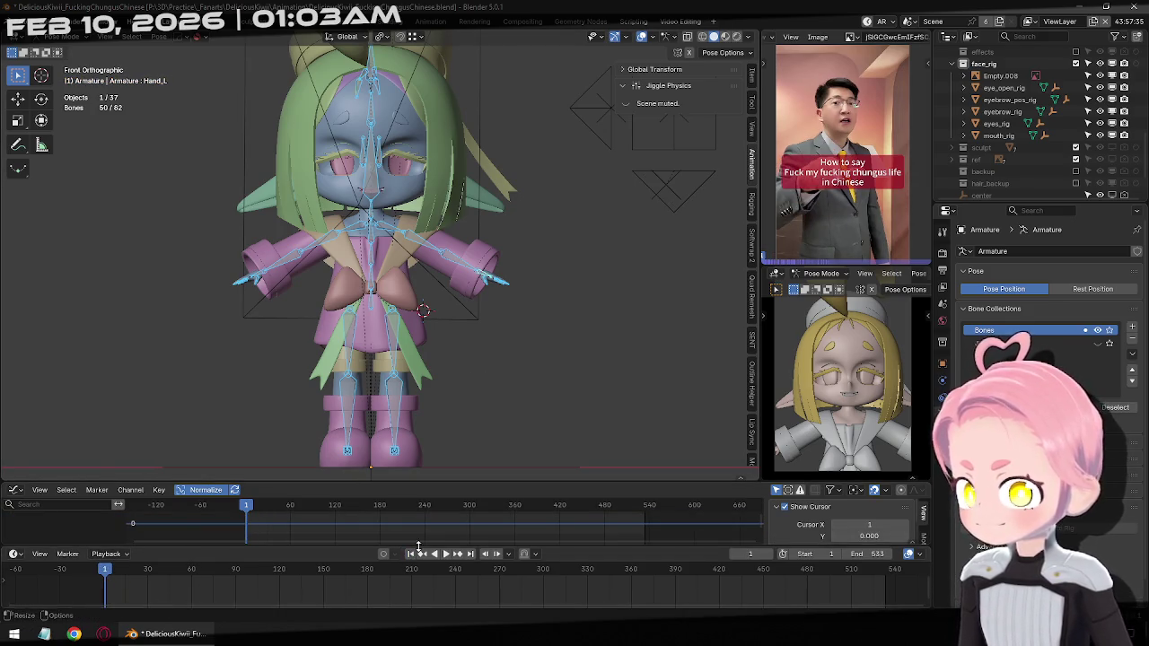
Solo the Jiggle collection to select its bones, then hide it and return to object mode
click(1073, 345)
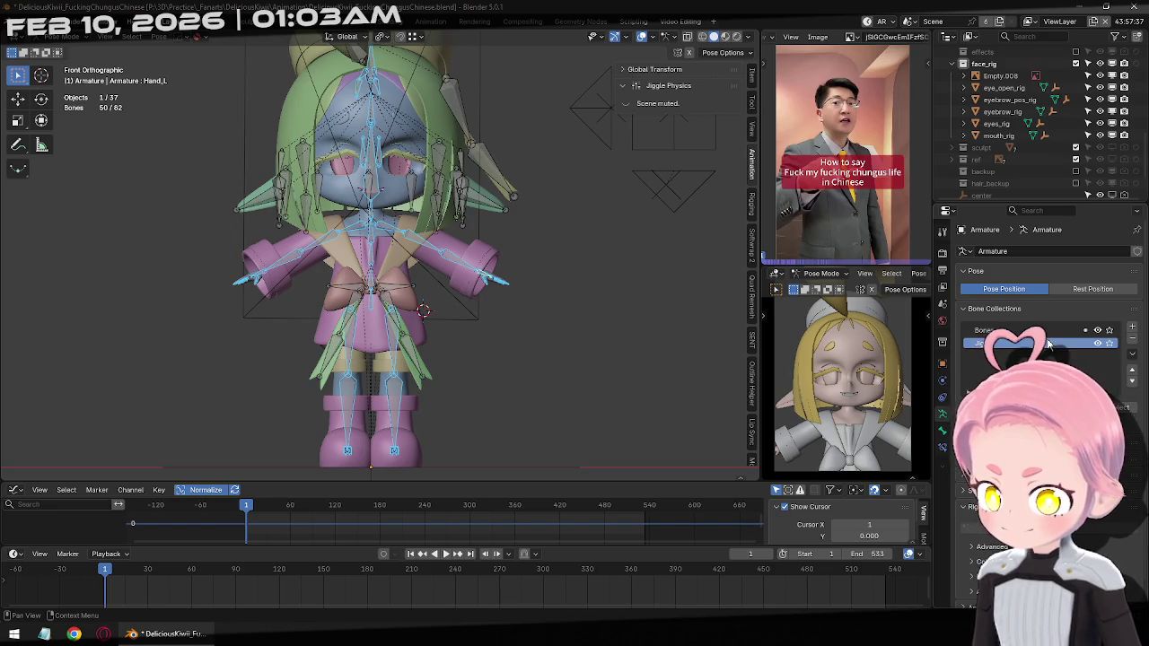
click(1110, 343)
key(a)
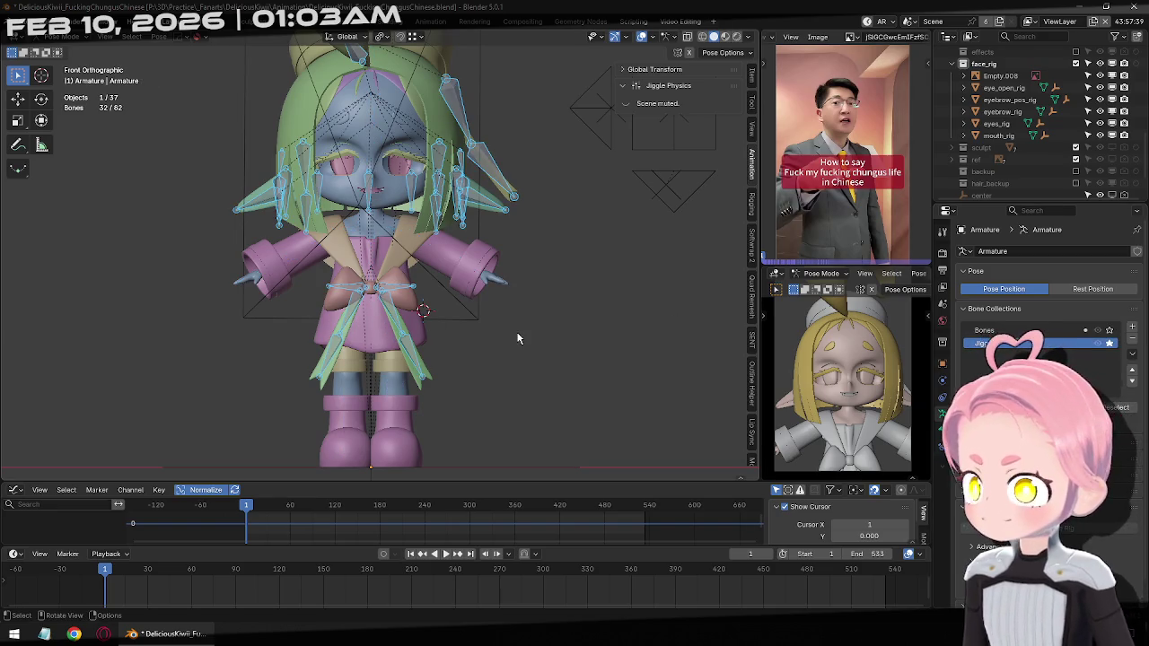
click(1107, 343)
click(1097, 344)
click(1023, 330)
click(465, 348)
key(ctrl+Tab)
shift+middle_drag(420, 306, 463, 323)
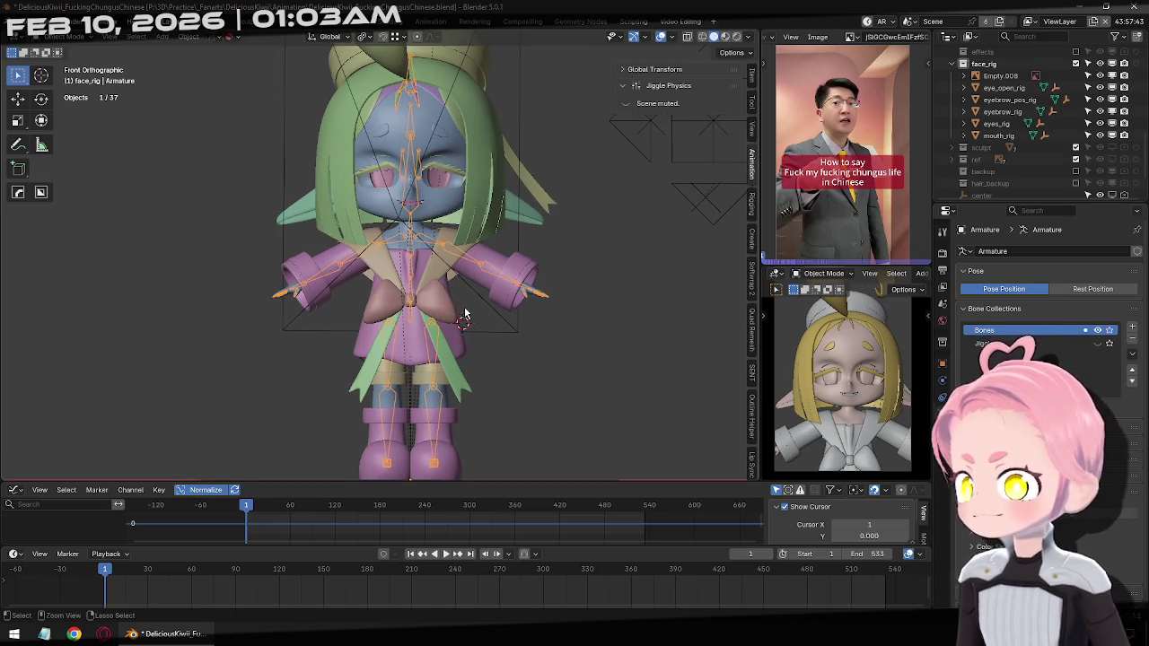
Save the file and zoom in on the character's upper body
key(ctrl+s)
scroll(569, 326, up, 1)
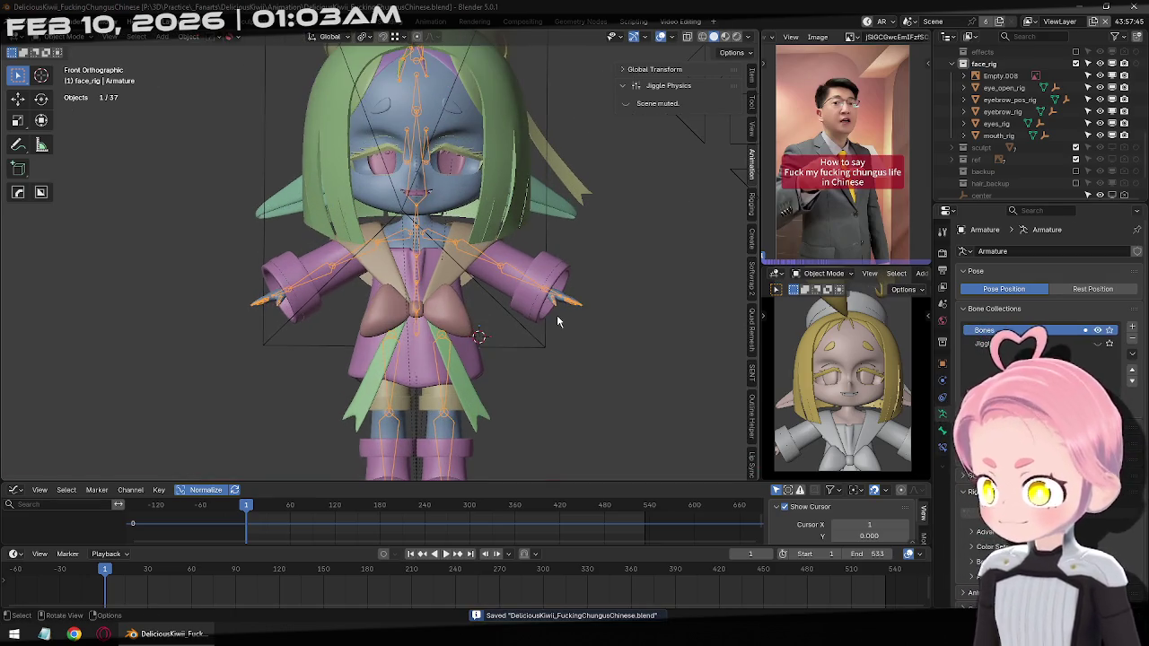
shift+middle_drag(569, 326, 532, 312)
Inspect the Hand_L bone in pose and edit modes, then return to object mode
key(ctrl+Tab)
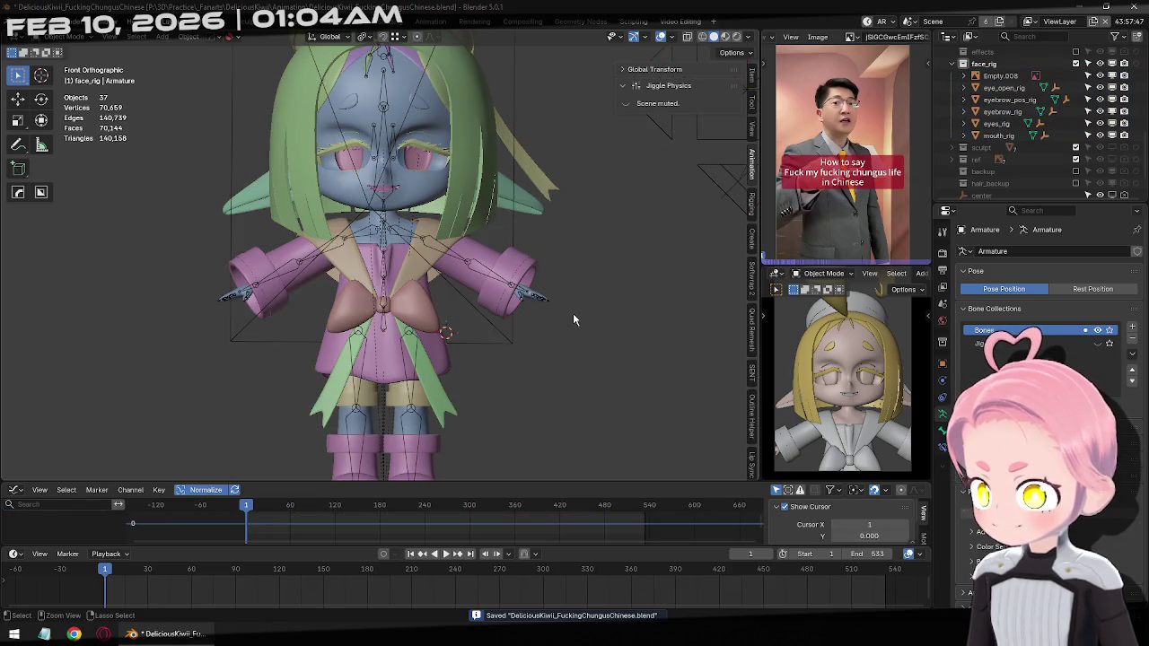
click(569, 384)
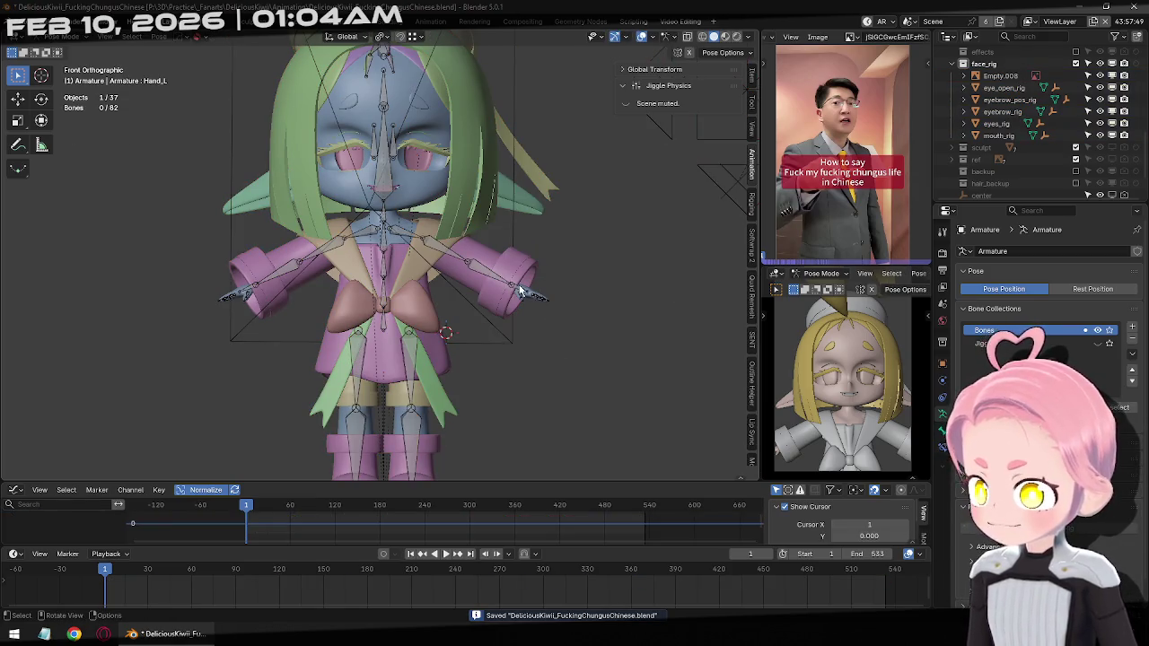
key(ctrl+Tab)
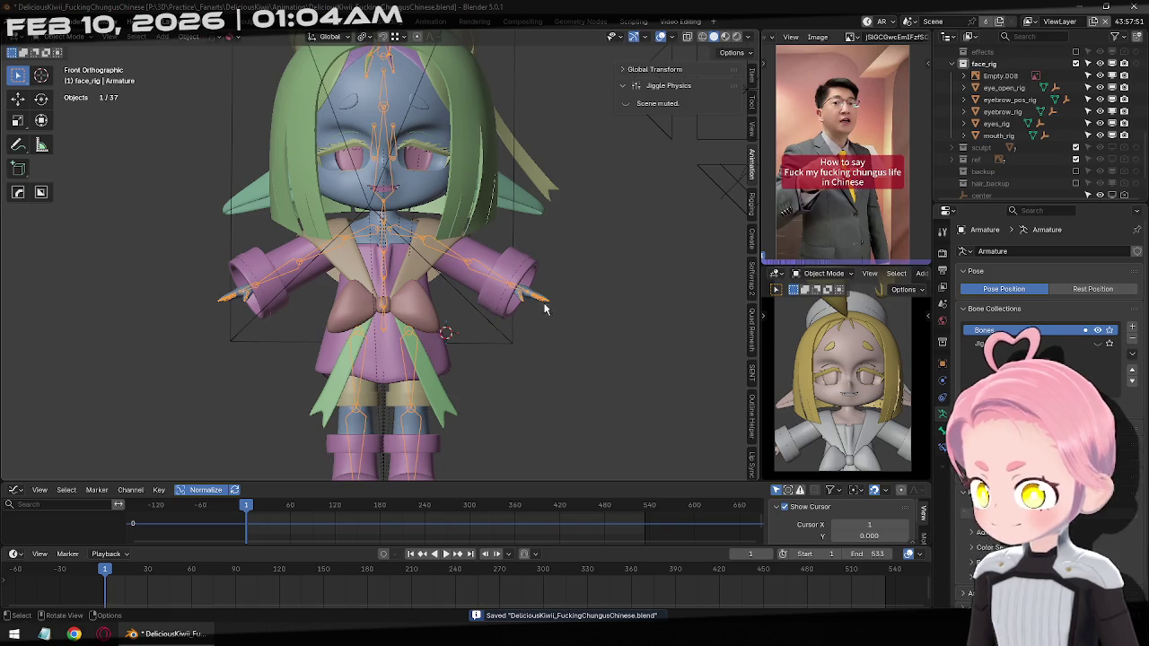
key(Tab)
click(563, 303)
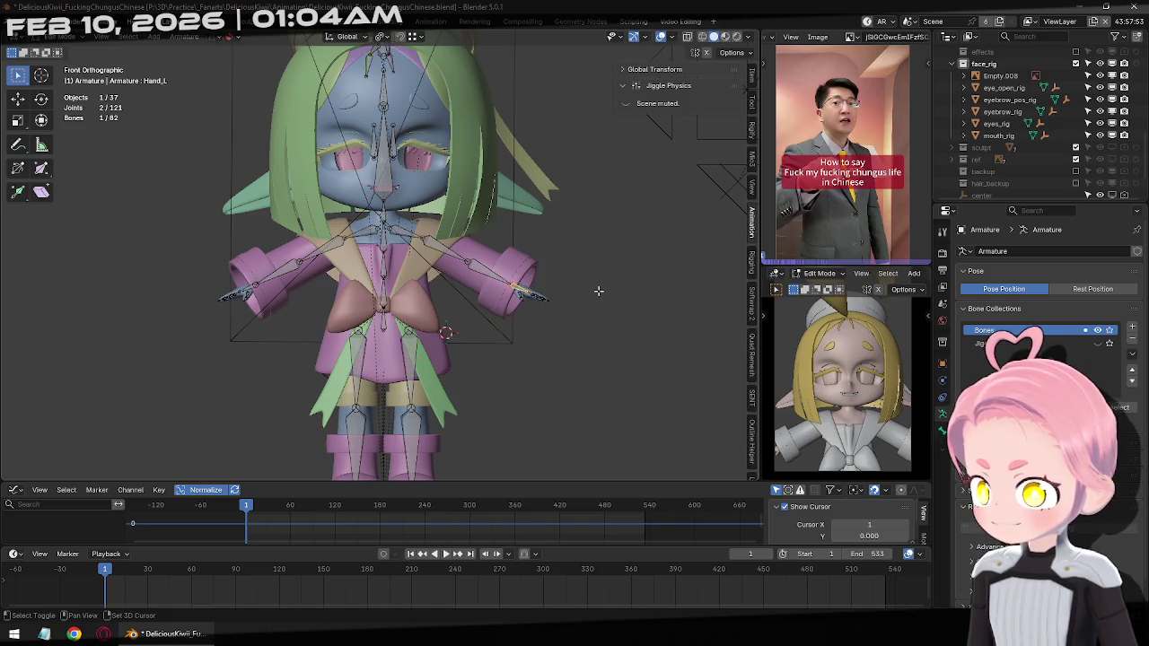
key(ctrl+Tab)
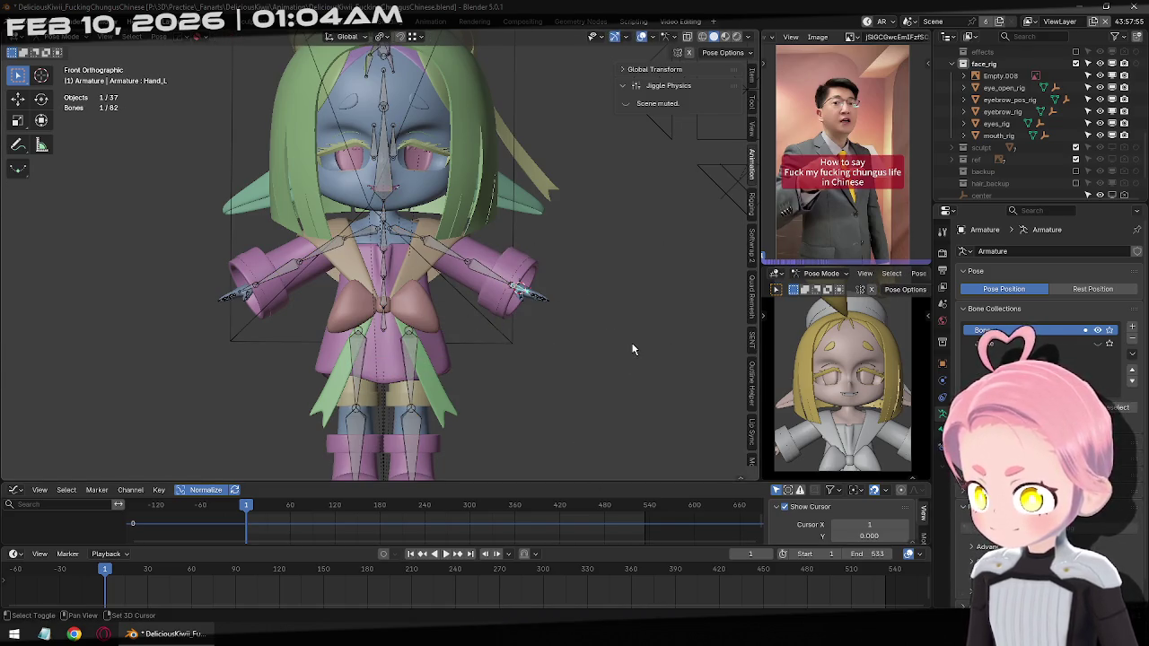
key(ctrl+Tab)
key(shift+a)
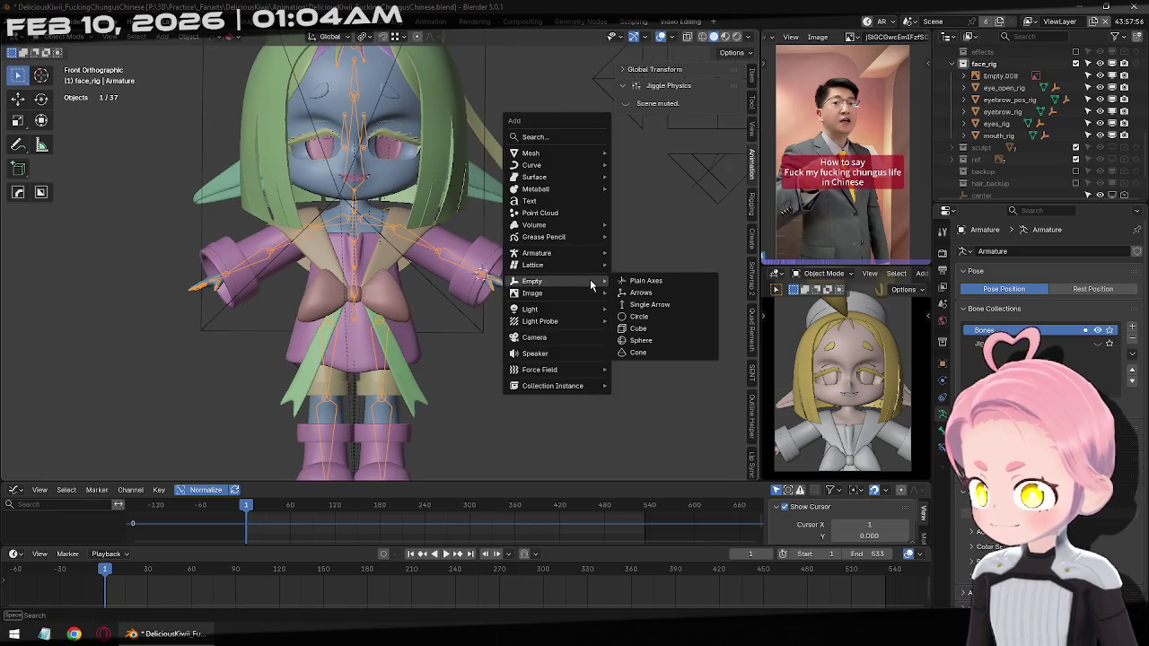
Add a cube empty at the left hand, scale it to 0.068, and apply rotation and scale
click(680, 329)
scroll(623, 296, down, 1)
scroll(538, 267, down, 6)
scroll(557, 274, up, 2)
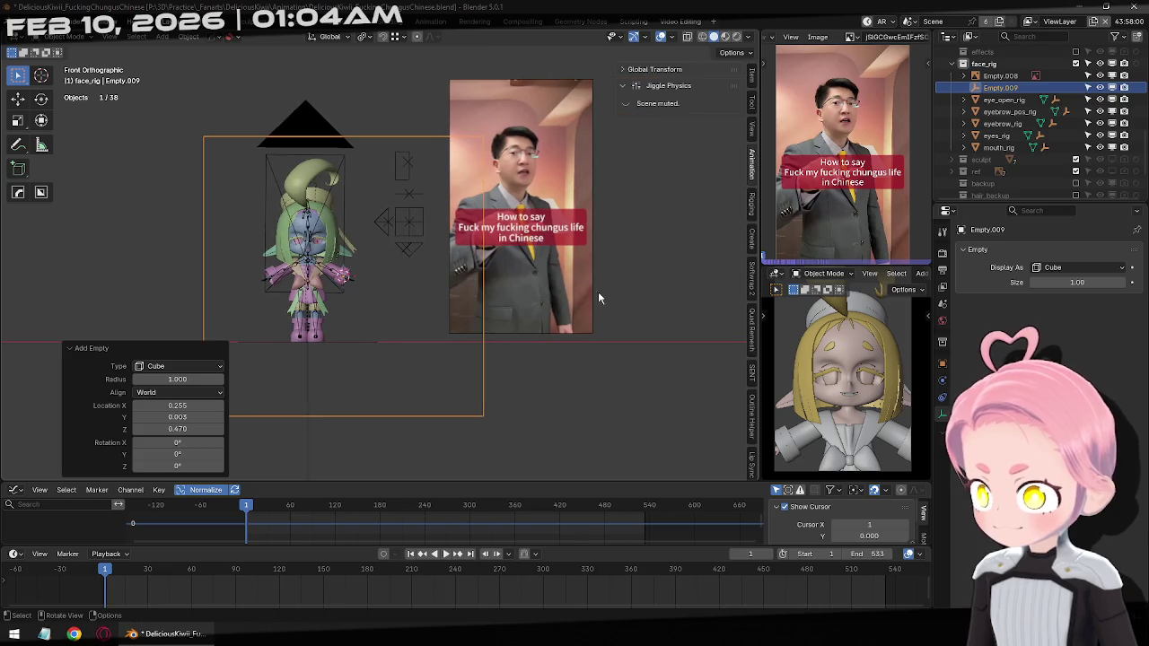
key(s)
click(370, 288)
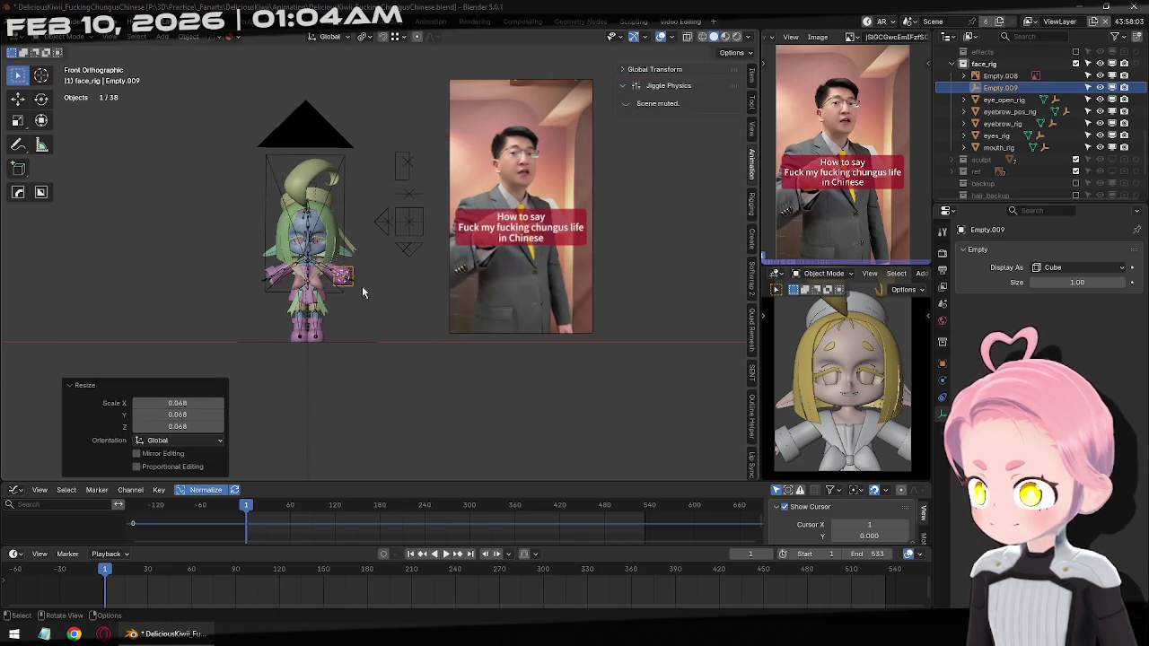
scroll(412, 283, up, 6)
shift+middle_drag(412, 284, 558, 255)
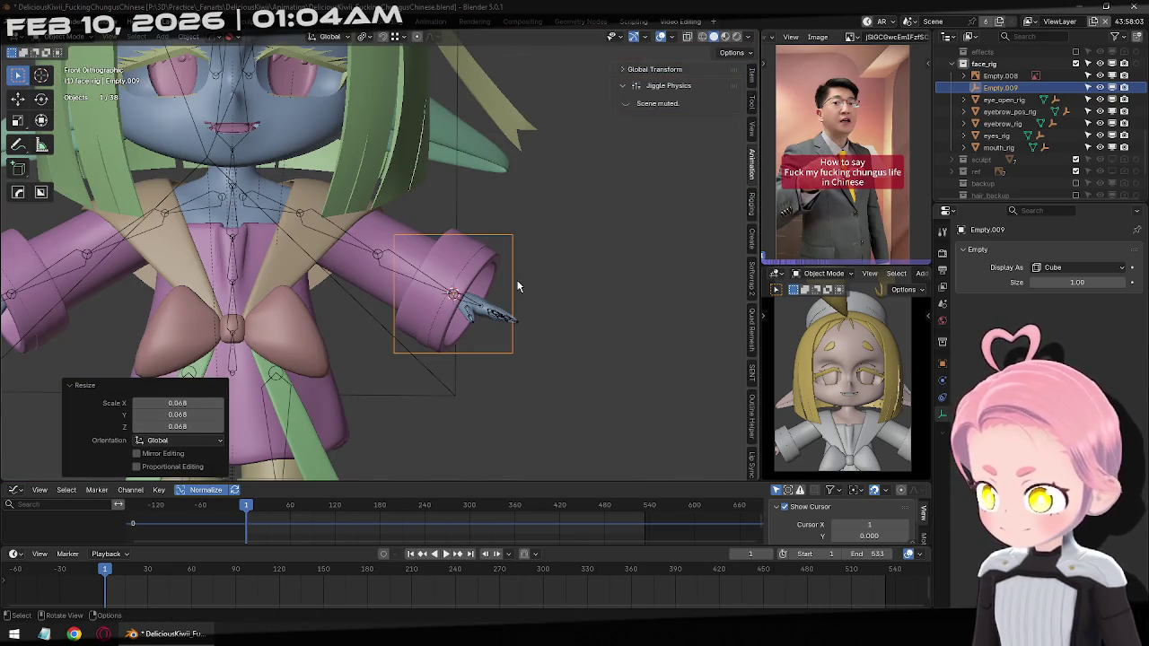
key(ctrl+a)
click(574, 300)
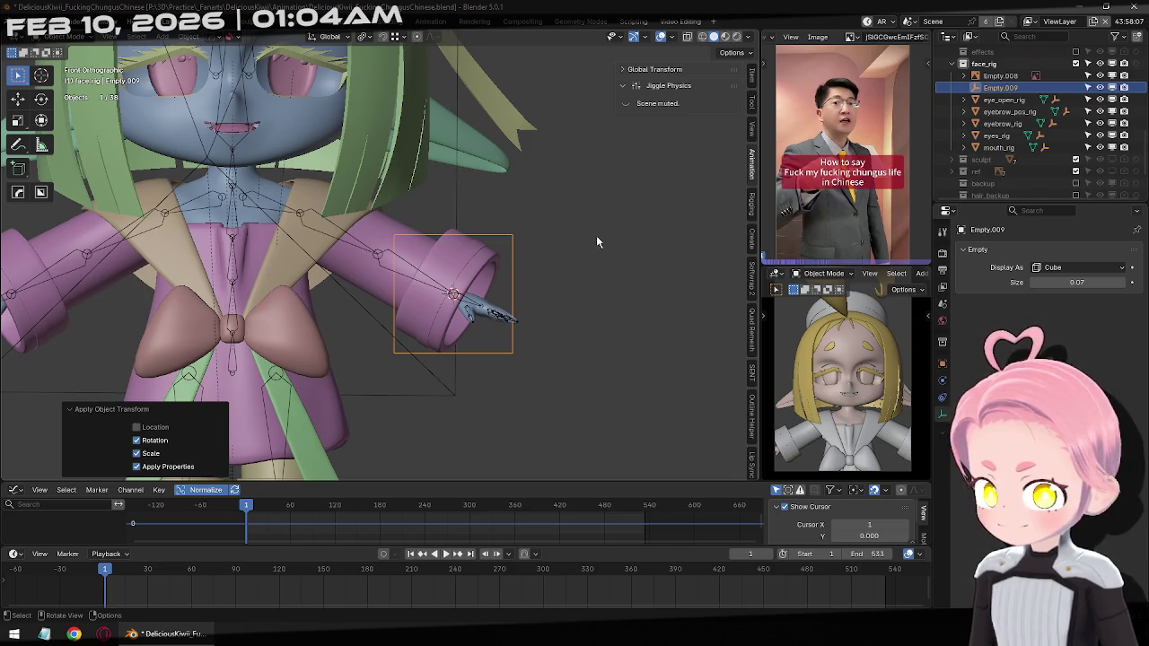
Set the empty's display size to 0.05, frame it, then select the armature
click(1094, 284)
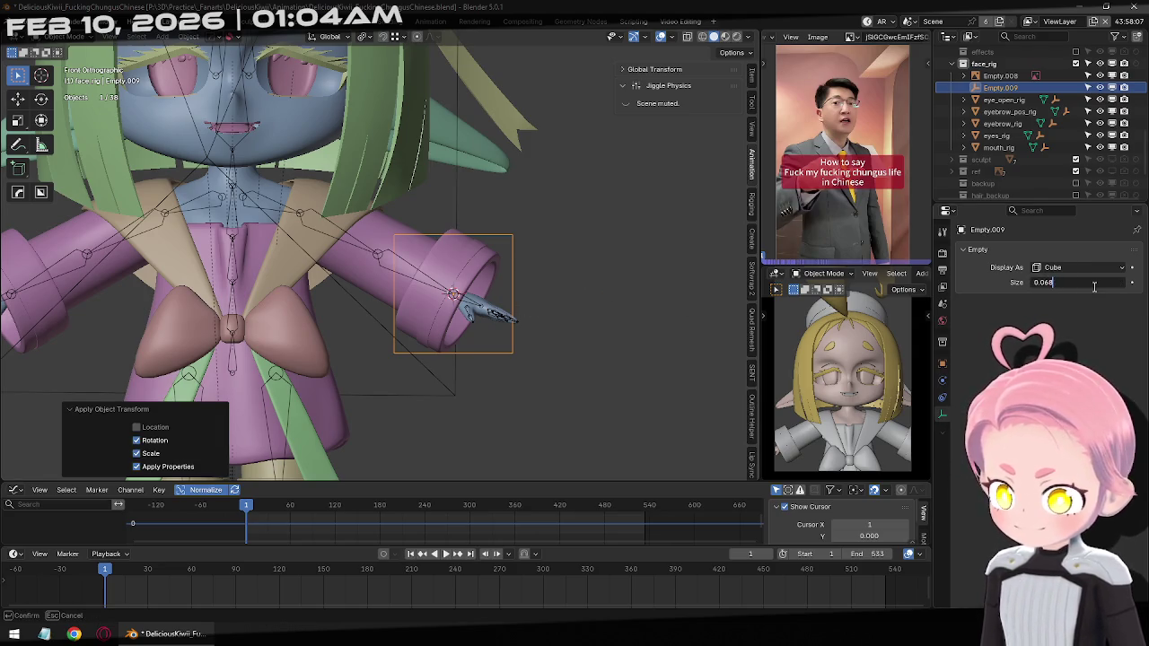
text(5)
key(Return)
mouse_move(520, 304)
middle_down()
mouse_move(437, 335)
mouse_move(450, 295)
middle_up()
key(KP_Decimal)
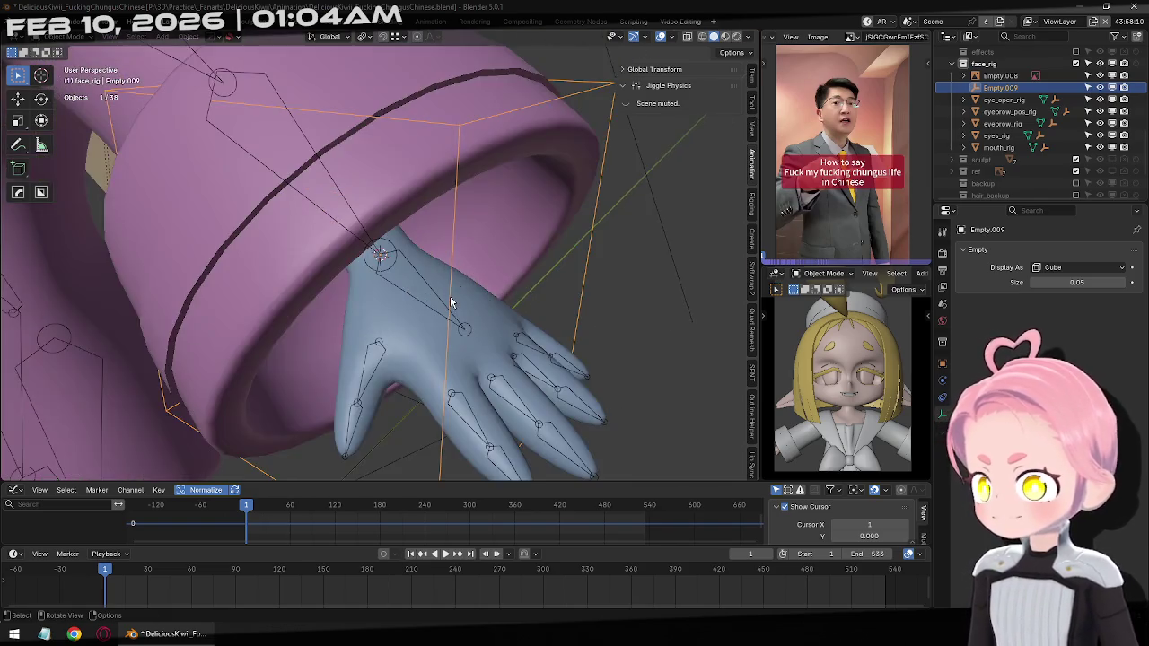
scroll(450, 297, down, 6)
click(413, 281)
scroll(467, 300, up, 2)
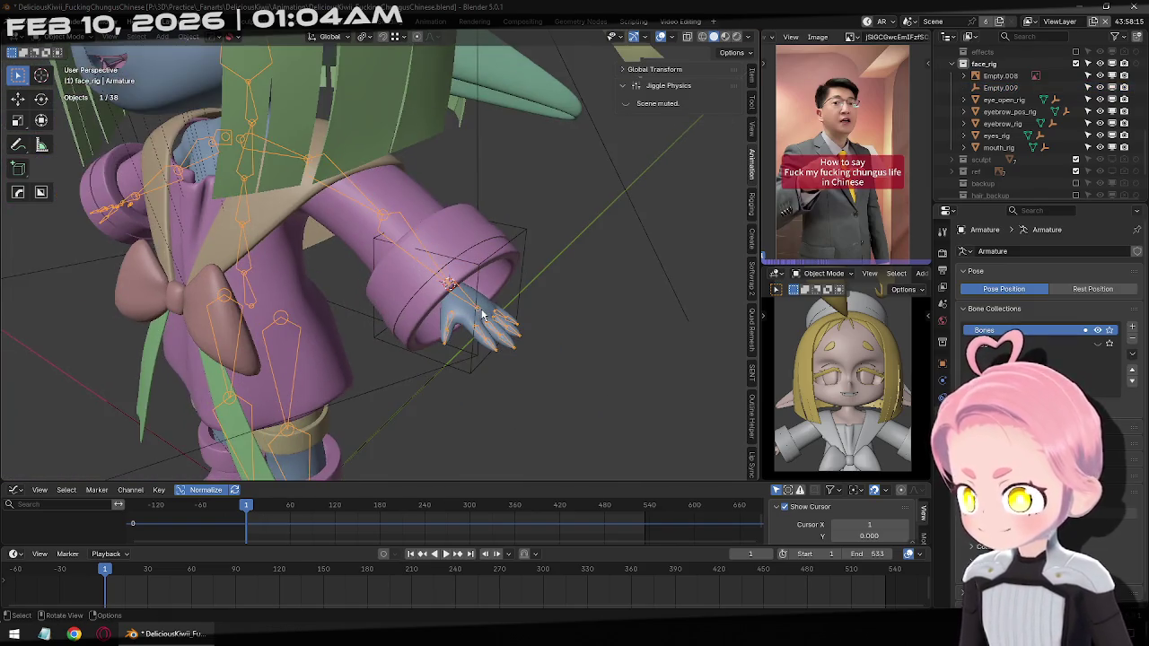
Add a Copy Transforms constraint to the Hand_L bone, targeting Empty.009
scroll(482, 314, up, 2)
mouse_move(482, 314)
middle_down()
mouse_move(550, 314)
mouse_move(479, 354)
mouse_move(597, 276)
mouse_move(664, 341)
middle_up()
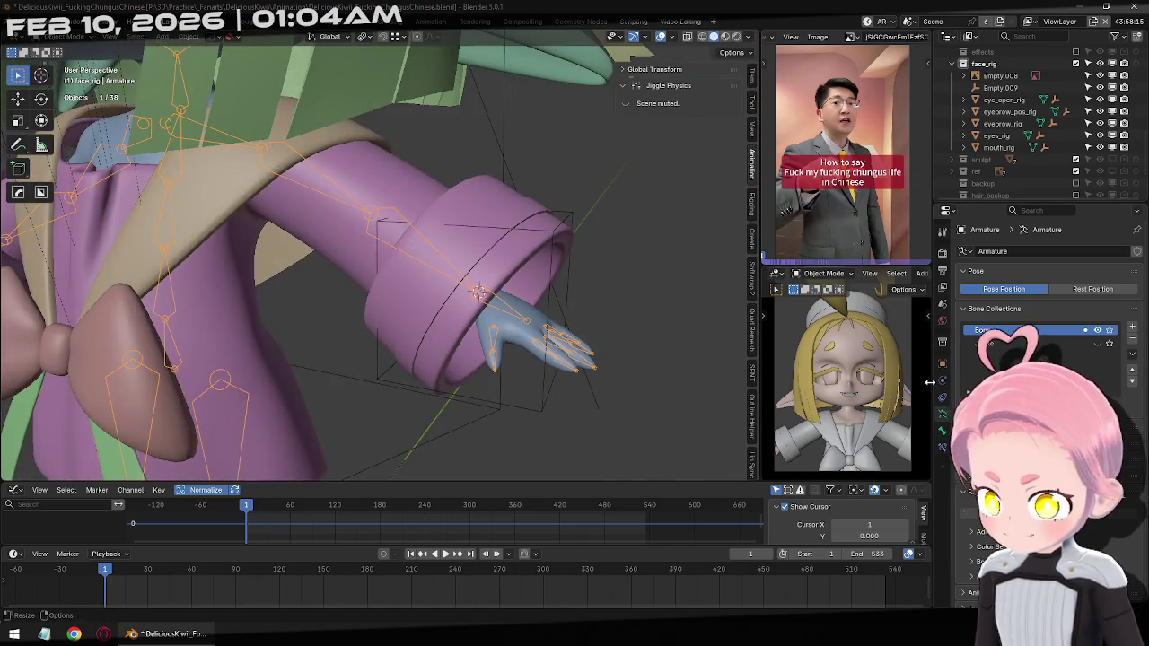
key(ctrl+Tab)
click(944, 434)
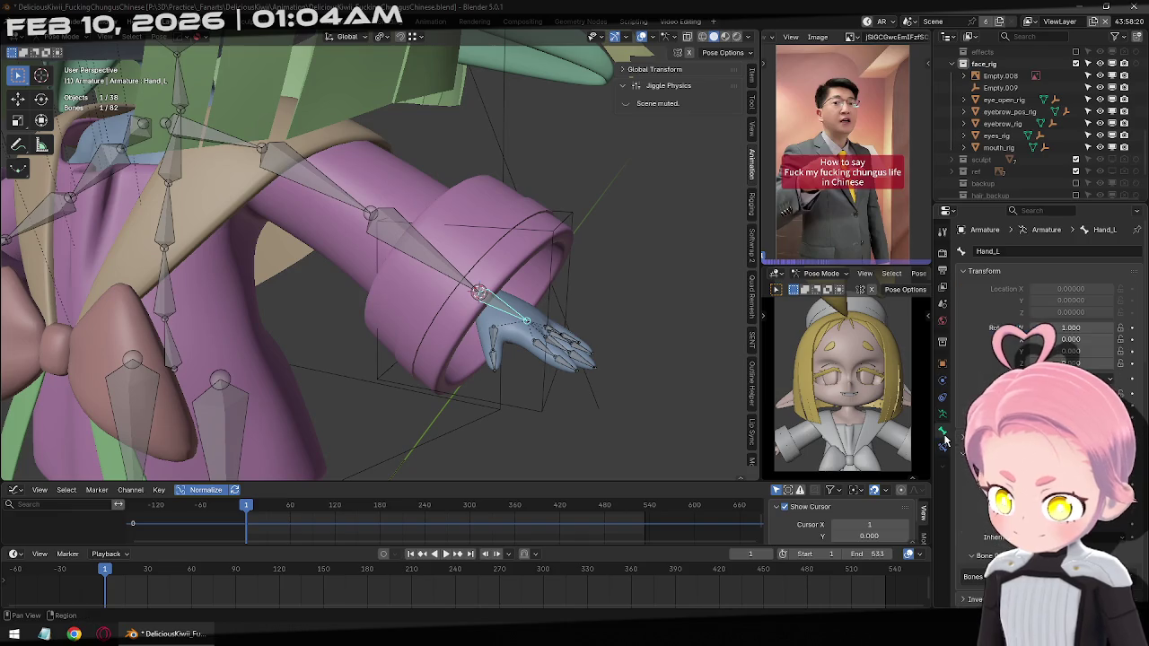
click(943, 445)
click(1003, 251)
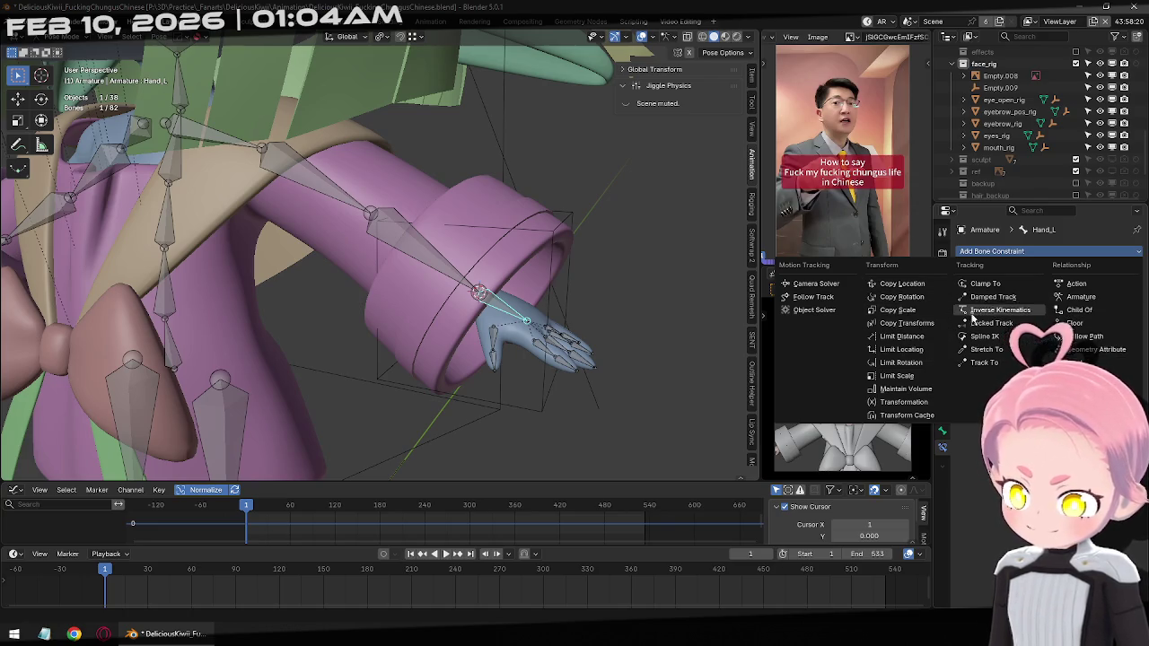
click(900, 323)
click(1119, 289)
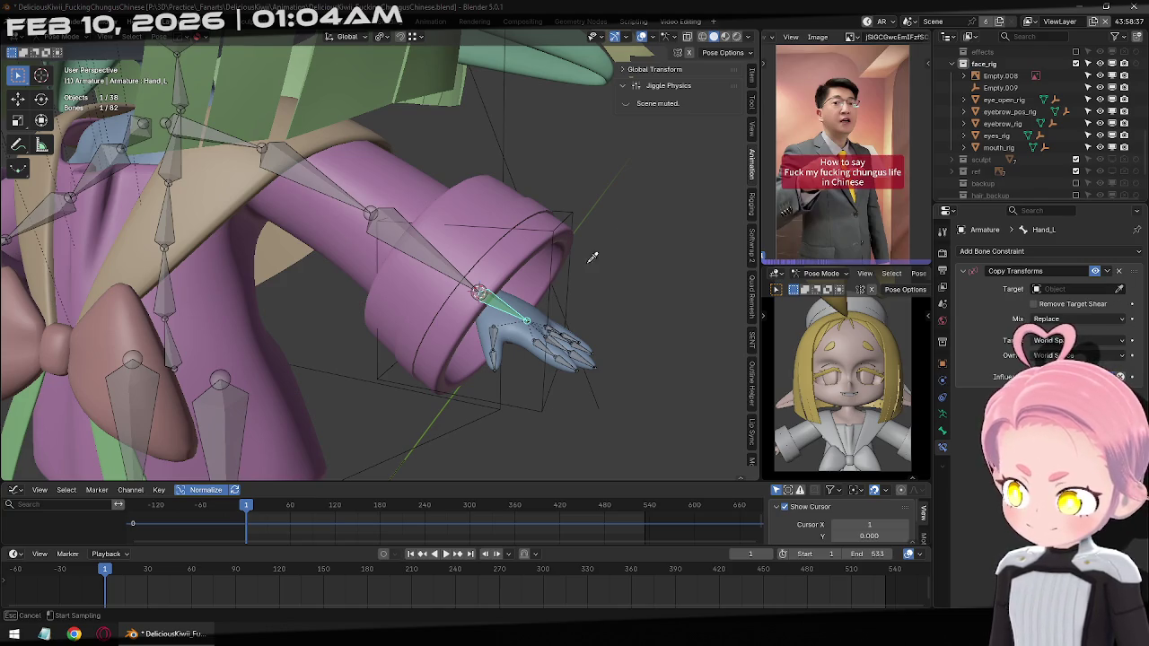
click(570, 278)
mouse_move(571, 275)
middle_down()
mouse_move(609, 312)
mouse_move(546, 314)
mouse_move(587, 341)
middle_up()
Select Empty.009 in Object Mode and begin rotating it around Z
key(ctrl+Tab)
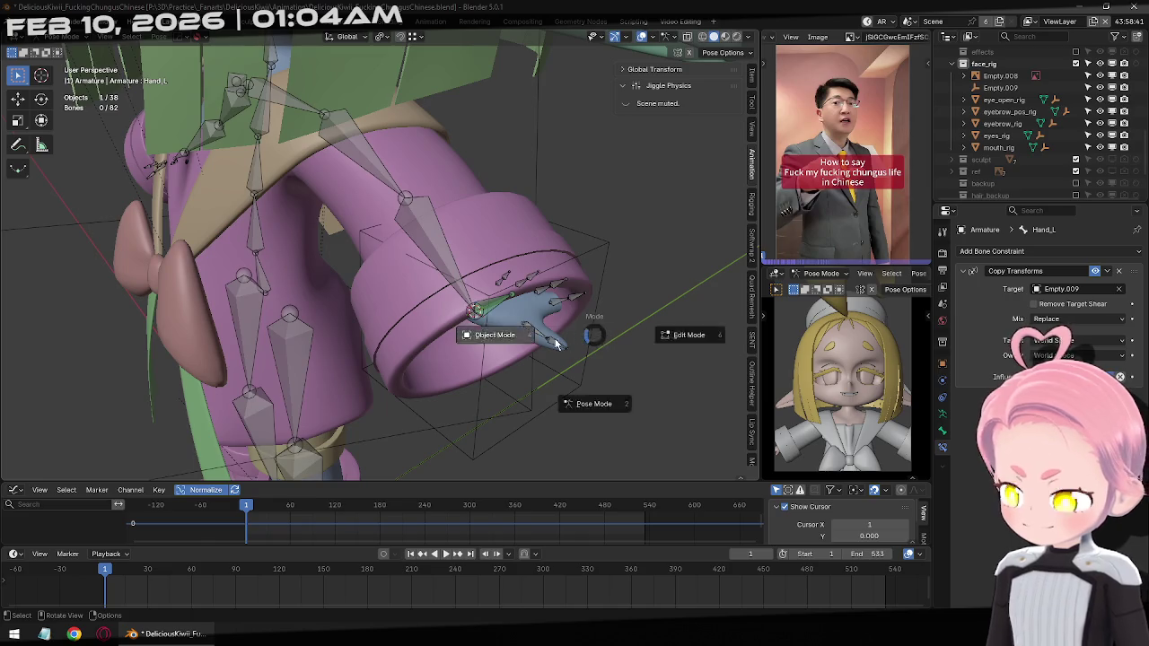
click(487, 328)
click(610, 278)
text(rz0)
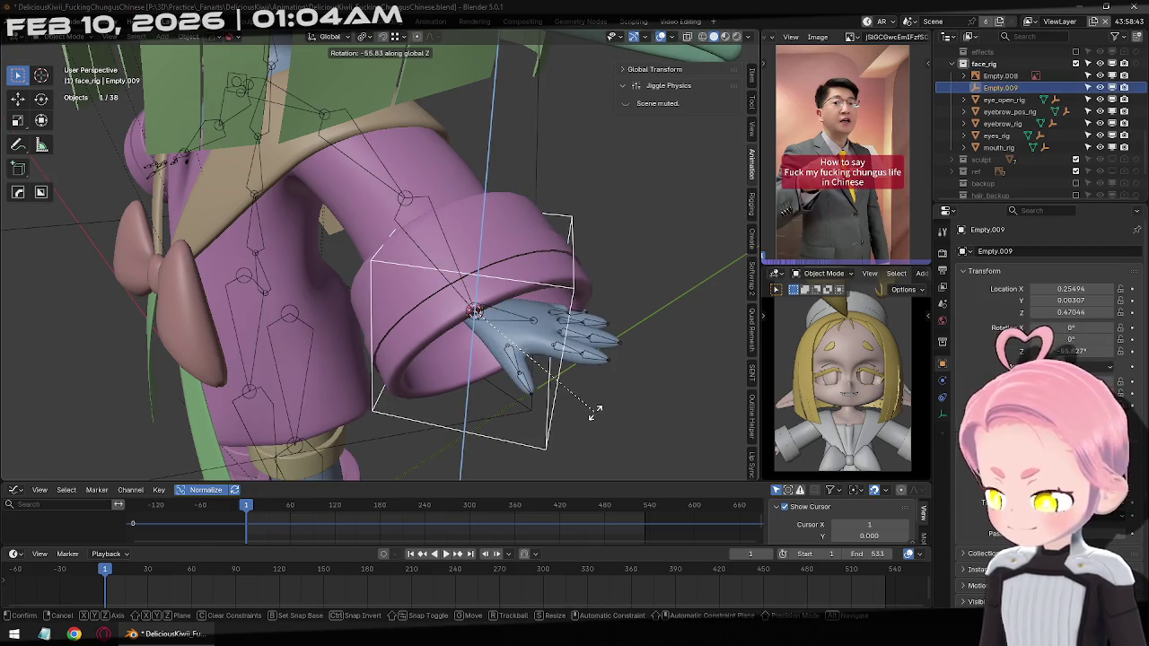
text(9-)
Rotate Empty.009 -90° around Z, then undo a trial 38.4° free rotation
key(Escape)
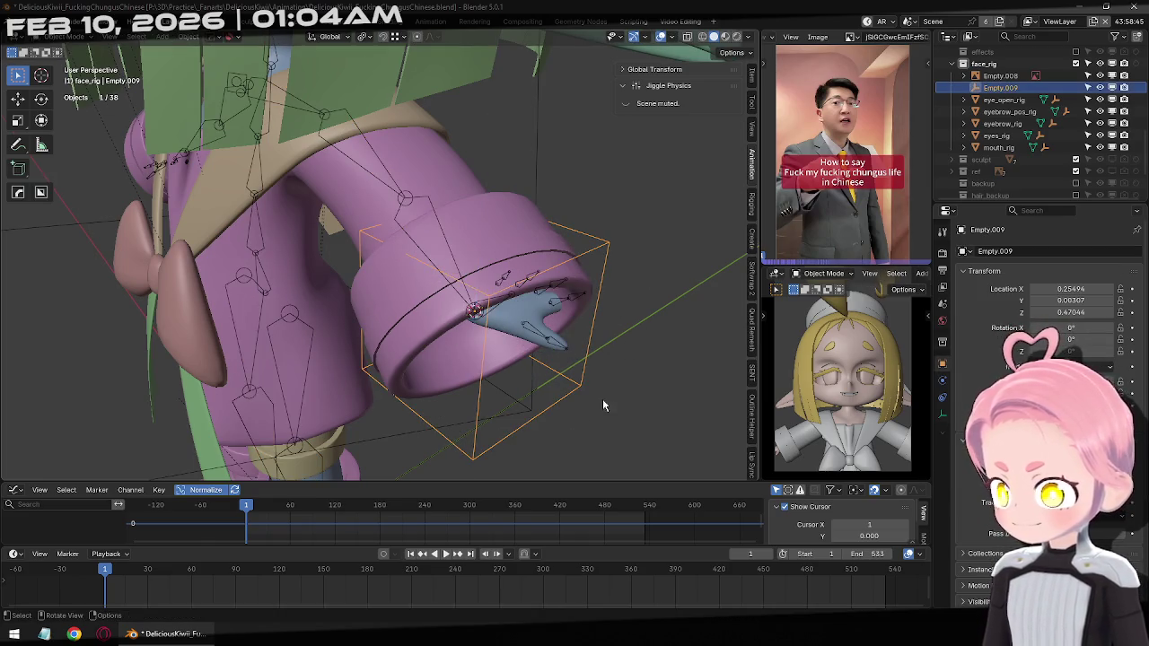
text(rz)
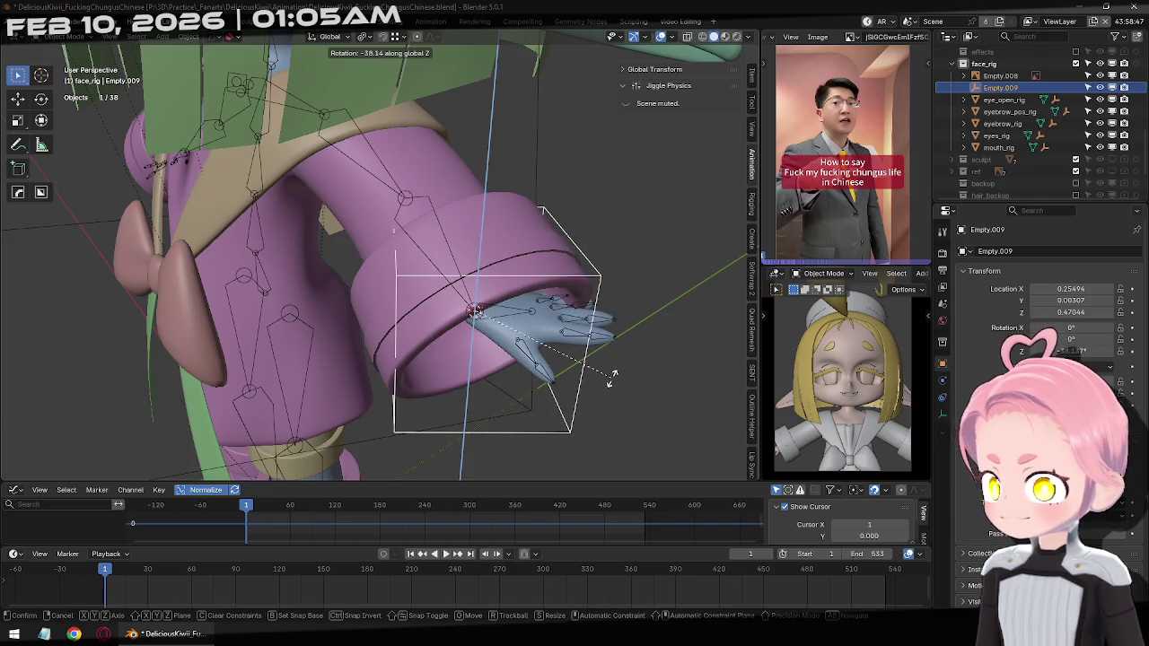
text(90-)
key(Return)
key(KP_1)
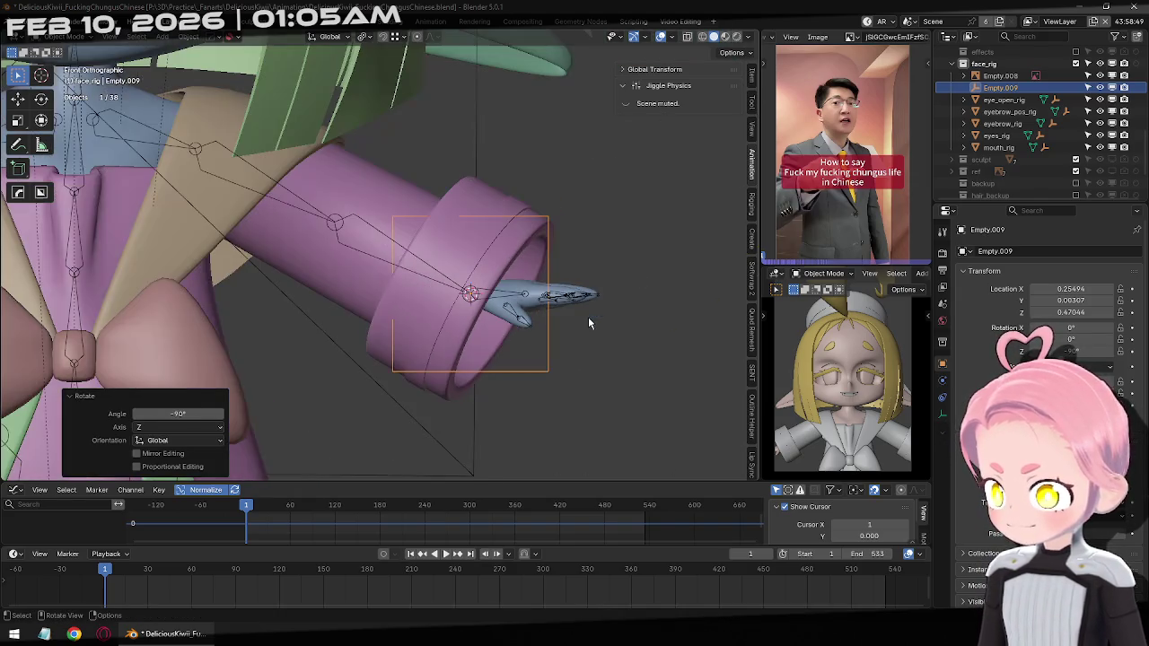
key(r)
click(626, 359)
middle_drag(626, 359, 554, 365)
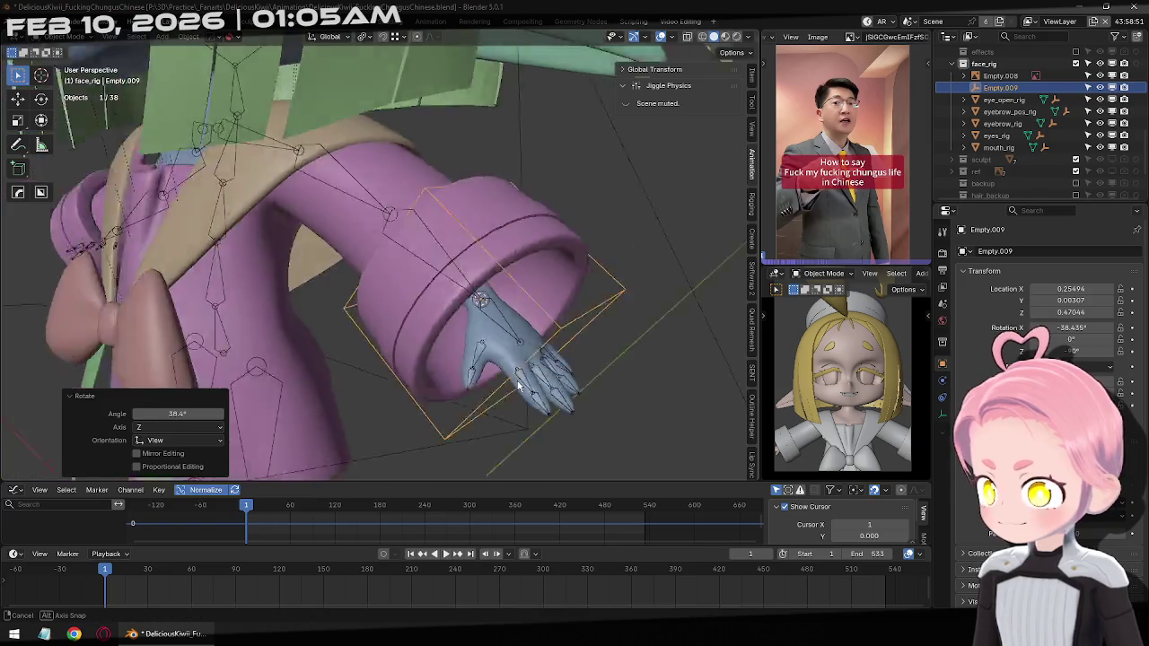
key(KP_1)
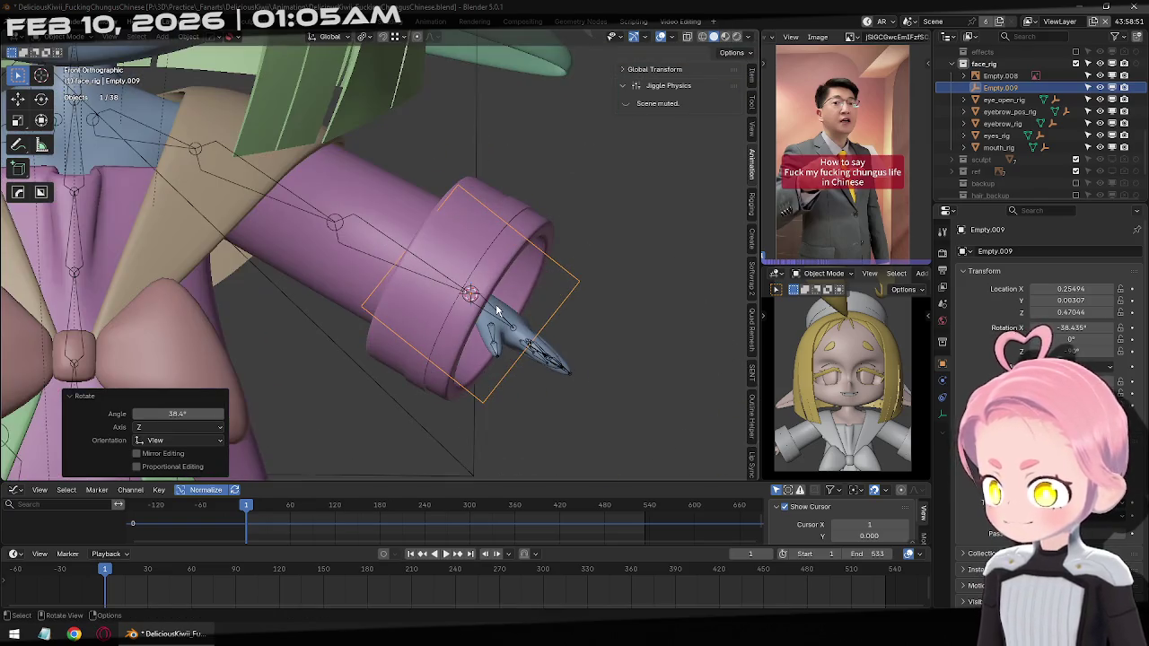
scroll(596, 305, down, 5)
scroll(589, 303, up, 5)
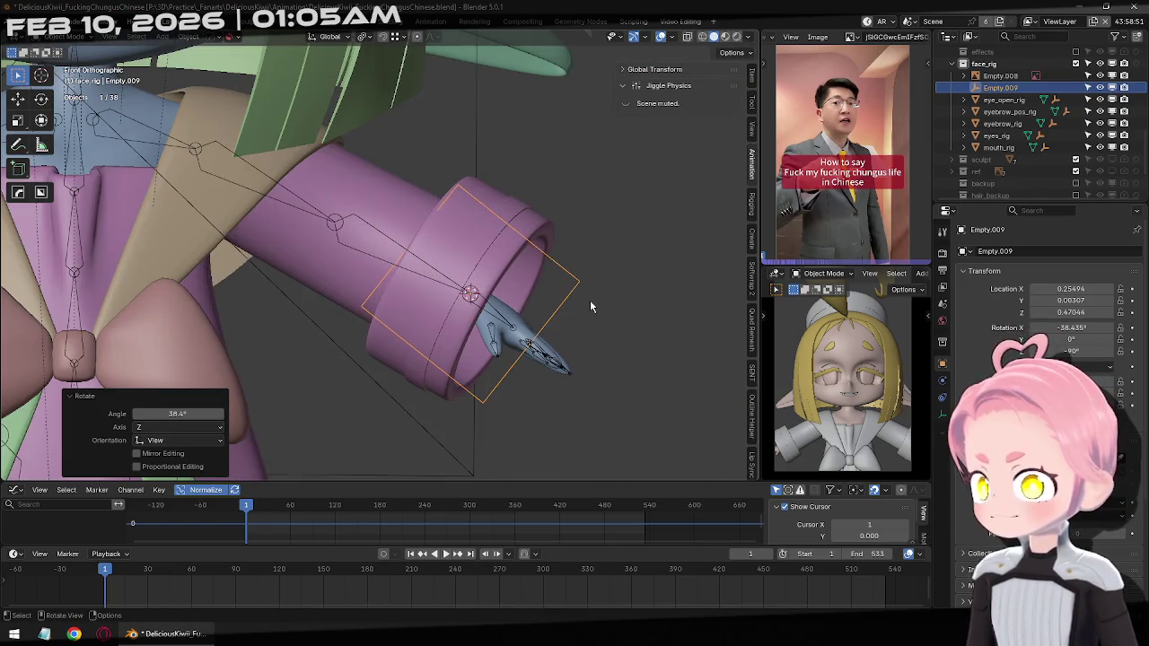
key(ctrl+z)
Try applying rotation and scale to Empty.009, then undo it and return to front view
middle_drag(589, 306, 633, 332)
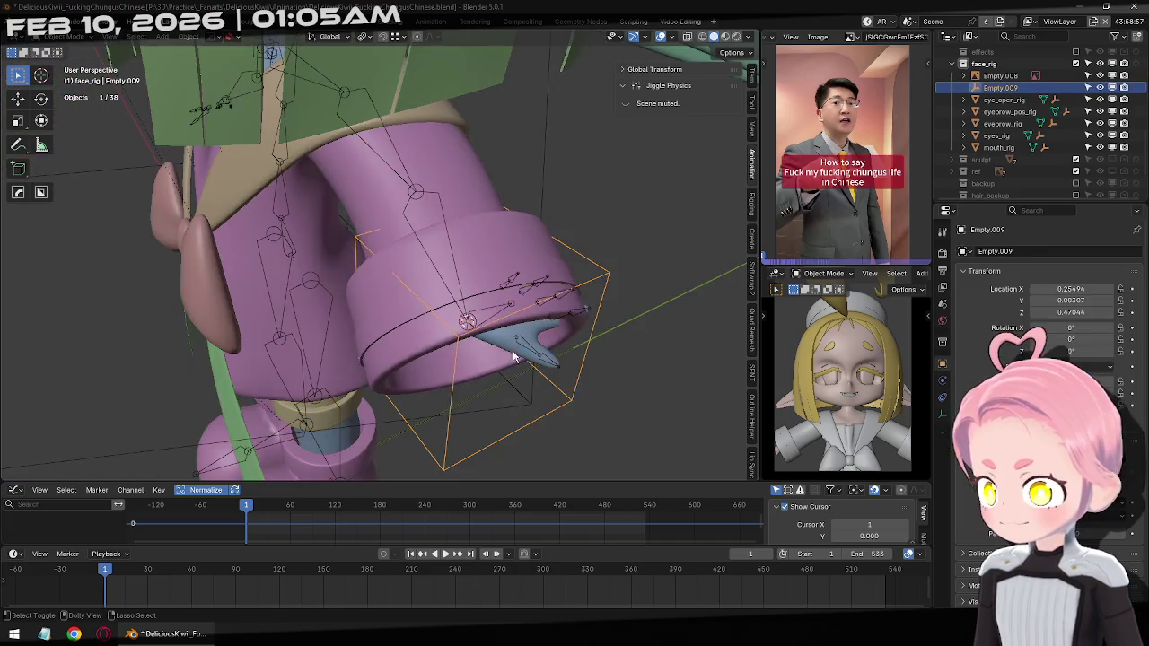
key(ctrl+a)
click(541, 313)
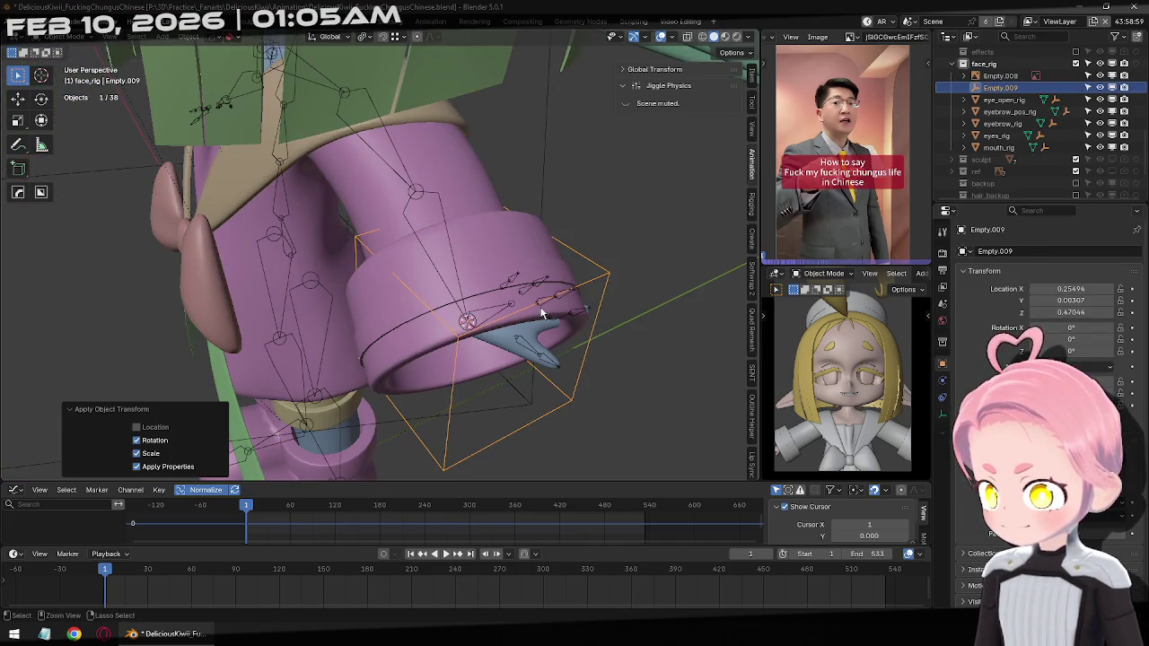
click(425, 321)
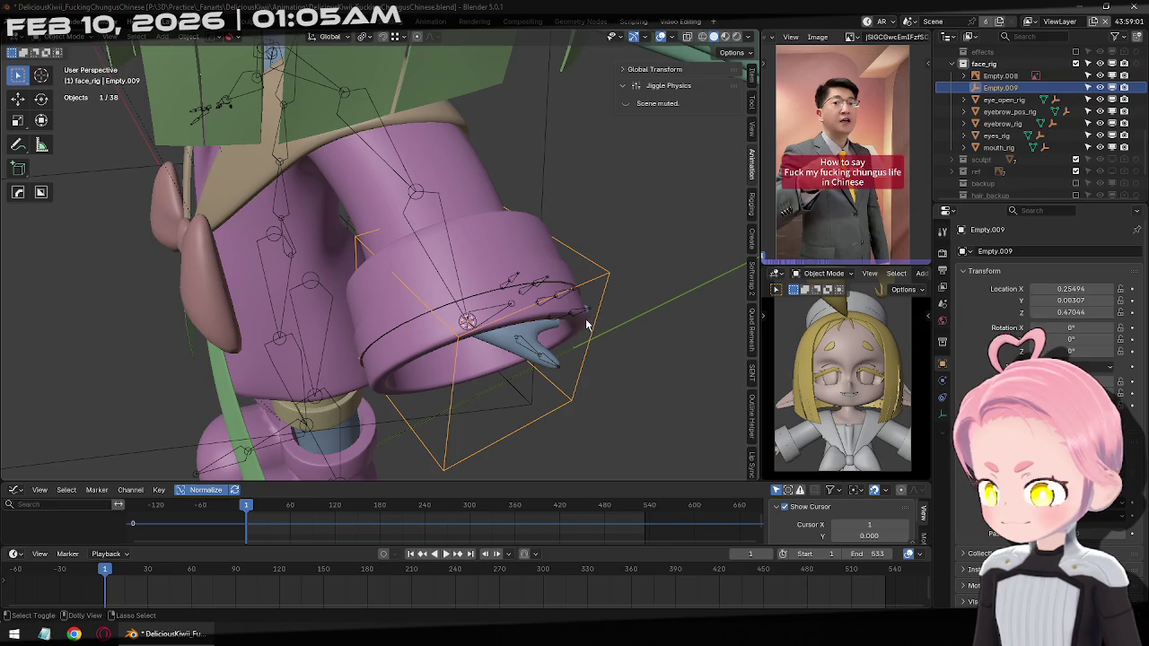
key(ctrl+z)
key(KP_1)
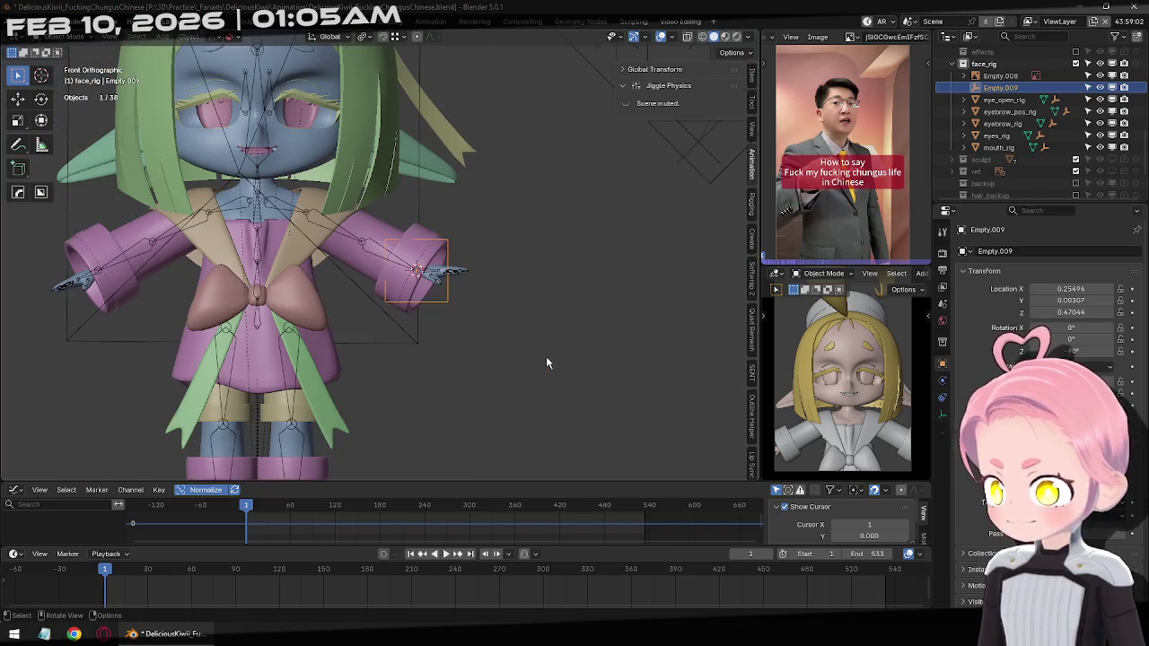
Rename the face_rig collection to rig
scroll(545, 357, up, 2)
key(F2)
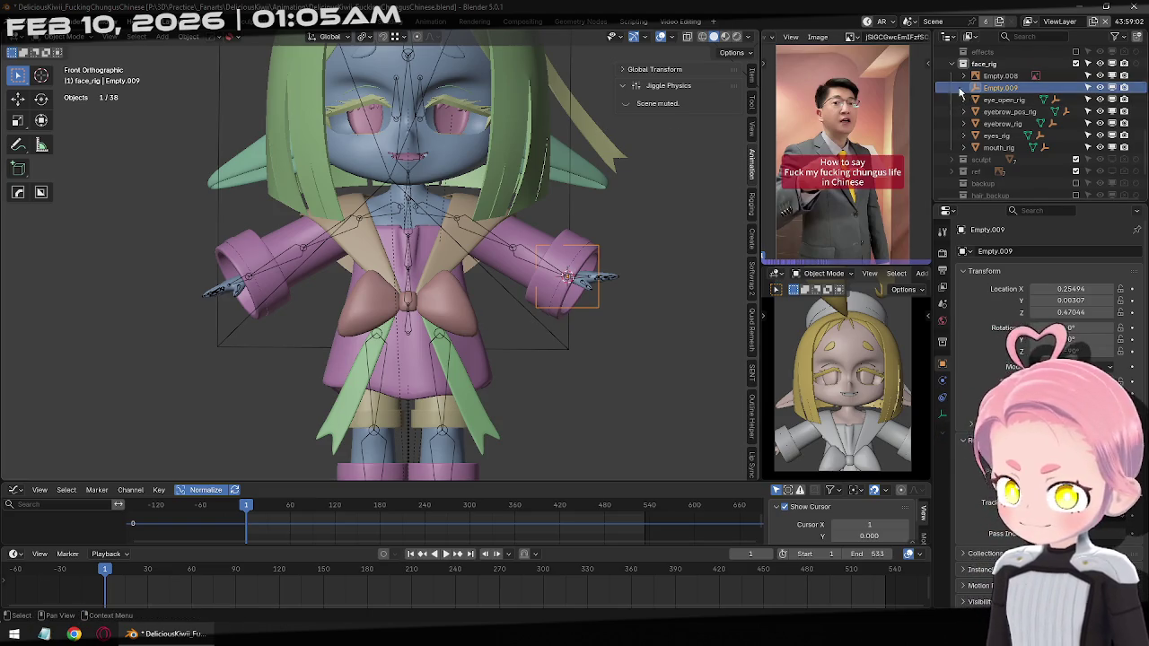
double_click(985, 63)
scroll(985, 64, up, 2)
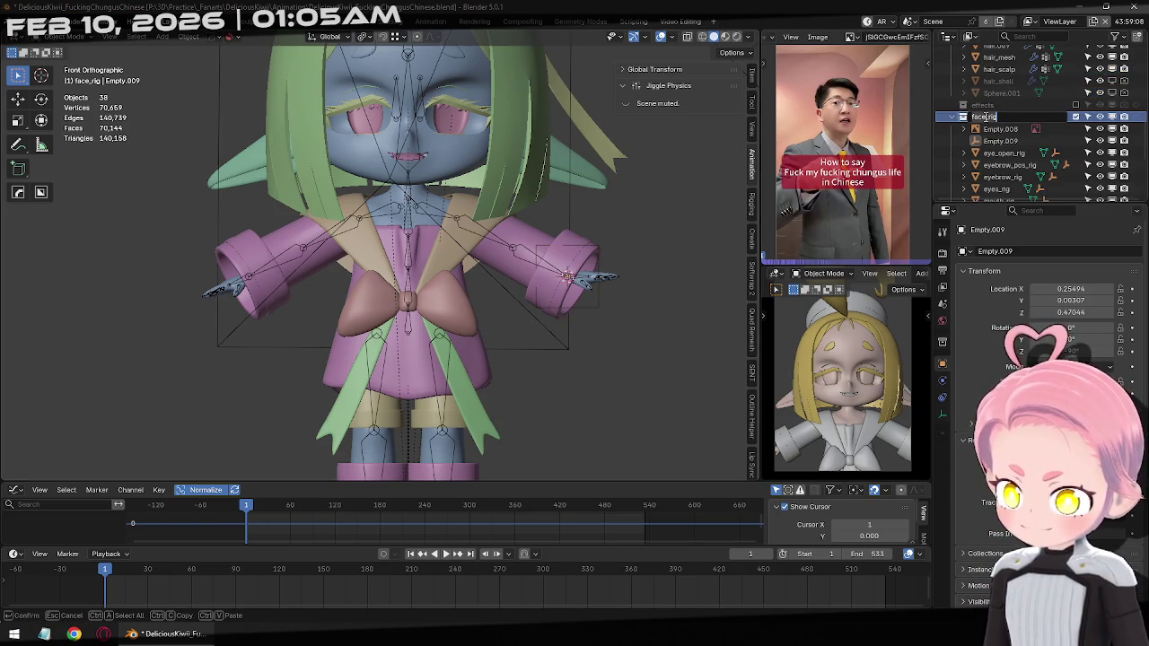
click(1019, 116)
text(rig)
key(Return)
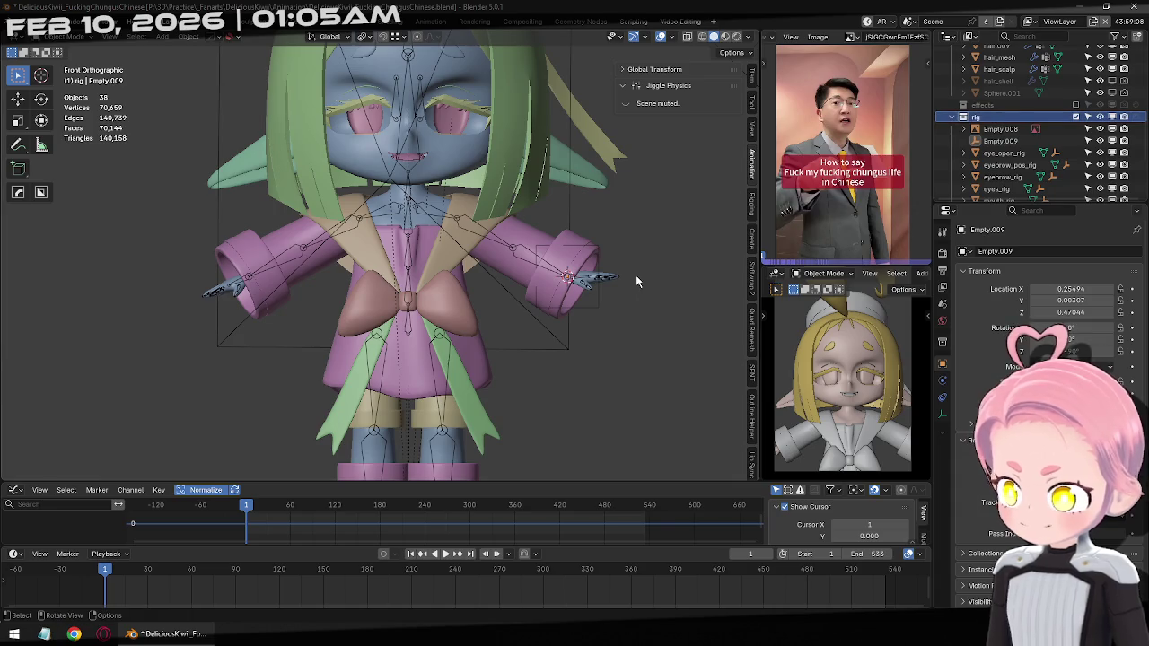
Rename the left-hand empty Empty.009 to hand_rig.L
click(597, 307)
key(F2)
text(hand)
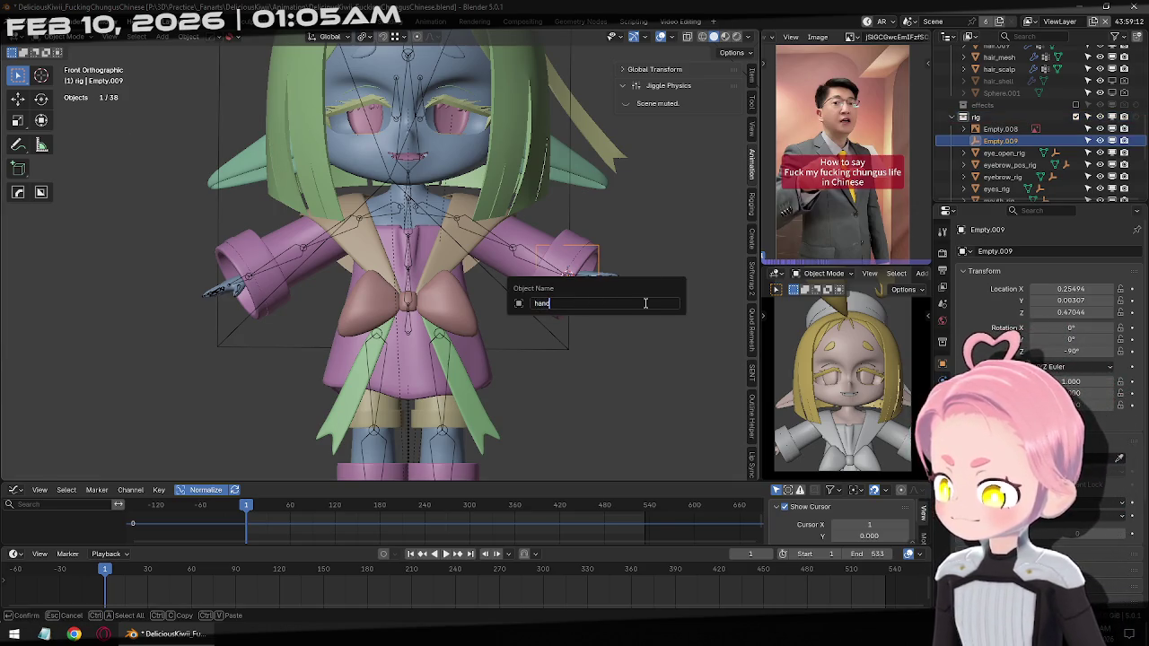
text(.L)
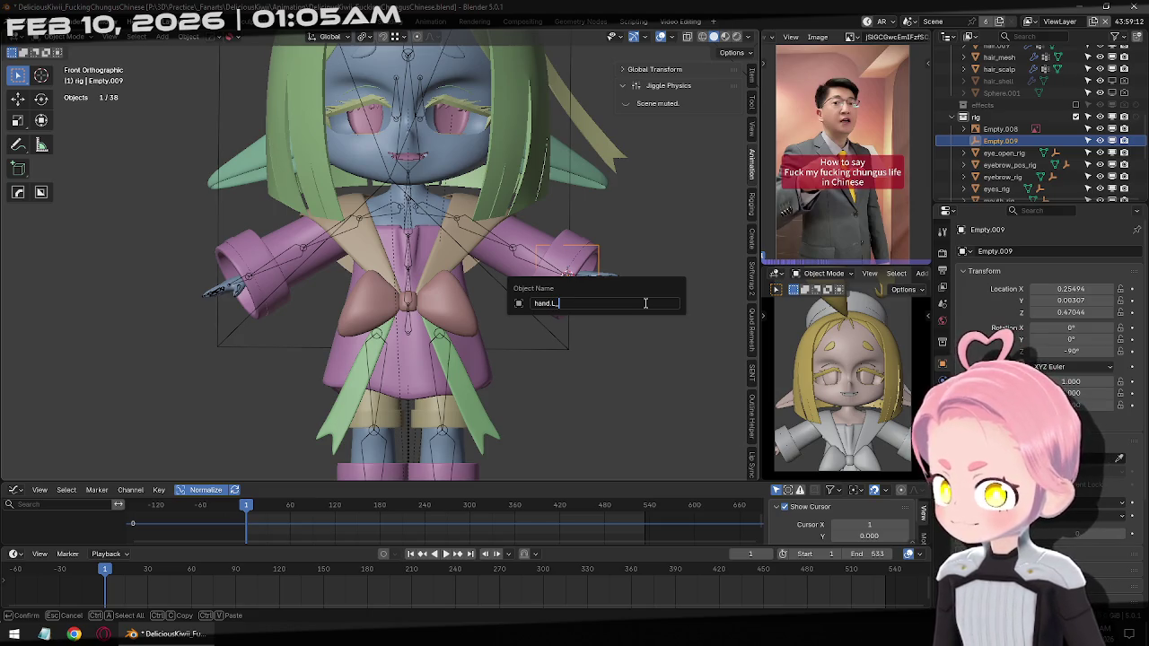
text(_rig.L)
key(Return)
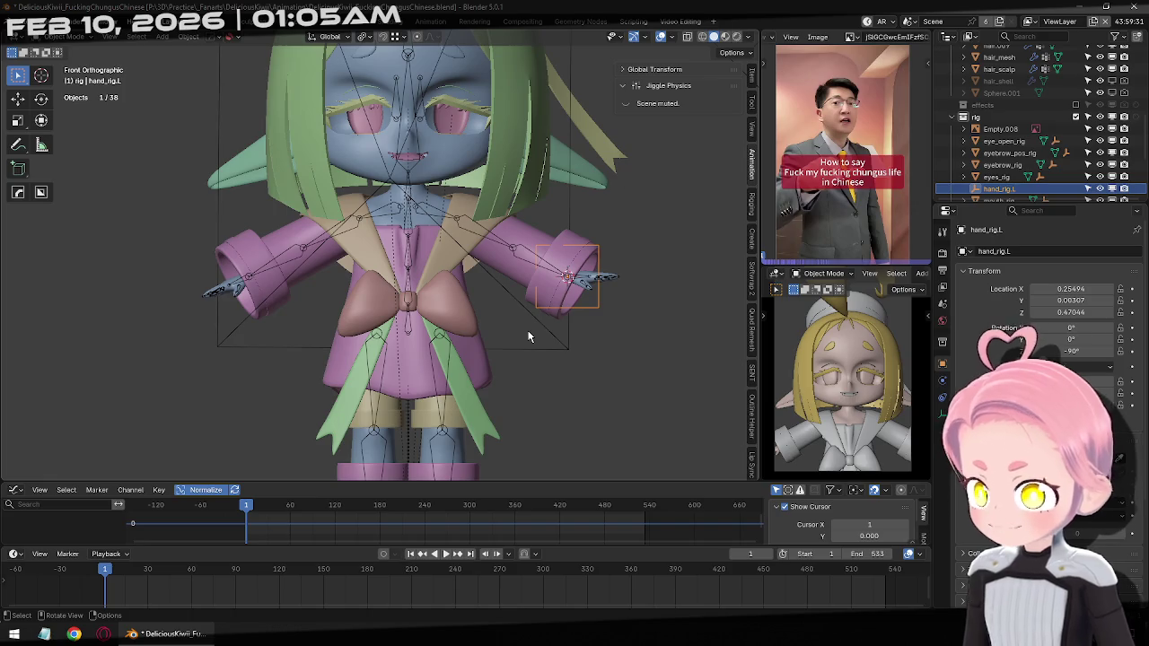
scroll(607, 355, down, 1)
Duplicate hand_rig.L and mirror the copy across X around the 3D cursor
scroll(627, 336, down, 1)
scroll(646, 314, down, 1)
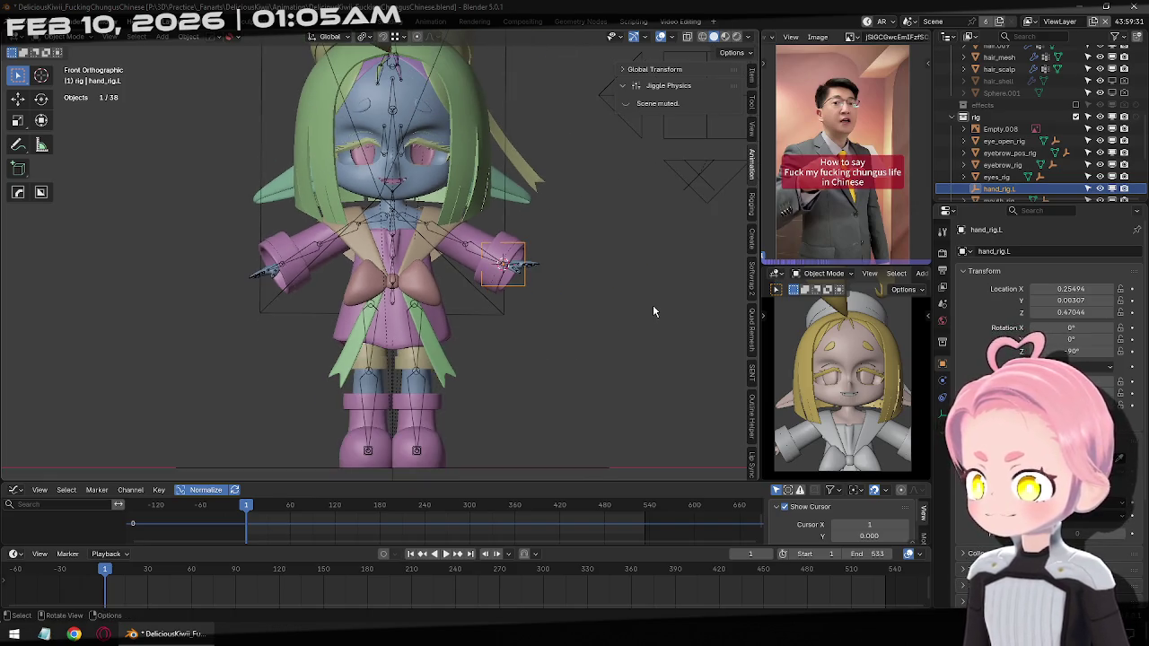
key(shift+d)
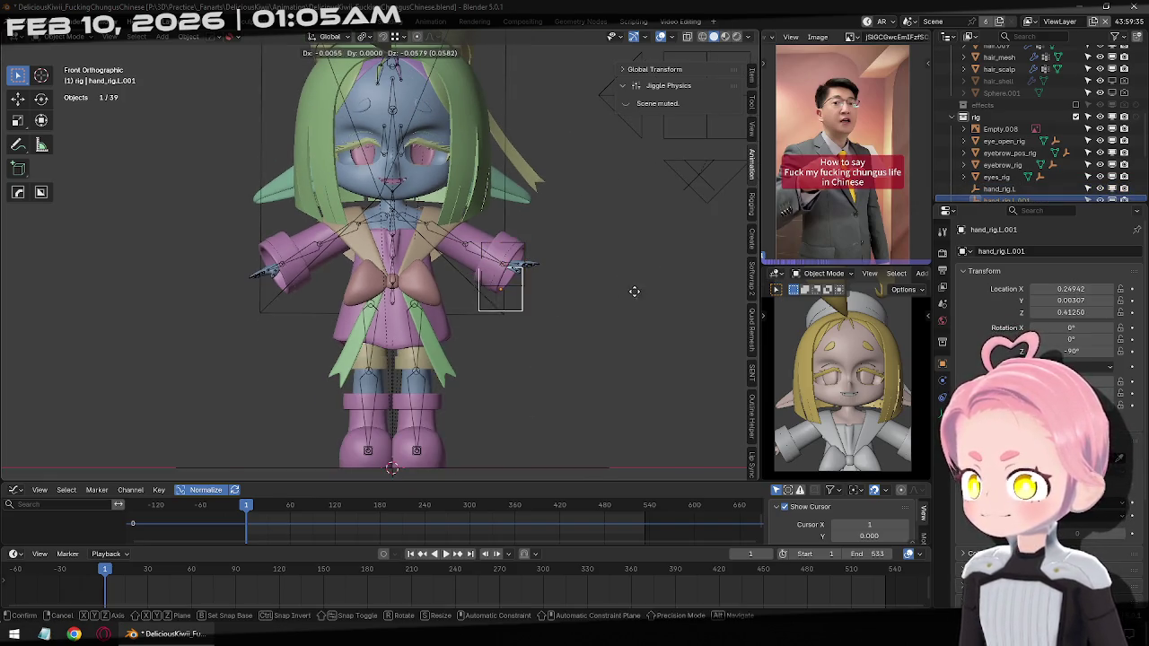
text(sx)
text(-1)
key(Return)
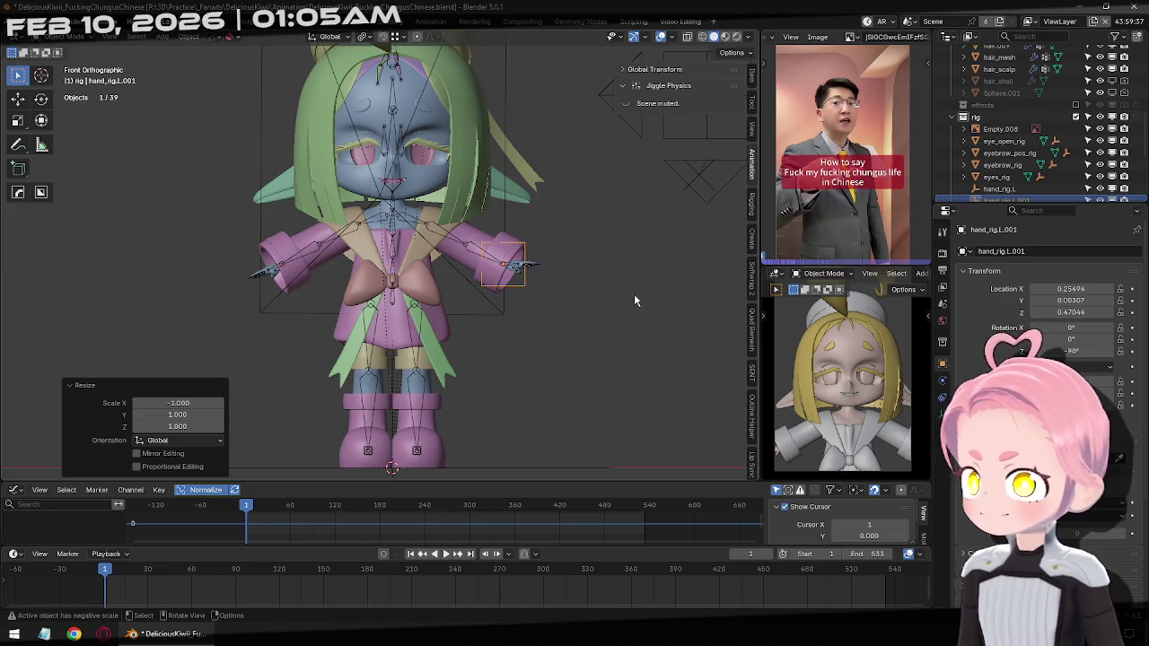
click(366, 32)
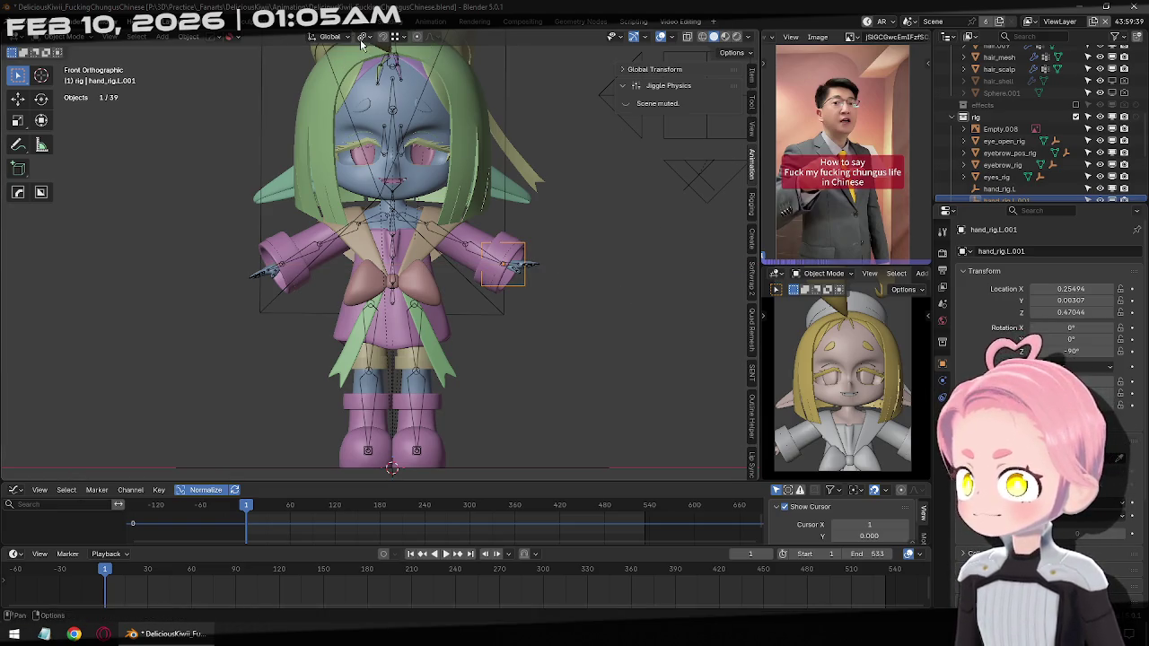
click(363, 38)
click(389, 79)
text(sx-1)
key(Return)
Apply rotation and scale to the mirrored copy and restore the previous transform pivot
shift+middle_drag(538, 205, 592, 210)
key(ctrl+a)
click(431, 130)
click(363, 37)
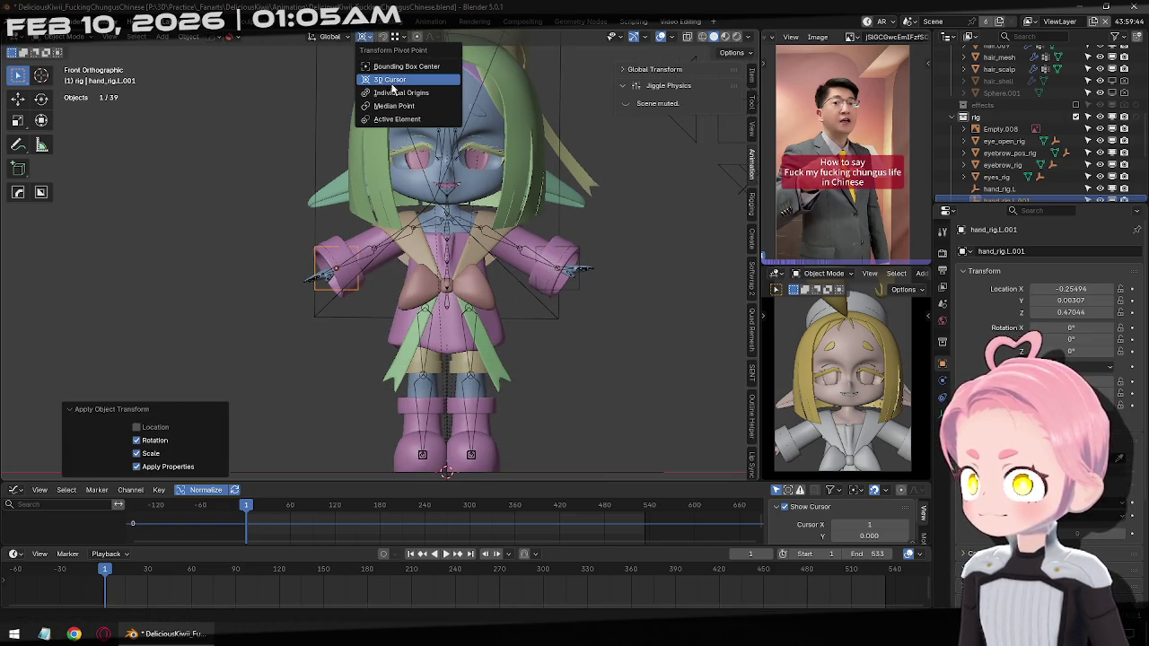
click(391, 94)
middle_drag(583, 270, 607, 337)
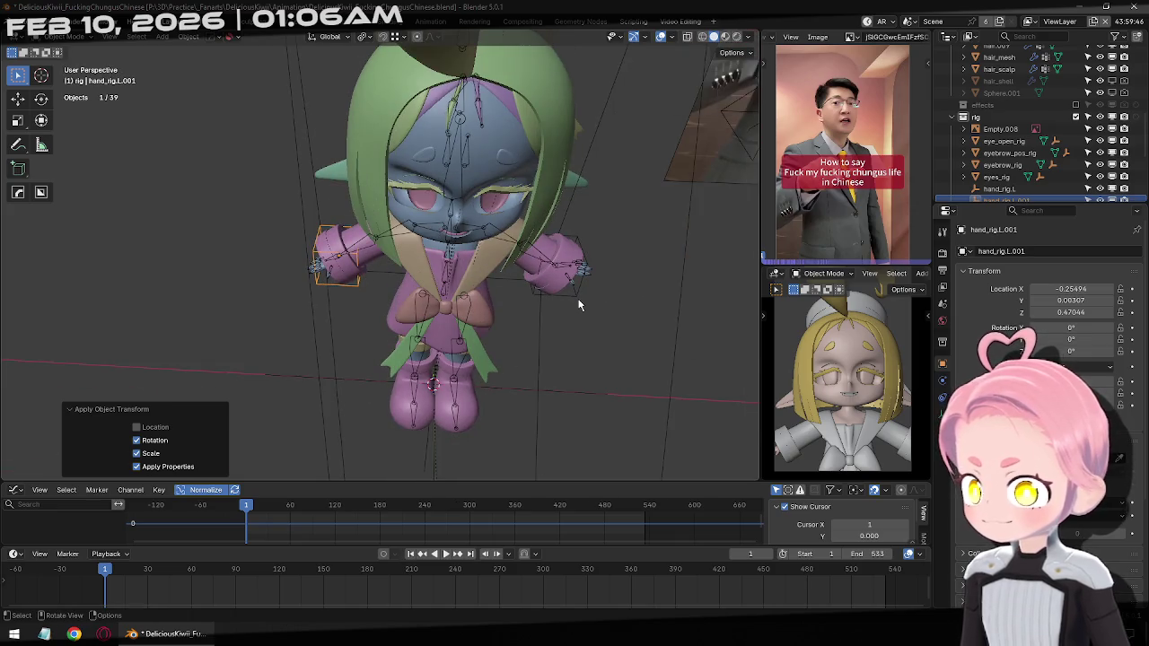
click(561, 264)
scroll(349, 292, up, 3)
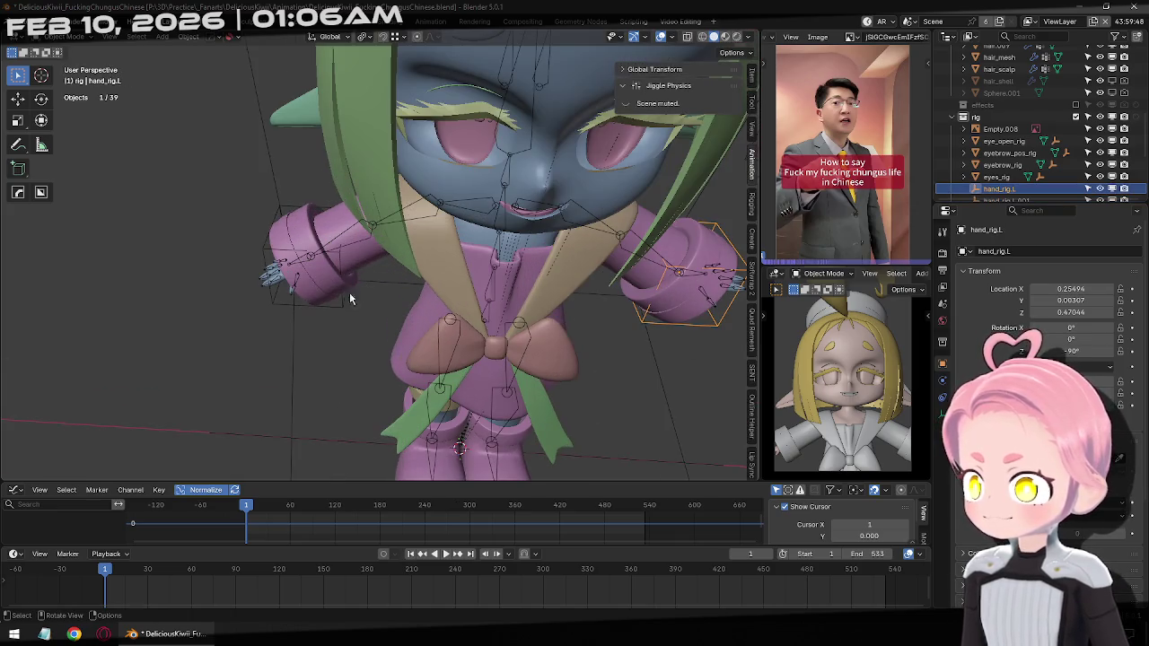
Give the Hand_R bone a Copy Transforms constraint and set its target and owner spaces
click(307, 255)
key(ctrl+Tab)
click(306, 260)
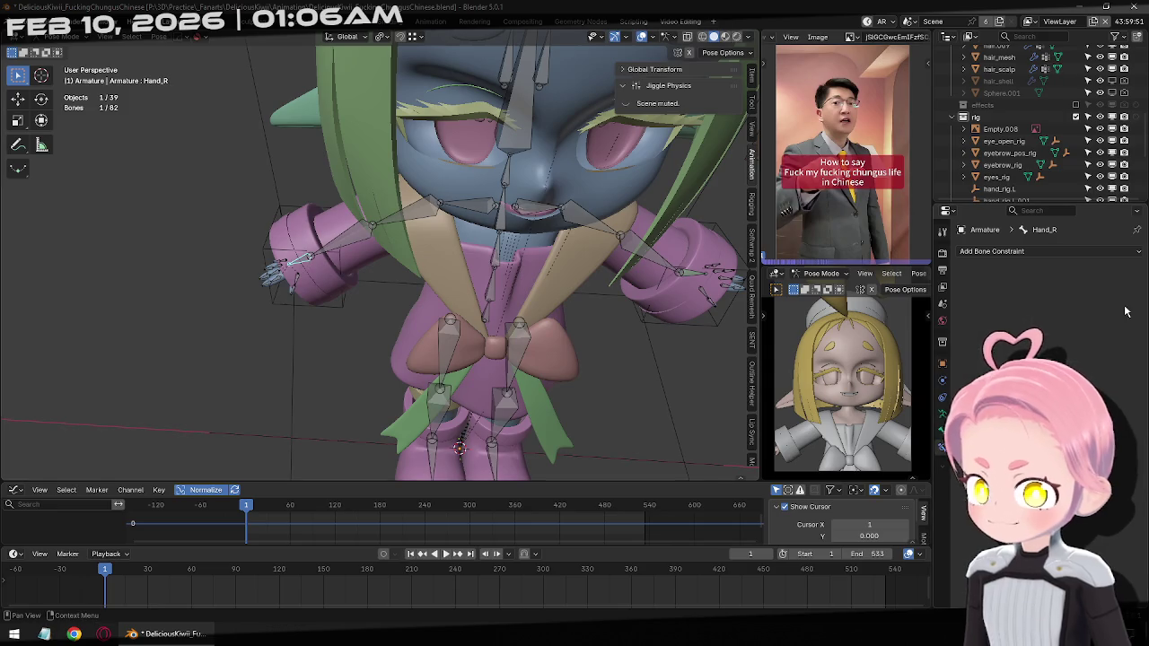
click(991, 252)
click(936, 325)
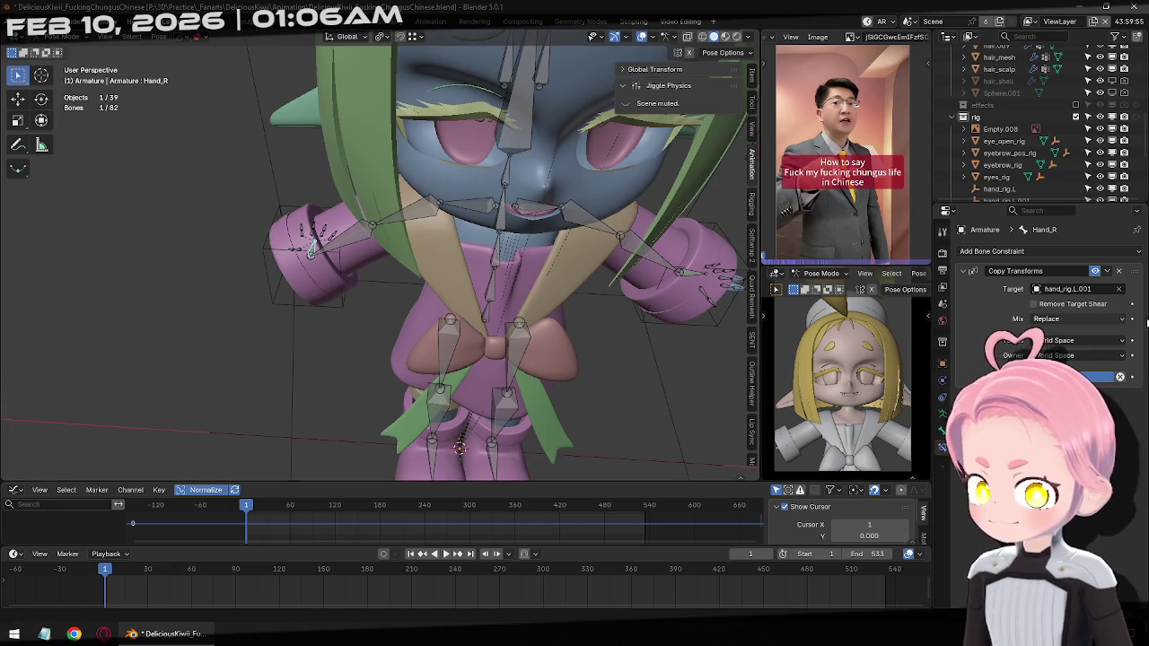
click(1077, 340)
click(1077, 355)
click(1081, 354)
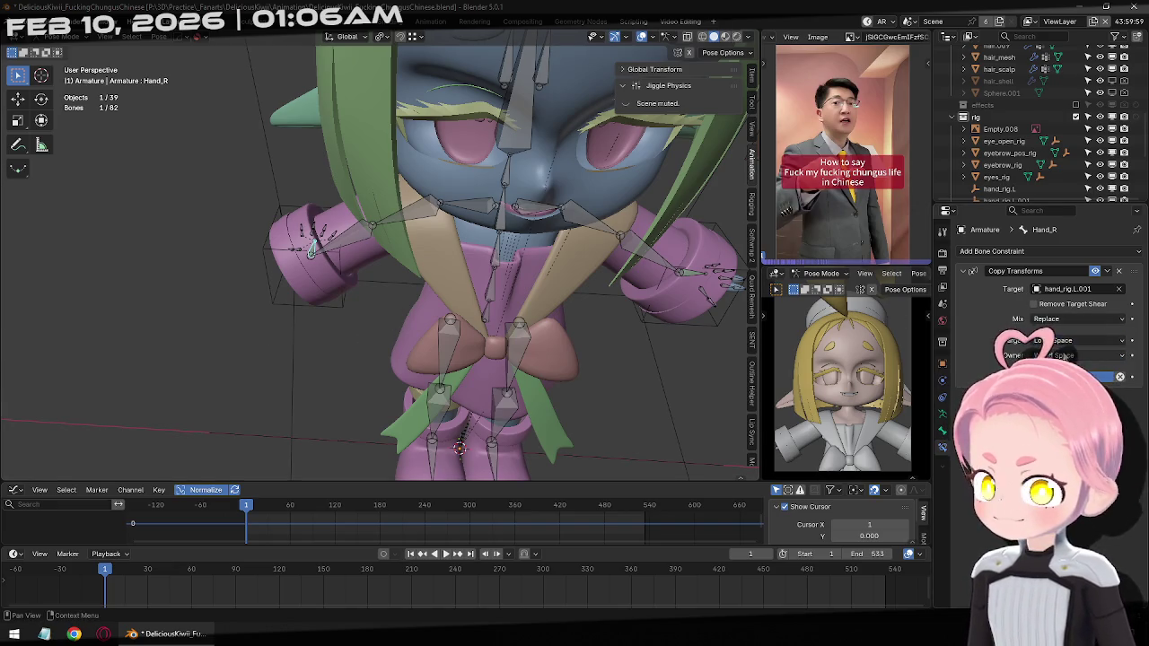
click(1082, 369)
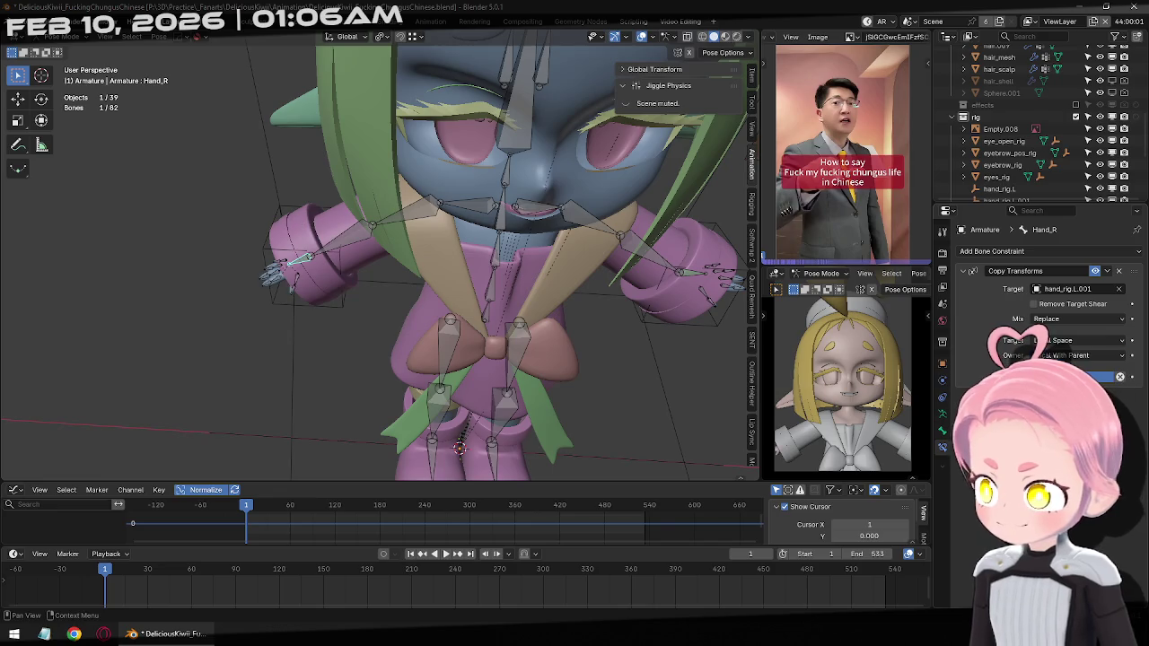
Test-move hand_rig.L.001, then return to posing Hand_R to revisit its owner space
middle_drag(397, 314, 153, 278)
key(ctrl+Tab)
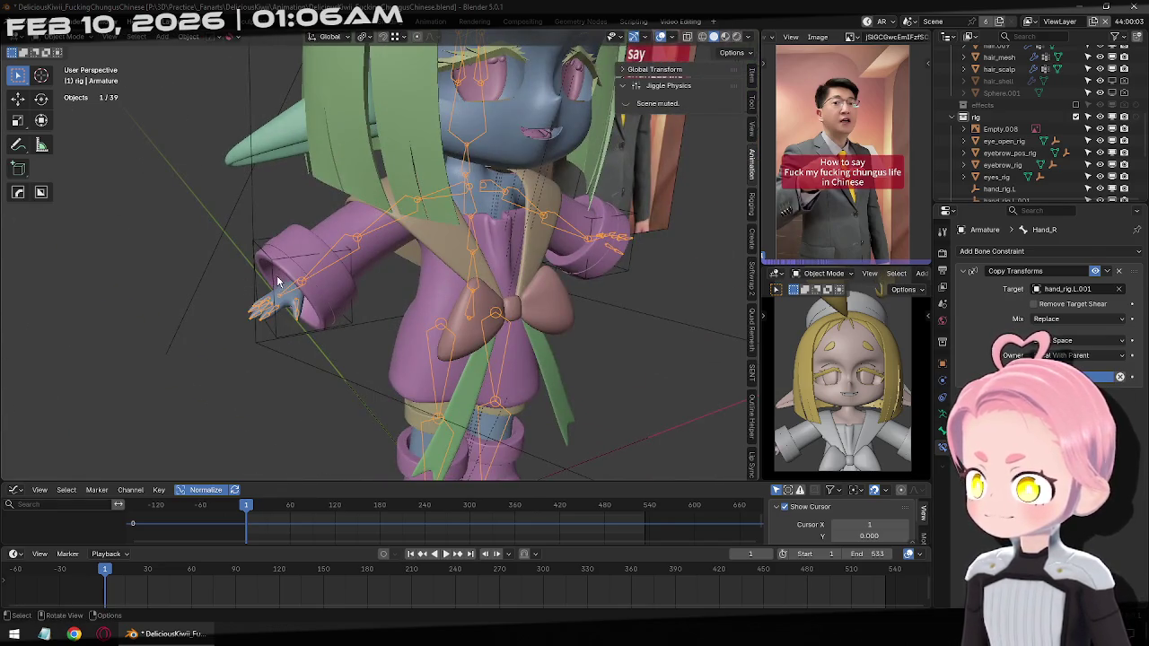
click(277, 282)
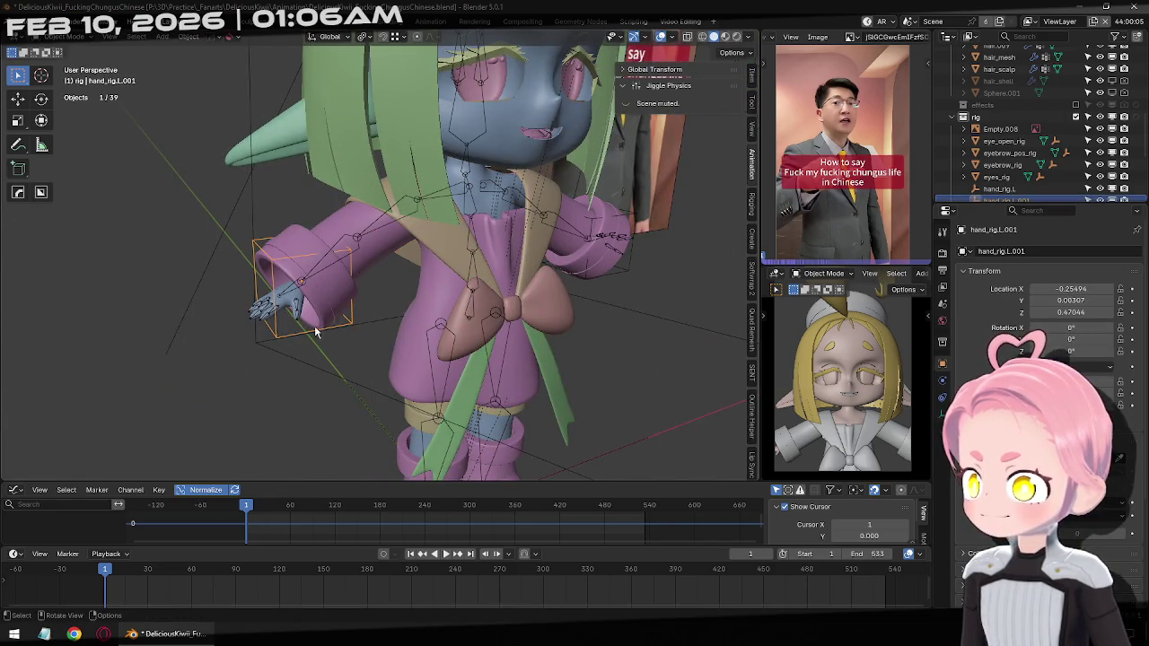
click(296, 287)
key(ctrl+Tab)
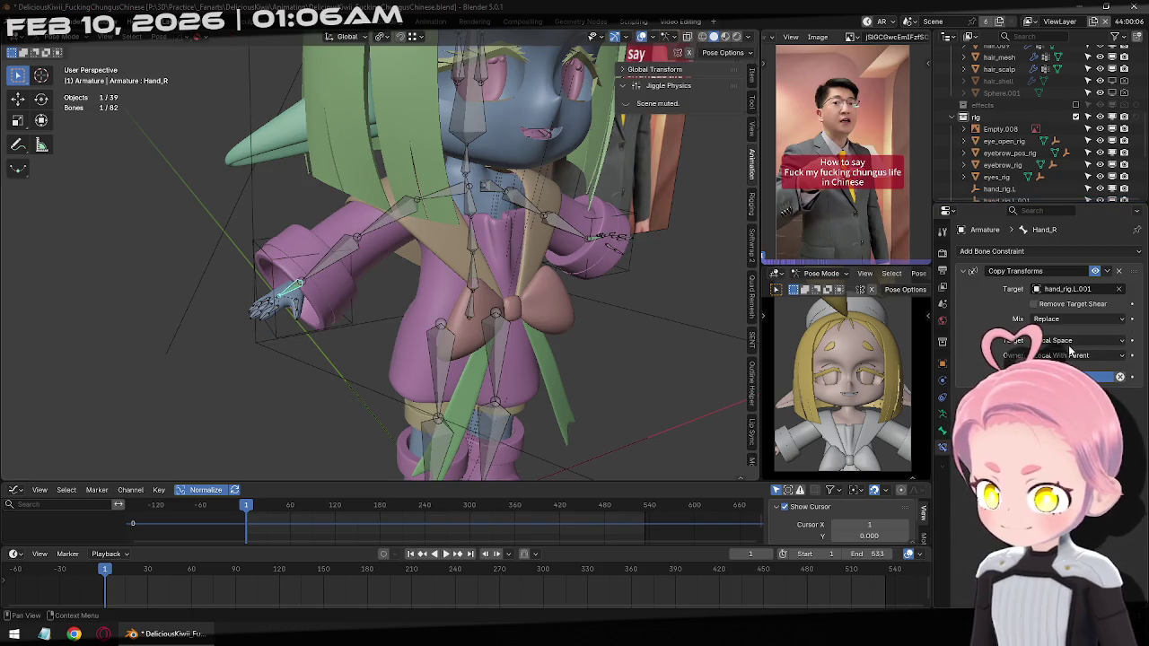
key(ctrl+Tab)
click(282, 267)
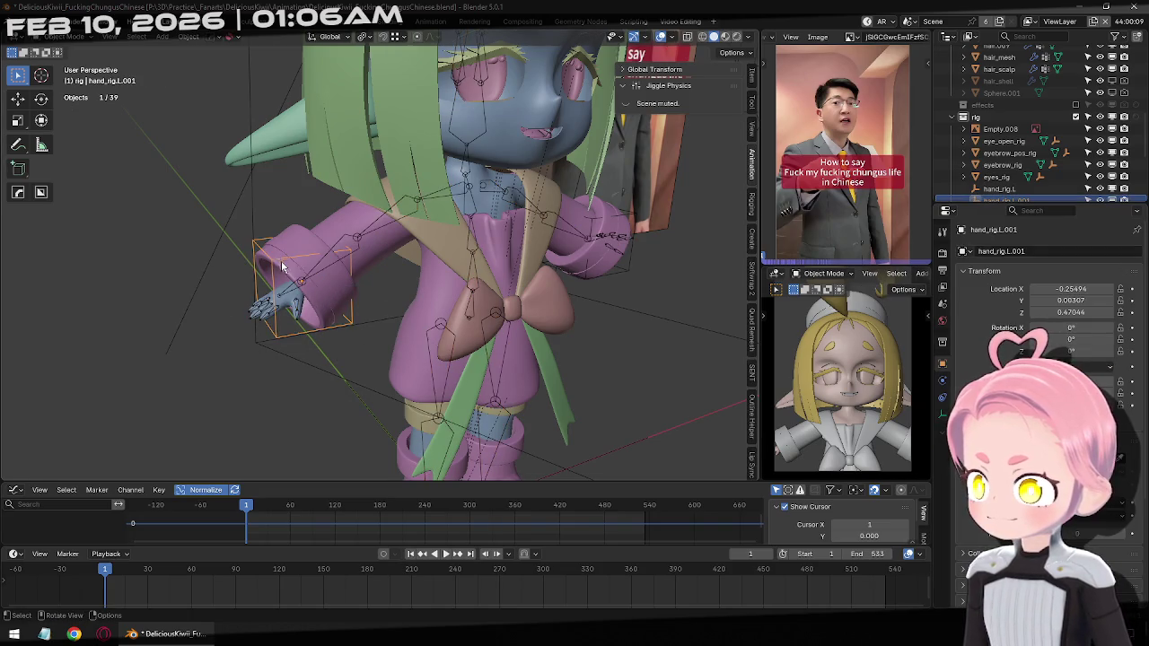
key(g)
key(Escape)
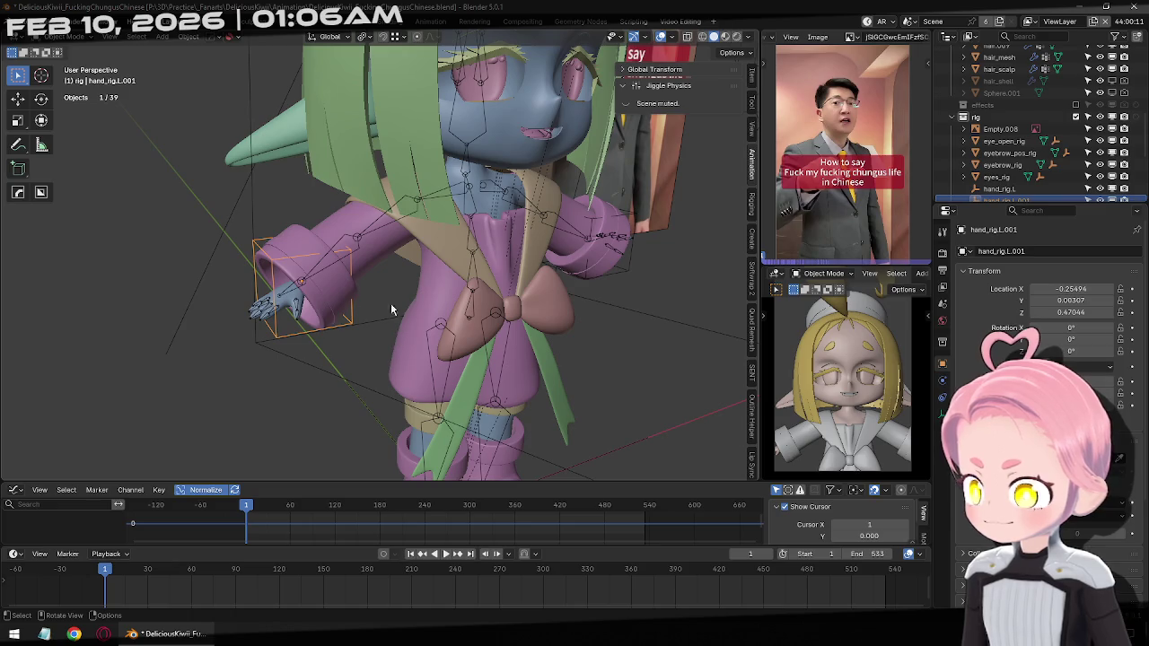
click(289, 297)
key(ctrl+Tab)
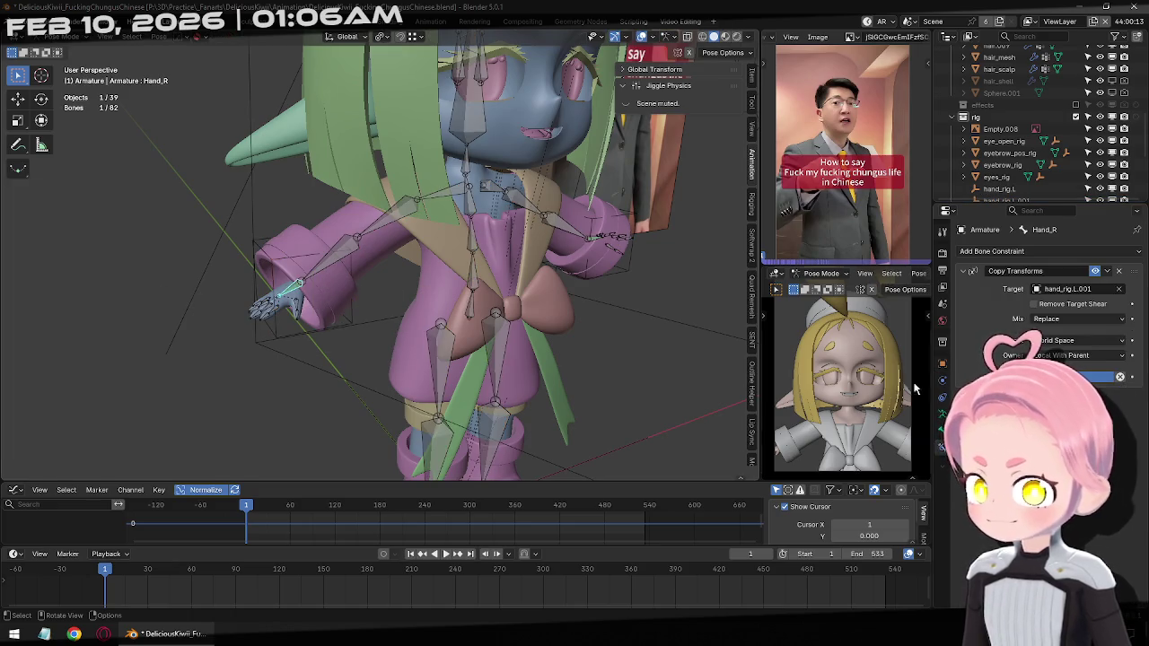
click(1081, 357)
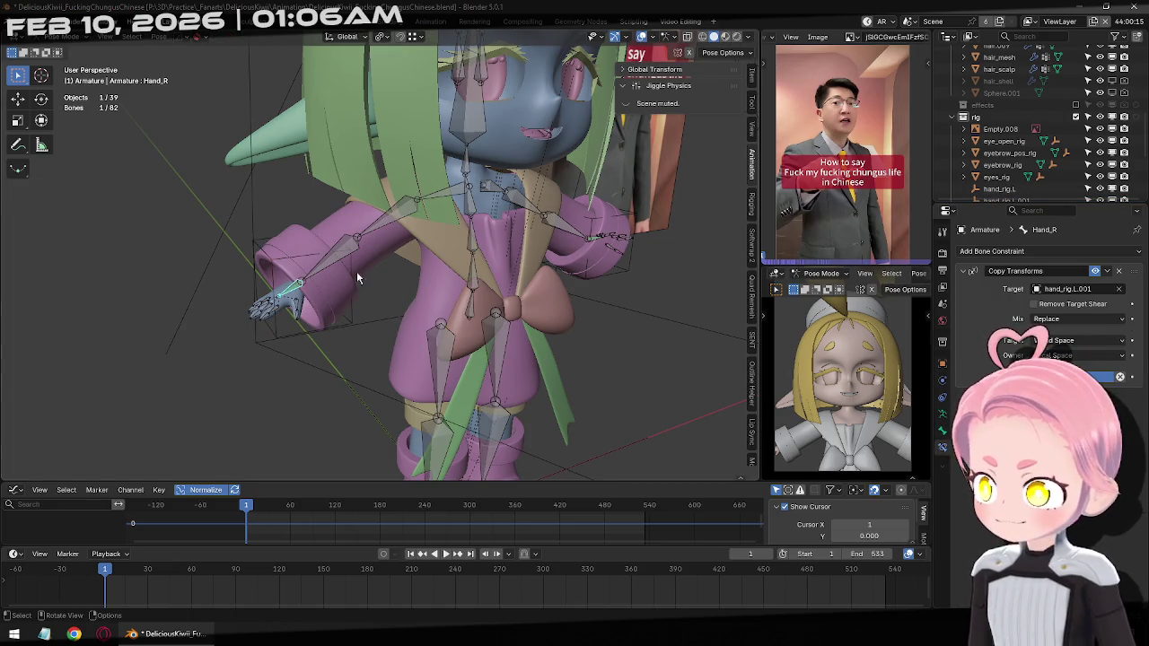
Test-rotate hand_rig.L.001, then set Hand_R's constraint owner space to World Space
key(ctrl+Tab)
click(301, 291)
key(r)
key(r)
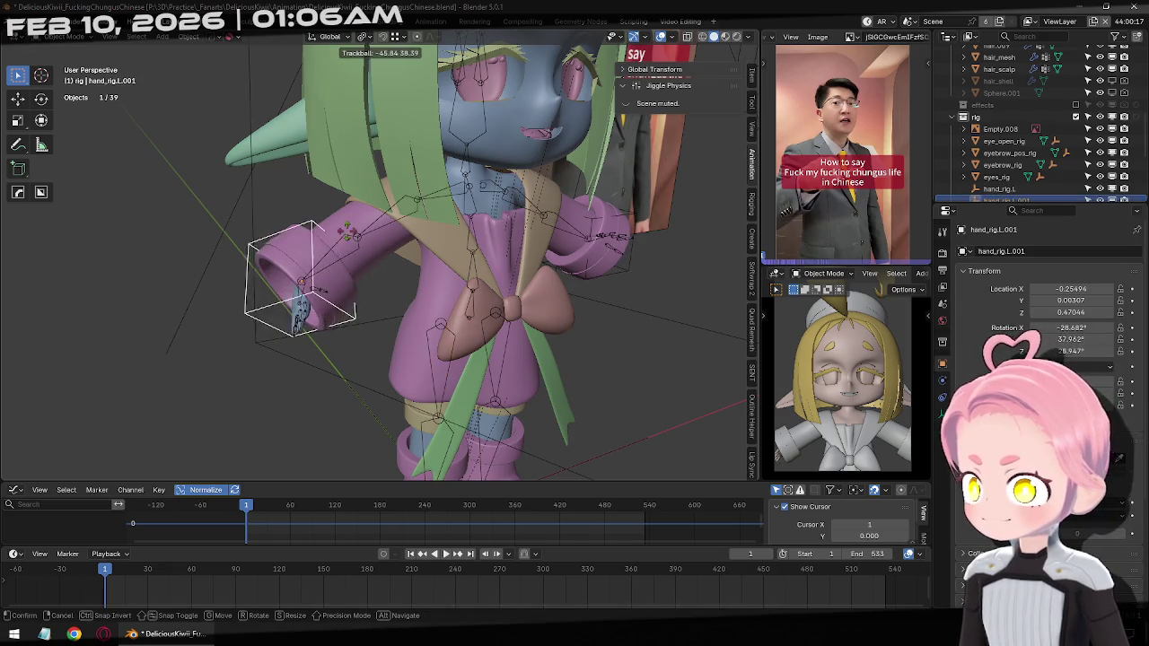
key(r)
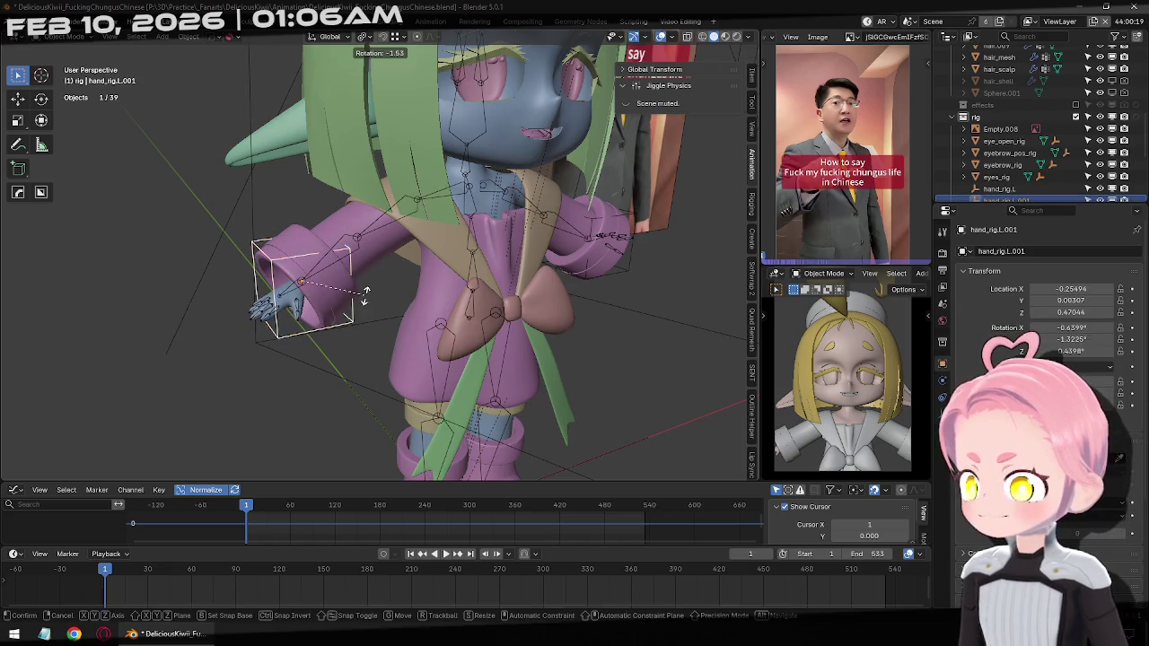
key(Escape)
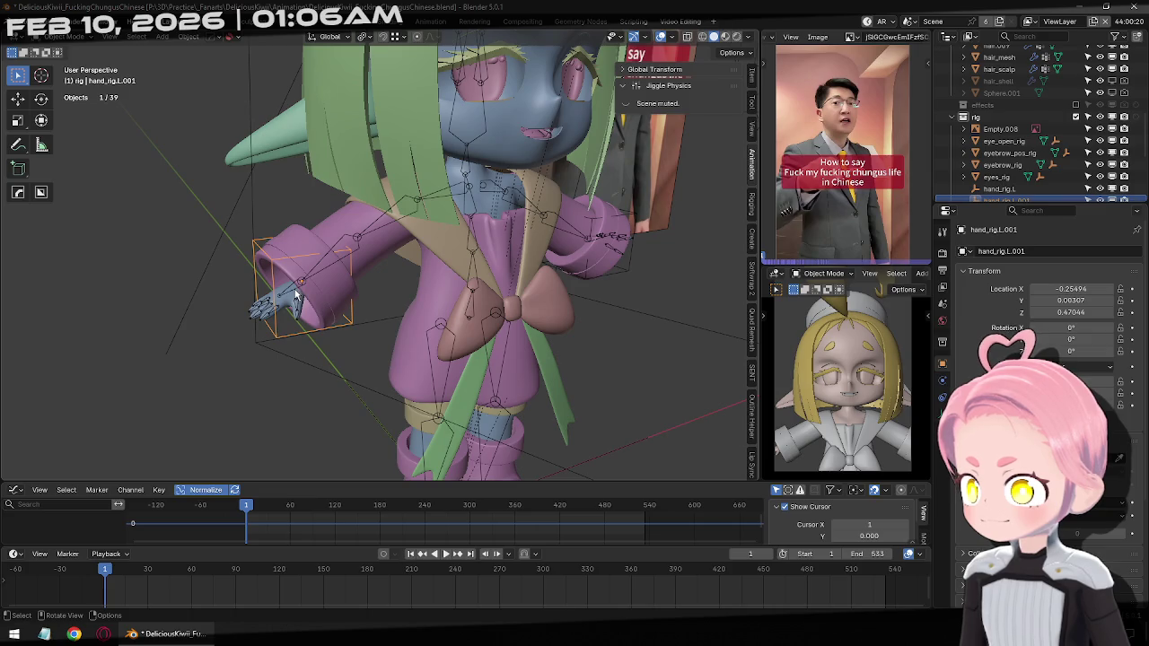
click(296, 295)
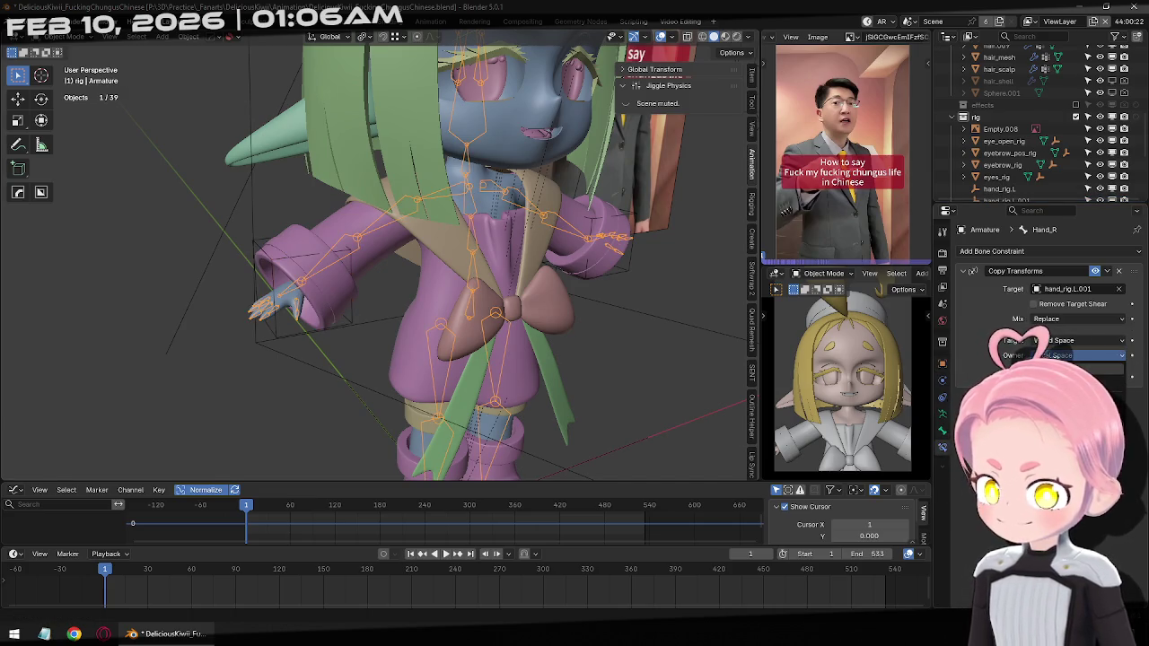
click(1077, 355)
Rotate hand_rig.L.001 90° around global Z and view it from the front
click(319, 260)
key(r)
key(r)
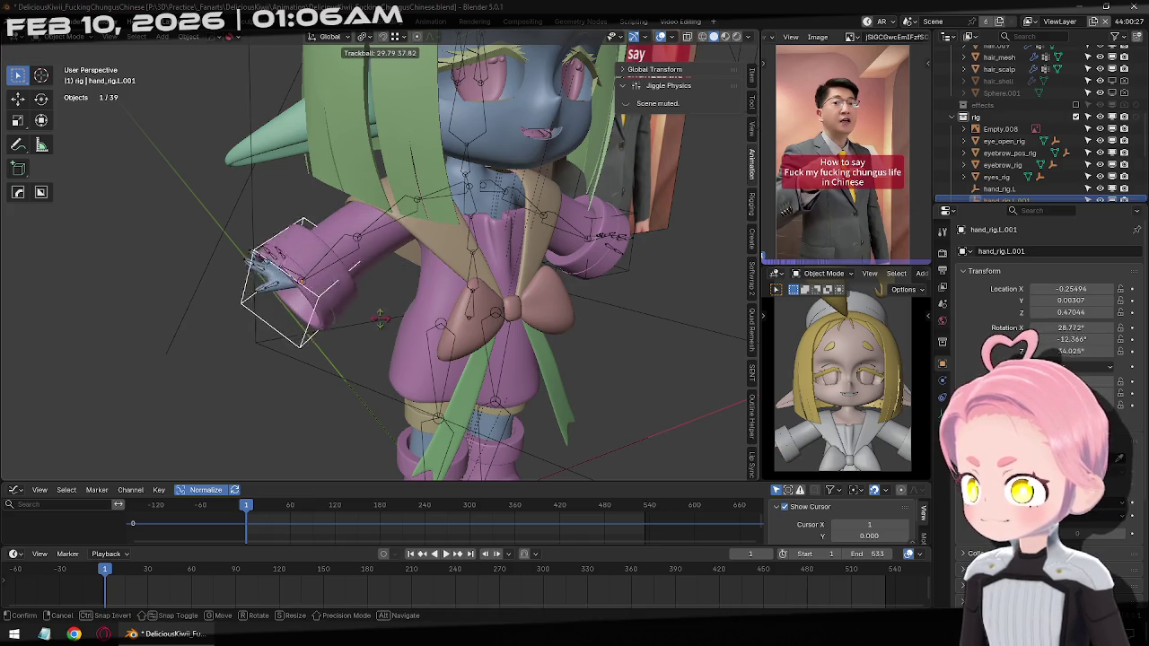
key(Escape)
text(r)
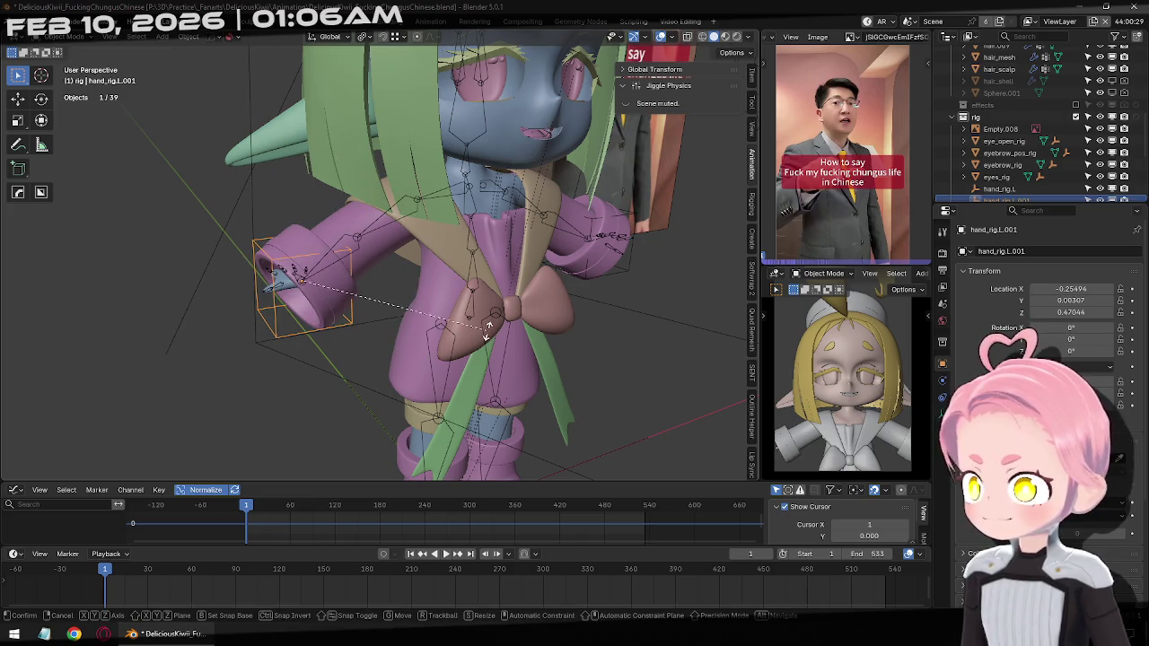
text(z)
text(909)
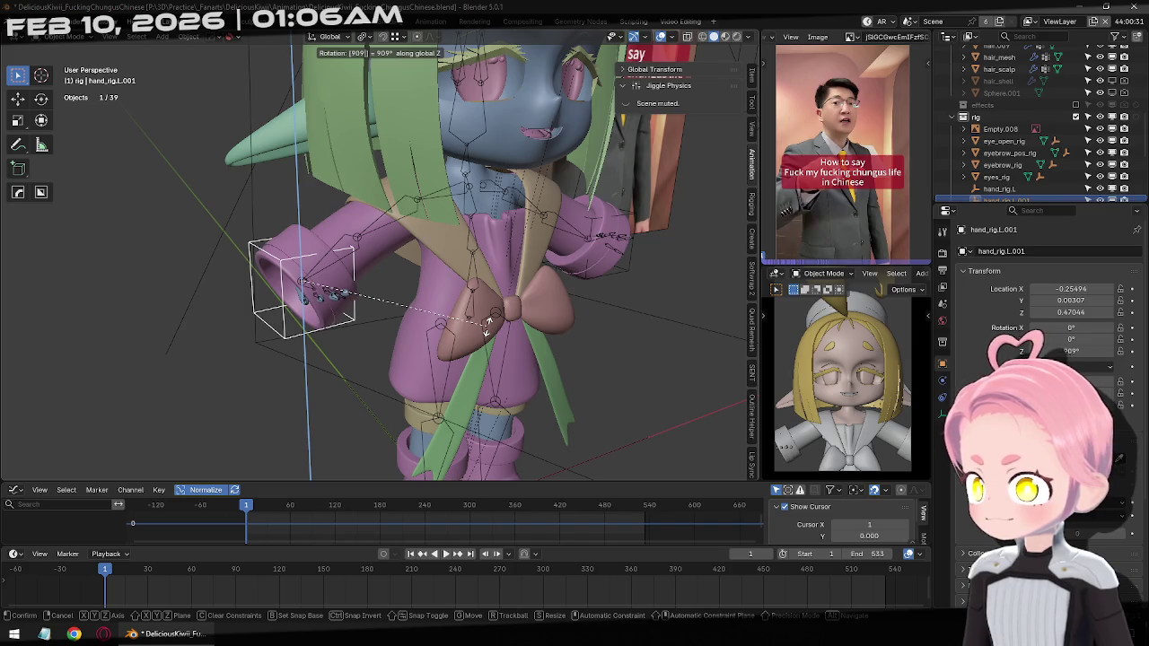
key(minus)
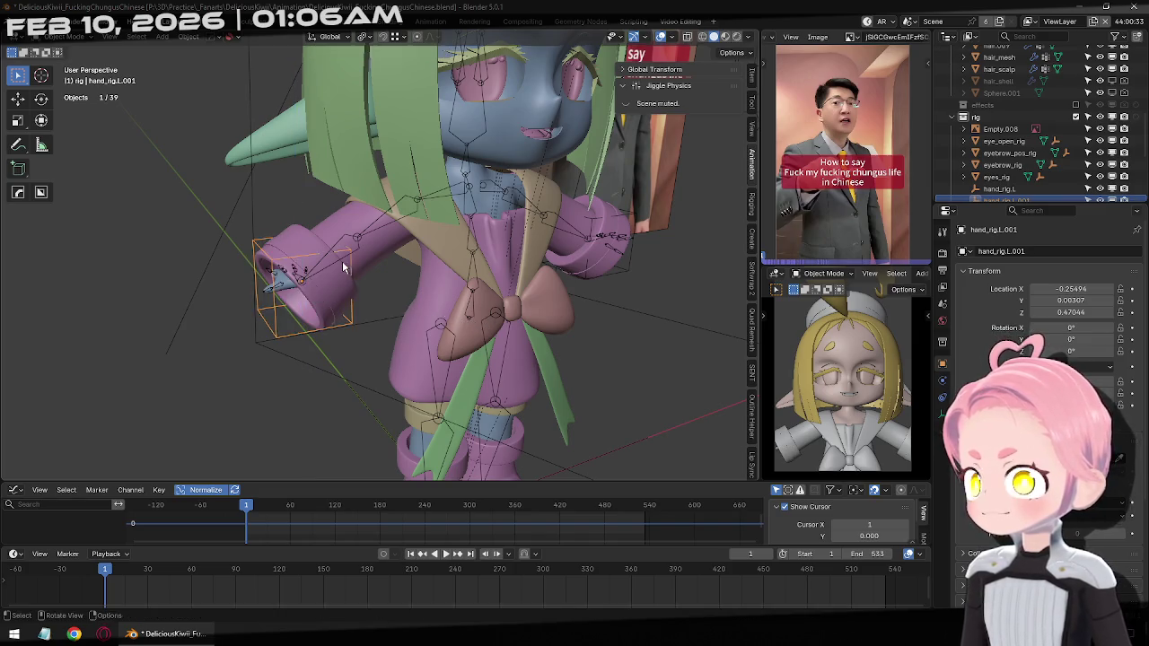
middle_drag(487, 323, 435, 367)
key(BackSpace)
key(BackSpace)
text(0)
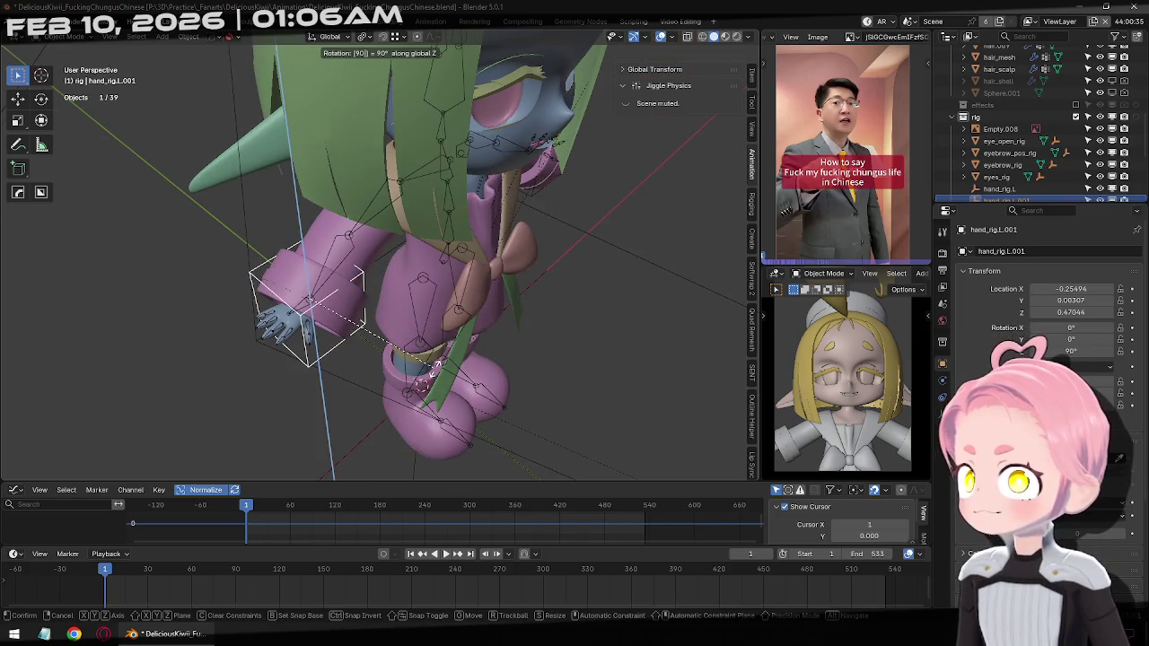
key(Return)
key(KP_1)
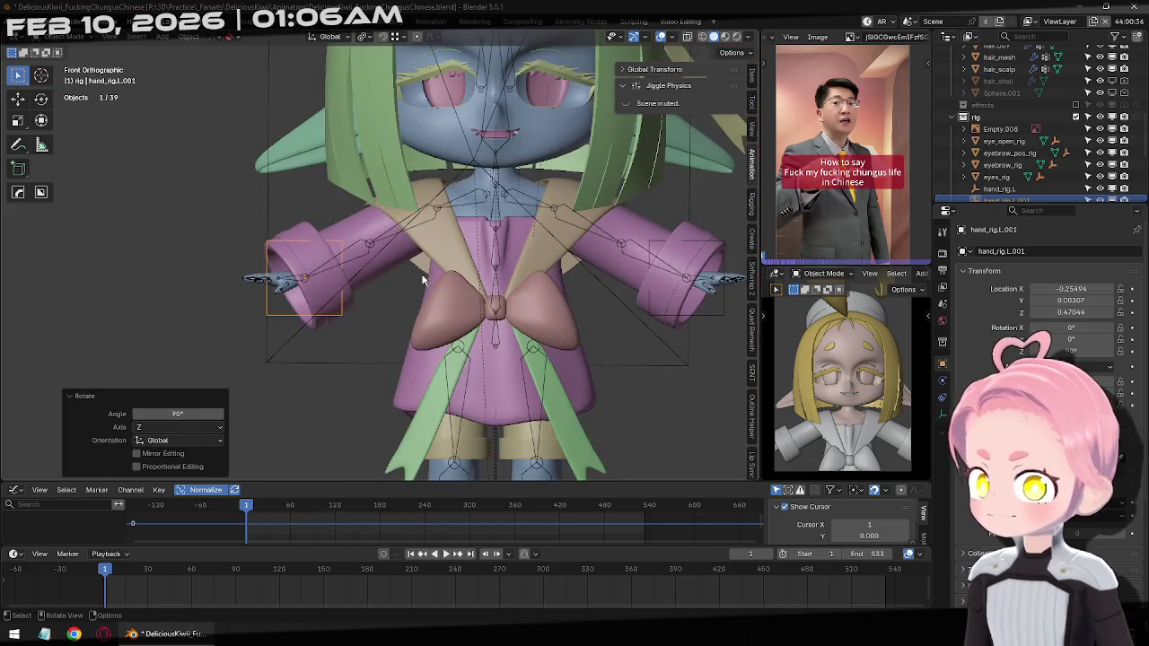
Rename the right-side hand empty to hand_rig.R and reselect the armature
scroll(650, 325, up, 1)
click(579, 288)
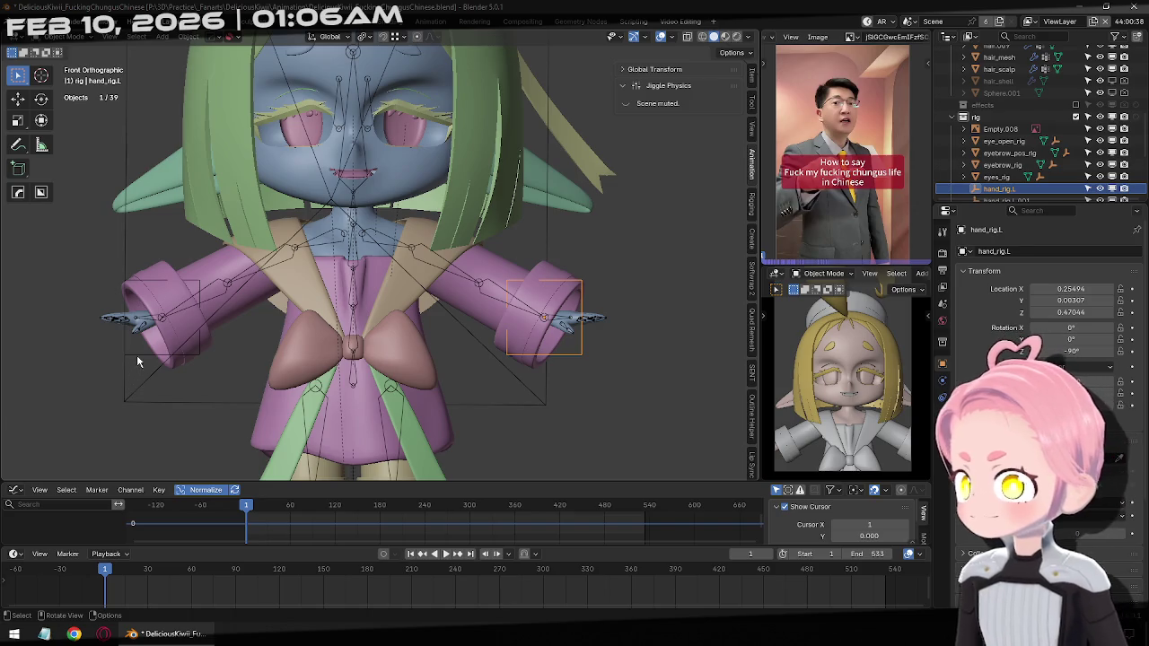
key(shift+d)
key(F2)
key(BackSpace)
key(Escape)
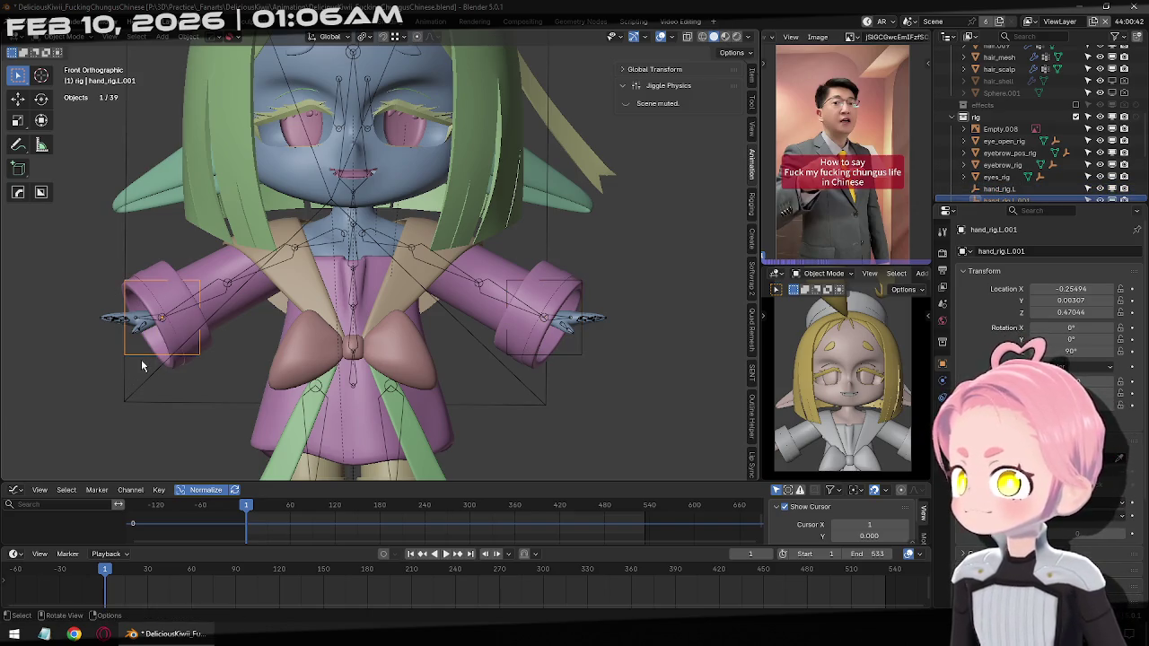
key(F2)
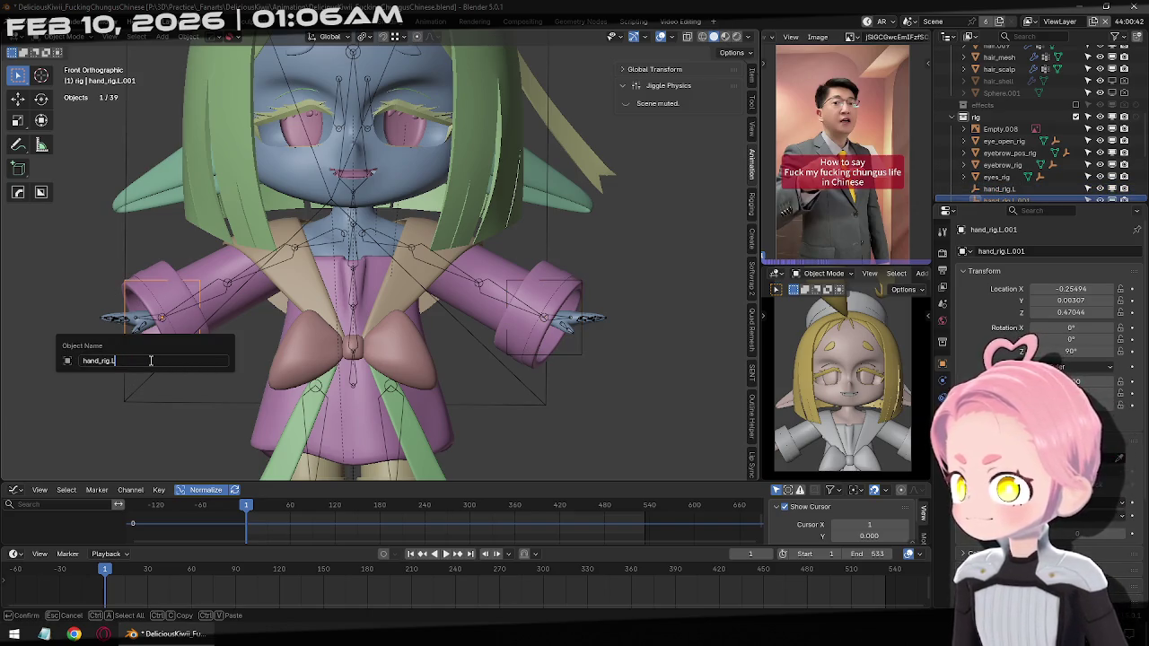
text(.R)
key(Return)
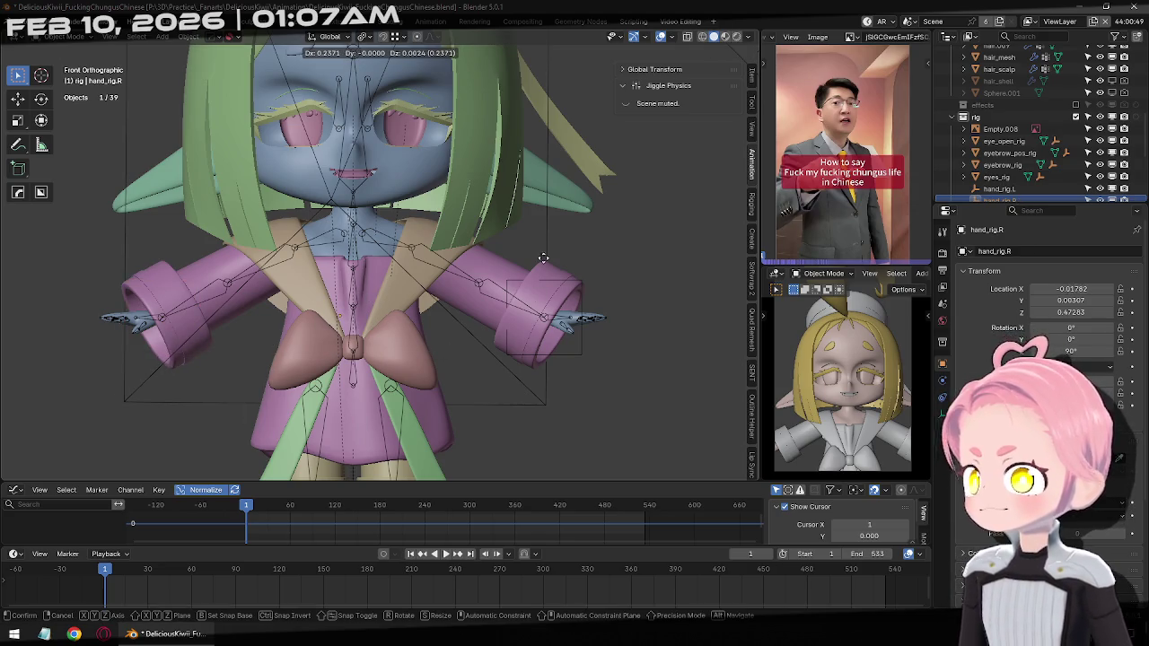
click(160, 325)
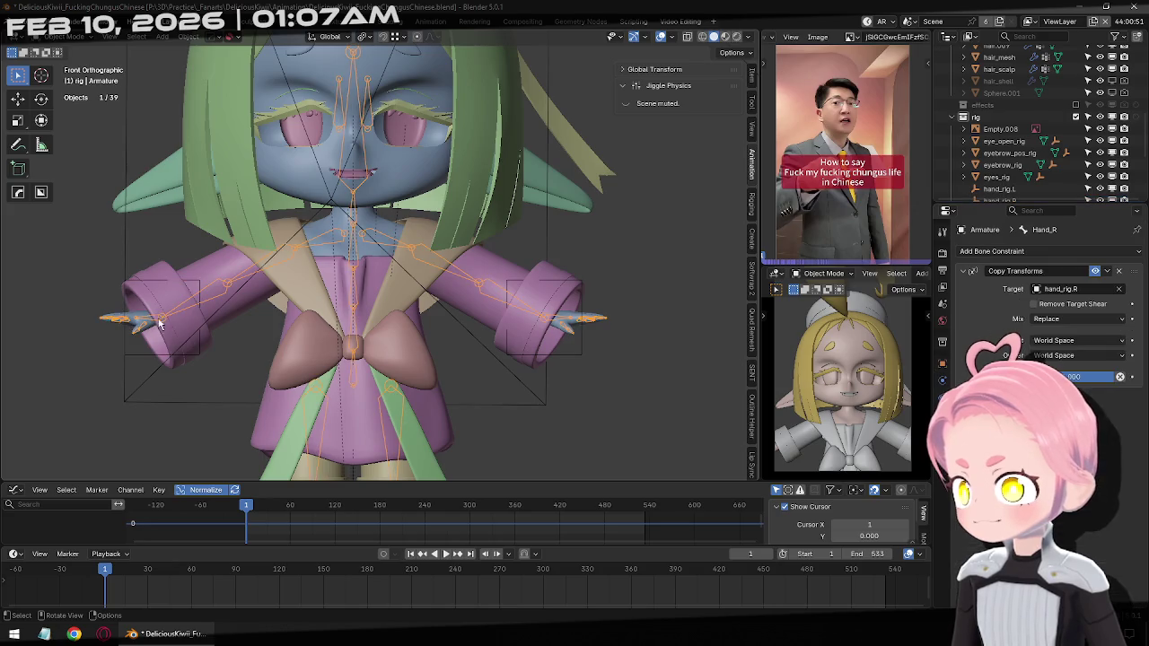
Test-rotate hand_rig.R, then put the armature in Pose Mode and list Hand_R's addable constraints
click(197, 356)
key(r)
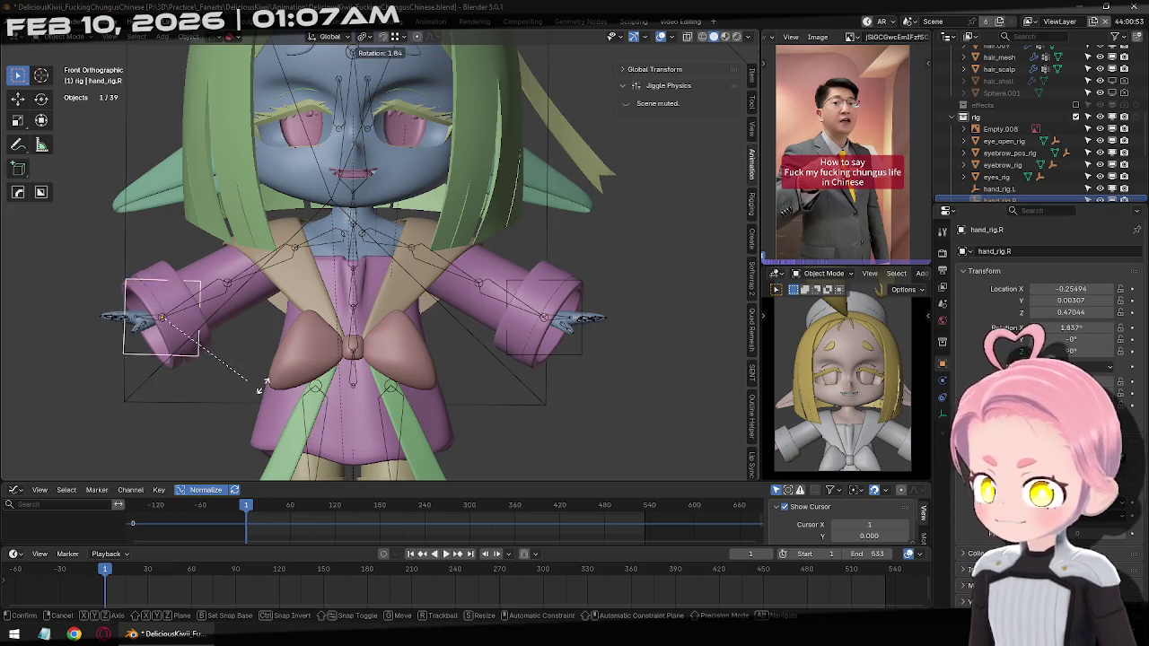
key(Escape)
click(155, 325)
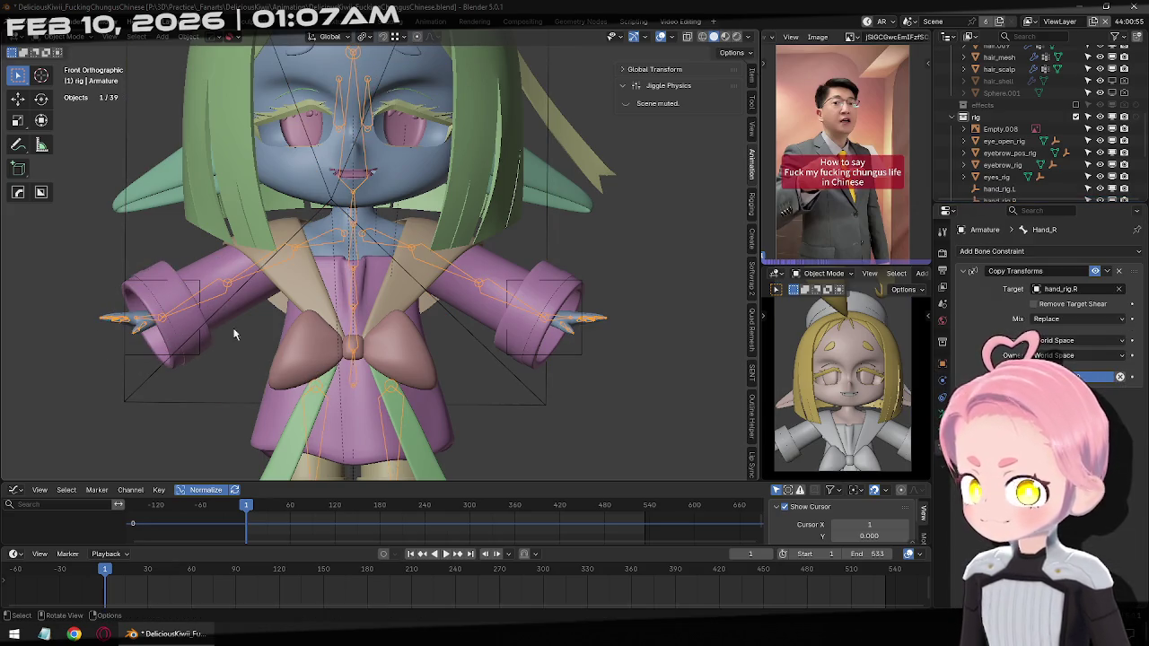
click(1005, 253)
key(Escape)
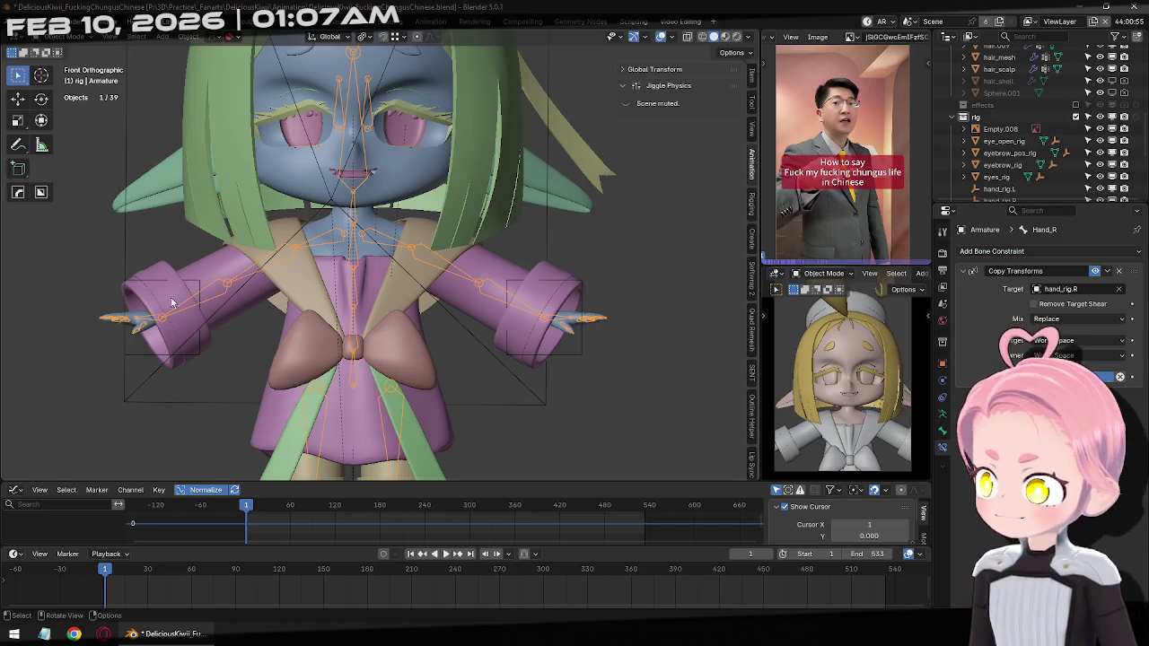
key(ctrl+Tab)
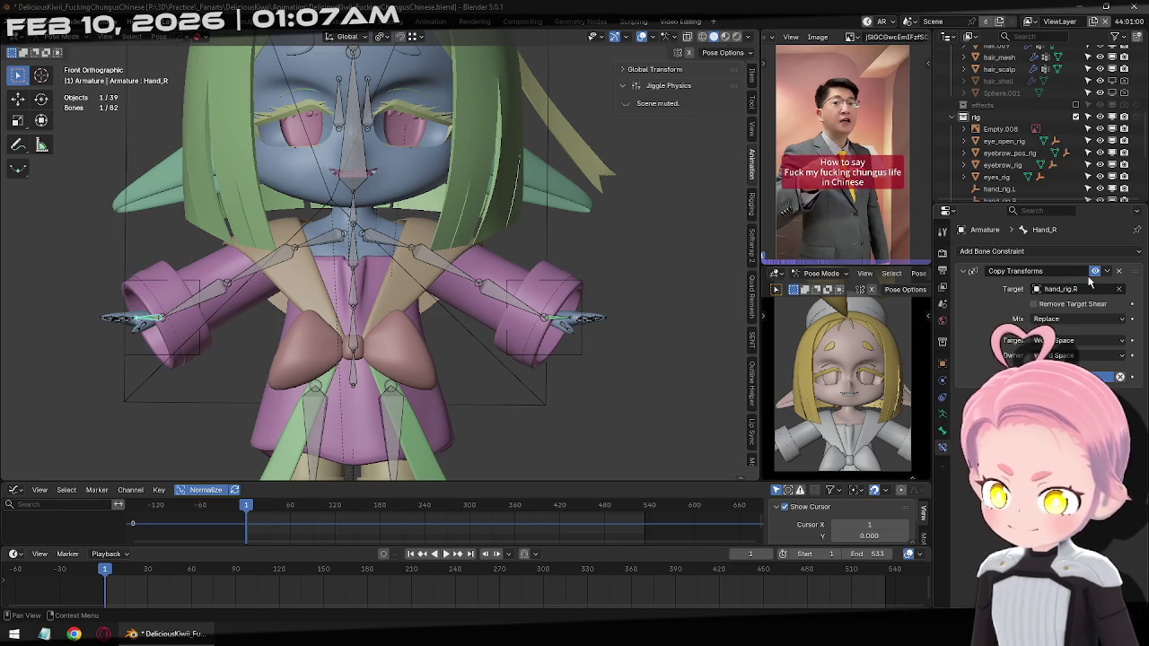
click(1086, 253)
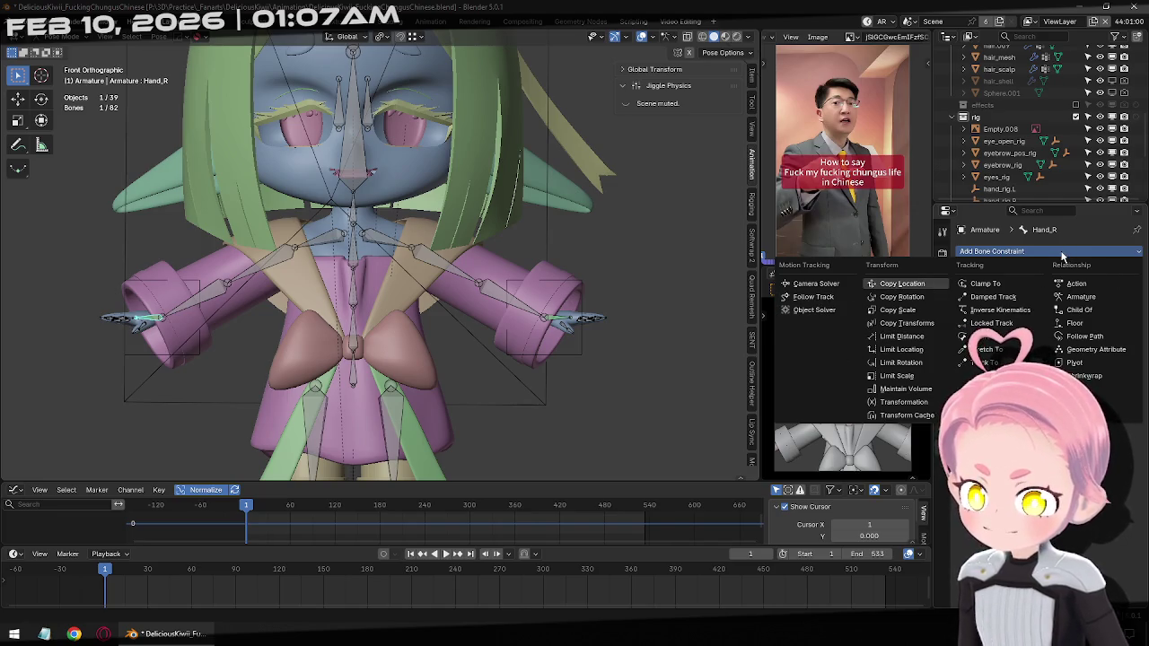
Give Hand_R an Inverse Kinematics constraint targeting hand_rig.R, then select that empty in Object Mode
click(1000, 310)
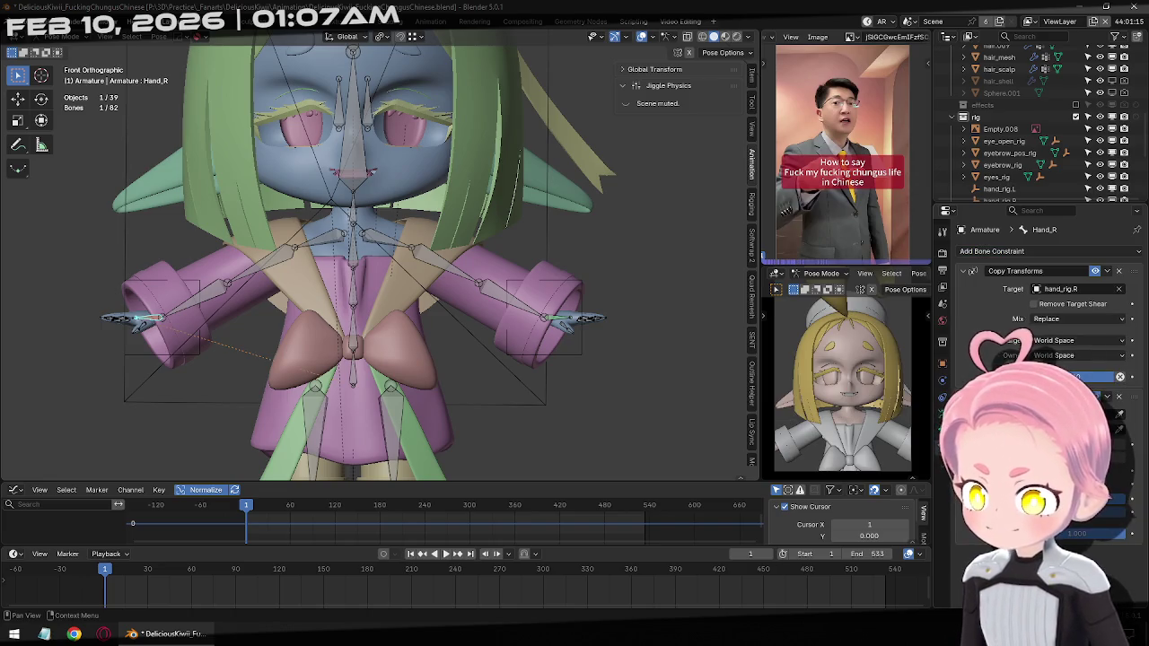
click(1119, 416)
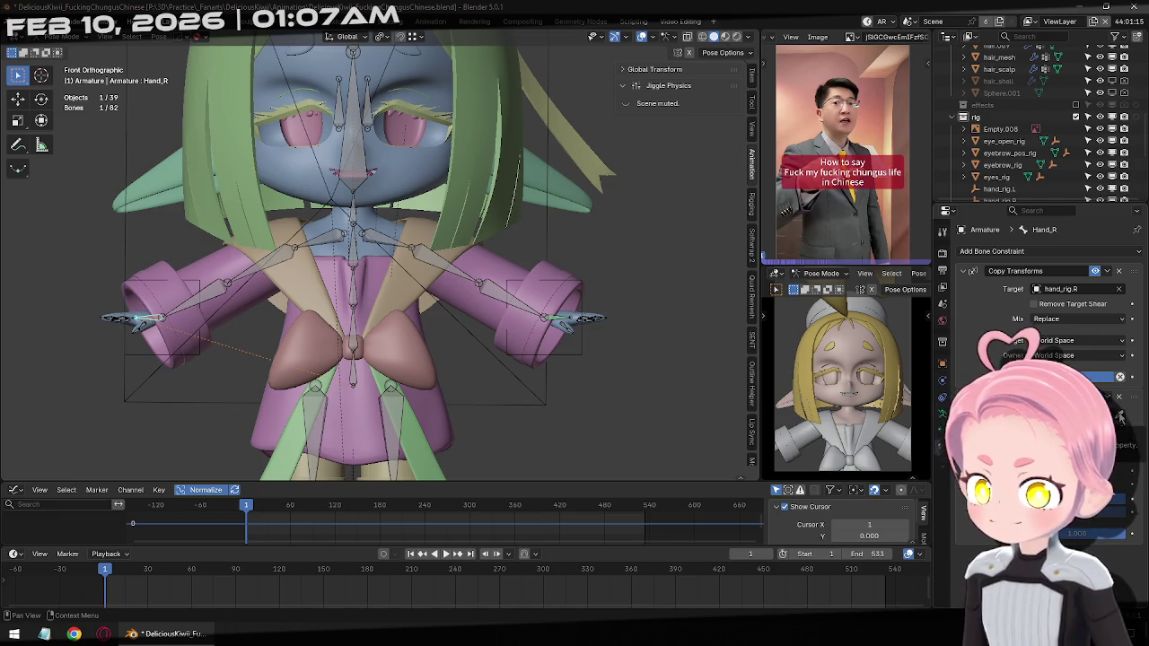
middle_drag(135, 361, 179, 350)
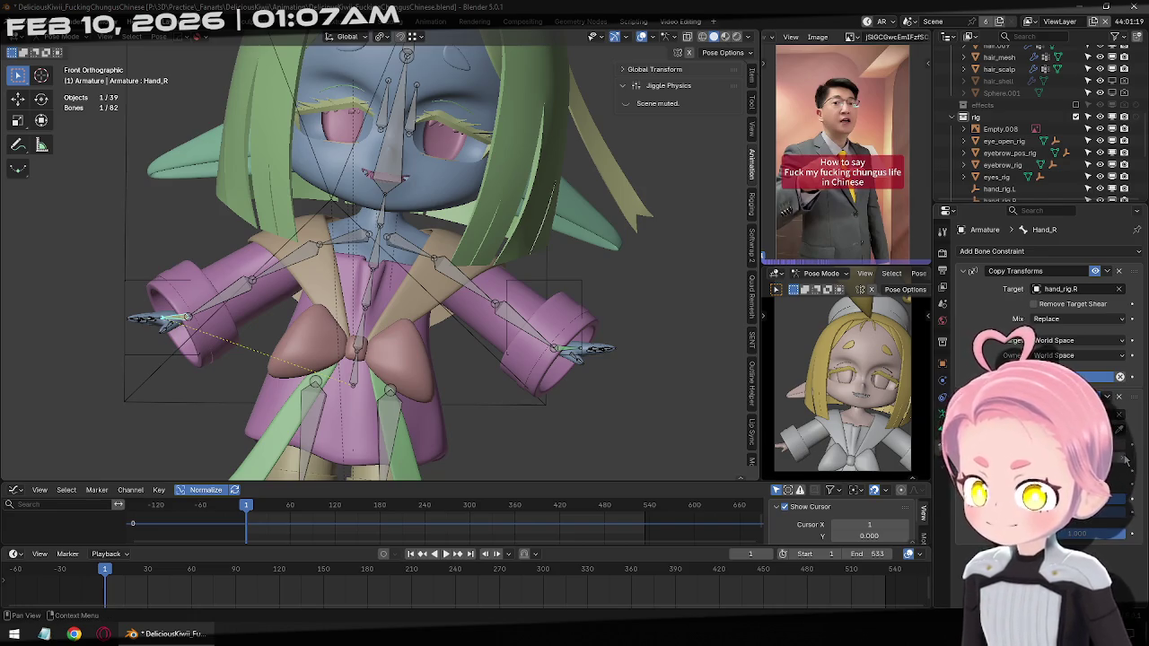
click(1127, 465)
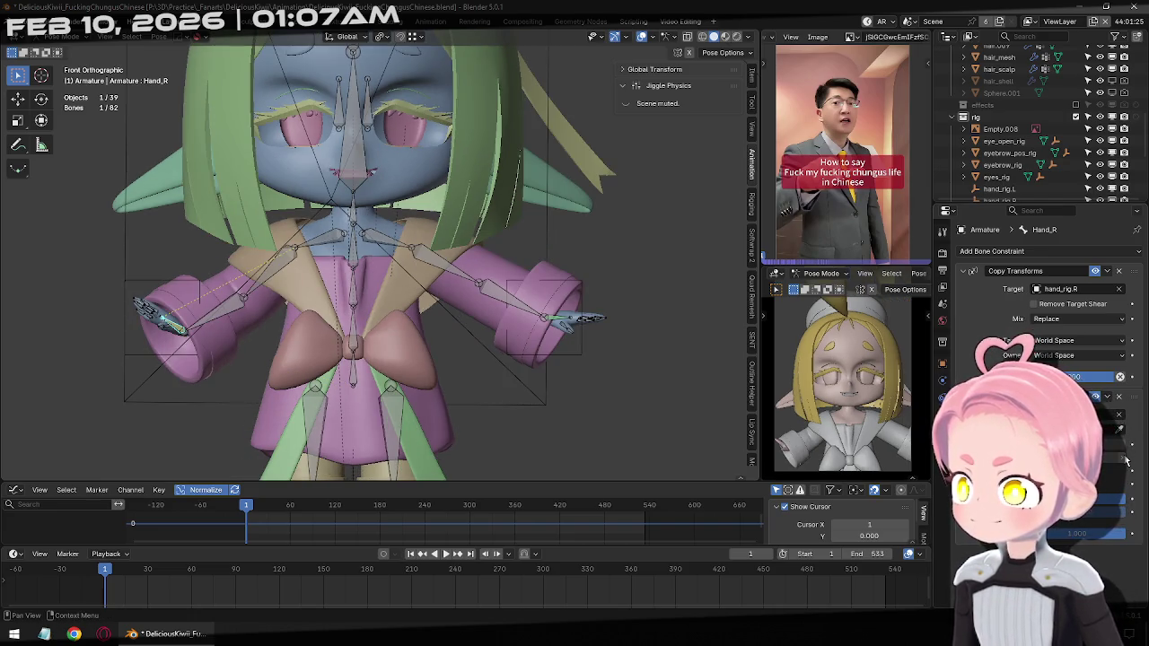
key(ctrl+Tab)
click(158, 287)
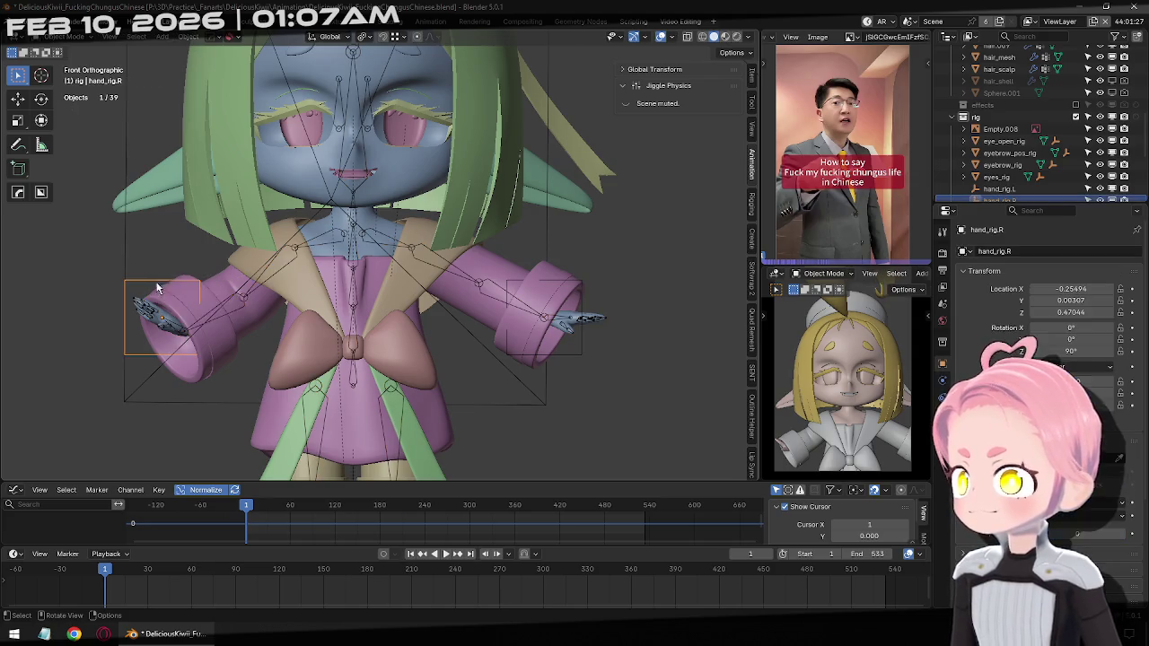
Test-move and rotate hand_rig.R, then undo it back to its original position
key(g)
click(269, 359)
key(r)
key(r)
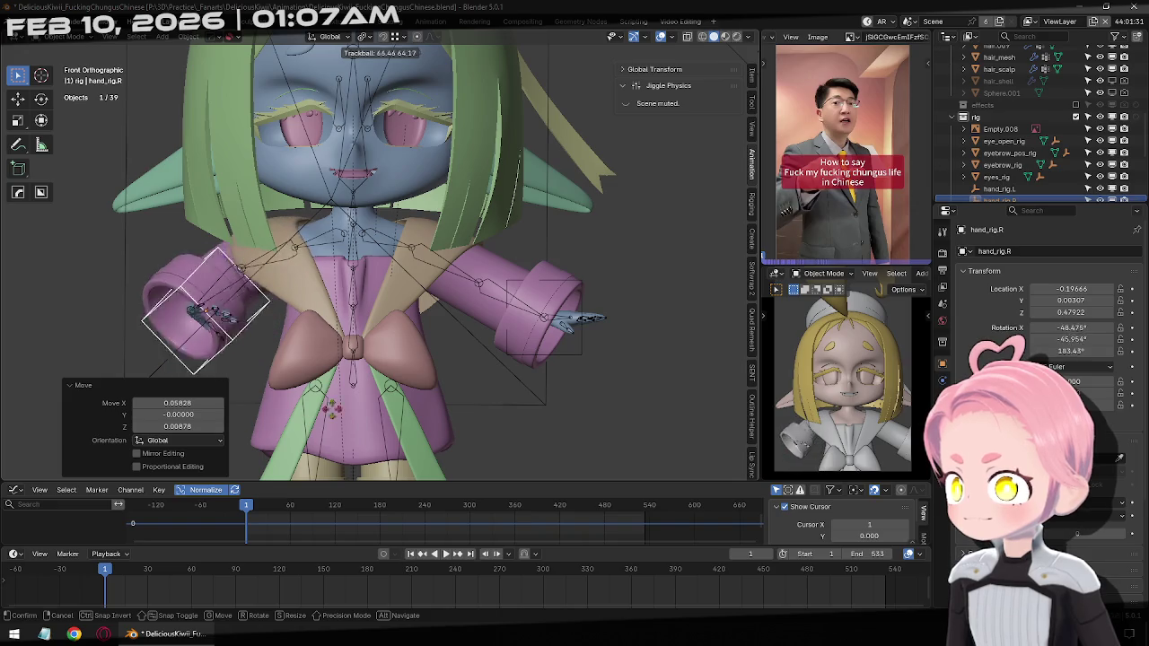
right_click(314, 377)
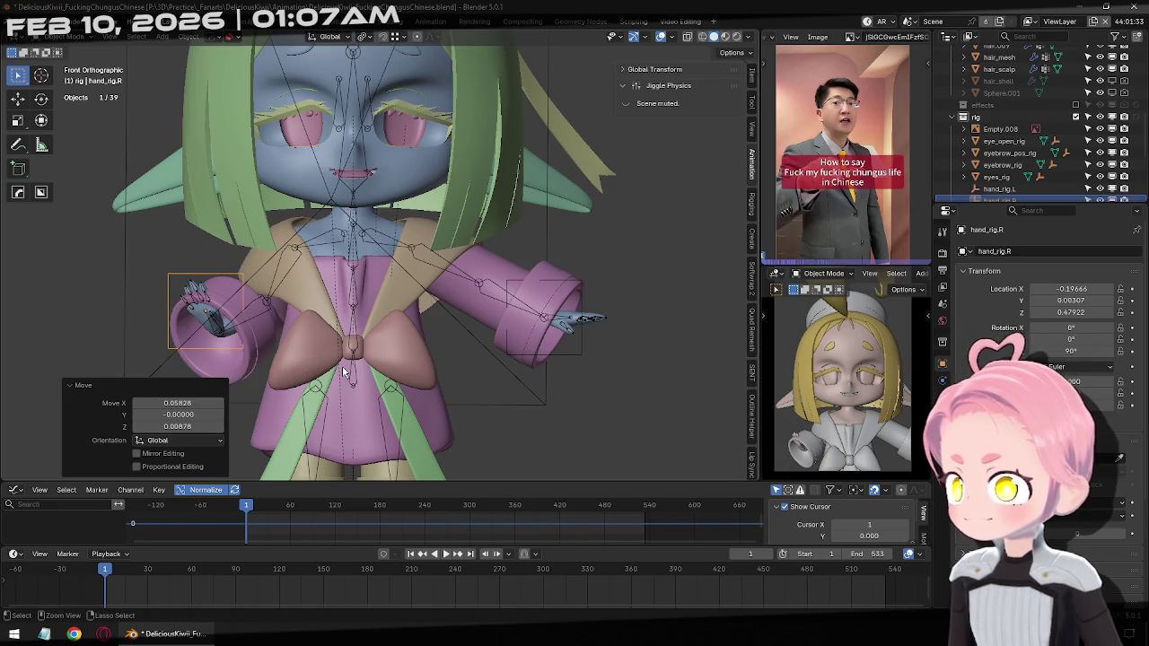
key(ctrl+z)
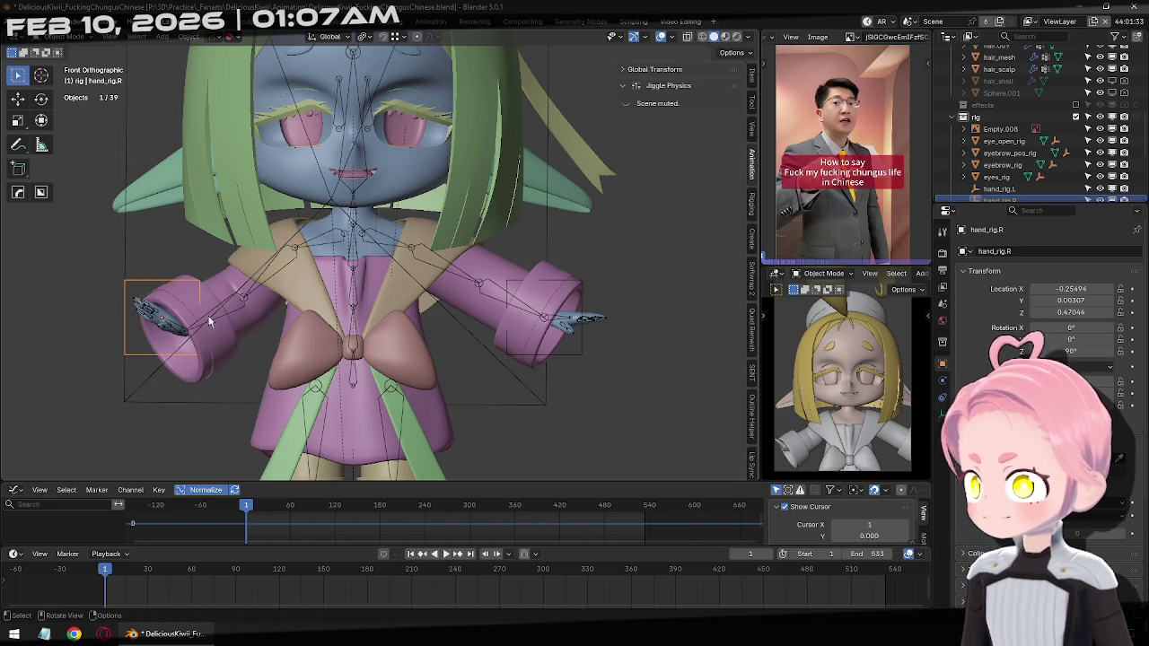
key(ctrl+z)
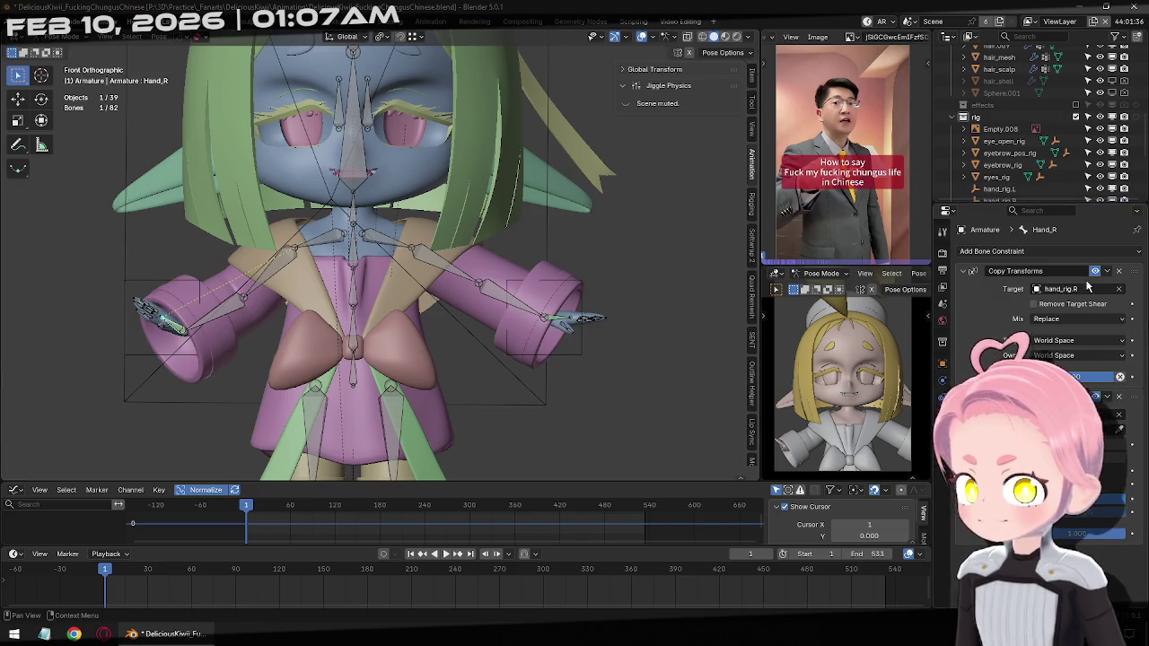
Disable Hand_R's Copy Transforms constraint and test-grab hand_rig.R without committing
click(1094, 270)
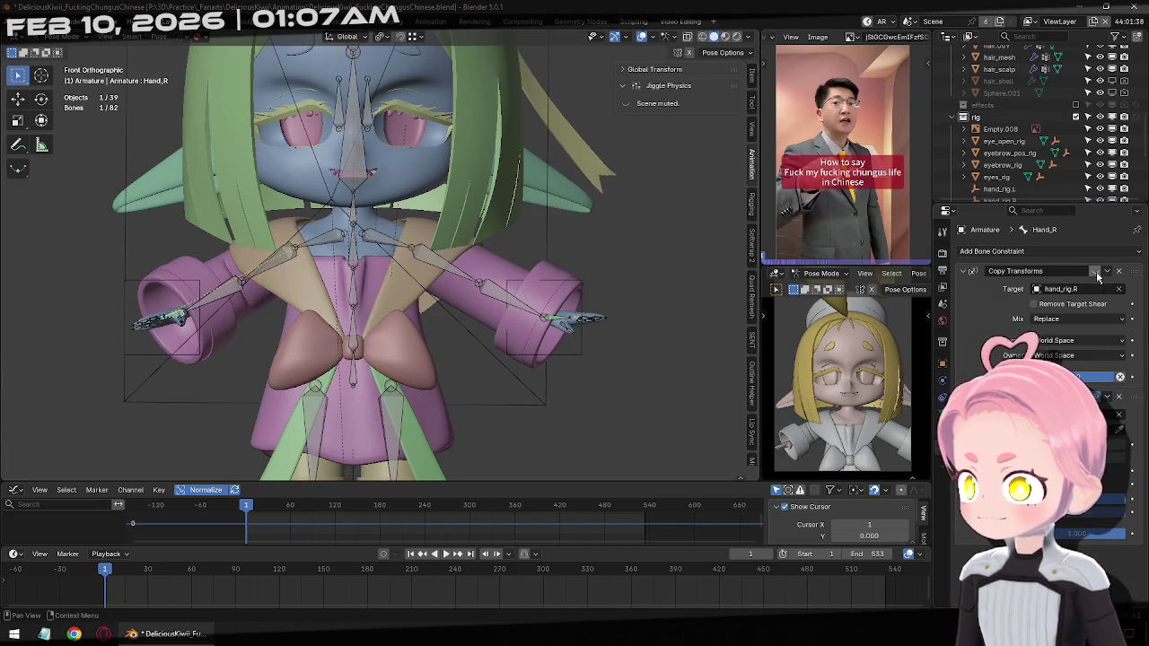
key(ctrl+Tab)
click(138, 284)
key(g)
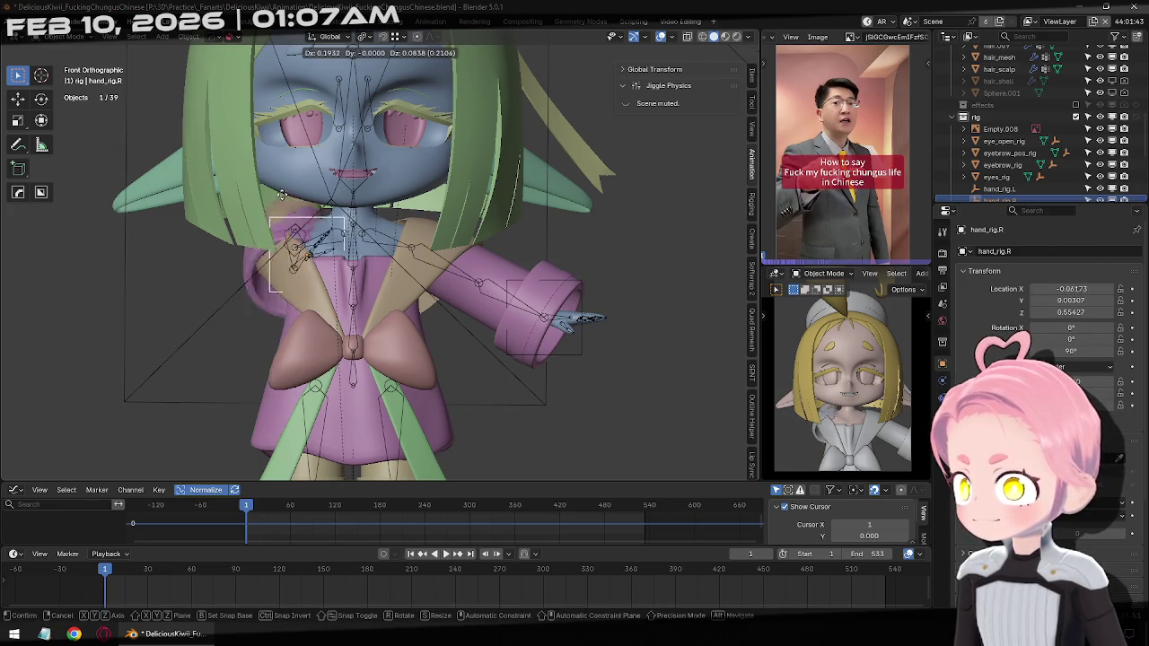
alt+middle_drag(258, 236, 377, 296)
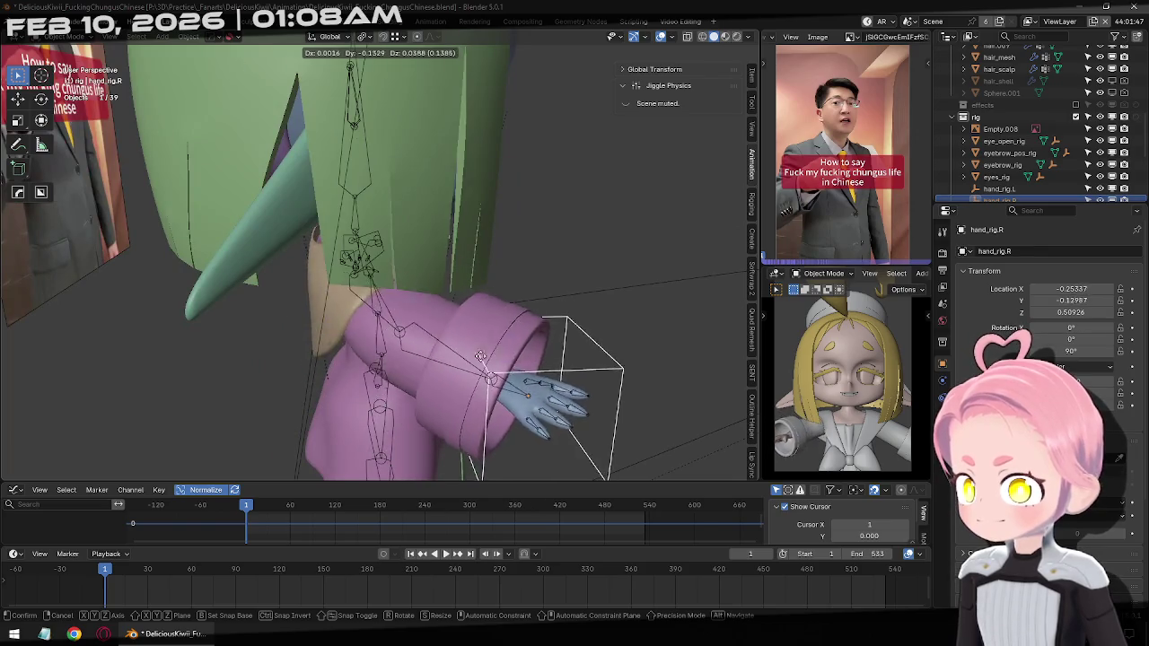
key(Escape)
key(KP_1)
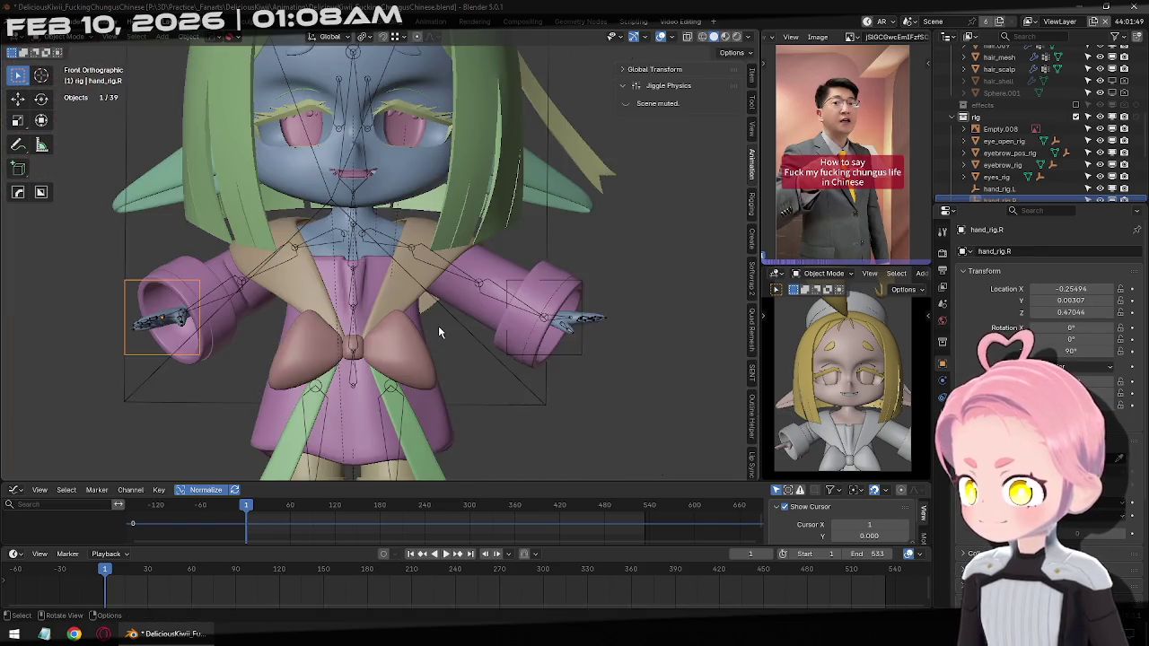
scroll(438, 326, down, 1)
scroll(480, 342, up, 1)
click(455, 282)
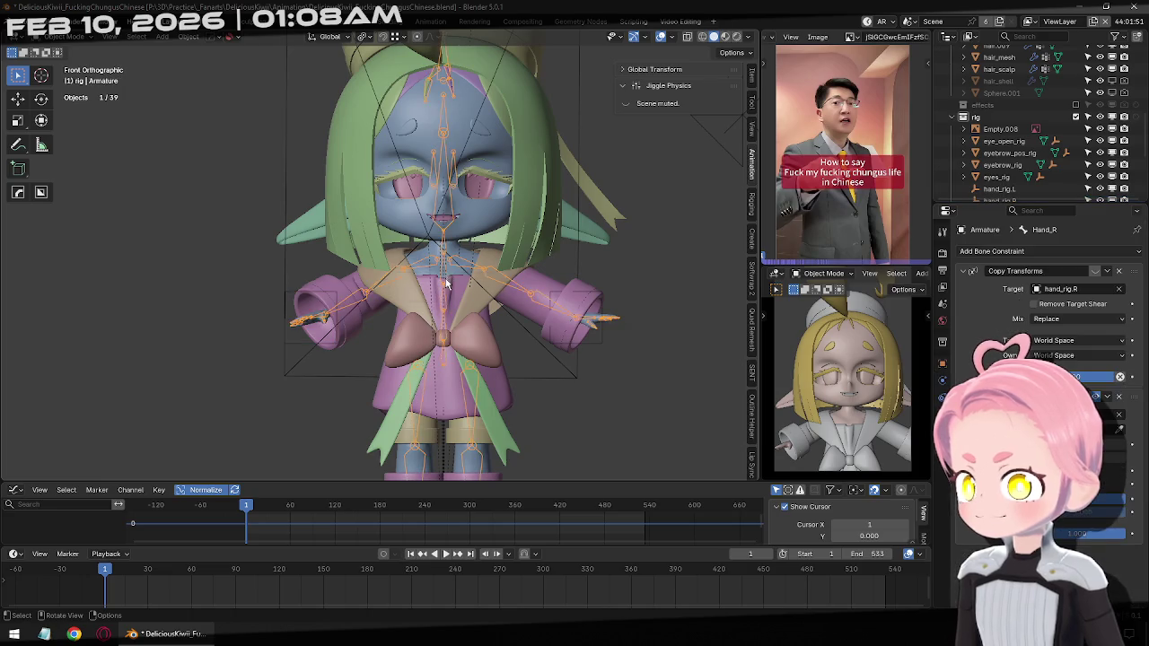
In pose mode, test-move the Chest and Hips bones, cancelling each to keep the rest pose
key(ctrl+Tab)
click(448, 289)
key(g)
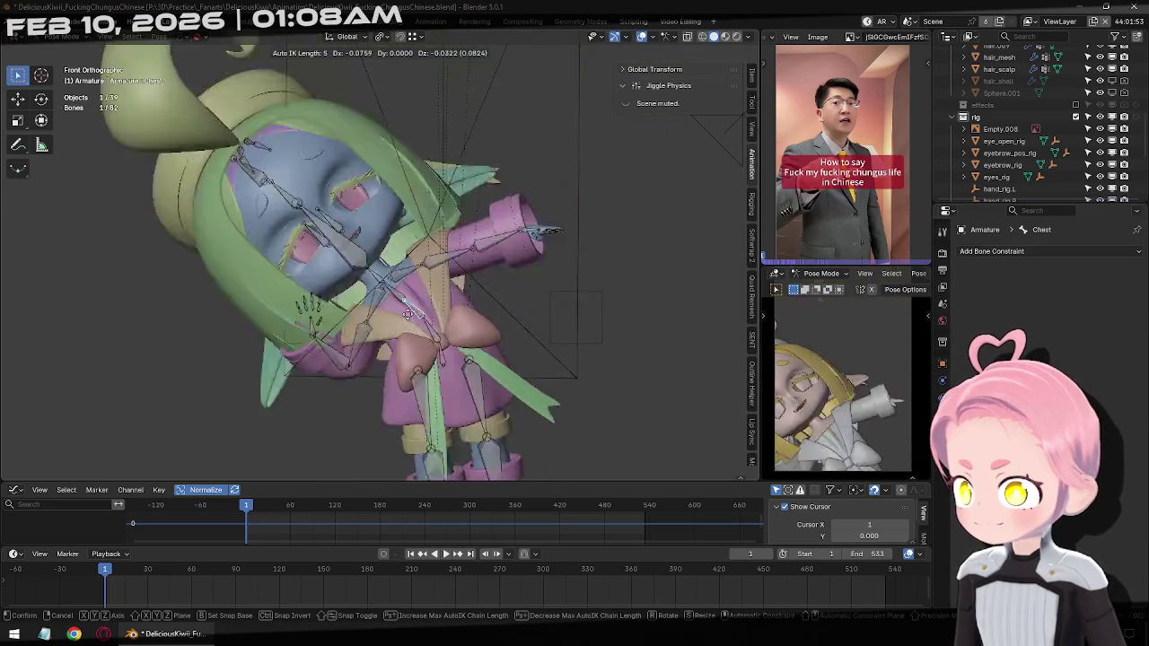
key(Escape)
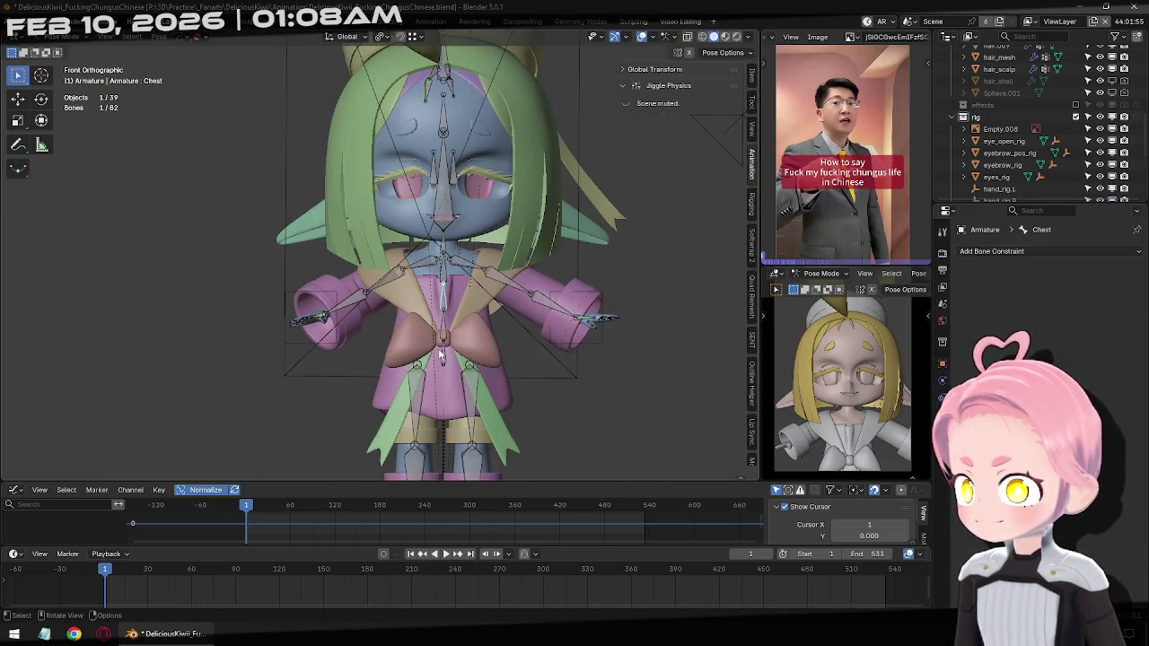
click(440, 354)
key(g)
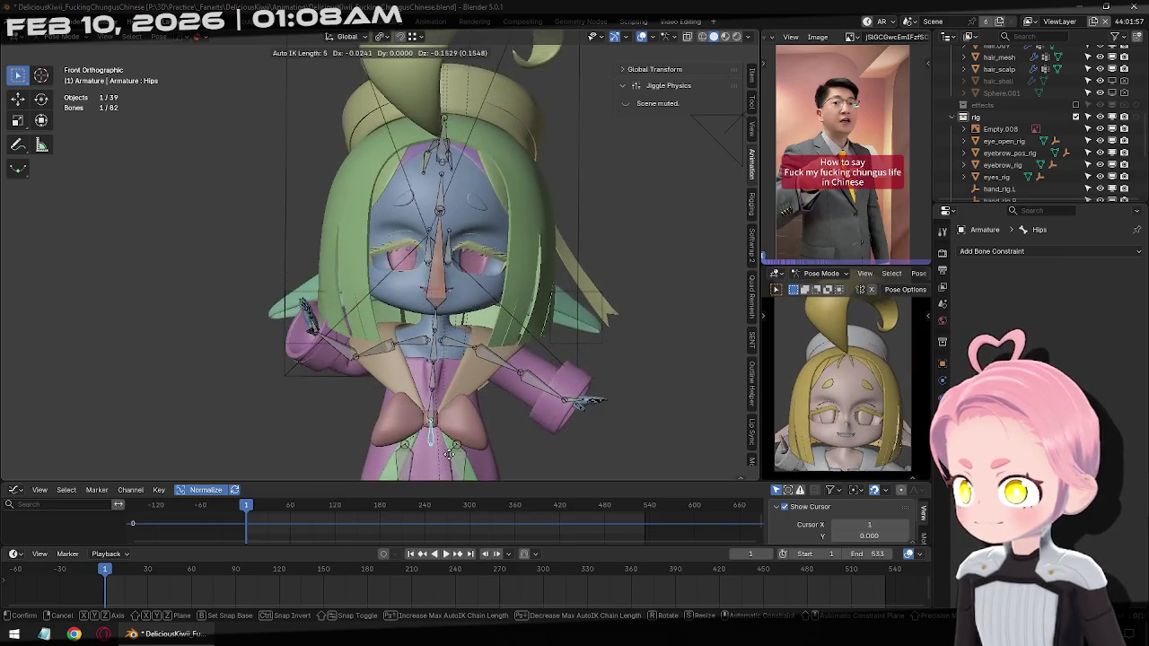
key(Escape)
Drop to object mode, reselect the character's armature and re-enter pose mode
key(ctrl+Tab)
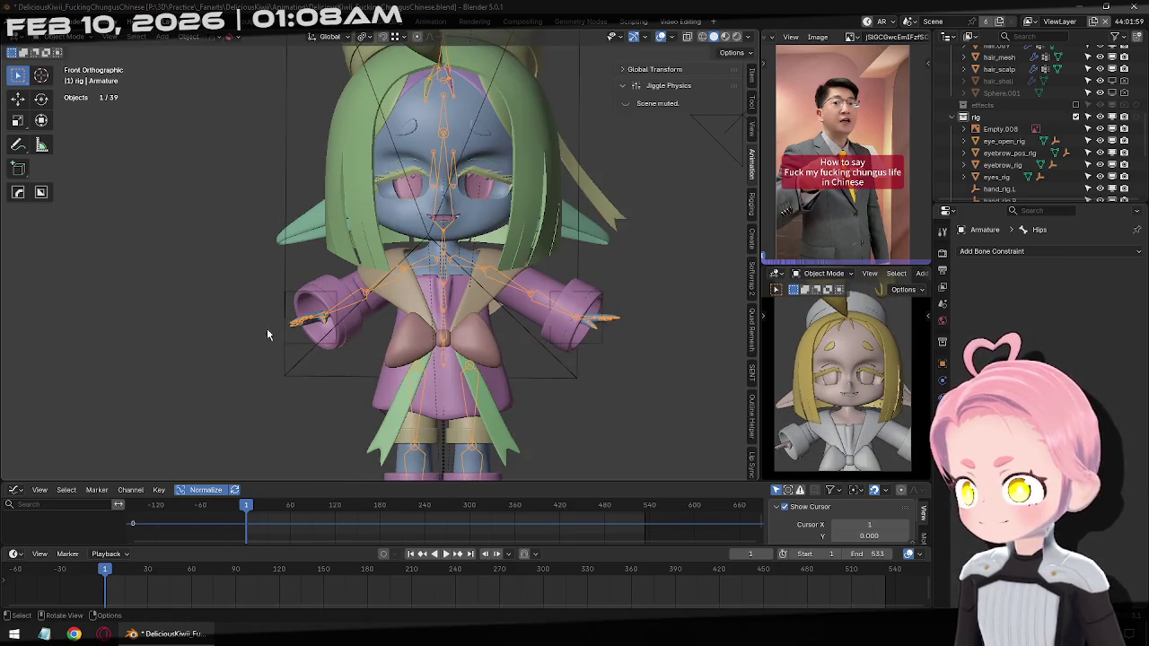
click(304, 337)
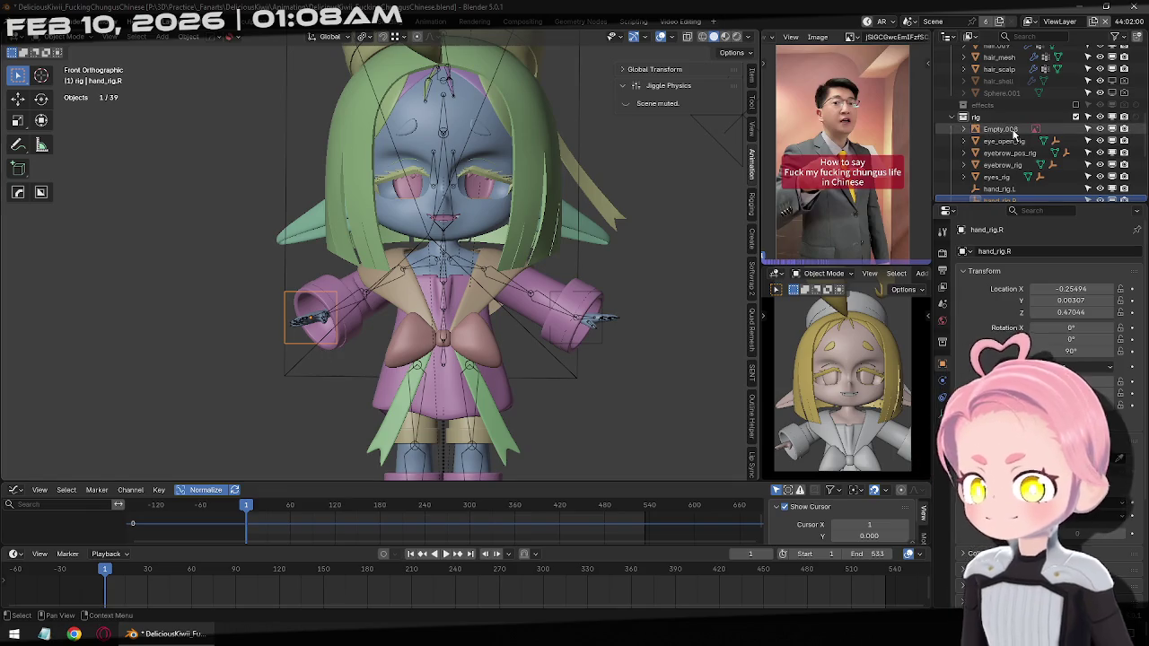
scroll(999, 140, down, 2)
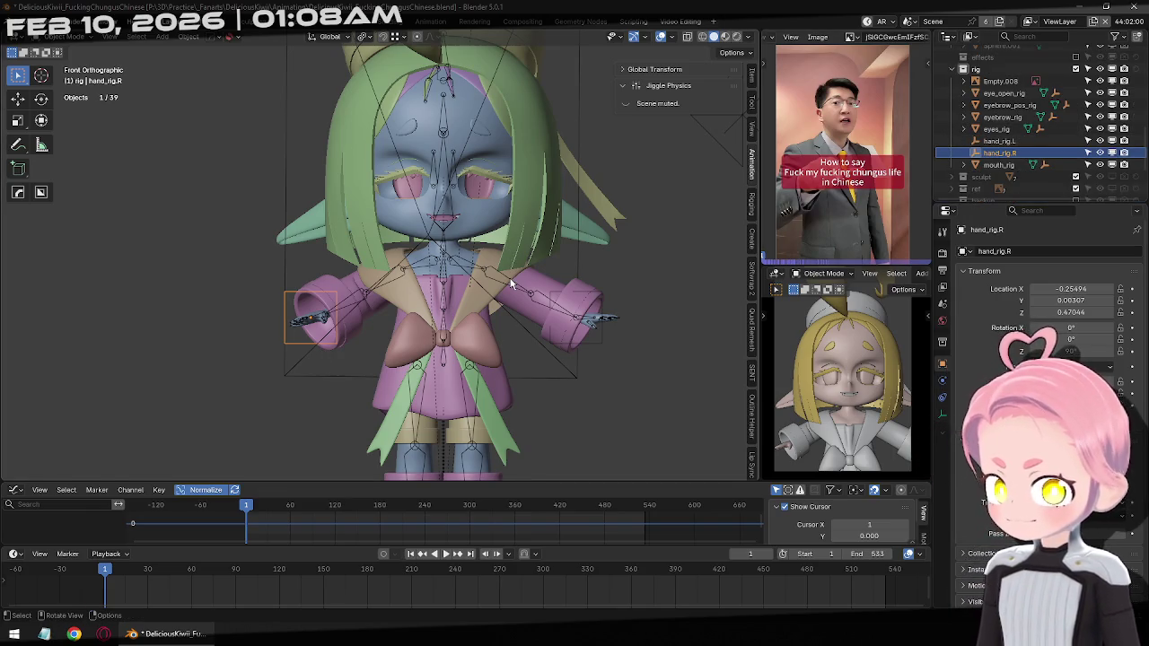
click(326, 318)
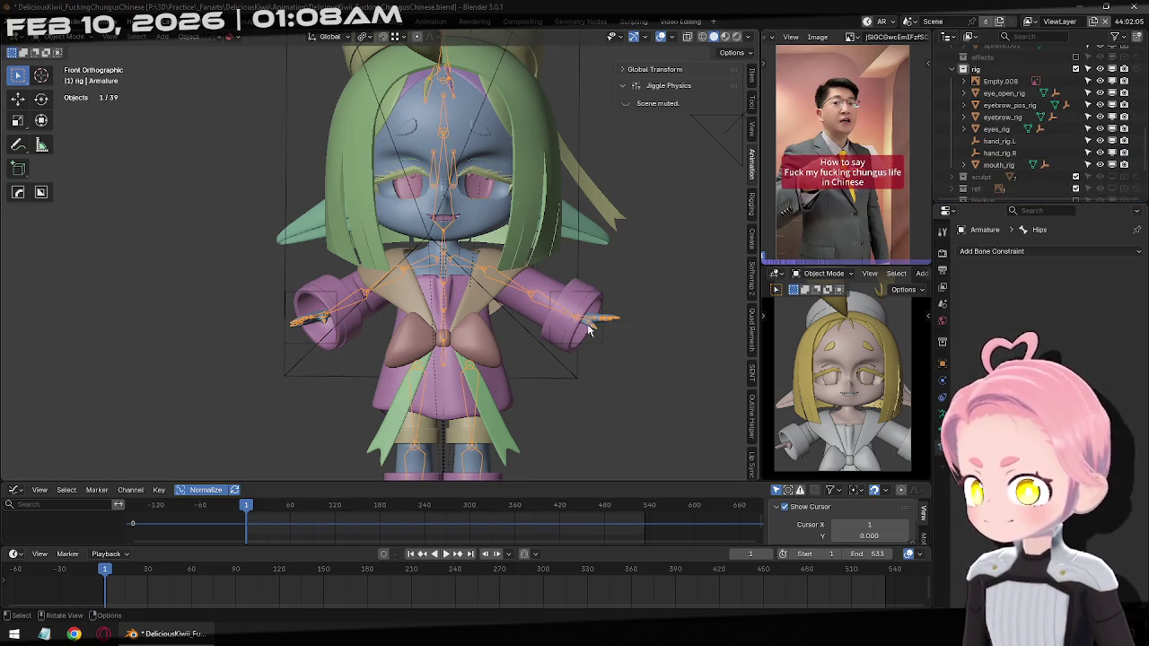
key(ctrl+Tab)
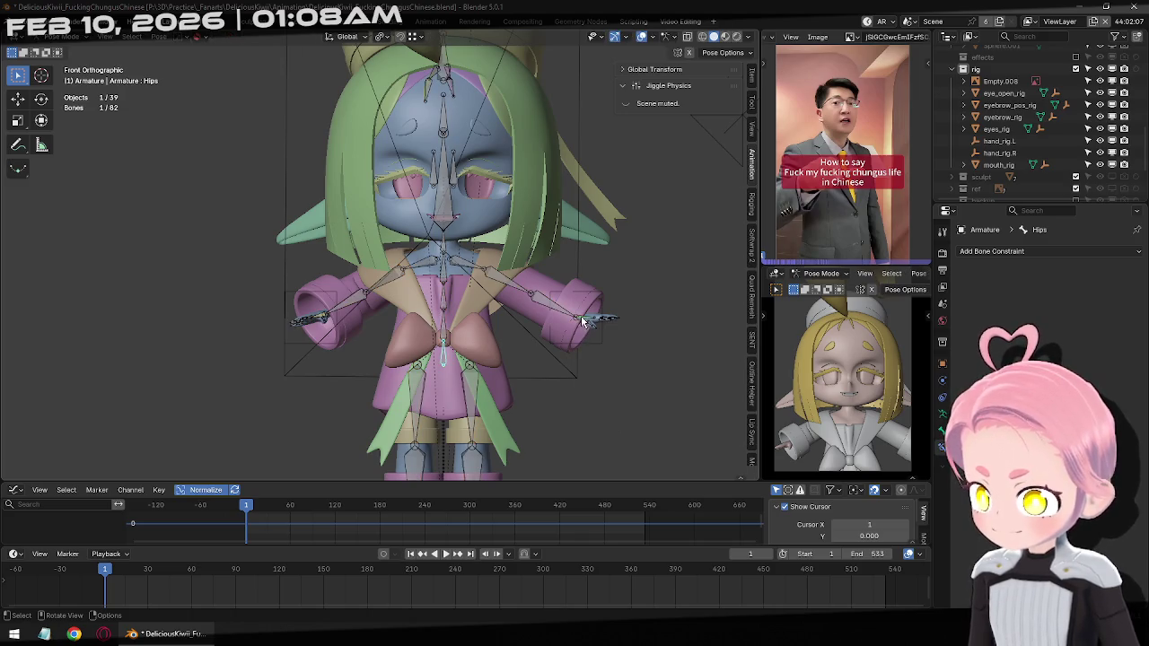
click(605, 321)
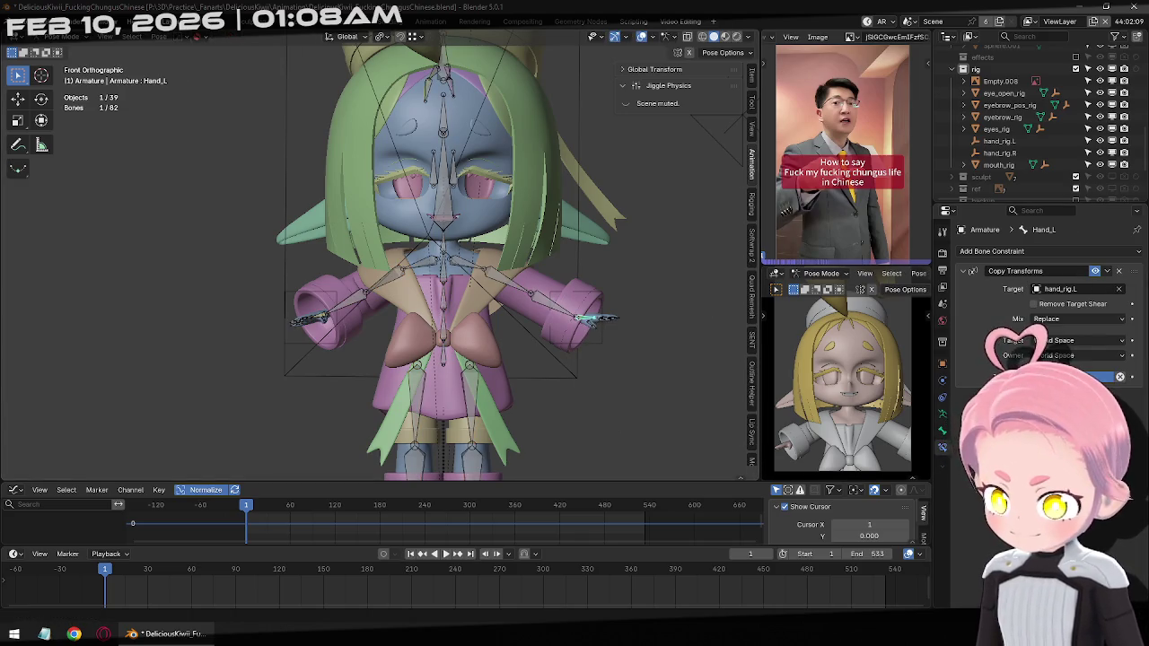
click(1122, 271)
click(1079, 251)
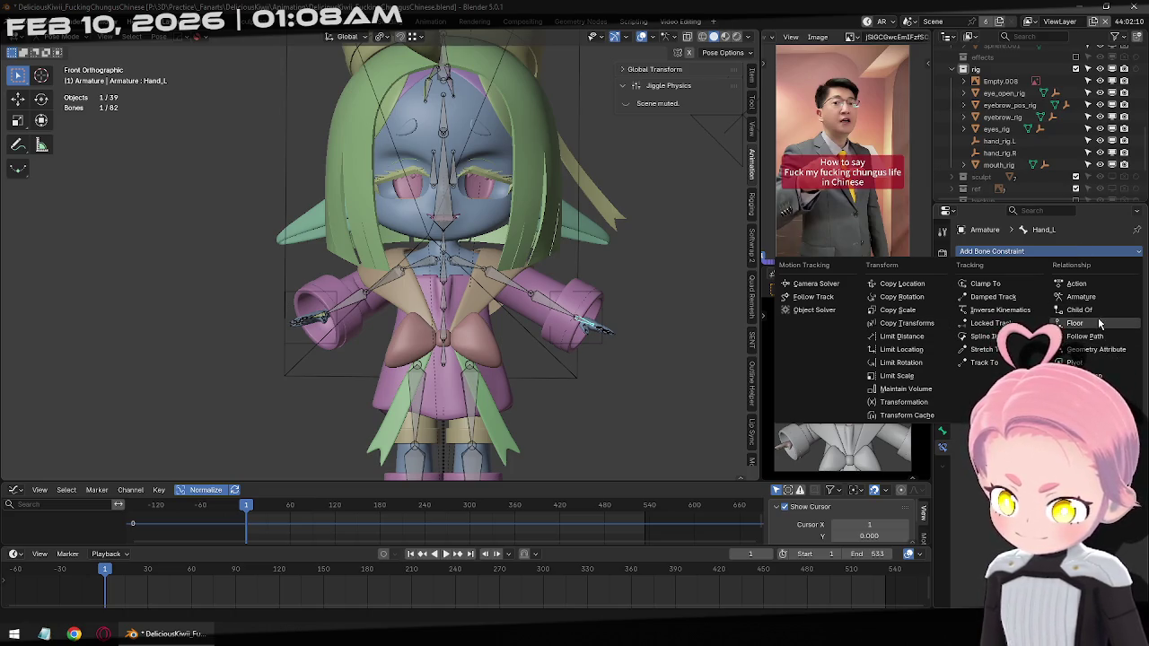
click(998, 309)
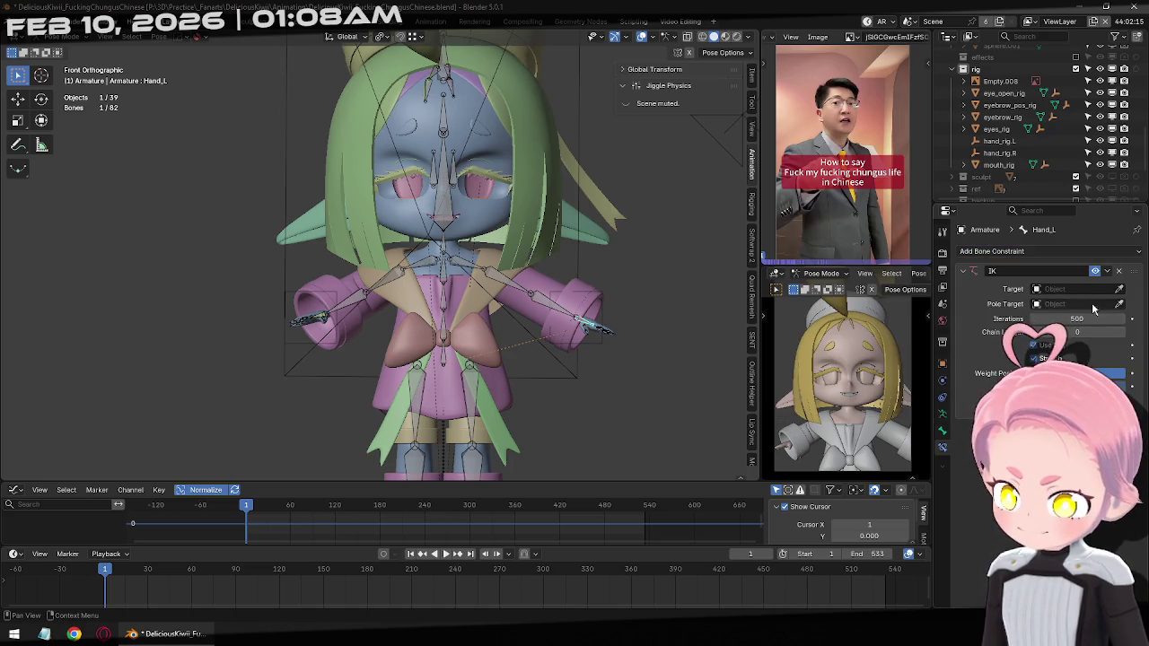
click(606, 307)
drag(1077, 332, 1090, 332)
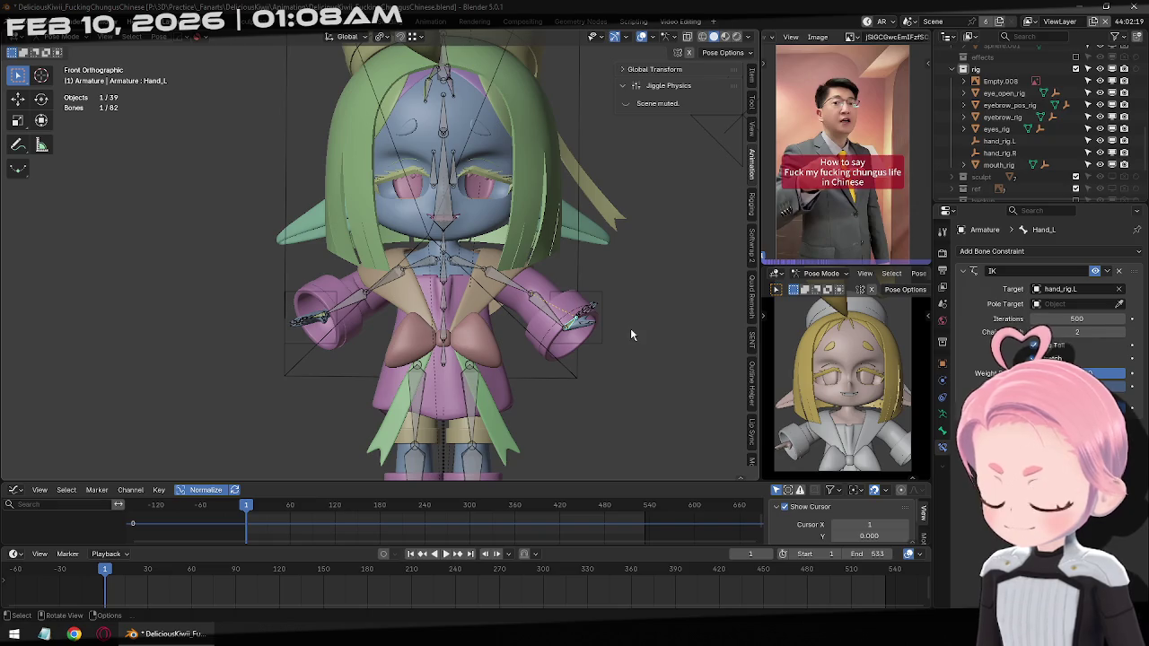
key(ctrl+z)
key(ctrl+z)
key(ctrl+z)
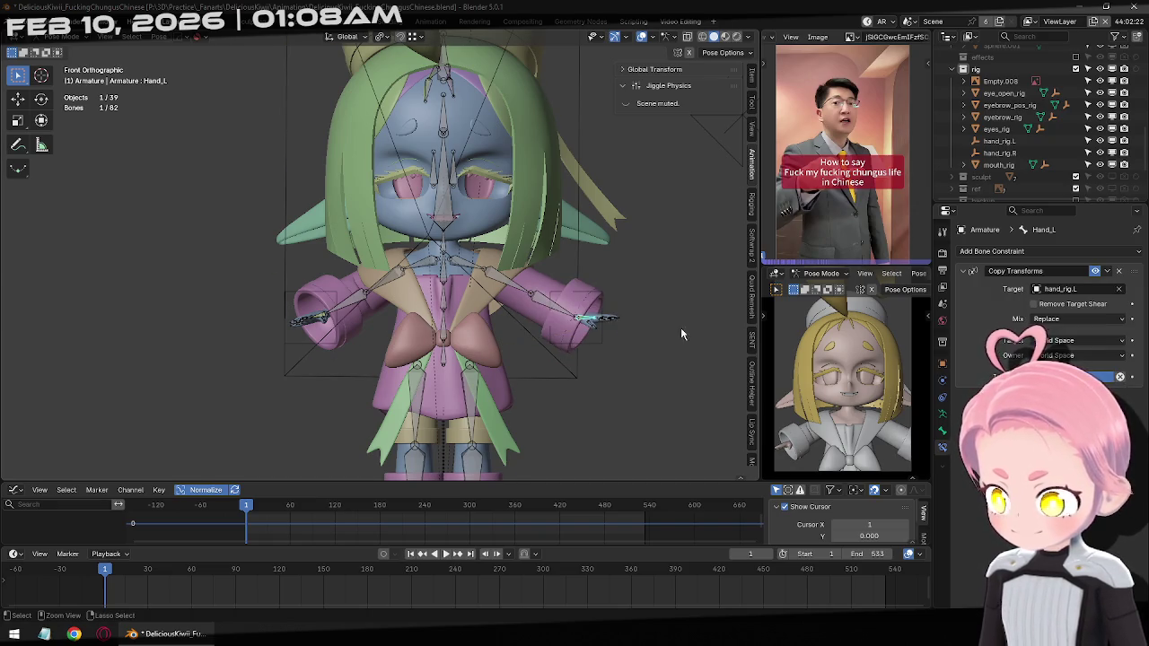
click(1032, 251)
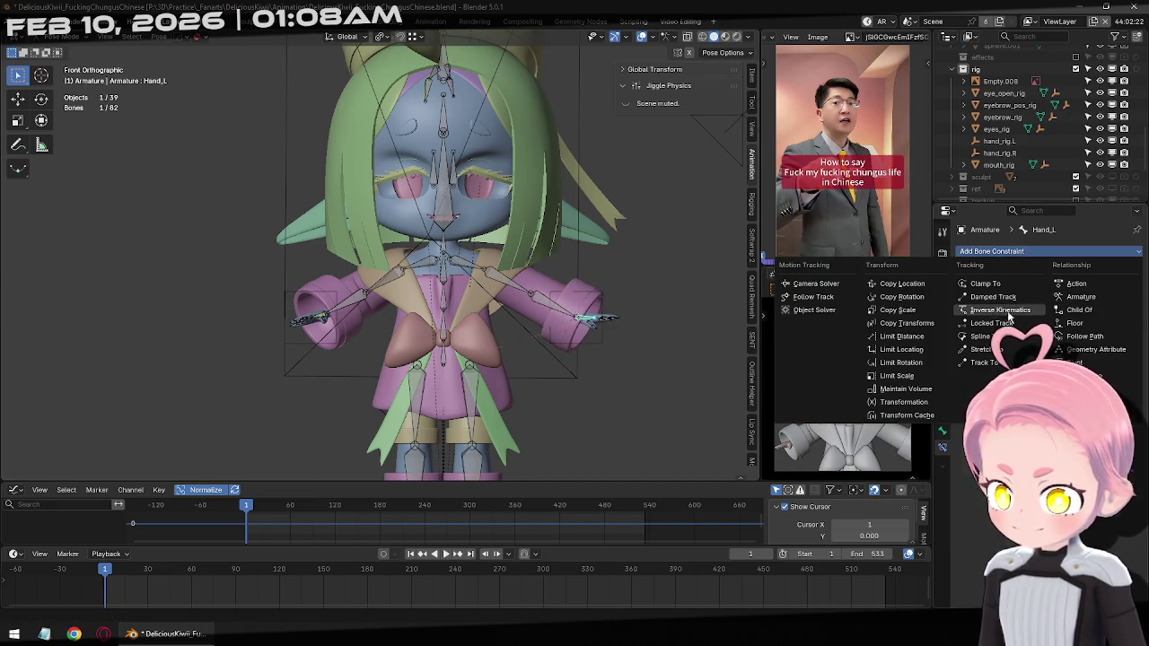
key(Escape)
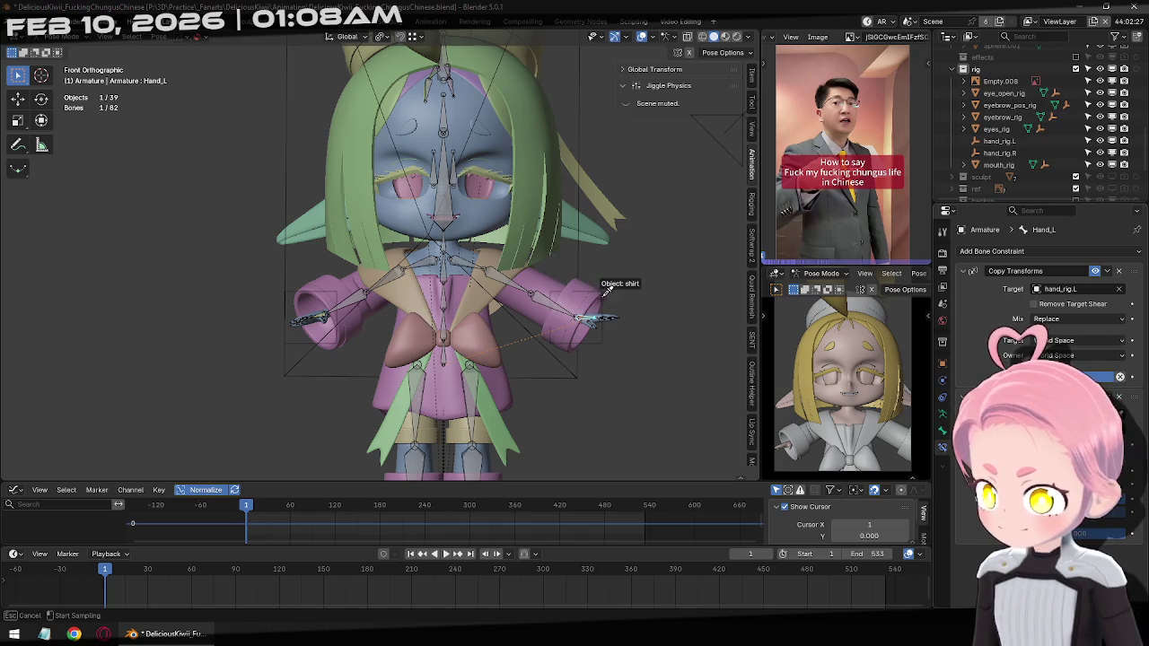
middle_drag(604, 312, 574, 314)
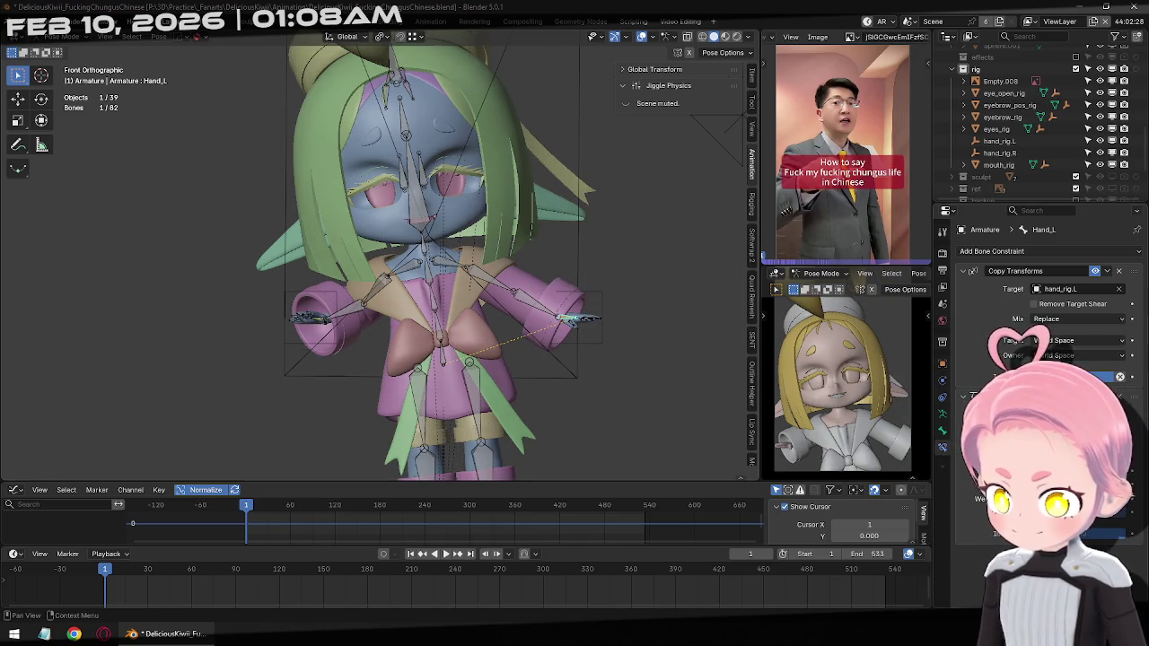
scroll(503, 321, up, 1)
scroll(521, 315, up, 1)
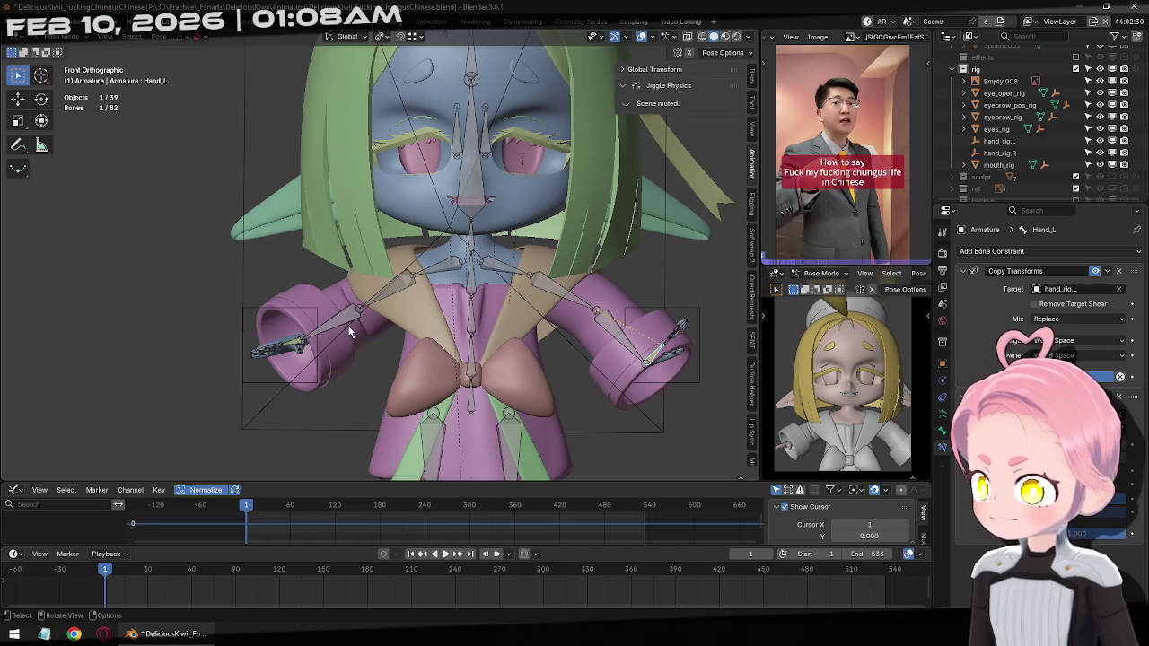
Re-enable Hand_R's Copy Transforms constraint, ending back in object mode
key(ctrl+Tab)
key(ctrl+Tab)
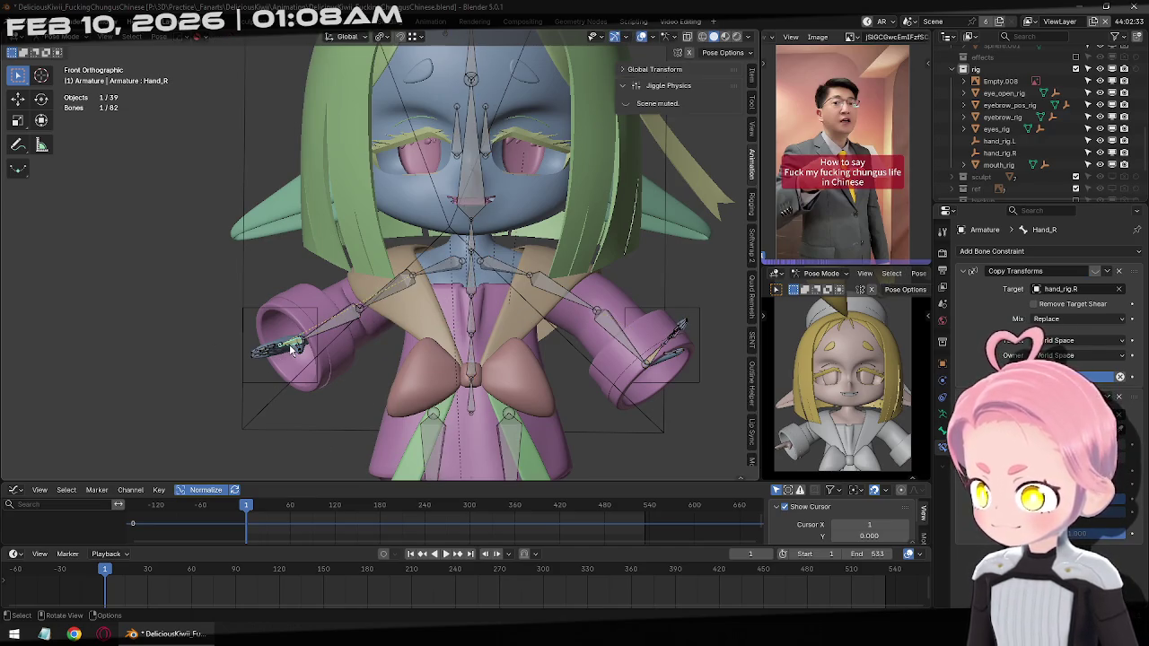
click(1095, 272)
key(ctrl+Tab)
mouse_move(664, 287)
middle_down()
mouse_move(610, 377)
mouse_move(616, 333)
mouse_move(503, 275)
mouse_move(616, 280)
mouse_move(727, 311)
mouse_move(606, 254)
mouse_move(606, 277)
middle_up()
key(ctrl+Tab)
key(ctrl+Tab)
Apply rotation and scale to both the hand_rig.L and hand_rig.R empties
click(593, 296)
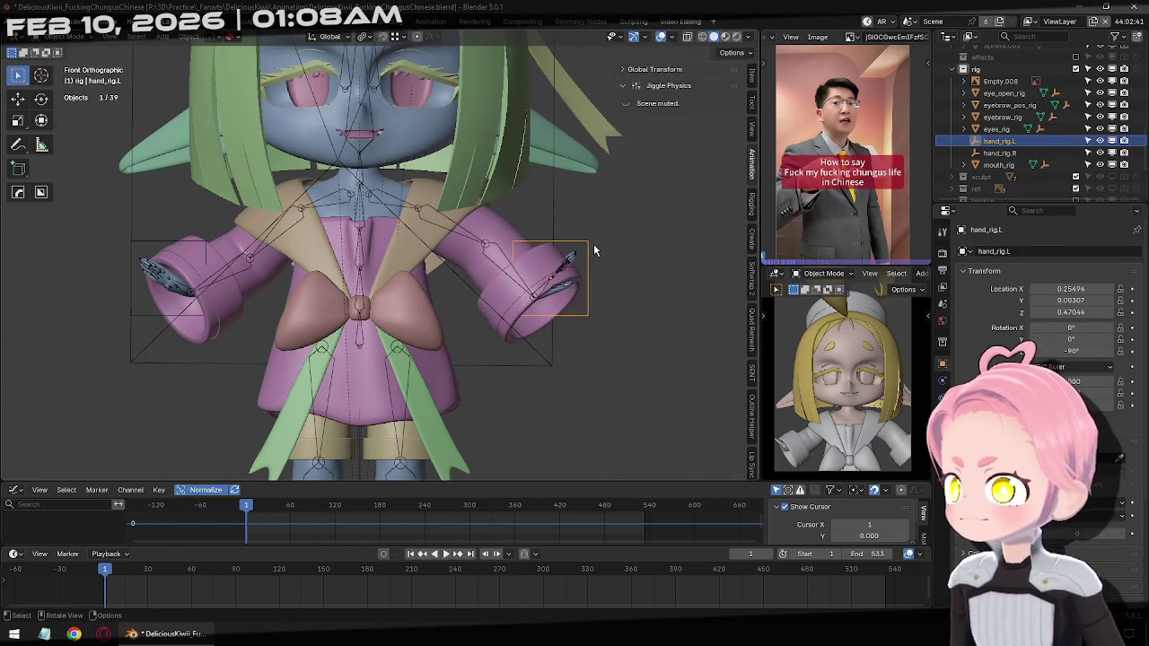
mouse_move(595, 242)
middle_down()
mouse_move(474, 211)
mouse_move(458, 233)
middle_up()
key(ctrl+a)
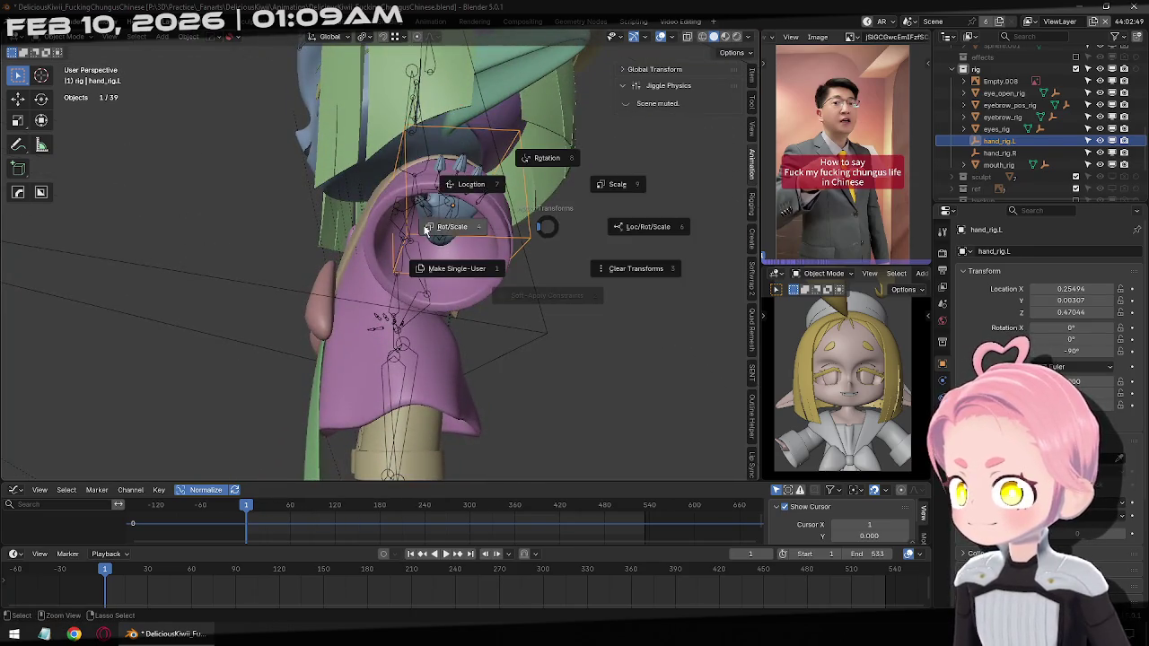
click(382, 228)
middle_drag(381, 228, 566, 263)
click(125, 305)
key(ctrl+a)
click(372, 239)
mouse_move(372, 239)
middle_down()
mouse_move(316, 290)
mouse_move(592, 336)
middle_up()
Trial Z rotations on hand_rig.L, cancel them, and move the empty to a new position
click(592, 320)
key(r)
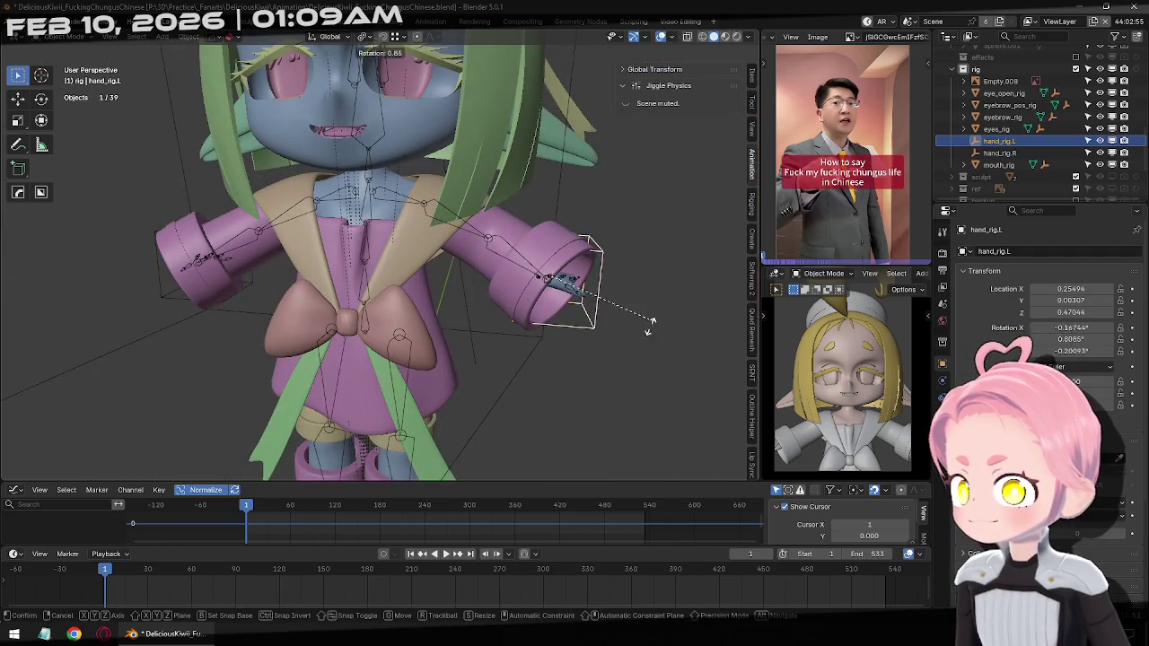
key(z)
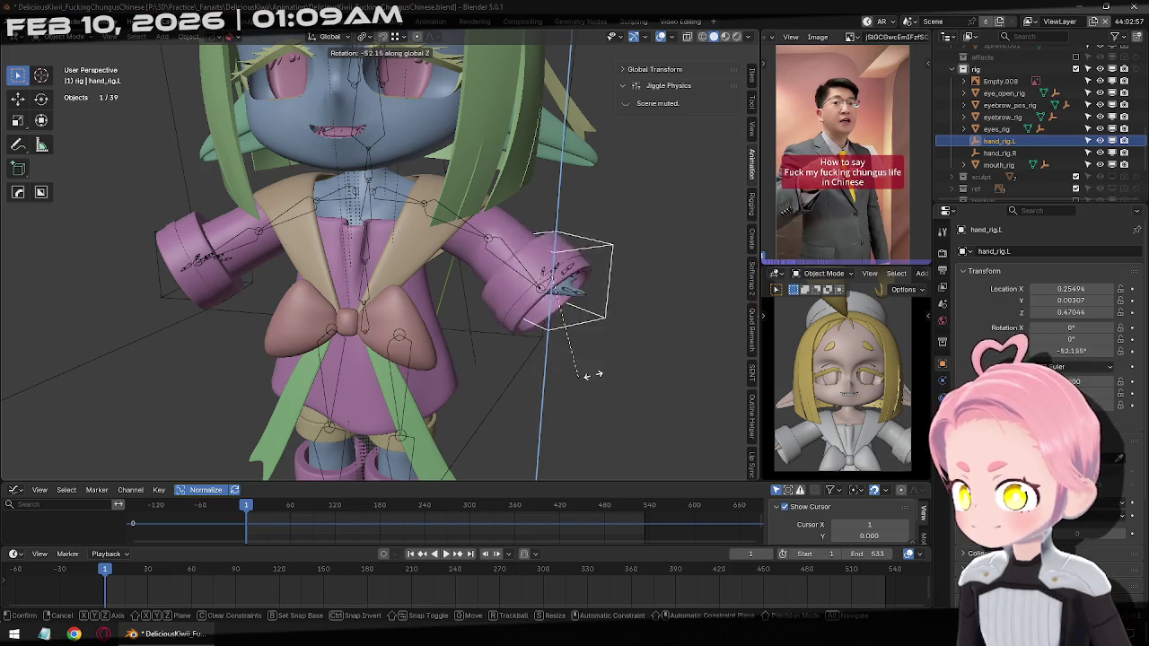
key(Escape)
key(KP_1)
key(r)
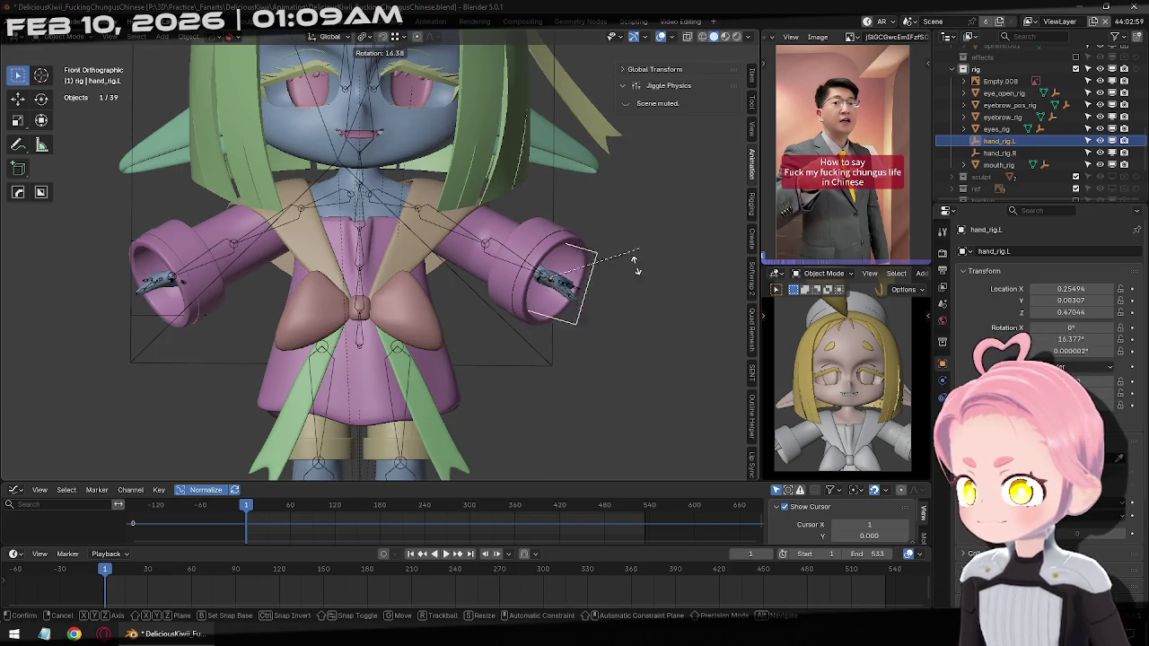
key(z)
middle_drag(656, 286, 600, 354)
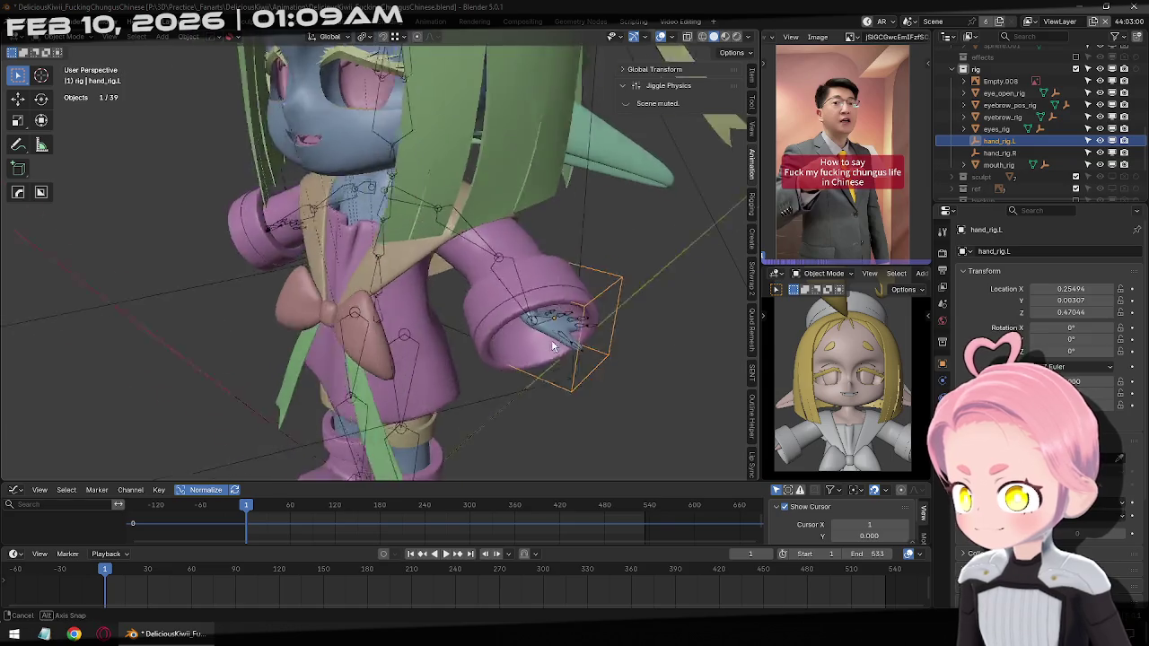
key(Escape)
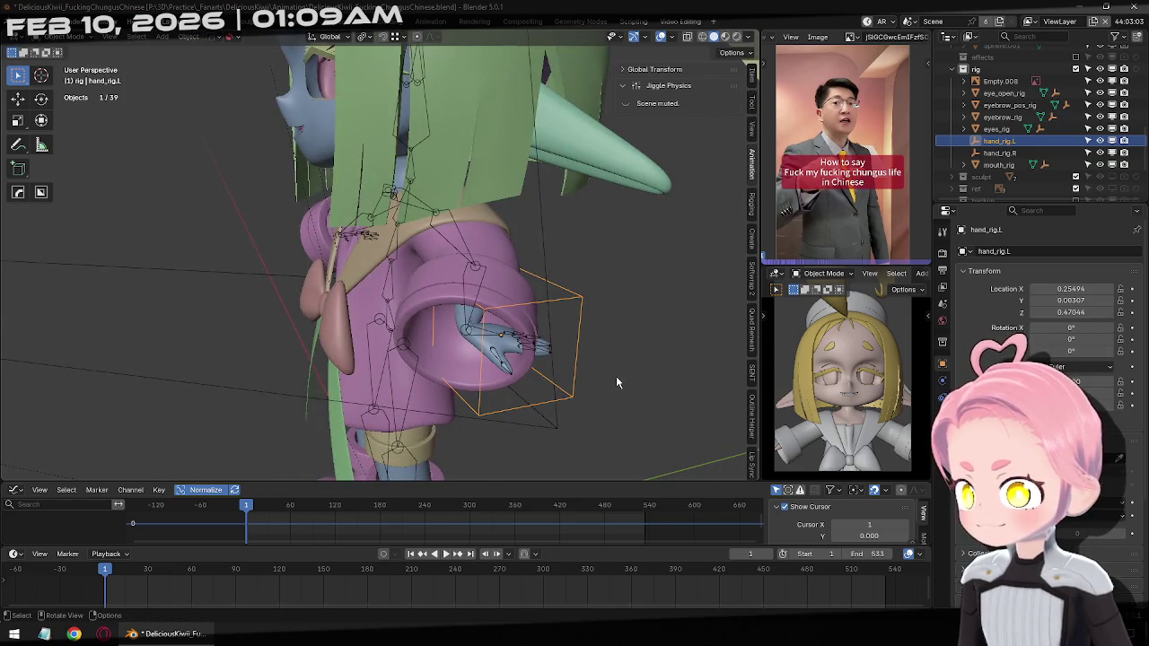
key(g)
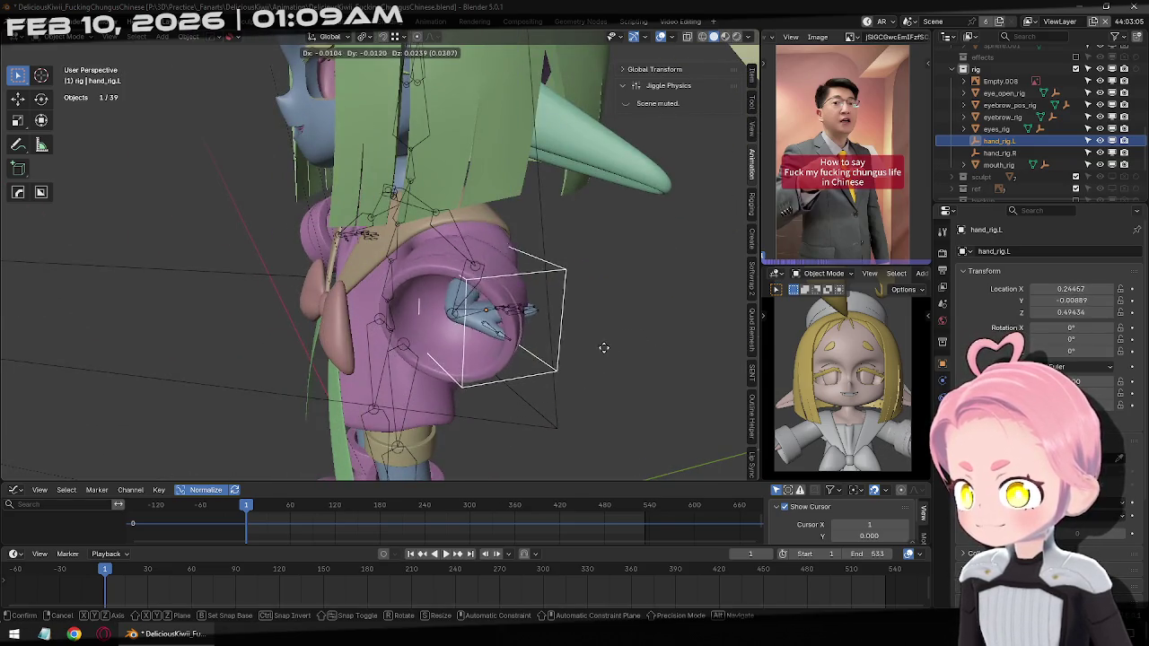
click(516, 350)
Toggle the hand bone's Copy Transforms constraint on the armature, then return to object mode
click(473, 338)
key(ctrl+Tab)
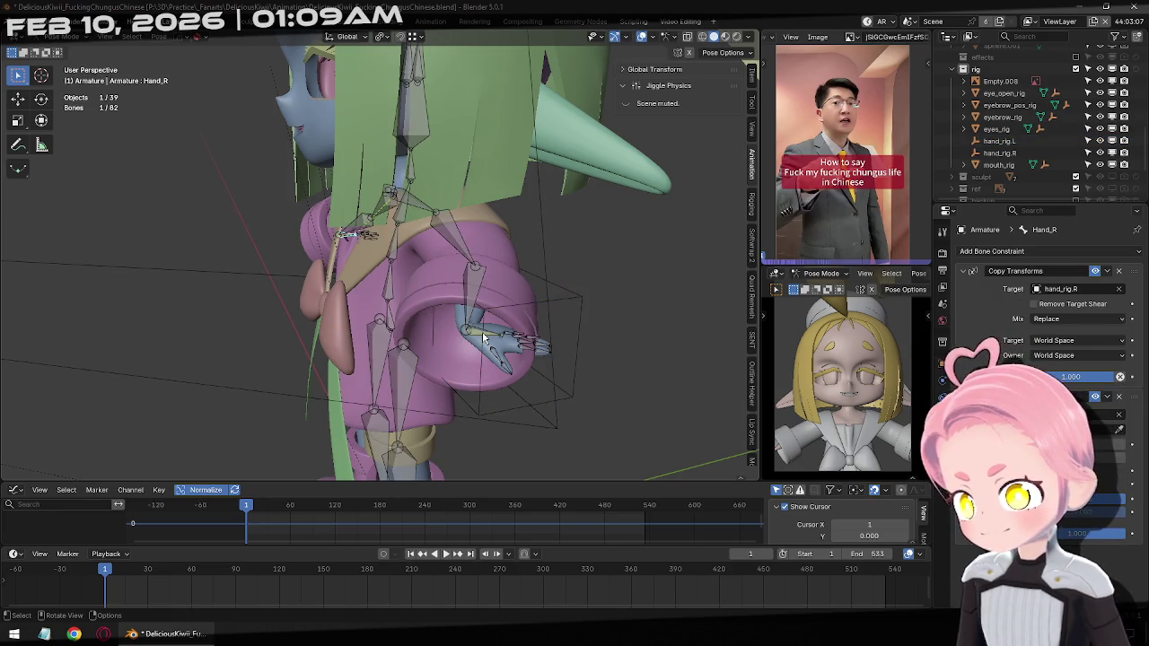
click(1094, 271)
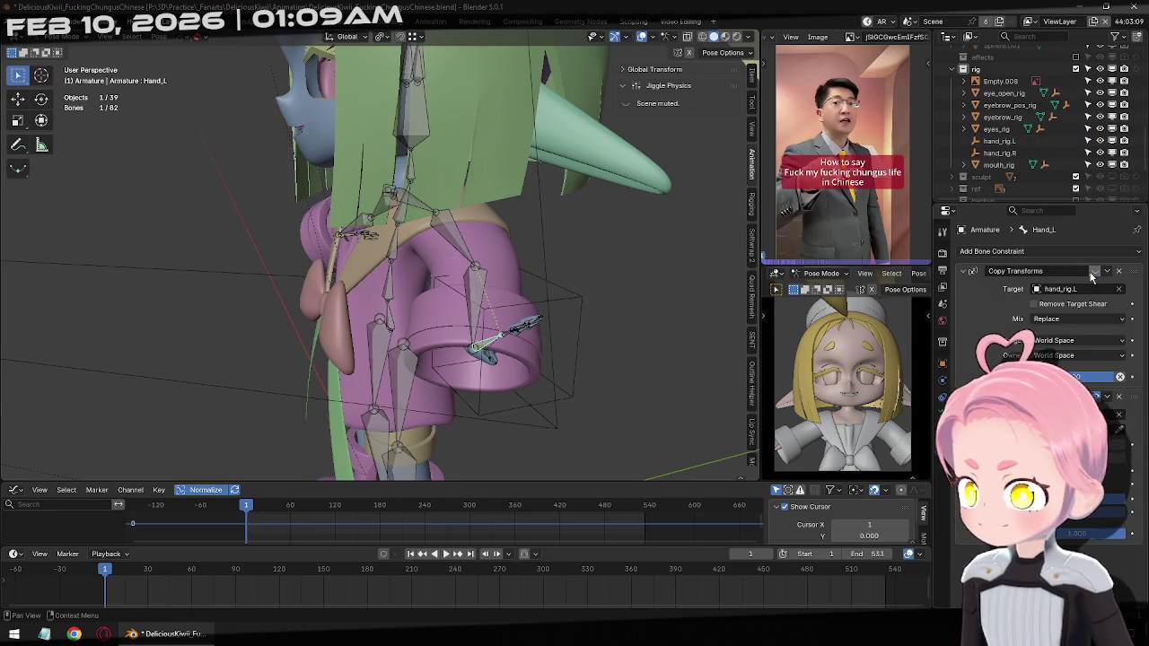
middle_drag(412, 322, 502, 313)
key(ctrl+Tab)
click(607, 299)
Test-move hand_rig.L, cancel it, and inspect the Hand_L bone's constraint
drag(595, 315, 577, 339)
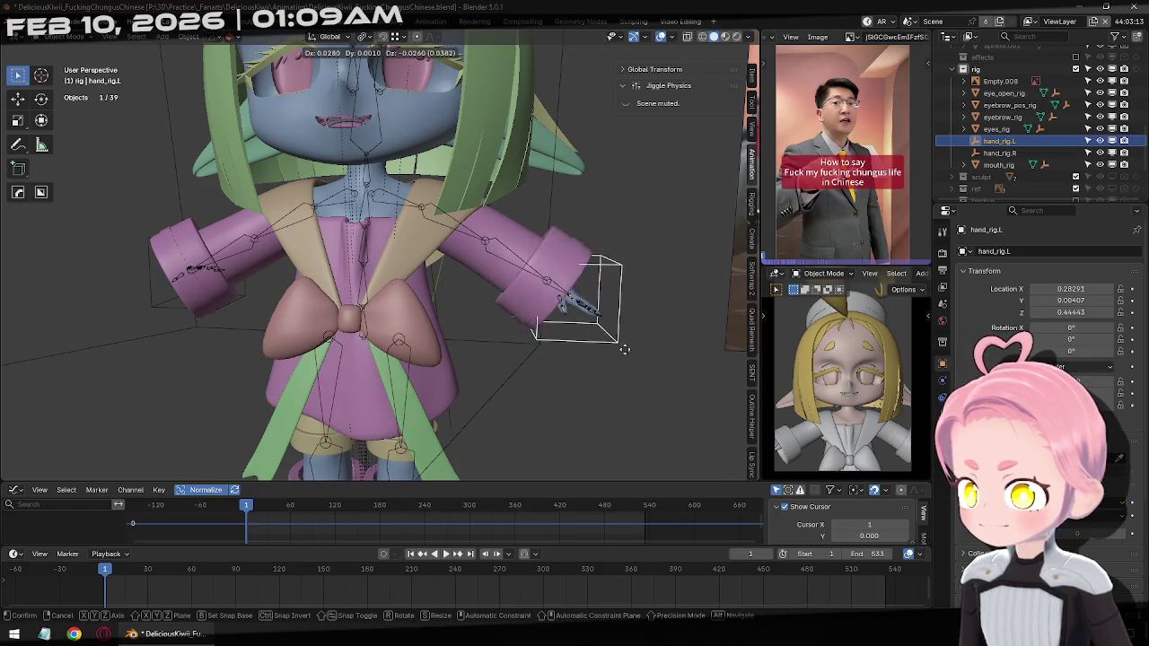
right_click(577, 339)
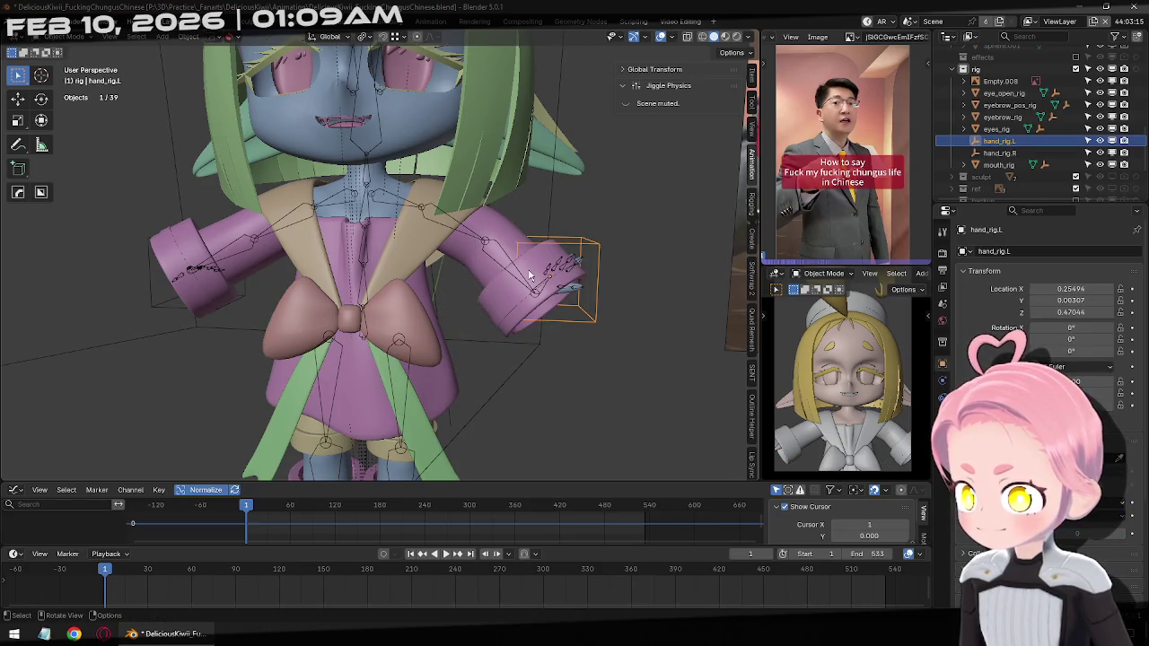
click(541, 287)
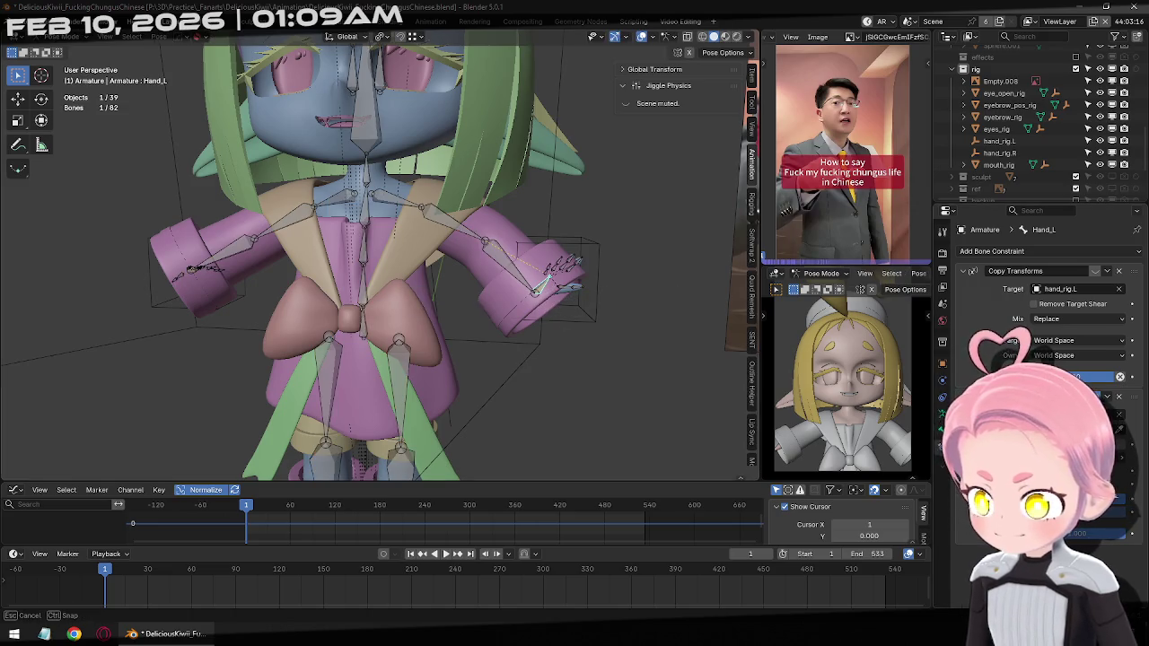
key(ctrl+Tab)
click(599, 310)
Move hand_rig.L again to confirm Hand_L follows, then reselect it in top view
click(599, 318)
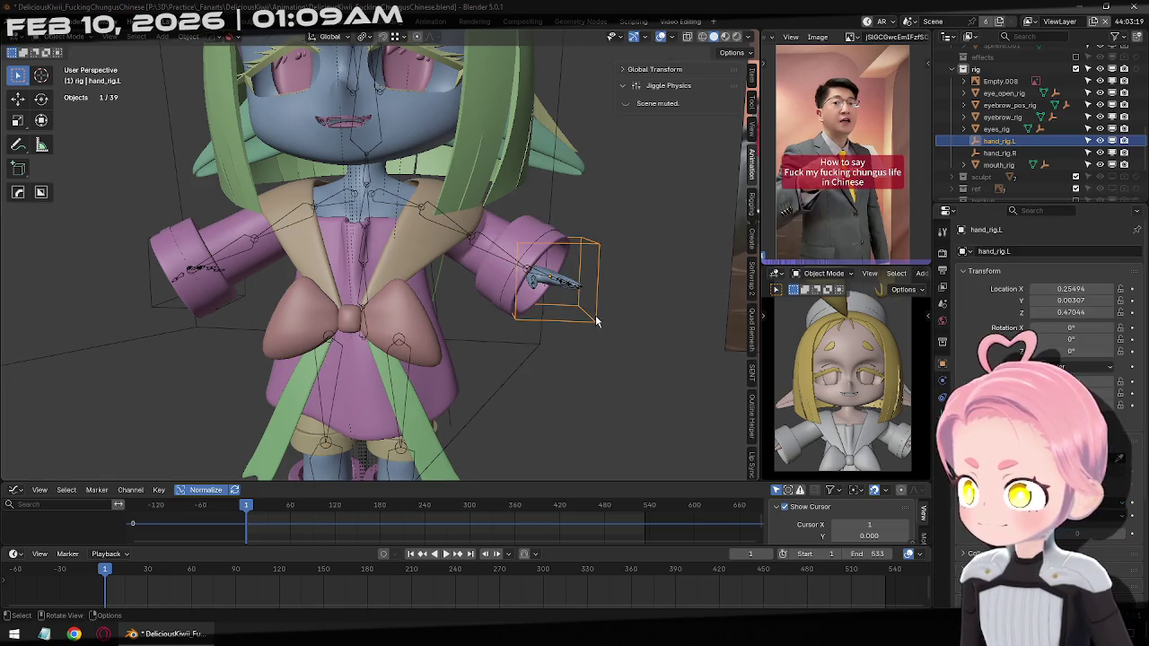
drag(596, 321, 545, 298)
middle_drag(236, 292, 151, 275)
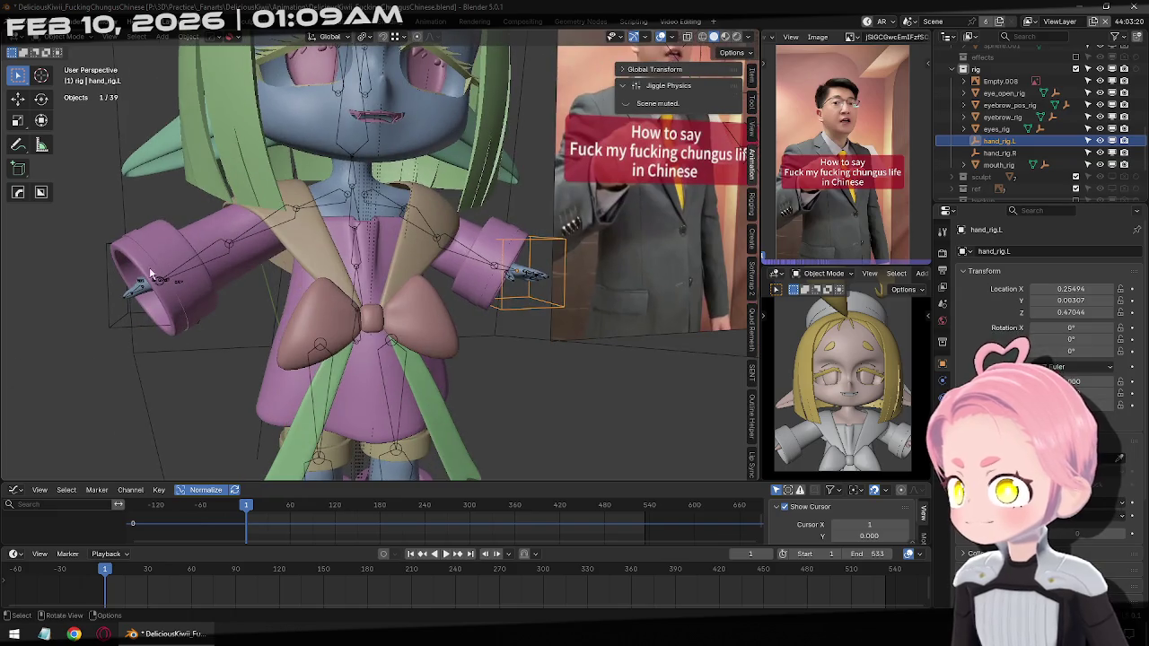
click(503, 274)
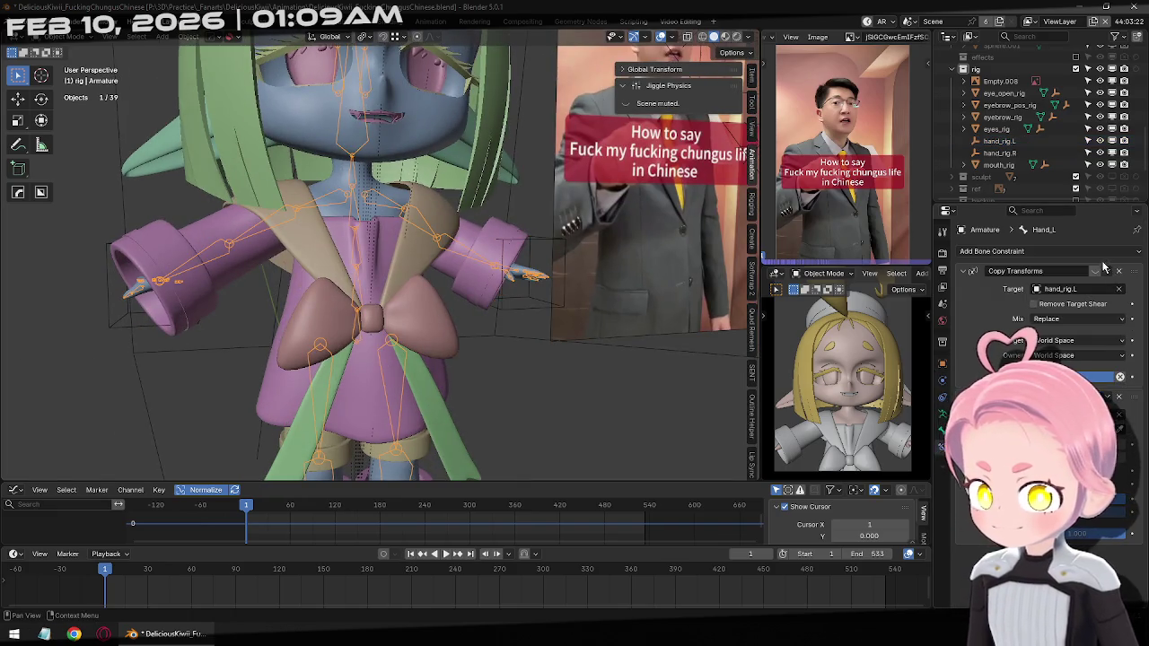
middle_drag(466, 296, 405, 328)
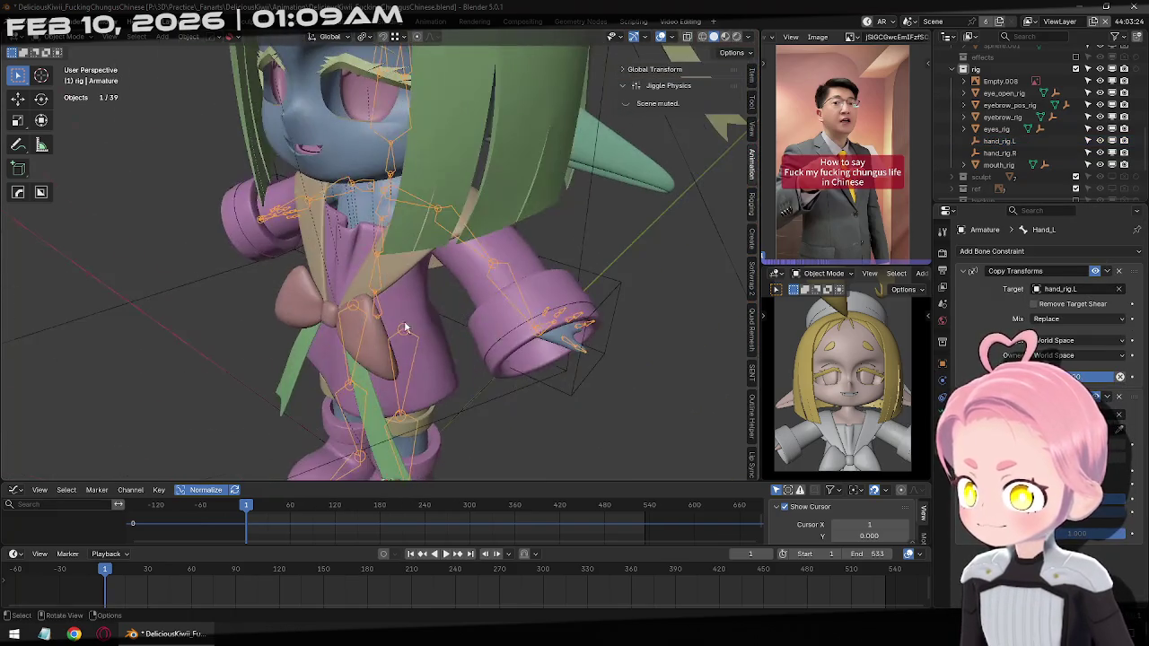
click(617, 305)
key(KP_7)
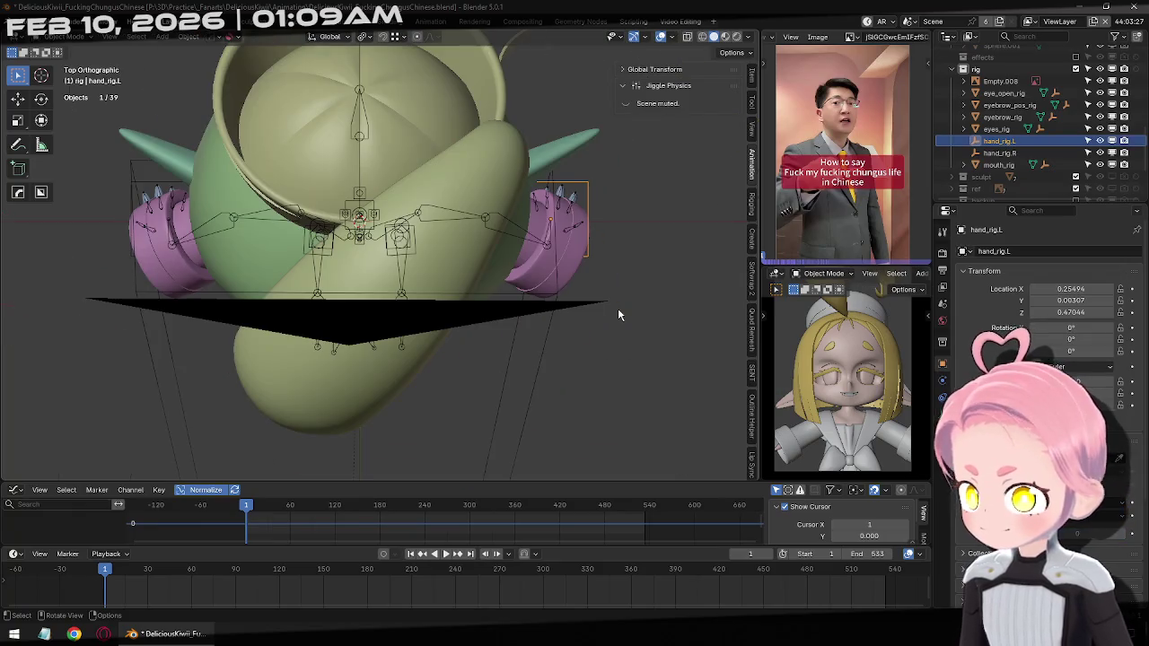
Rotate the hand_rig.L empty 90 degrees
key(r)
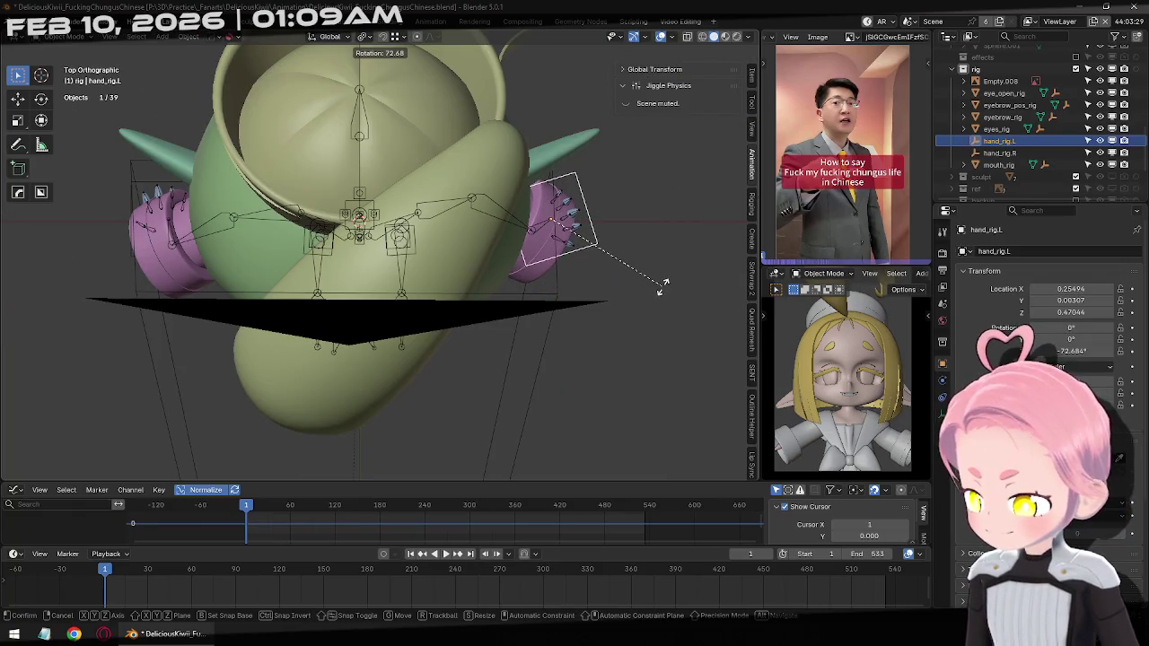
key(0)
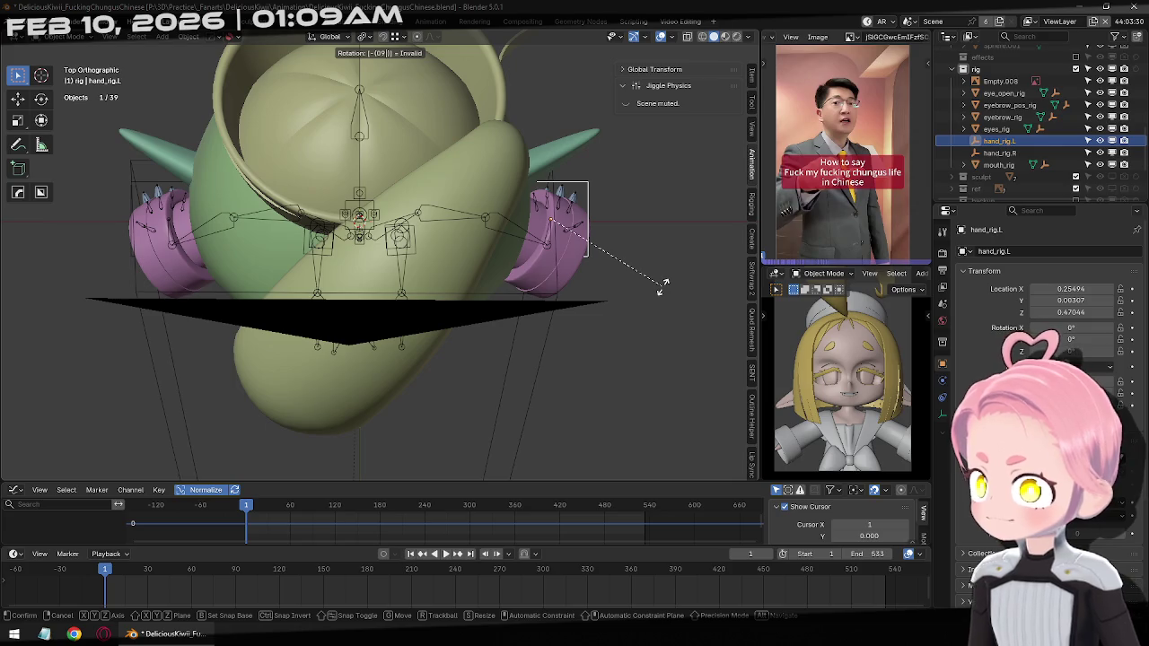
key(Return)
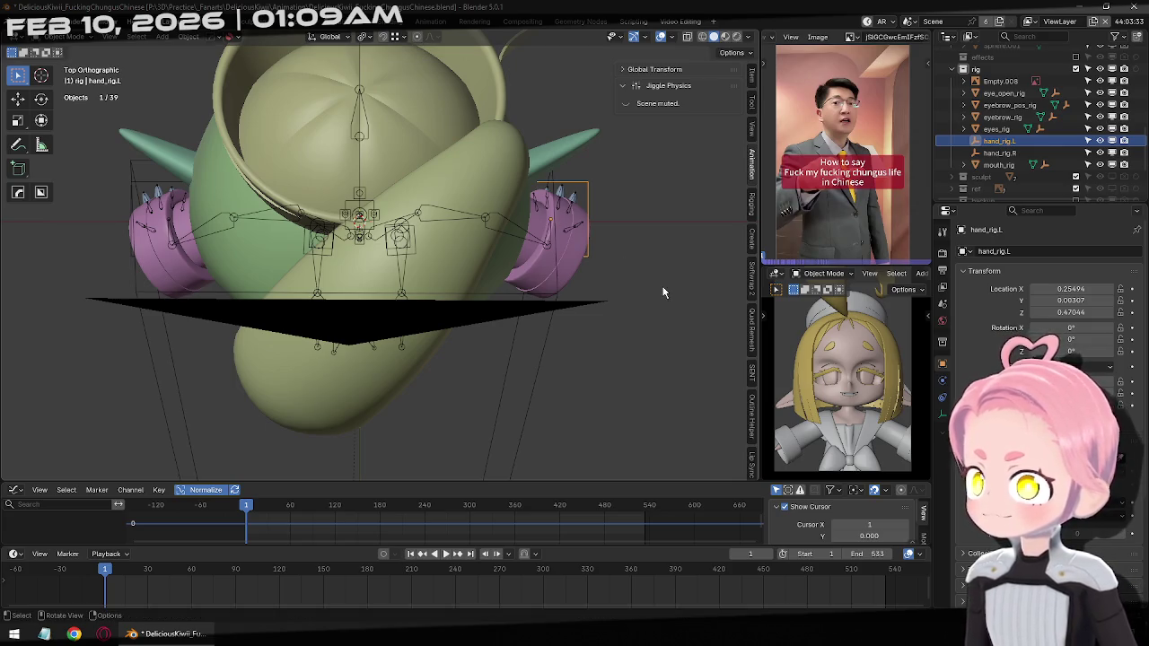
text(r90)
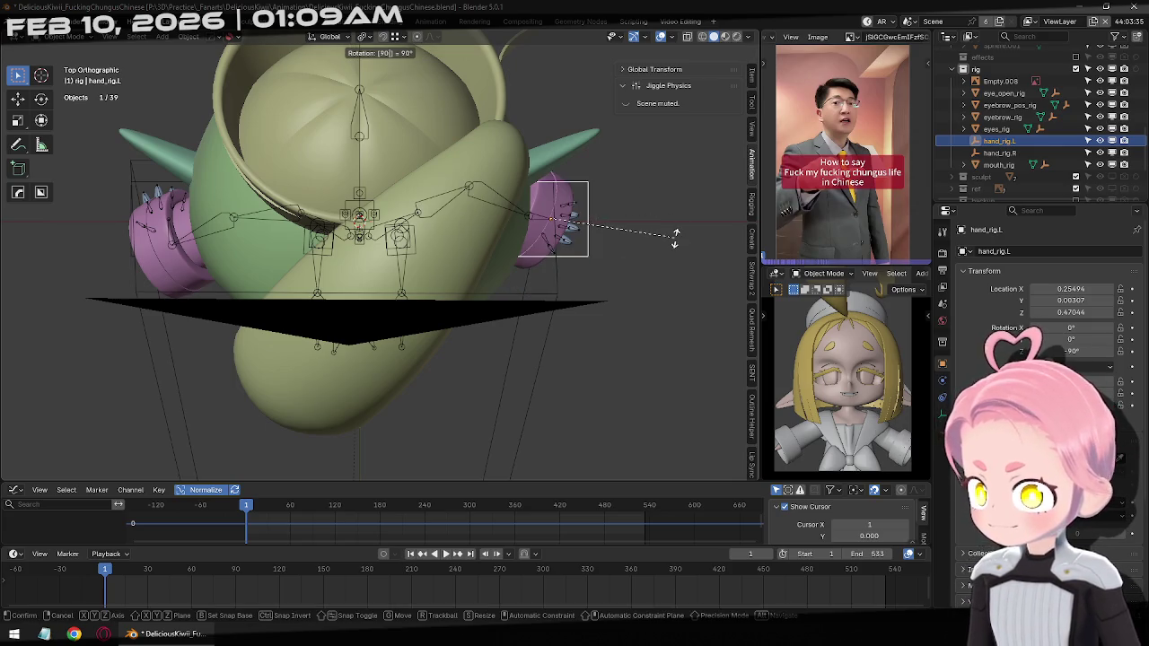
key(Return)
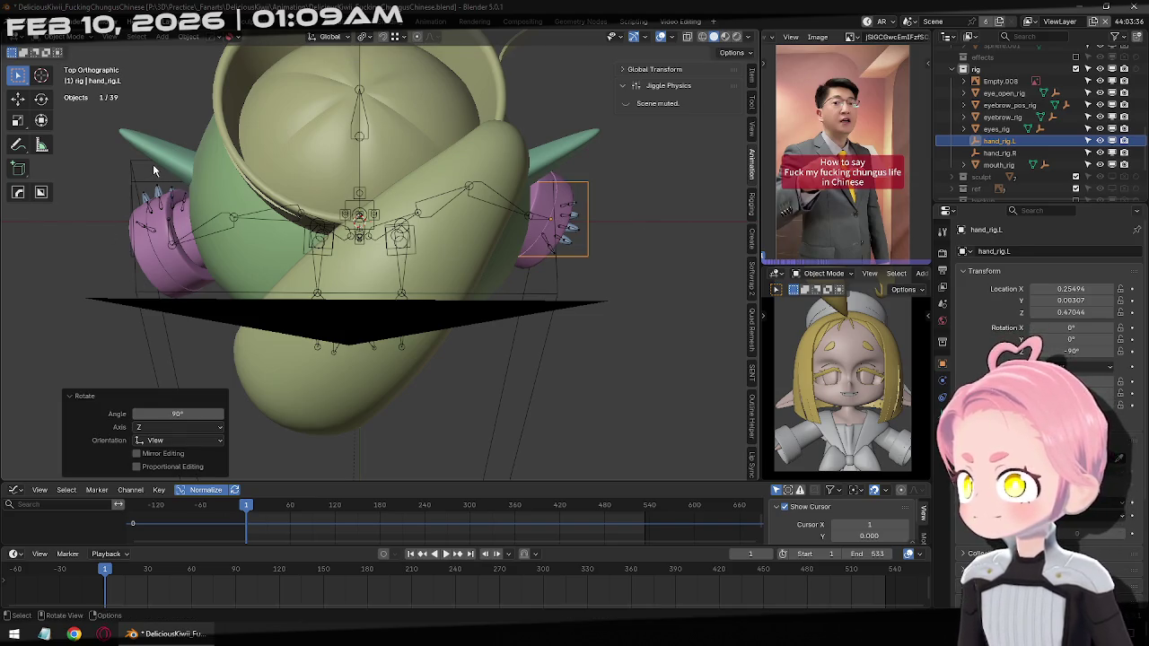
Rotate the hand_rig.R empty -90 degrees, then tilt it a further -30 degrees
click(153, 165)
click(141, 163)
click(148, 184)
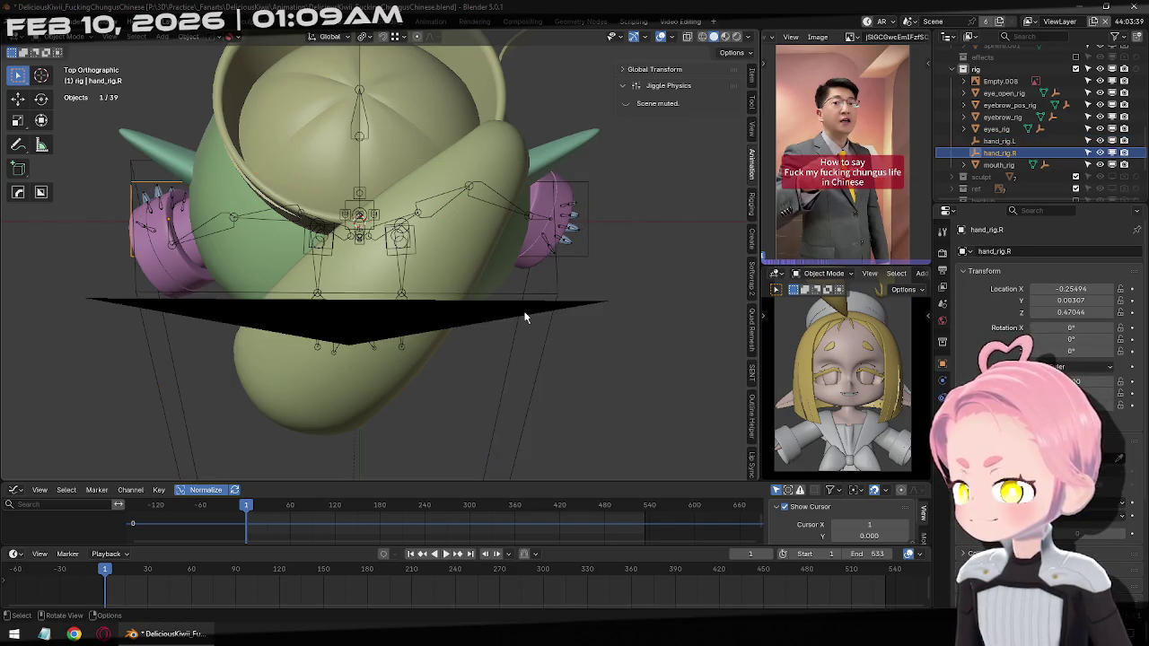
key(r)
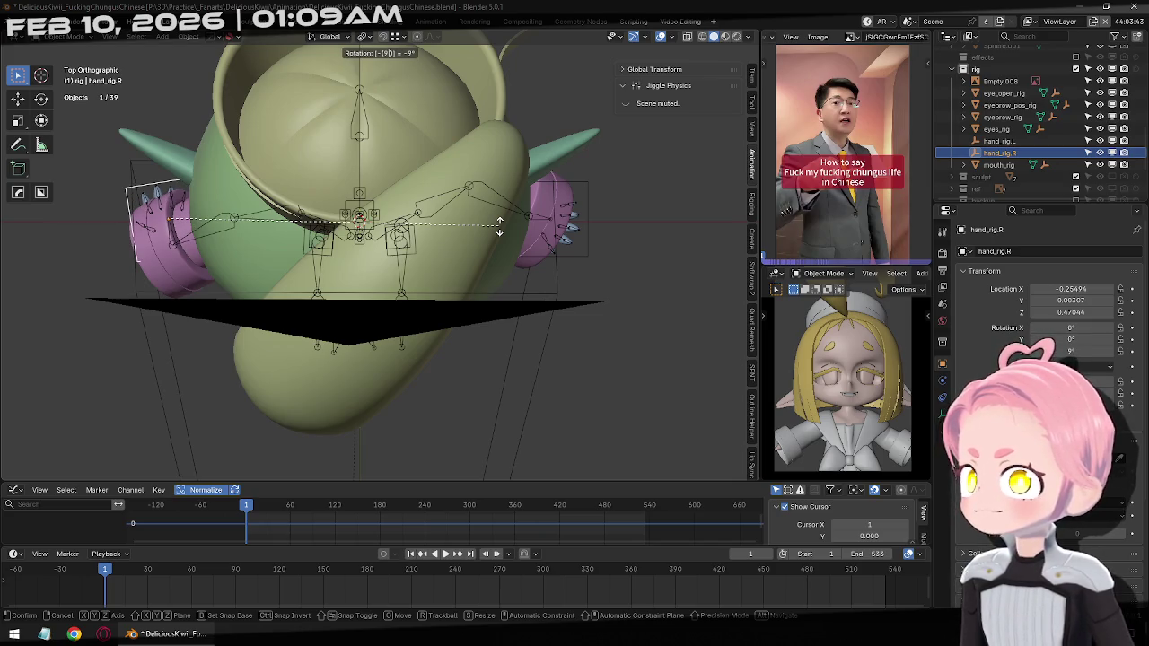
text(0)
key(Return)
middle_drag(501, 226, 527, 282)
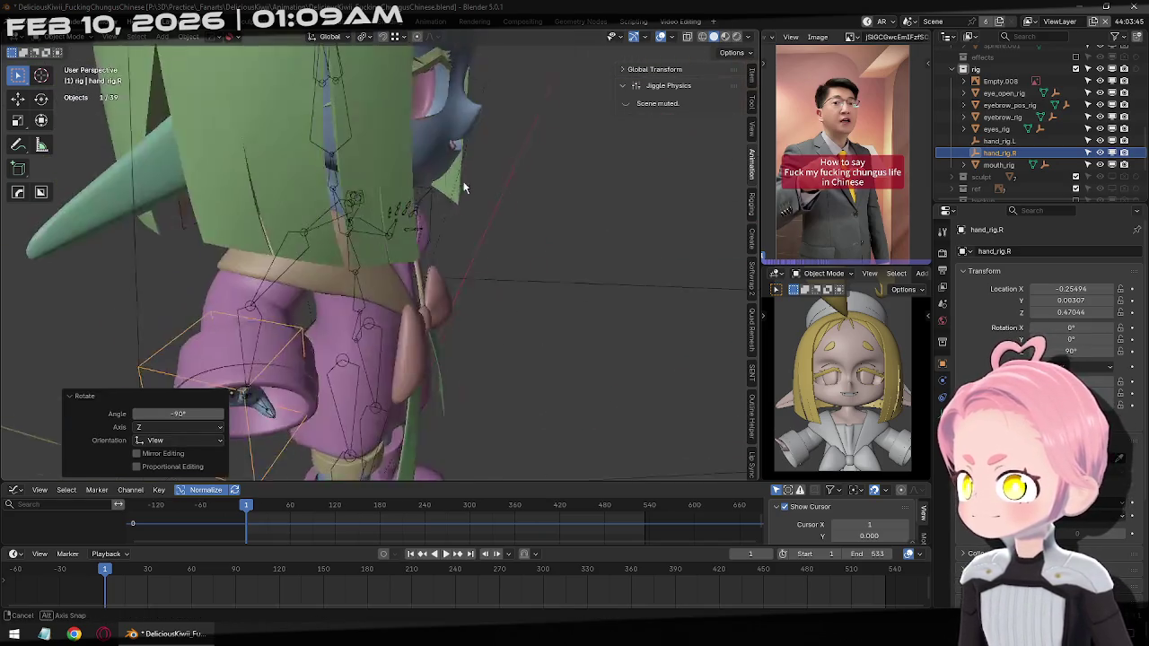
key(r)
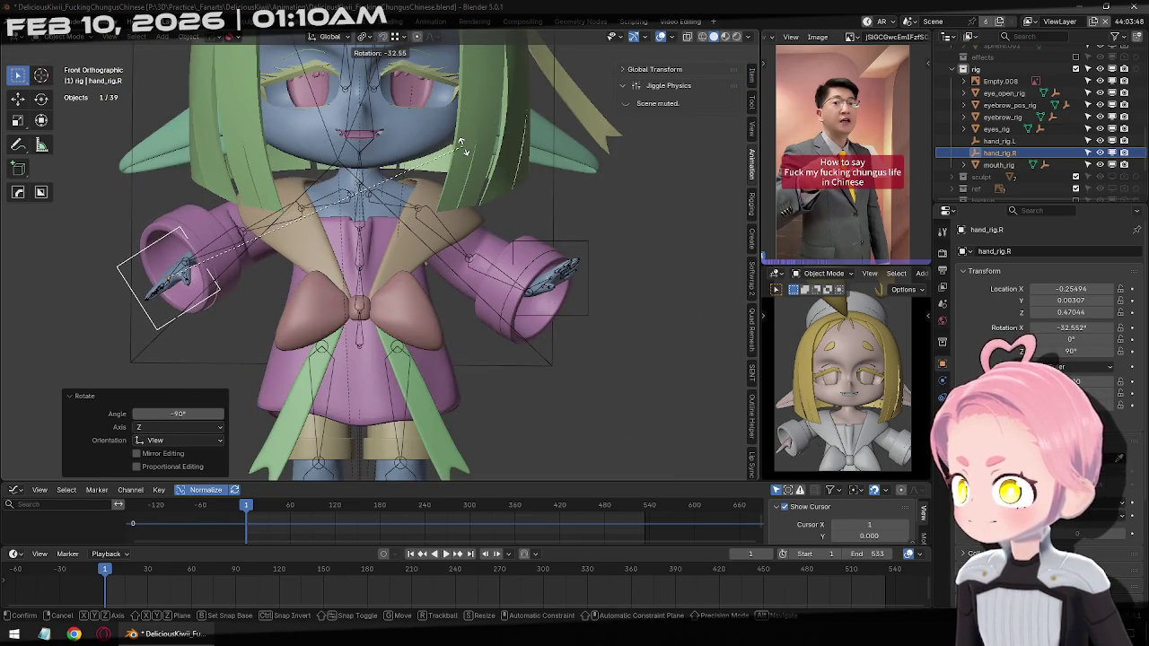
text(-30)
key(Return)
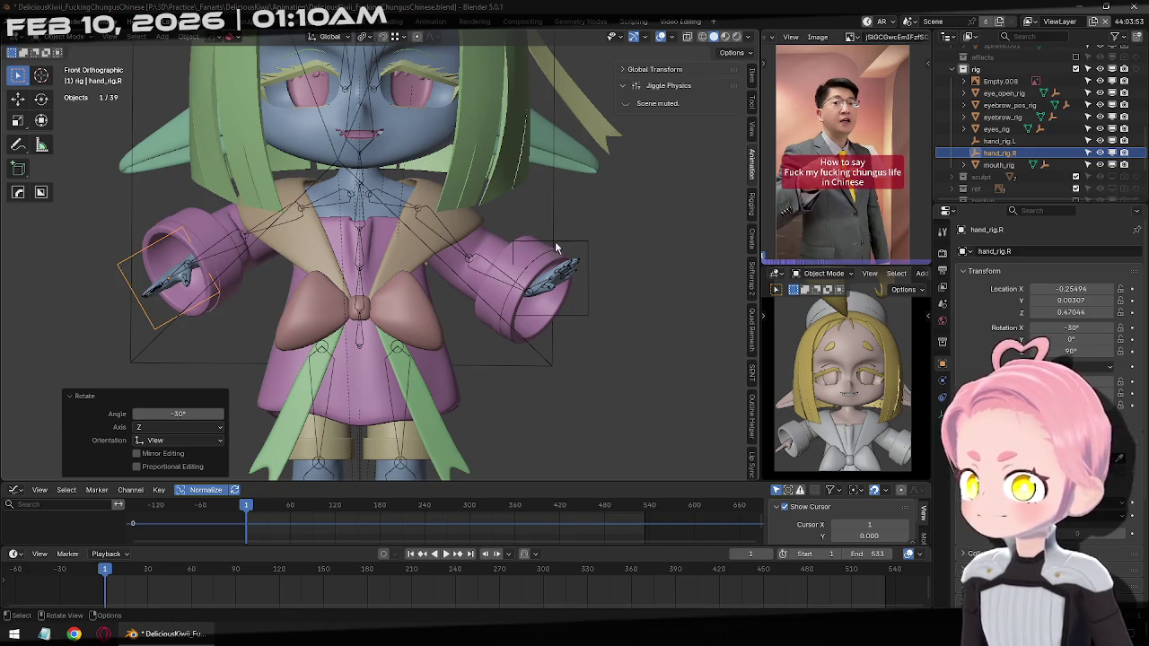
Tilt the hand_rig.L empty 30 degrees
click(592, 256)
text(r90)
key(BackSpace)
key(BackSpace)
text(30)
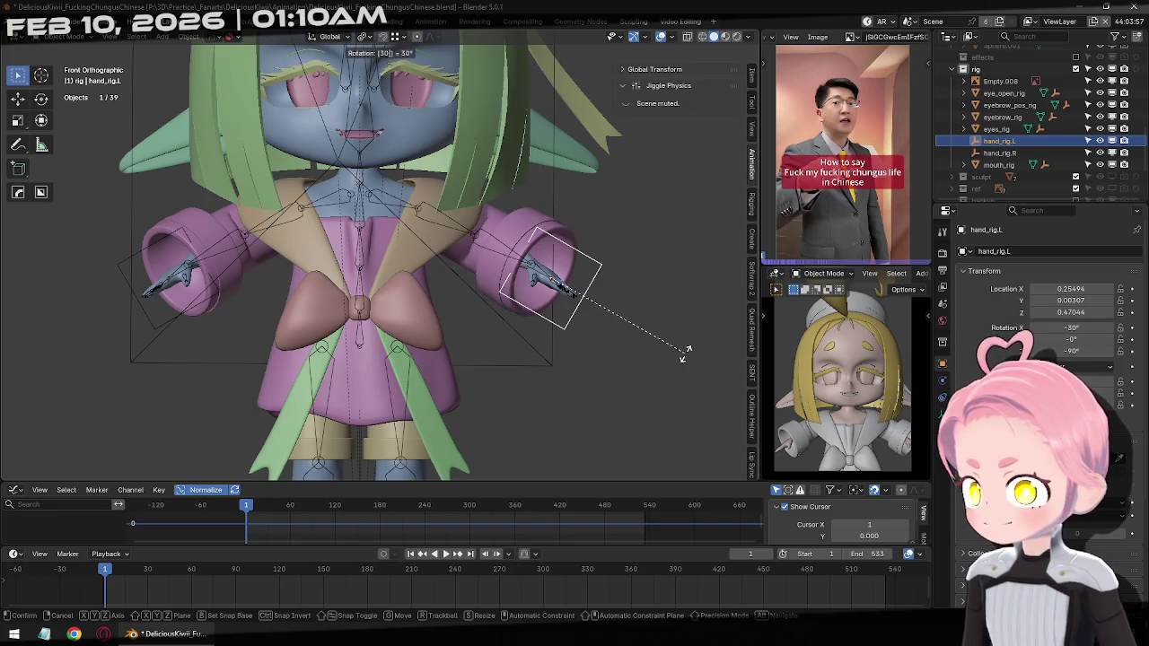
key(Return)
Select both hand empties and move them lower together
mouse_move(603, 287)
middle_down()
mouse_move(467, 328)
mouse_move(226, 269)
middle_up()
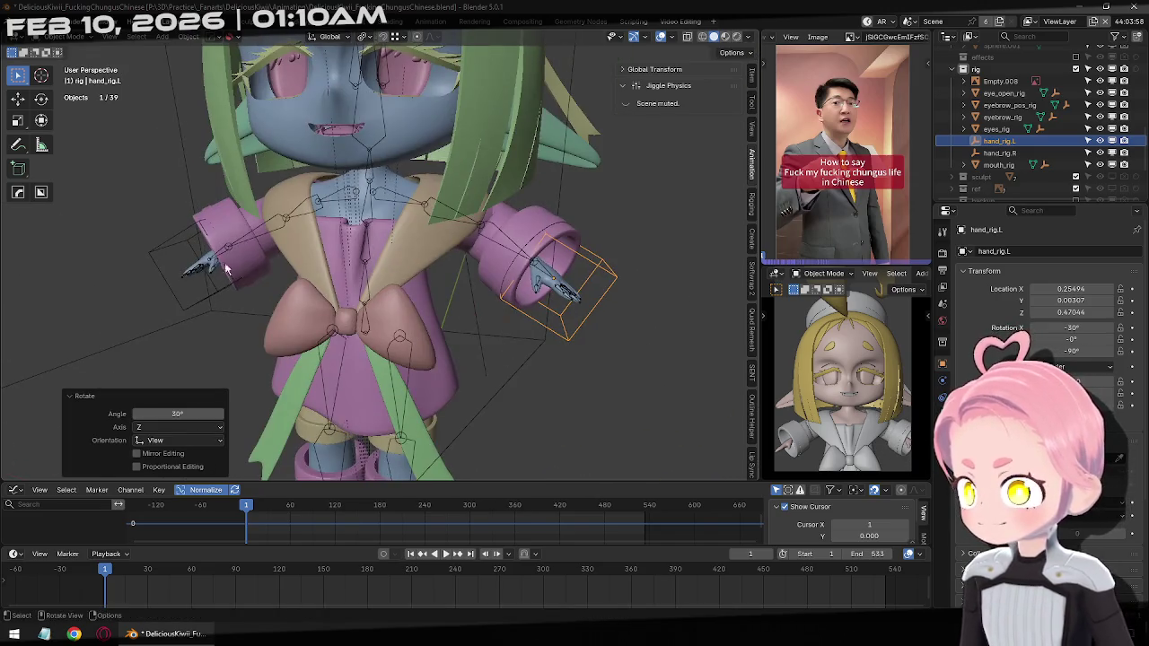
shift+click(161, 287)
key(KP_3)
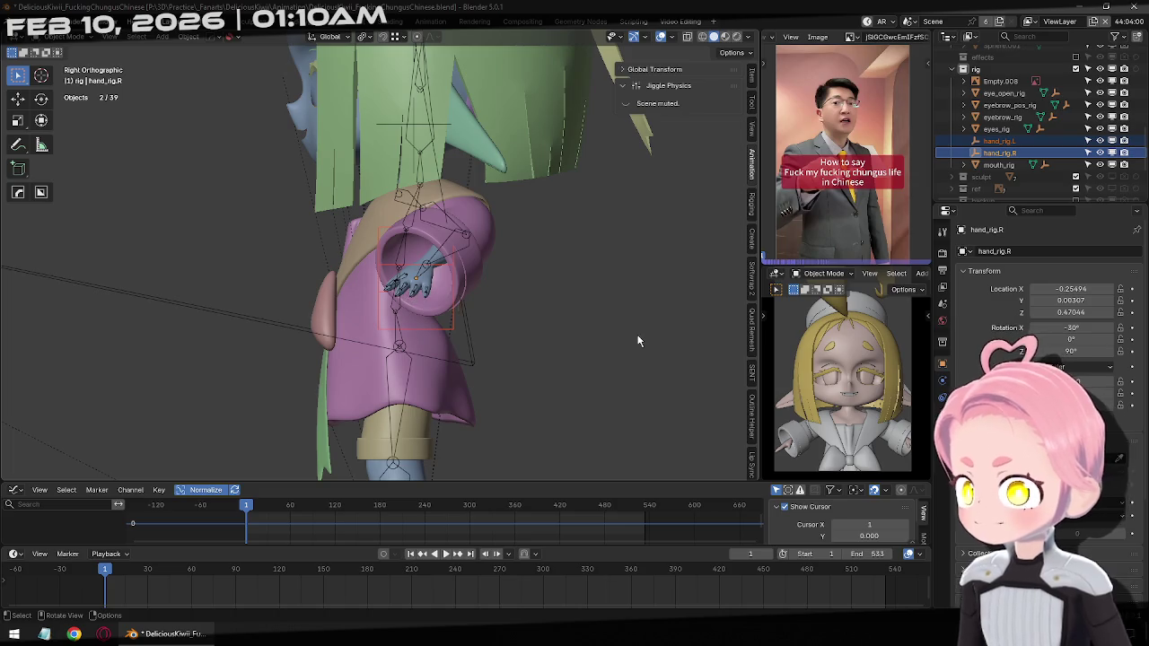
key(g)
click(628, 352)
mouse_move(628, 352)
middle_down()
mouse_move(510, 260)
mouse_move(517, 246)
middle_up()
key(KP_1)
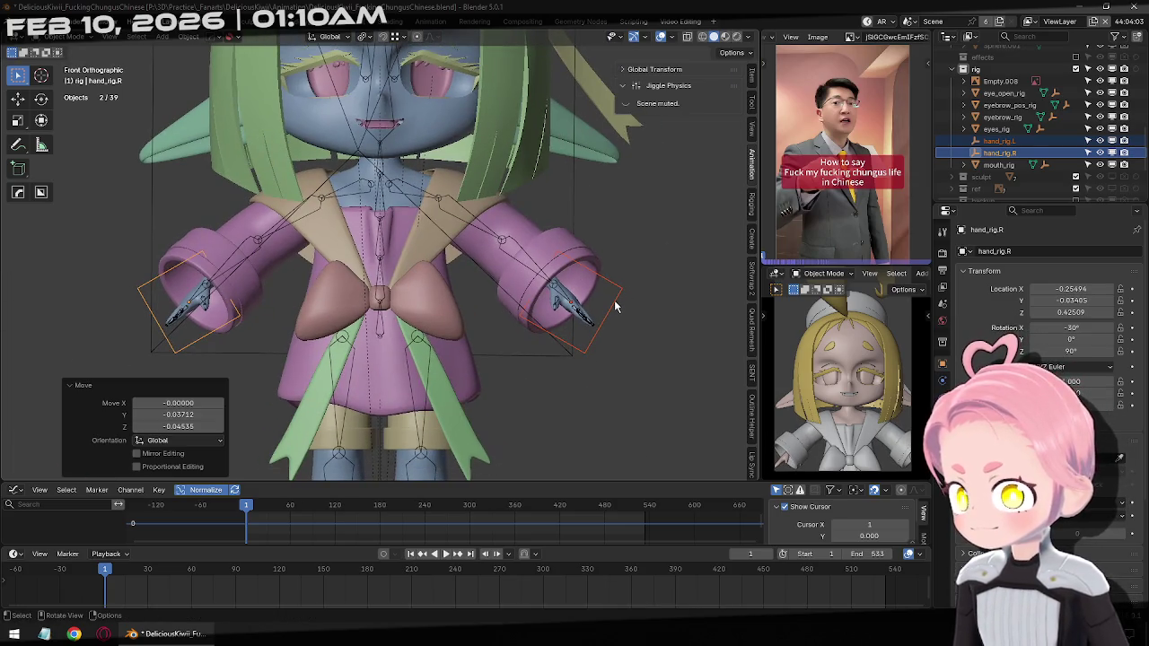
Reposition hand_rig.L alone to Y -0.03405, Z 0.42509 at the left hand
click(615, 307)
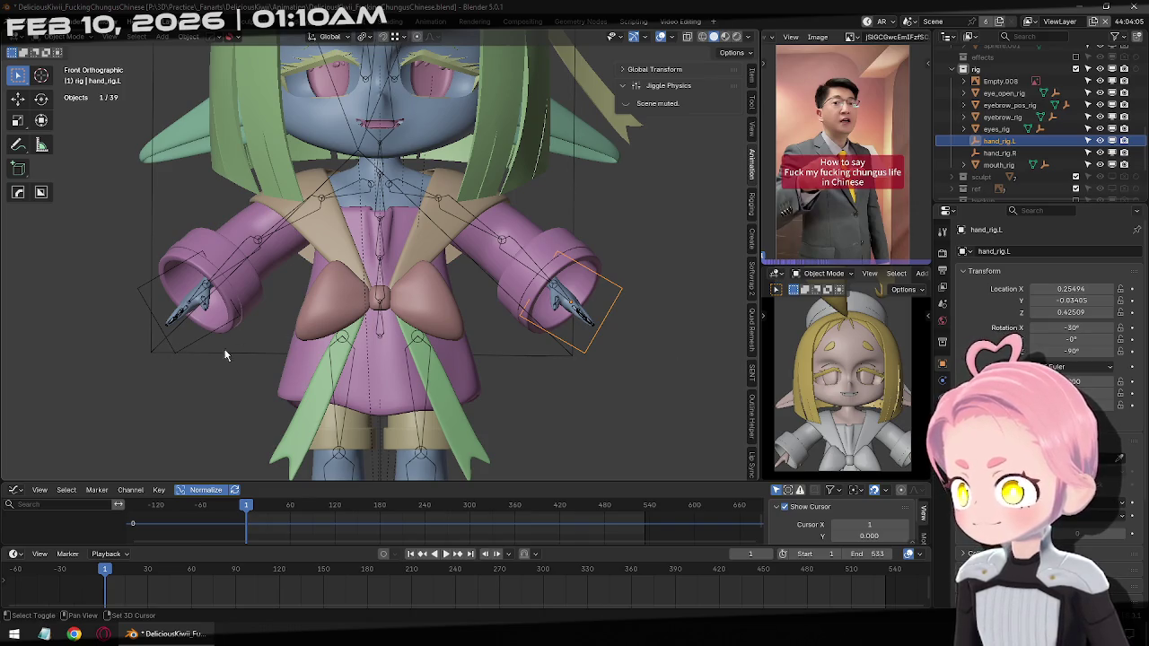
key(g)
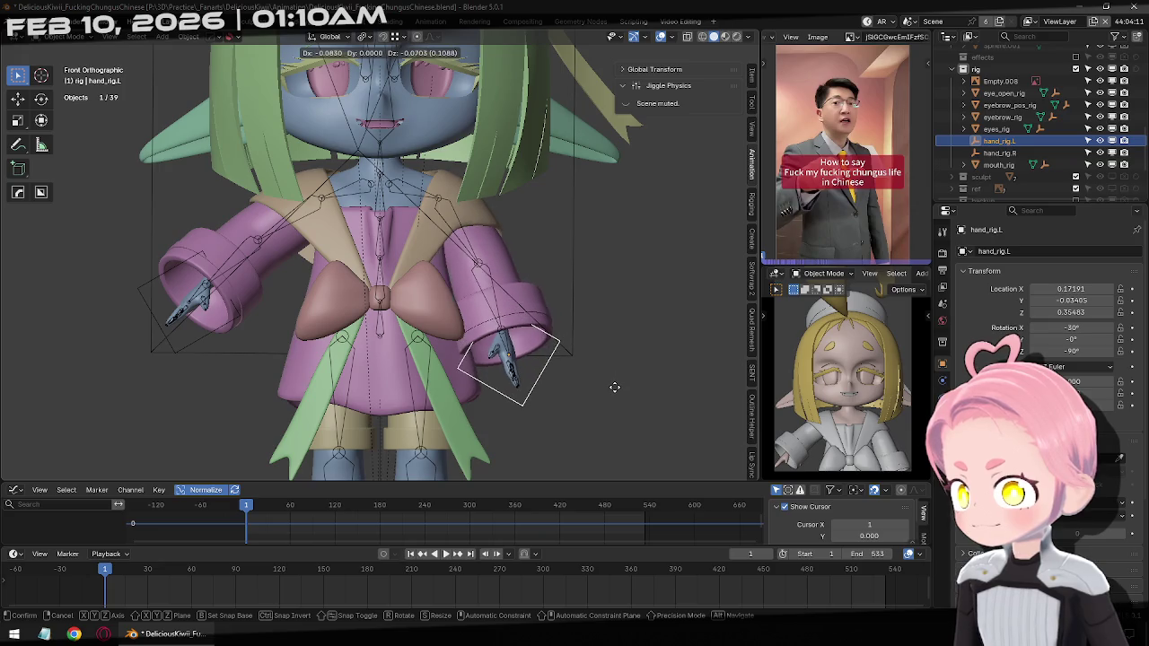
alt+middle_drag(593, 247, 329, 285)
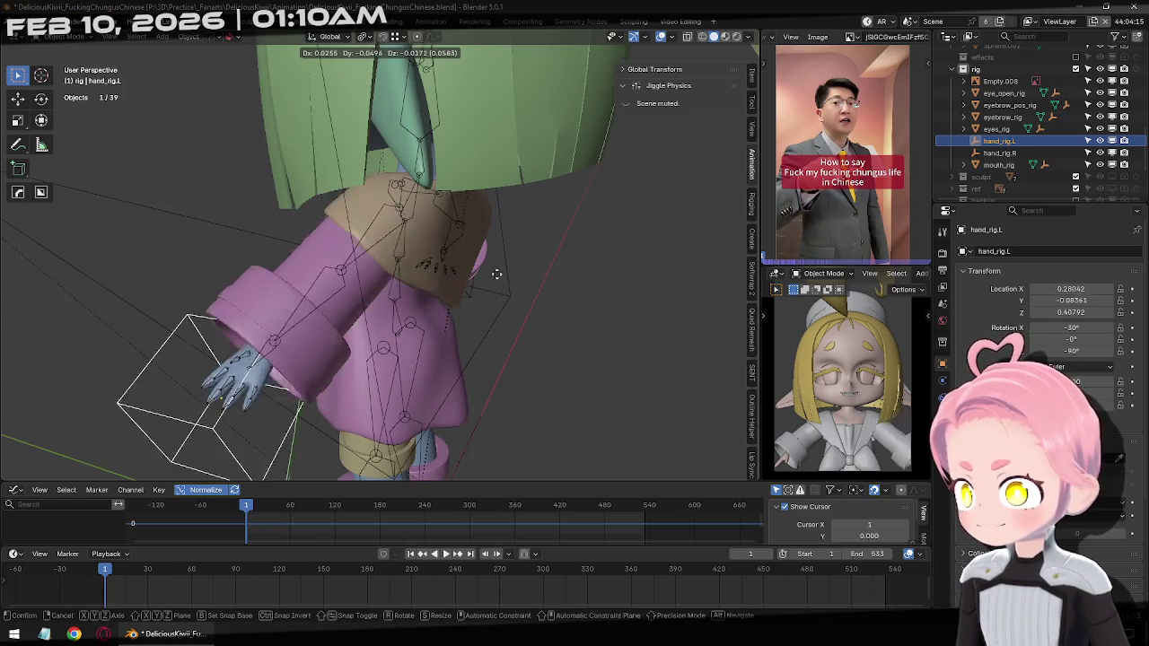
key(KP_1)
click(473, 247)
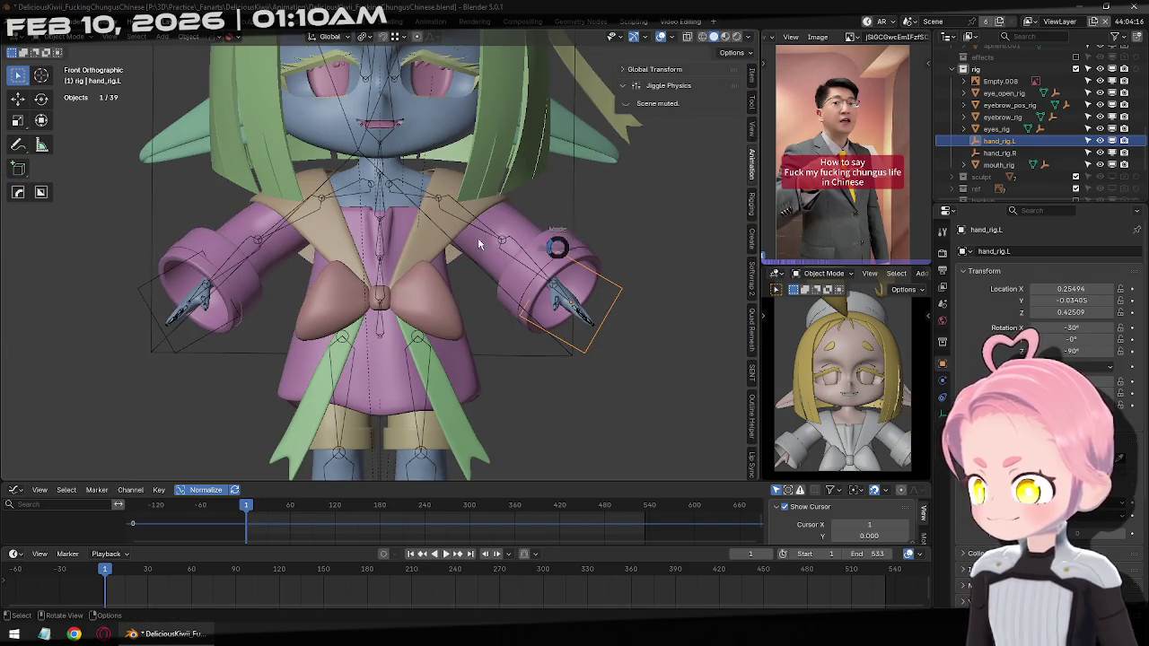
shift+middle_drag(478, 244, 509, 255)
click(434, 316)
Save the .blend file, then select both hand_rig empties
key(ctrl+s)
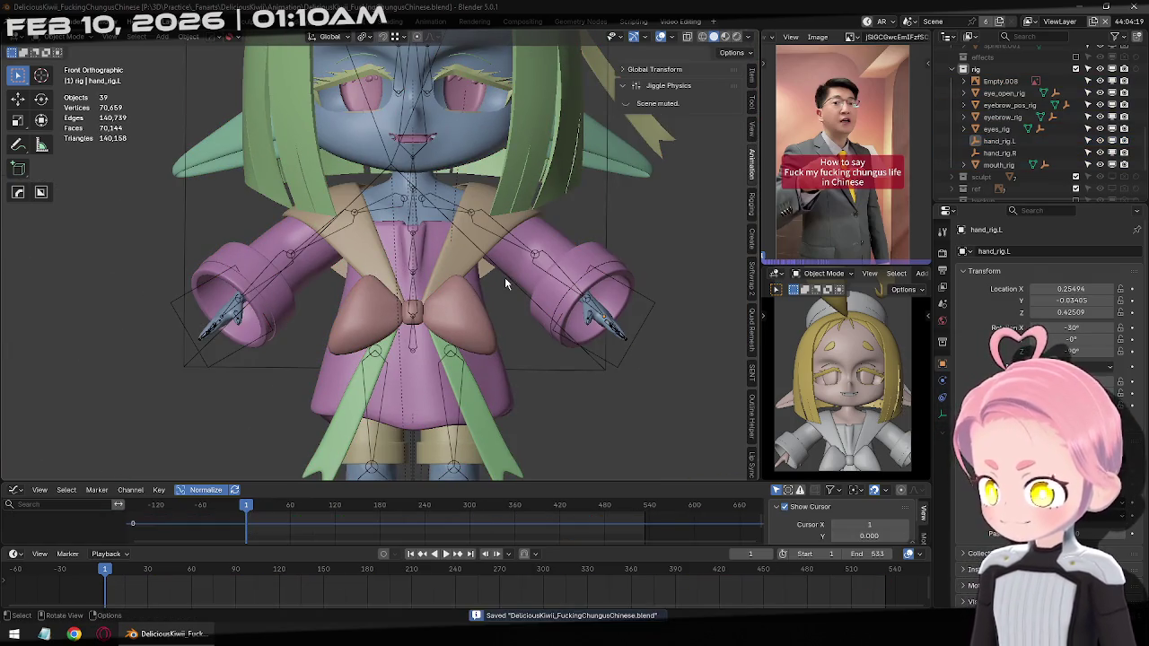
click(623, 348)
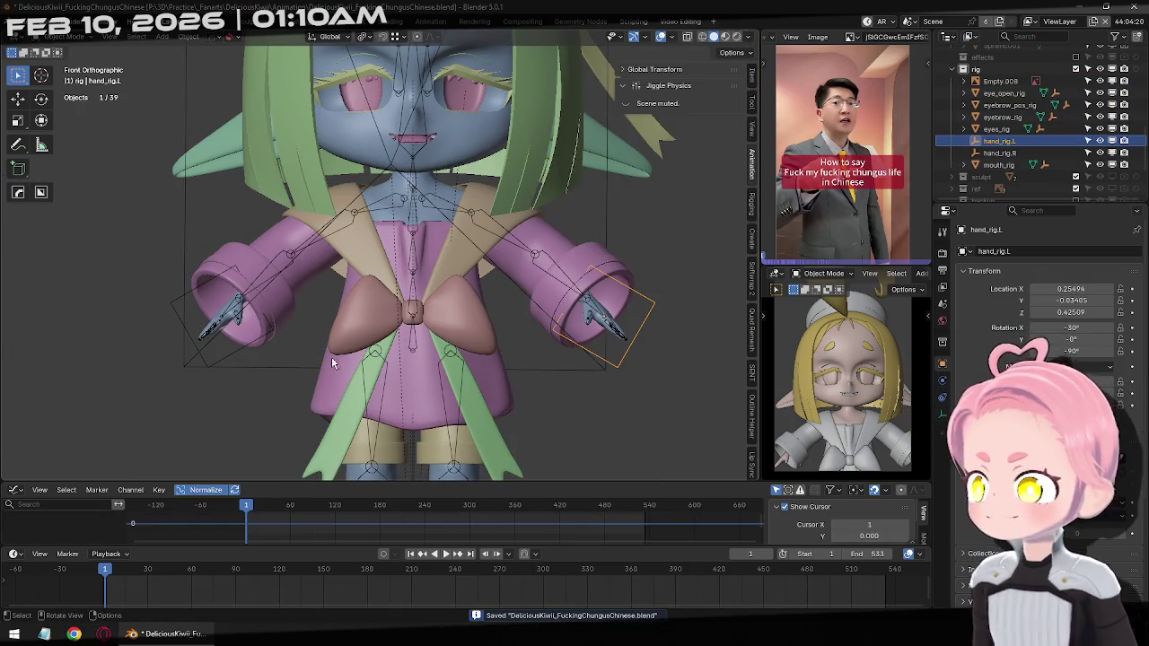
shift+click(203, 363)
key(ctrl+shift+c)
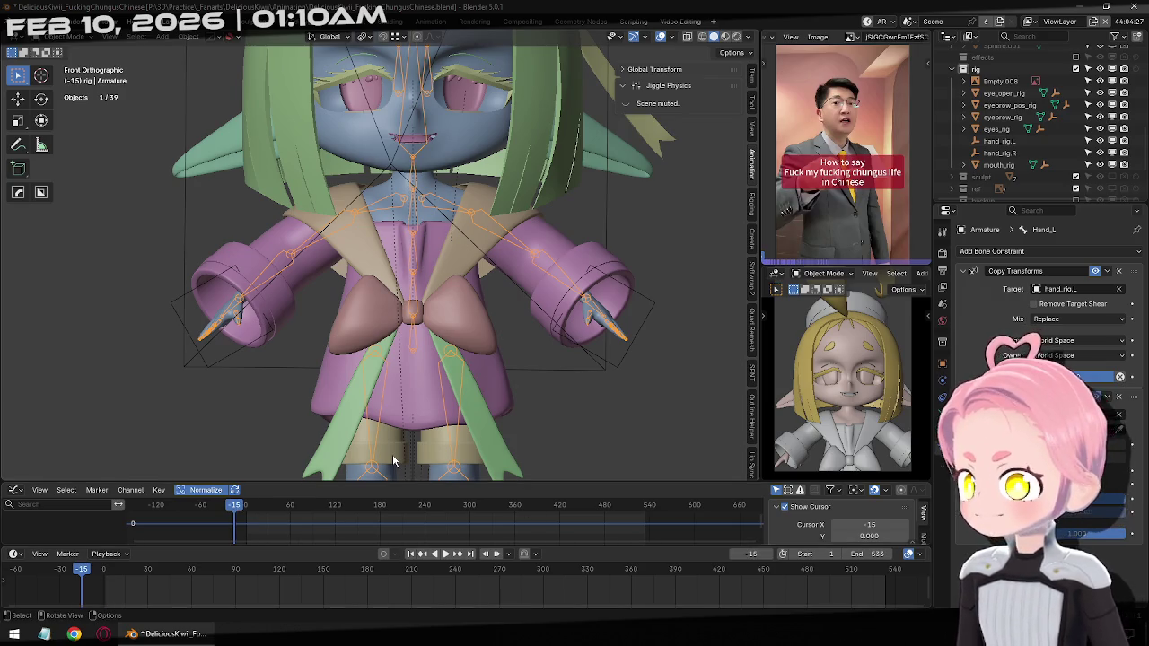
With Auto IK off, rotate the Hips bone 25° on Z in Pose Mode
key(ctrl+Tab)
click(413, 338)
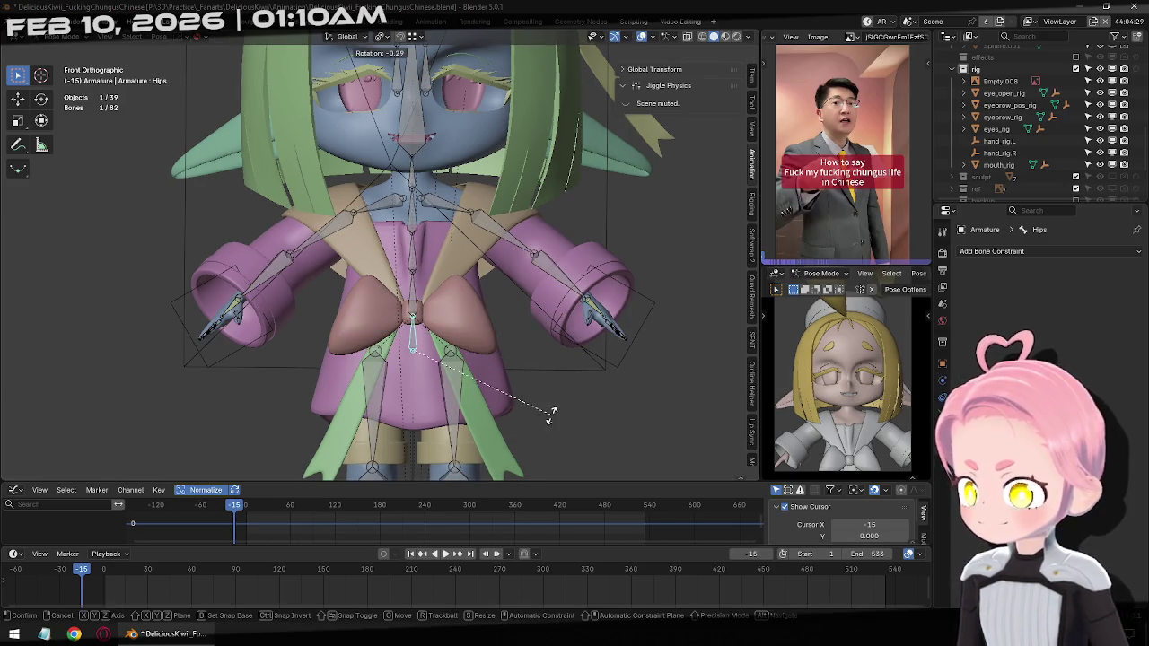
click(752, 106)
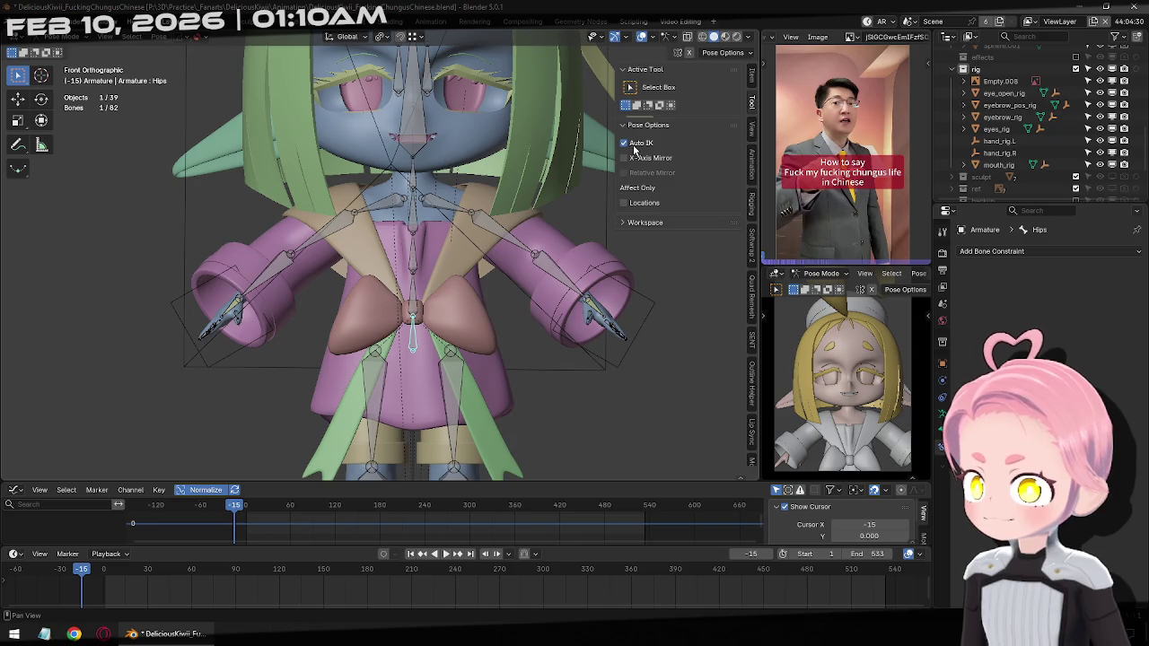
key(r)
key(z)
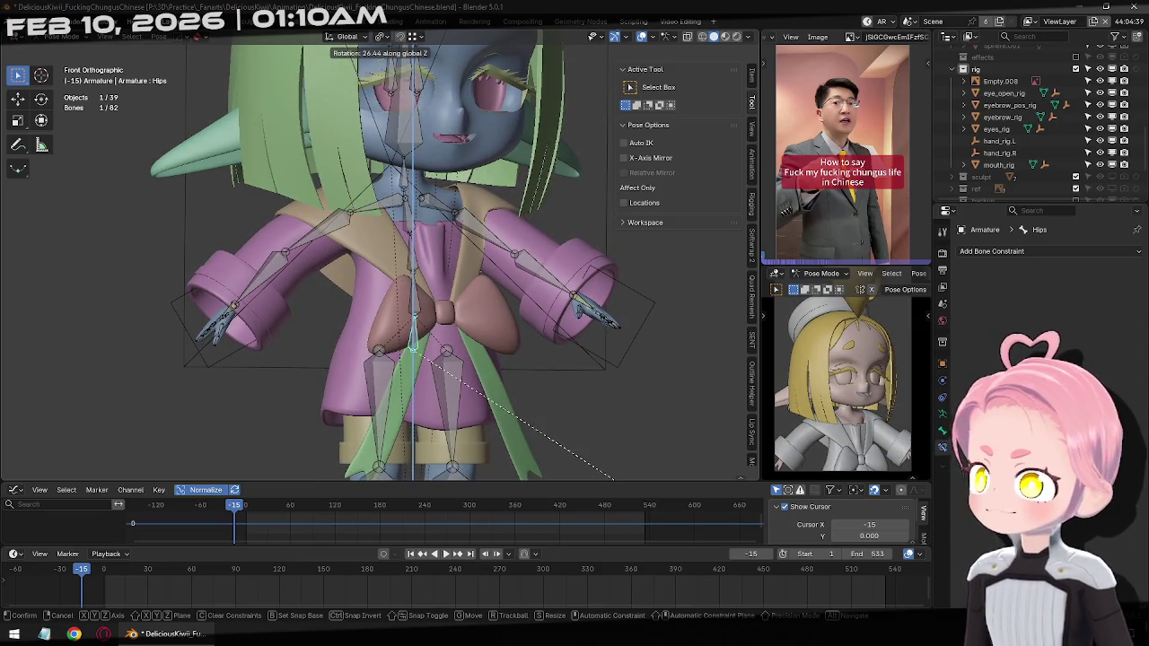
click(636, 195)
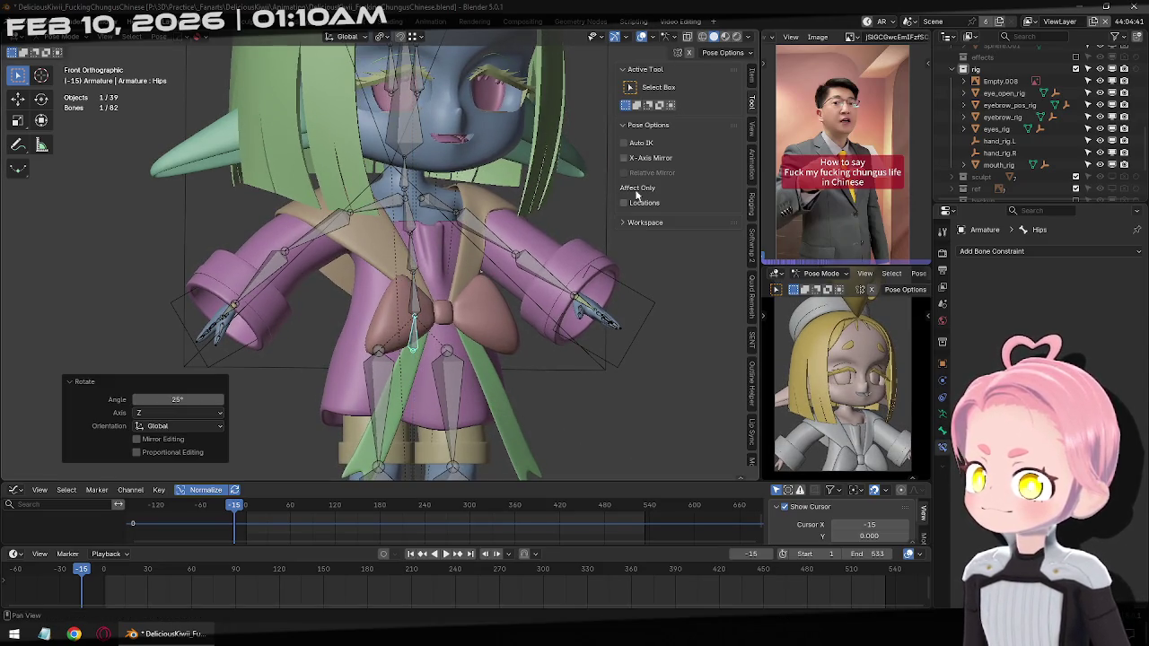
key(ctrl+Tab)
Rotate hand_rig.L and hand_rig.R 25° on Z around the 3D Cursor and keyframe them
click(646, 307)
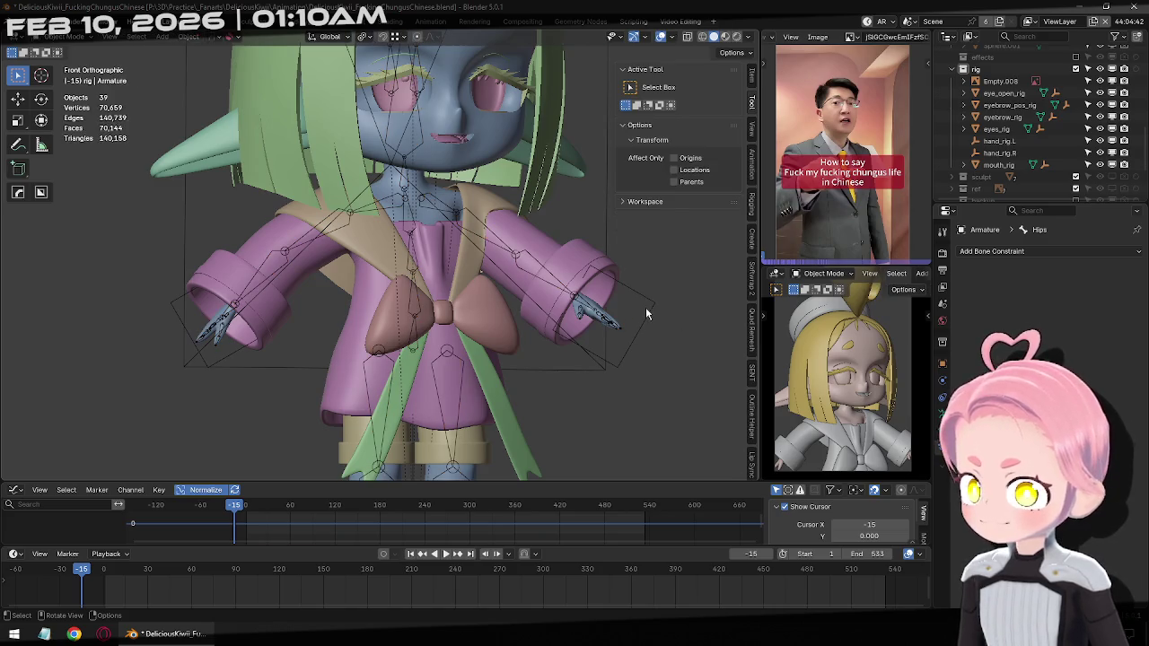
shift+click(173, 312)
click(364, 36)
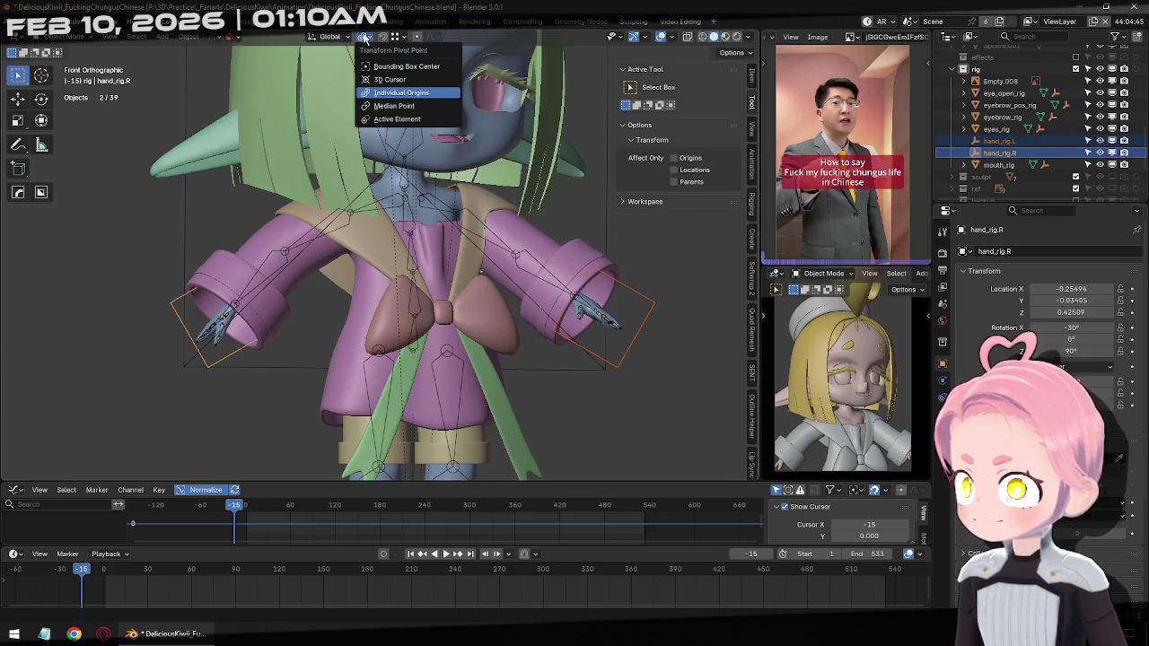
click(395, 82)
scroll(623, 346, down, 3)
text(rz)
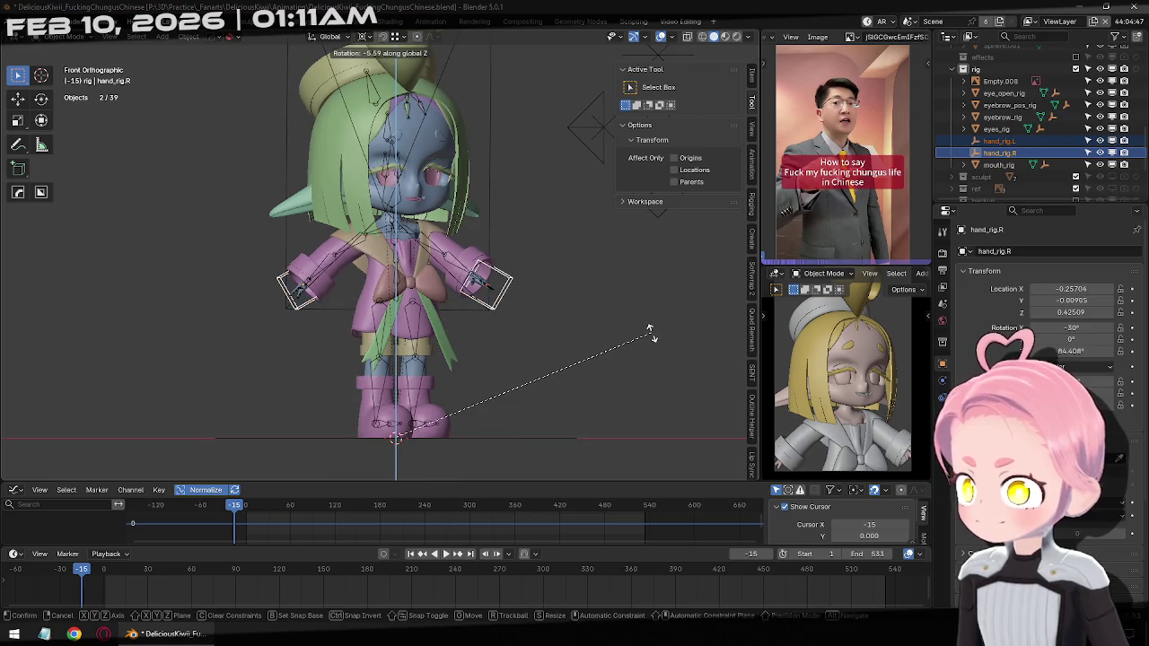
text(25)
key(Return)
mouse_move(653, 332)
middle_down()
mouse_move(174, 336)
mouse_move(195, 292)
mouse_move(326, 336)
mouse_move(418, 335)
mouse_move(456, 279)
mouse_move(375, 186)
mouse_move(264, 303)
mouse_move(357, 292)
middle_up()
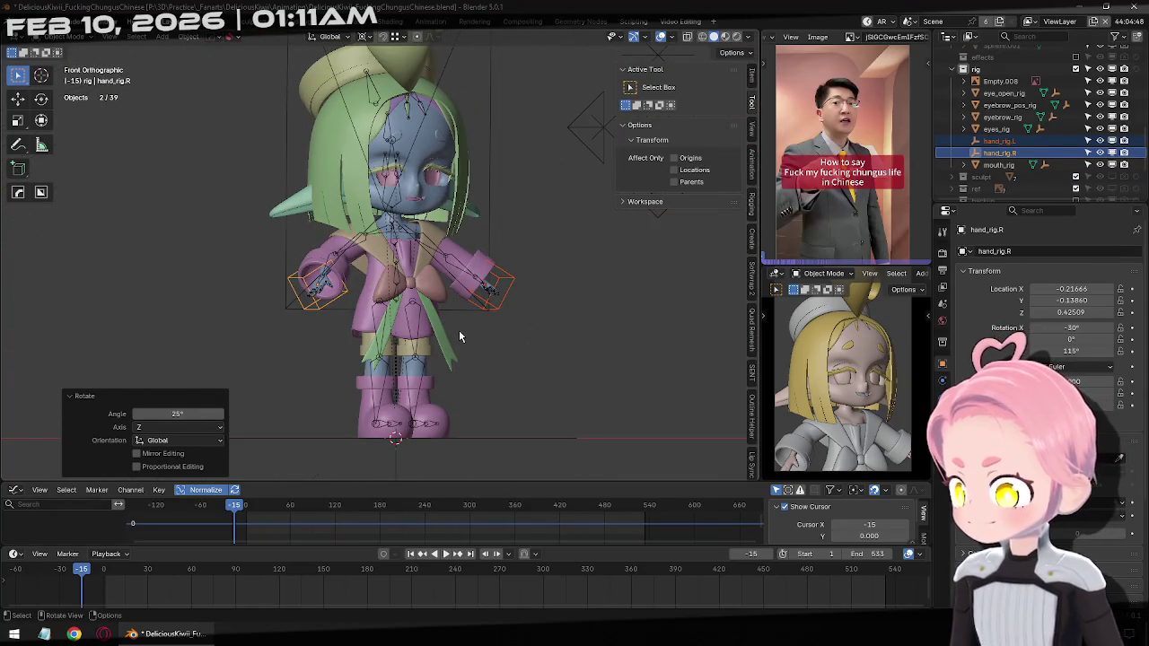
key(i)
Select all armature bones, then trial-move hand_rig.R and undo it
scroll(459, 328, up, 1)
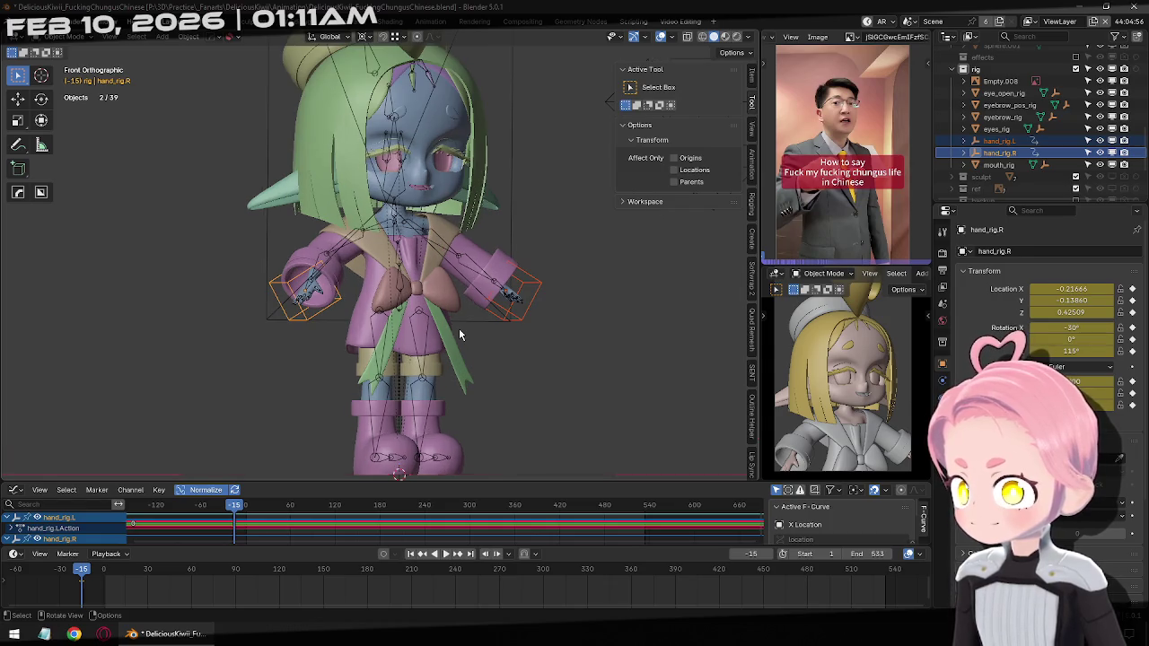
click(380, 319)
key(ctrl+Tab)
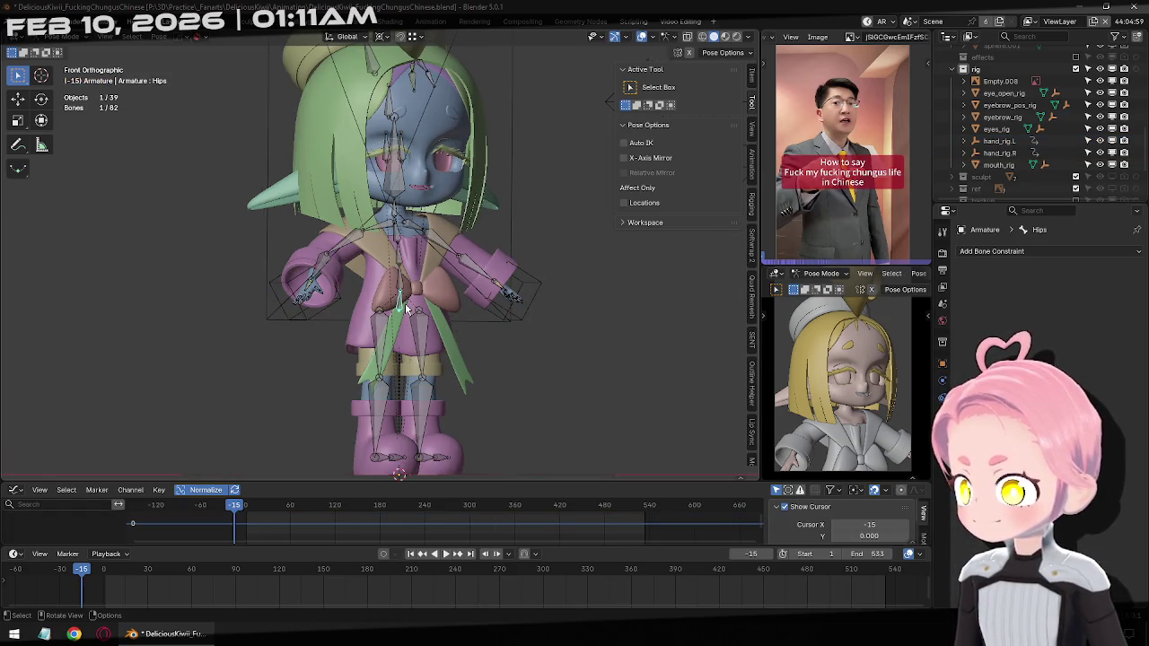
key(a)
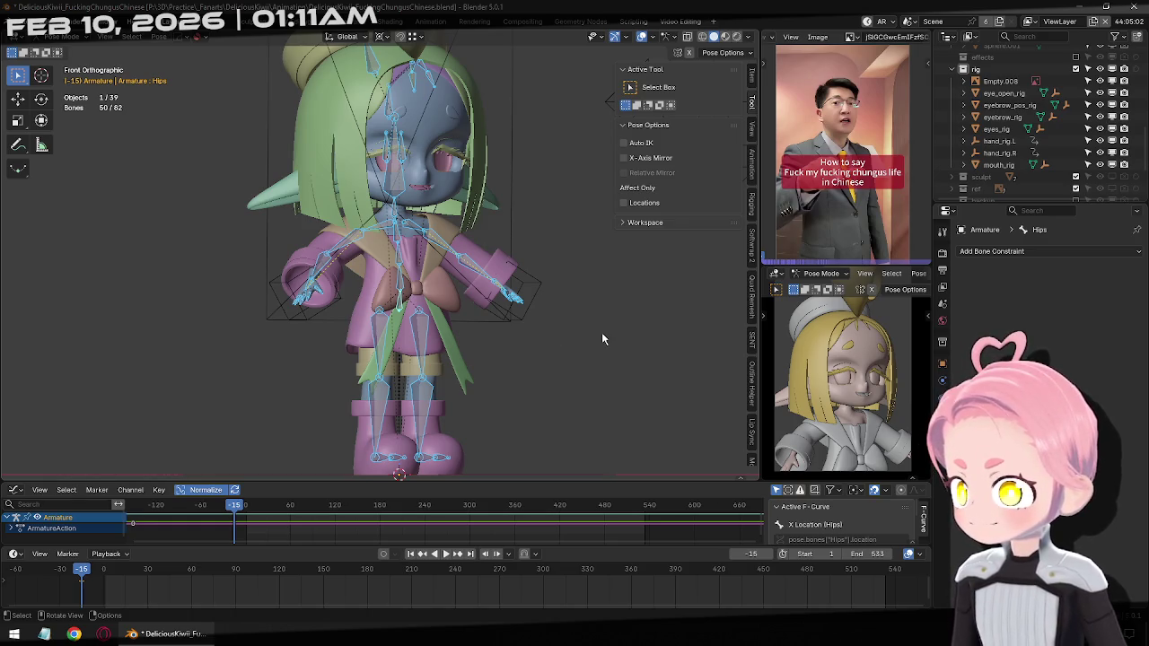
key(ctrl+Tab)
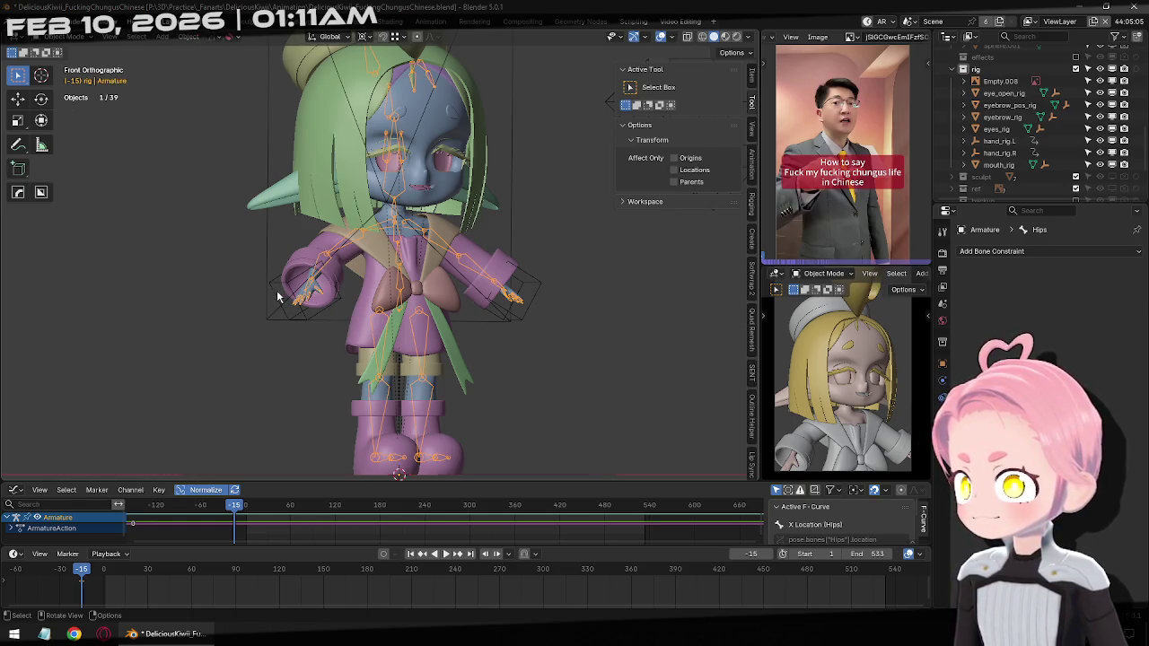
click(279, 298)
key(g)
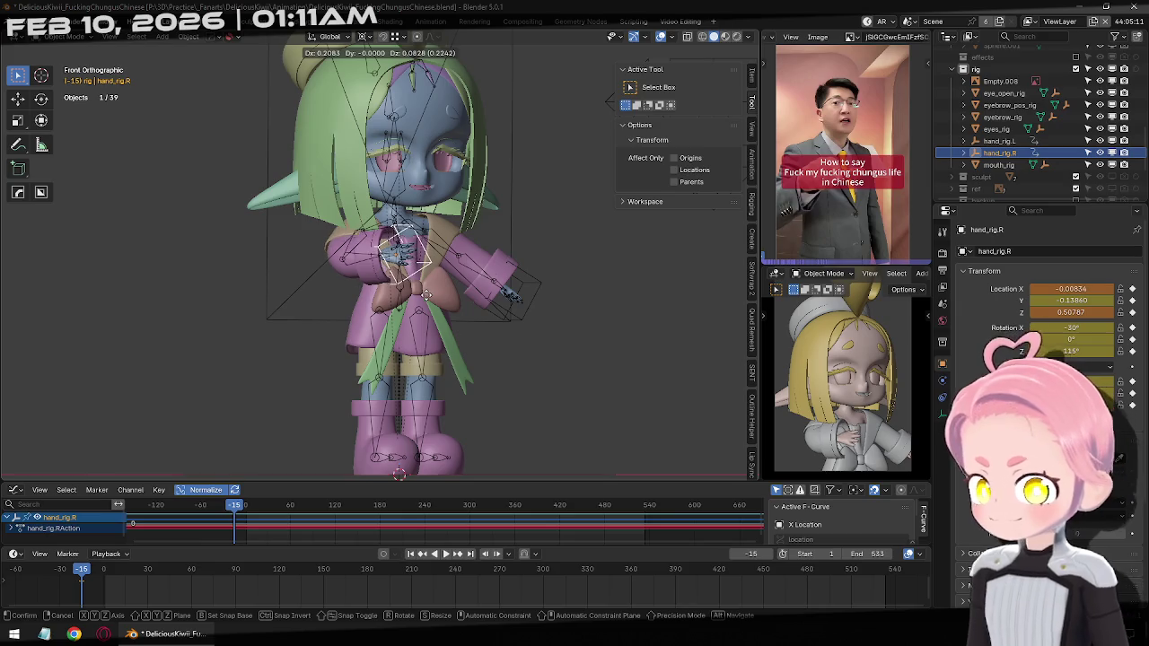
click(488, 306)
mouse_move(430, 296)
middle_down()
mouse_move(488, 306)
mouse_move(451, 323)
mouse_move(474, 290)
mouse_move(563, 277)
mouse_move(605, 298)
middle_up()
key(ctrl+z)
key(KP_1)
Switch the pivot to Median Point and move and rotate hand_rig.L beside the skirt
click(455, 288)
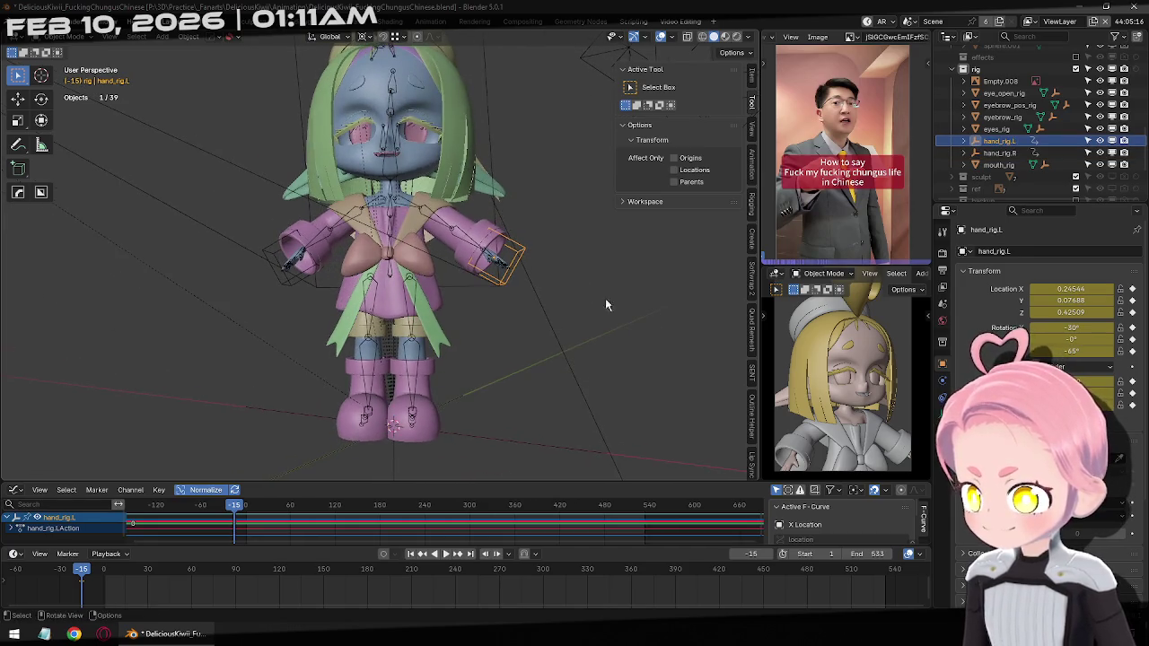
click(363, 37)
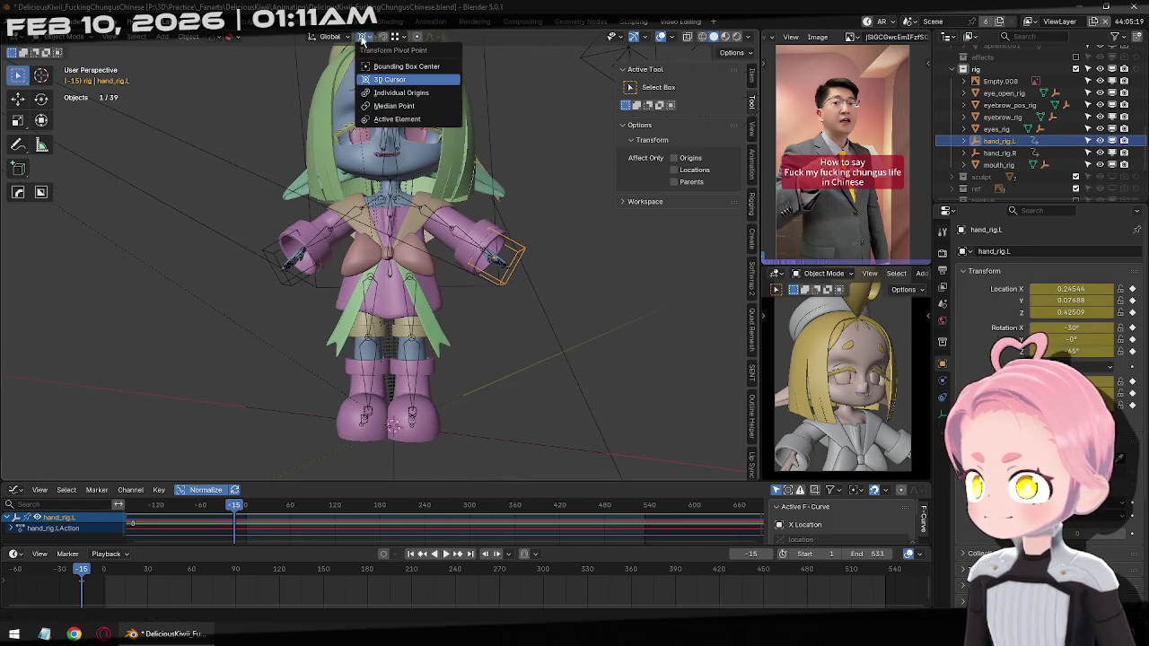
click(402, 111)
scroll(591, 309, up, 4)
scroll(630, 273, up, 1)
key(g)
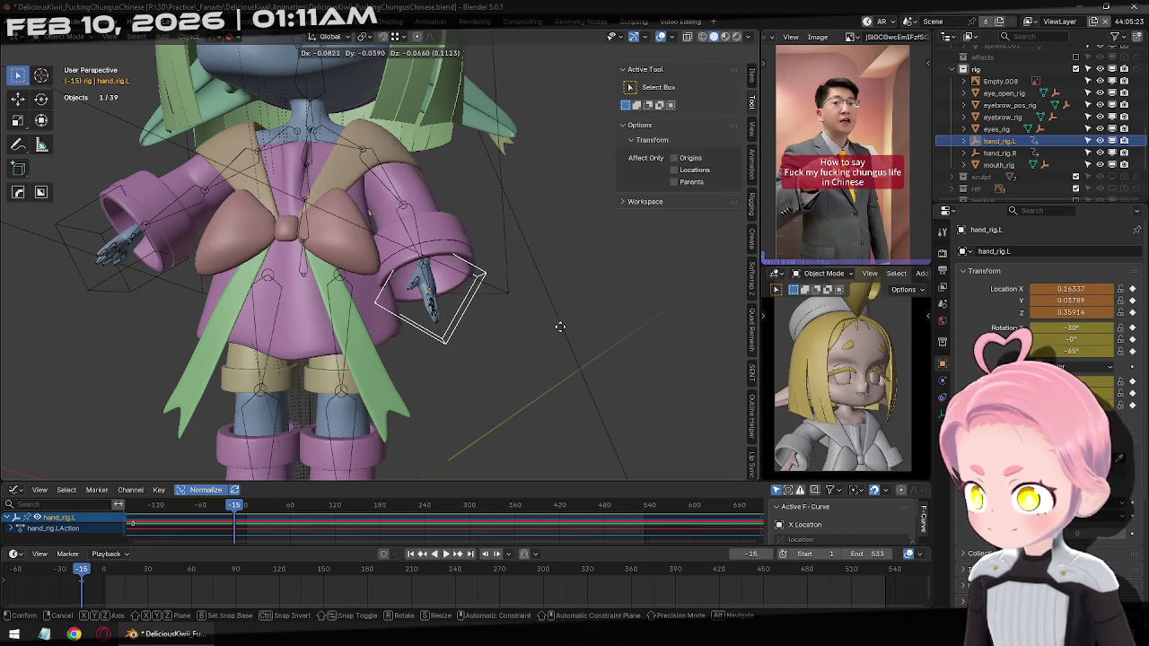
click(560, 330)
key(r)
click(588, 334)
mouse_move(588, 334)
middle_down()
mouse_move(432, 333)
mouse_move(556, 408)
mouse_move(598, 275)
mouse_move(525, 199)
mouse_move(643, 212)
middle_up()
Refine hand_rig.L's position and tilt with repeated moves and rotations
key(g)
click(616, 395)
key(g)
click(598, 275)
key(r)
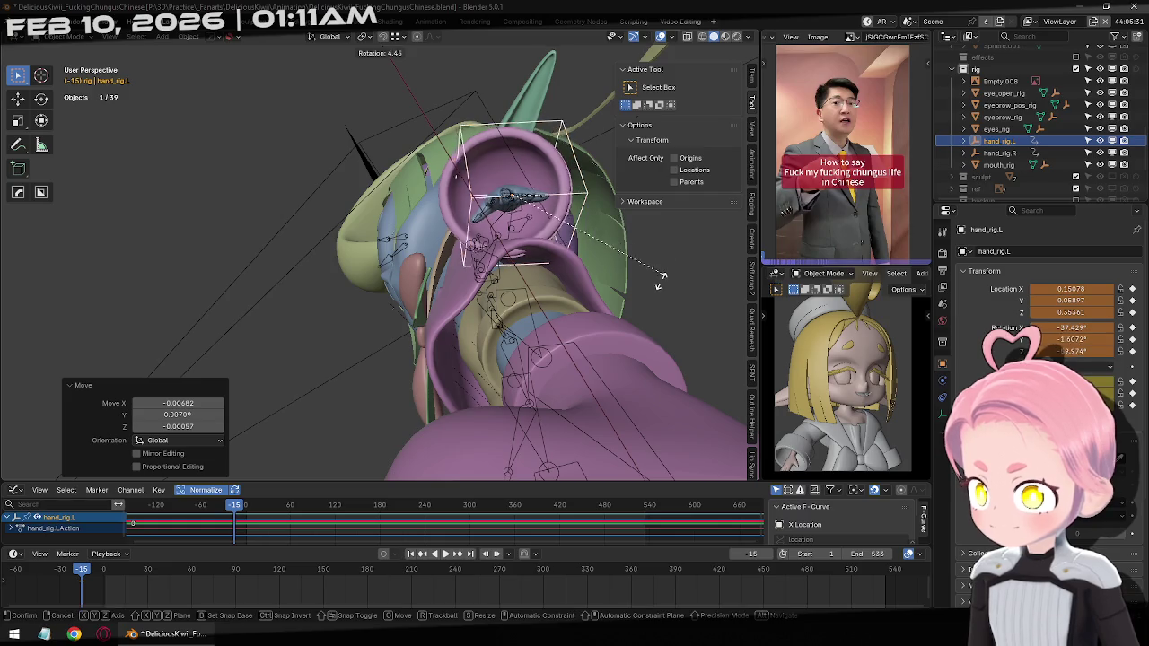
click(630, 269)
mouse_move(630, 269)
middle_down()
mouse_move(492, 249)
mouse_move(577, 264)
middle_up()
key(r)
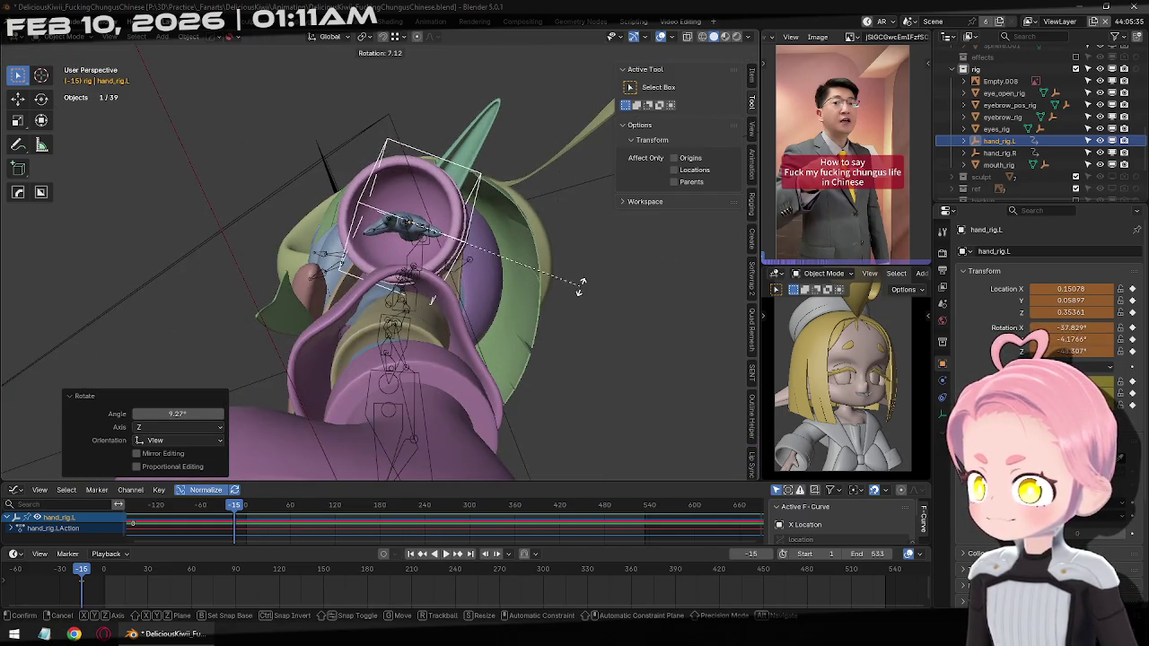
click(565, 244)
mouse_move(566, 244)
middle_down()
mouse_move(485, 256)
mouse_move(576, 275)
mouse_move(459, 249)
mouse_move(526, 252)
middle_up()
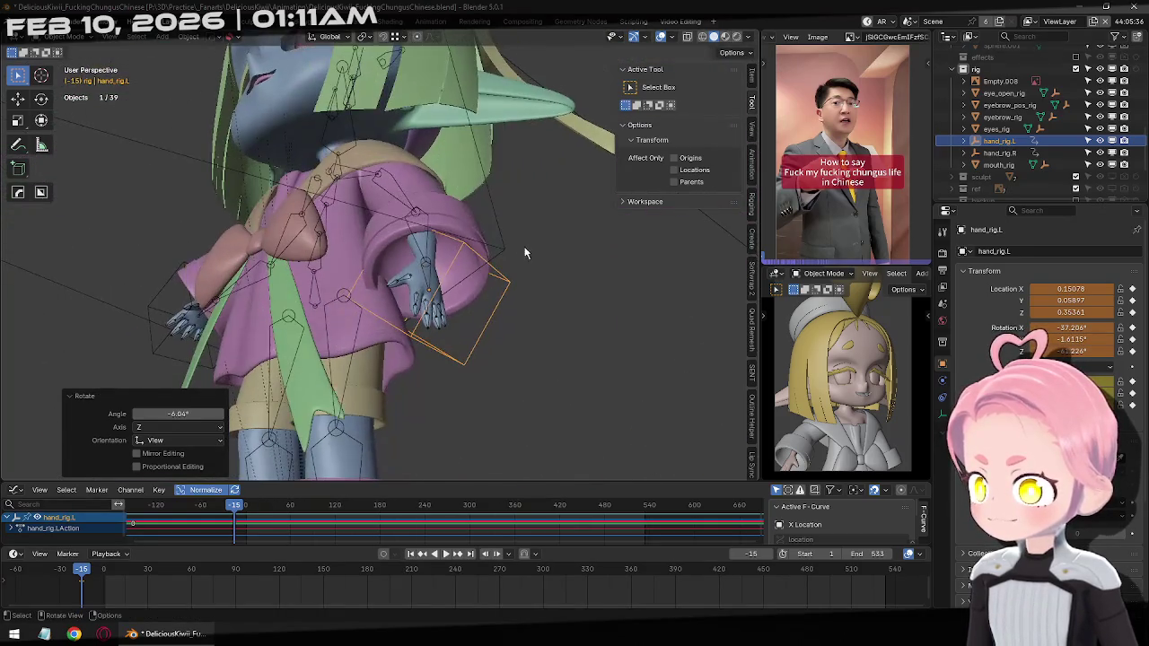
Fine-tune hand_rig.L to X 0.16056, Y 0.06279, Z 0.35663, checking side and front views
key(g)
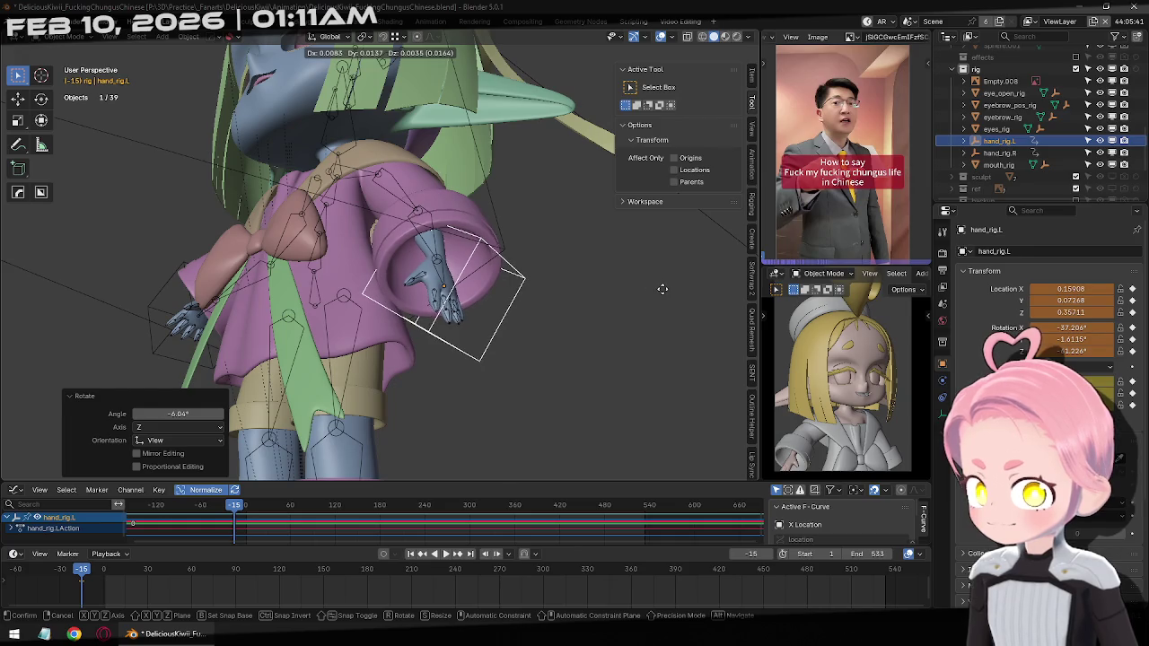
click(508, 300)
middle_drag(508, 301, 565, 336)
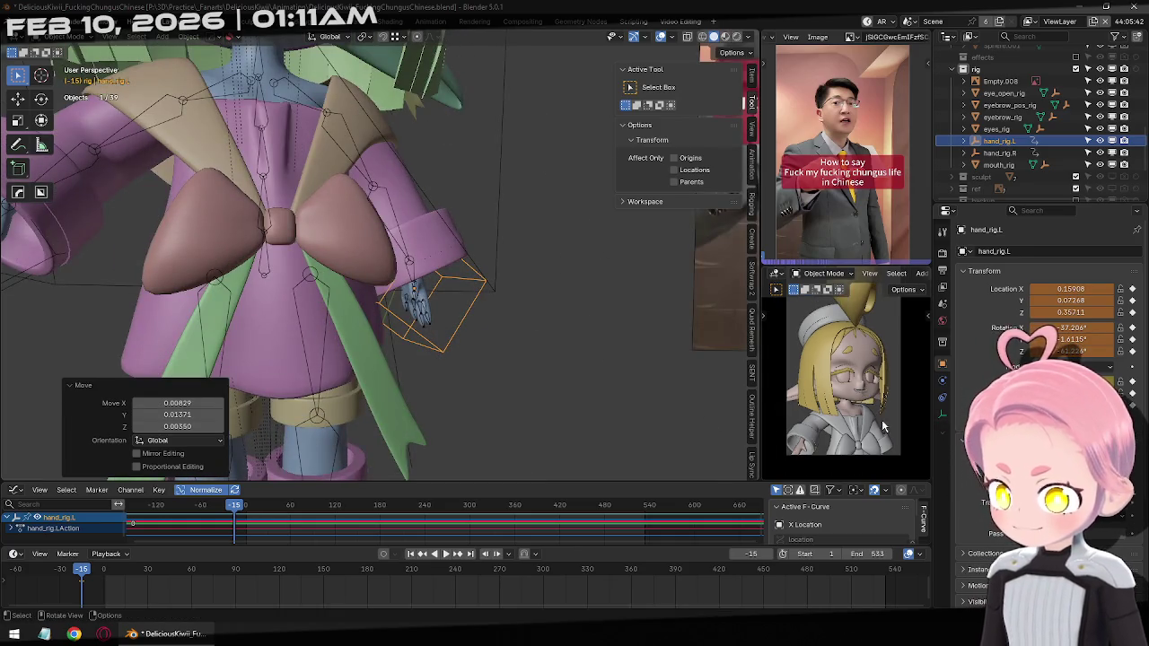
mouse_move(507, 276)
middle_down()
mouse_move(463, 301)
mouse_move(253, 204)
mouse_move(592, 383)
middle_up()
key(g)
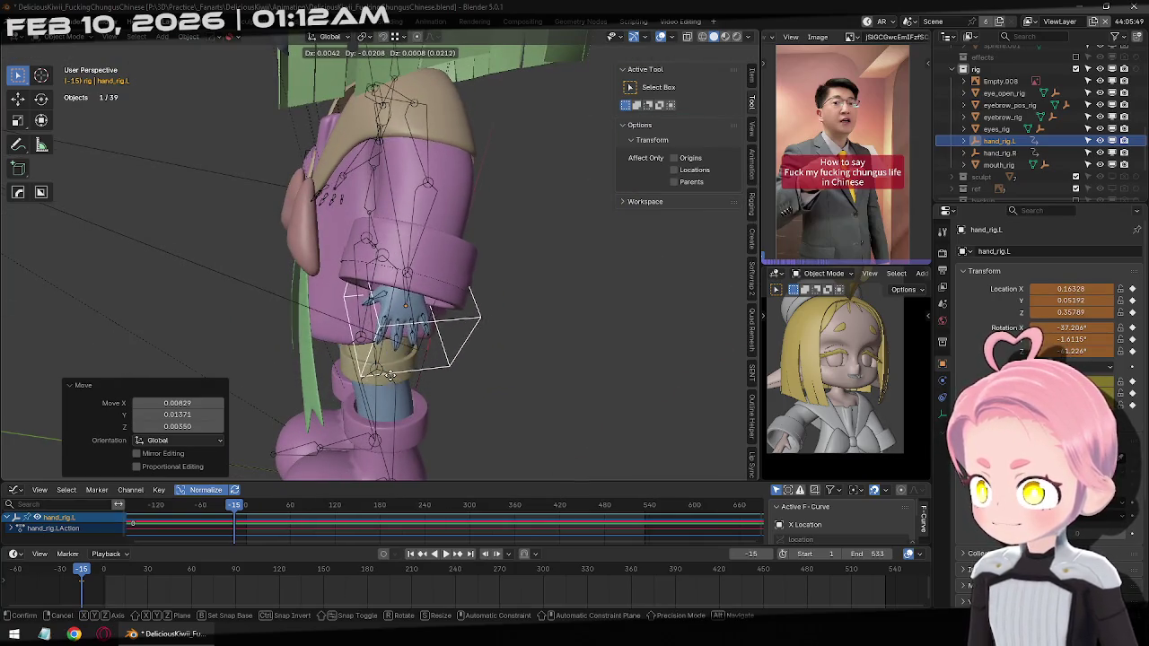
click(490, 379)
mouse_move(490, 380)
middle_down()
mouse_move(451, 299)
mouse_move(482, 340)
middle_up()
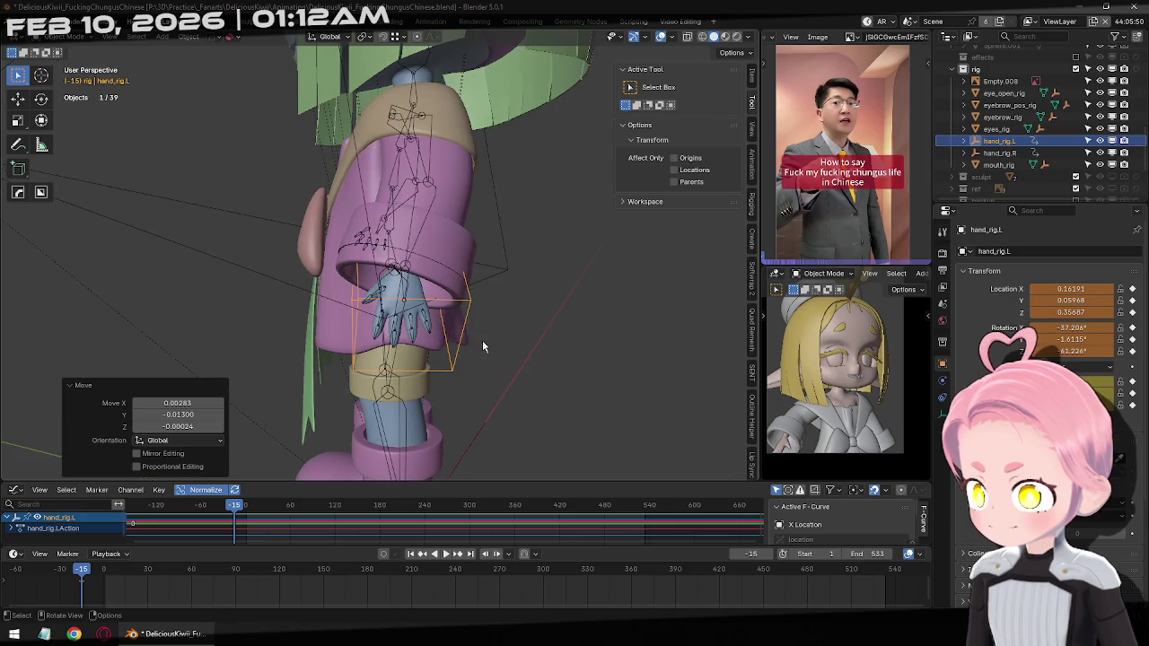
key(ctrl+z)
key(KP_4)
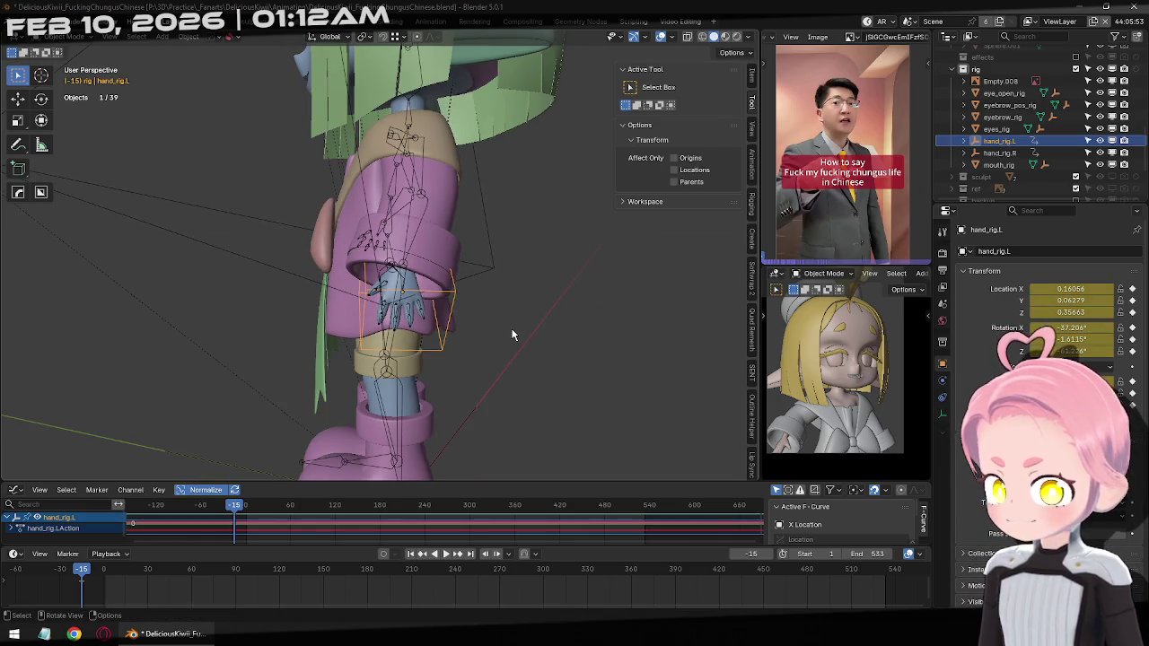
middle_drag(884, 368, 861, 359)
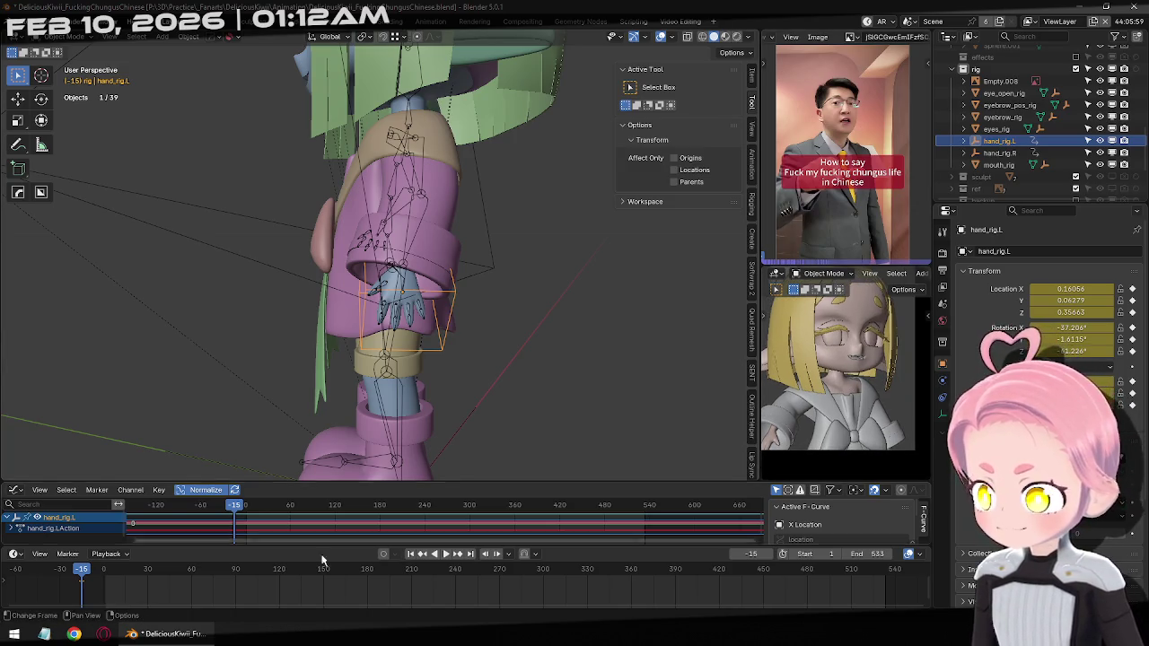
key(KP_1)
scroll(529, 260, down, 2)
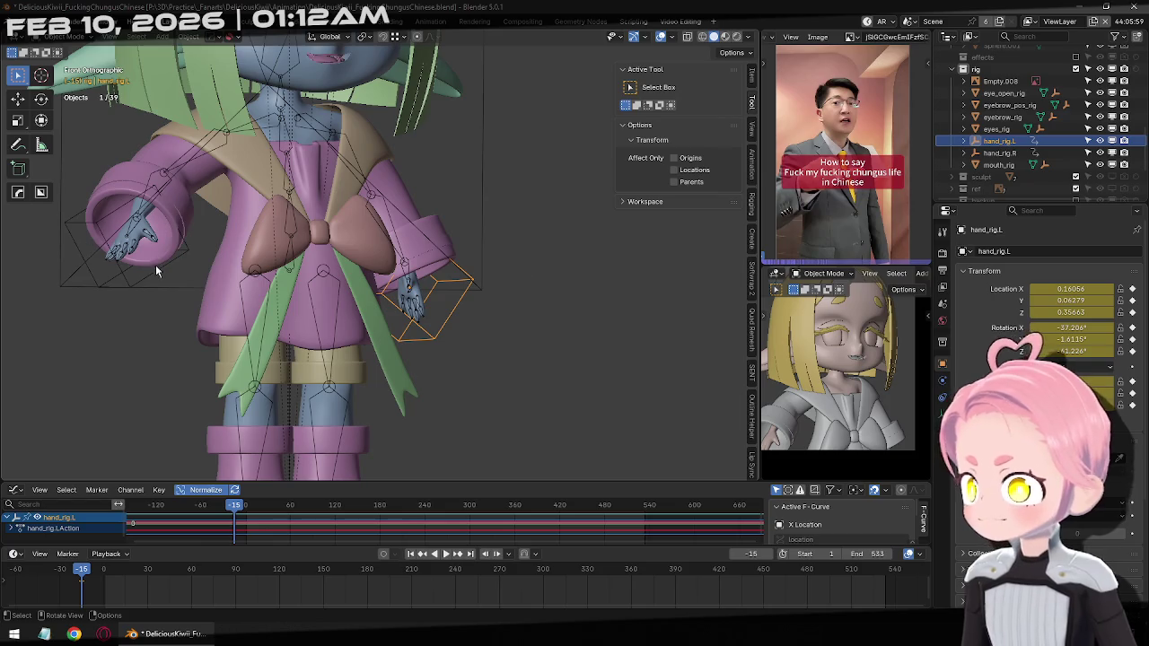
Move hand_rig.R up beside the bow
click(129, 291)
shift+middle_drag(128, 291, 211, 336)
key(g)
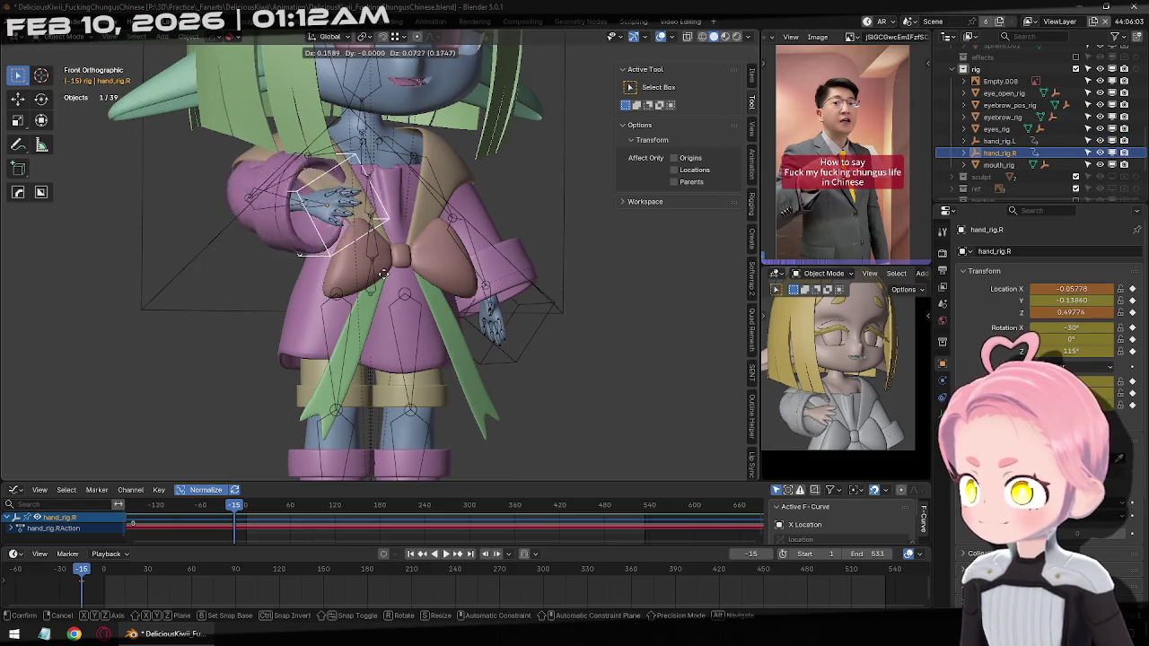
click(377, 296)
mouse_move(377, 297)
middle_down()
mouse_move(303, 271)
mouse_move(482, 310)
middle_up()
key(g)
click(287, 260)
Rotate hand_rig.R to a new angle after cancelling a free rotation
key(r)
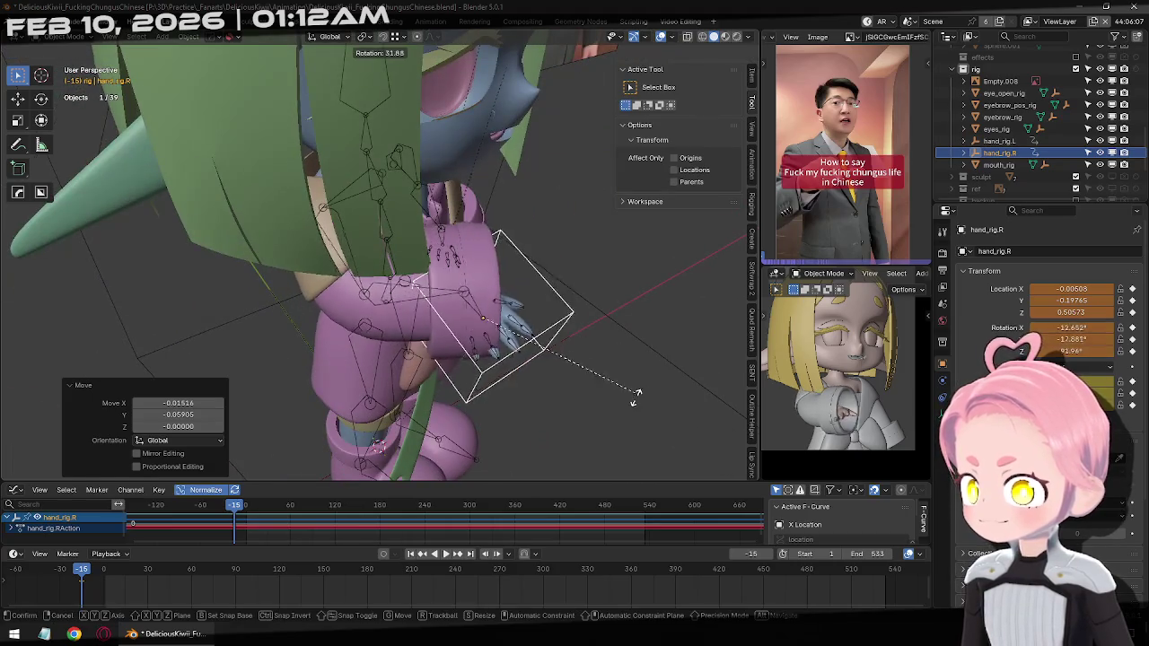
alt+middle_drag(658, 339, 539, 305)
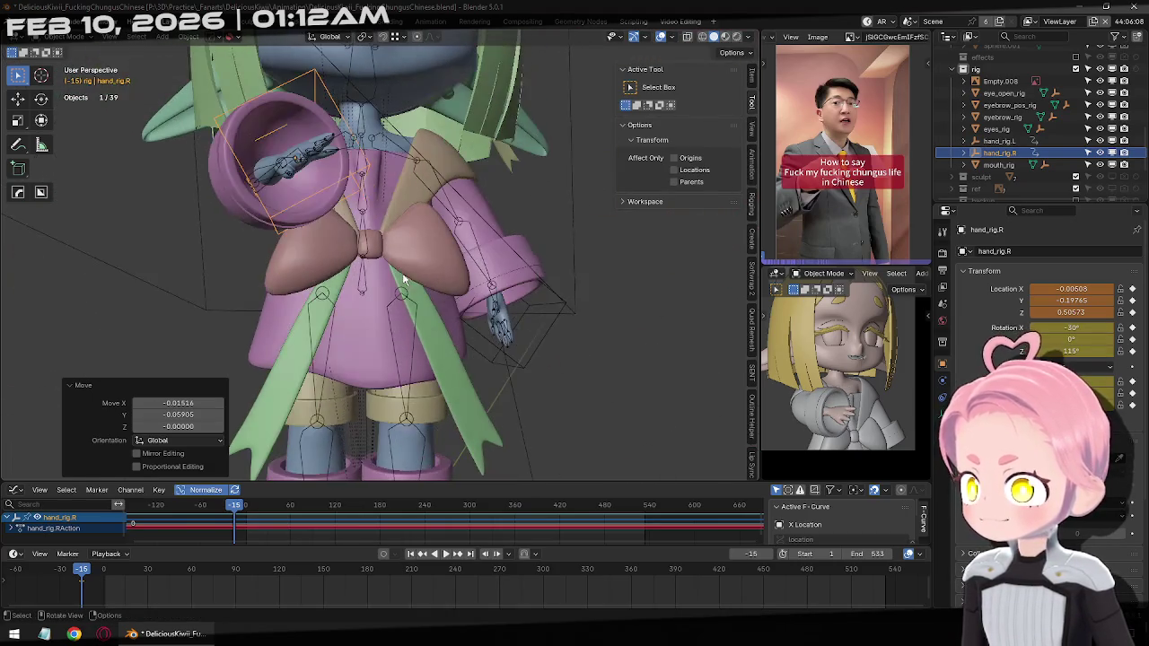
key(r)
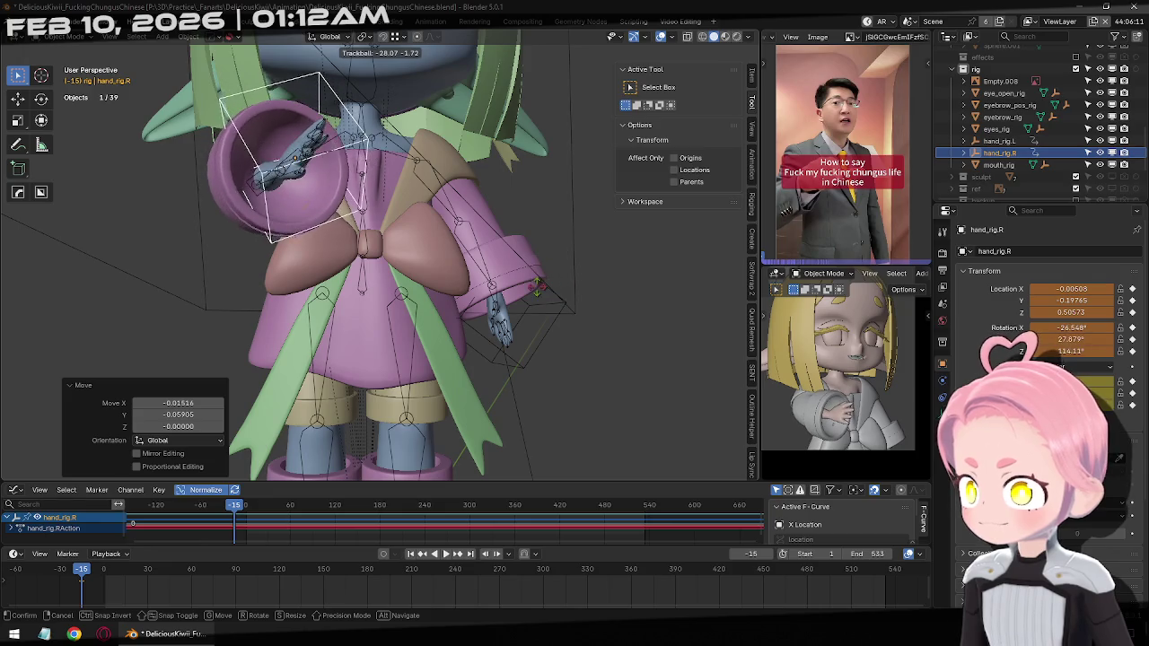
key(Escape)
mouse_move(431, 287)
middle_down()
mouse_move(468, 302)
mouse_move(502, 270)
mouse_move(493, 267)
middle_up()
key(r)
click(525, 243)
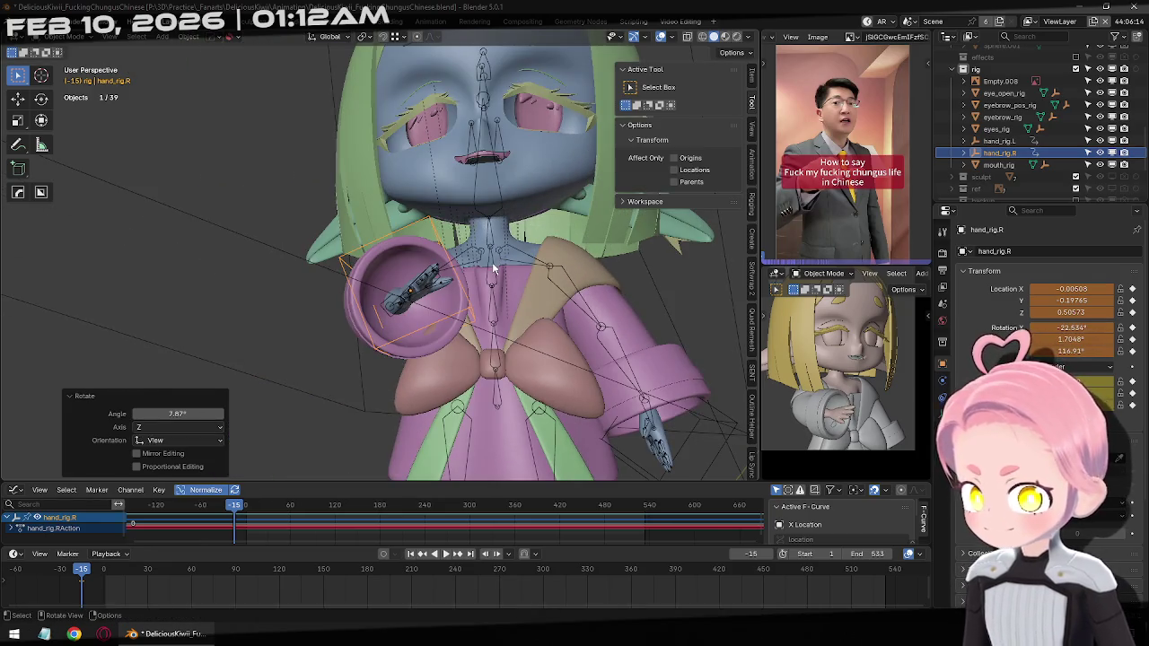
Inspect Hand_R's Copy Transforms constraint, then rotate hand_rig.R to another angle
click(722, 348)
key(ctrl+Tab)
middle_drag(723, 348, 437, 330)
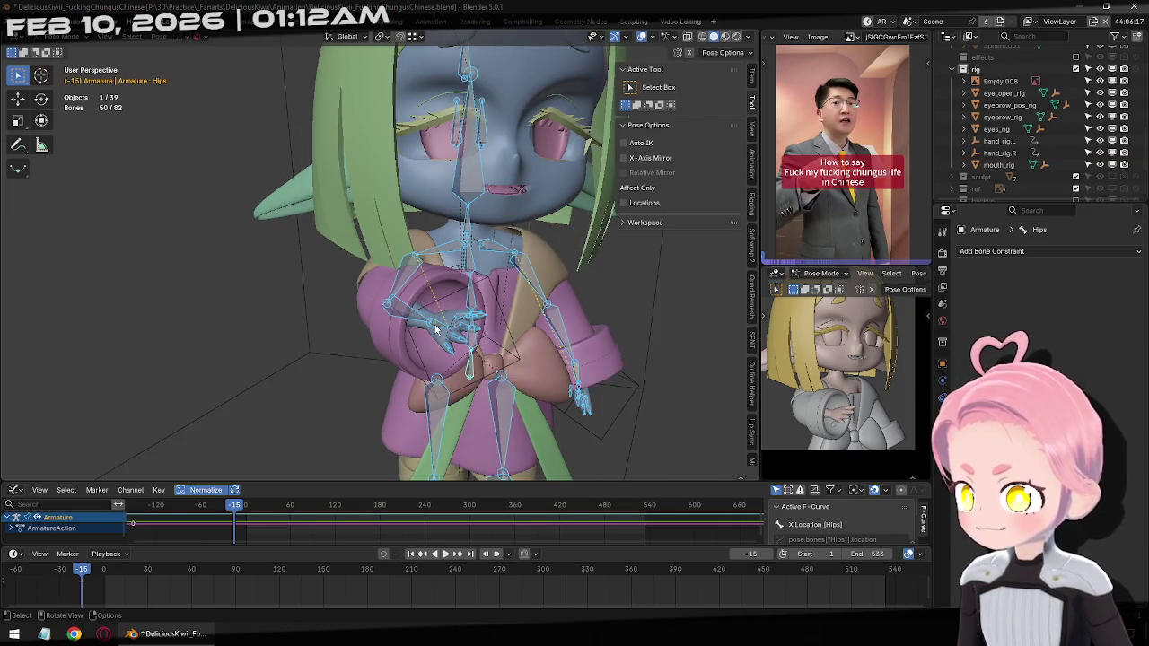
click(437, 330)
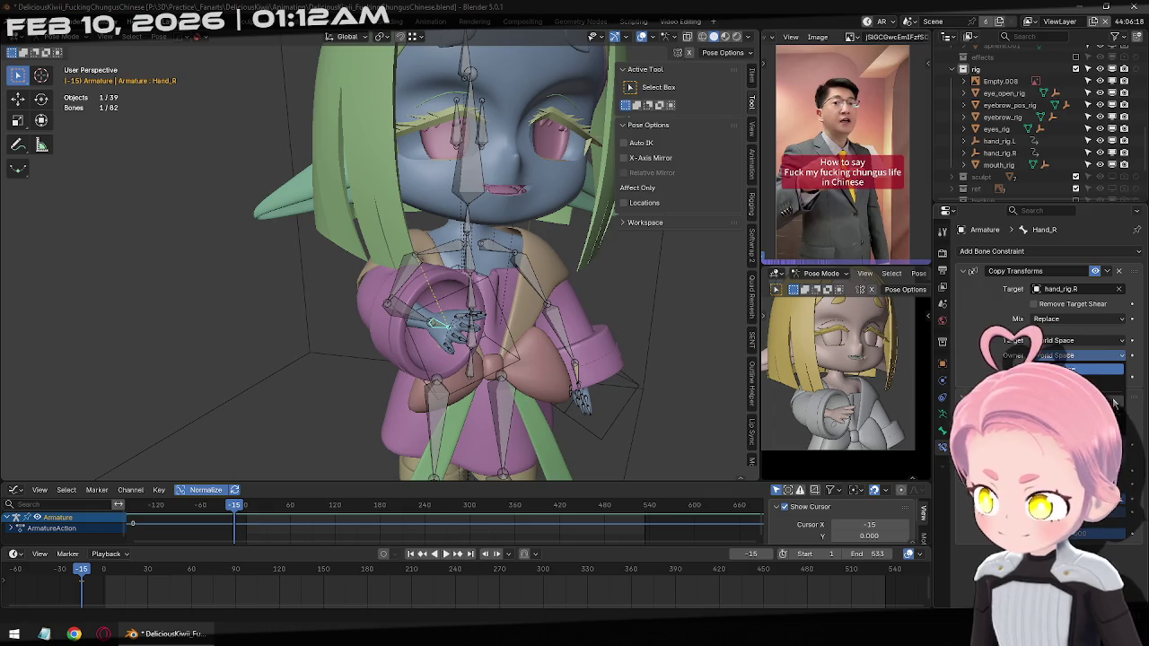
click(495, 319)
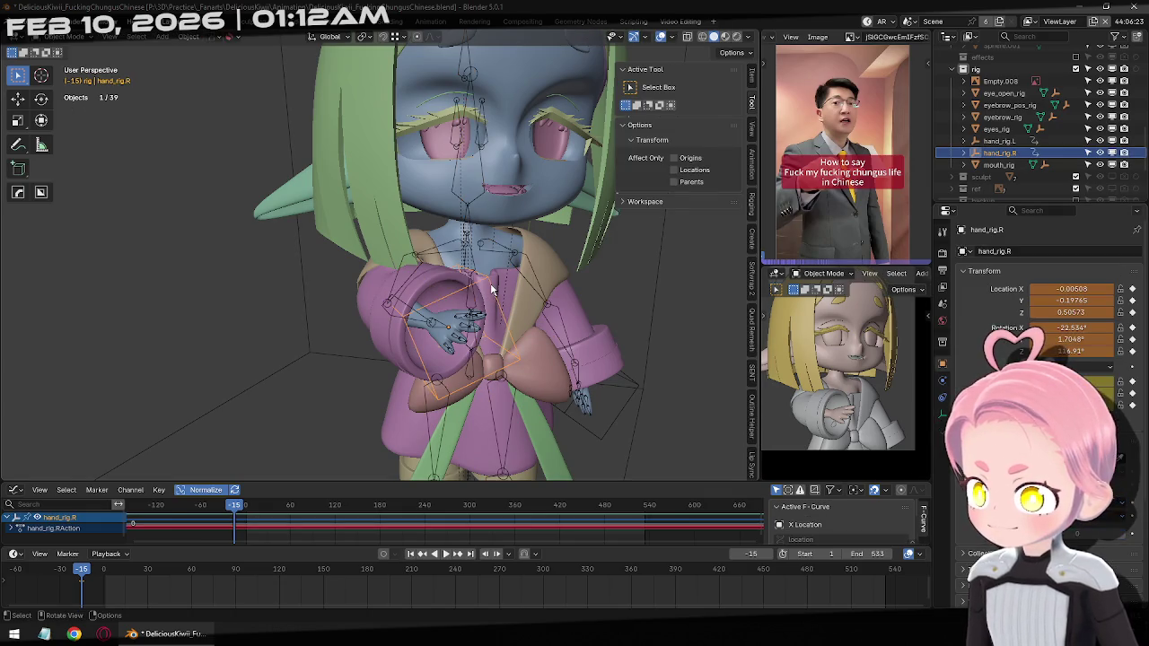
key(r)
key(r)
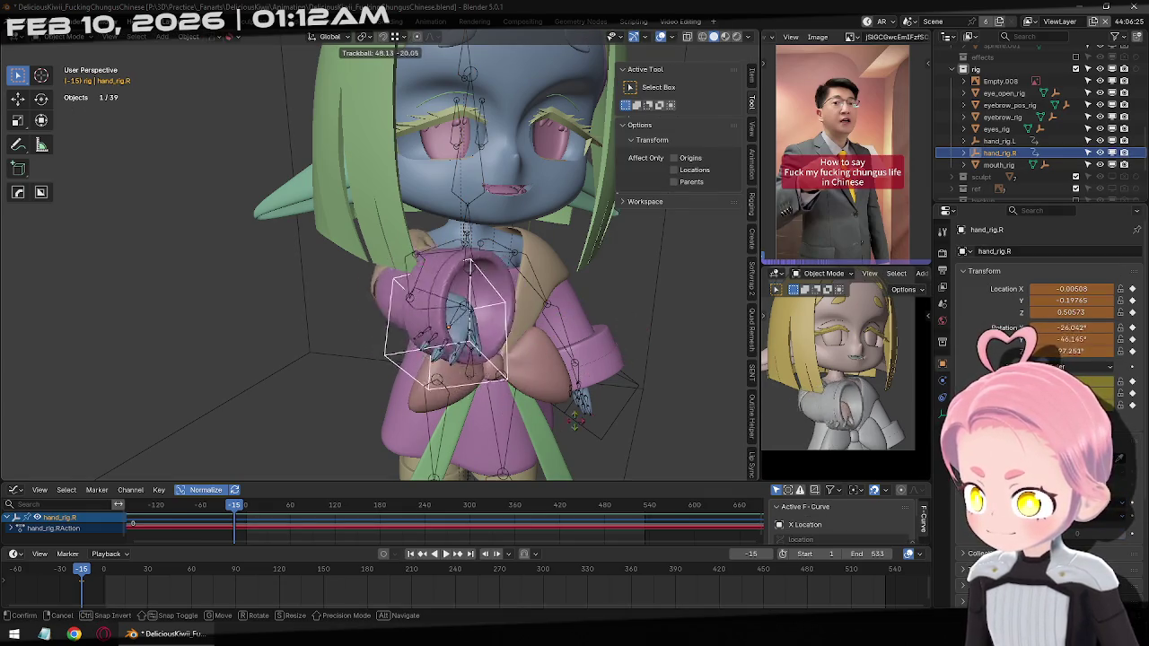
alt+scroll(585, 413, up, 3)
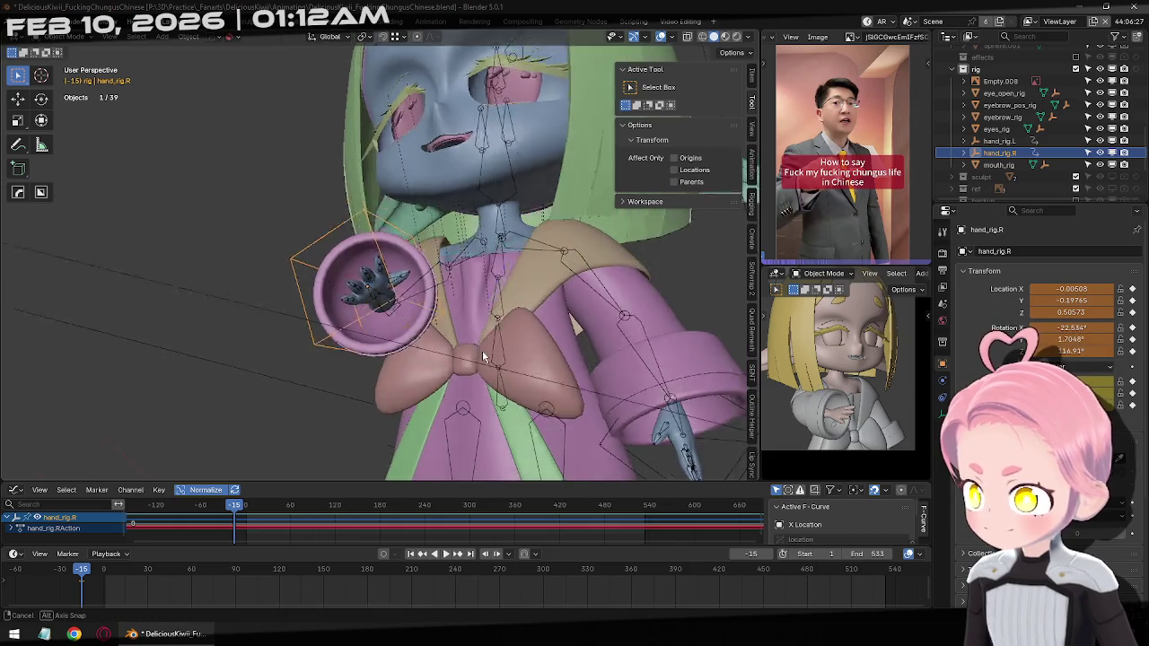
key(r)
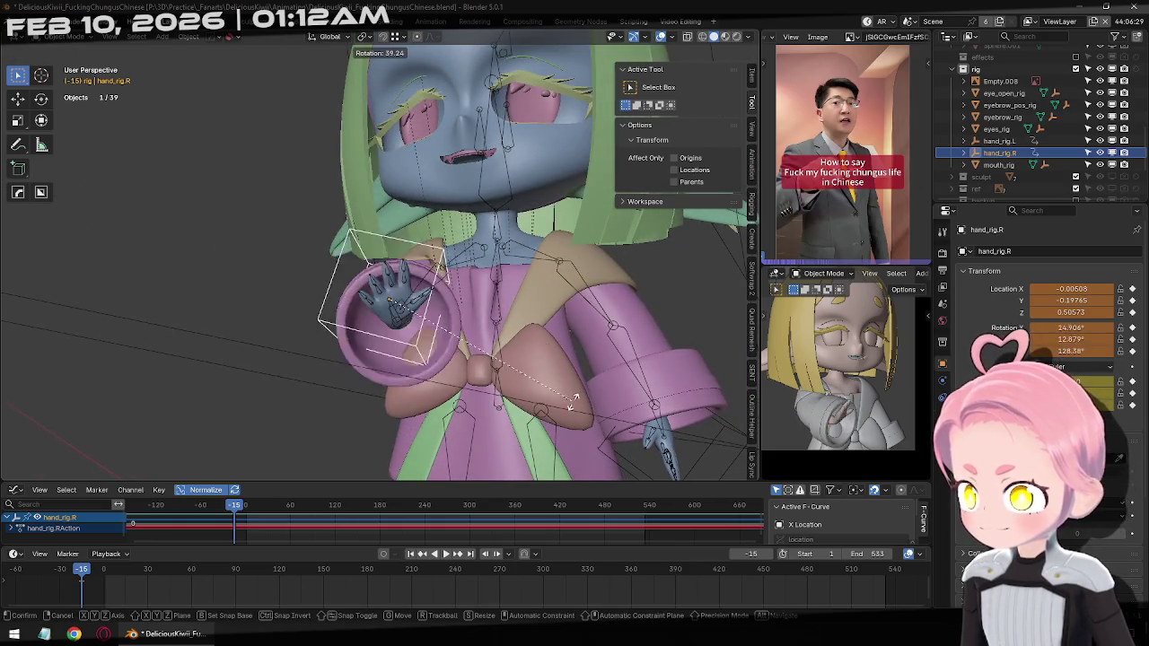
click(566, 255)
Pull back to view the whole character and reselect the armature
scroll(527, 262, down, 3)
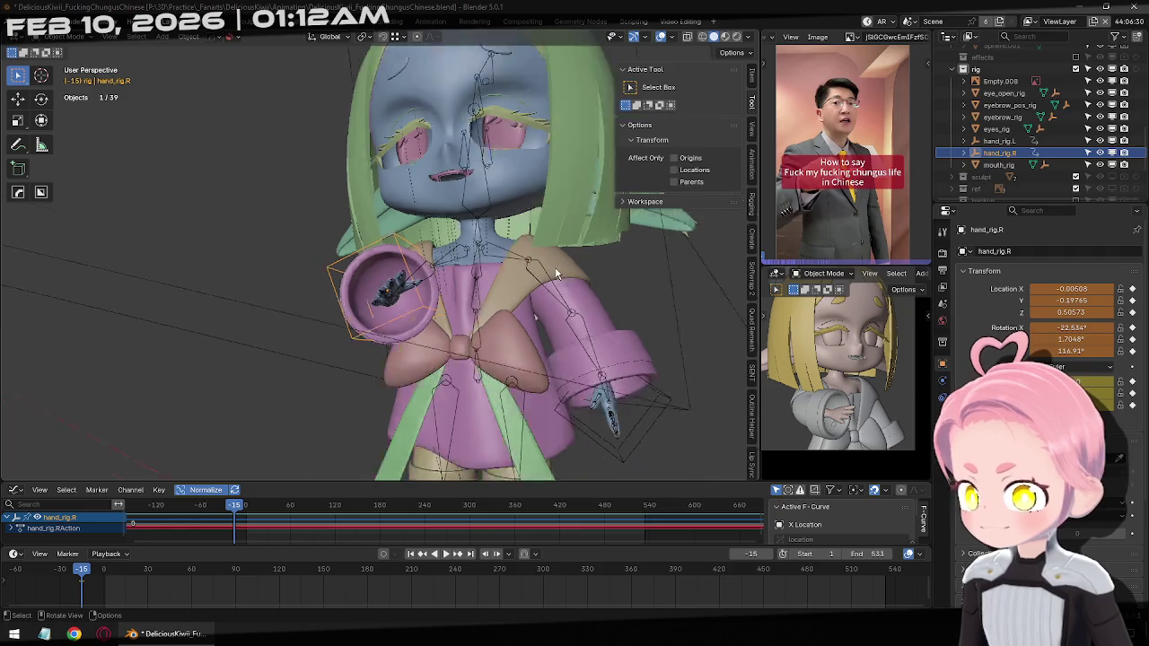
scroll(527, 262, down, 3)
middle_drag(527, 262, 461, 319)
scroll(461, 319, up, 3)
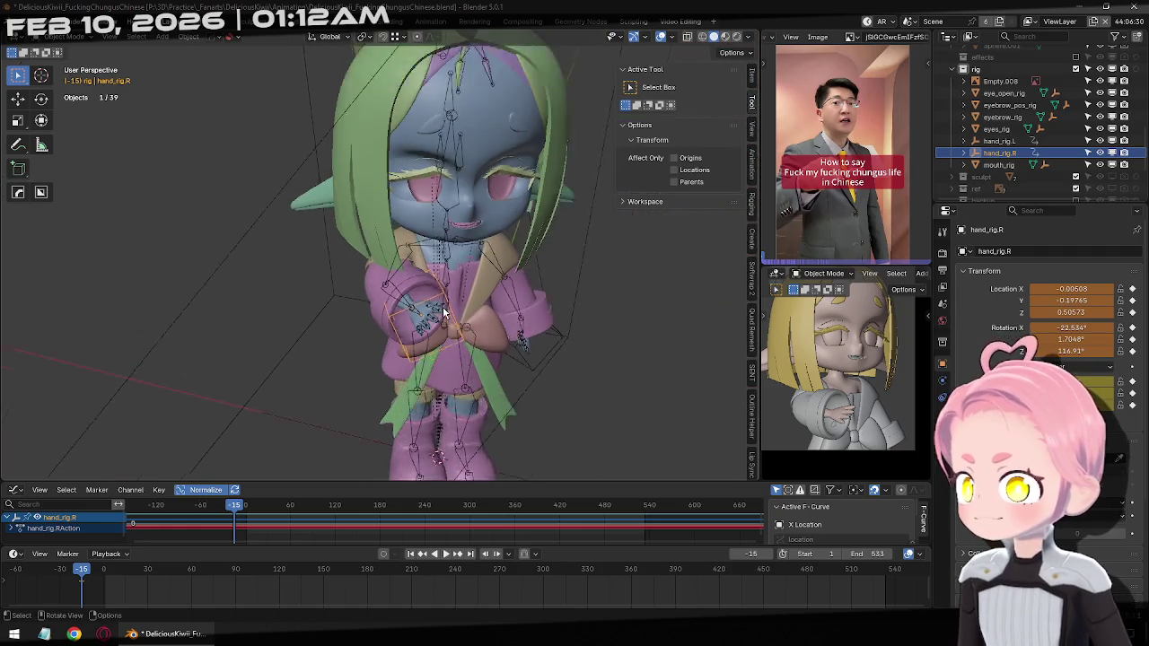
scroll(460, 332, up, 2)
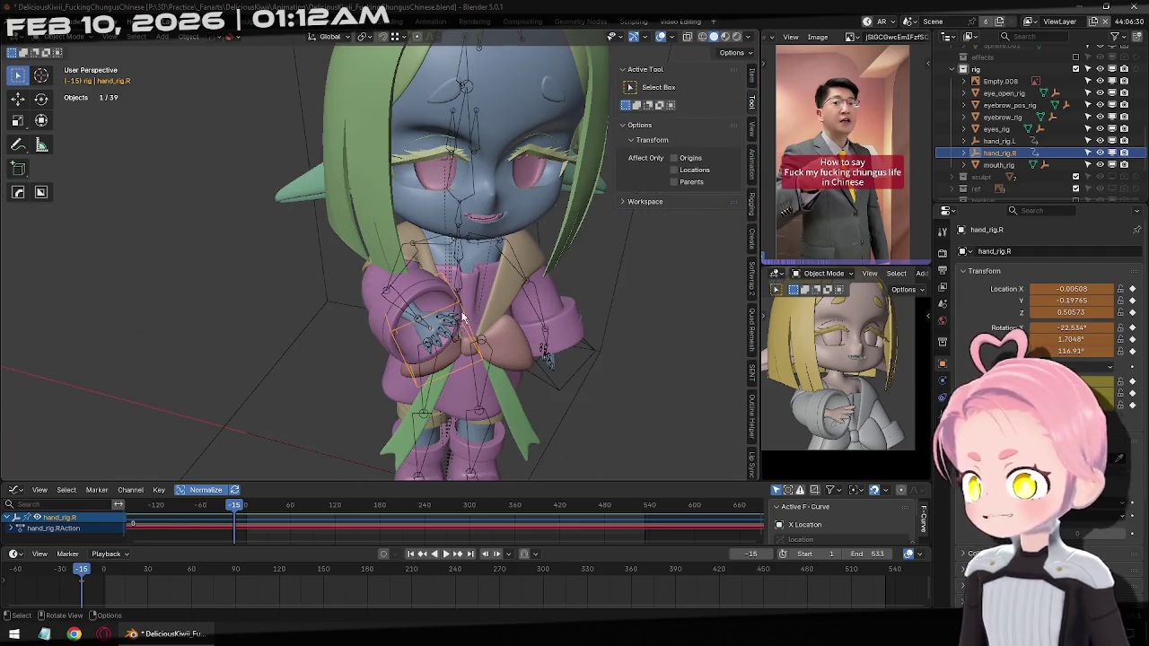
click(426, 332)
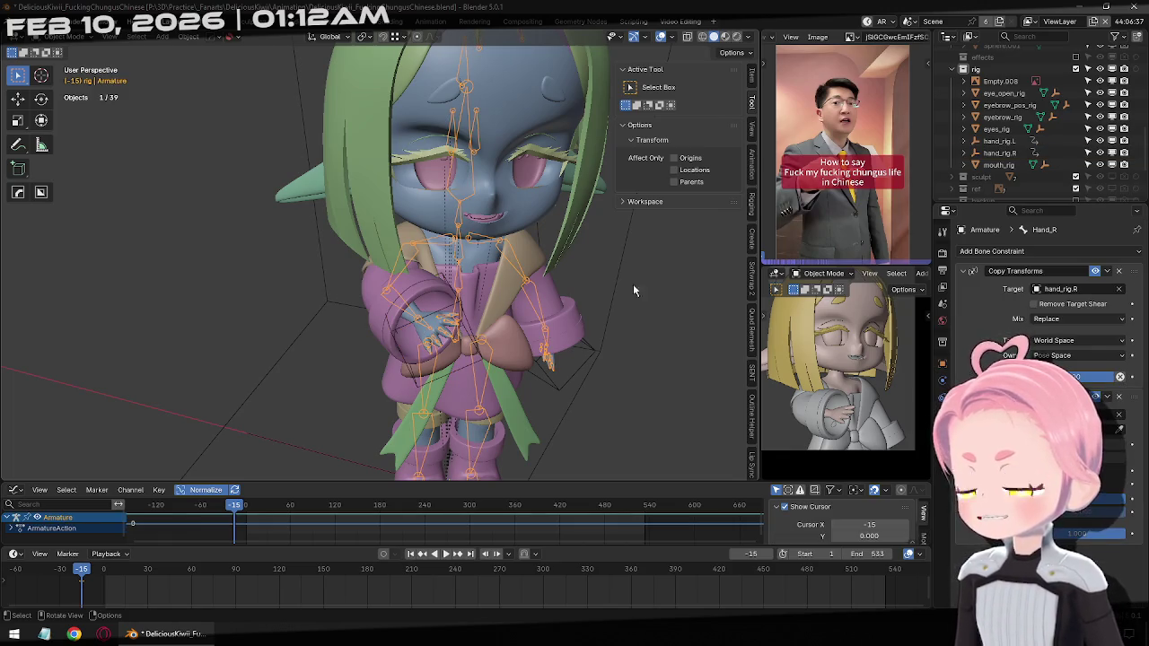
middle_drag(625, 332, 559, 332)
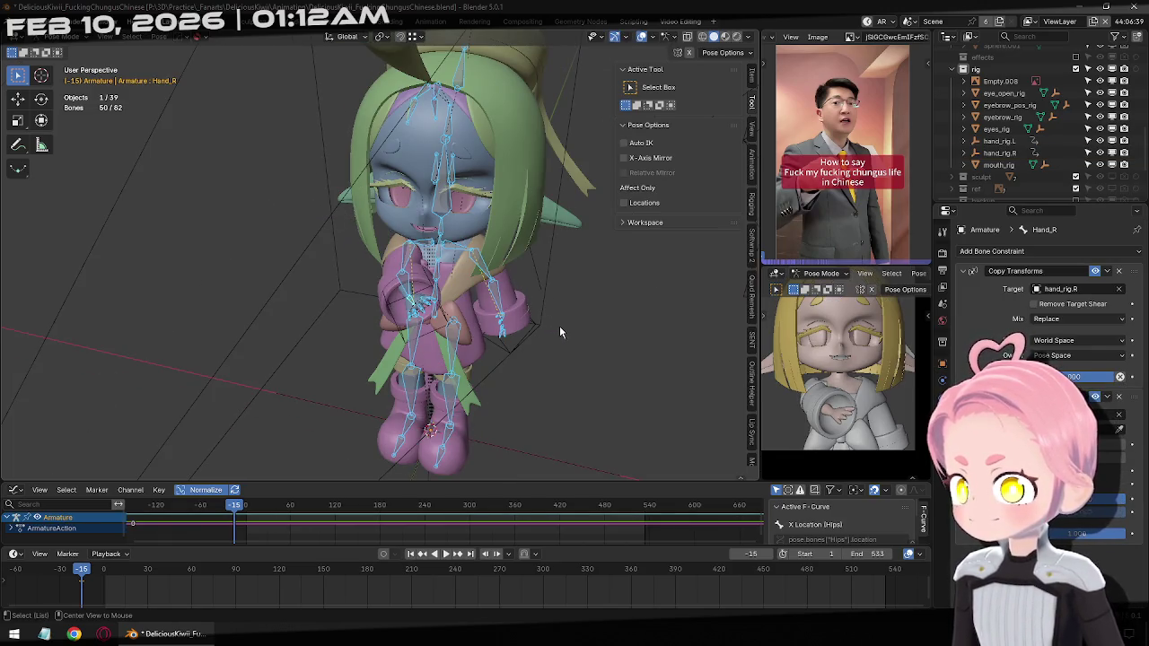
right_click(137, 592)
click(135, 579)
Return to Object Mode and undo the hand changes until the arms spread out
key(ctrl+Tab)
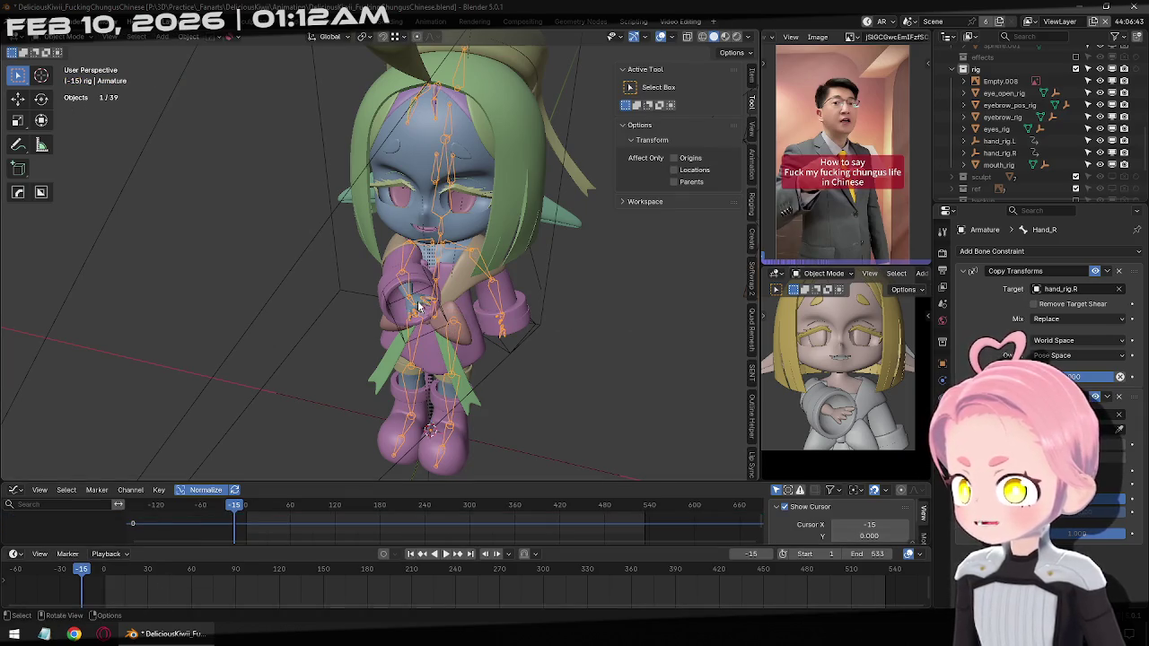
click(391, 312)
key(ctrl+z)
key(ctrl+z)
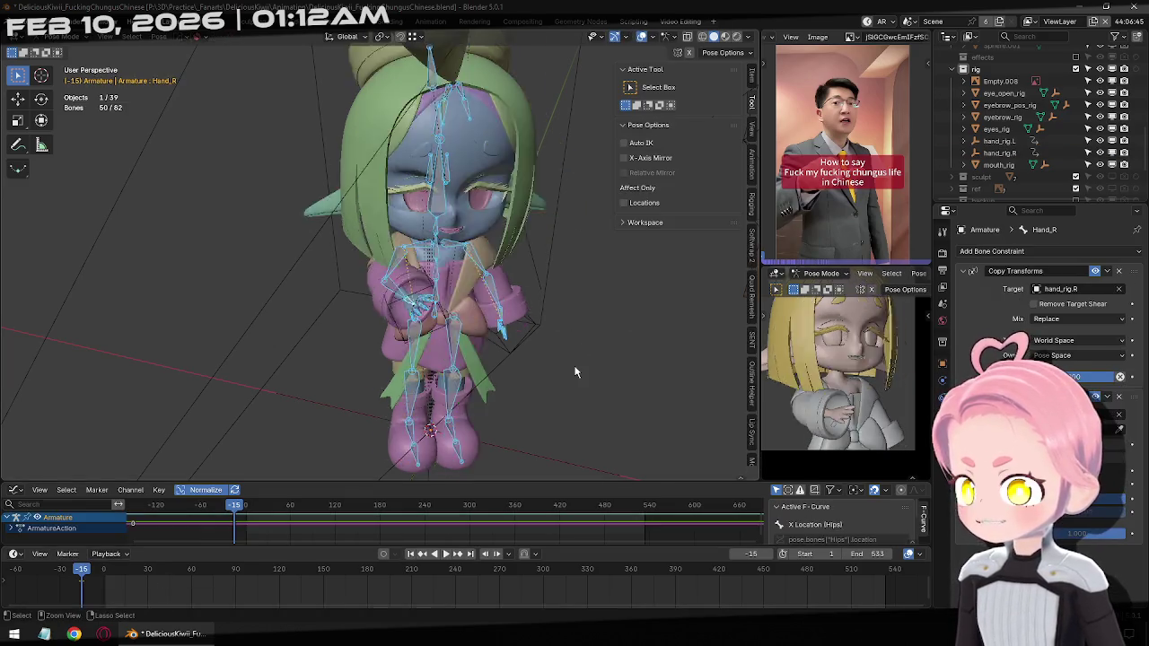
key(ctrl+z)
key(ctrl+z)
key(ctrl+z)
key(ctrl+z)
key(ctrl+z)
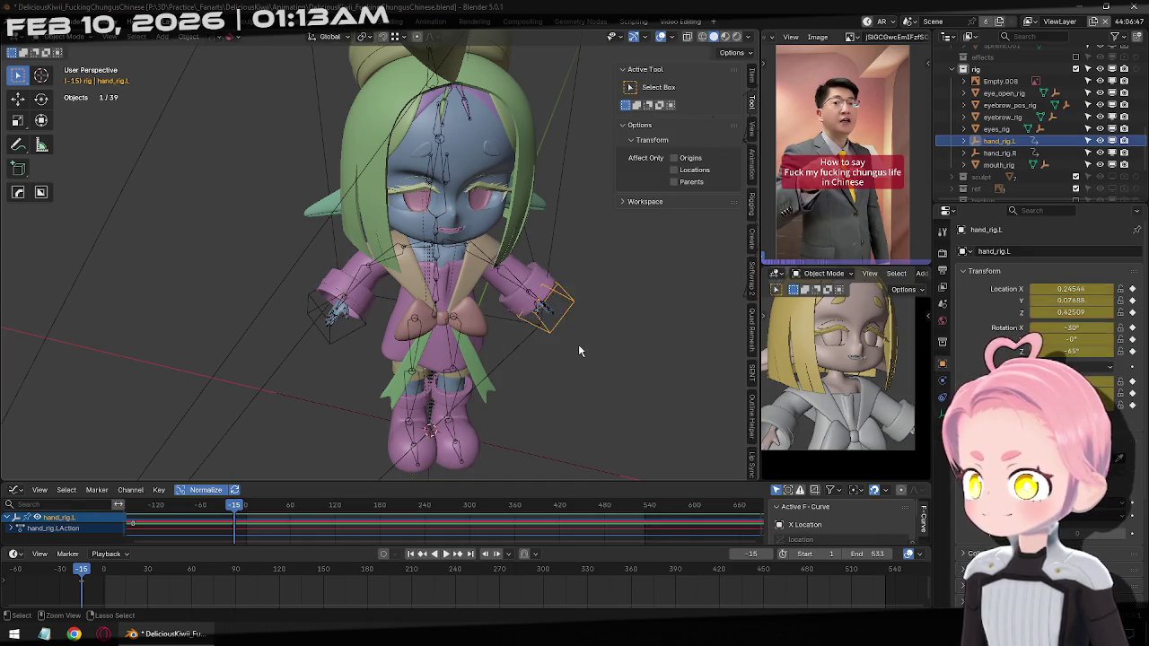
key(ctrl+z)
key(ctrl+z)
Undo one more step and return to Object Mode in front view
key(ctrl+z)
key(ctrl+z)
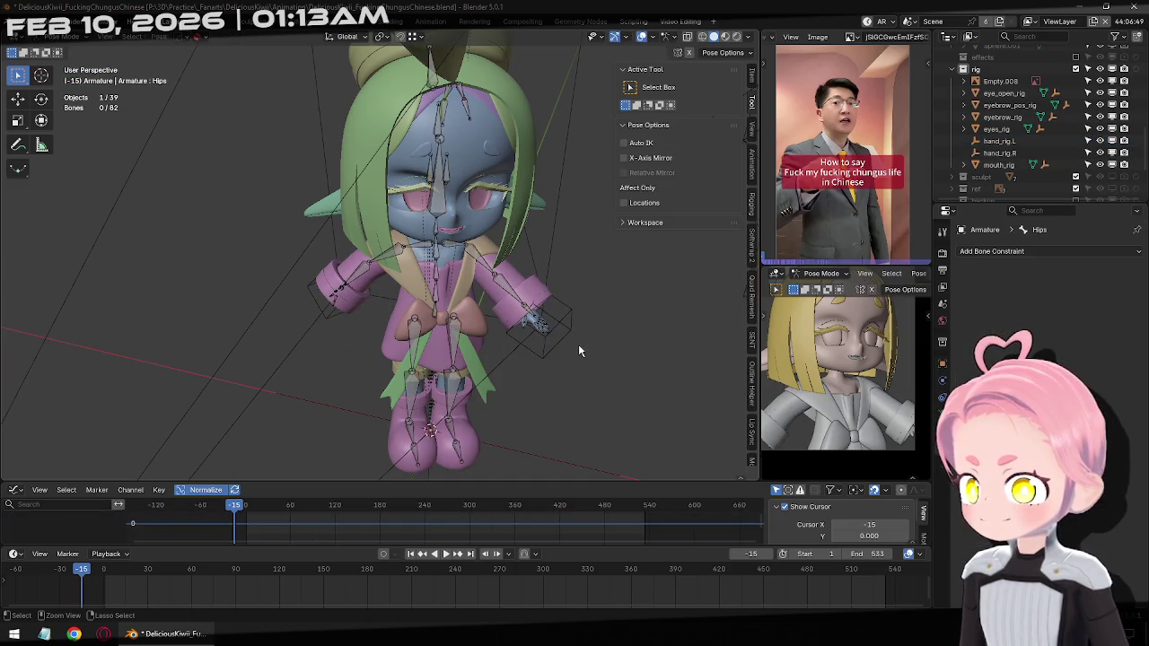
key(ctrl+z)
key(KP_1)
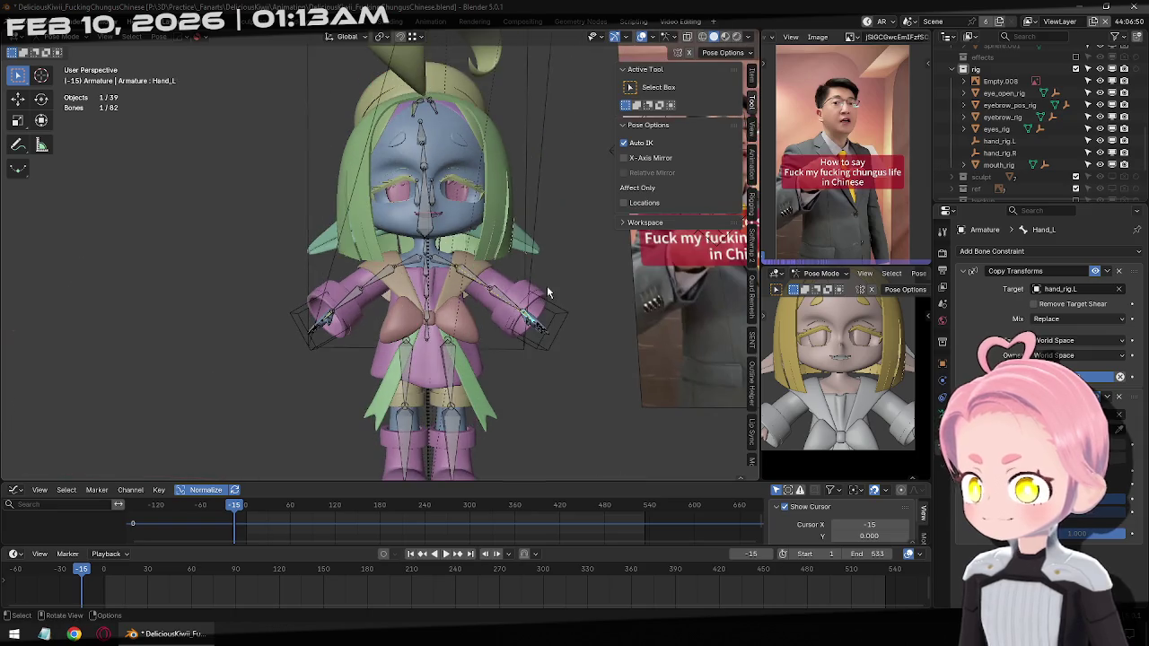
key(ctrl+Tab)
click(501, 348)
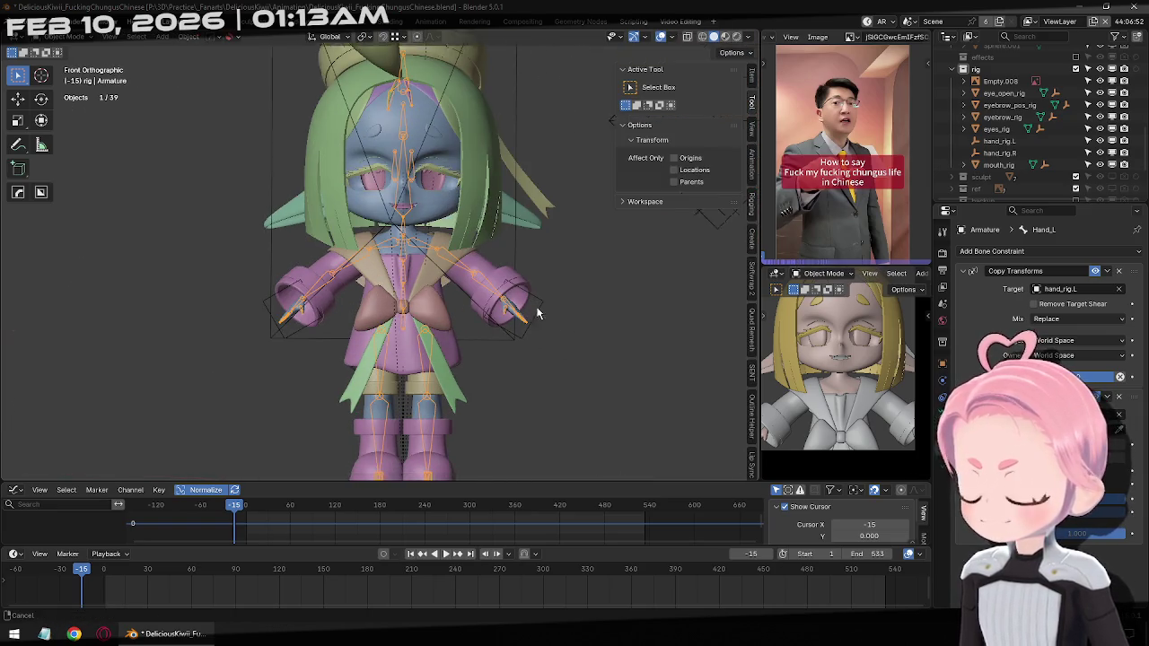
scroll(550, 323, down, 2)
Apply rotation and scale to both hand_rig.L and hand_rig.R
click(495, 285)
key(ctrl+a)
click(563, 300)
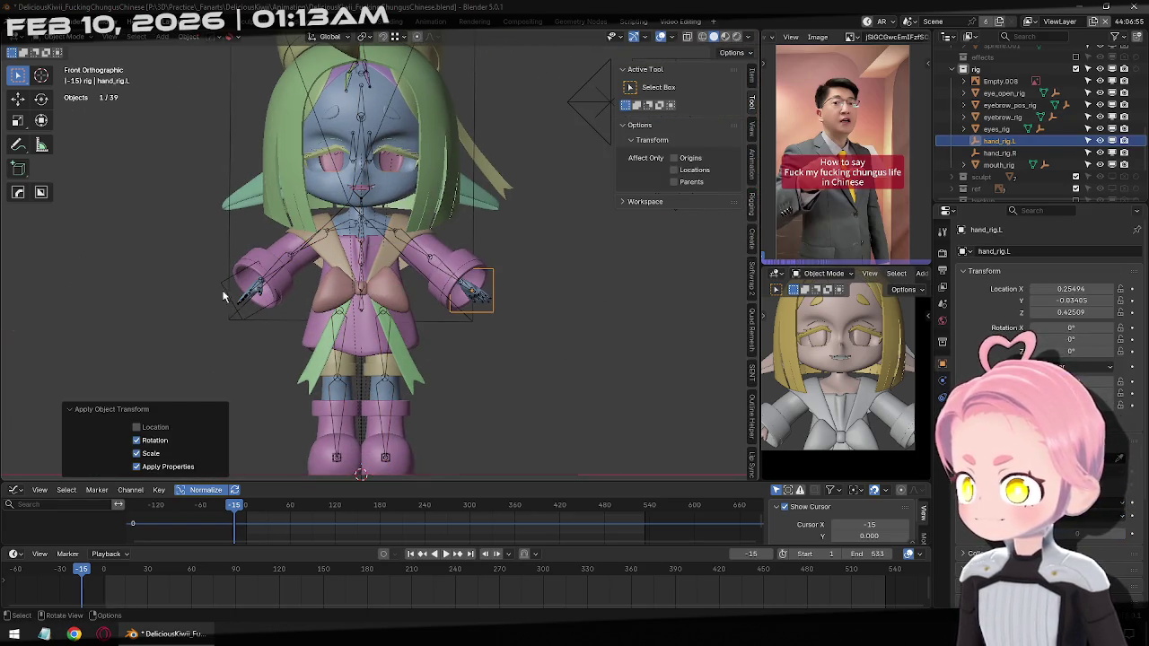
click(226, 290)
key(ctrl+a)
click(293, 305)
Check the left hand from a new angle, trying and cancelling a Z rotation of hand_rig.L
mouse_move(294, 305)
middle_down()
mouse_move(517, 348)
mouse_move(438, 252)
mouse_move(532, 336)
mouse_move(474, 218)
middle_up()
scroll(438, 252, up, 4)
scroll(507, 235, up, 3)
click(474, 217)
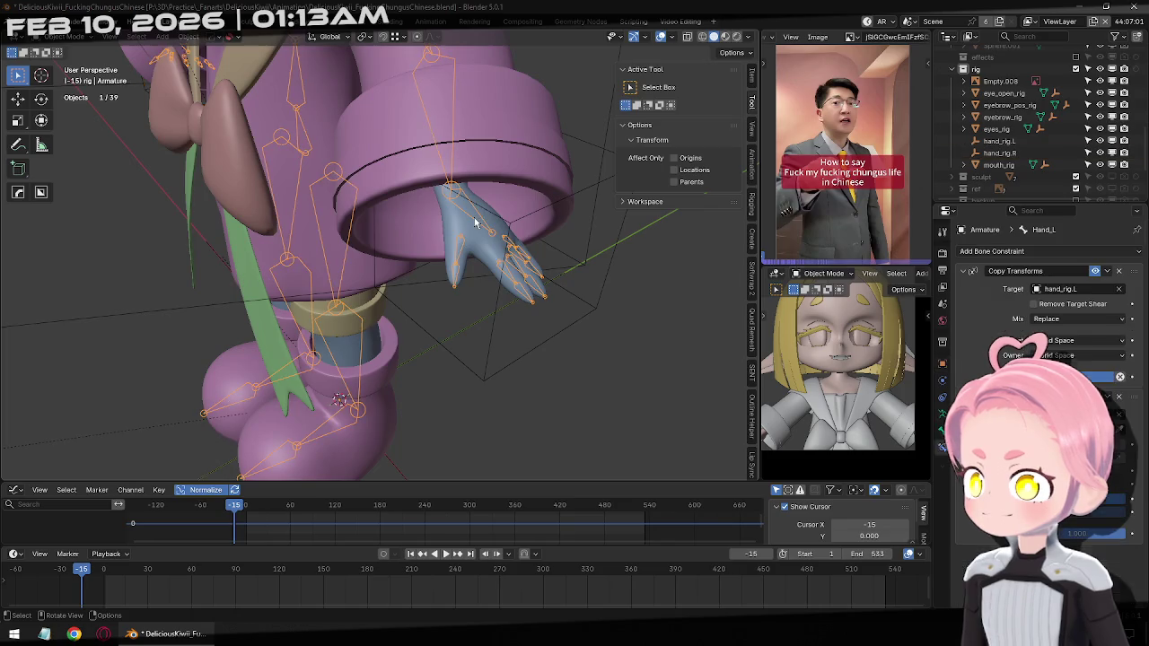
middle_drag(541, 258, 543, 369)
click(543, 369)
key(r)
key(z)
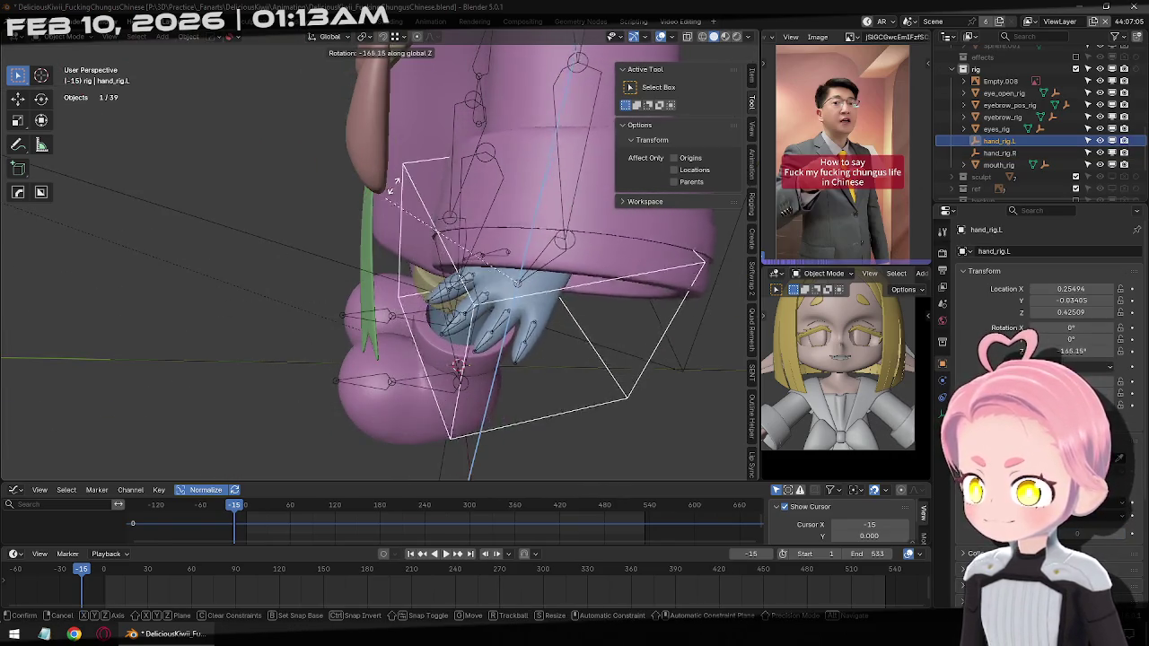
key(Escape)
mouse_move(492, 131)
middle_down()
mouse_move(518, 271)
mouse_move(701, 349)
middle_up()
Set Hand_L's Copy Transforms target space to Local Space, then reselect hand_rig.L
click(518, 271)
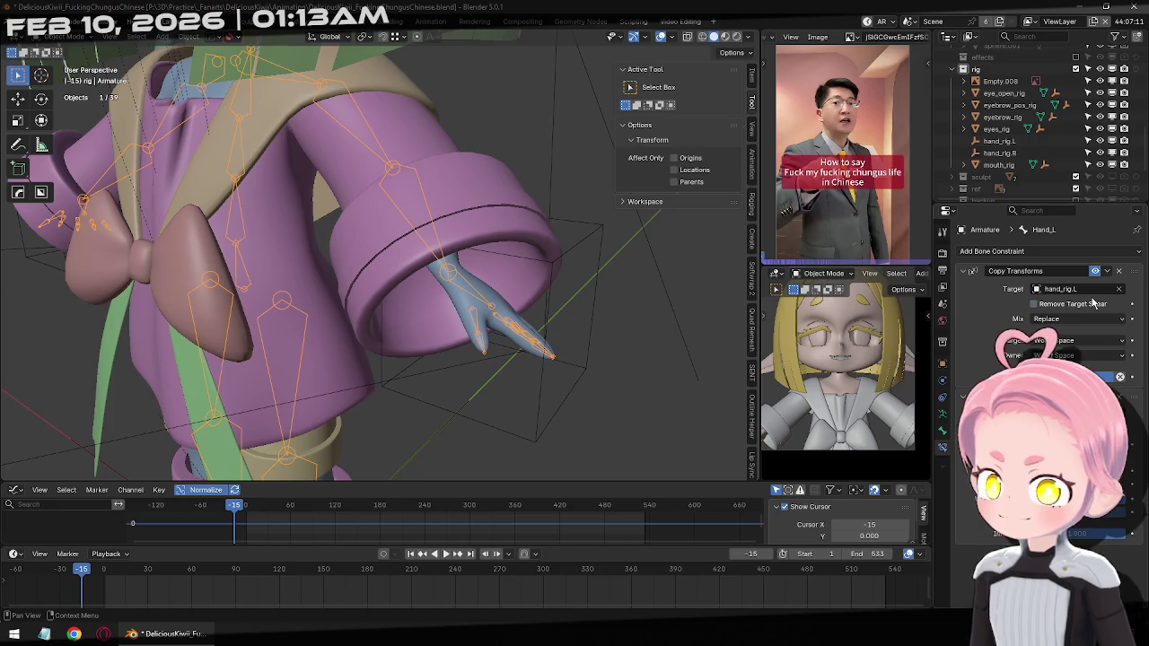
middle_drag(596, 348, 589, 342)
drag(1059, 341, 1057, 355)
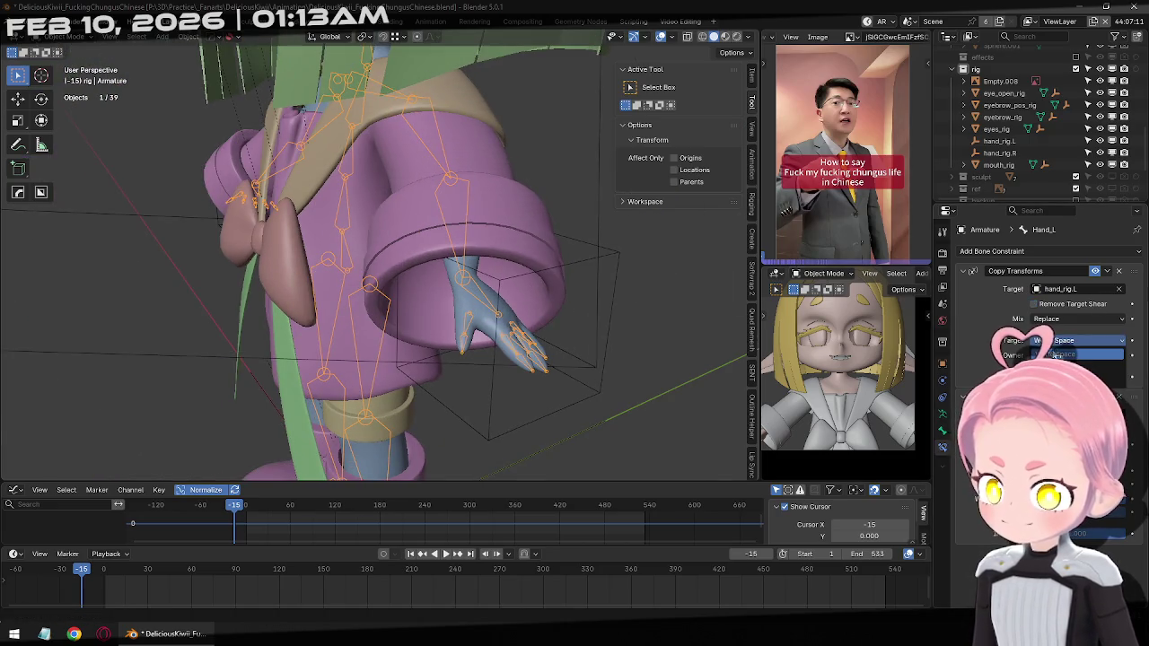
click(1068, 355)
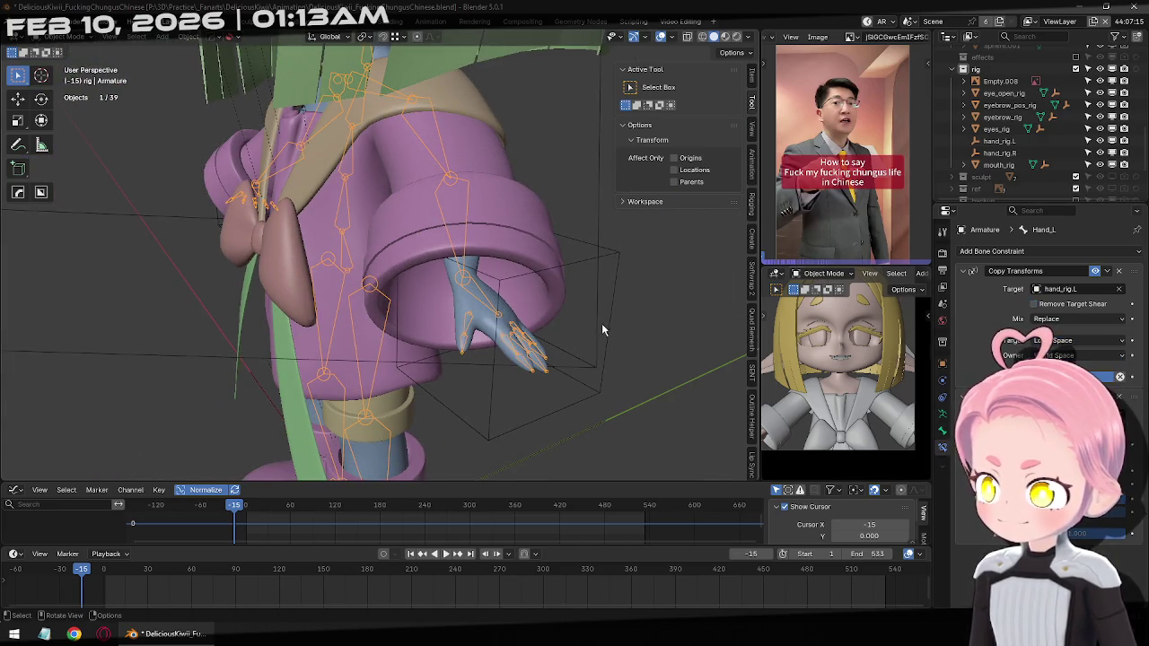
click(614, 383)
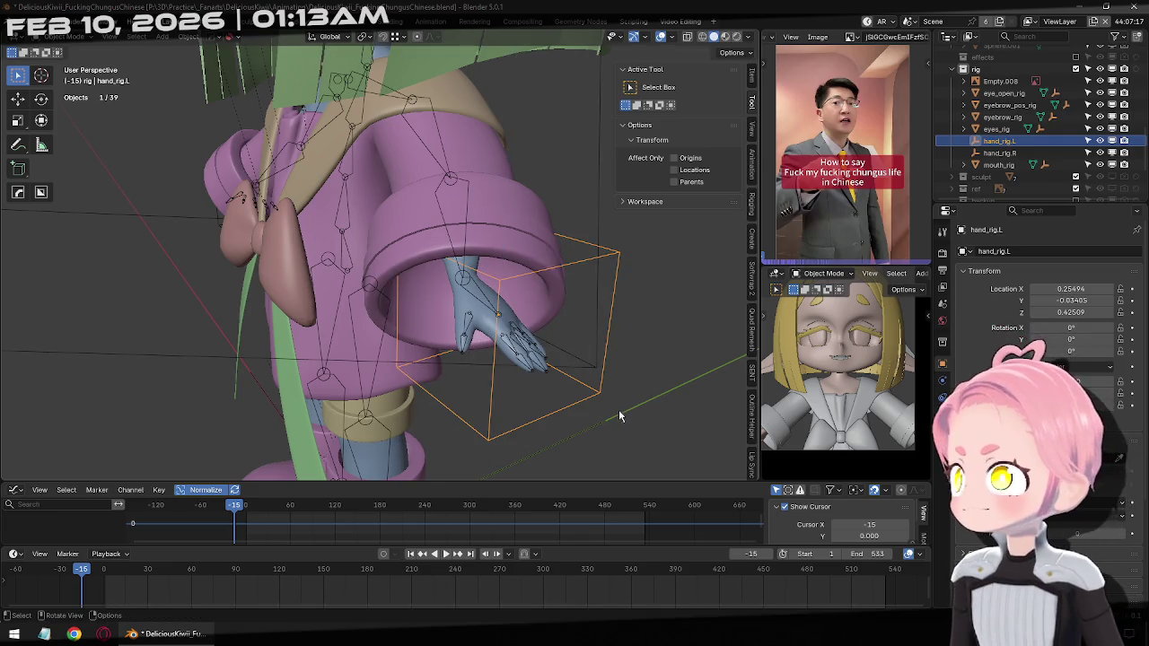
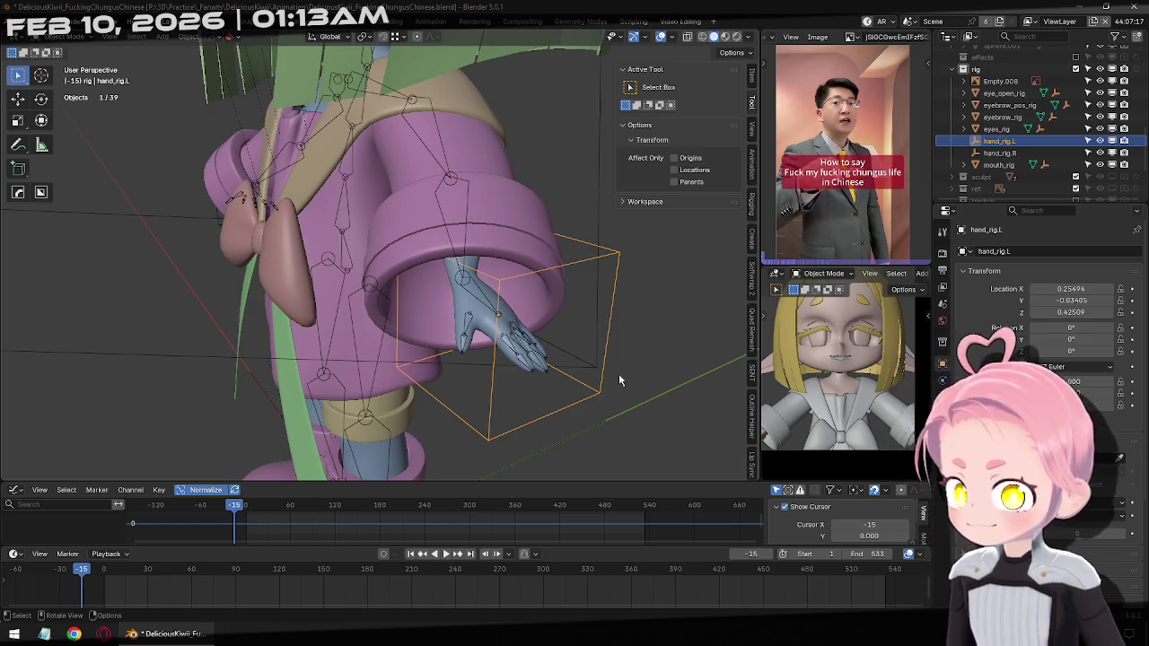
Set the Hand_L Copy Transforms constraint's target space to World Space and adjust its owner space
click(481, 305)
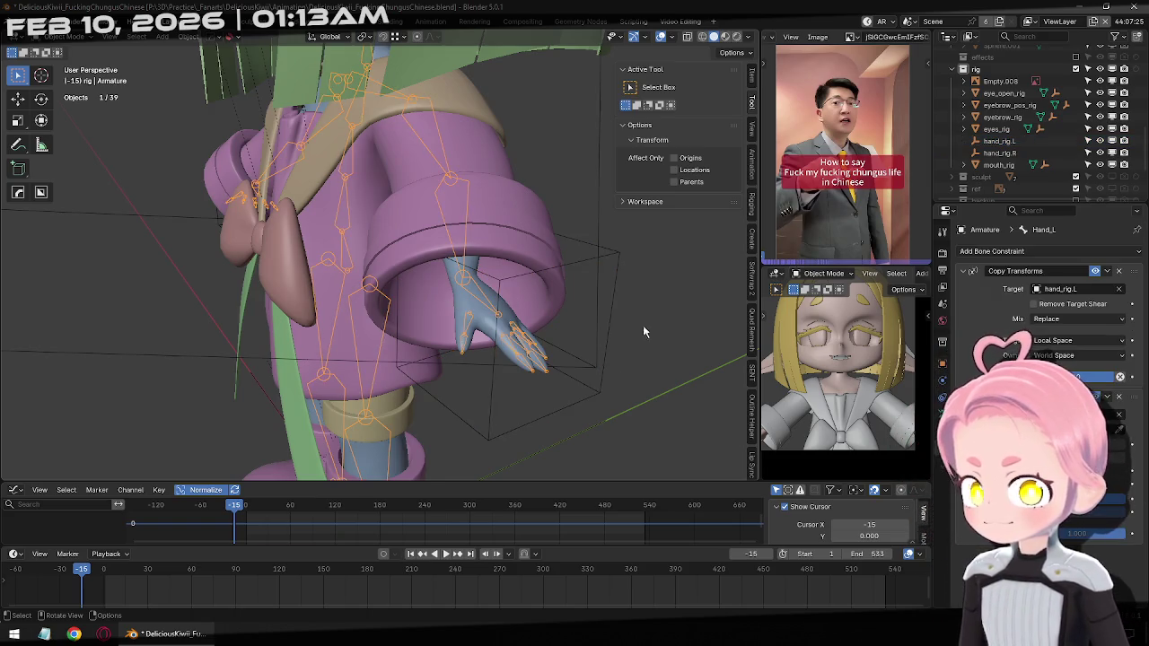
click(1077, 340)
click(1077, 359)
click(1077, 356)
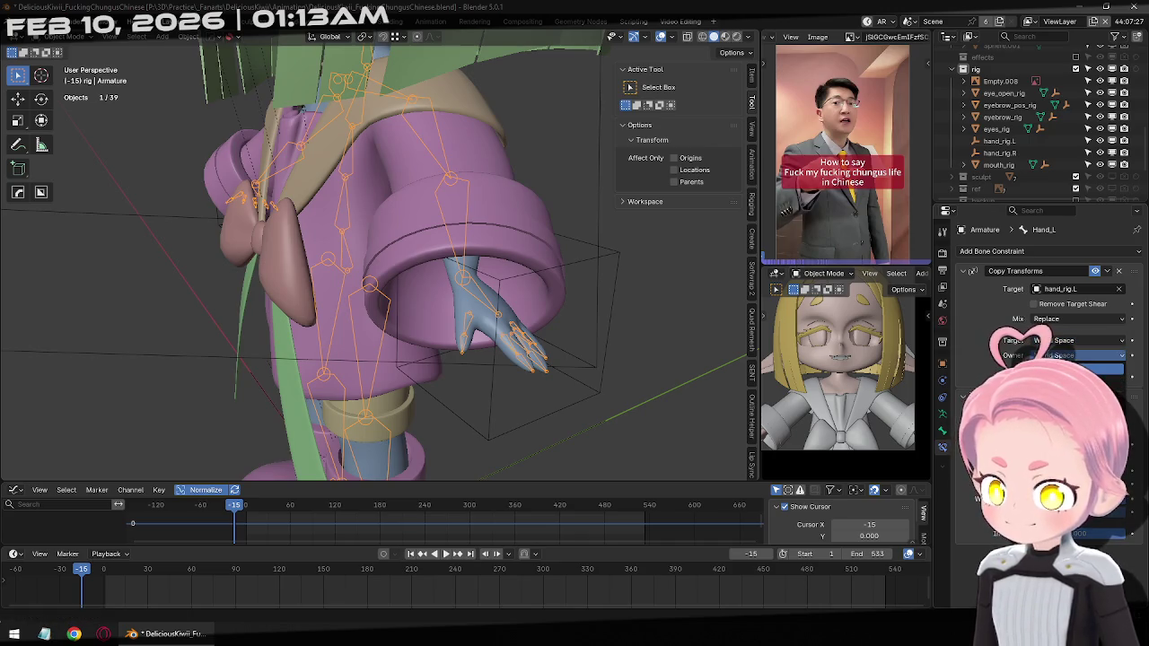
click(1082, 368)
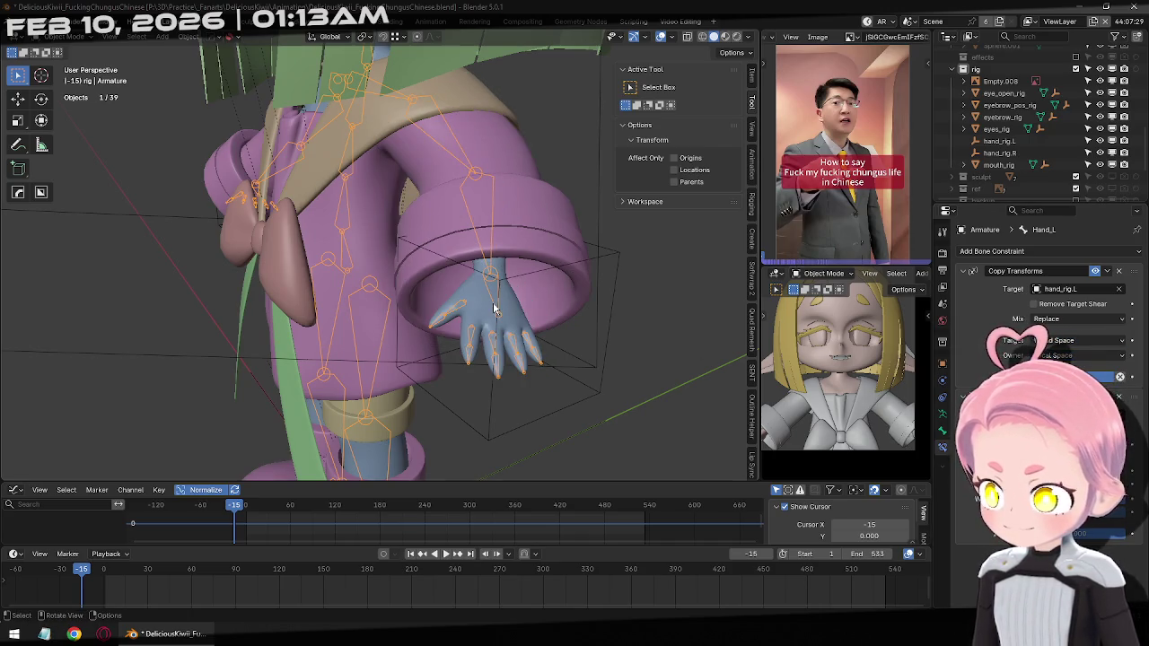
Test-rotate hand_rig.L about Z to check the hand follows, then cancel
middle_drag(521, 317, 449, 371)
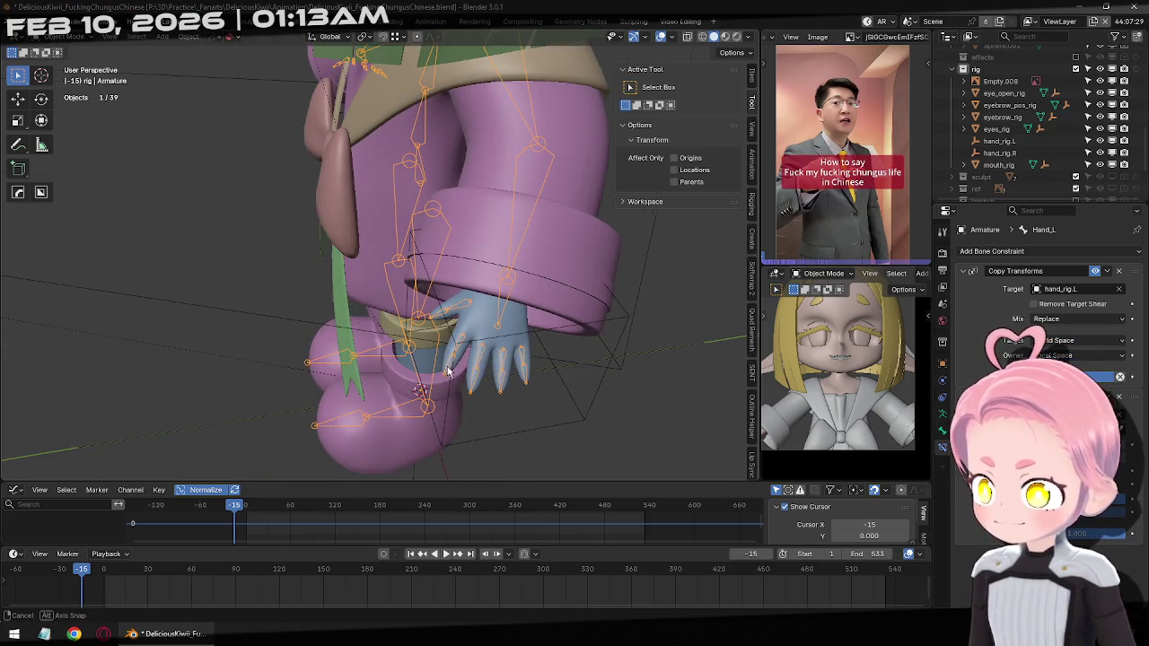
click(542, 327)
click(588, 392)
key(r)
key(z)
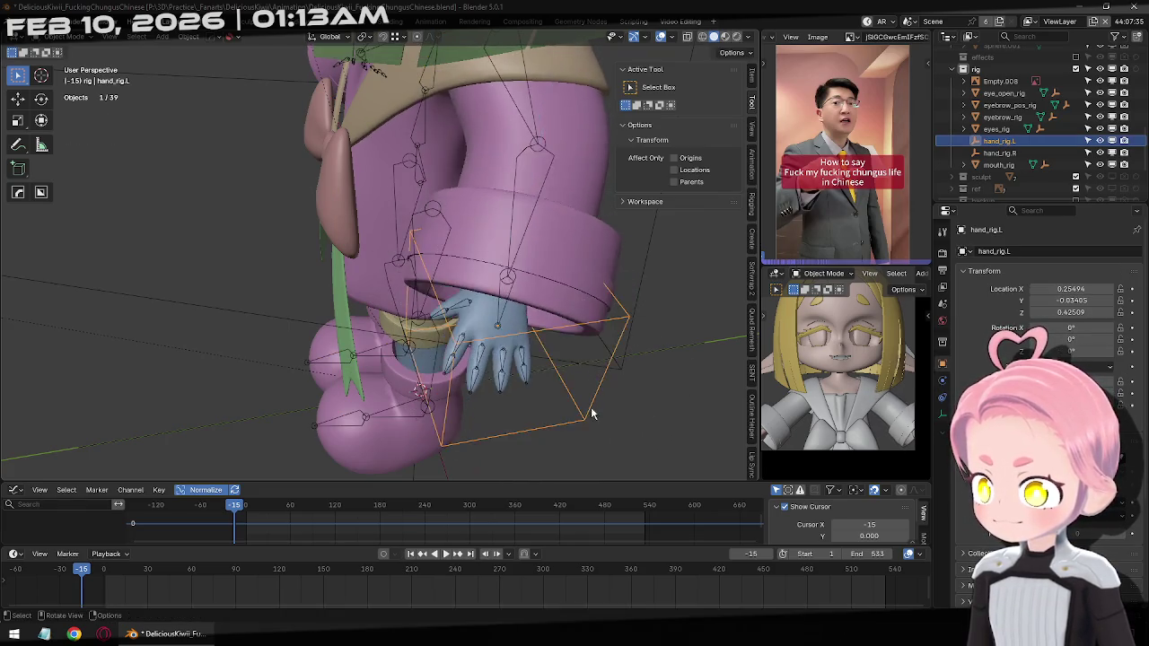
alt+middle_drag(589, 410, 590, 264)
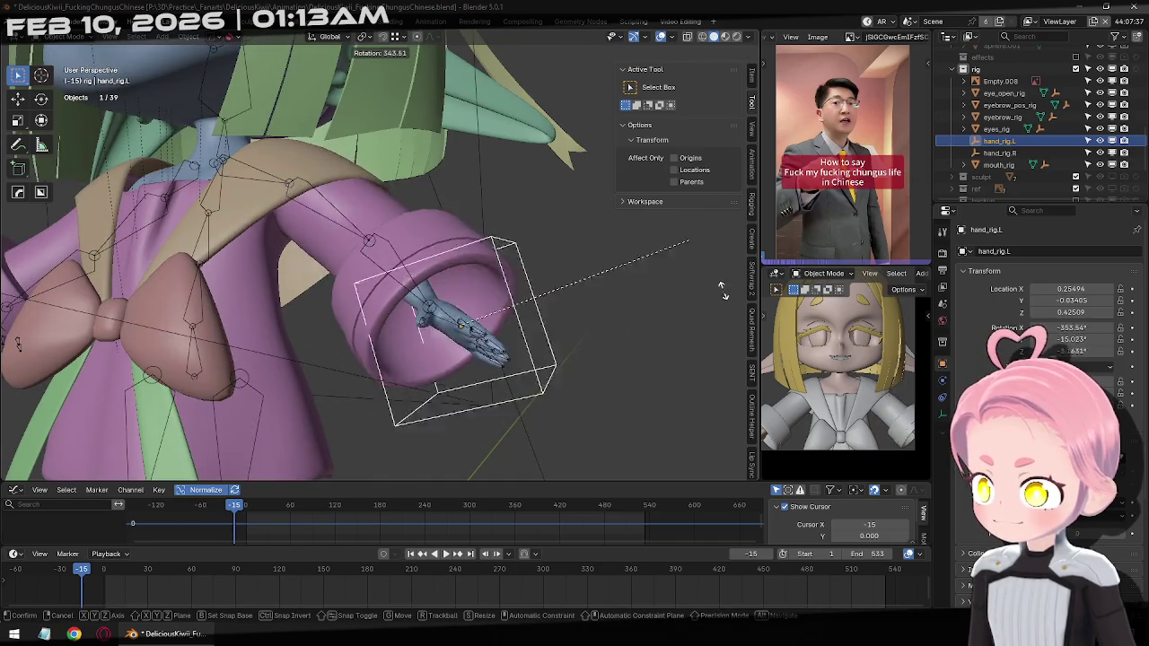
key(Escape)
Reselect the armature and hand_rig.L, showing the control's transform values
mouse_move(474, 344)
middle_down()
mouse_move(584, 332)
mouse_move(462, 374)
middle_up()
click(468, 302)
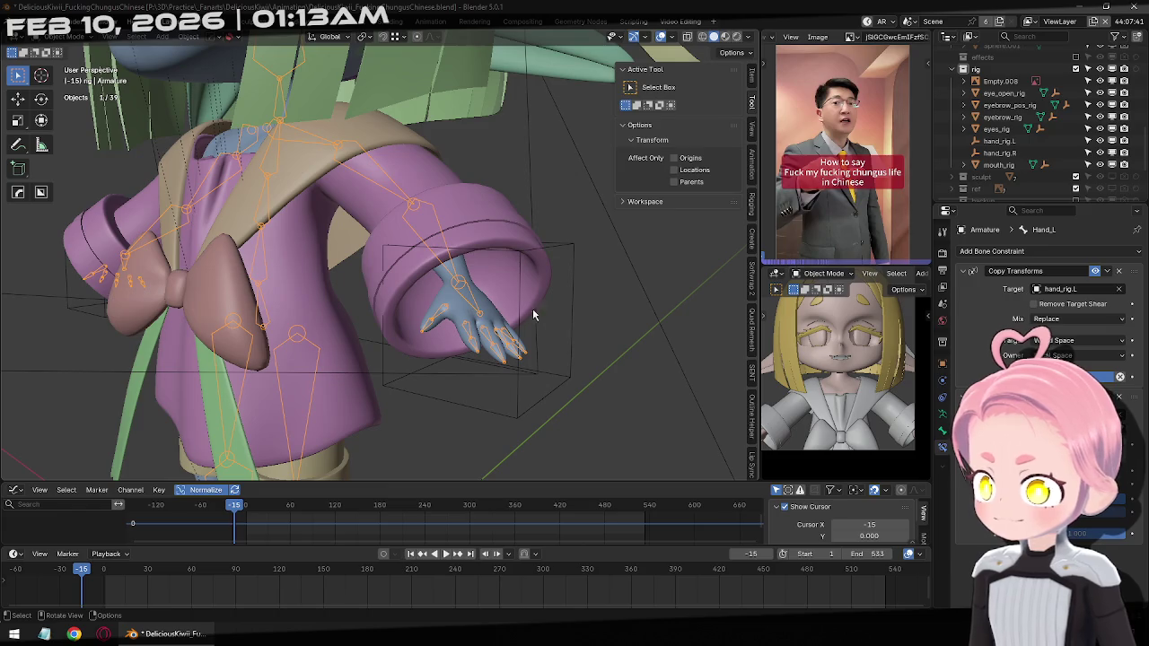
click(578, 301)
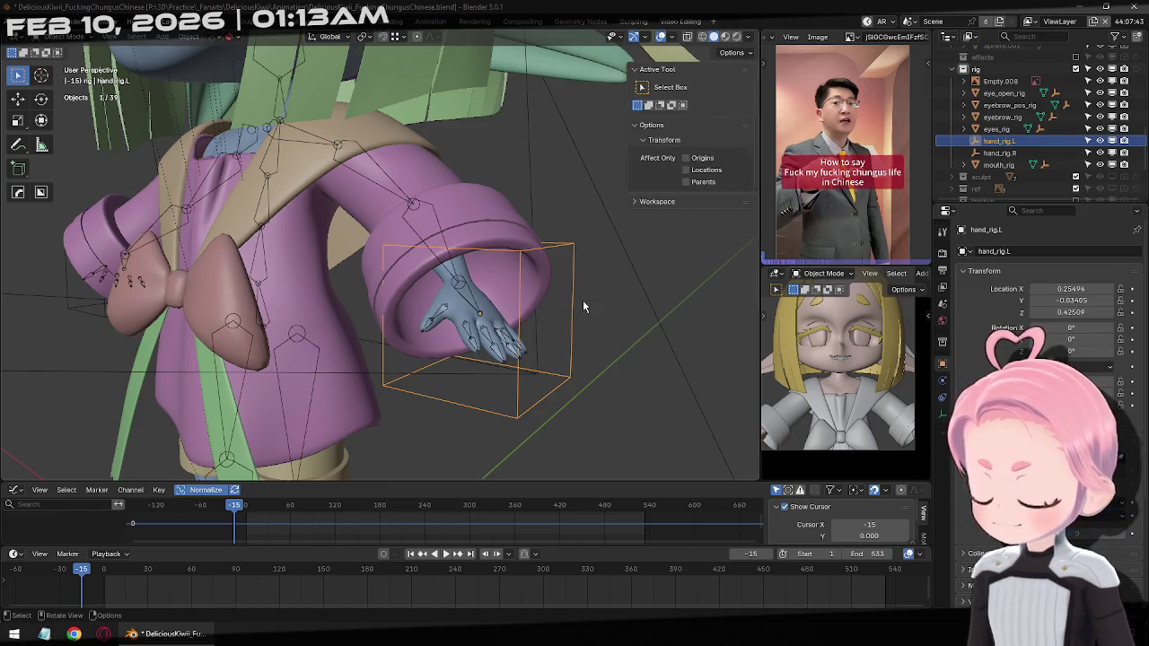
click(750, 79)
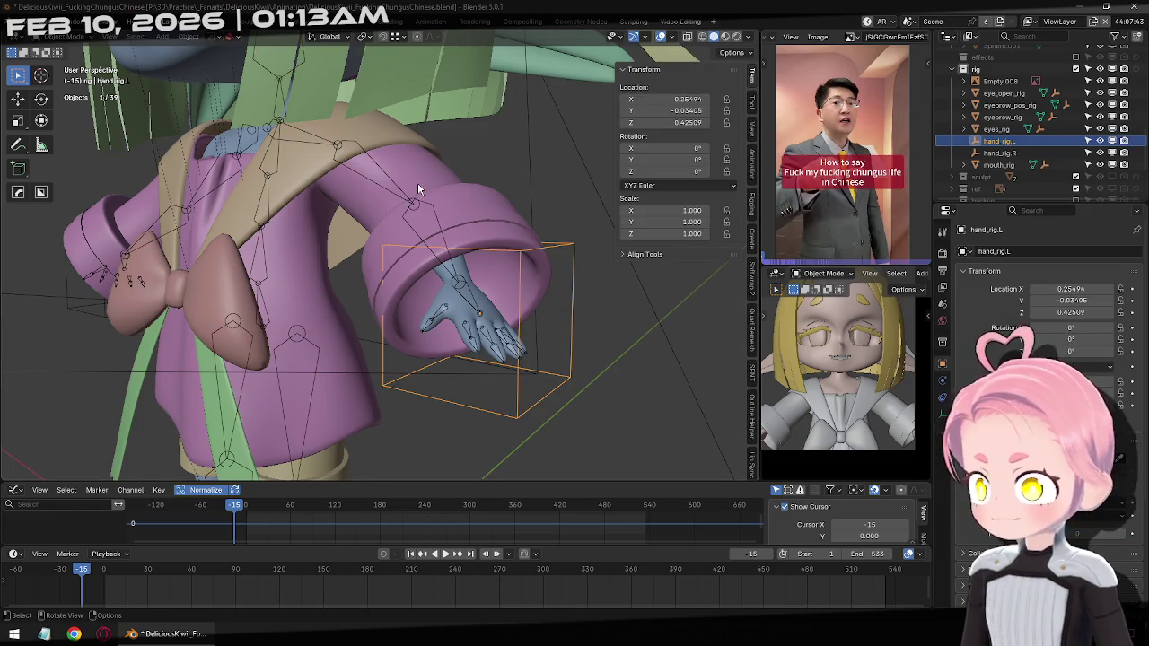
click(410, 214)
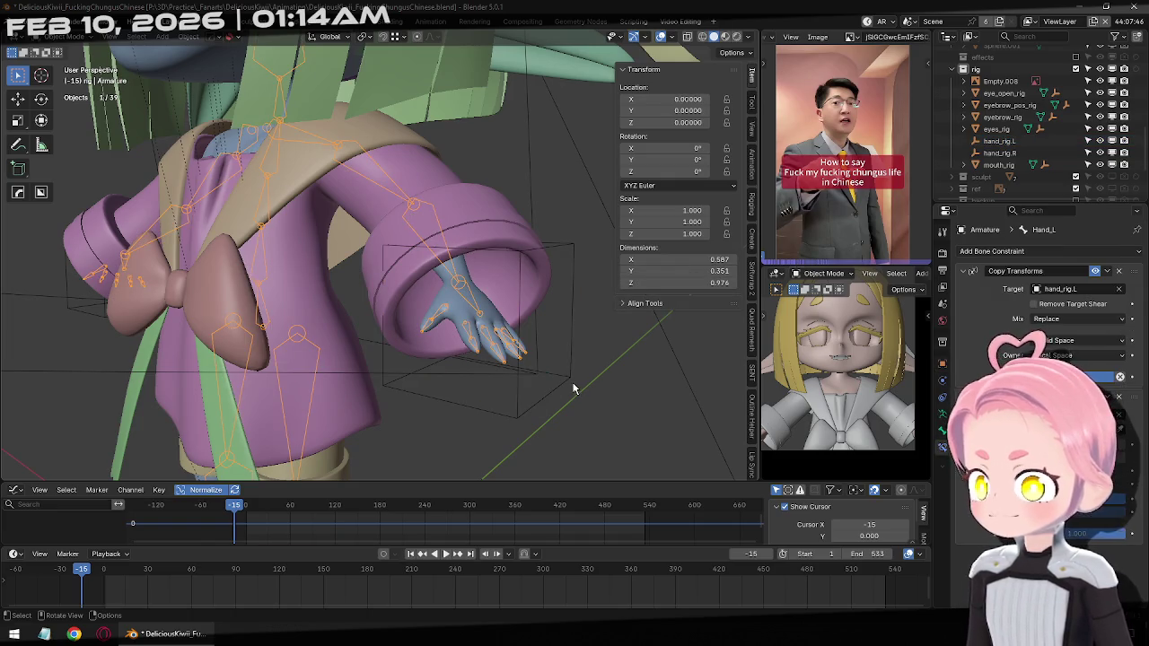
click(575, 388)
scroll(538, 382, down, 3)
From a front view, select hand_rig.R, then put the armature into Pose Mode
middle_drag(521, 376, 119, 287)
click(32, 283)
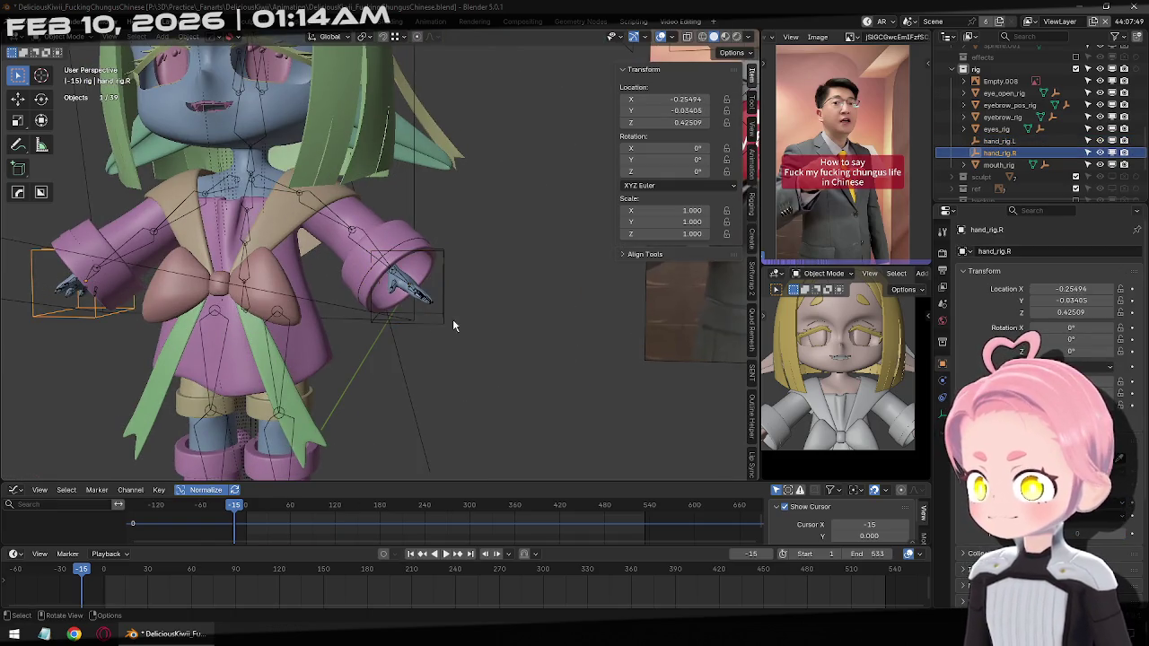
click(391, 284)
key(ctrl+Tab)
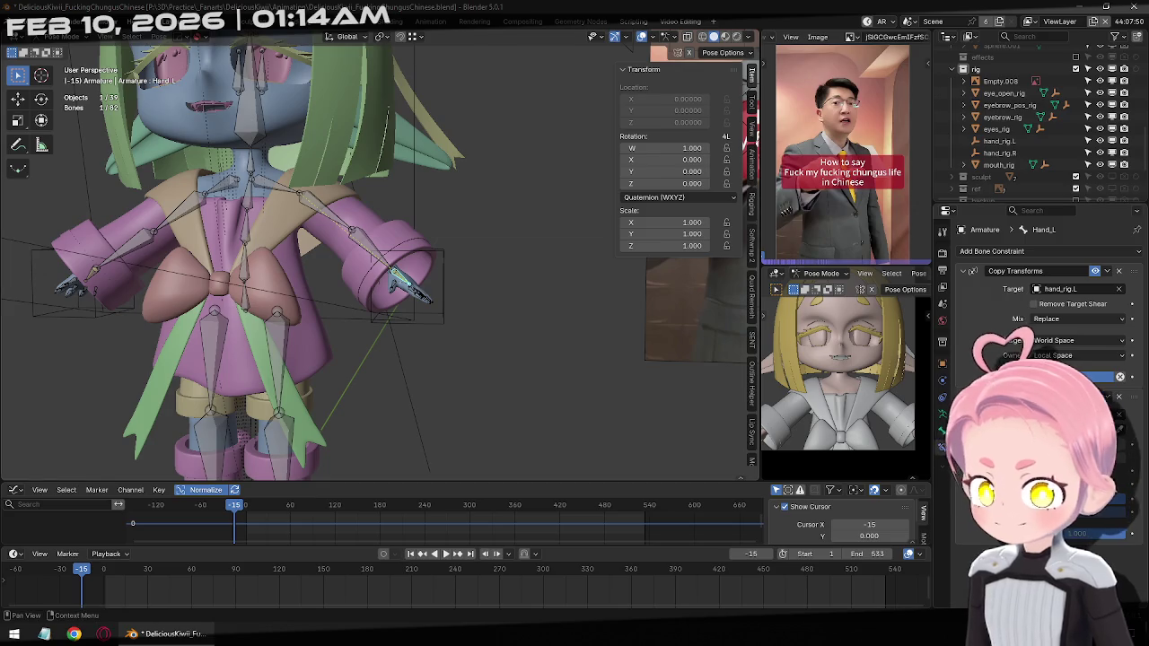
Replace Hand_L's constraint with Copy Rotation targeting hand_rig.L, dropping the added IK
click(1070, 357)
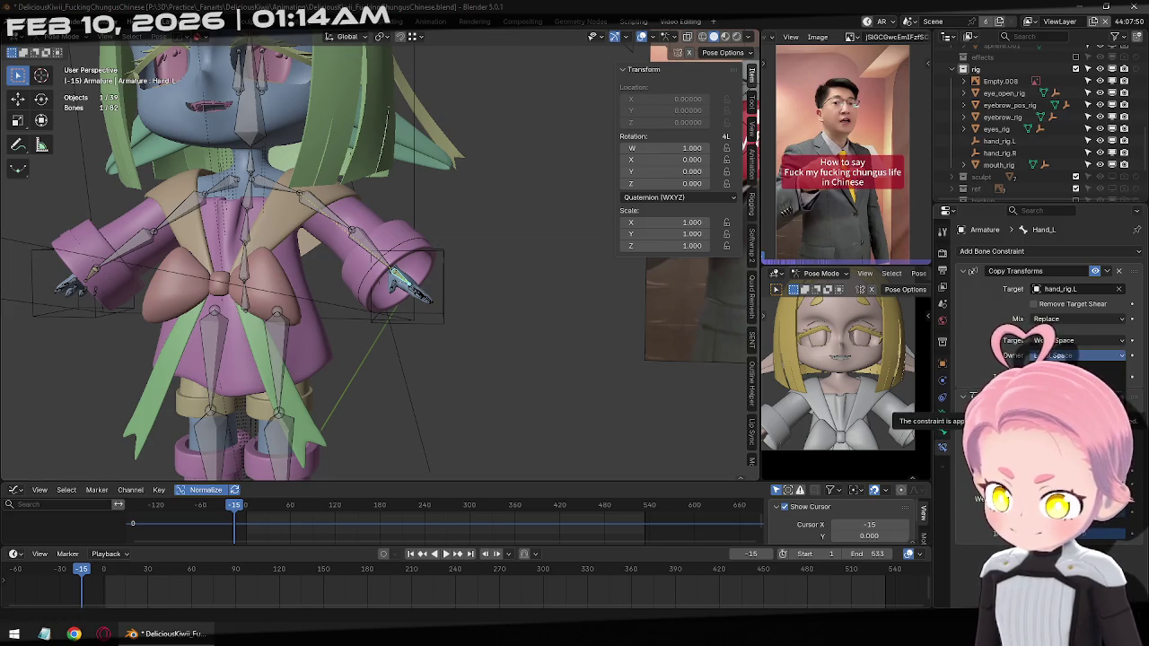
click(1043, 253)
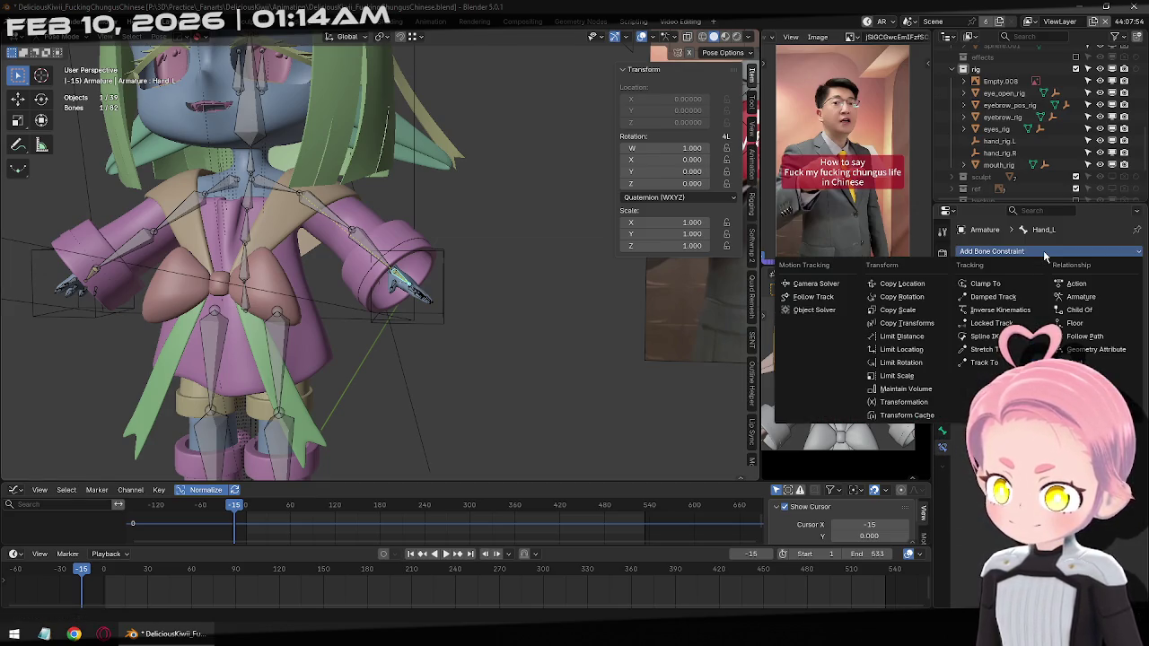
click(1000, 309)
middle_drag(430, 296, 500, 313)
click(1118, 270)
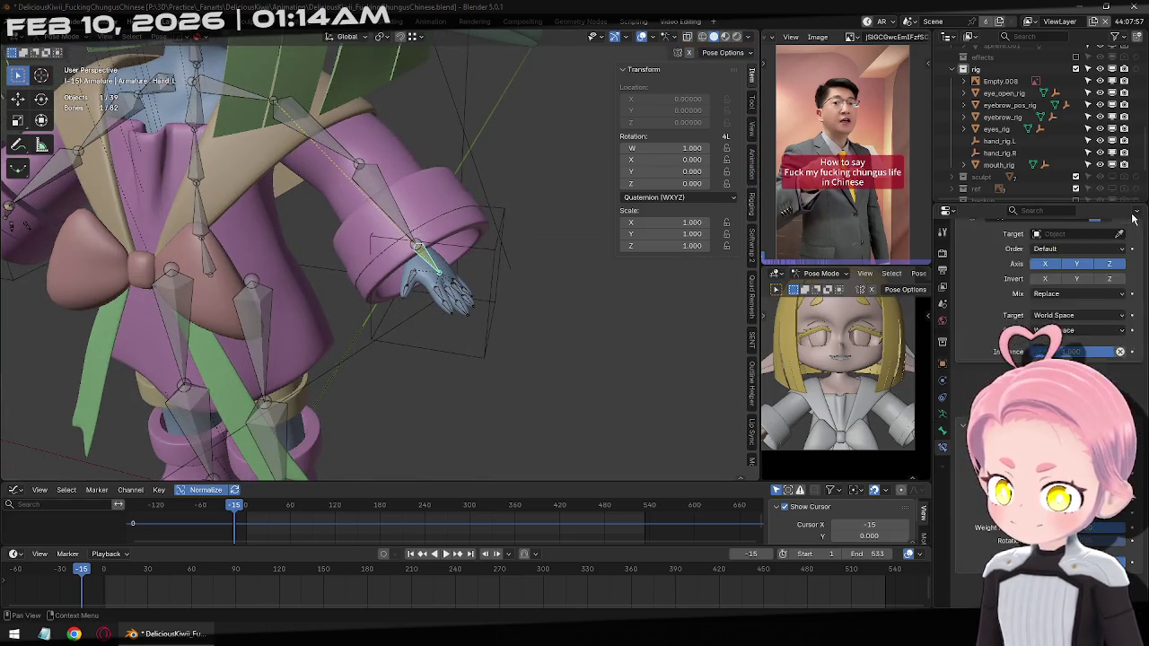
click(481, 345)
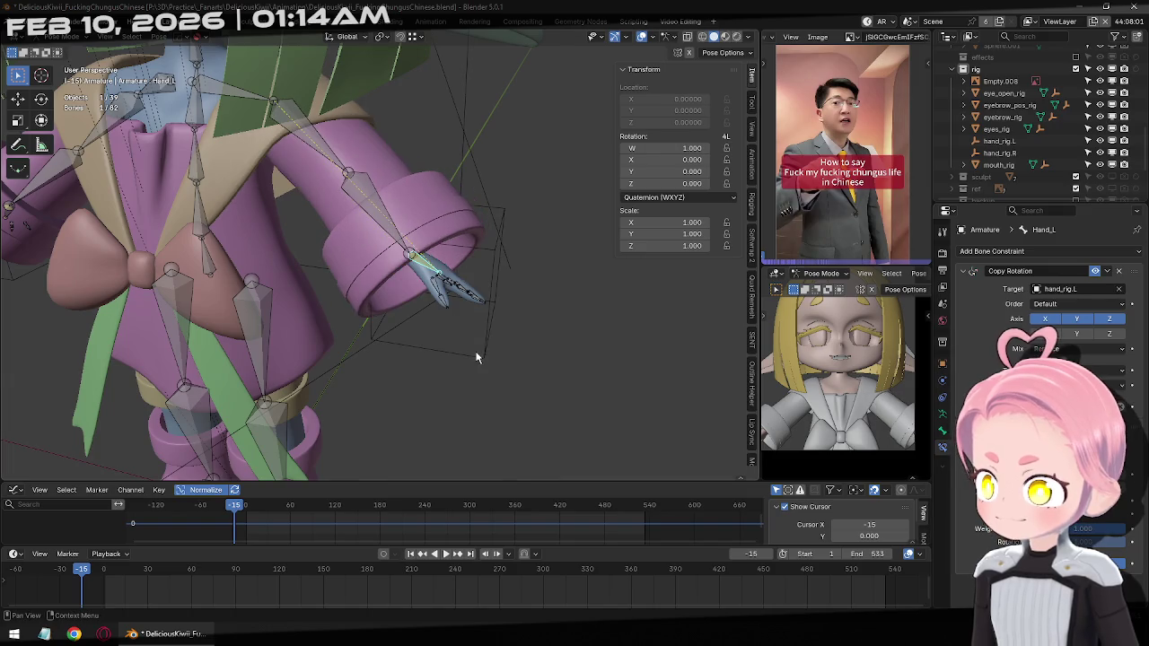
Return to Object Mode and select hand_rig.L
middle_drag(481, 348, 500, 368)
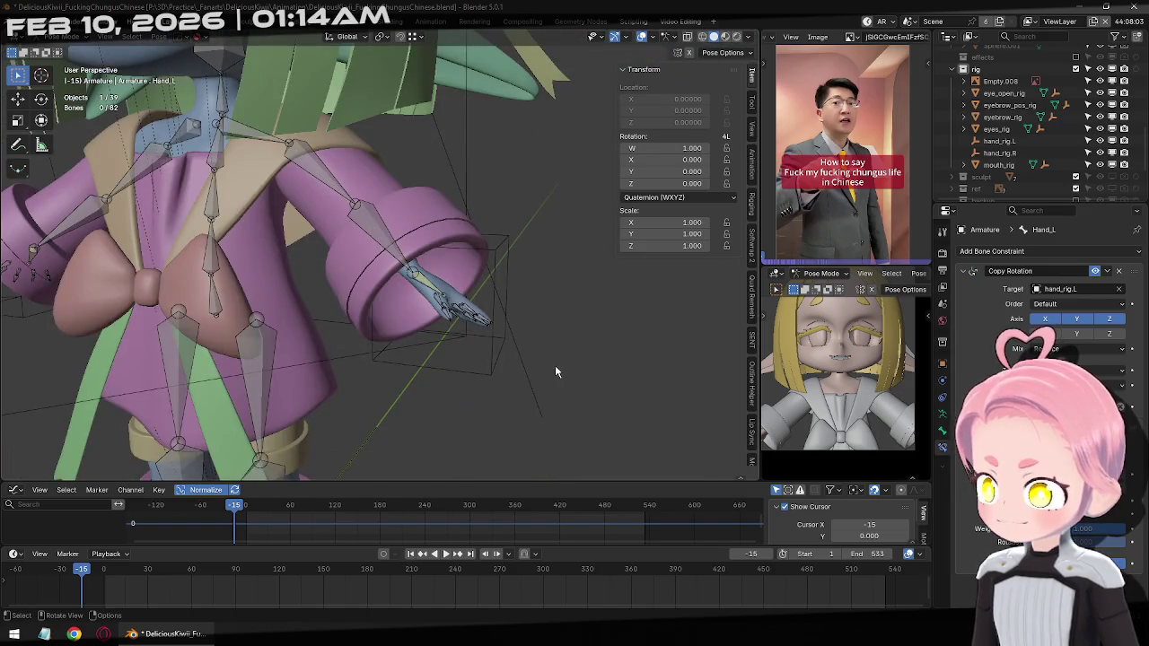
key(ctrl+Tab)
click(500, 372)
In front orthographic view, rotate hand_rig.L about global Z
key(r)
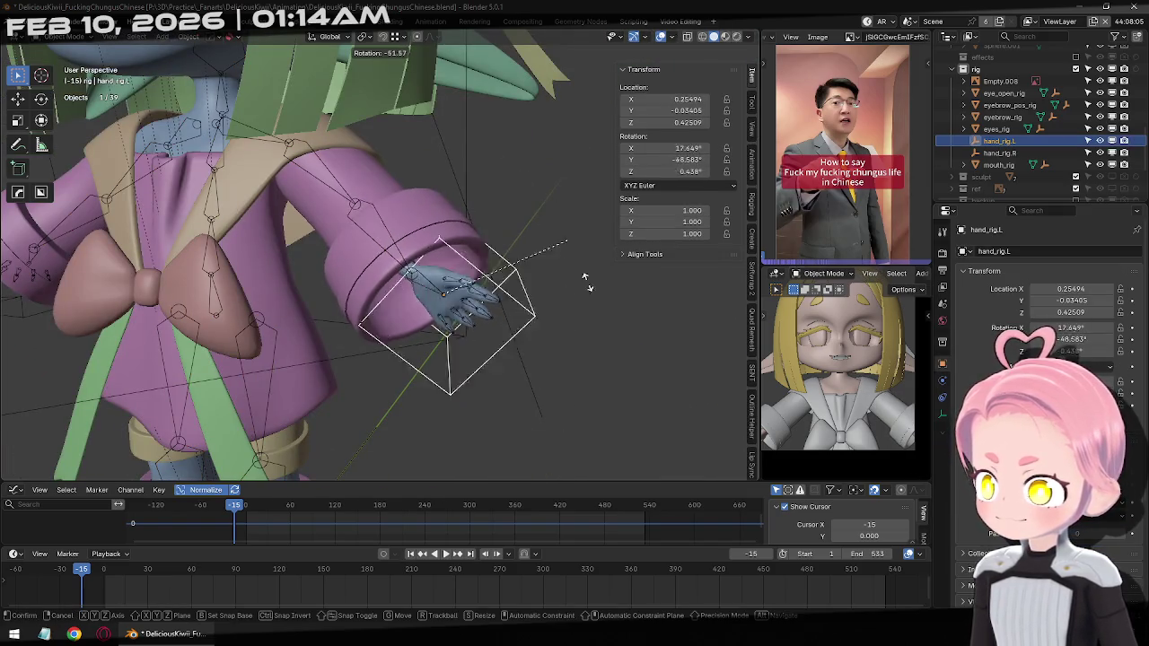
key(Escape)
key(KP_1)
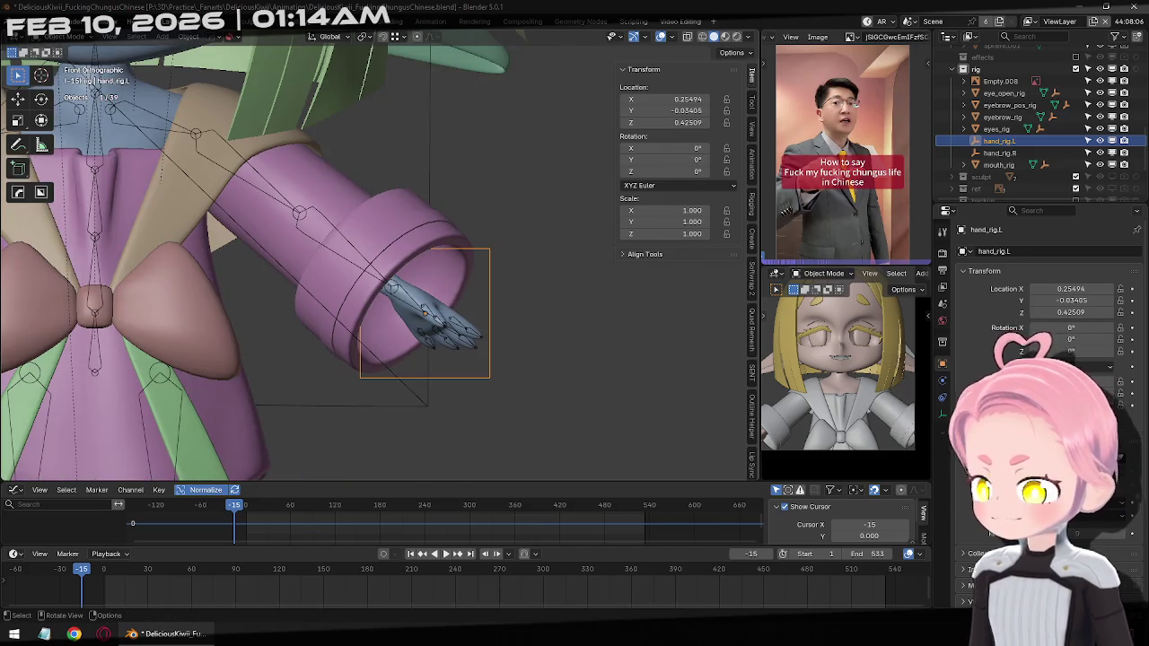
key(r)
key(z)
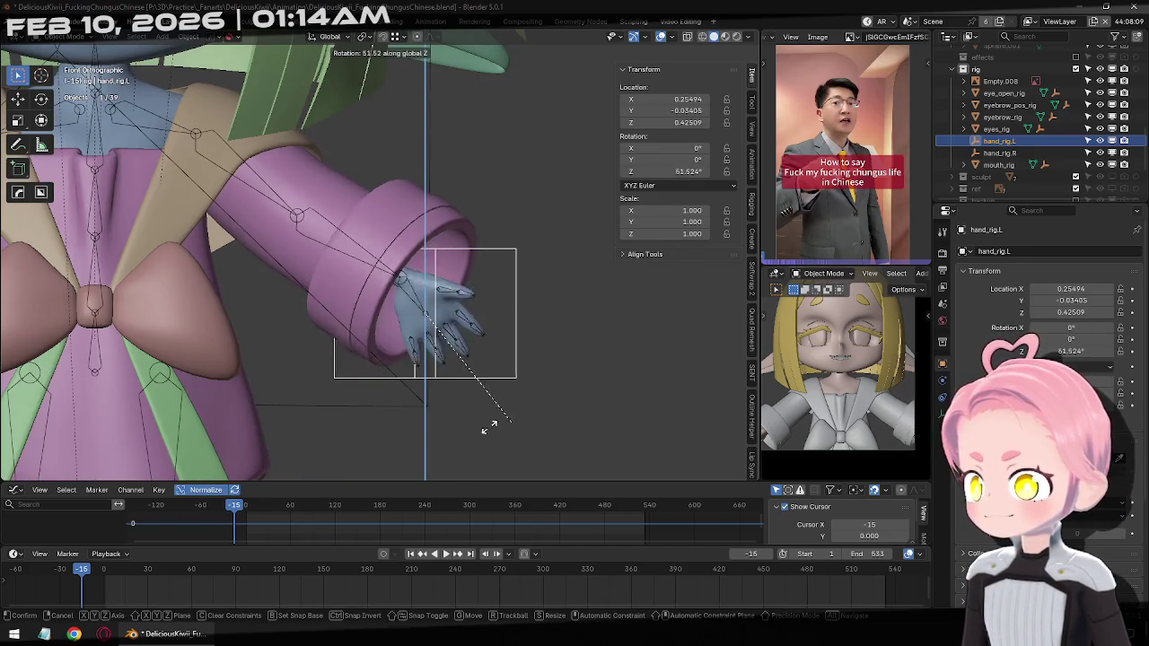
click(580, 326)
Put the armature in Pose Mode and inspect the left hand in perspective
click(420, 304)
key(ctrl+Tab)
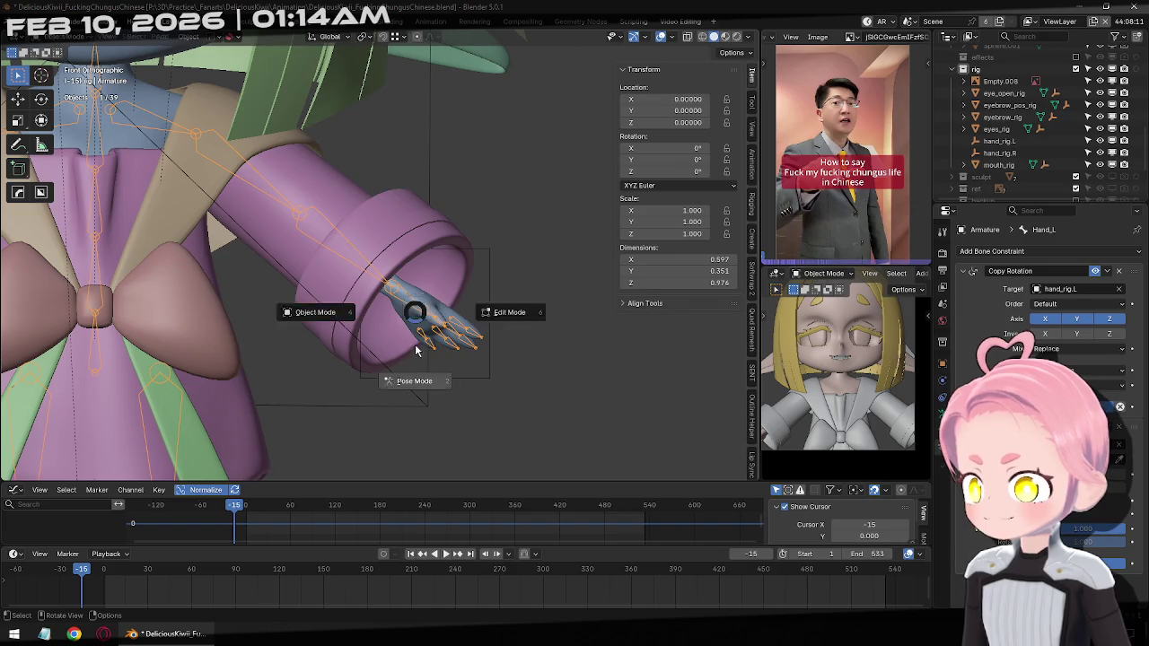
click(415, 343)
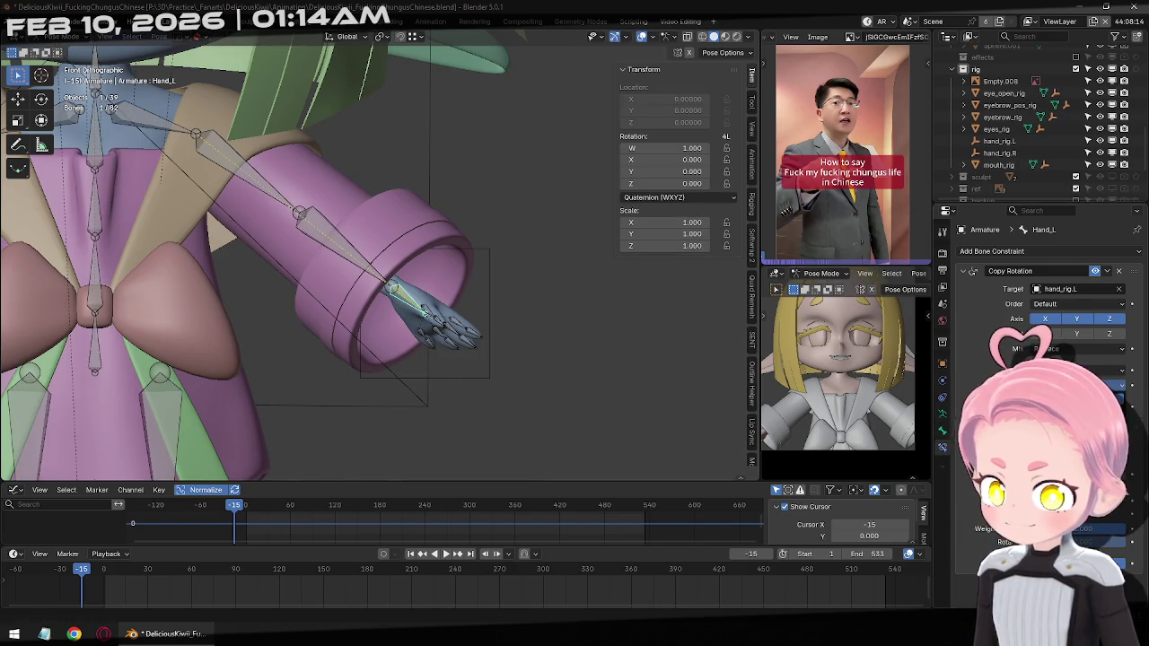
middle_drag(656, 347, 629, 269)
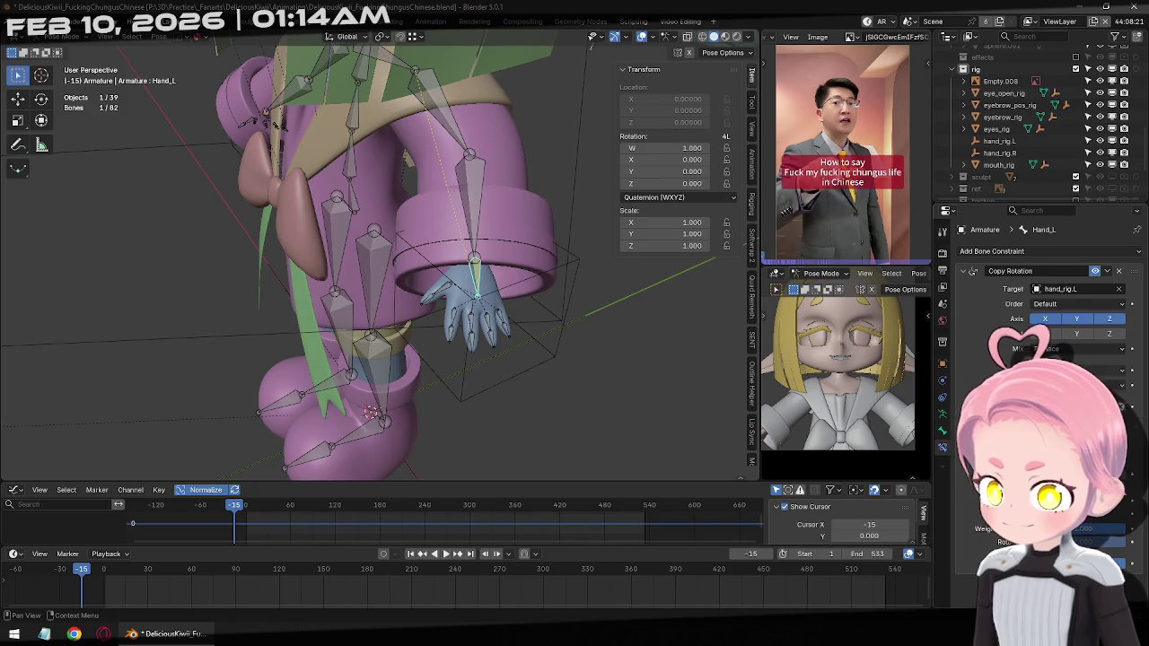
mouse_move(404, 269)
middle_down()
mouse_move(386, 233)
mouse_move(404, 270)
middle_up()
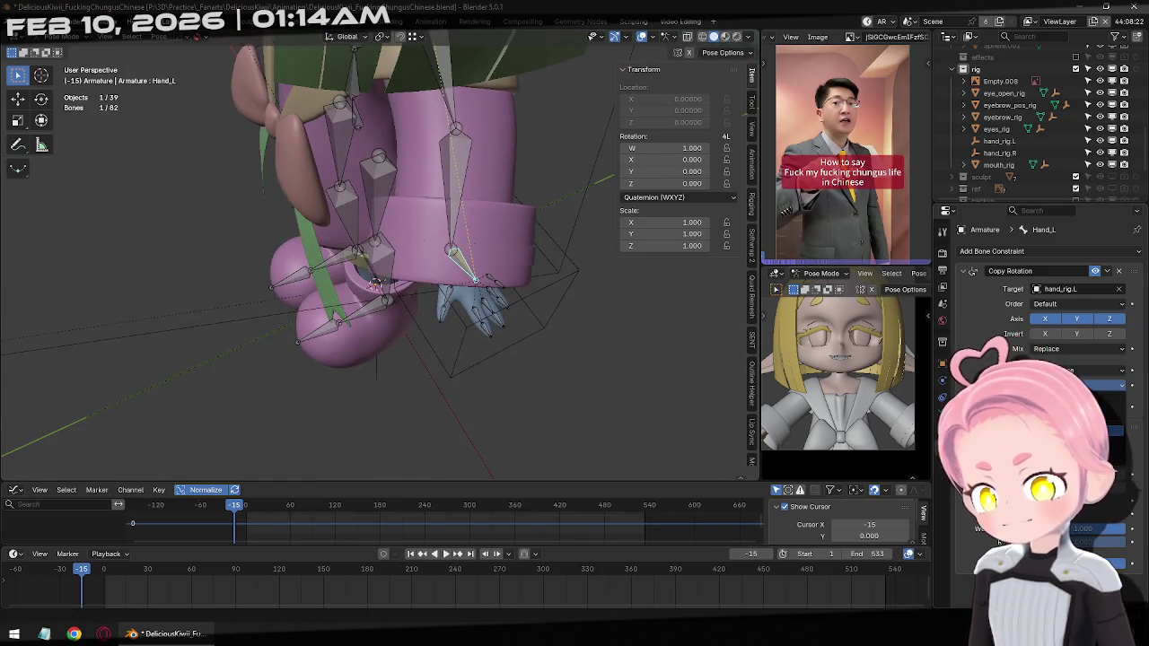
Back in Object Mode, test-rotate hand_rig.L, then reset its rotation to zero
key(ctrl+Tab)
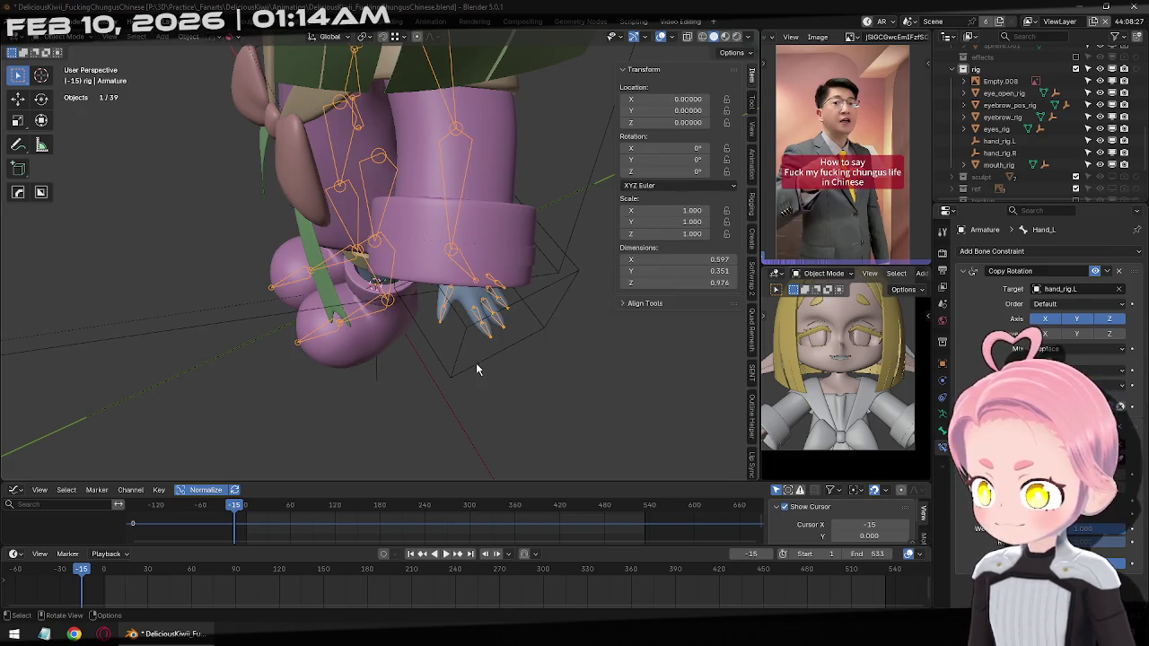
click(475, 362)
key(r)
key(z)
key(Escape)
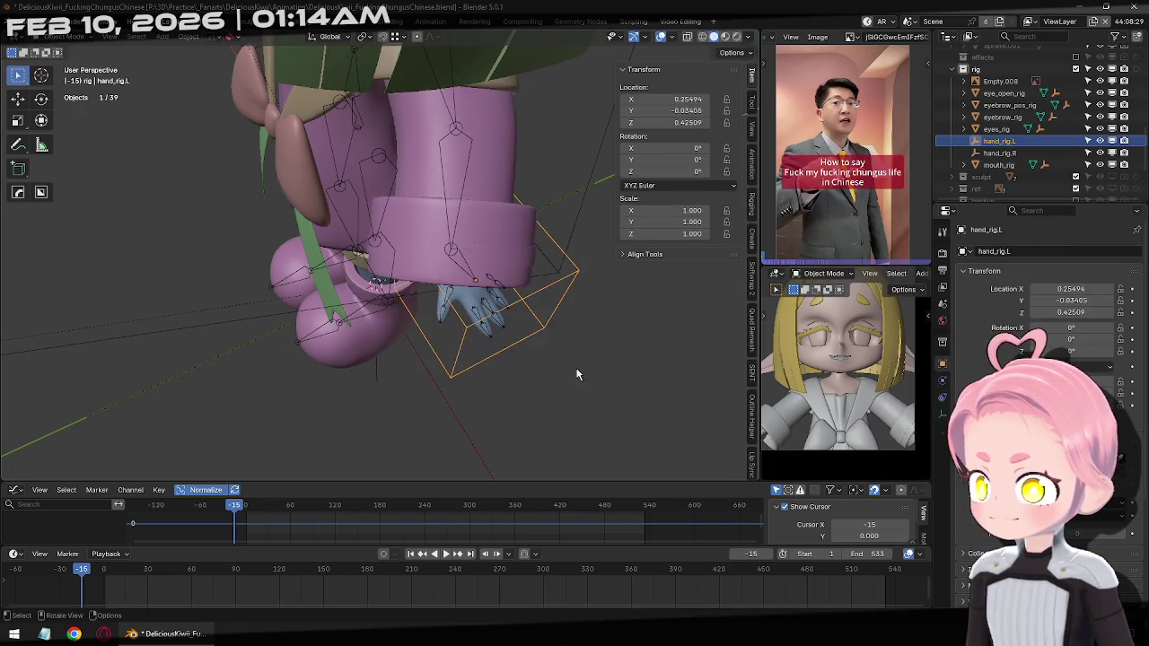
middle_drag(577, 377, 564, 257)
key(r)
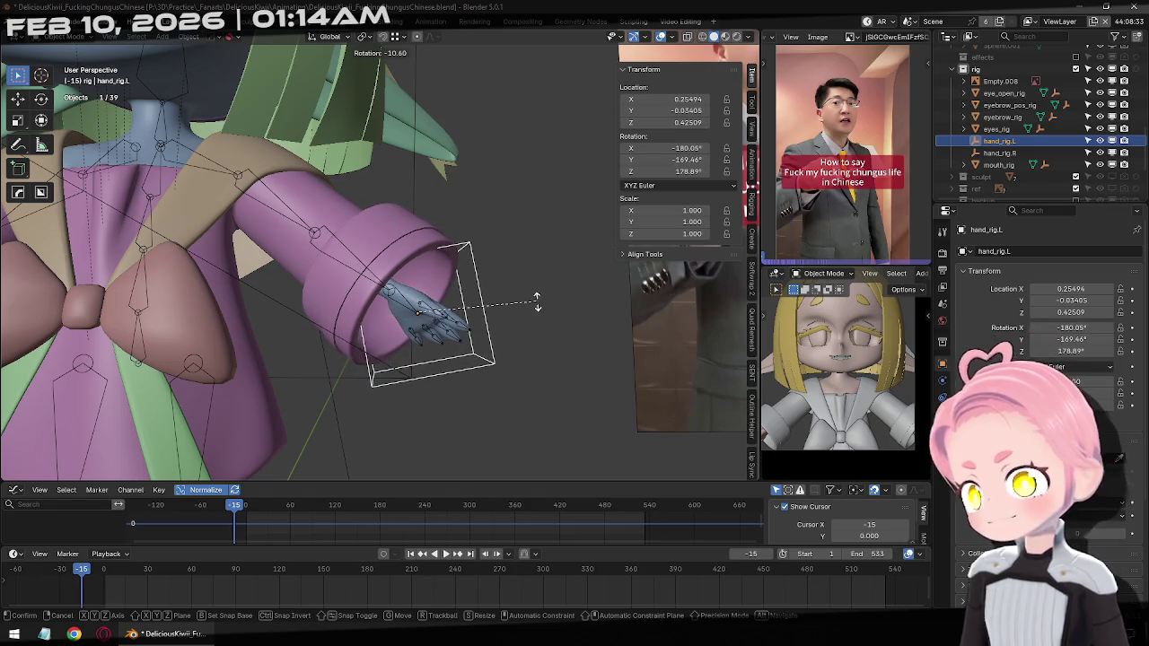
key(Escape)
key(alt+r)
Rotate hand_rig.L about 64° around global X, then reselect the armature
mouse_move(539, 303)
middle_down()
mouse_move(520, 350)
mouse_move(580, 372)
middle_up()
key(r)
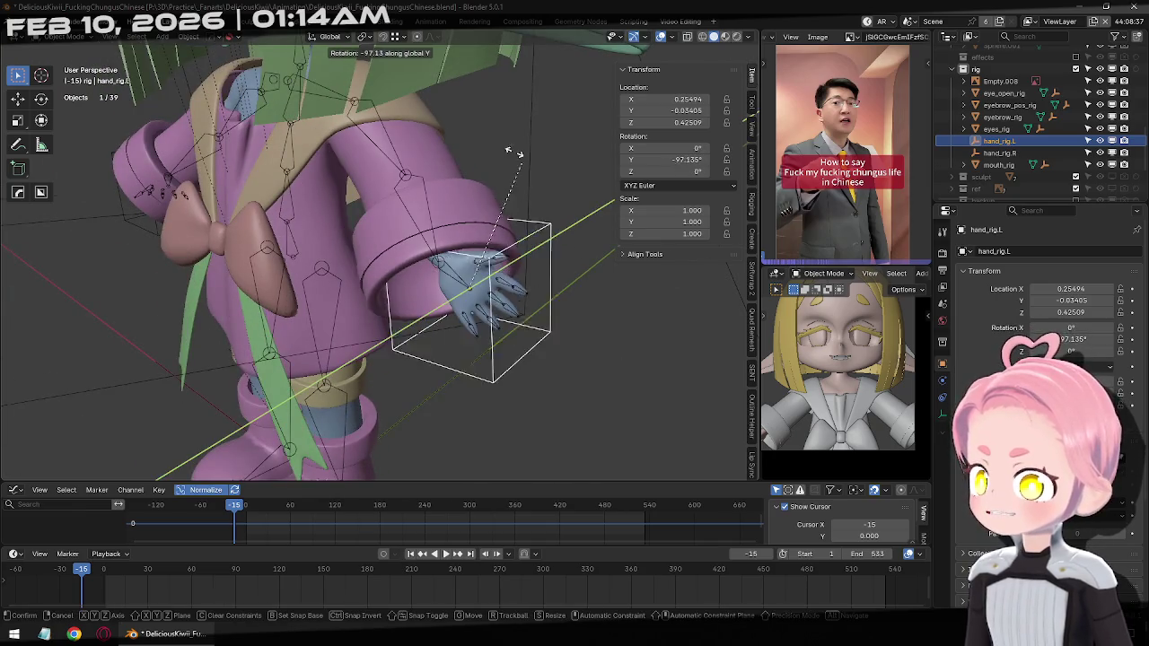
key(z)
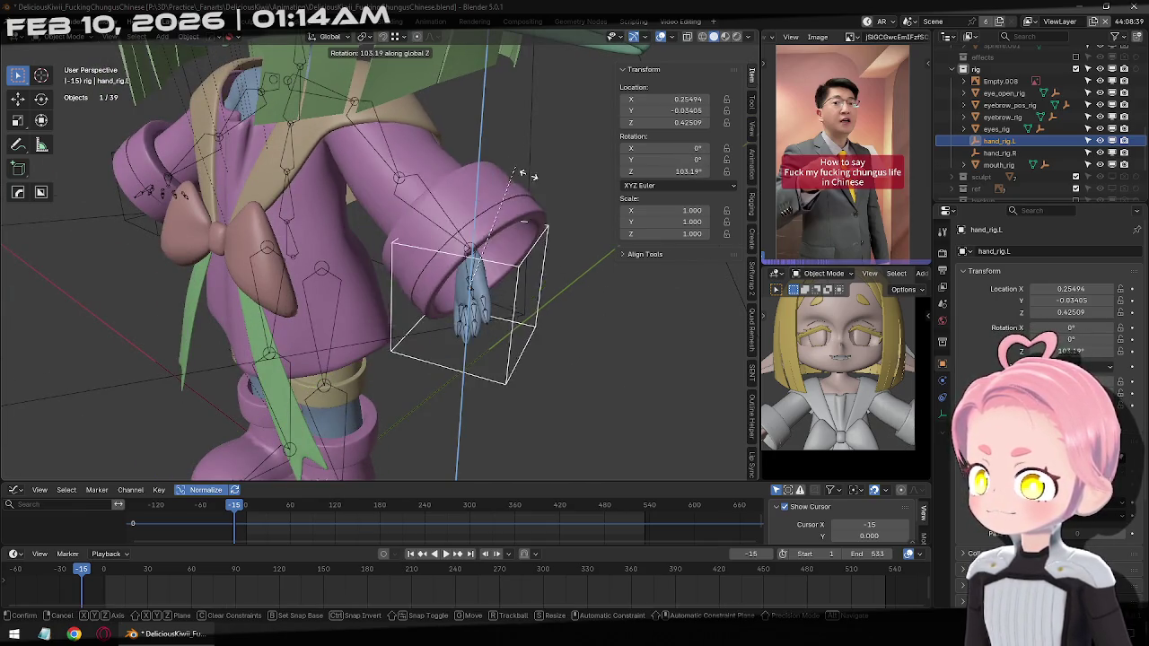
key(x)
click(473, 143)
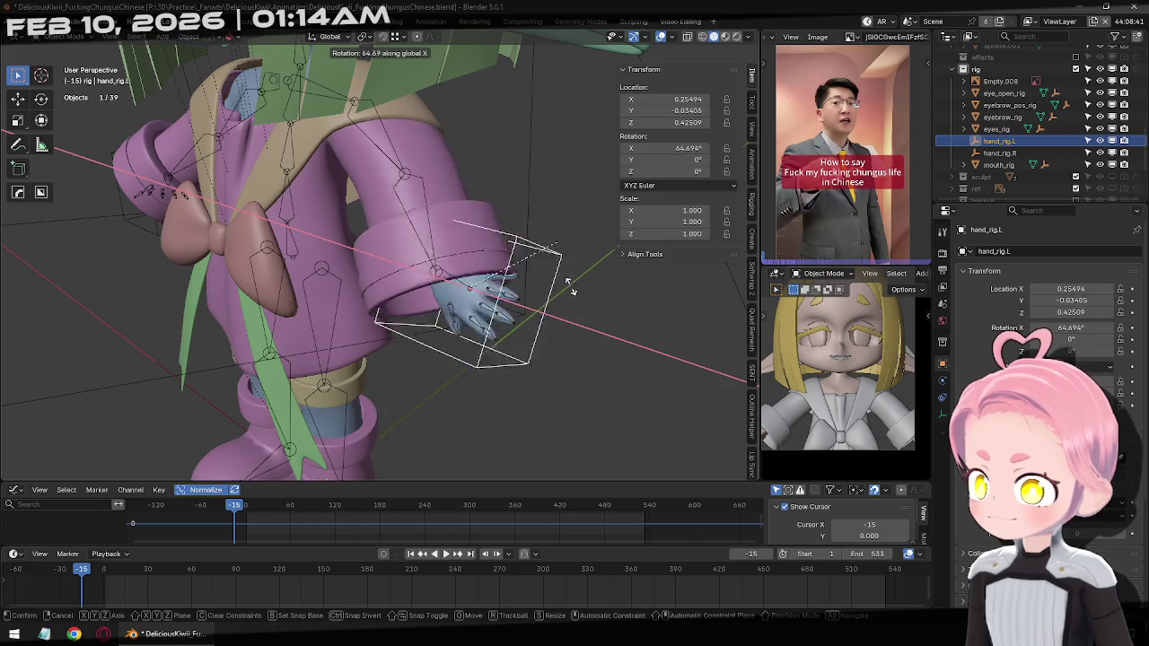
click(454, 273)
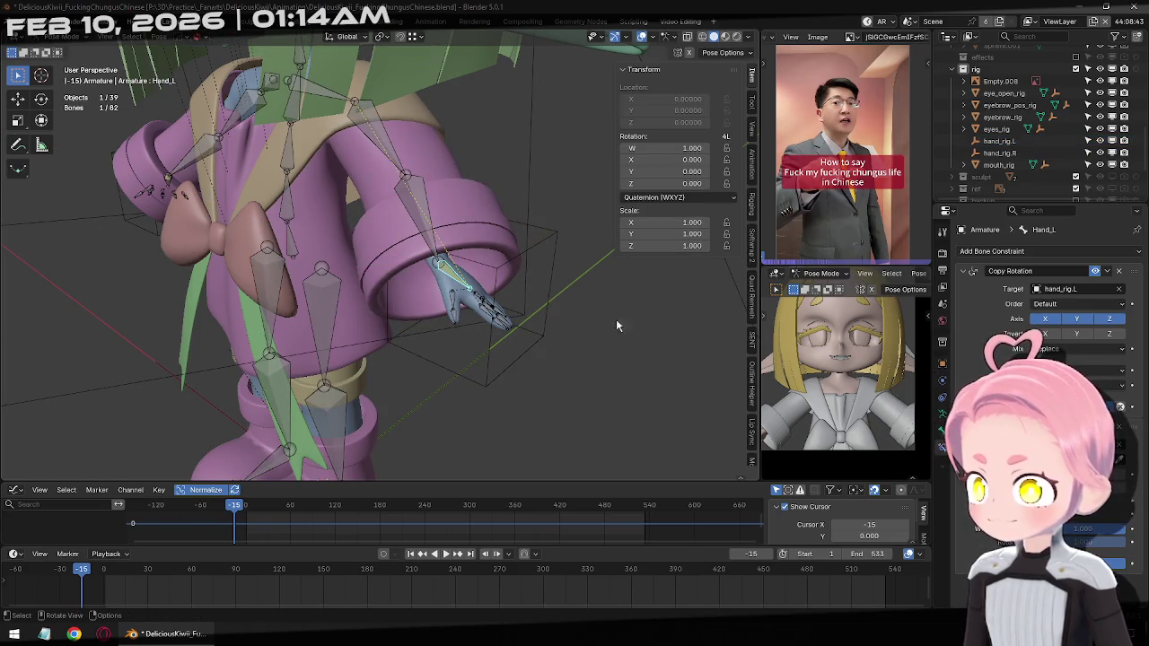
Test-rotate hand_rig.L in Object Mode, then switch the armature into Pose Mode
key(ctrl+Tab)
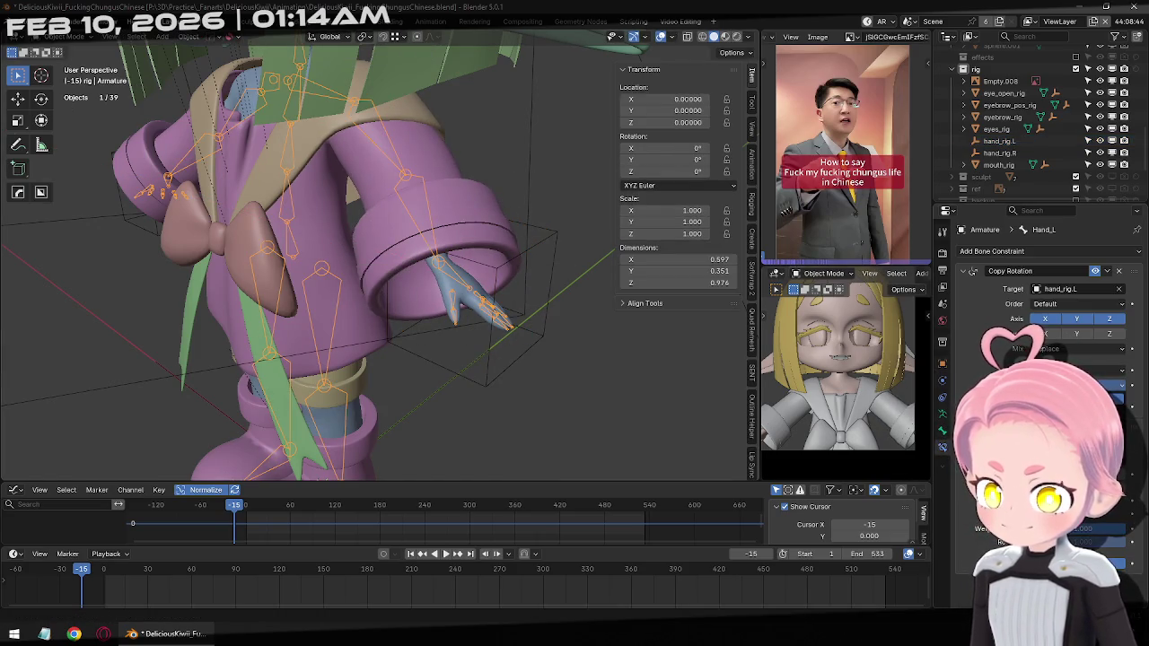
click(489, 388)
key(r)
key(r)
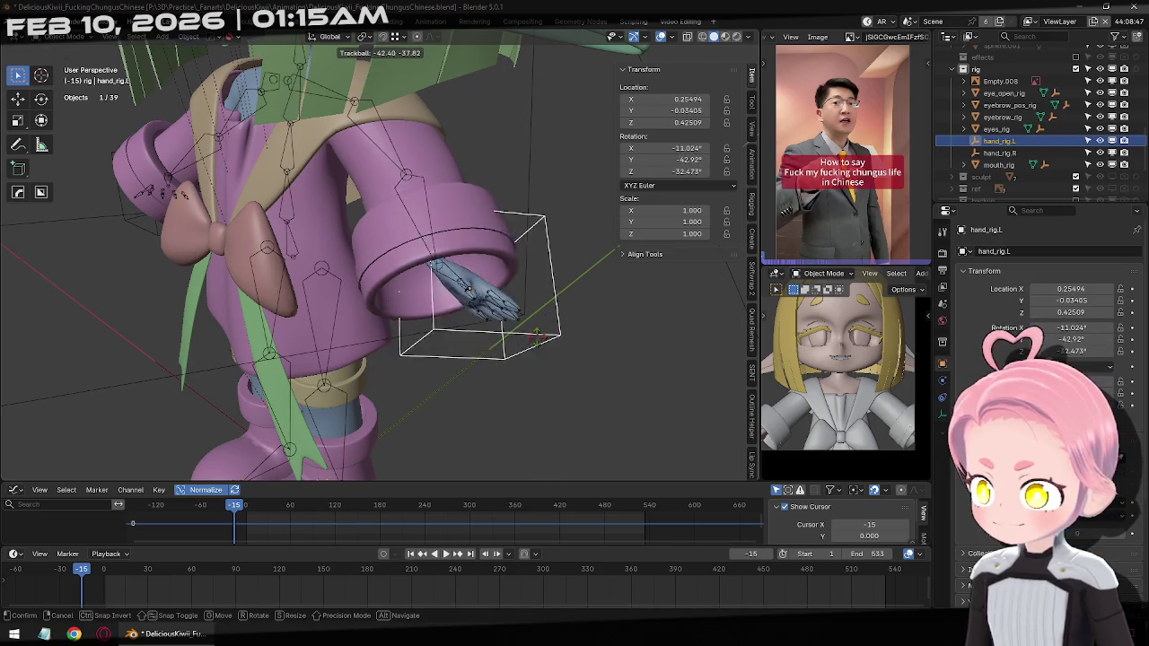
key(Escape)
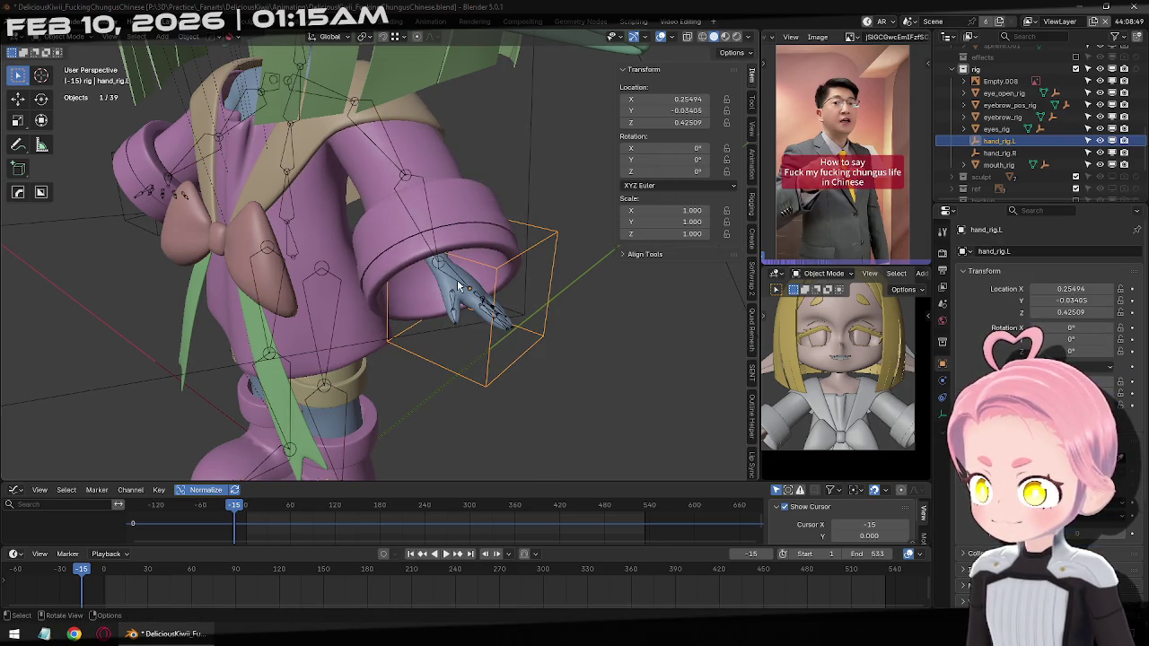
click(458, 285)
key(ctrl+Tab)
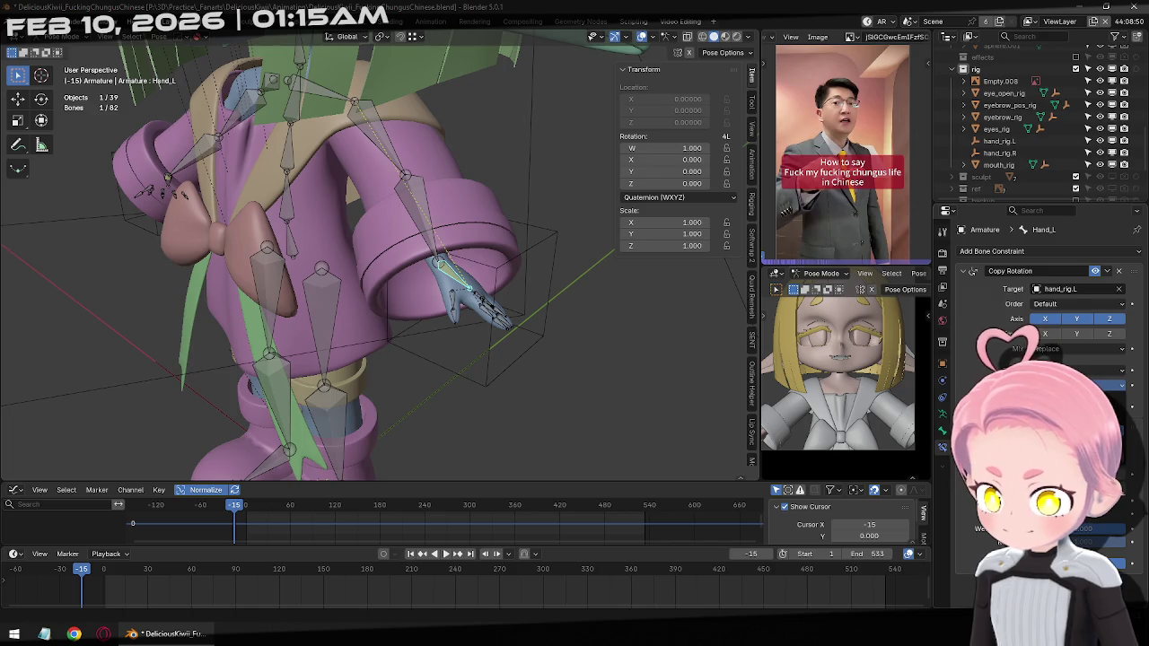
click(520, 345)
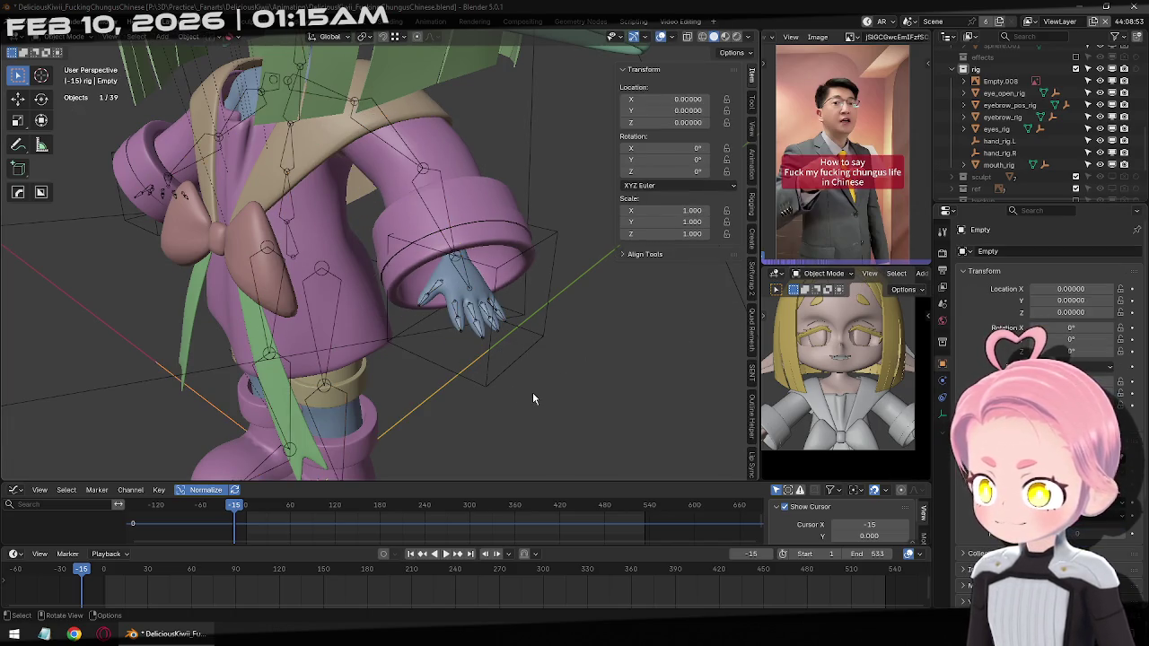
Repeat test rotations of hand_rig.L, checking the armature's Hand_L constraint in between
click(510, 380)
key(r)
key(r)
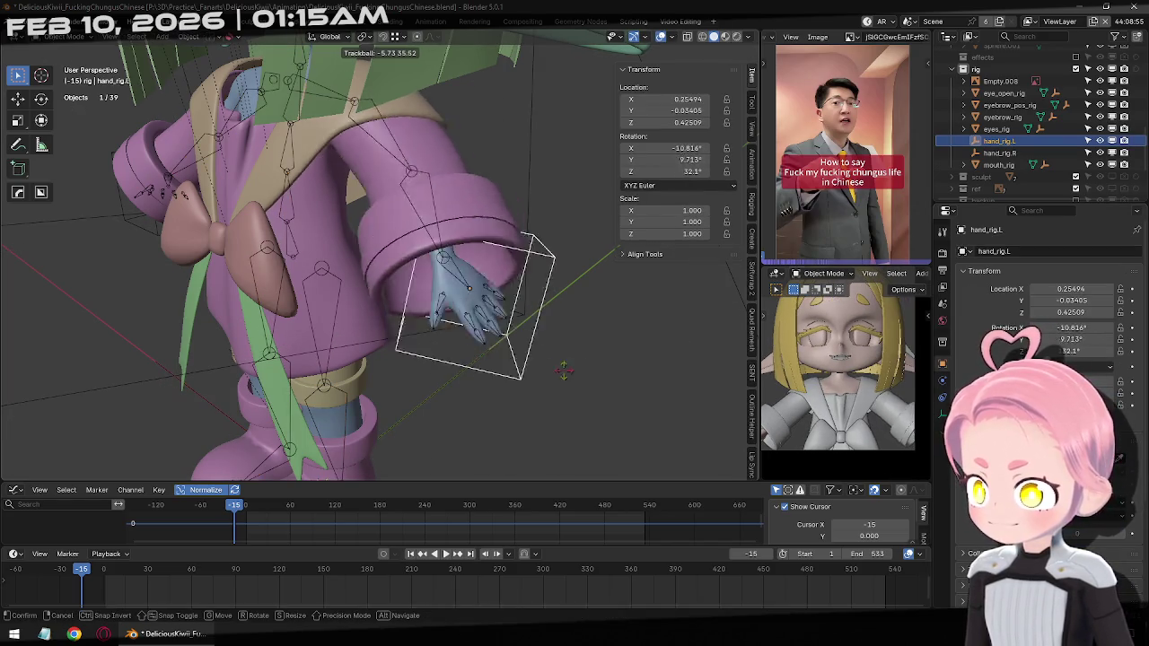
key(Escape)
click(463, 291)
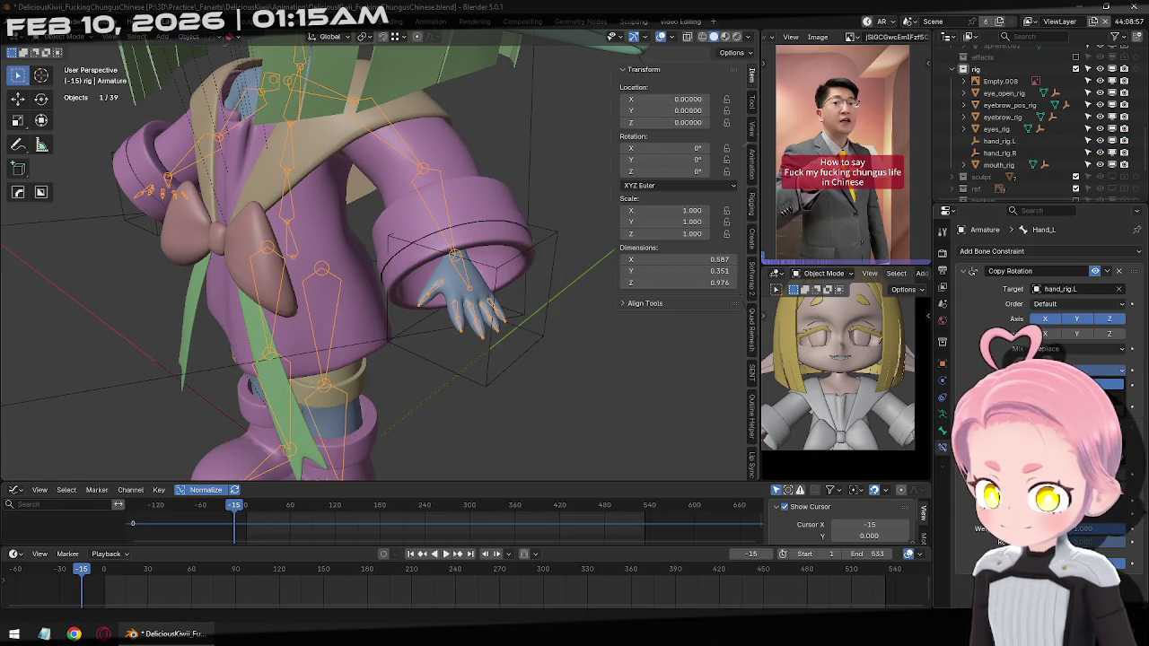
click(386, 372)
key(r)
key(r)
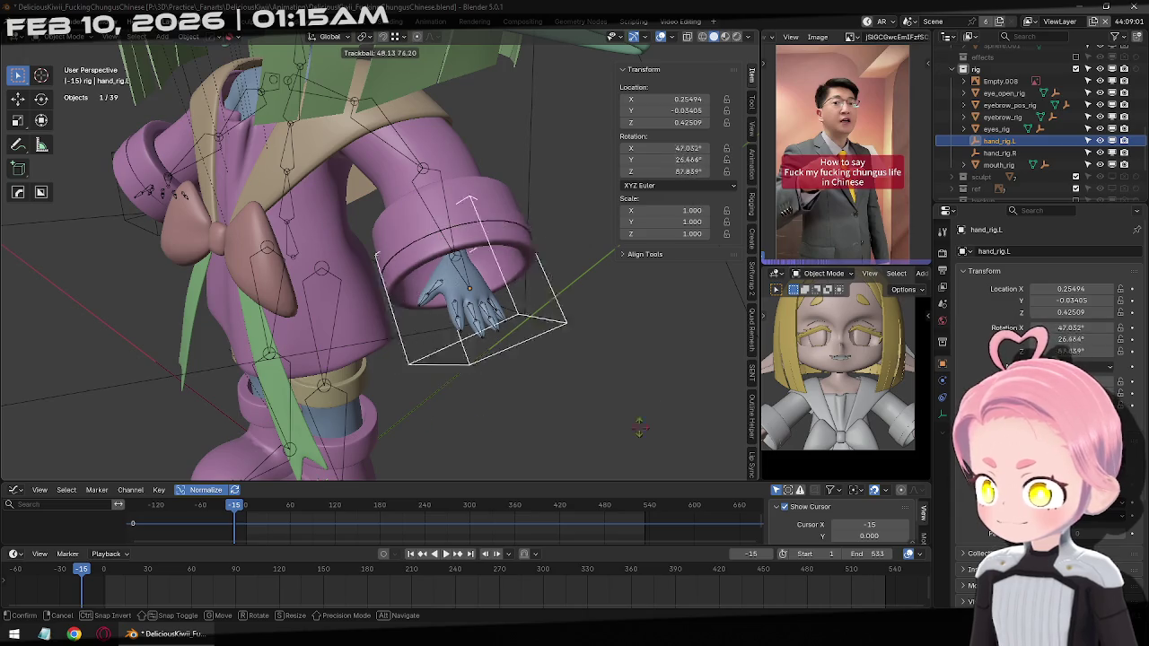
key(Escape)
click(475, 293)
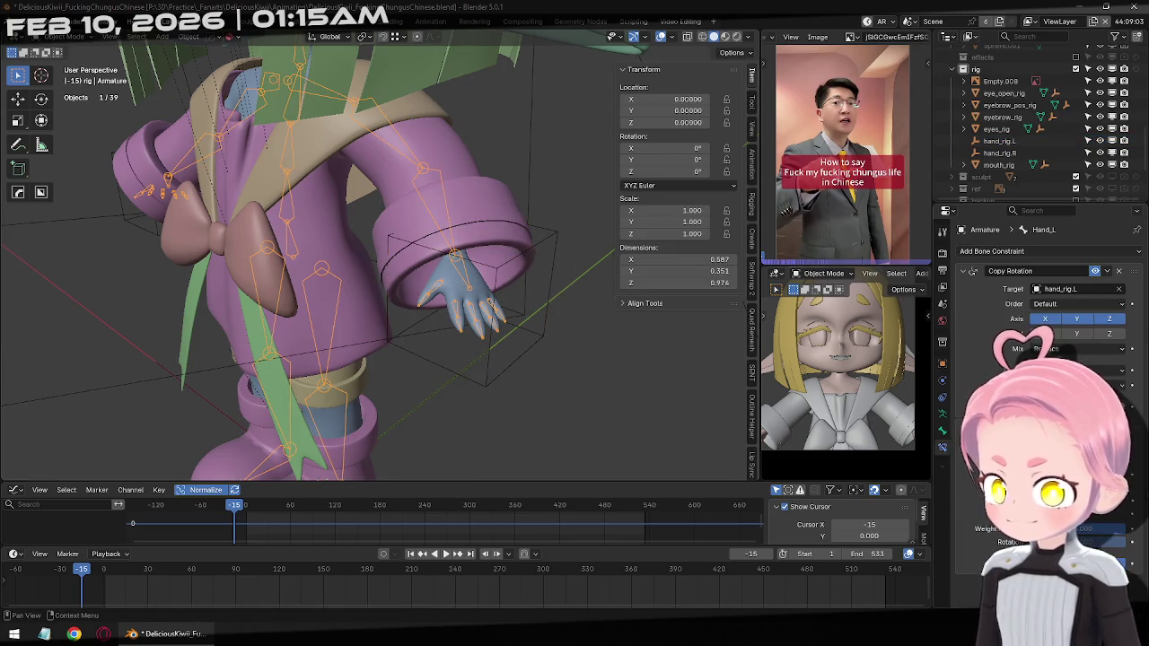
Move hand_rig.L slightly and toggle Hand_L's Copy Rotation constraint off and on
click(494, 356)
key(g)
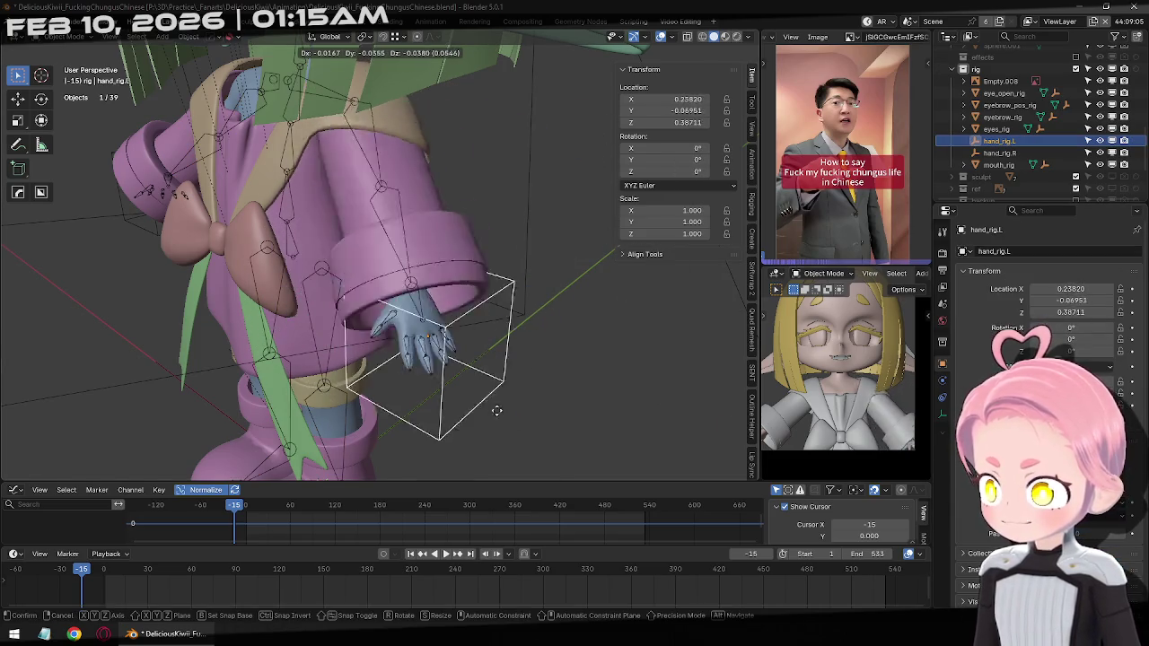
click(504, 334)
click(470, 288)
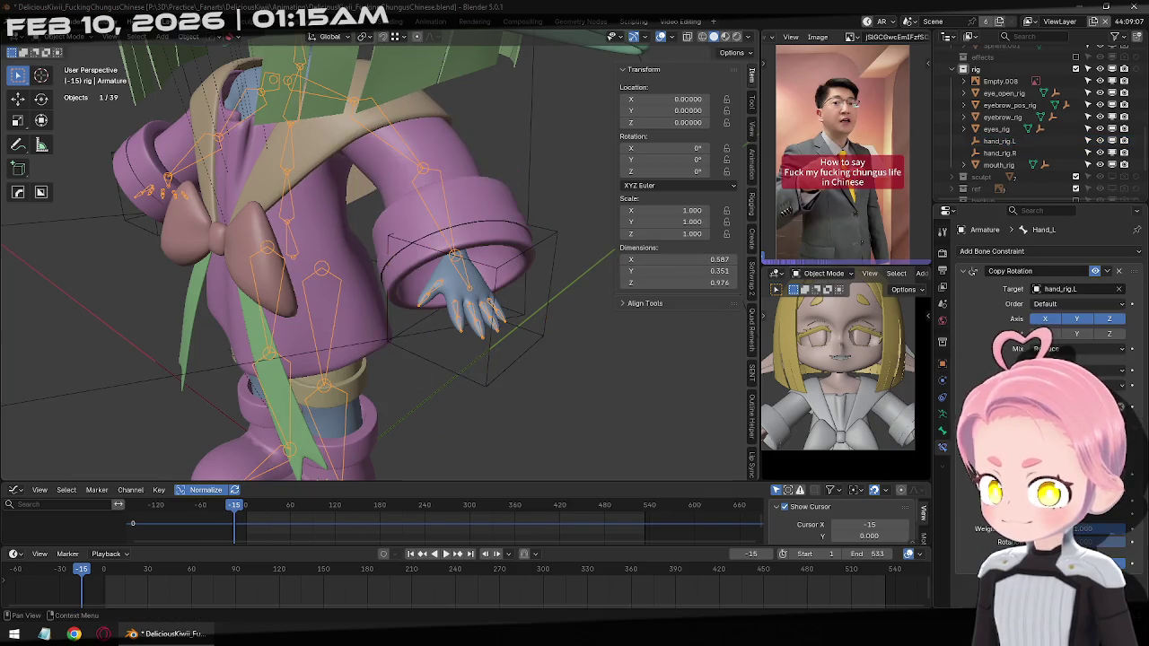
click(534, 329)
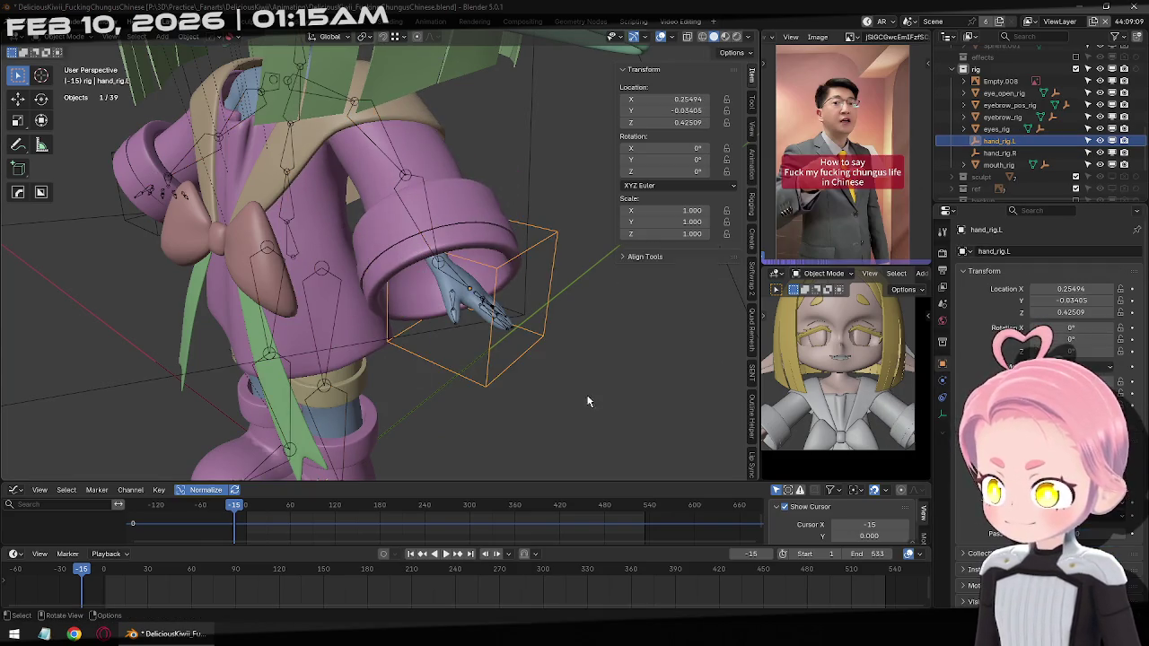
click(466, 291)
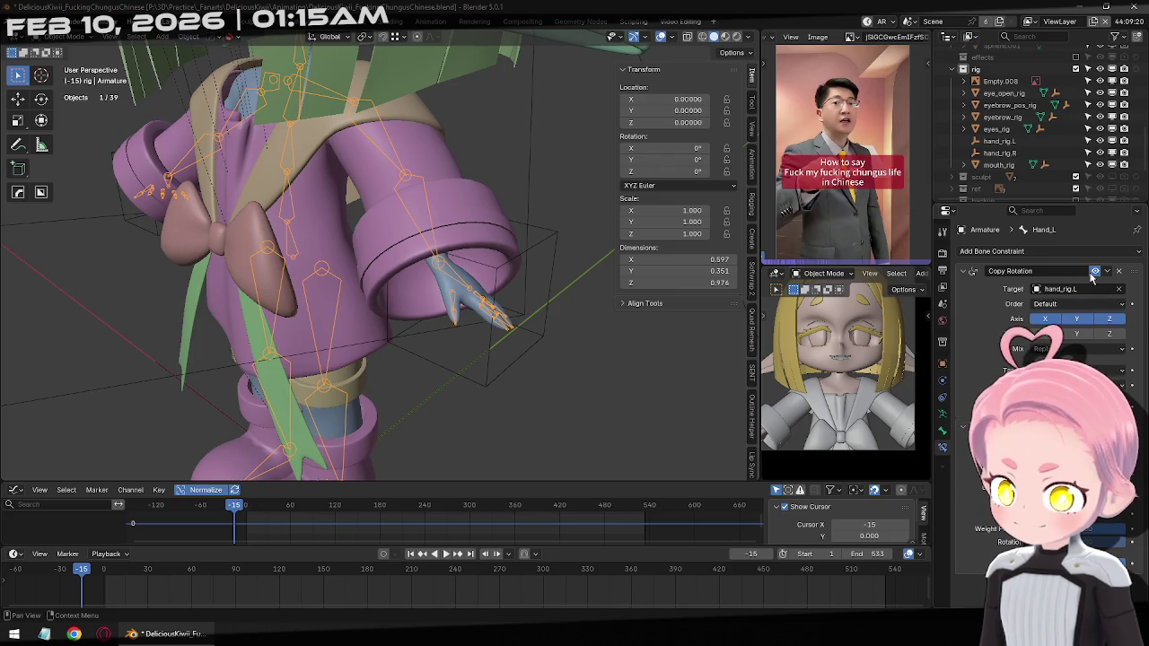
click(1093, 272)
click(1093, 271)
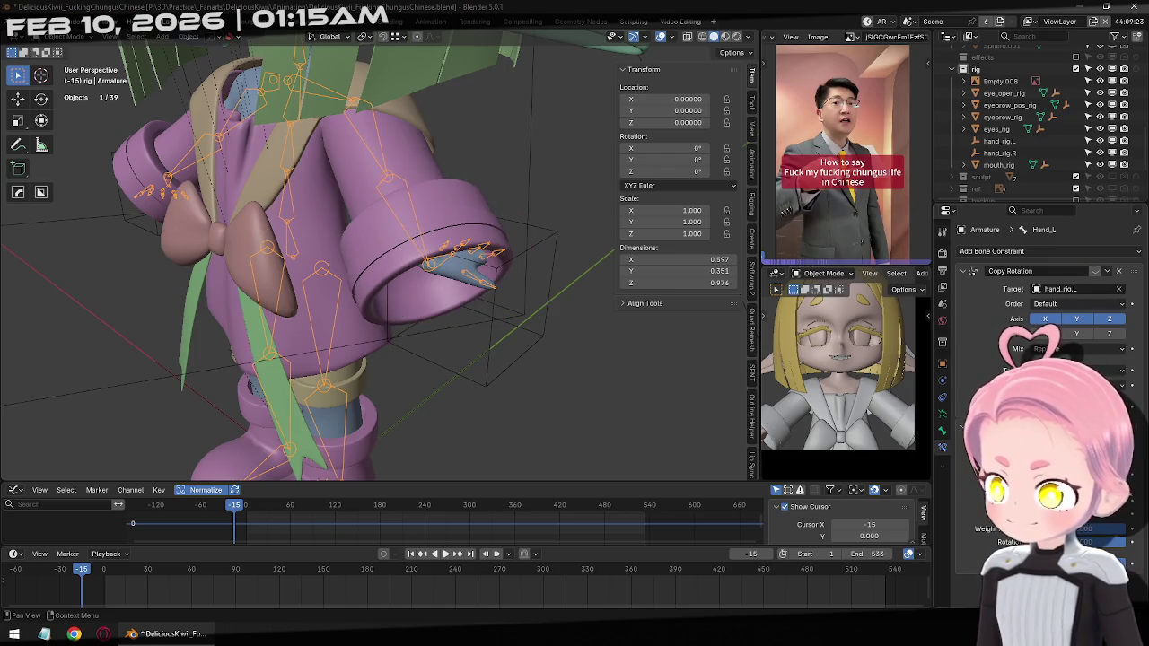
Rotate hand_rig.L −90° about the Z axis
click(502, 375)
key(r)
key(z)
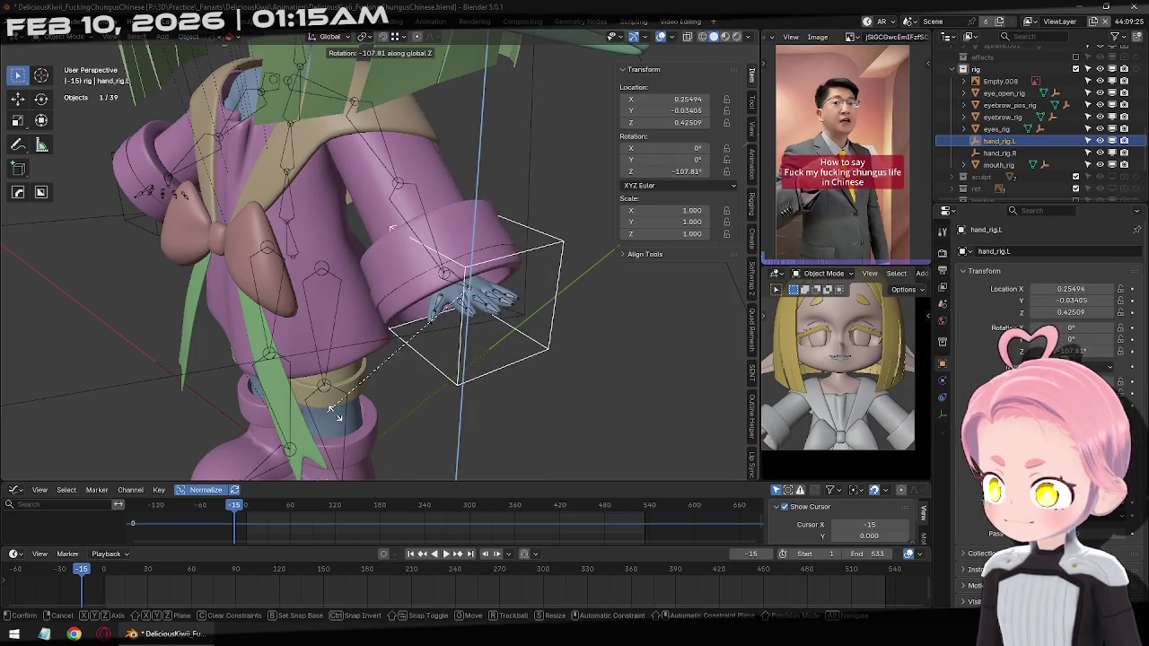
text(-90)
key(Return)
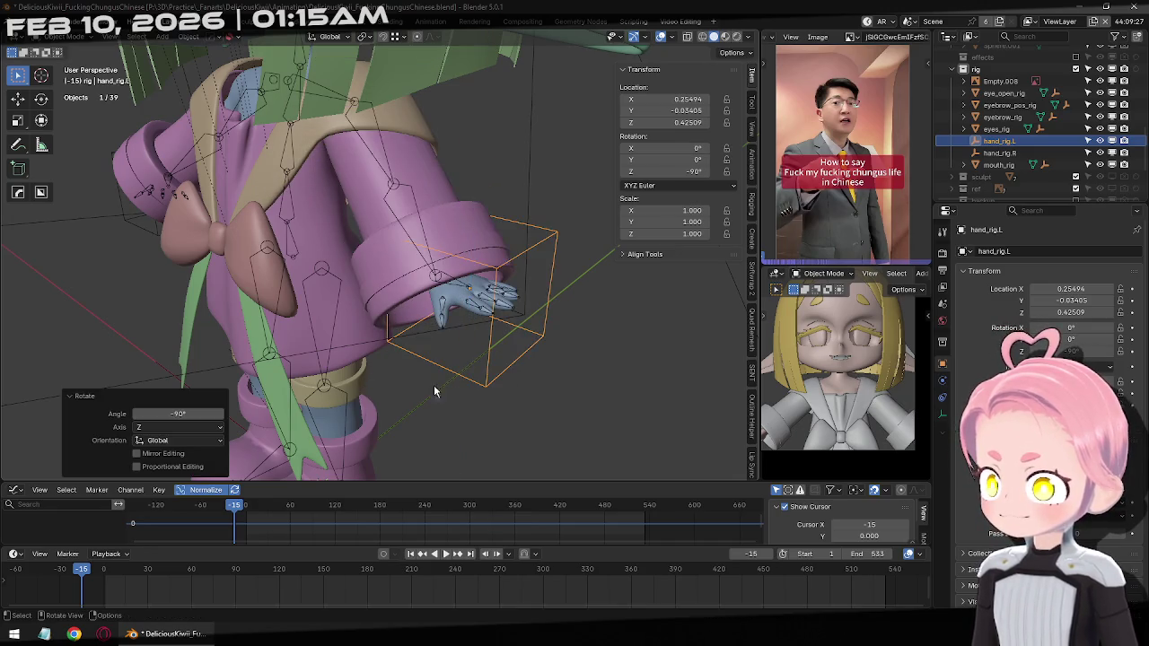
middle_drag(485, 323, 489, 337)
scroll(489, 337, up, 2)
Try an extra free rotation of the hand, then undo the 39.2° turn
key(r)
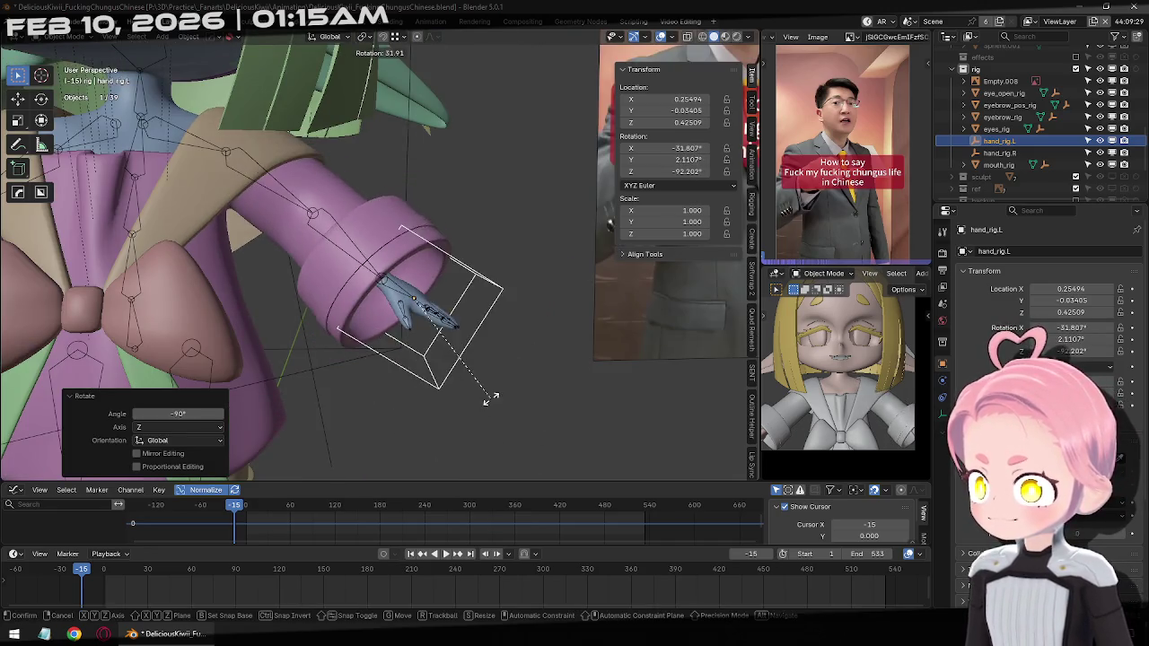
click(530, 396)
middle_drag(530, 396, 556, 269)
key(r)
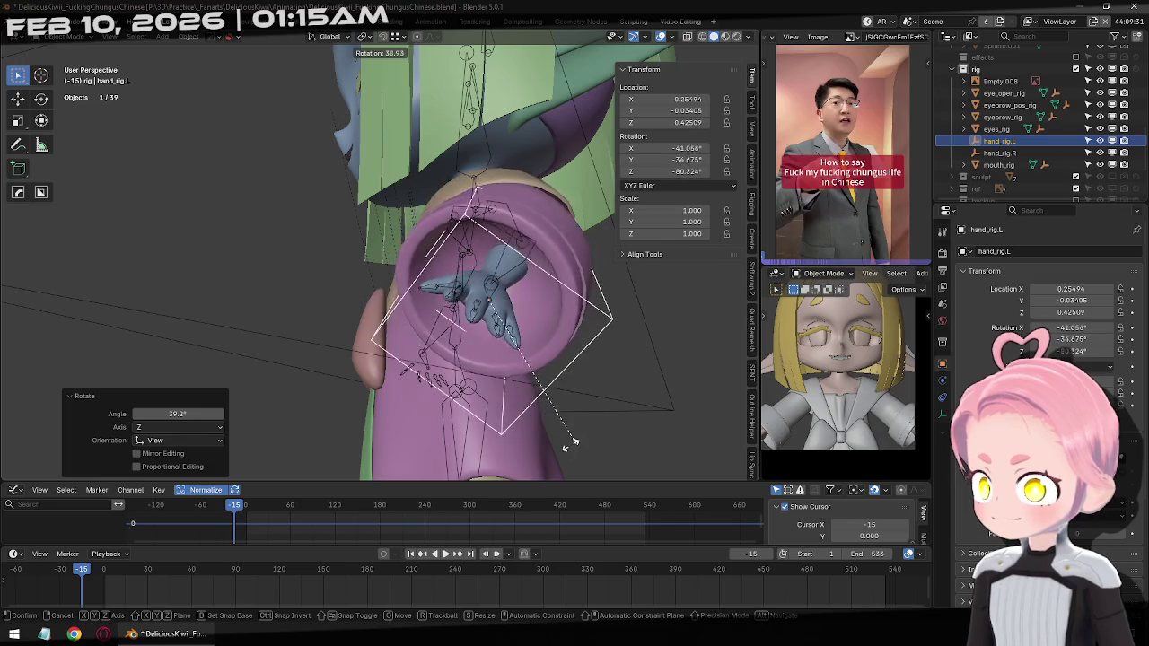
key(Escape)
mouse_move(566, 431)
middle_down()
mouse_move(541, 354)
mouse_move(327, 299)
middle_up()
key(ctrl+z)
Switch to front orthographic view and select hand_rig.R, then the armature
key(KP_1)
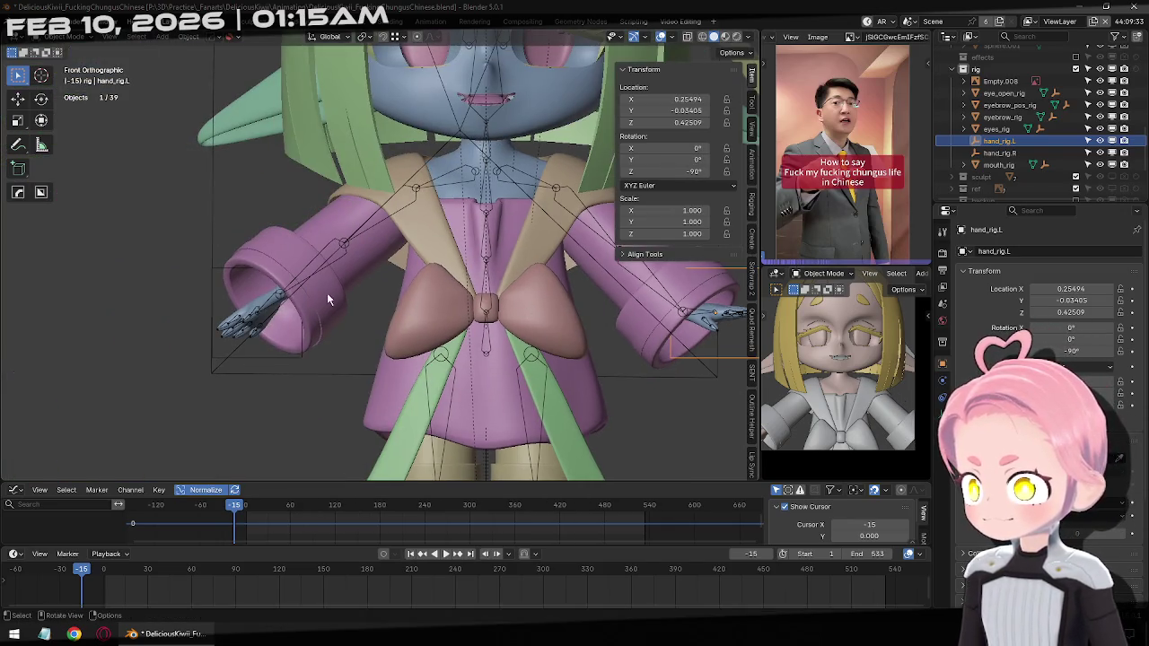
click(212, 264)
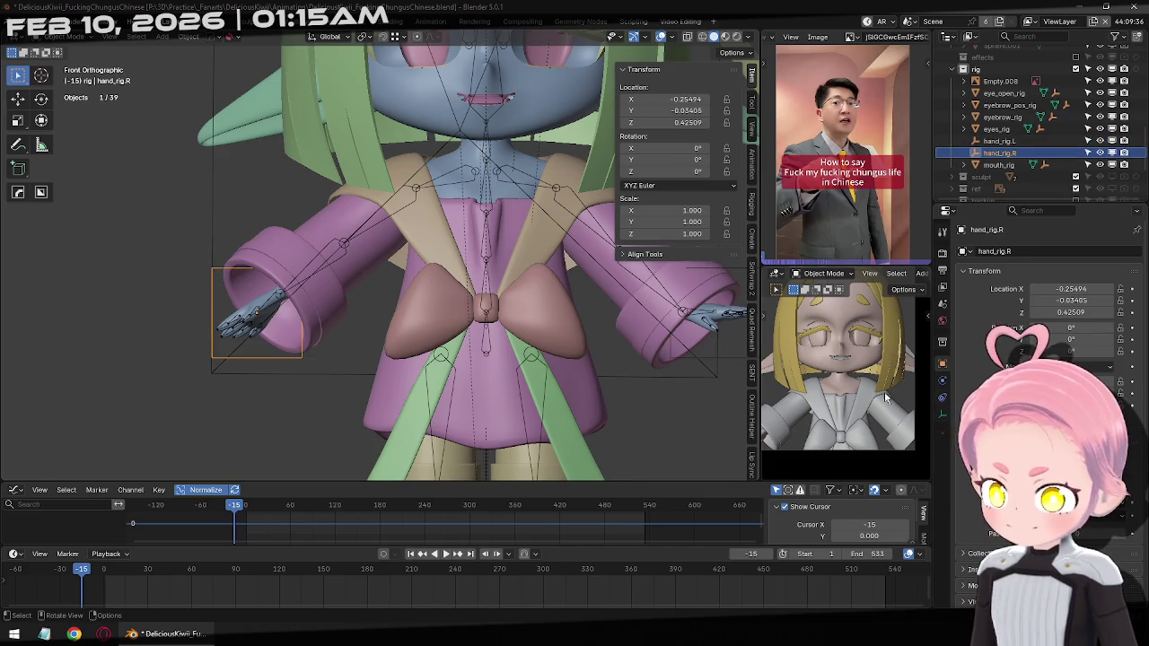
click(287, 293)
Remove Hand_R's Copy Transforms constraint in Pose Mode, then return to Object Mode
key(ctrl+Tab)
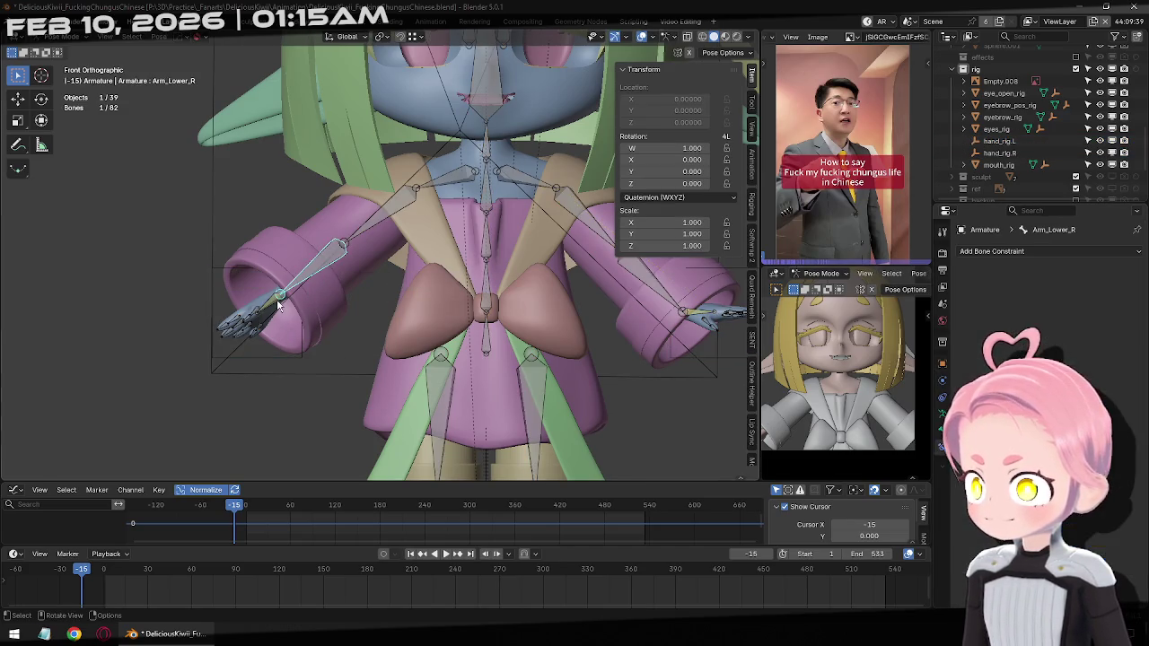
click(276, 305)
click(1118, 270)
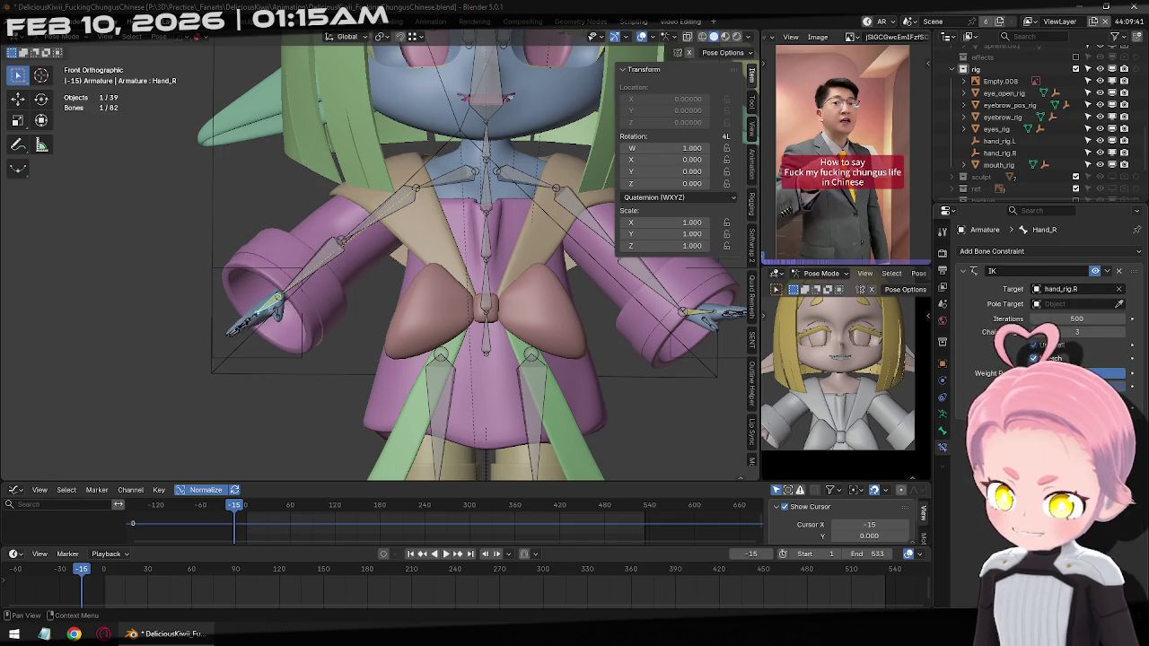
key(ctrl+Tab)
Rotate hand_rig.R 90° about Z
middle_drag(311, 338, 218, 257)
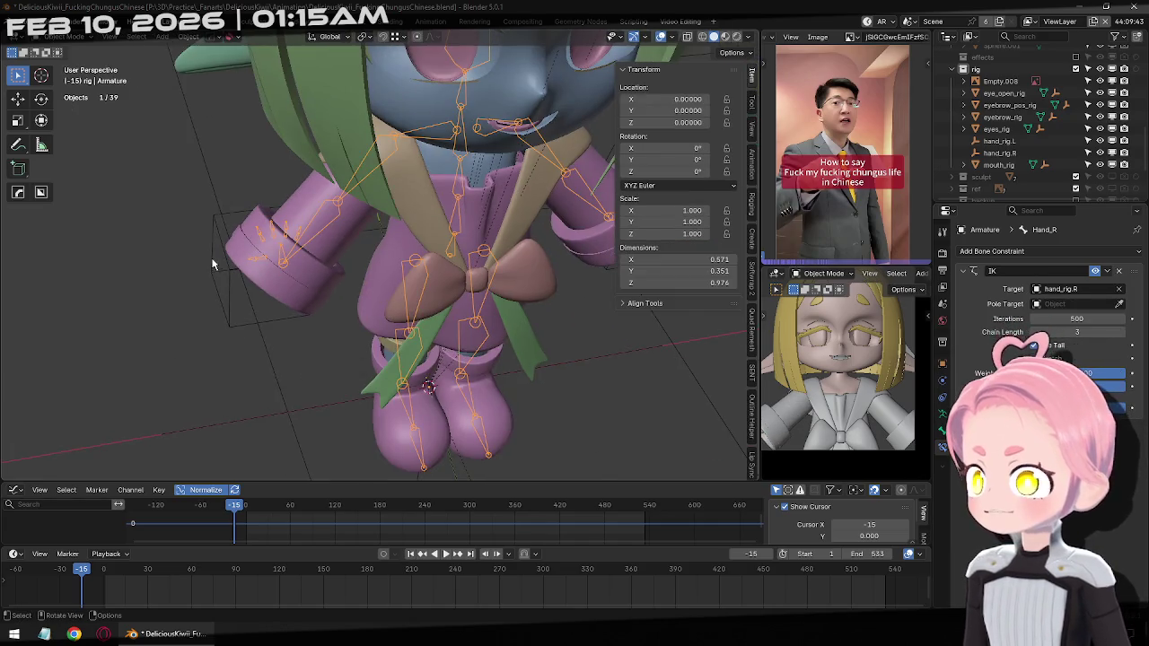
click(264, 310)
text(rz)
text(0)
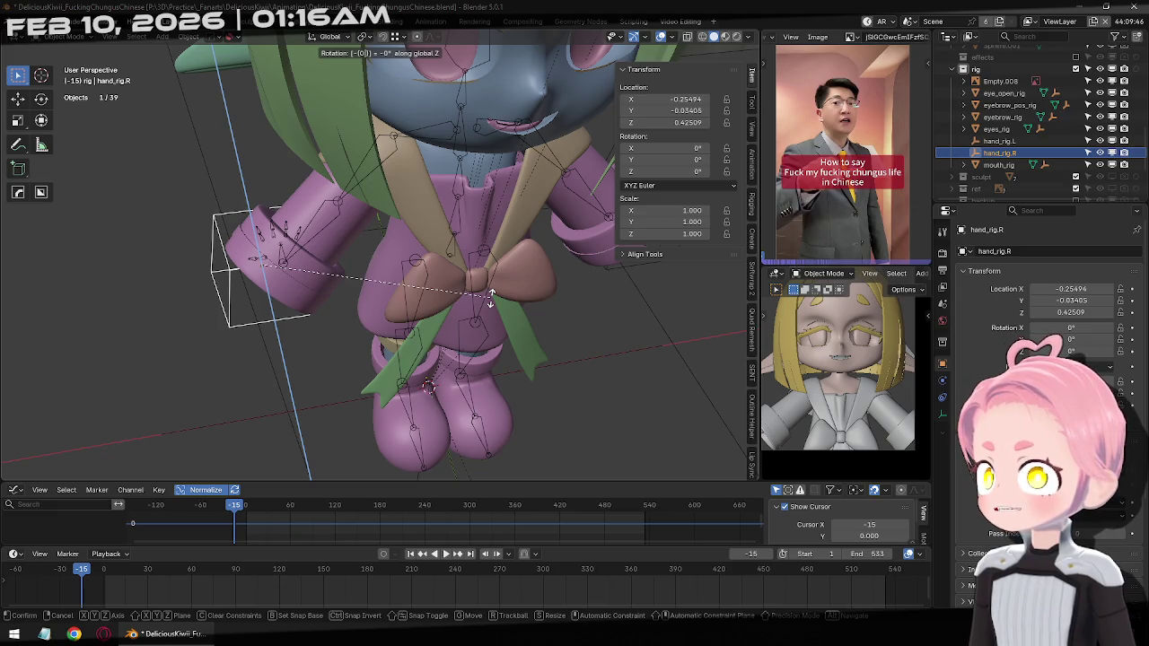
text(0)
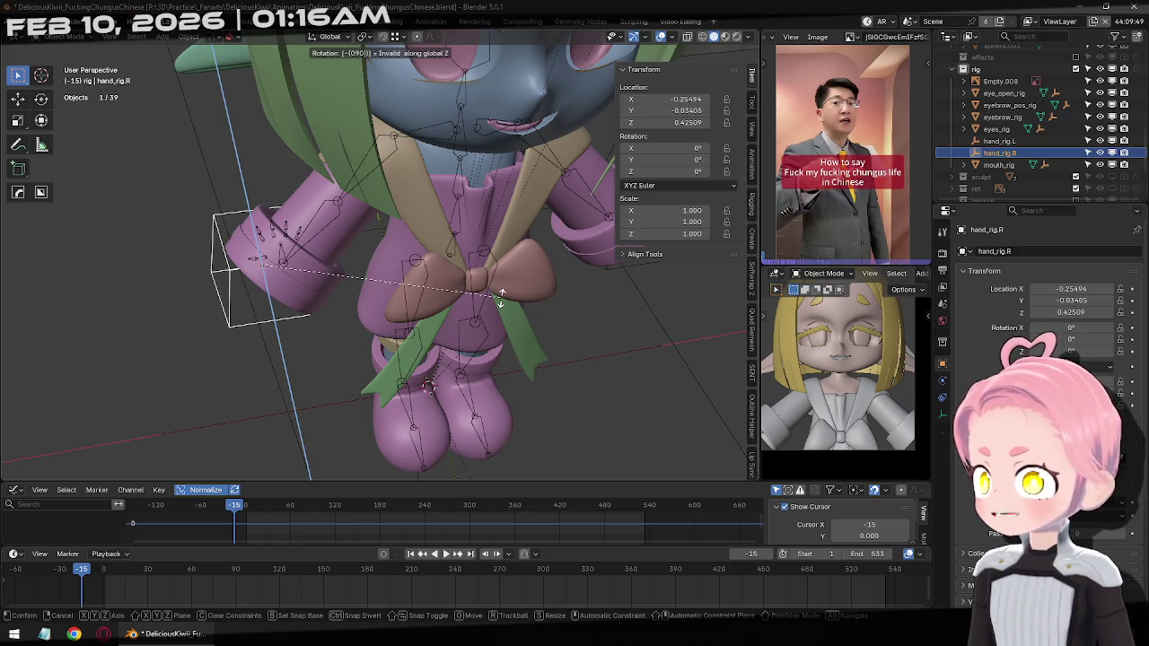
key(Return)
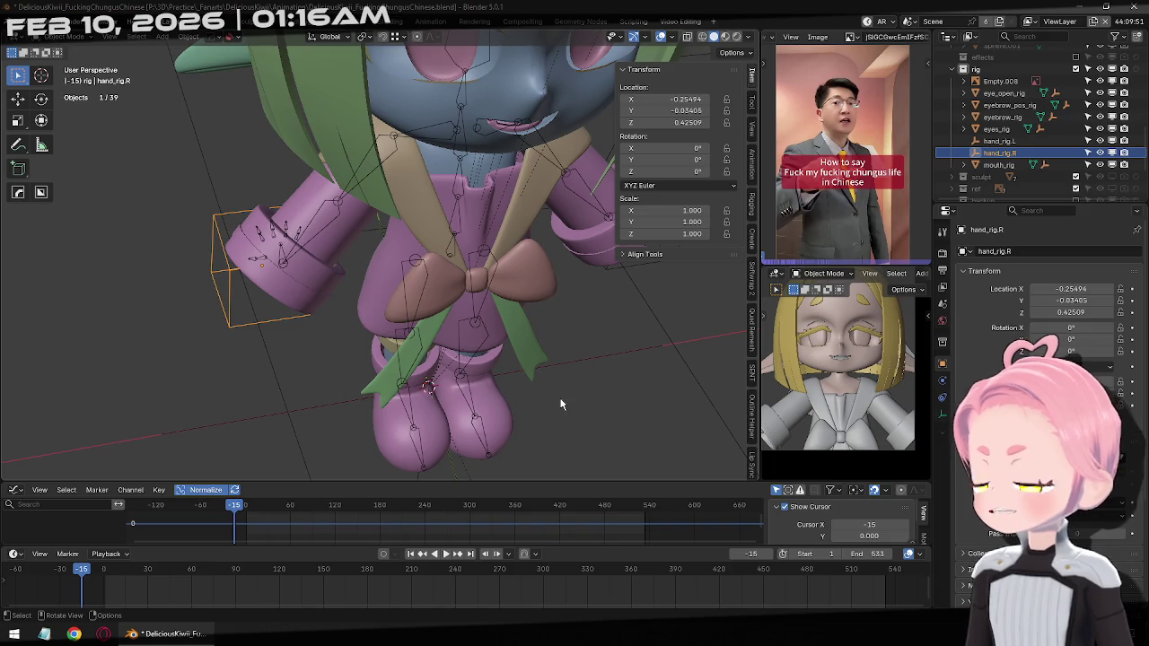
key(r)
key(z)
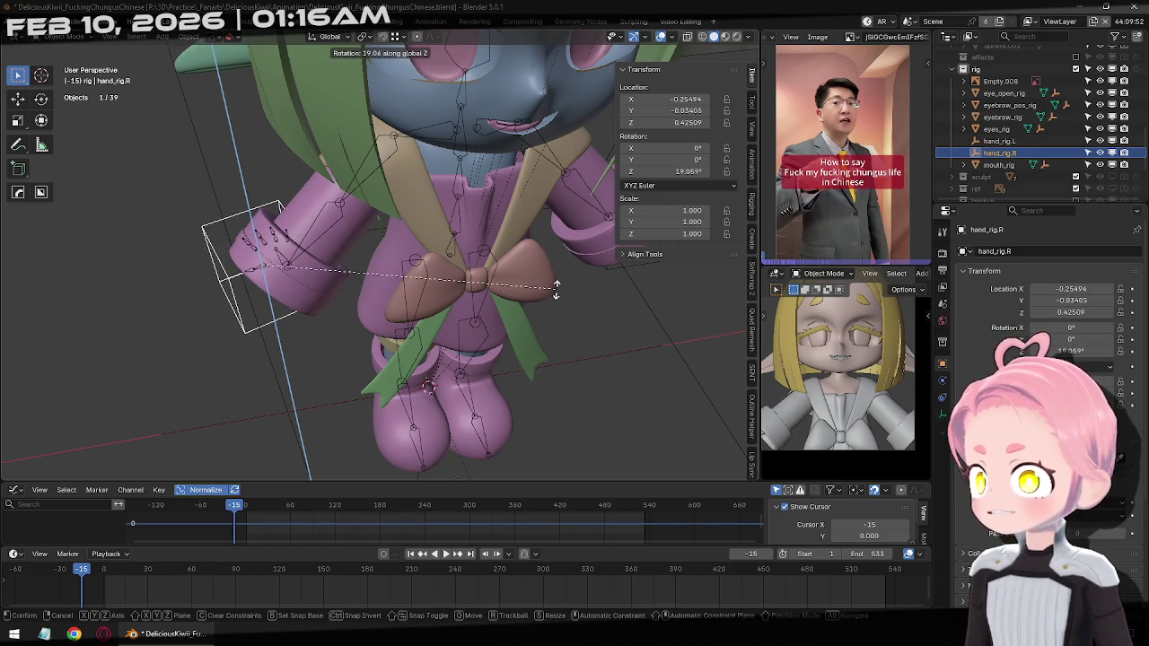
text(99)
key(BackSpace)
text(0)
key(Return)
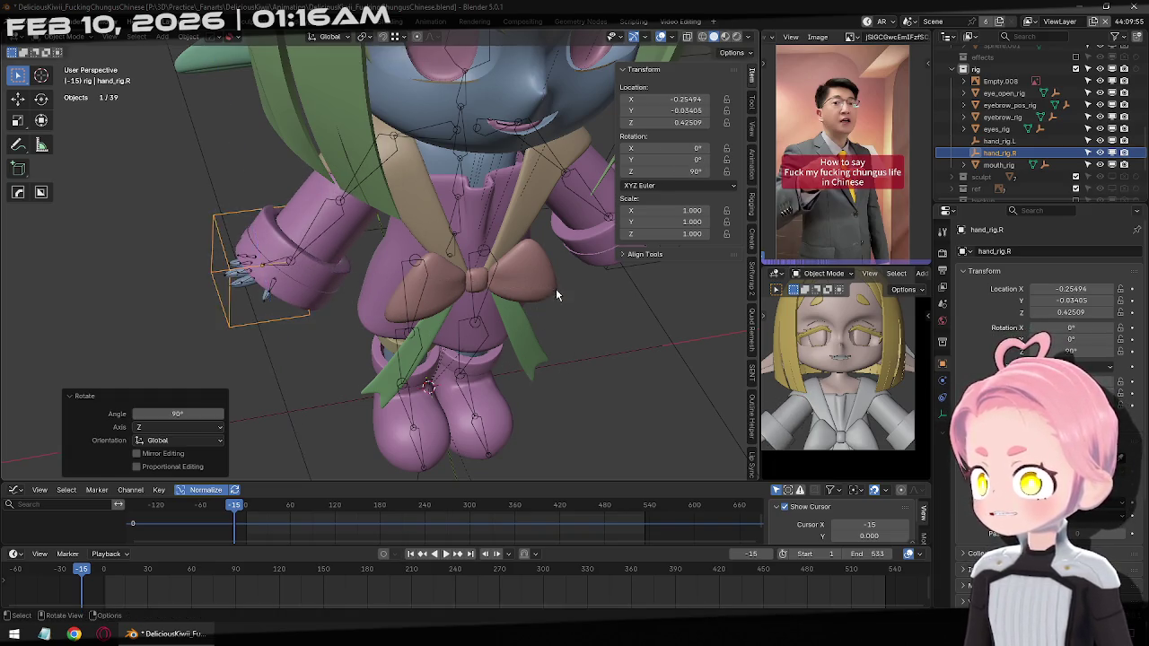
In front view, tilt hand_rig.R by 45°
key(KP_1)
key(ctrl+KP_6)
key(r)
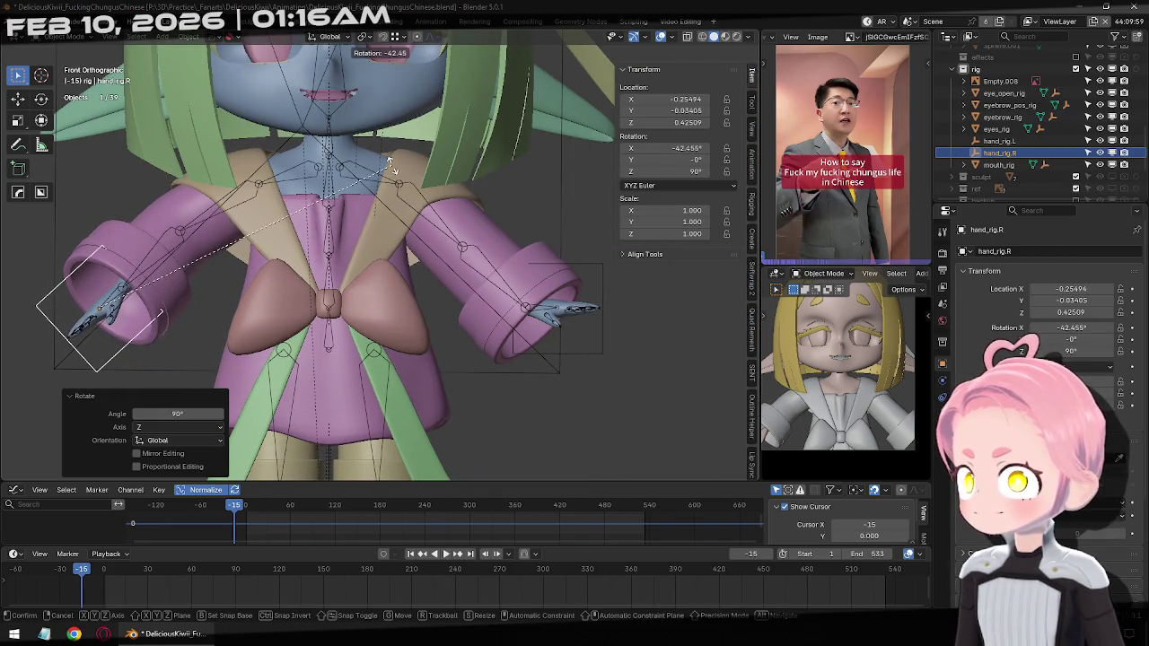
text(45)
key(Return)
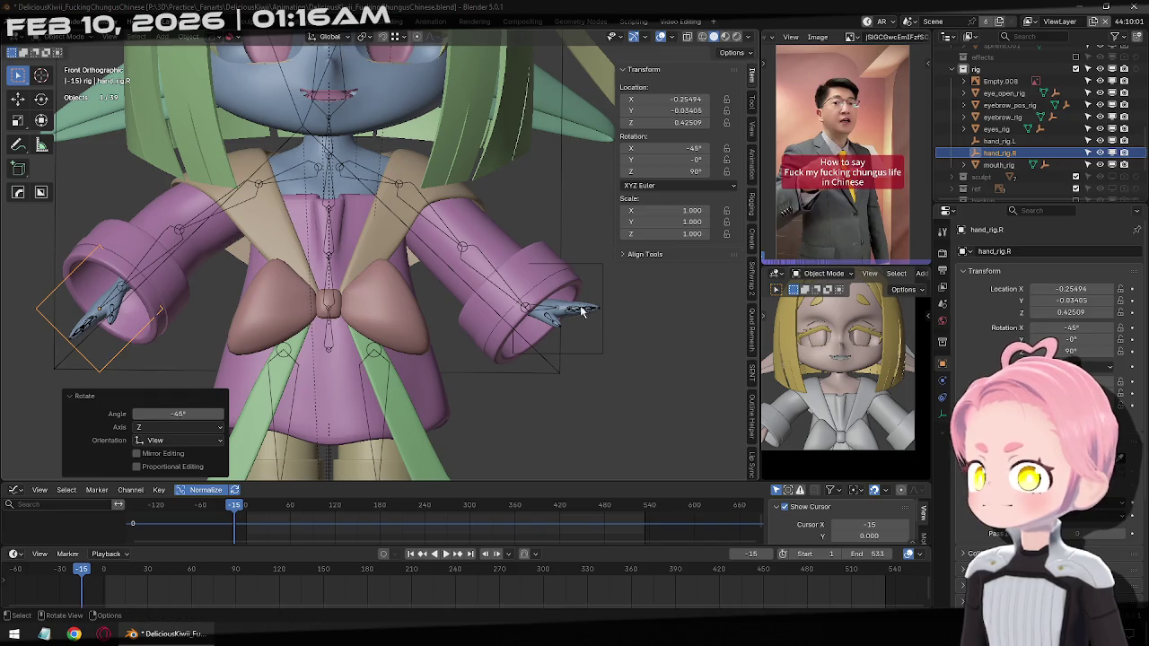
Rotate hand_rig.L 45°, then −15° about its local Z axis
click(611, 344)
click(616, 341)
text(r)
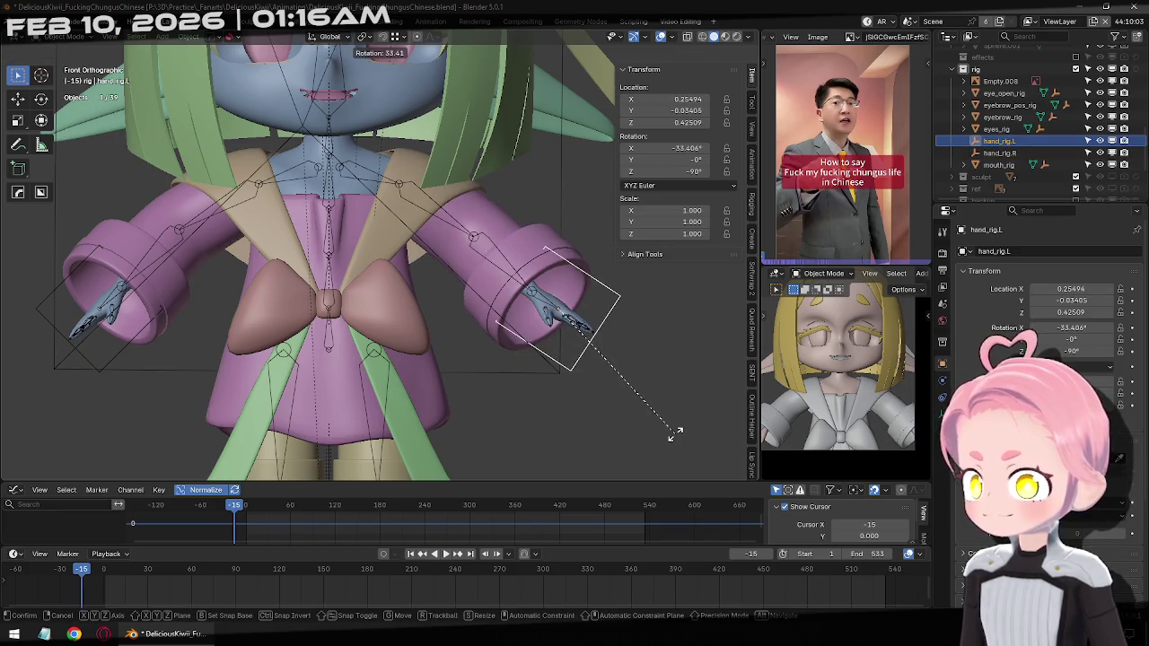
text(45)
key(Return)
mouse_move(675, 434)
middle_down()
mouse_move(516, 310)
mouse_move(645, 368)
middle_up()
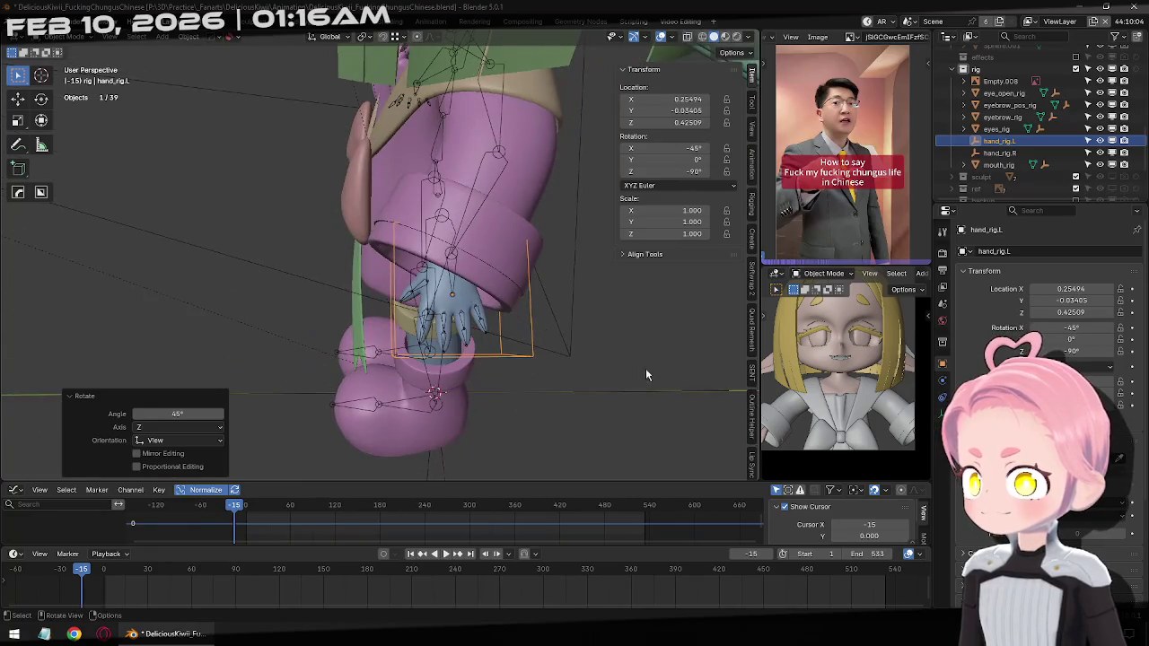
key(r)
key(z)
key(z)
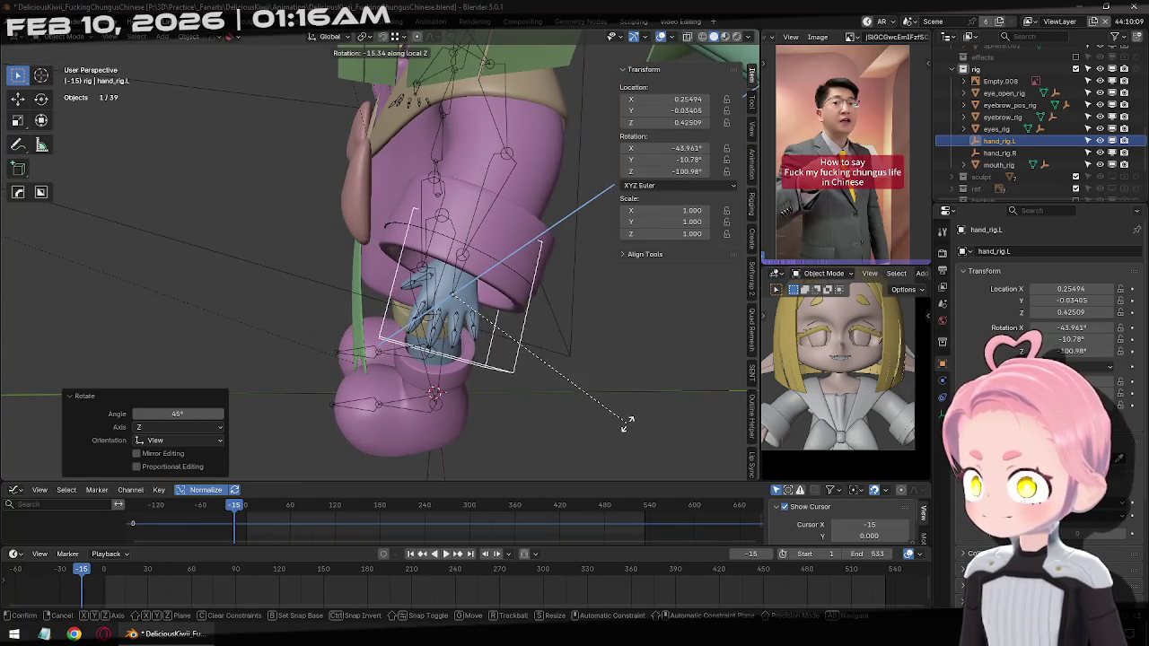
click(628, 420)
Rotate hand_rig.R 15° about its Z axis to mirror the left hand
middle_drag(629, 420, 482, 230)
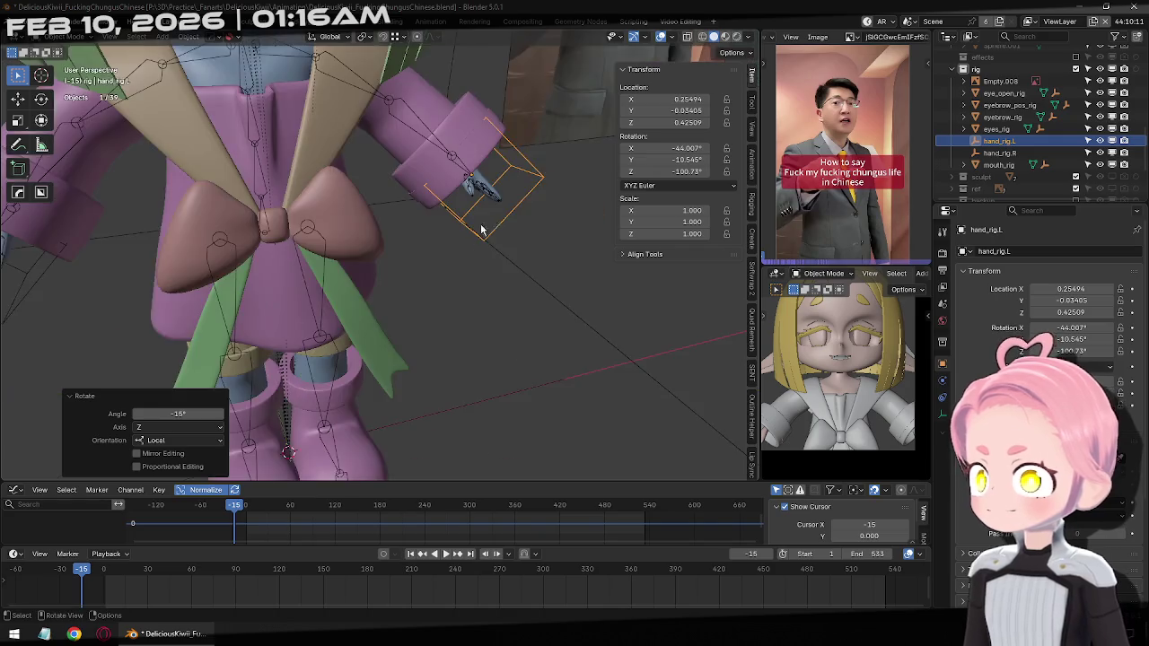
scroll(375, 312, down, 5)
middle_drag(558, 387, 423, 318)
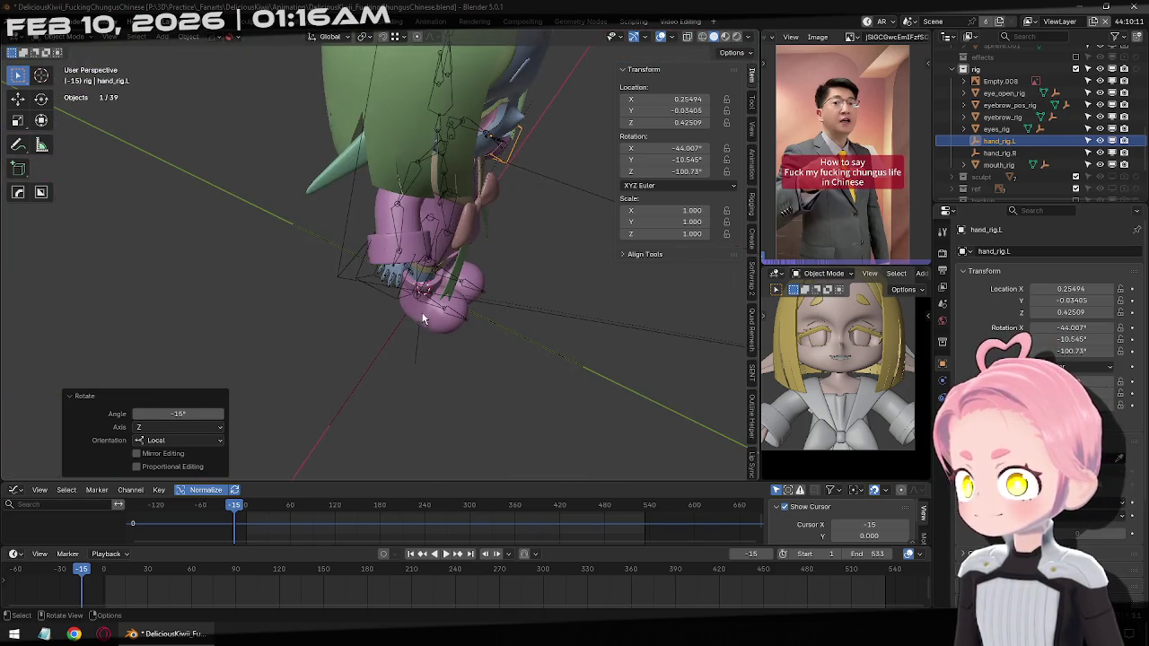
click(394, 300)
key(r)
key(z)
text(z)
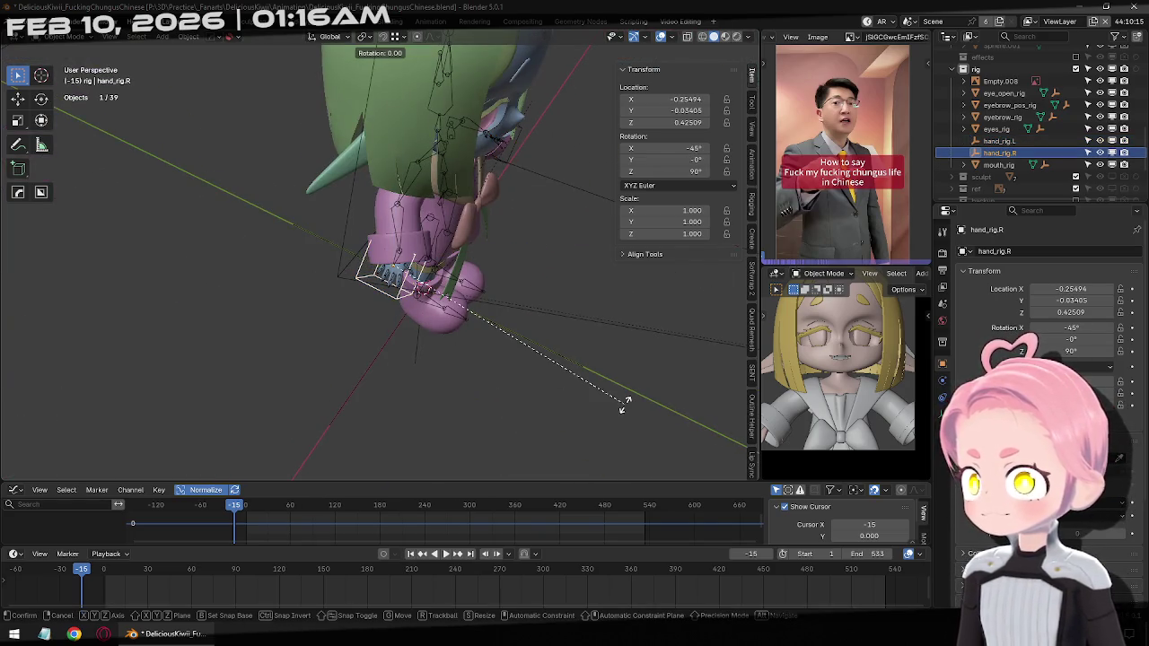
text(15)
key(Return)
Return to front view and save the blend file
key(KP_1)
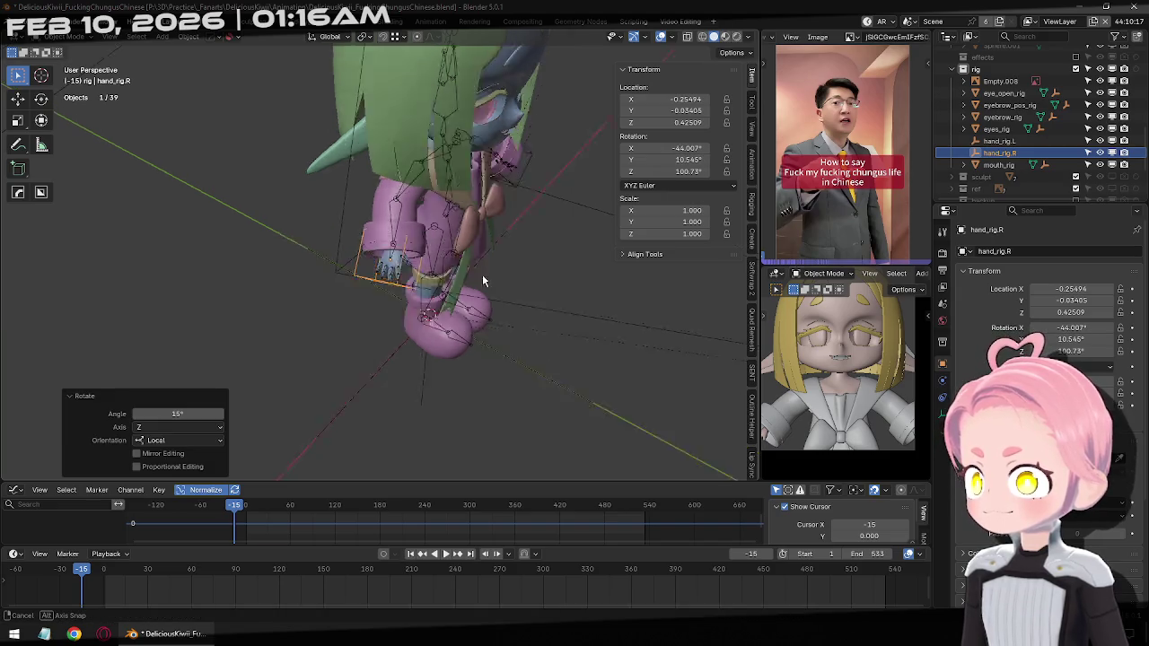
mouse_move(532, 273)
ctrl+middle_down()
mouse_move(545, 336)
mouse_move(570, 318)
ctrl+middle_up()
key(ctrl+s)
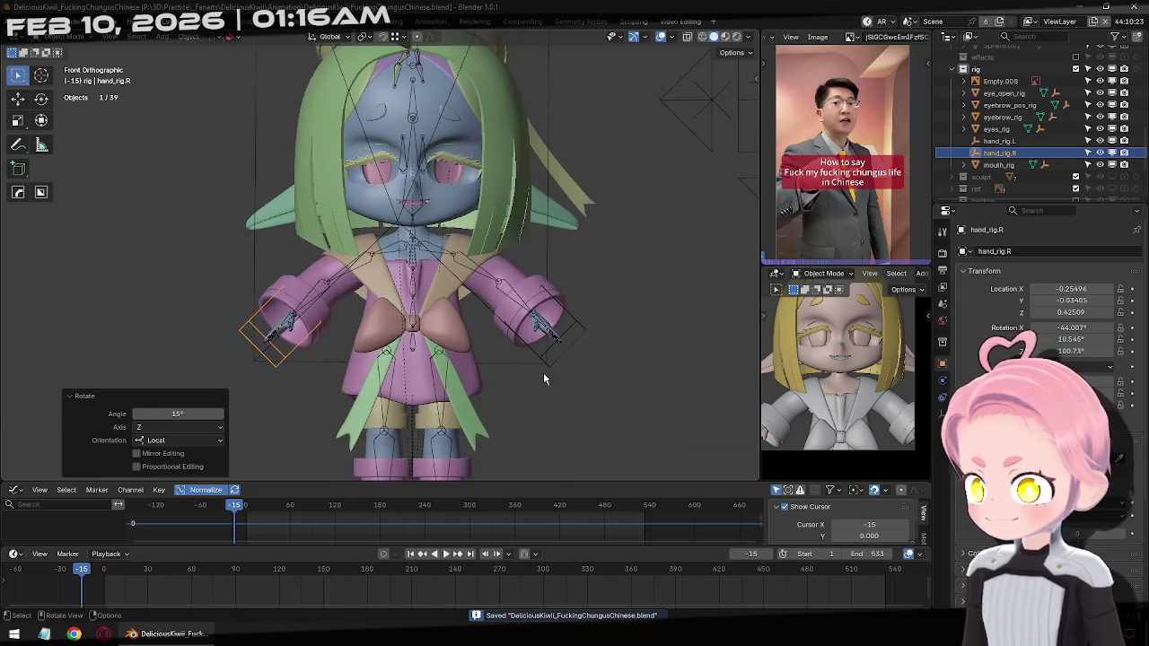
Recentre the view, select the armature and enter Pose Mode, checking the pose tool options
shift+middle_drag(543, 373, 498, 323)
click(369, 301)
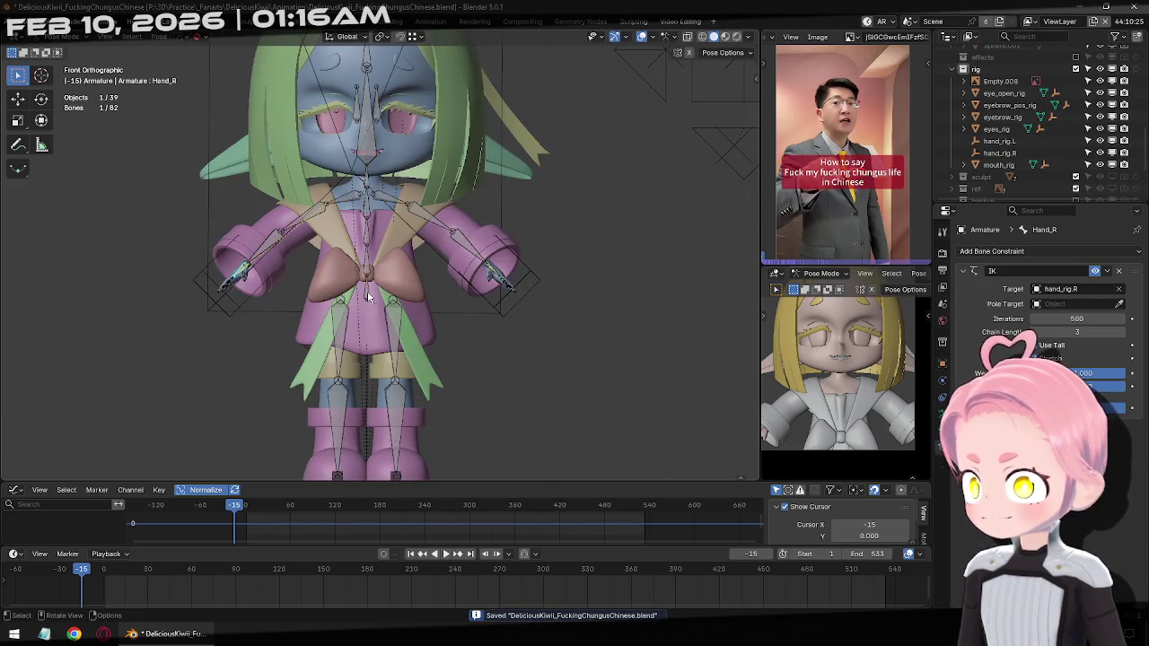
key(ctrl+Tab)
key(n)
click(754, 100)
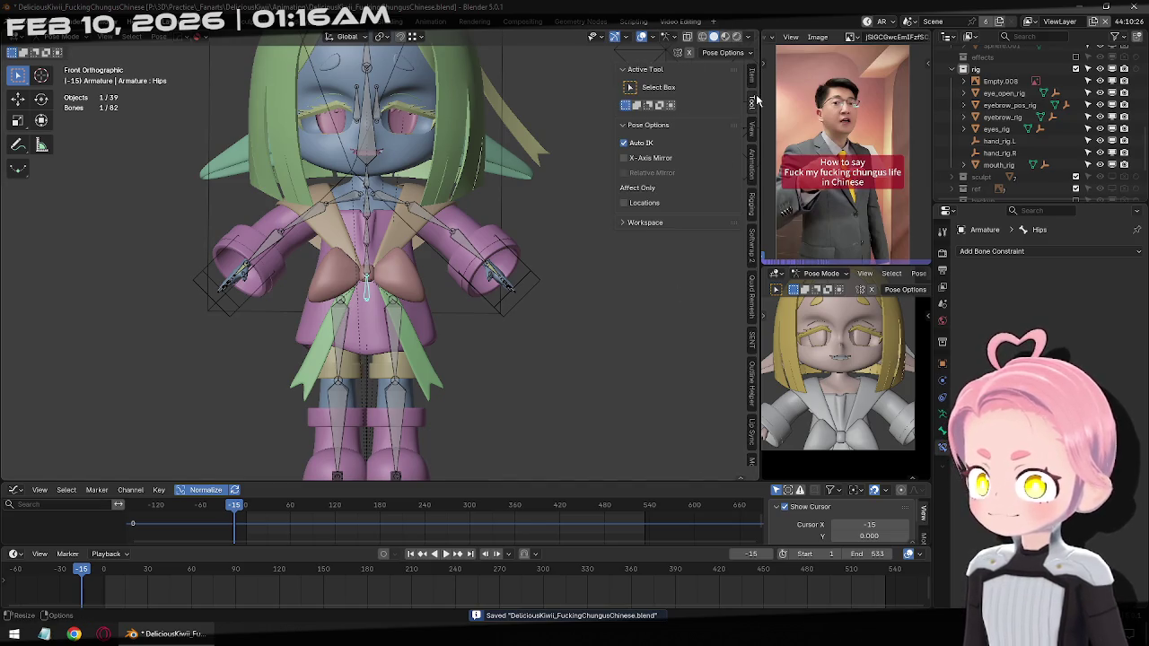
key(n)
Rotate the Hips bone 25° about the vertical Z axis
key(r)
key(z)
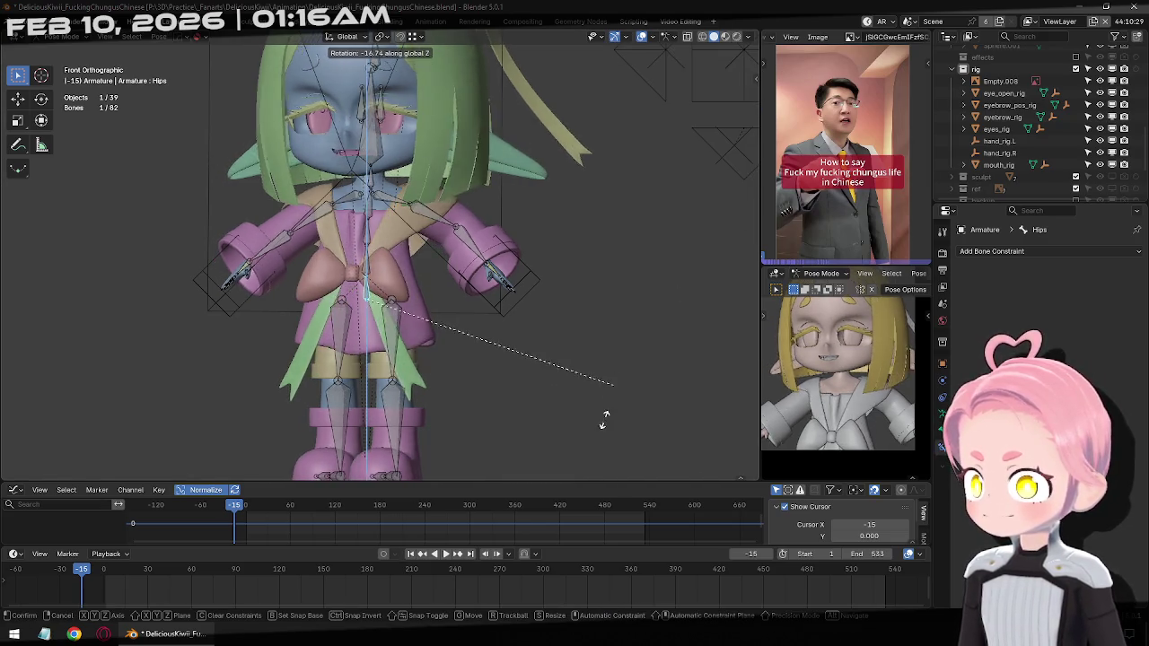
key(Escape)
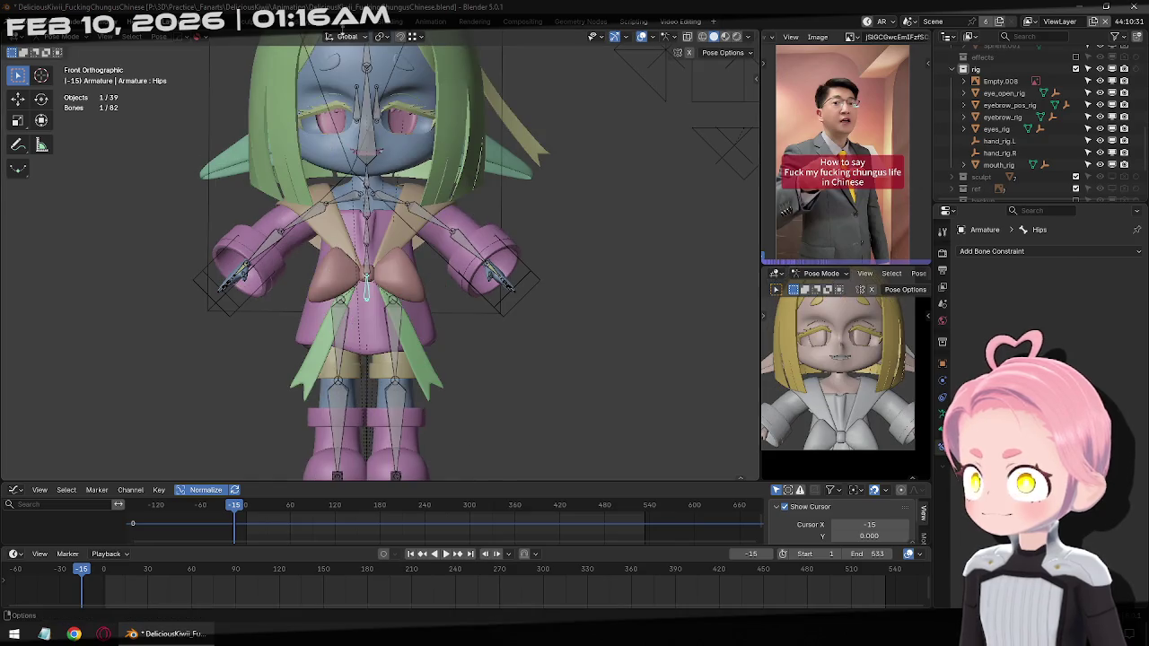
key(r)
key(z)
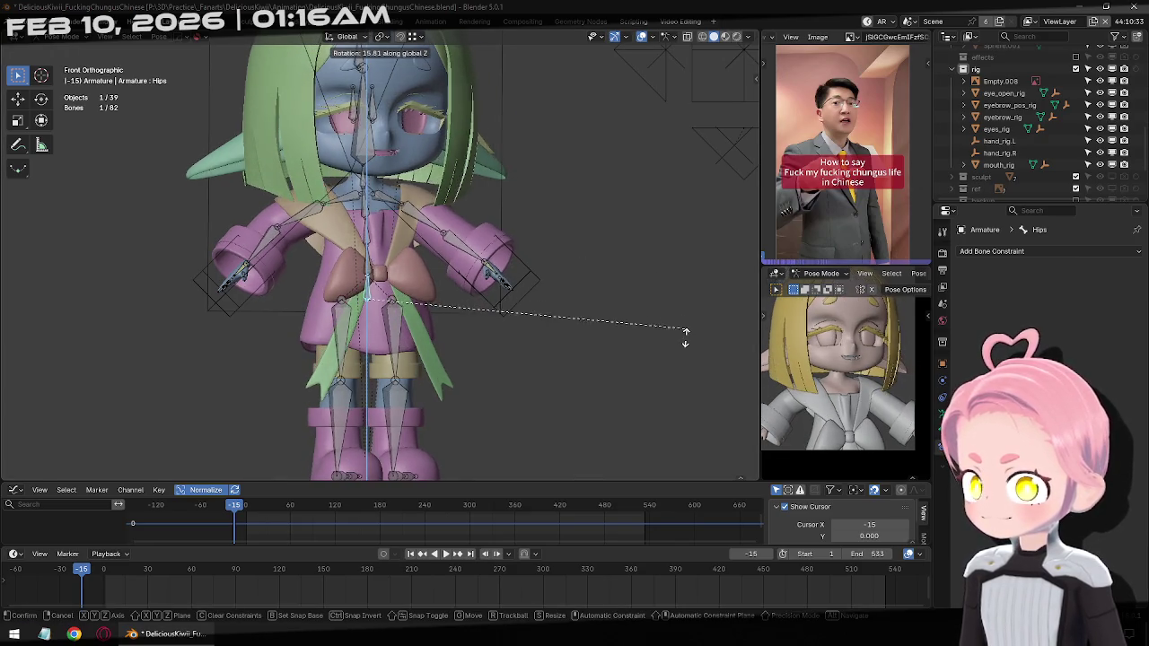
text(25)
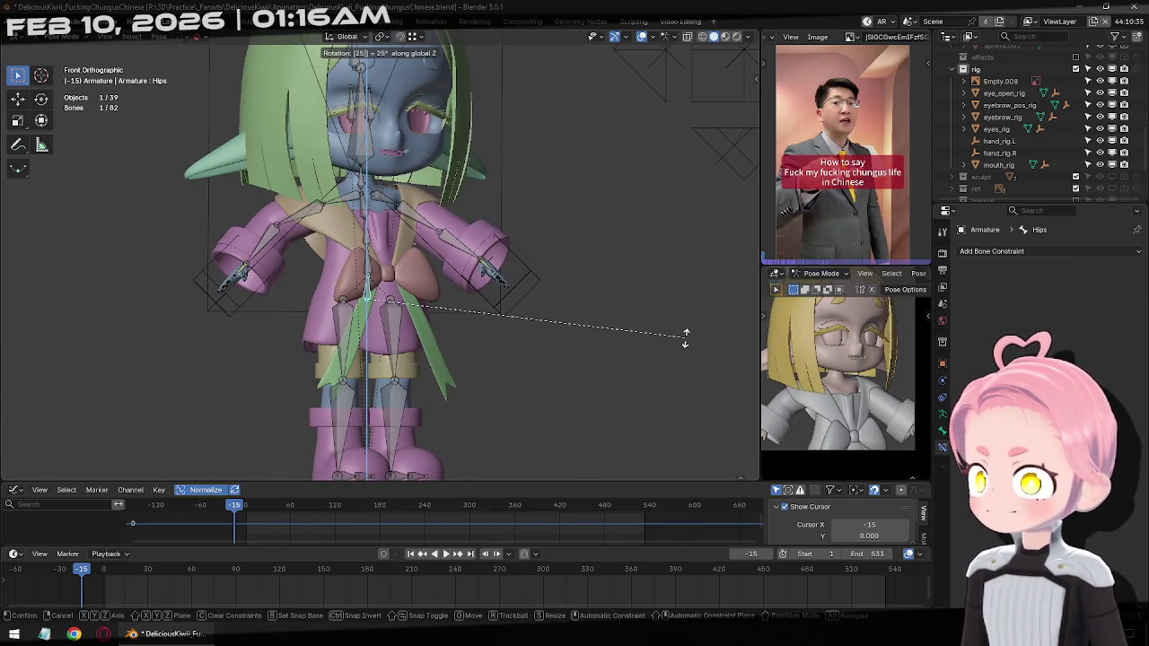
key(Return)
Select all bones, return the armature to Object Mode, and select the left hand control
key(a)
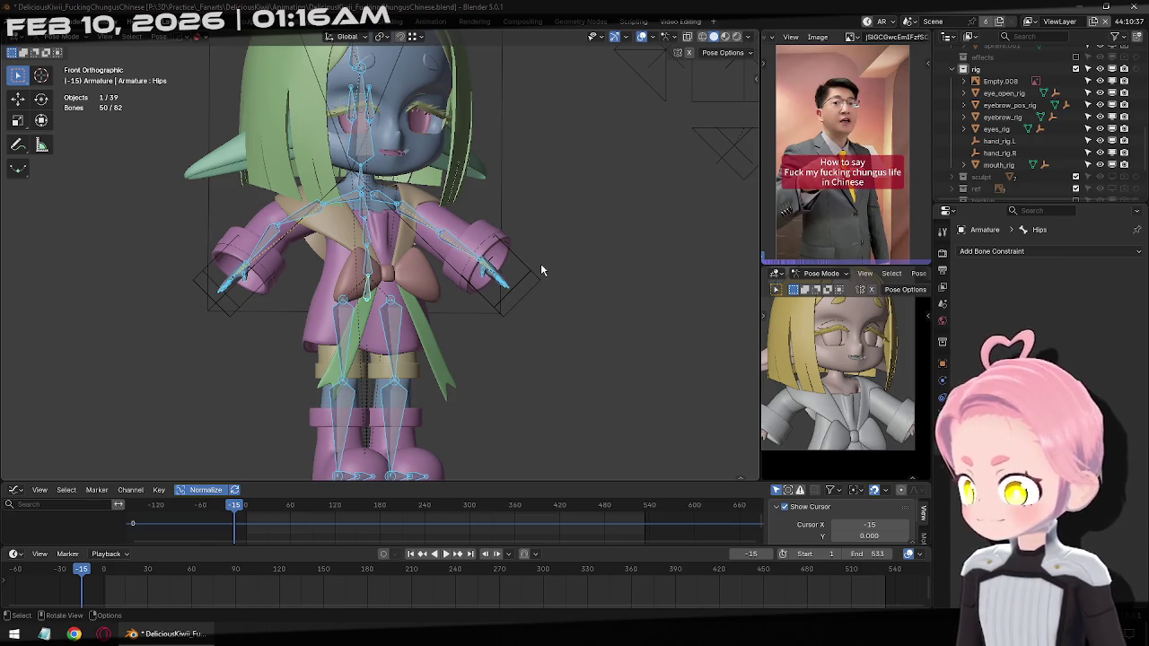
key(ctrl+Tab)
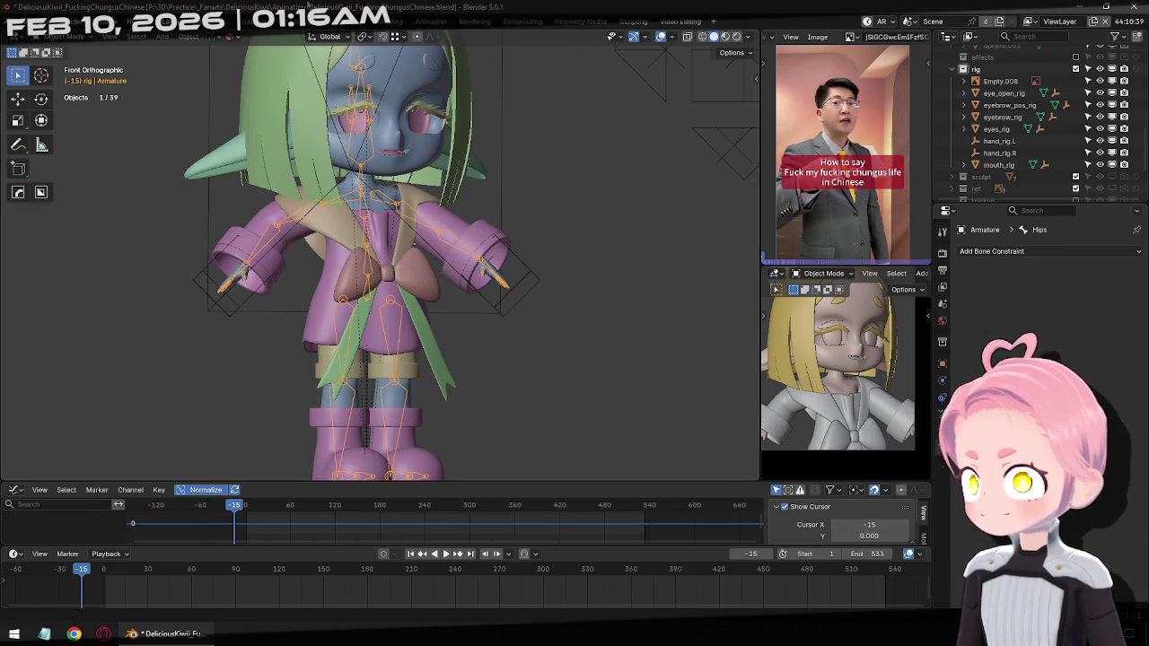
key(Tab)
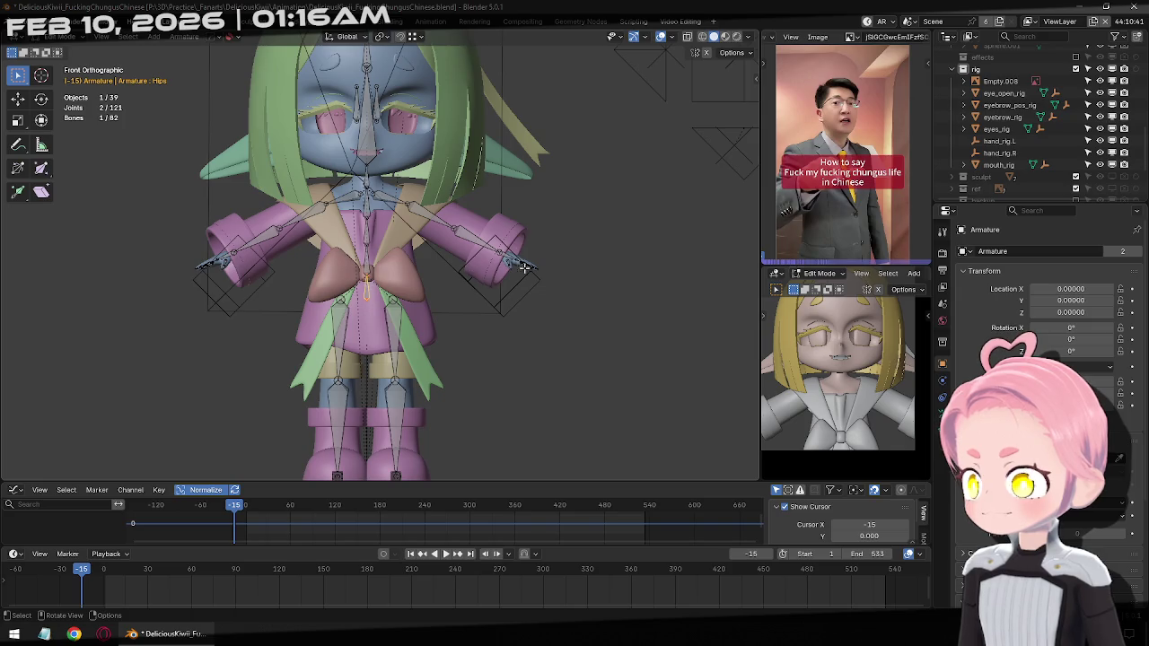
key(Tab)
key(ctrl+Tab)
click(536, 286)
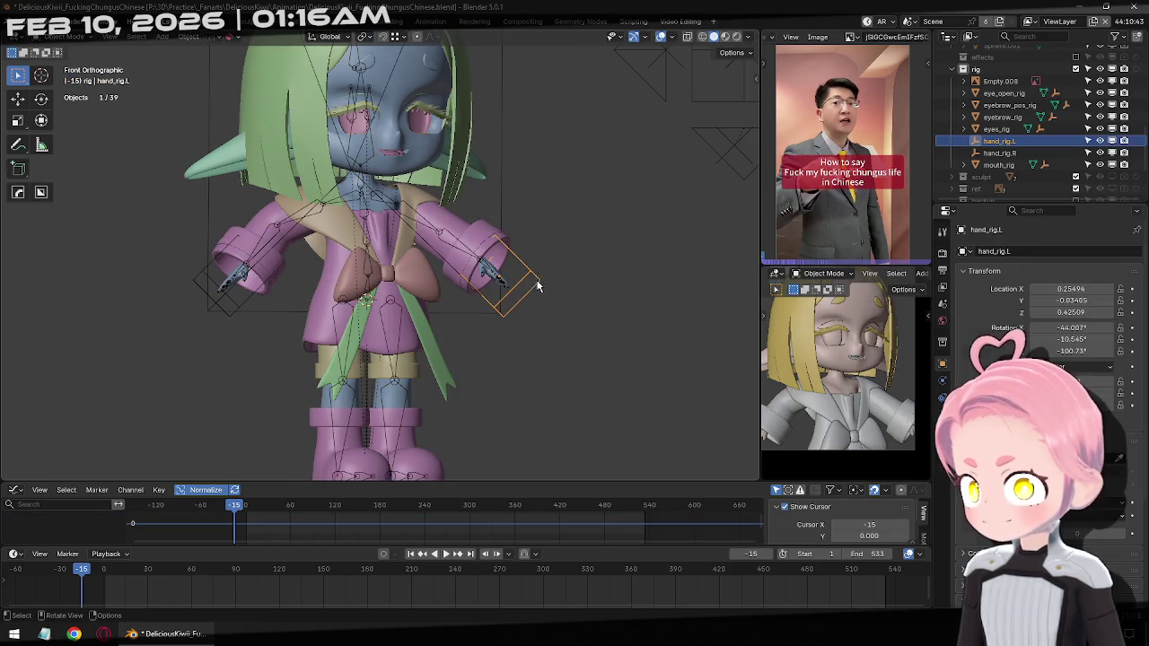
Turn both hand controls 25° about Z, each around its own origin
shift+click(250, 258)
click(361, 36)
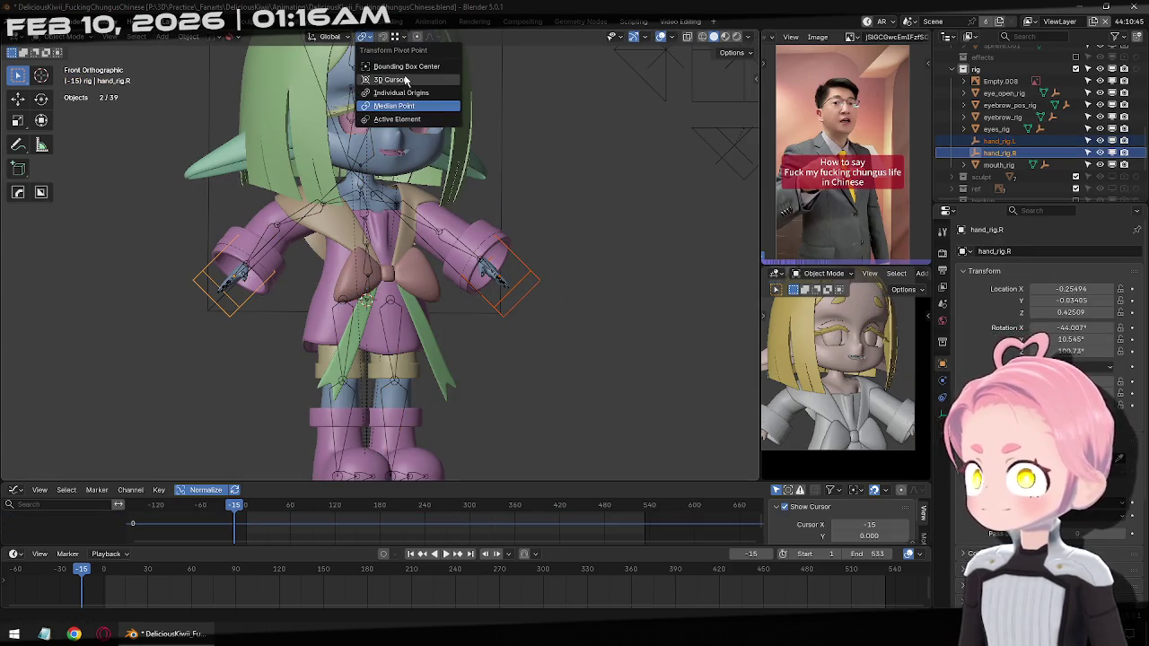
click(395, 80)
key(r)
key(z)
key(z)
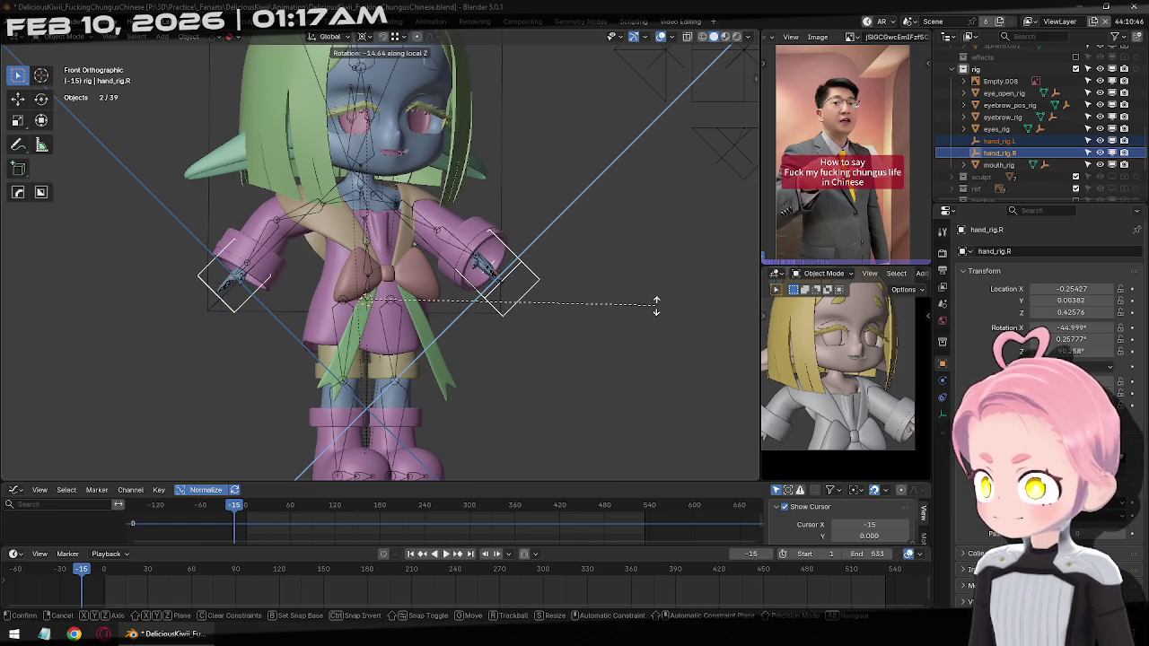
click(652, 290)
text(rz)
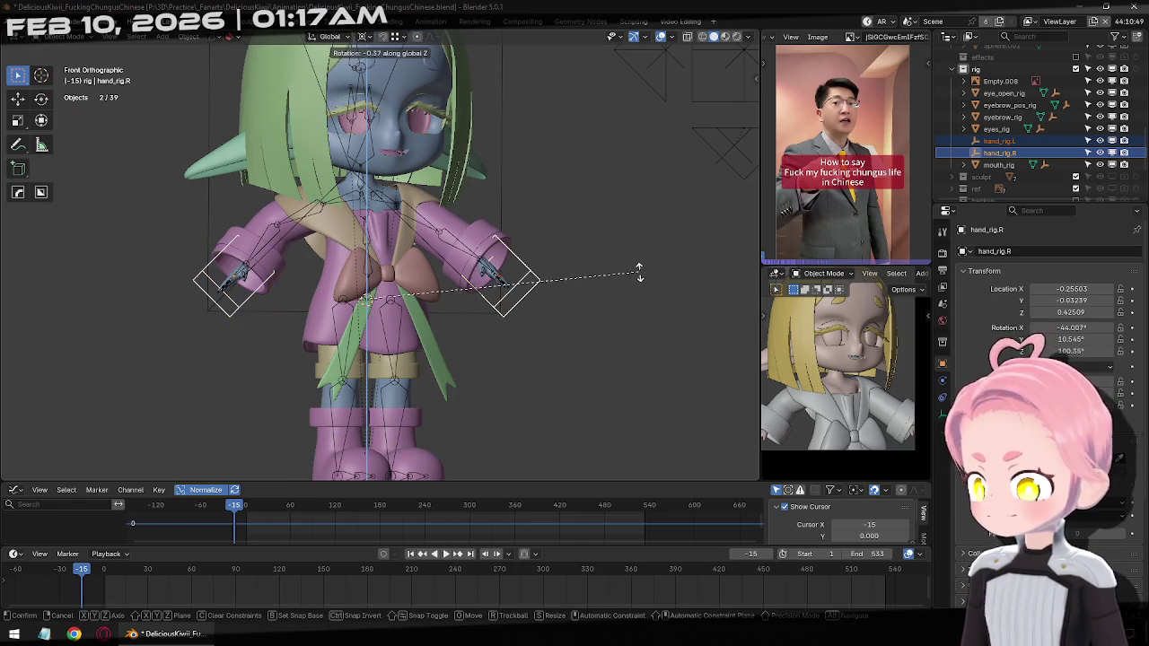
text(25)
key(Return)
Keyframe both hands' location and rotation, then return to front view with both hands selected
mouse_move(551, 272)
middle_down()
mouse_move(528, 317)
mouse_move(389, 273)
middle_up()
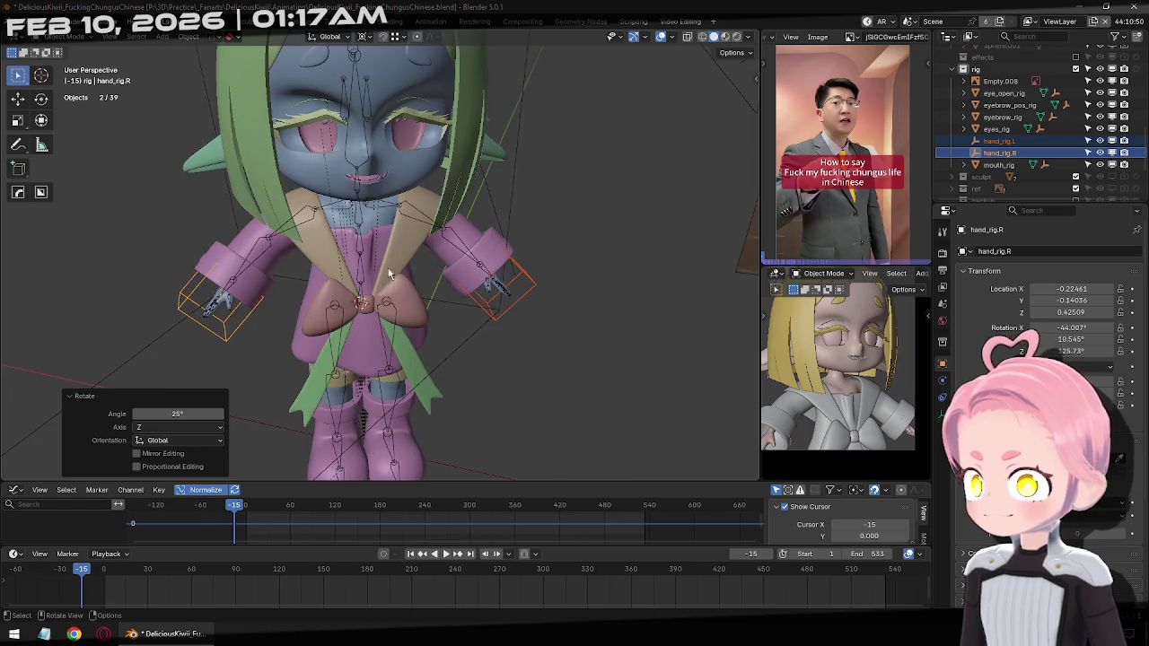
key(i)
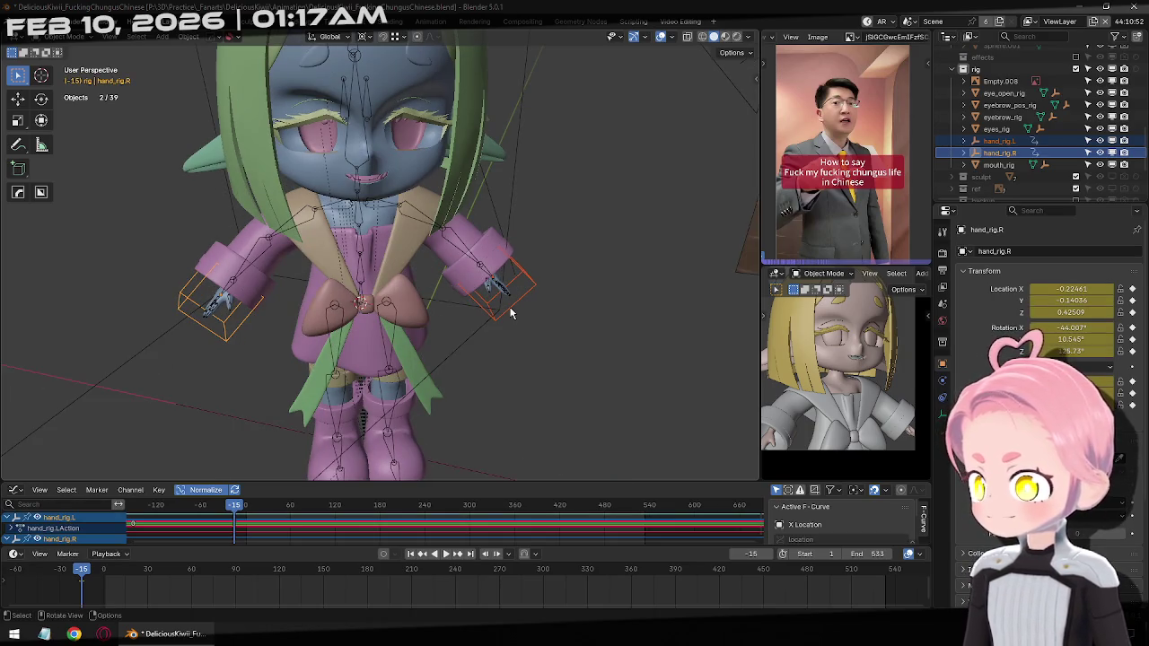
key(KP_1)
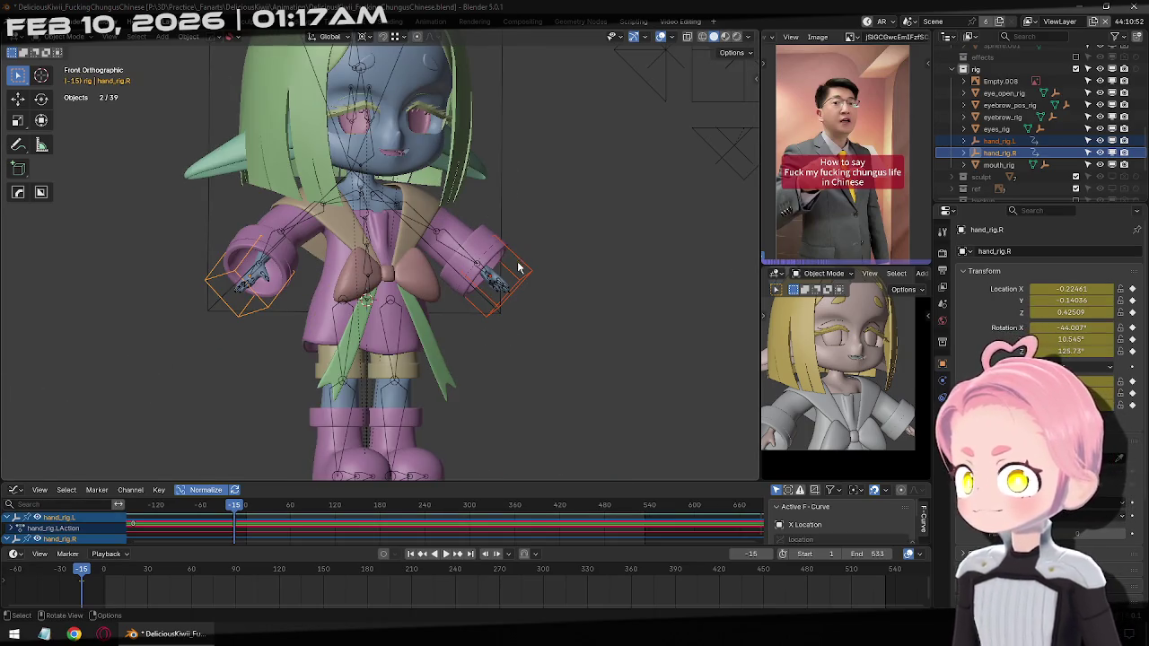
click(530, 269)
shift+click(213, 285)
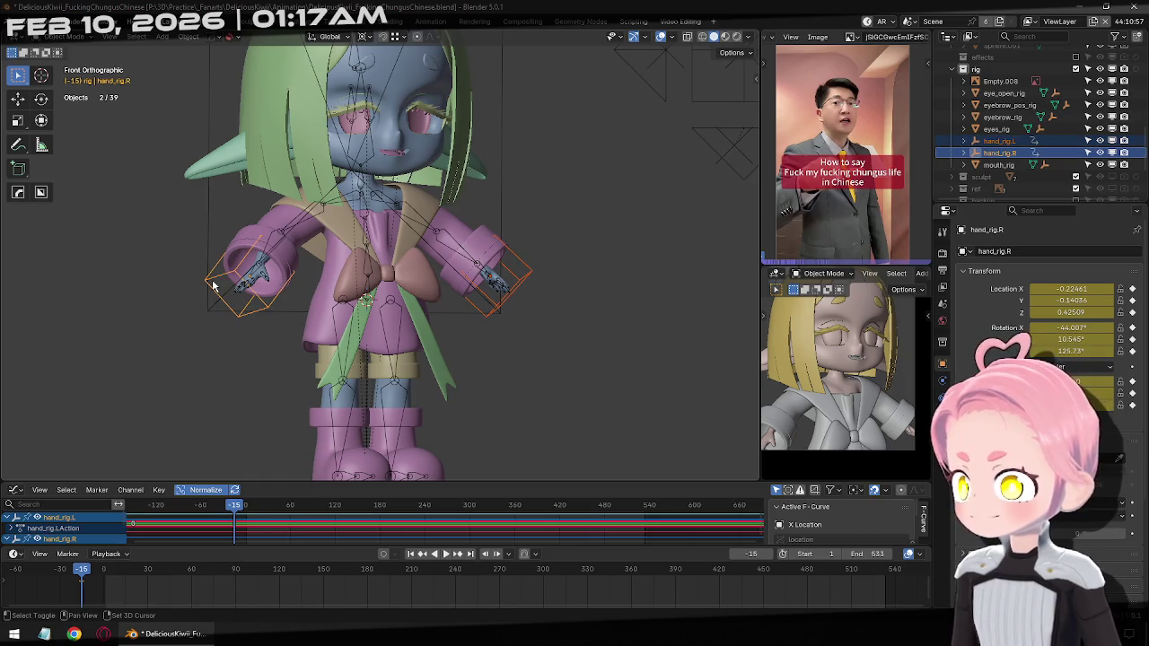
ctrl+middle_drag(238, 533, 173, 533)
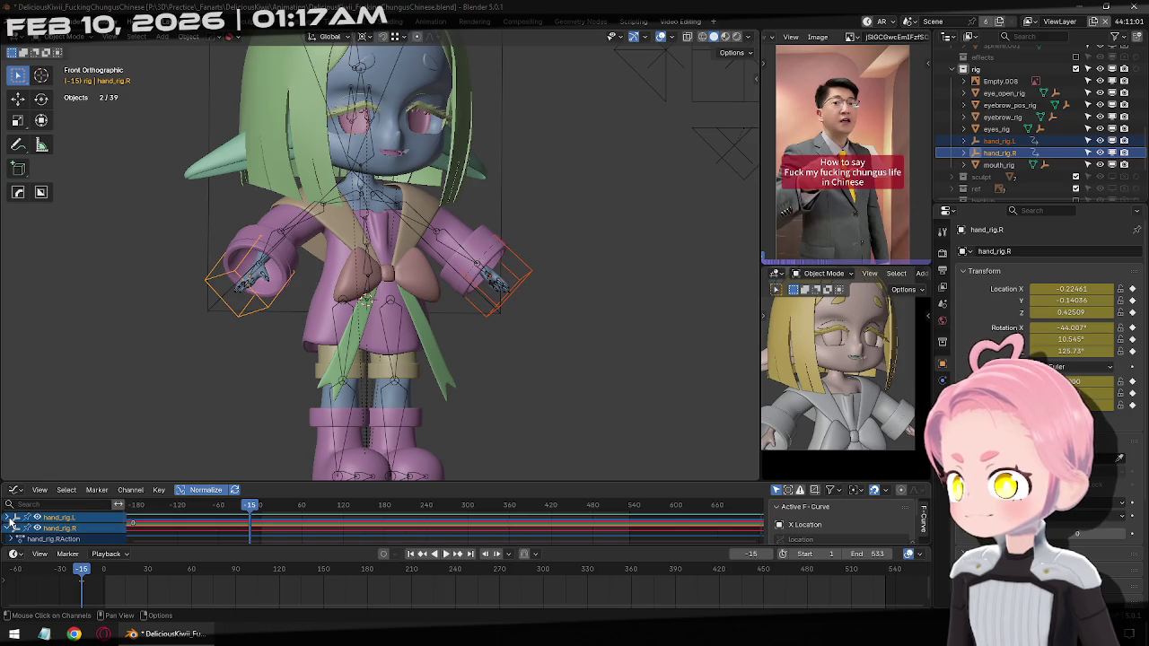
Reframe the character, briefly putting the armature in Pose Mode before returning to Object Mode
shift+middle_drag(434, 326, 485, 397)
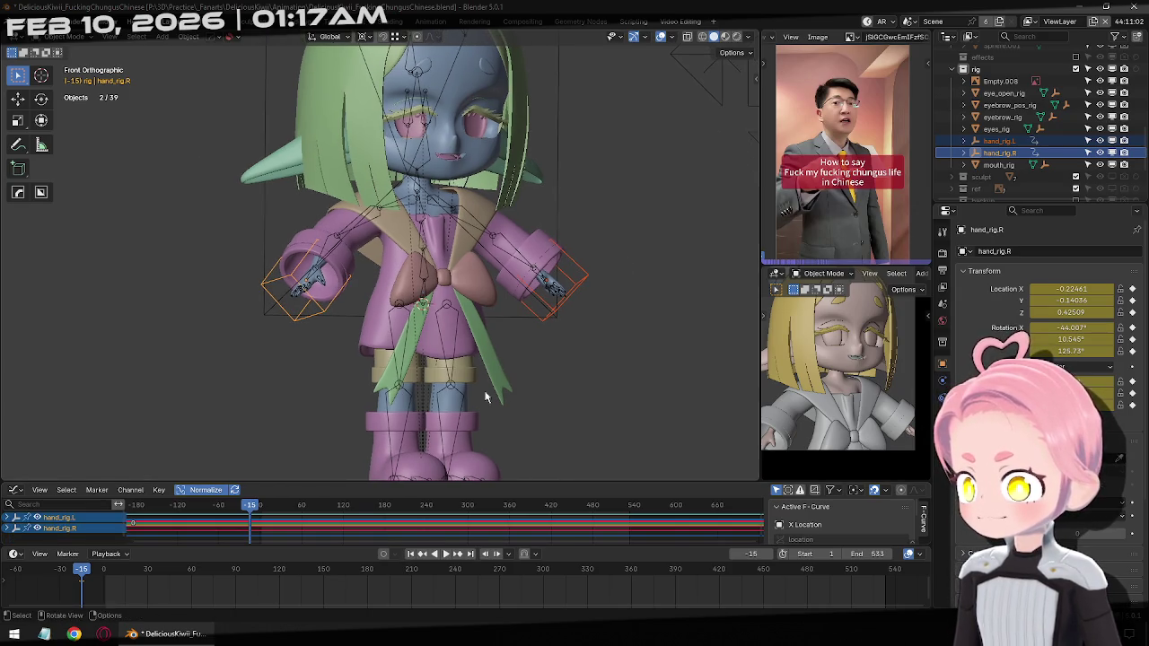
shift+middle_drag(550, 370, 526, 390)
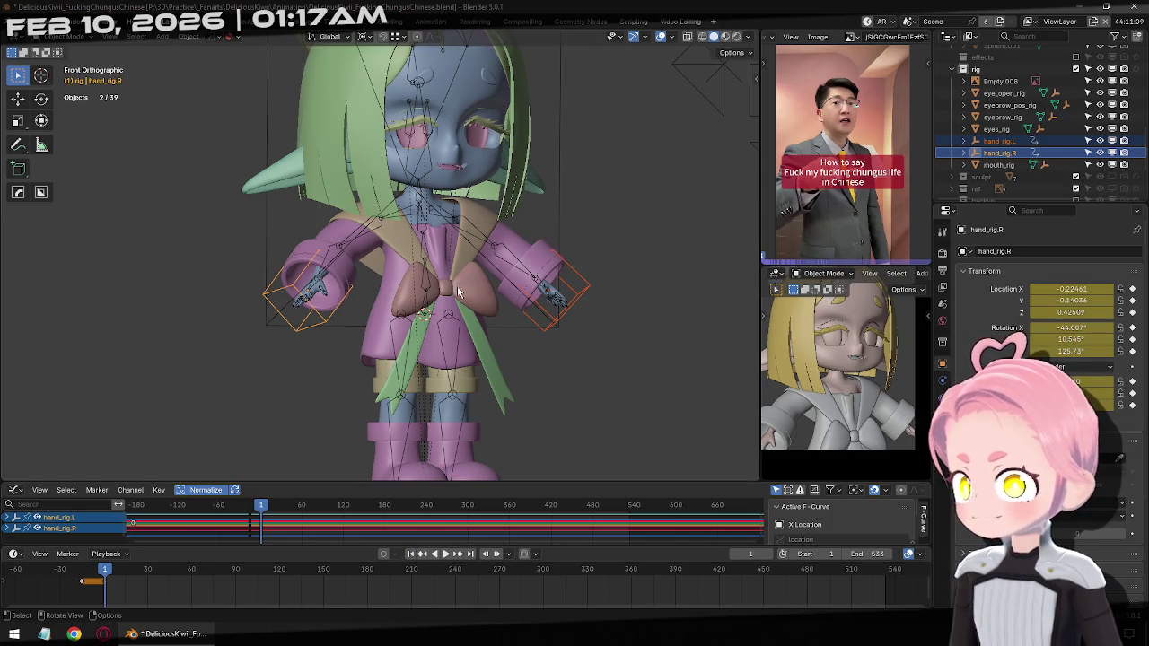
click(426, 309)
key(ctrl+Tab)
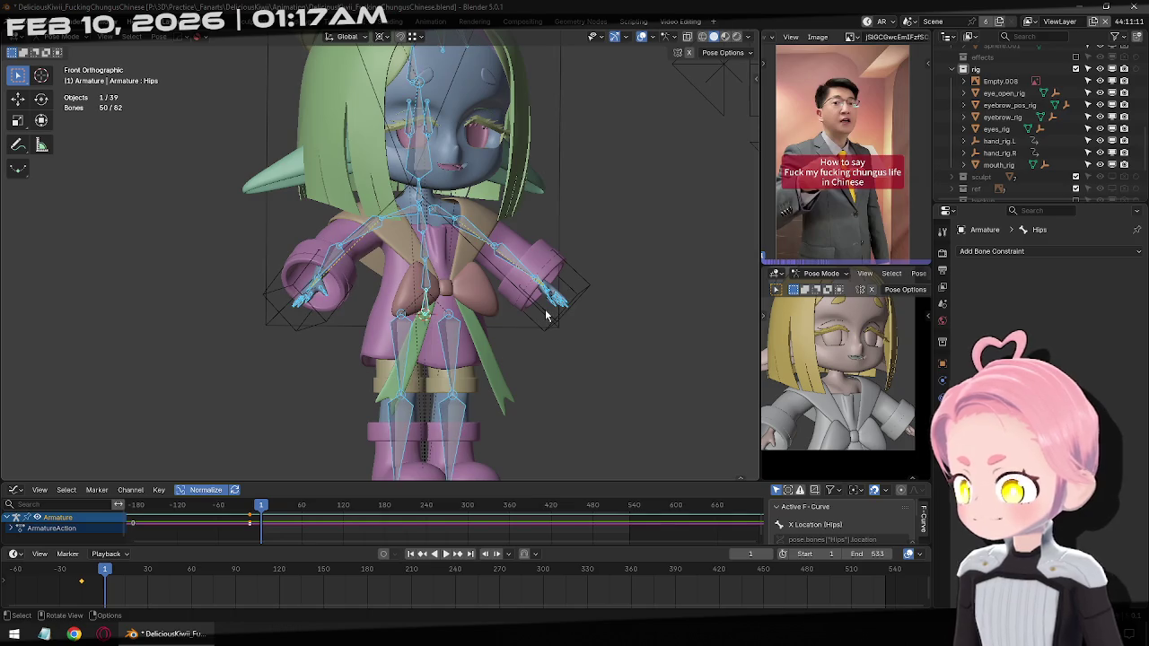
scroll(467, 305, up, 2)
scroll(403, 297, up, 2)
shift+middle_drag(364, 301, 359, 289)
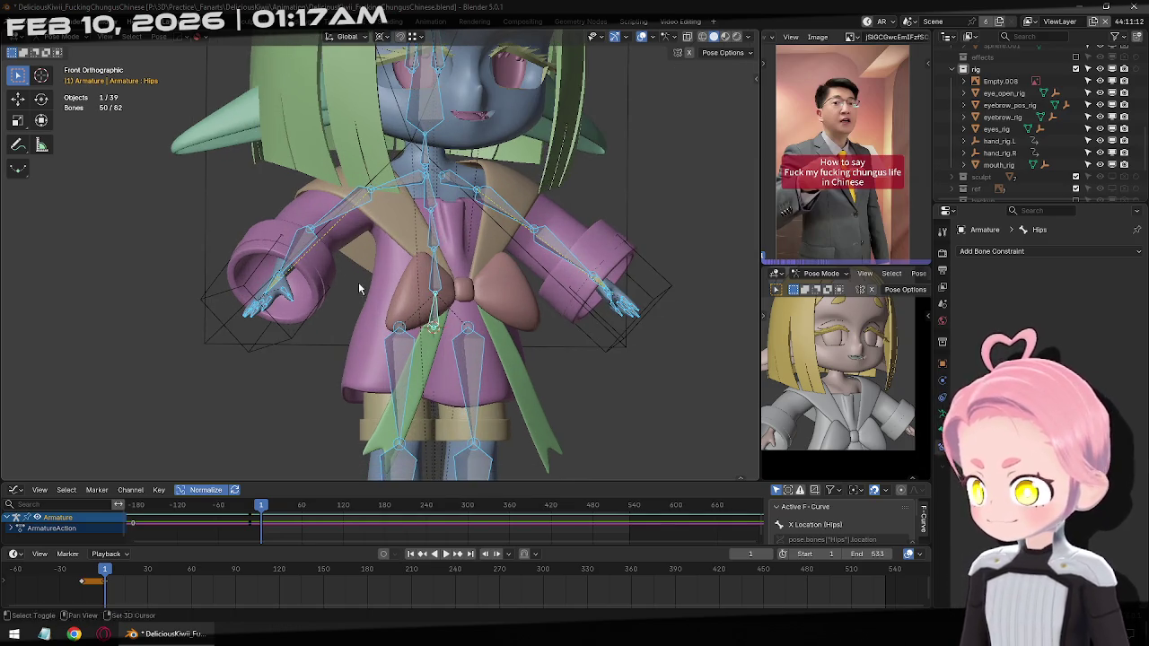
key(ctrl+Tab)
Move hand_rig.L to a new position and set the pivot point to Median Point
click(666, 285)
mouse_move(666, 285)
middle_down()
mouse_move(669, 343)
mouse_move(651, 382)
middle_up()
key(g)
click(583, 422)
key(r)
right_click(658, 407)
click(369, 37)
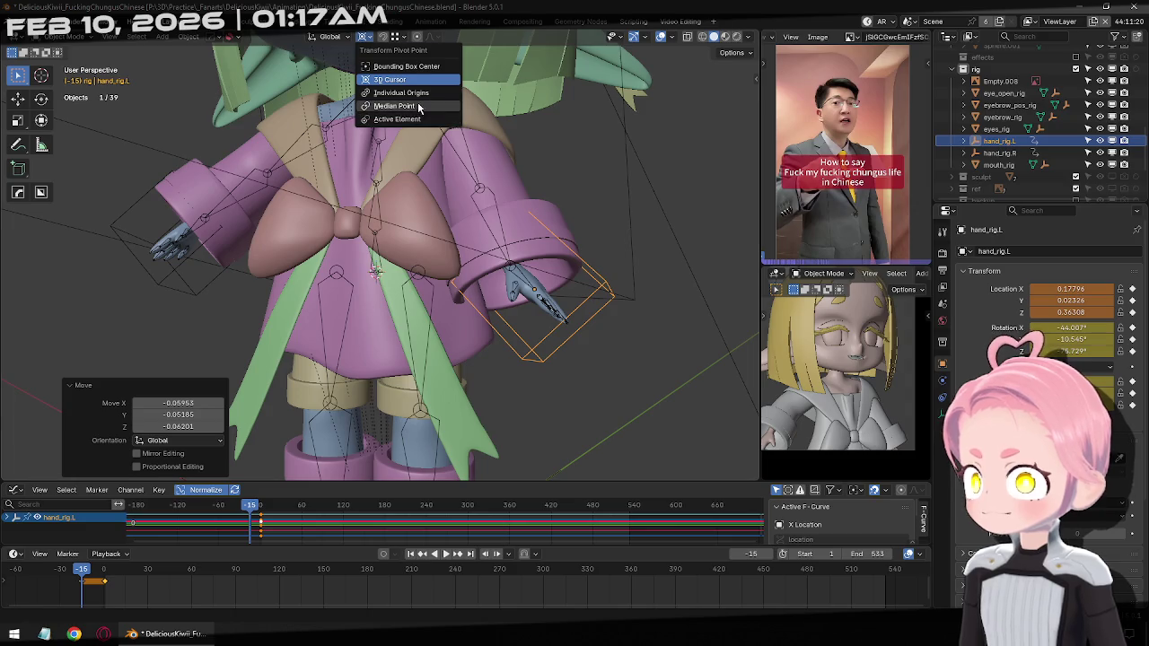
click(418, 107)
Rotate hand_rig.L through several turns and move it beside the character's sleeve
key(r)
click(673, 359)
middle_drag(674, 359, 618, 320)
key(r)
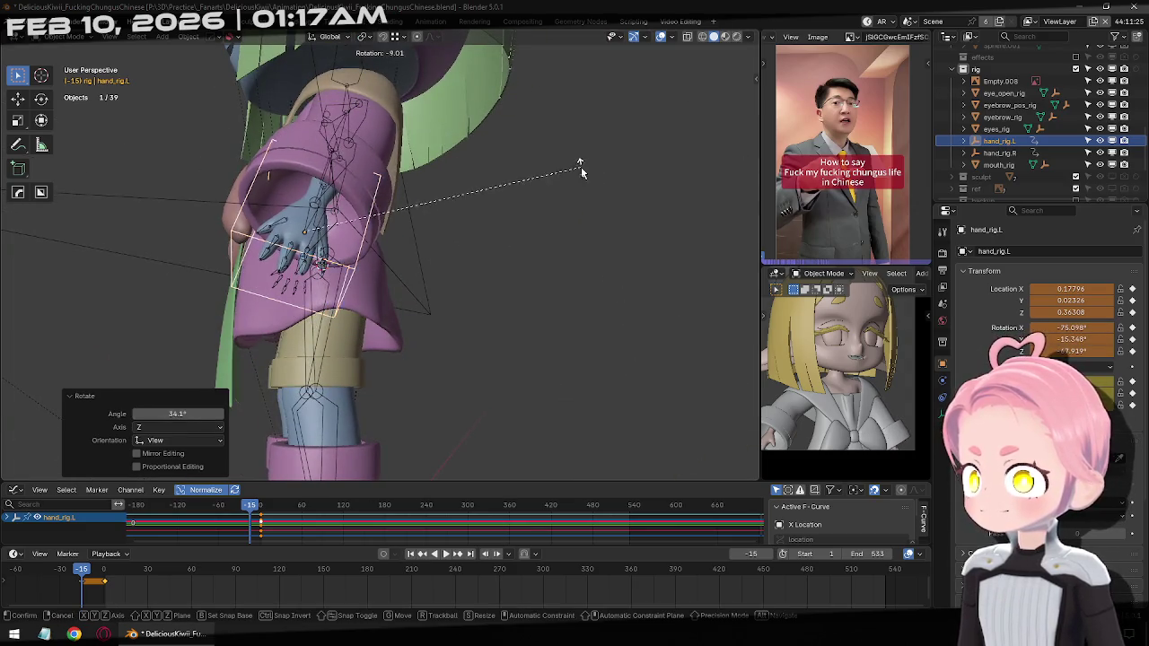
click(580, 166)
middle_drag(580, 166, 620, 225)
key(r)
key(r)
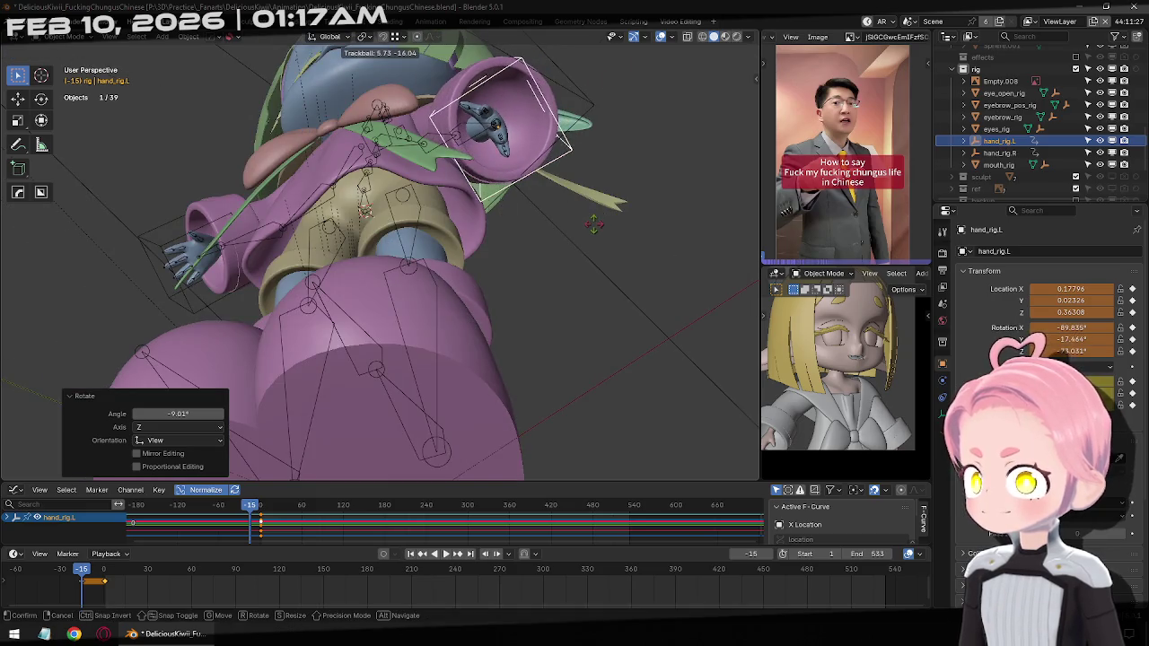
click(593, 225)
key(g)
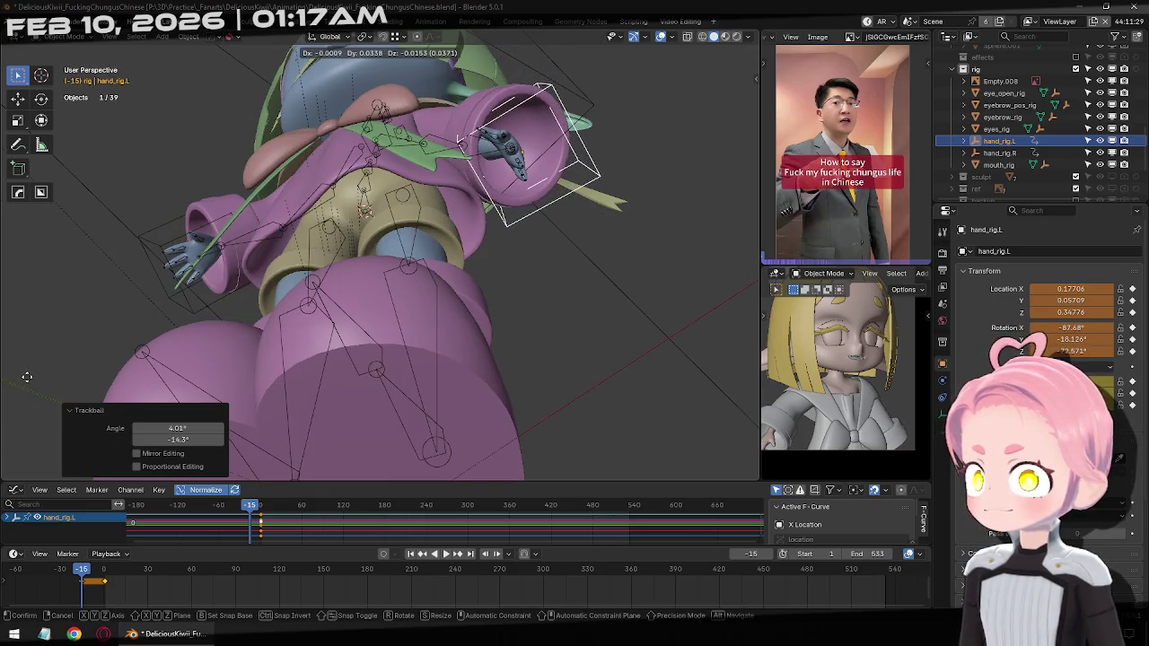
click(27, 377)
Refine hand_rig.L with −15.1°, −15.2° and 4.08° rotations, reposition it, and keyframe the pose
middle_drag(27, 377, 437, 246)
key(r)
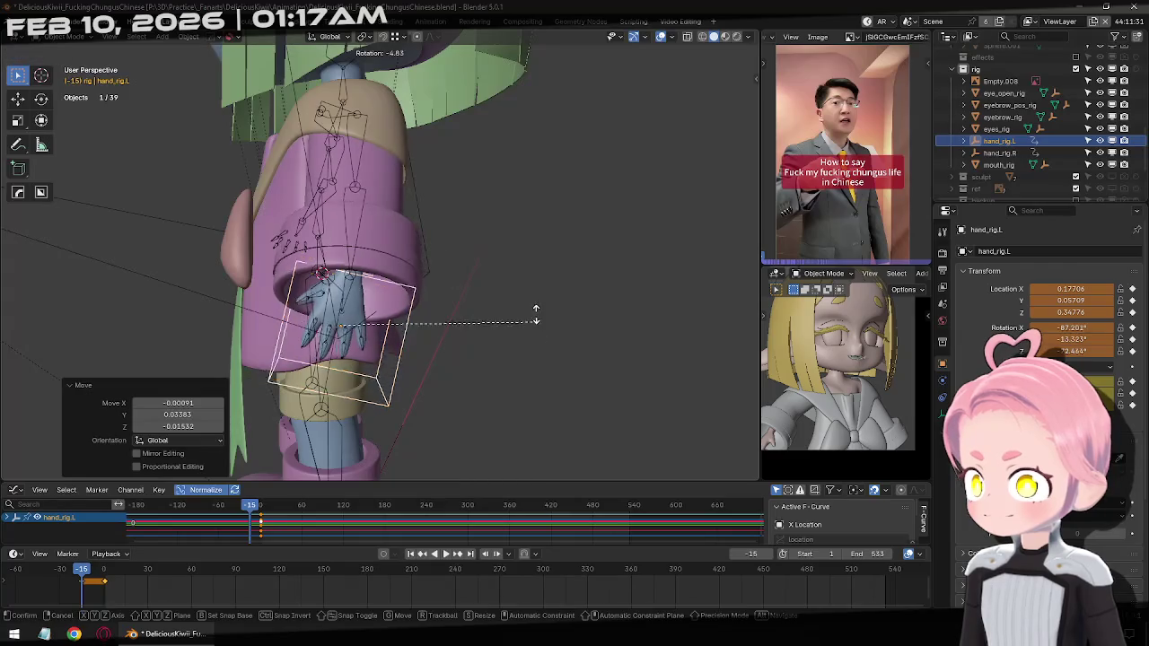
click(551, 278)
mouse_move(551, 277)
middle_down()
mouse_move(527, 375)
mouse_move(629, 405)
mouse_move(544, 327)
mouse_move(593, 368)
mouse_move(494, 375)
mouse_move(438, 454)
middle_up()
key(r)
click(646, 392)
key(r)
click(608, 374)
key(g)
click(588, 387)
key(i)
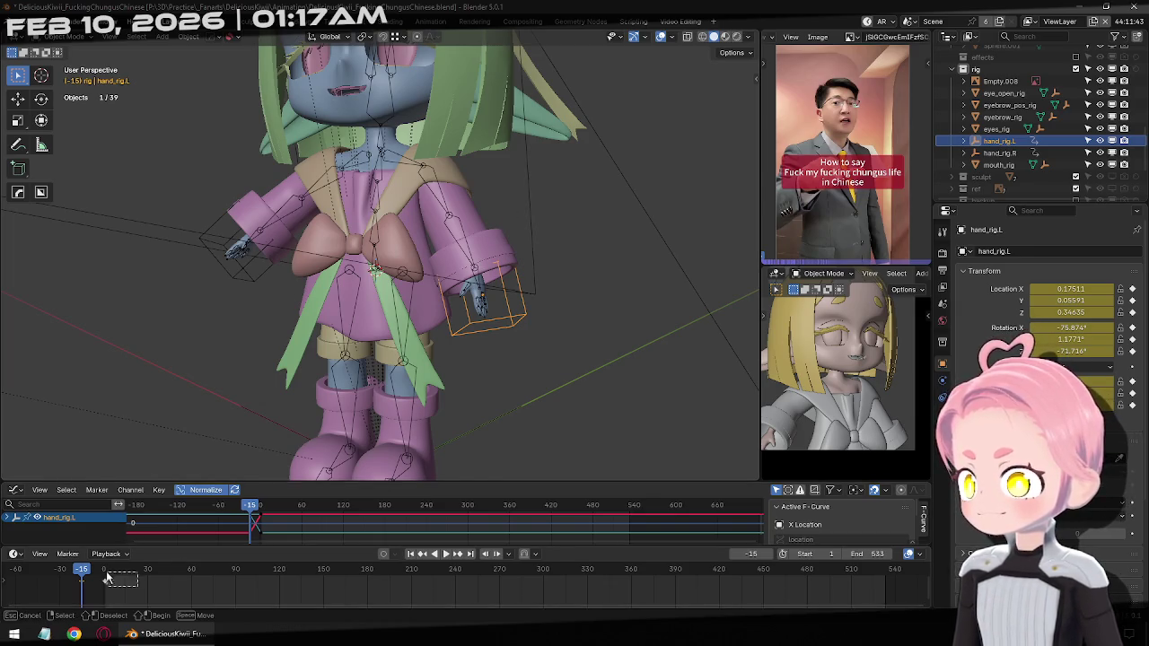
drag(103, 575, 102, 572)
Delete the keyframes near frame 0 from both hand controls and the armature's pose
key(x)
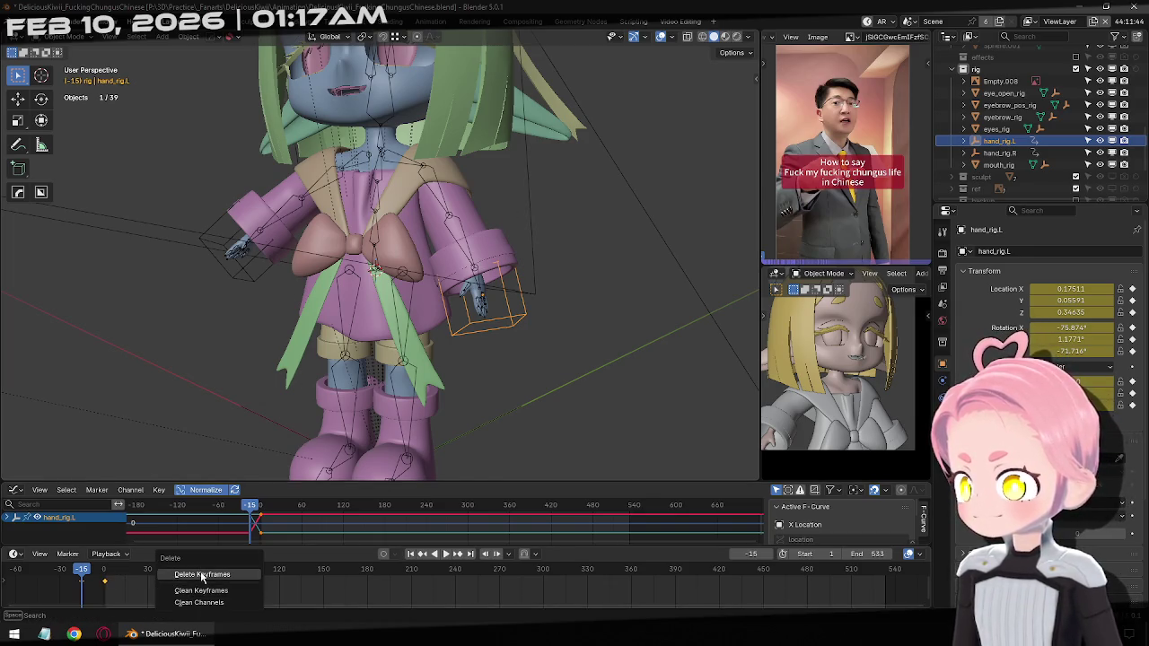
click(202, 575)
click(207, 226)
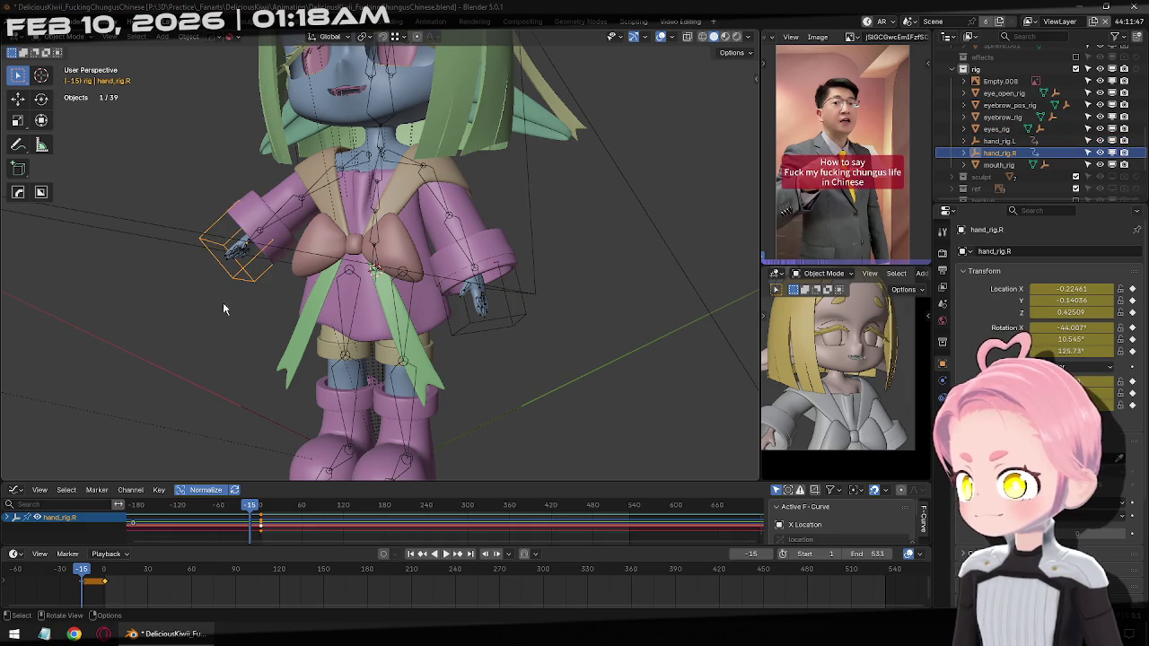
click(144, 581)
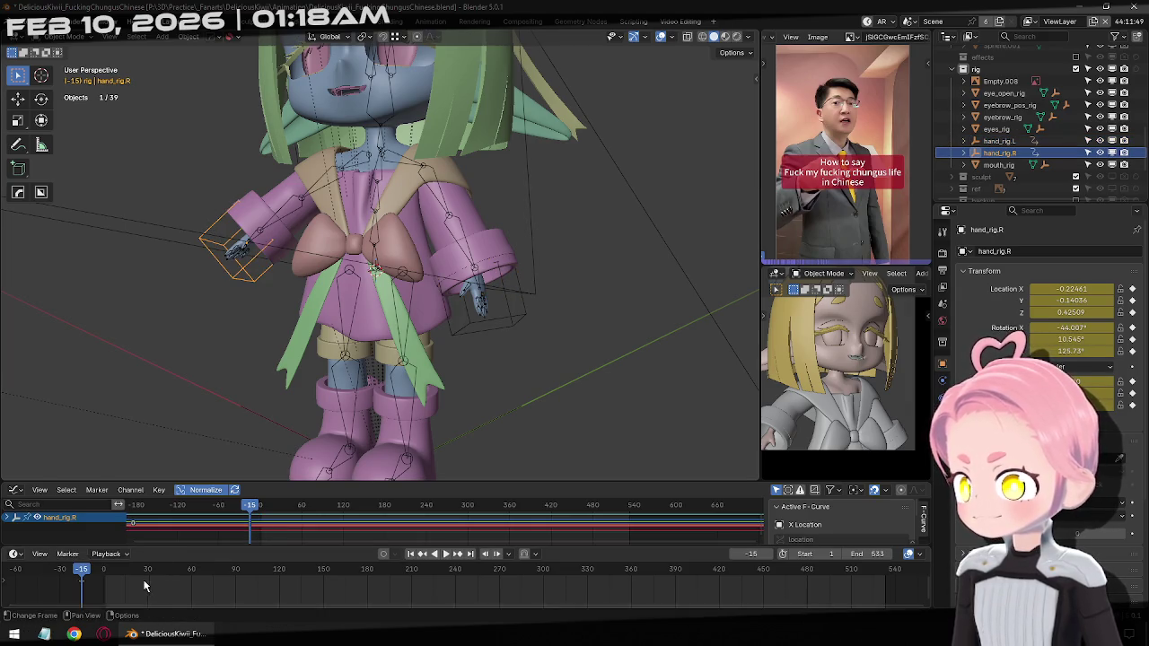
click(377, 257)
key(ctrl+Tab)
key(x)
click(67, 572)
key(ctrl+Tab)
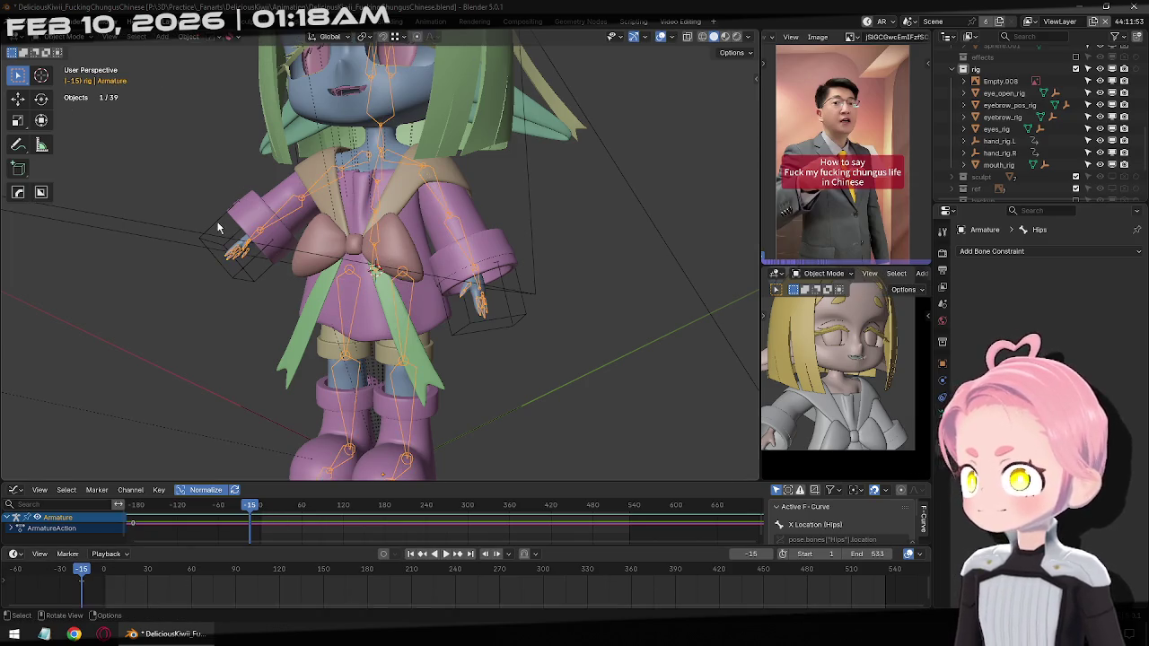
Move hand_rig.R to a new position and rotate it −60.2°
click(229, 236)
middle_drag(273, 283, 413, 287)
key(g)
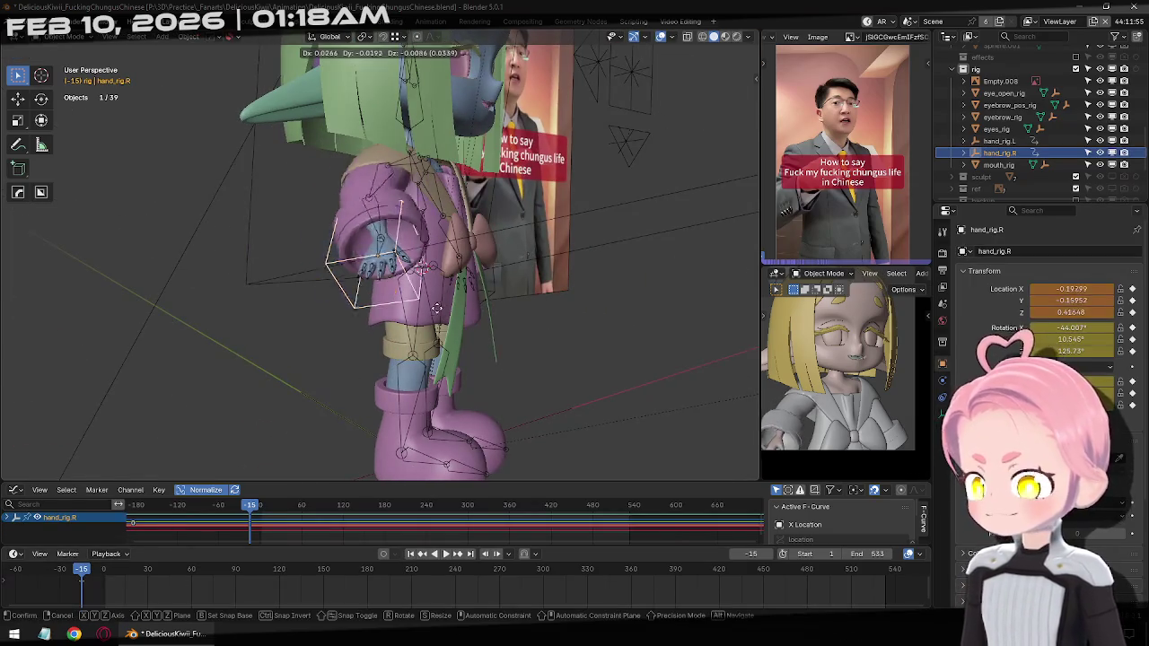
click(519, 272)
mouse_move(519, 272)
middle_down()
mouse_move(416, 335)
mouse_move(424, 330)
middle_up()
key(r)
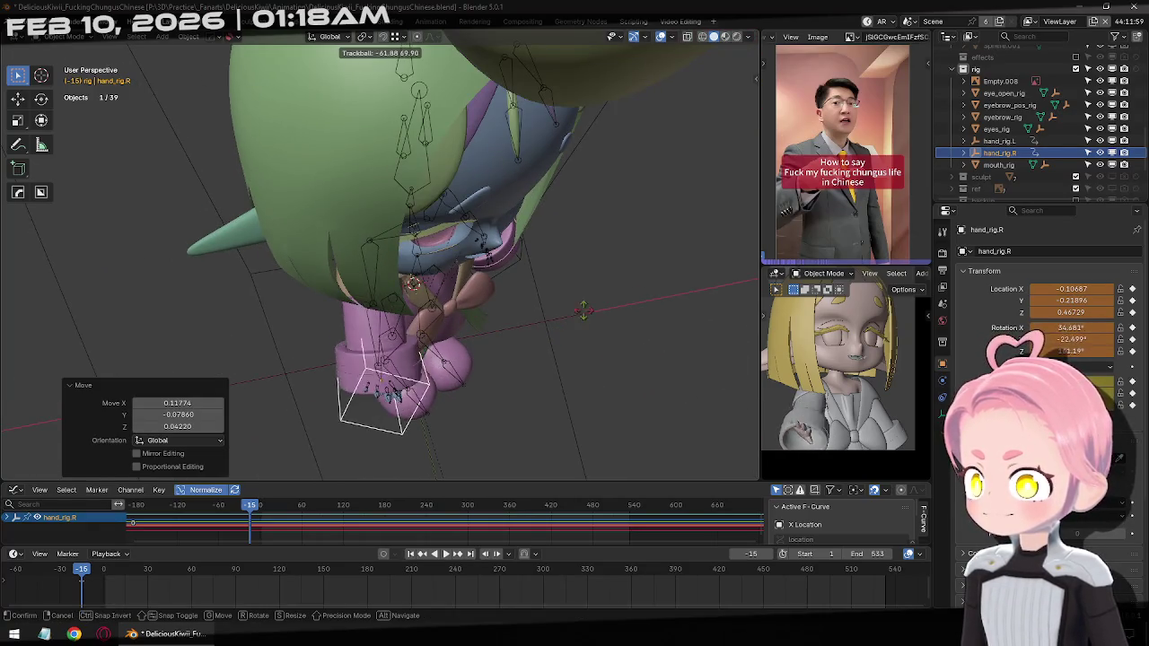
right_click(521, 325)
mouse_move(520, 325)
middle_down()
mouse_move(466, 289)
mouse_move(666, 390)
middle_up()
key(r)
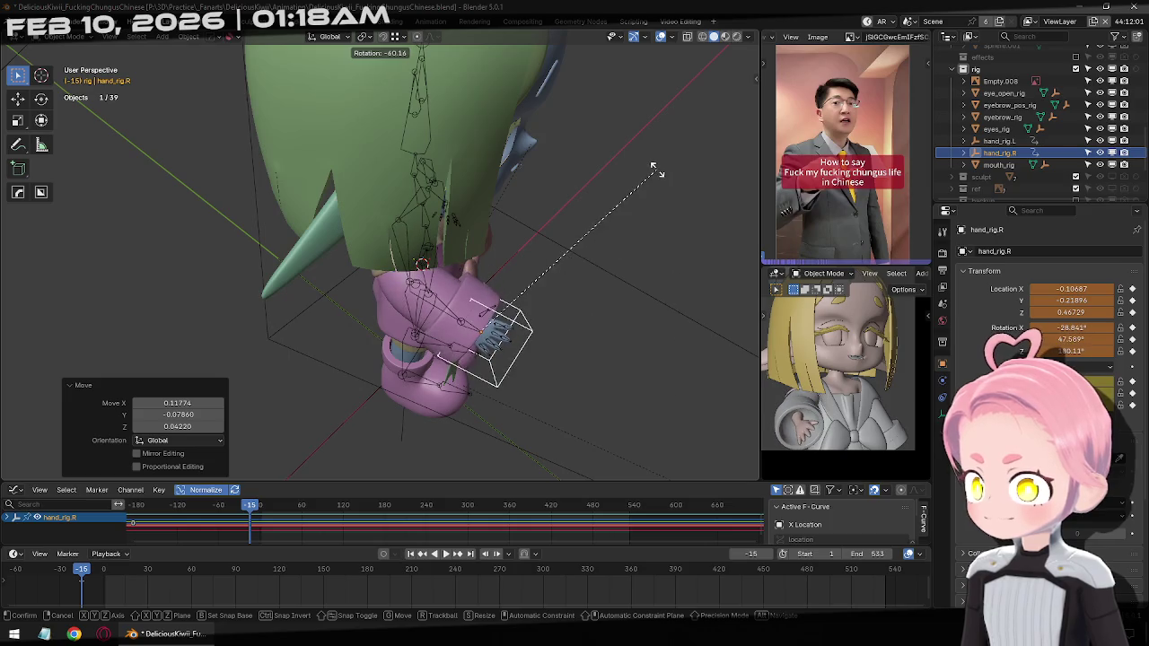
click(660, 175)
In front view, place hand_rig.R in front of the chest, rotating it 26.5° and then freely
middle_drag(552, 268, 469, 238)
key(KP_1)
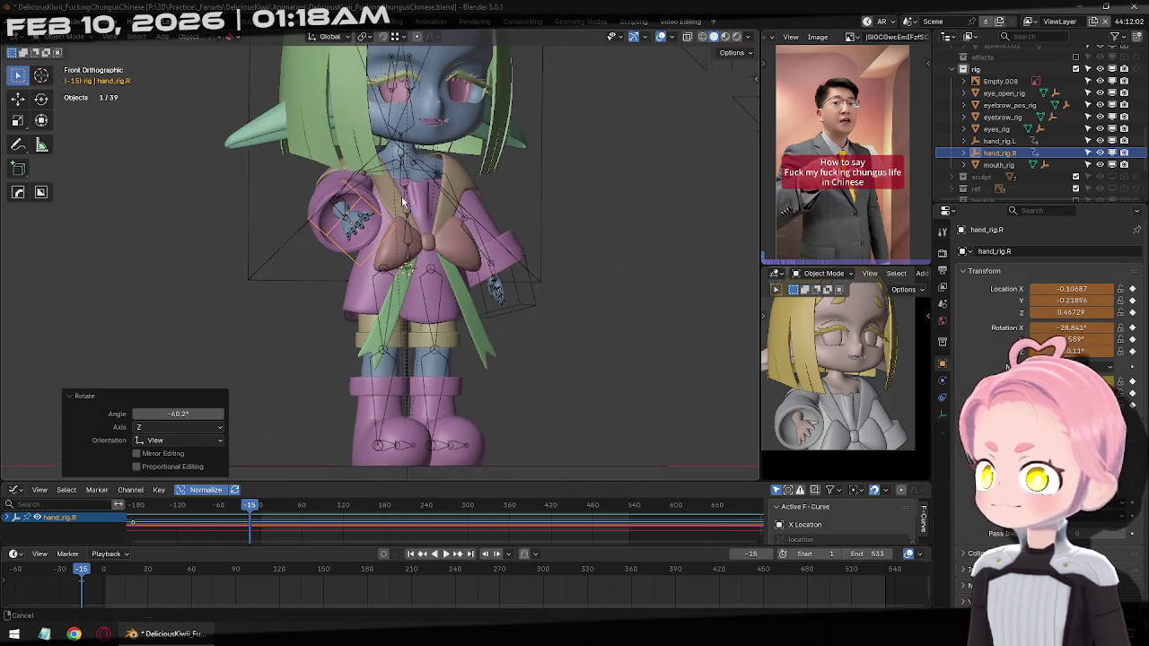
key(g)
click(487, 354)
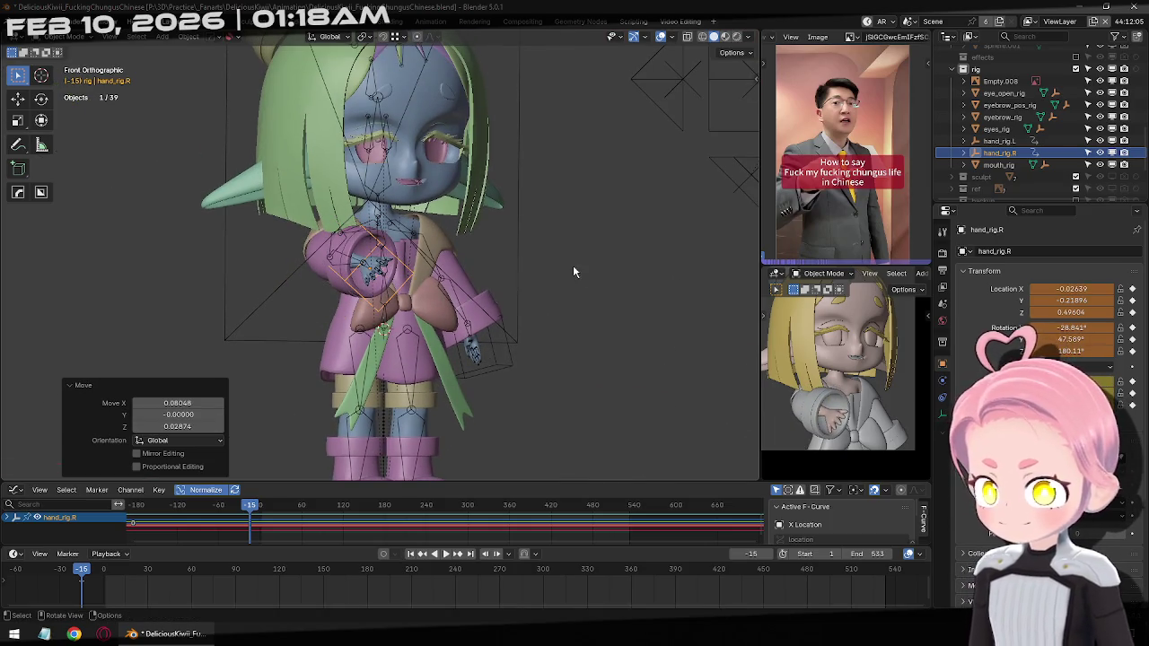
key(r)
click(606, 203)
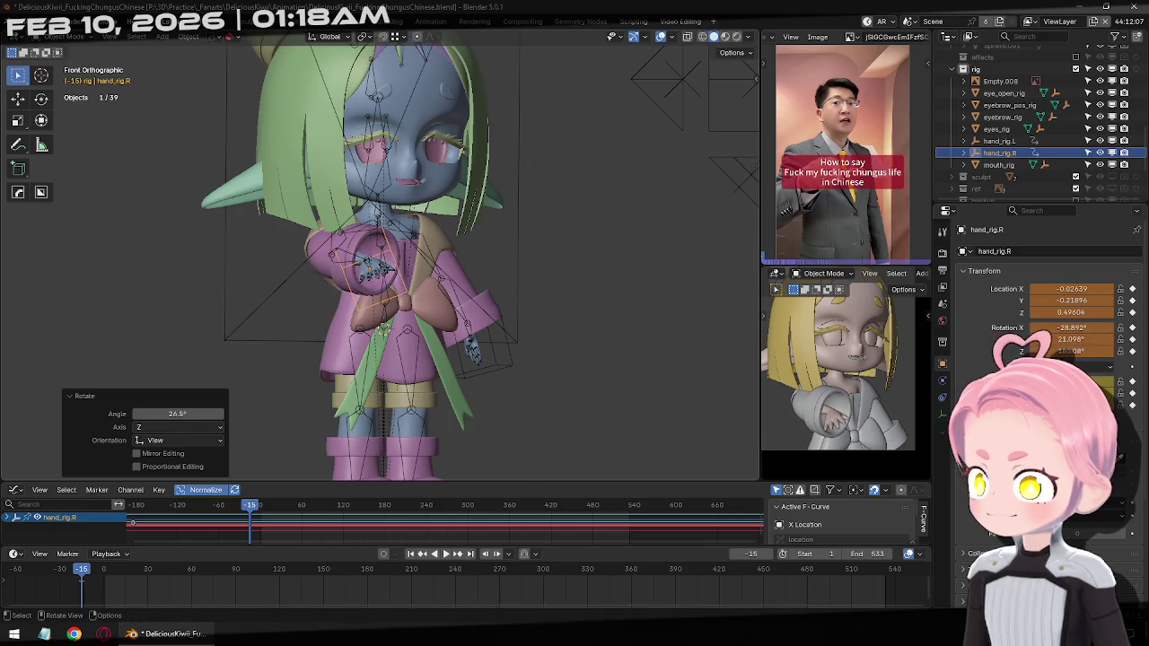
key(r)
key(r)
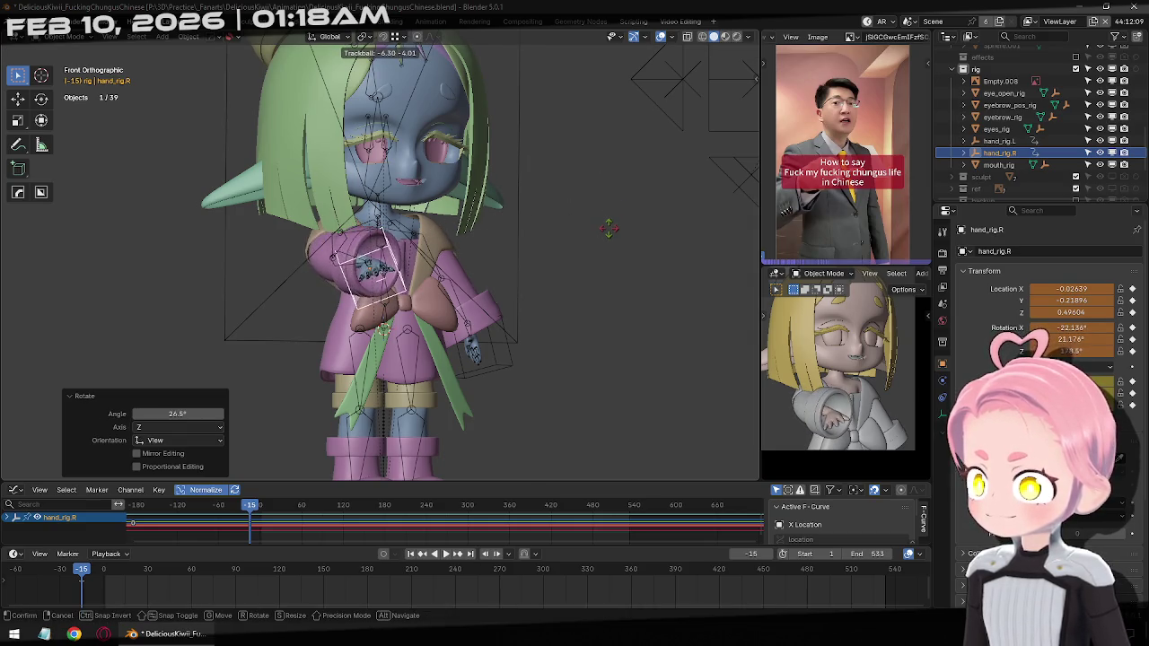
click(617, 229)
Check the hand from another angle, then put the armature into Pose Mode
middle_drag(366, 237, 351, 256)
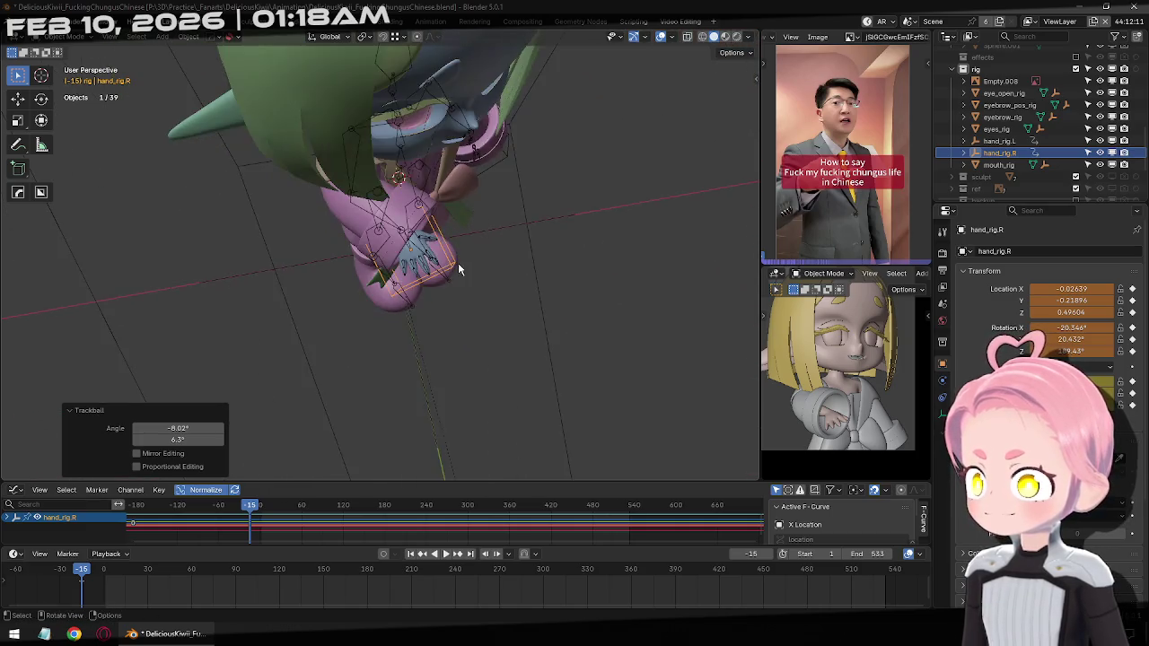
middle_drag(352, 256, 589, 339)
key(r)
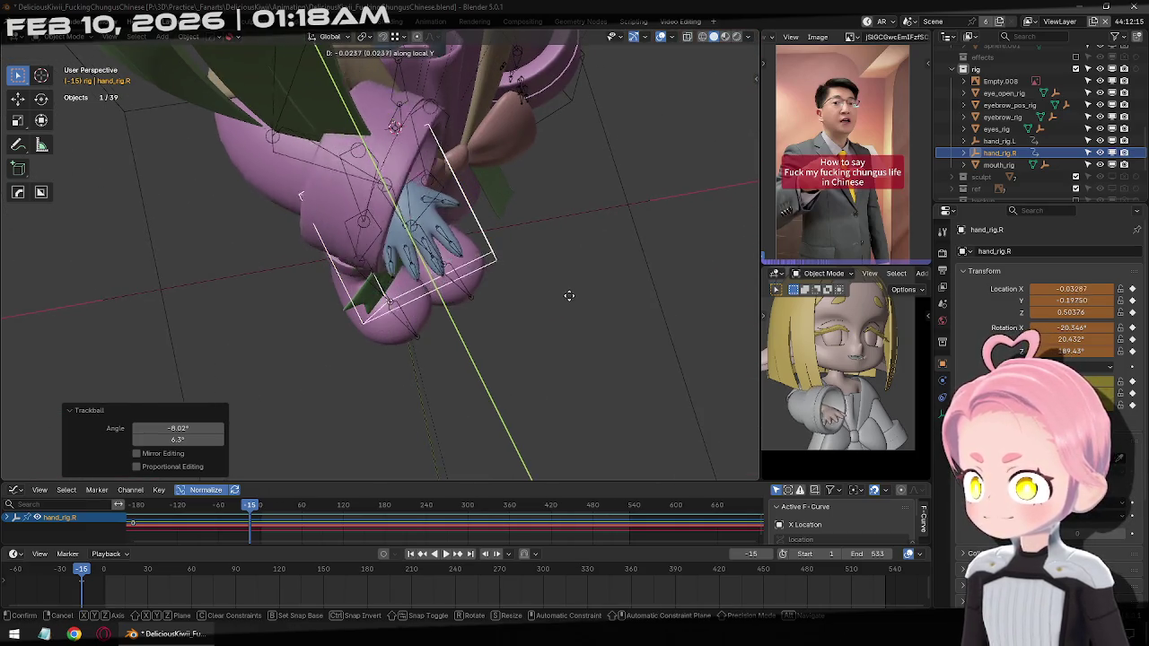
right_click(515, 276)
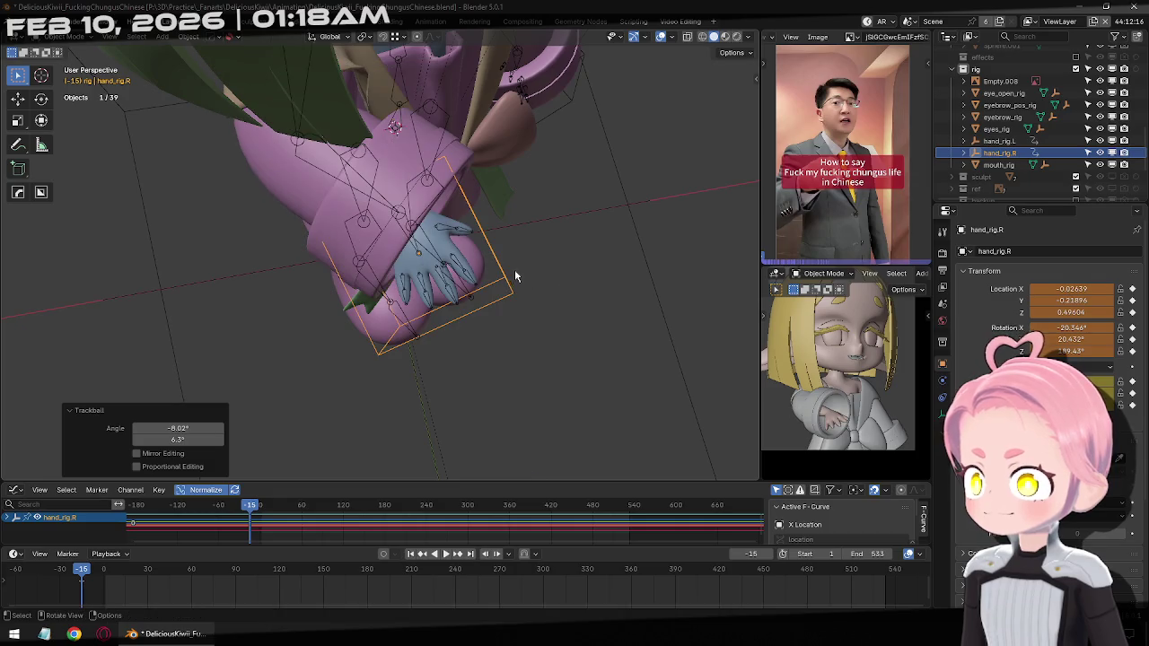
click(416, 254)
key(ctrl+Tab)
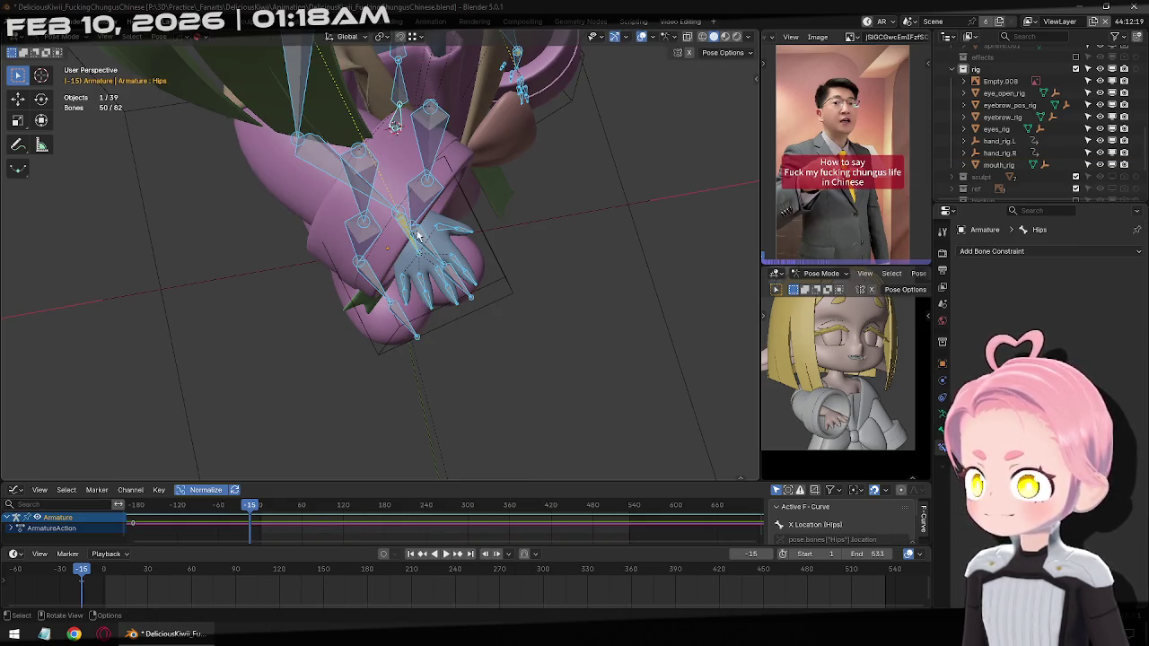
Inspect the Hand_R bone's IK constraint, then select the Hand_L bone
click(403, 239)
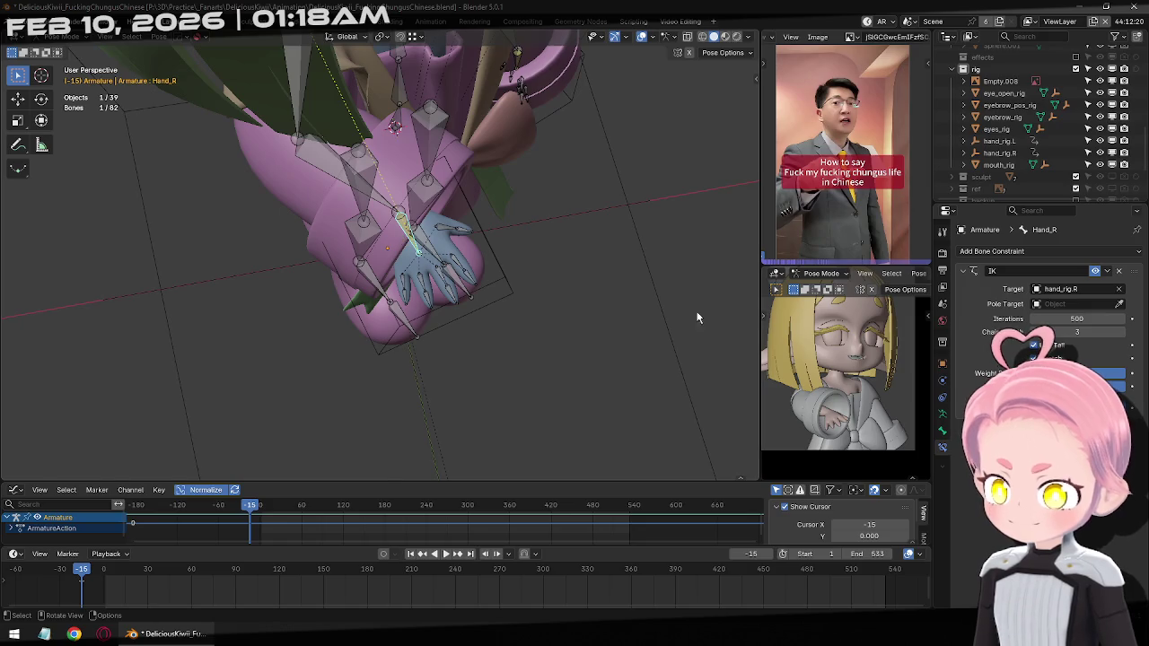
click(1055, 353)
middle_drag(628, 269, 411, 248)
key(ctrl+Tab)
key(ctrl+Tab)
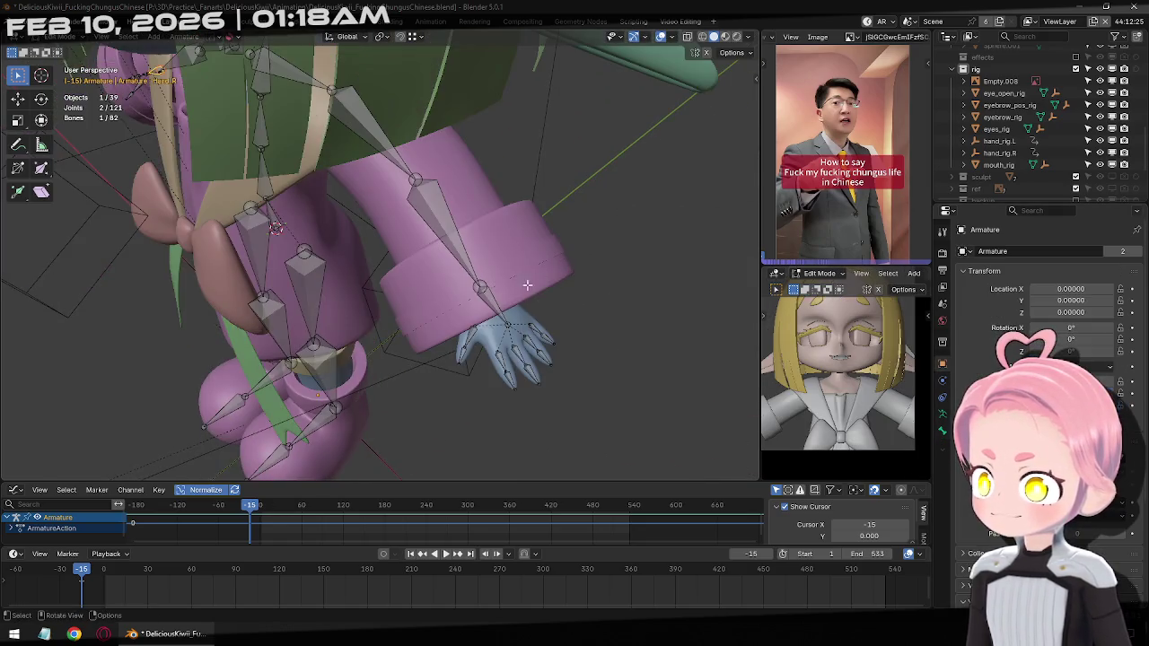
mouse_move(426, 275)
middle_down()
mouse_move(465, 251)
mouse_move(389, 259)
mouse_move(450, 271)
middle_up()
click(431, 269)
key(ctrl+Tab)
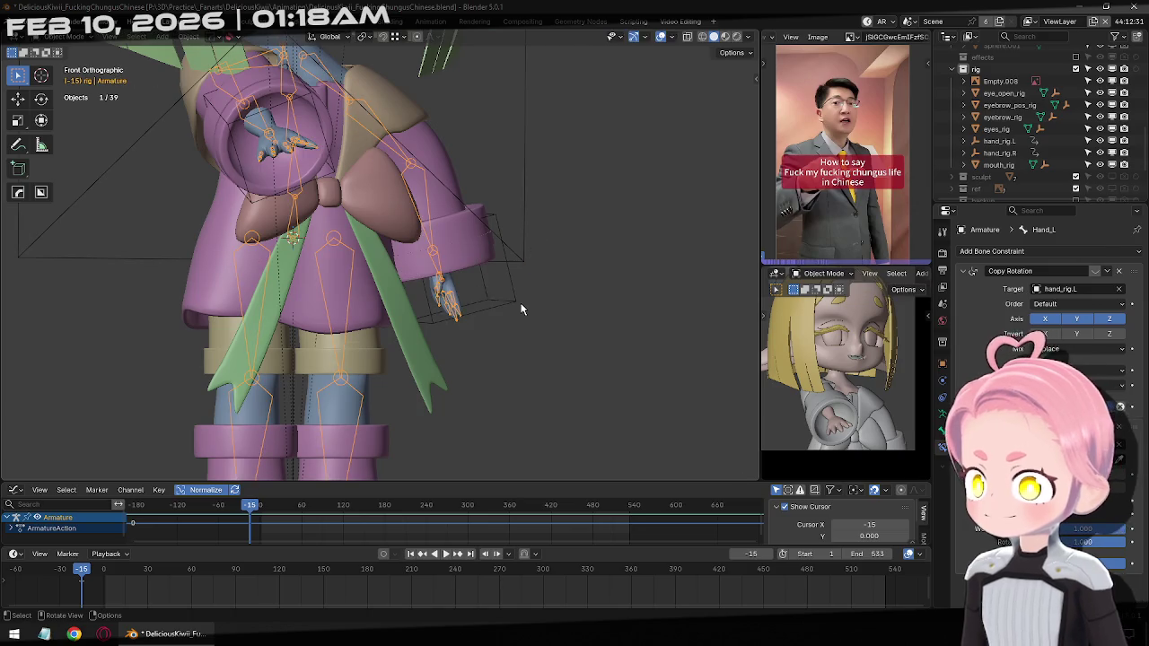
Raise hand_rig.L along global Z and view the controller empty's display settings
click(520, 307)
key(g)
key(z)
key(z)
key(z)
middle_drag(574, 300, 585, 328)
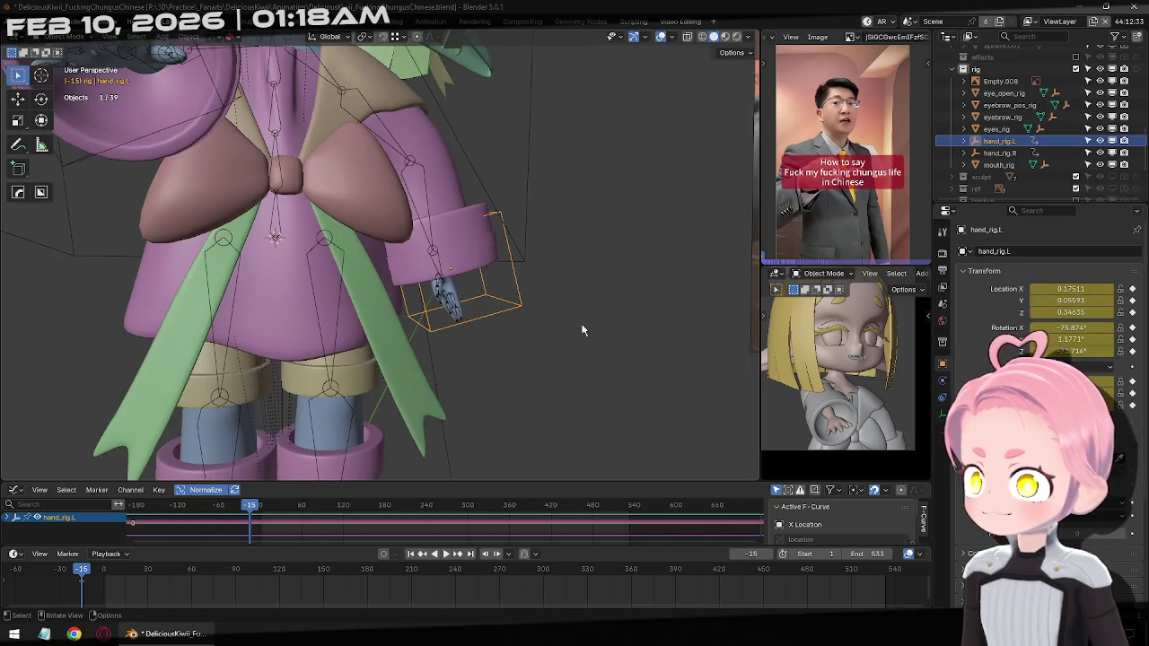
key(z)
middle_drag(567, 273, 569, 272)
click(569, 271)
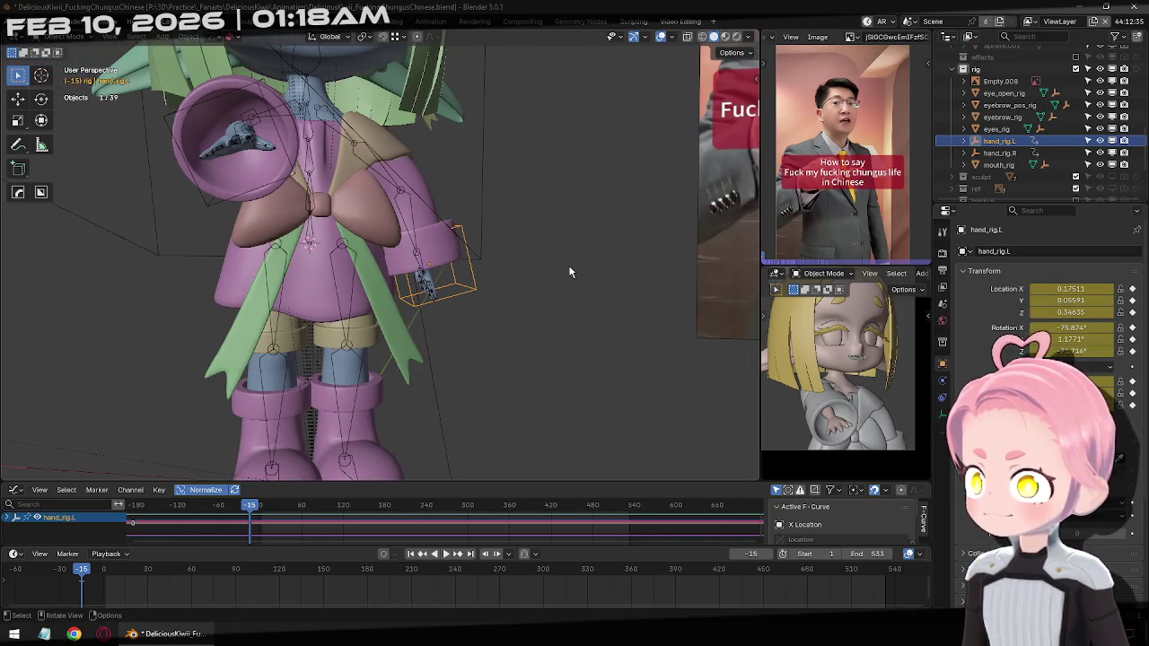
click(941, 415)
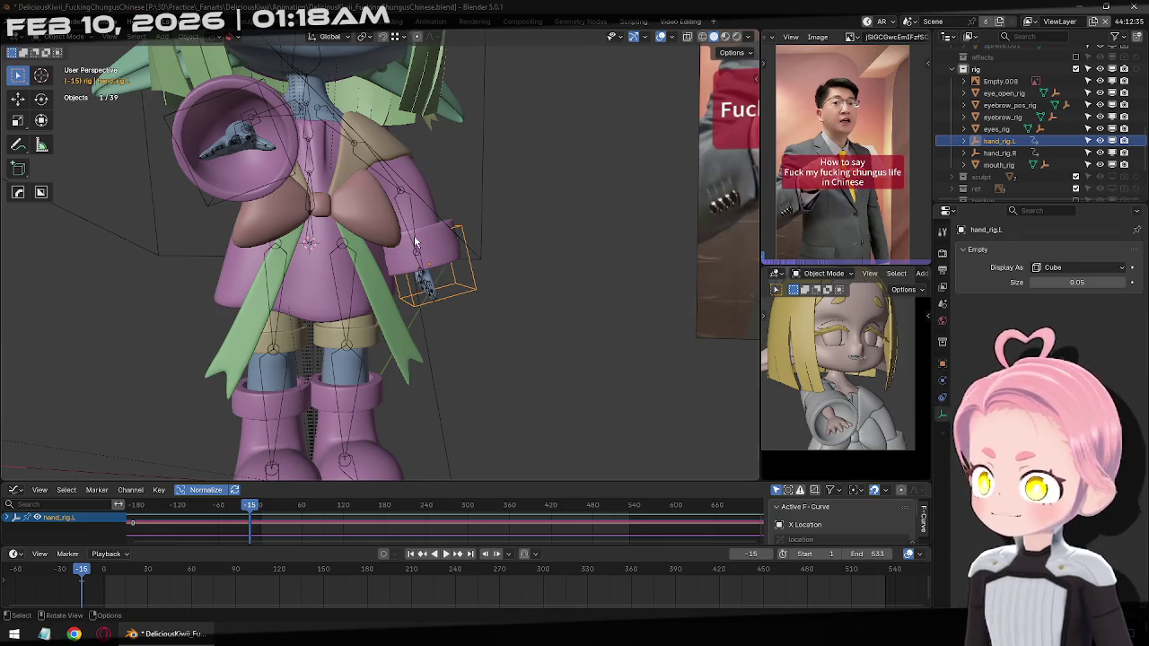
With the armature in Pose Mode, show Hand_L's Copy Rotation constraint targeting hand_rig.L
click(428, 296)
key(ctrl+Tab)
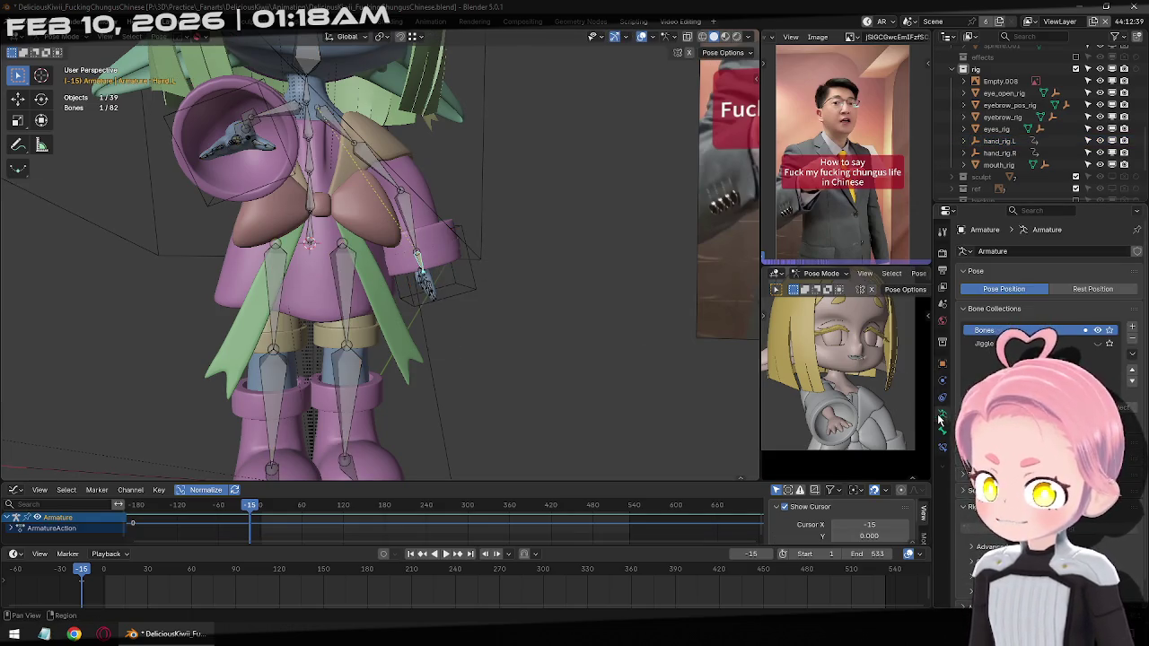
click(943, 431)
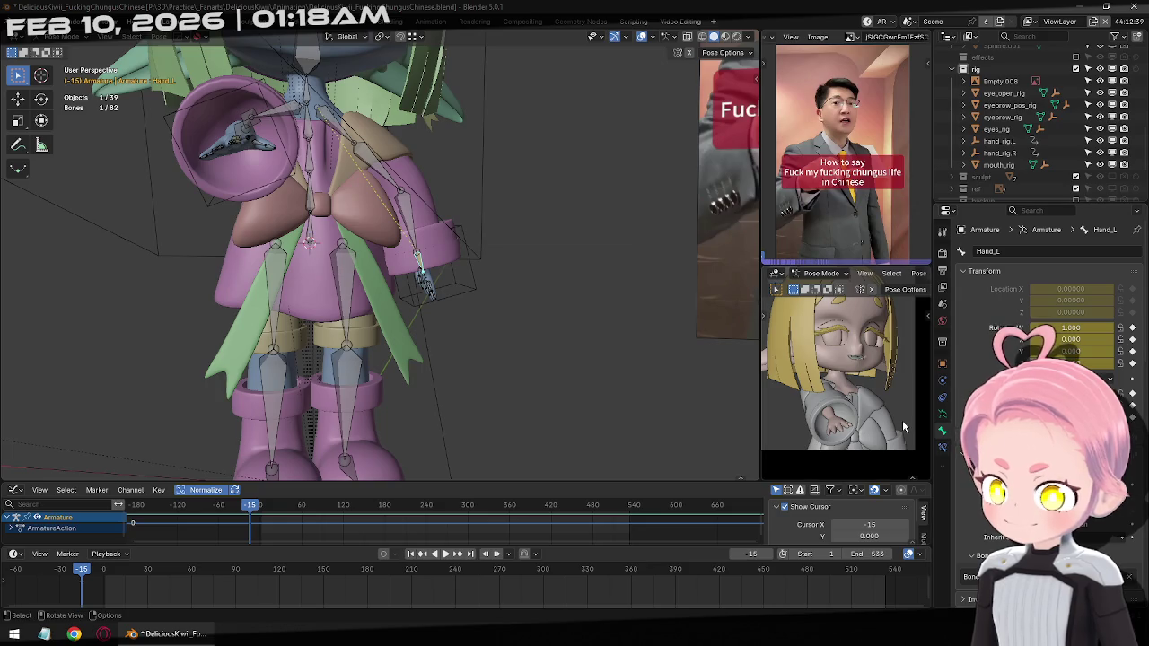
click(943, 416)
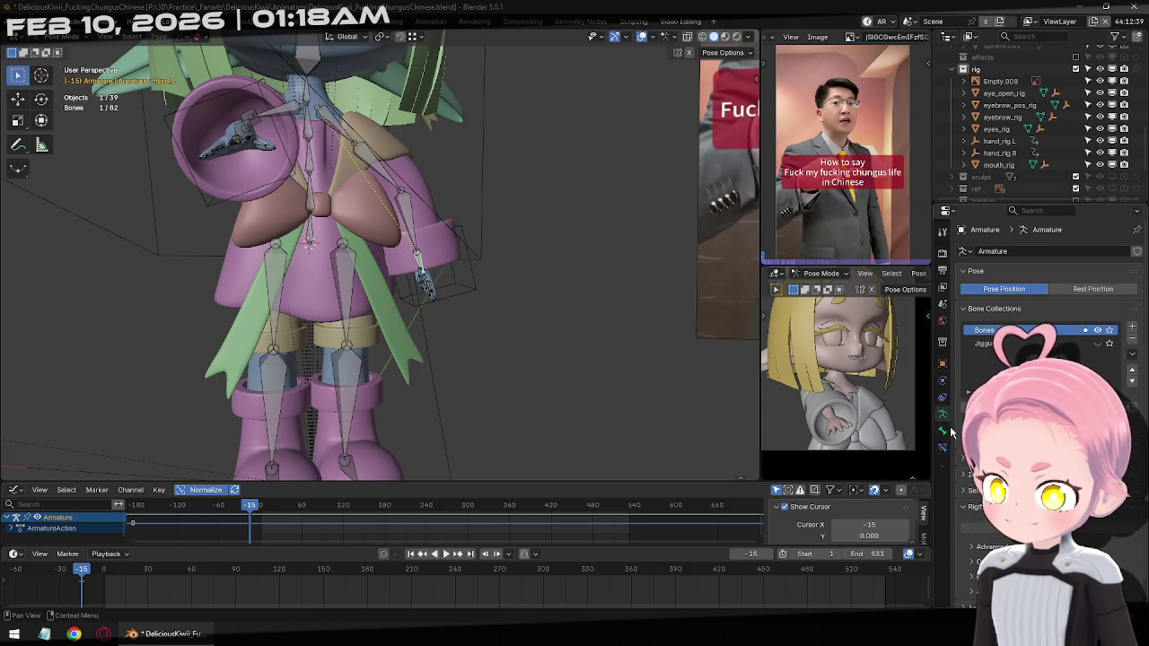
click(942, 446)
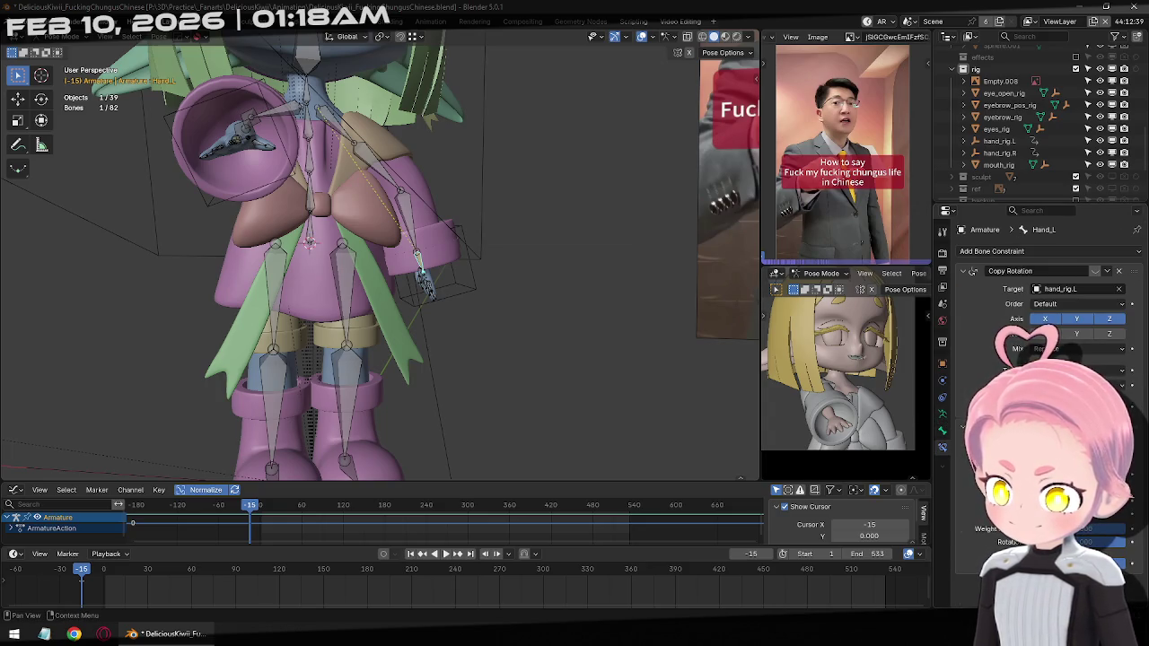
middle_drag(575, 315, 438, 277)
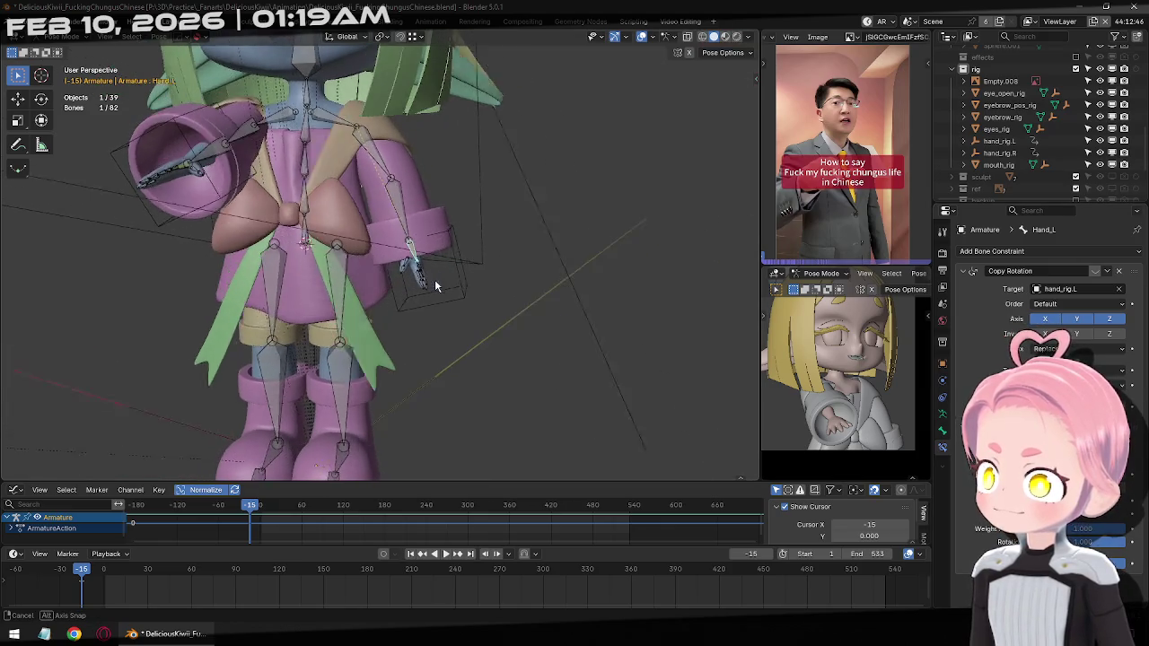
Select hand_rig.L in Object Mode and start a move, then cancel it
key(ctrl+Tab)
click(474, 286)
key(g)
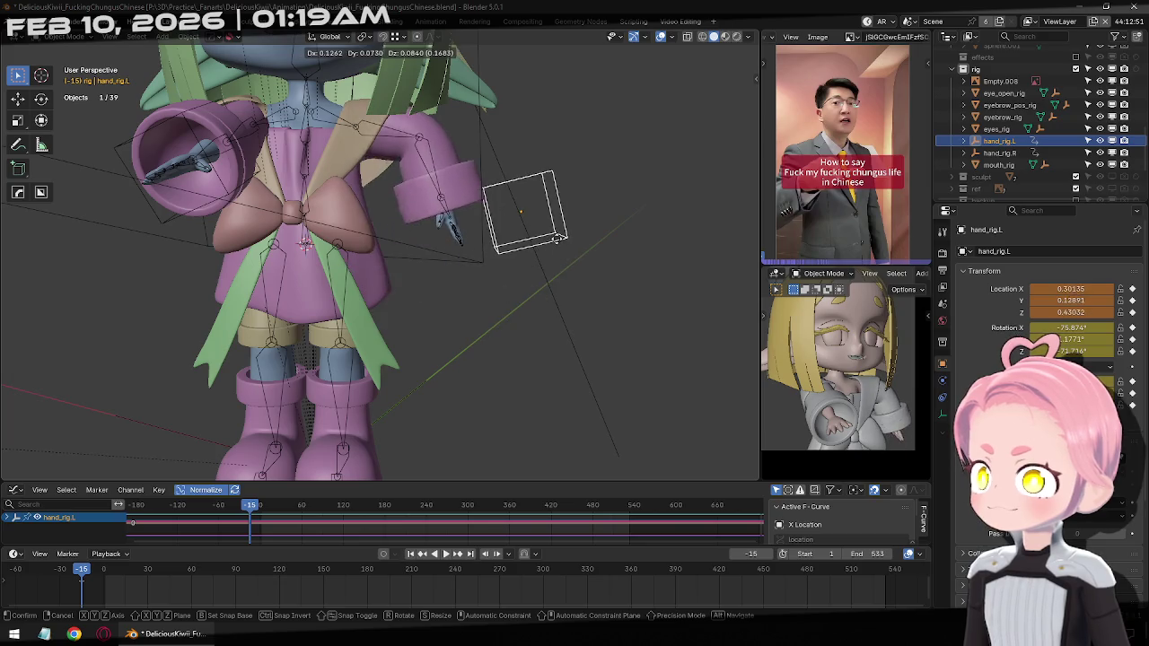
right_click(525, 233)
Put the armature in Pose Mode and inspect the Hand_L and Hand_R bones
key(ctrl+Tab)
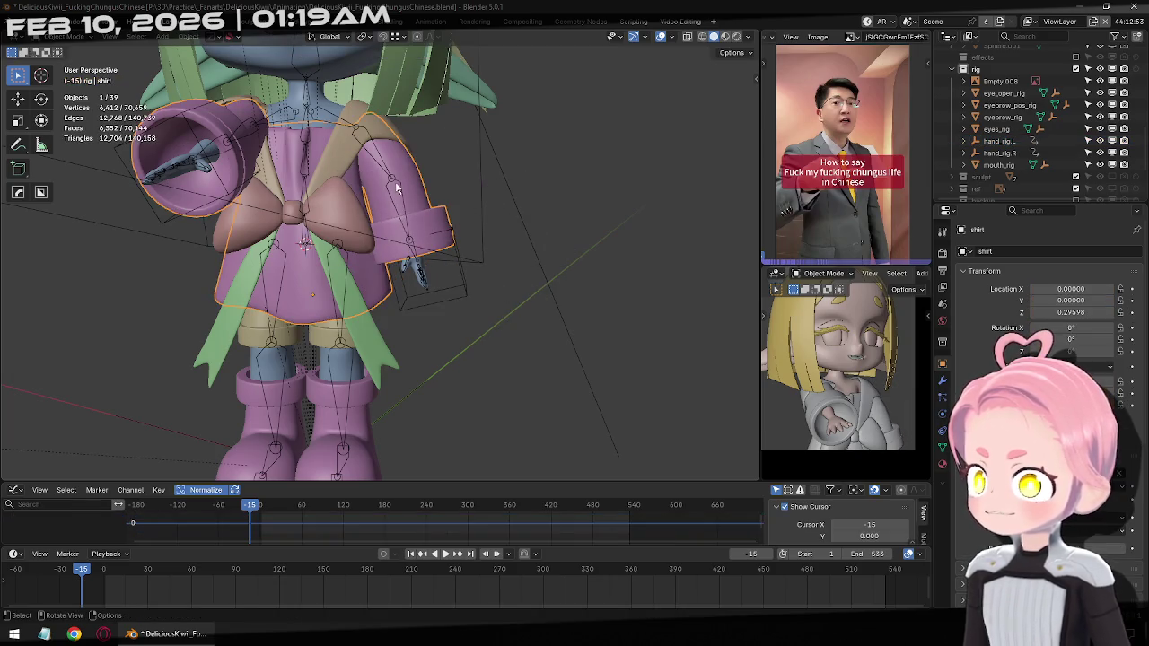
click(399, 208)
key(ctrl+Tab)
click(415, 258)
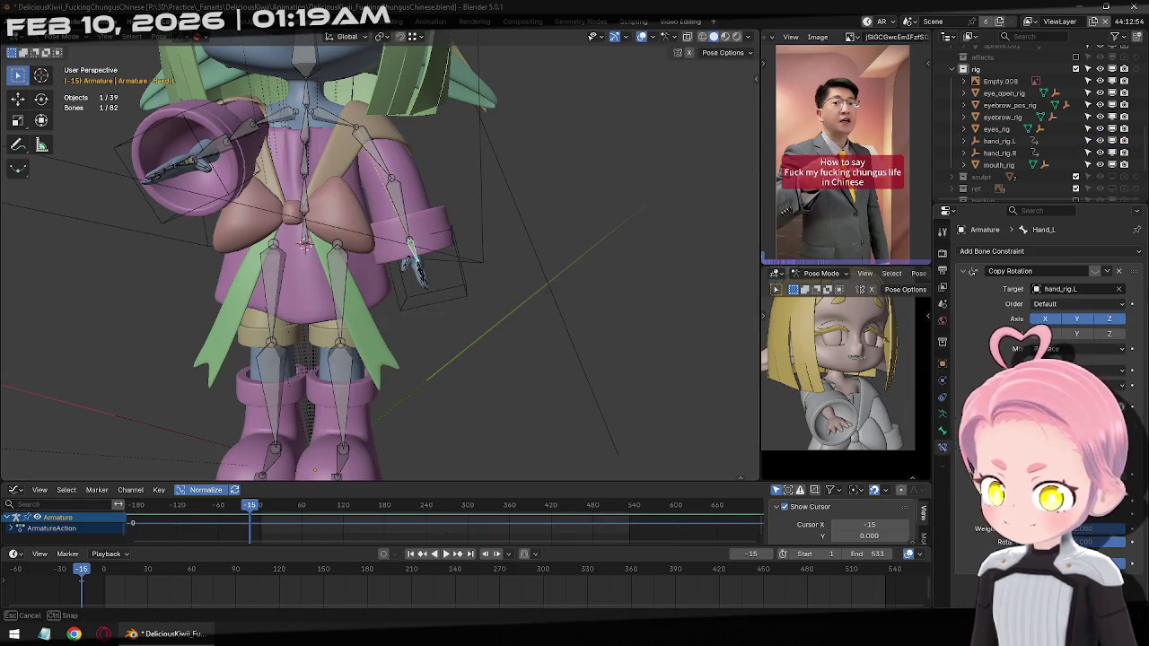
middle_drag(415, 261, 170, 205)
click(173, 189)
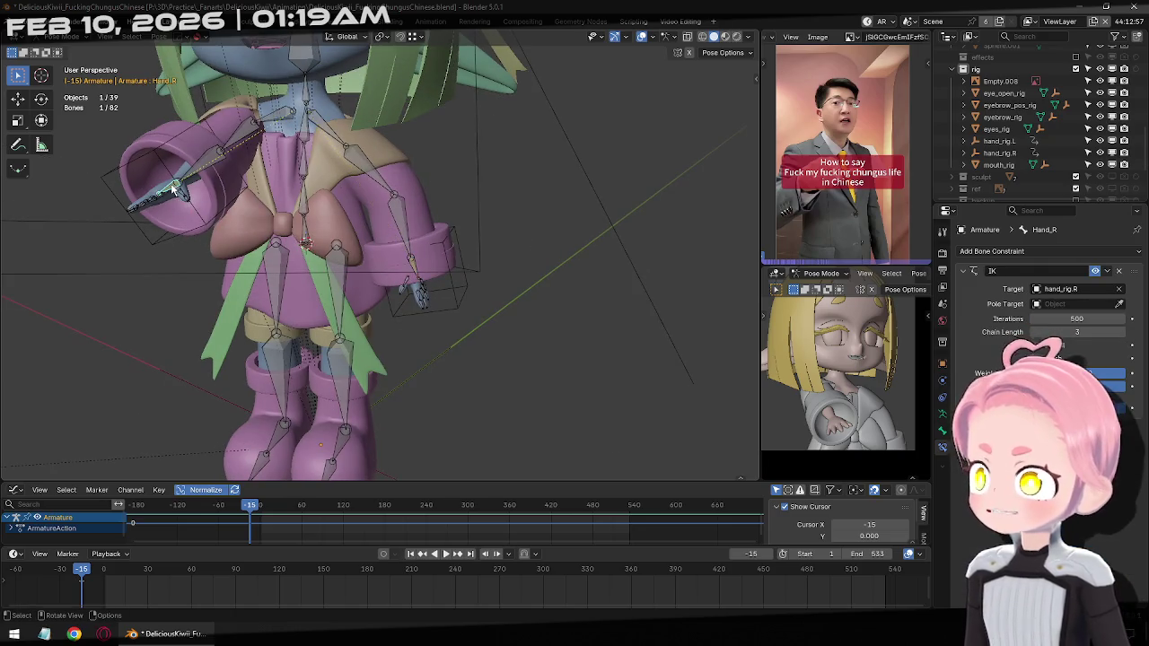
Back in Object Mode, move hand_rig.L down closer to the sleeve
key(ctrl+Tab)
click(439, 286)
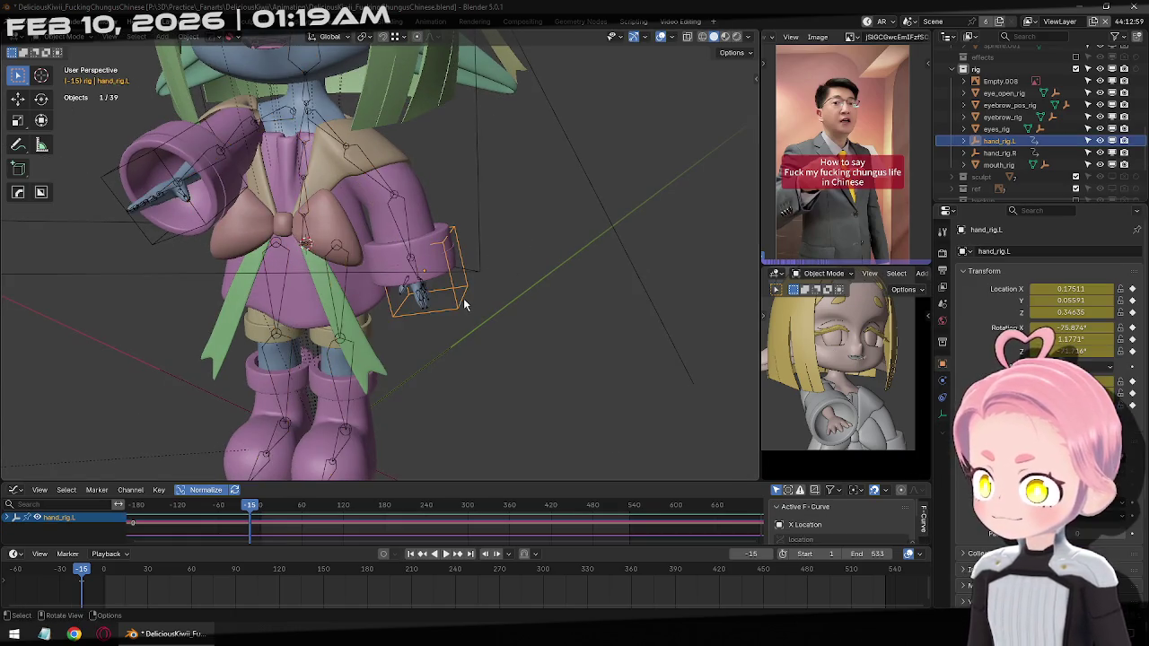
key(KP_1)
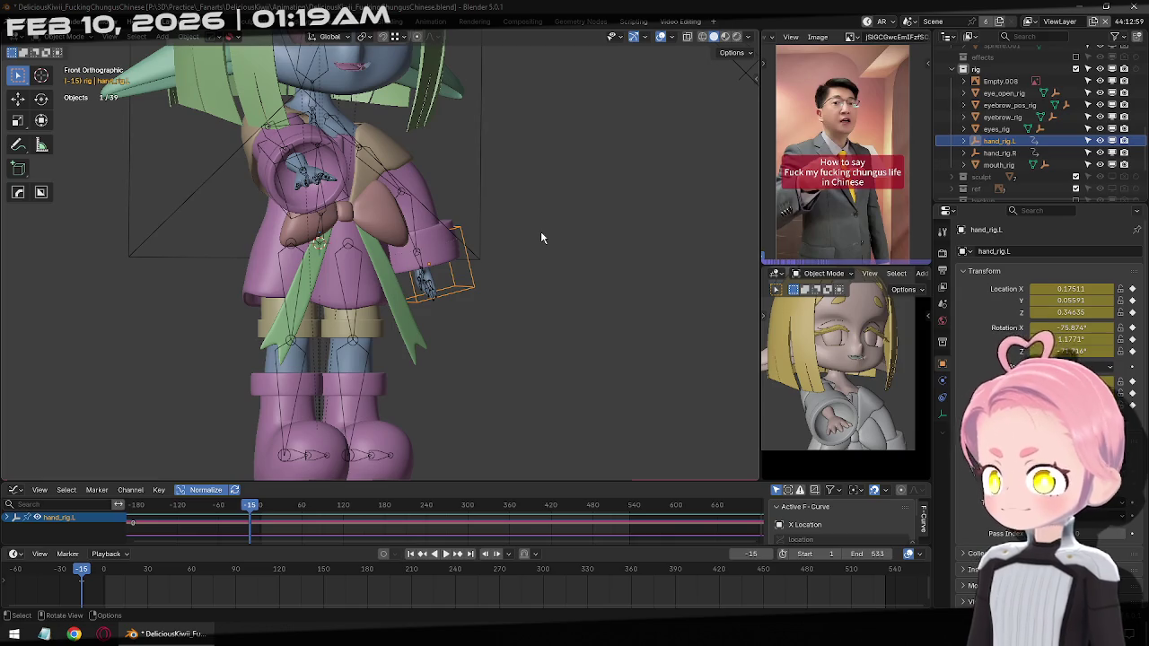
middle_drag(632, 203, 593, 407)
key(g)
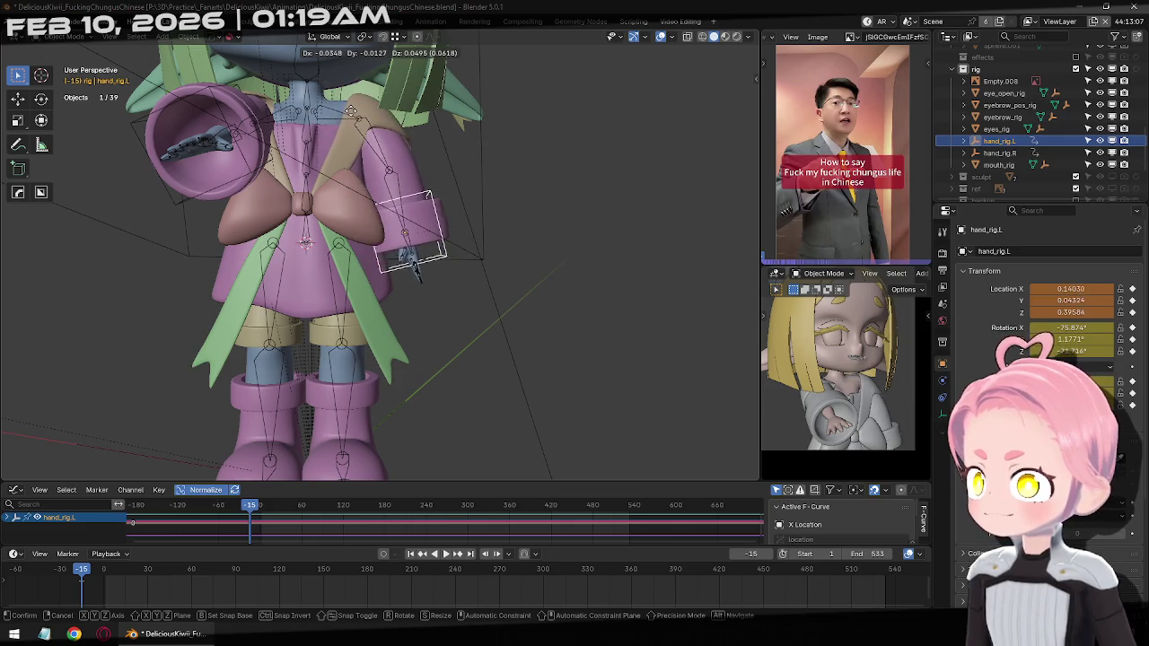
click(492, 221)
mouse_move(495, 218)
middle_down()
mouse_move(378, 216)
mouse_move(469, 264)
middle_up()
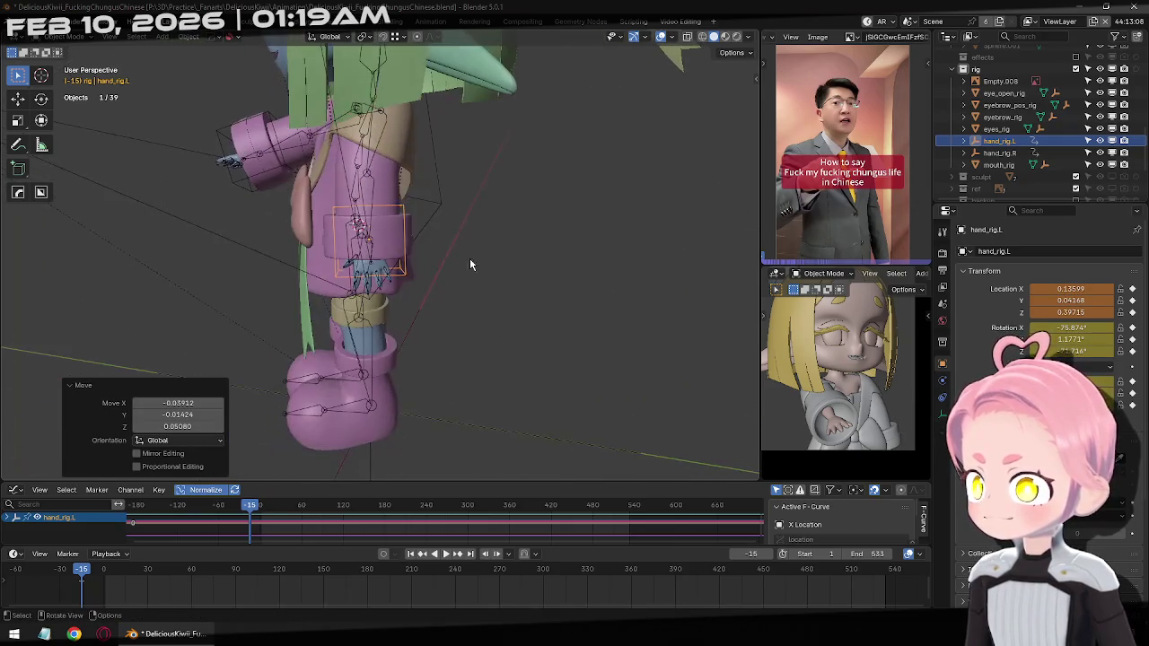
key(g)
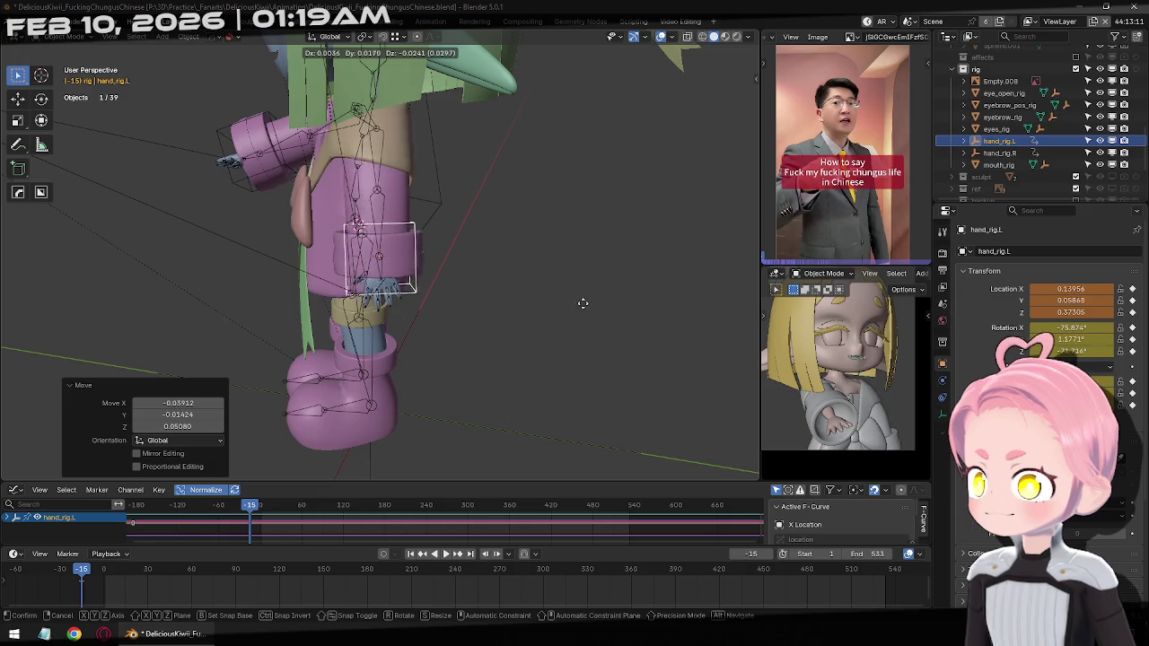
click(584, 303)
Rotate hand_rig.L slightly, refining its tilt once more
key(r)
click(606, 323)
middle_drag(606, 323, 523, 265)
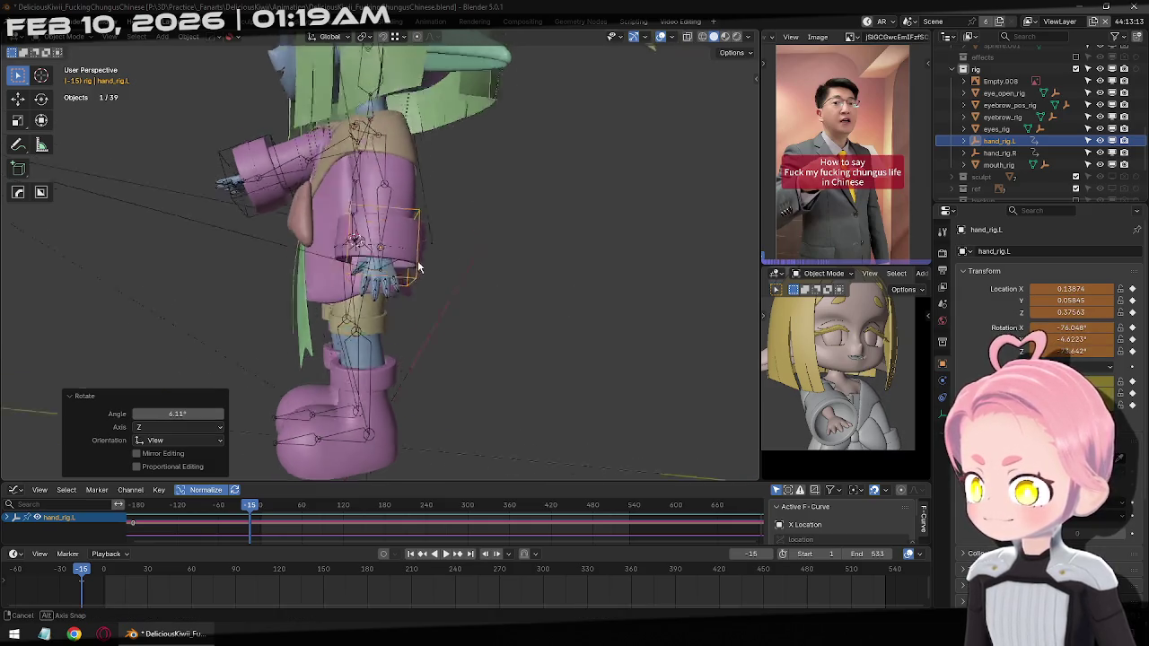
key(r)
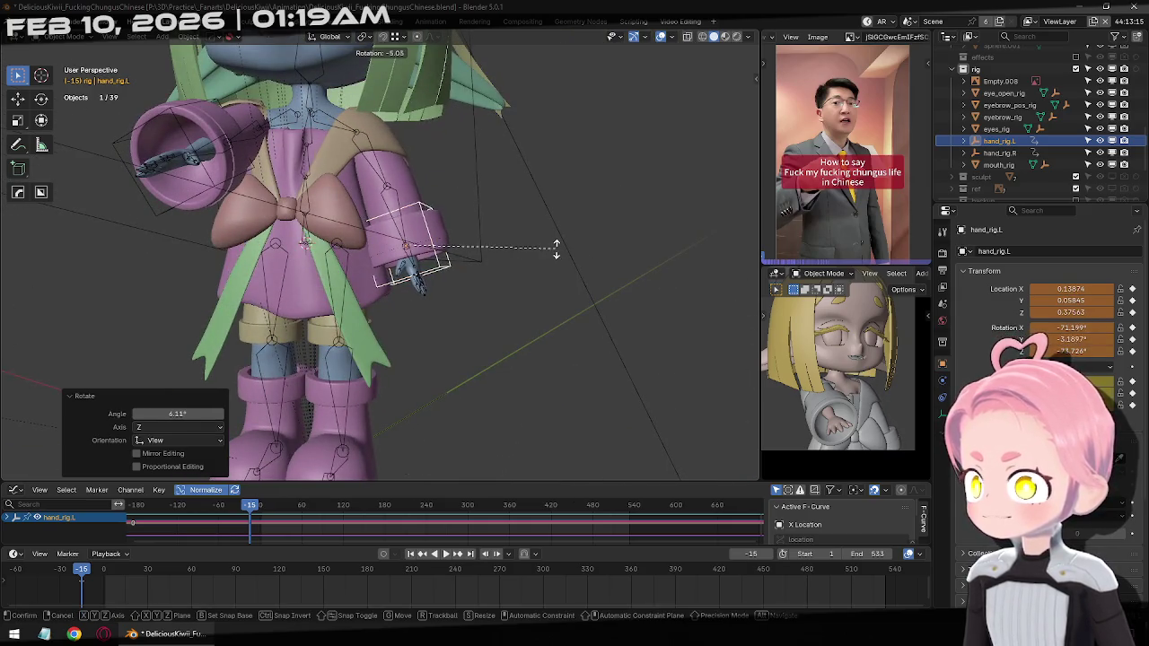
click(562, 253)
key(g)
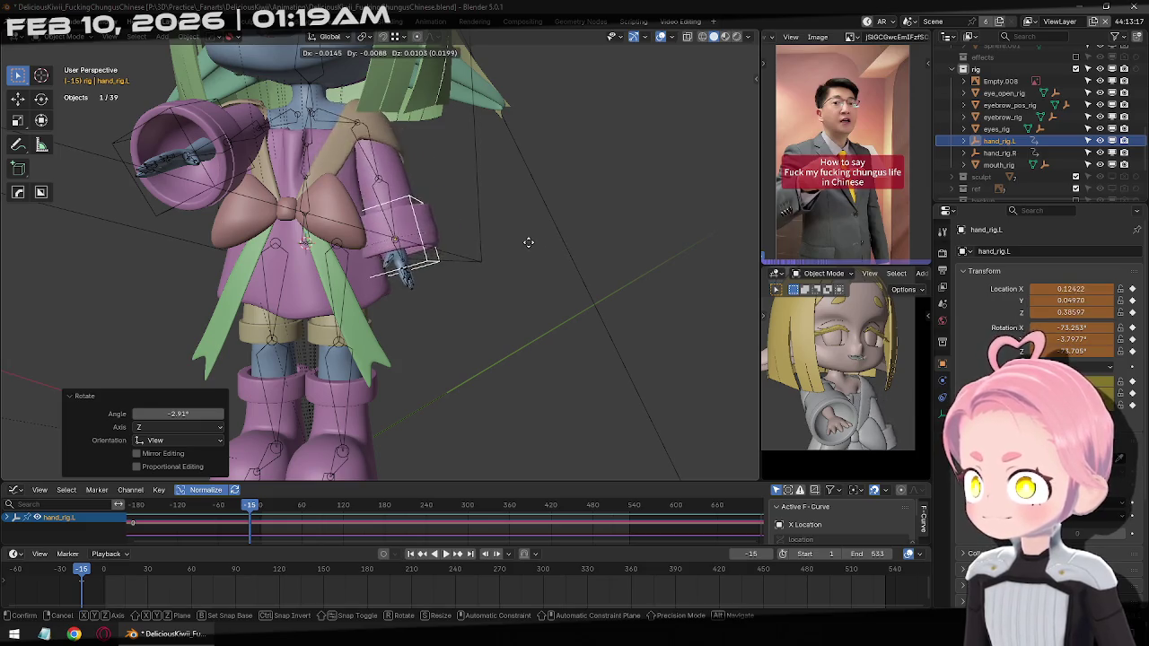
key(Escape)
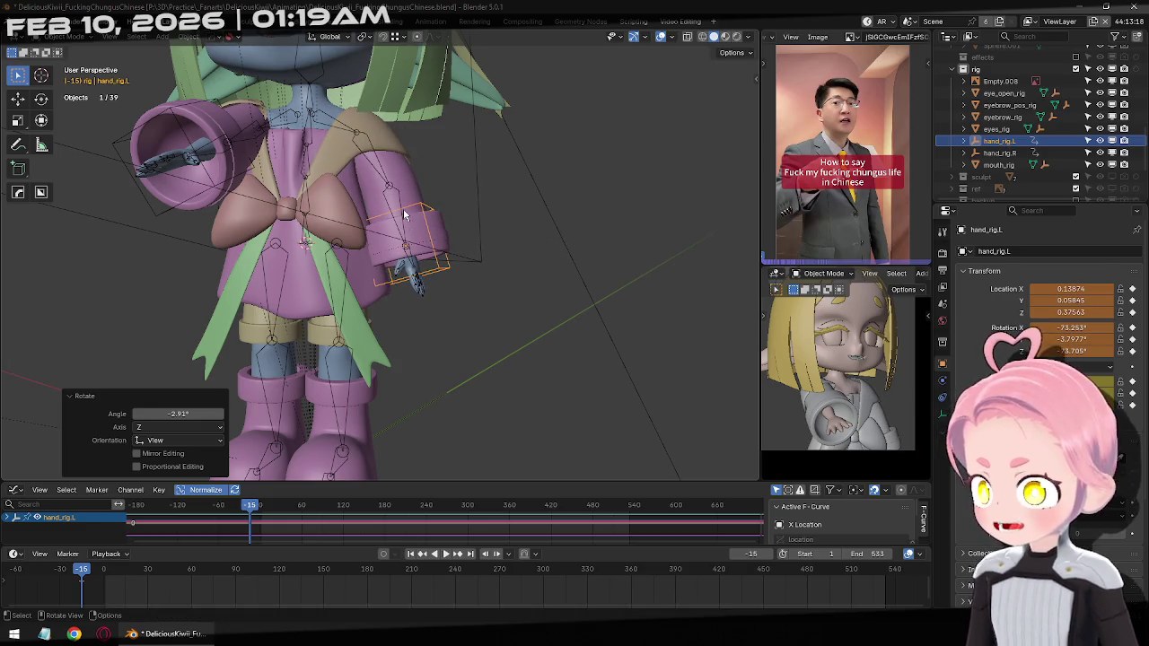
Enter Pose Mode on the armature and check Hand_L, then select Hand_R
click(404, 251)
key(ctrl+Tab)
click(411, 265)
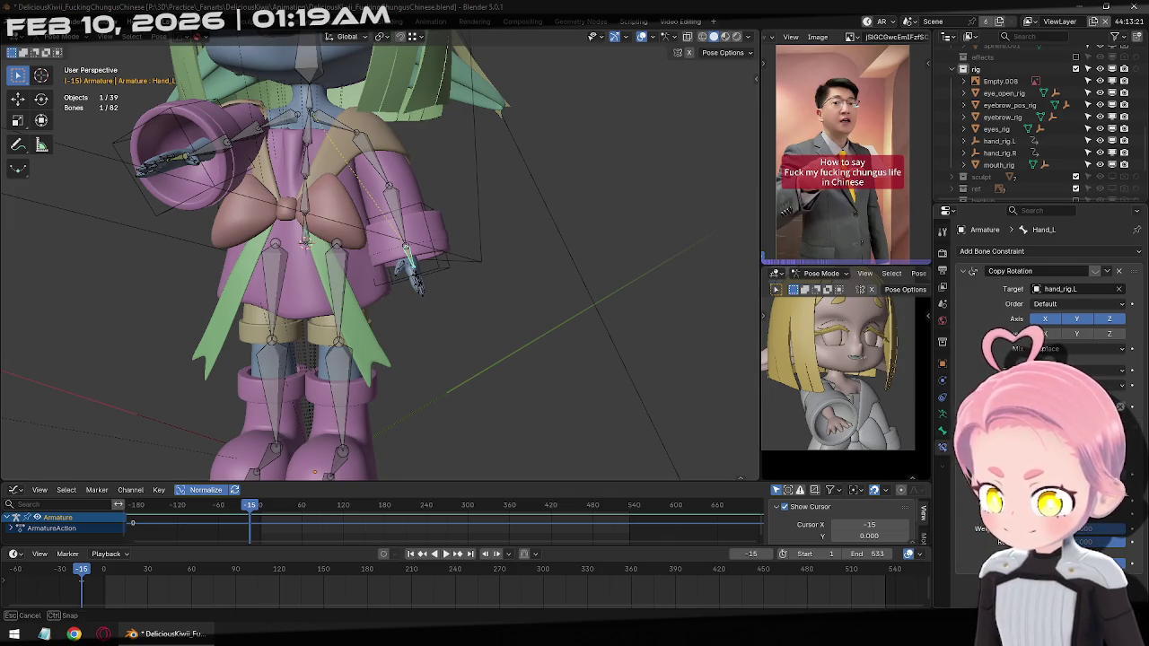
middle_drag(415, 280, 175, 241)
click(175, 259)
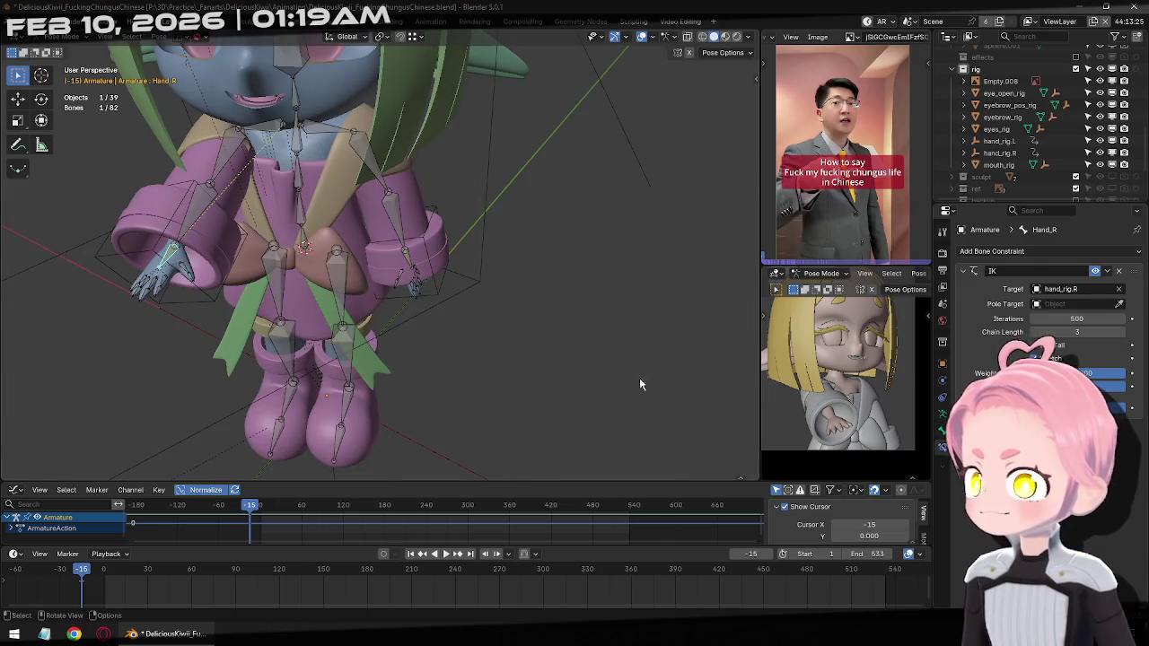
Set Hand_R's IK chain length to 2, then move and rotate hand_rig.R
click(1020, 332)
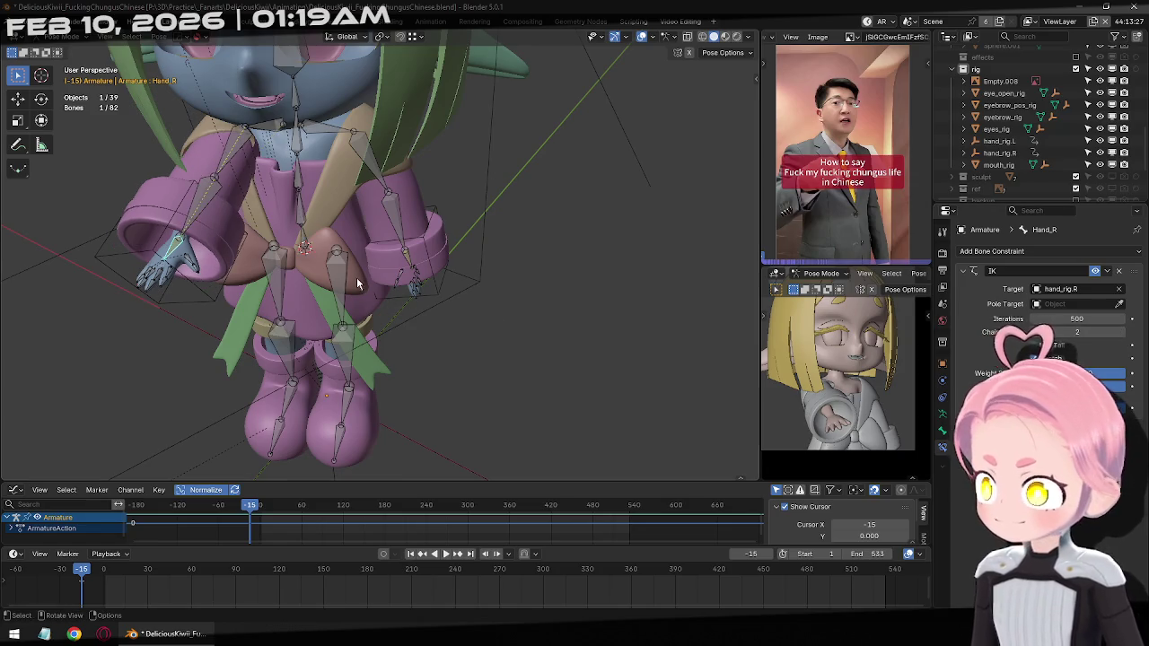
key(ctrl+Tab)
click(204, 268)
middle_drag(216, 299, 580, 331)
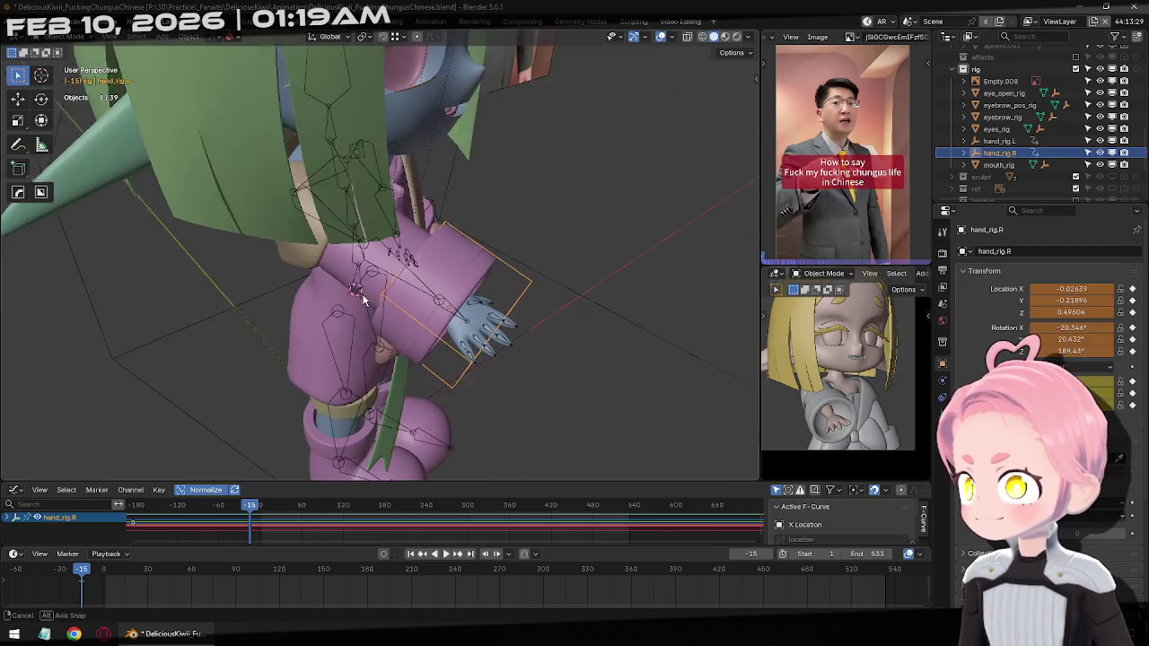
key(g)
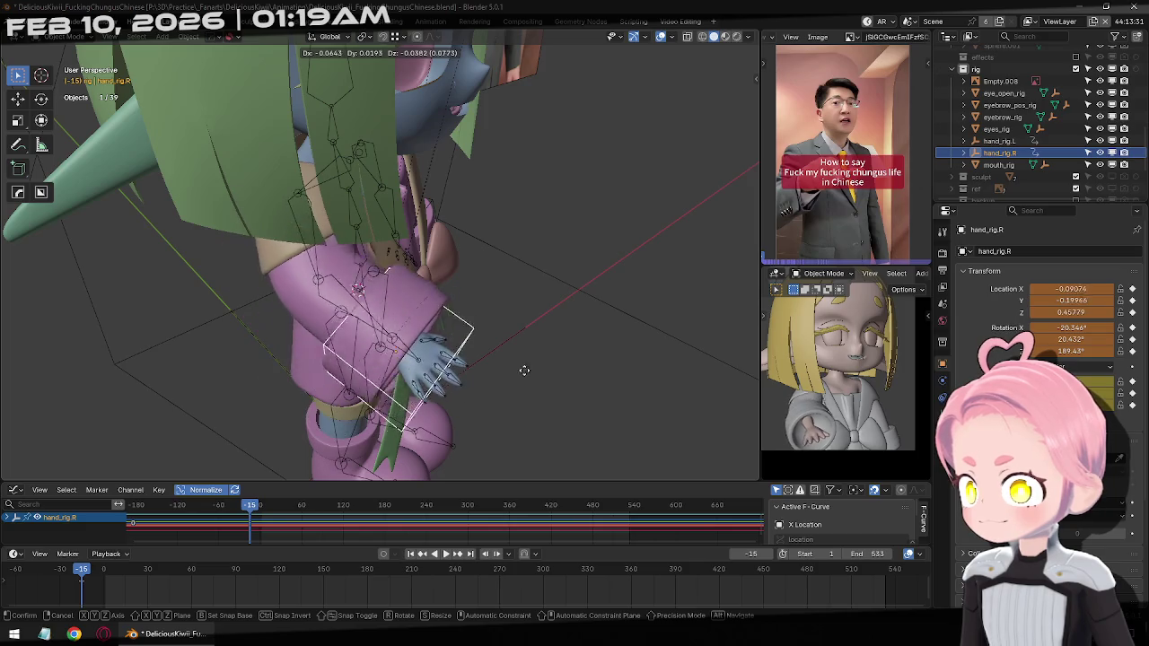
click(516, 364)
key(r)
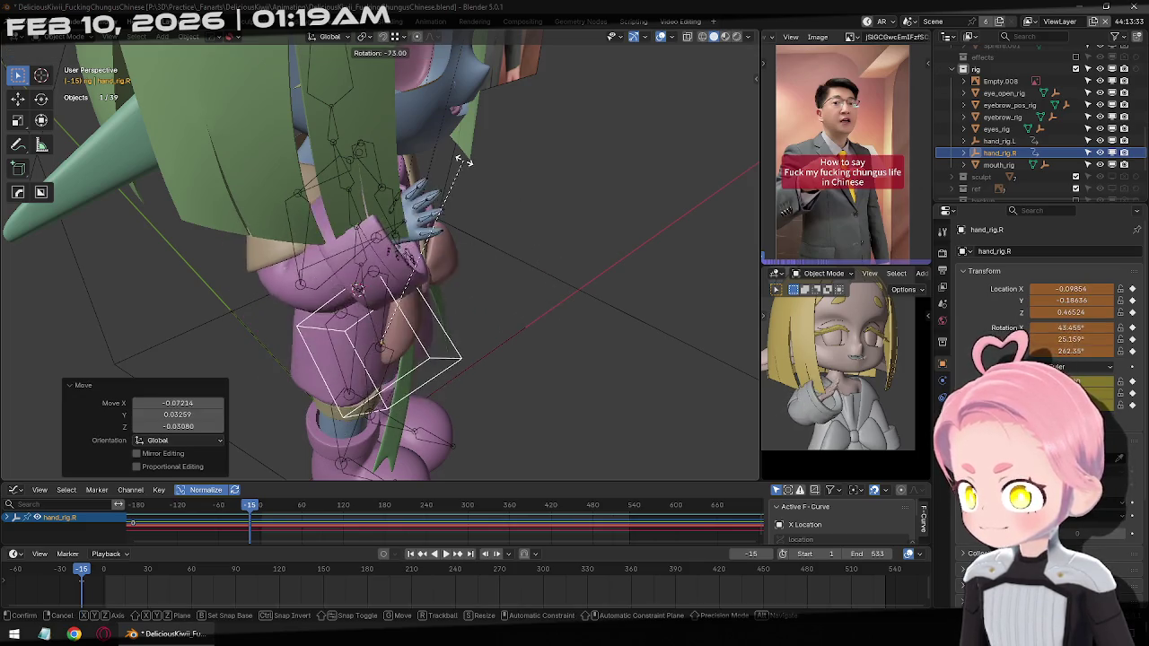
click(528, 326)
Reposition hand_rig.R against the body, rotated to −13.941°, 15.227°, 207.45°
mouse_move(528, 326)
middle_down()
mouse_move(458, 274)
mouse_move(390, 281)
middle_up()
key(g)
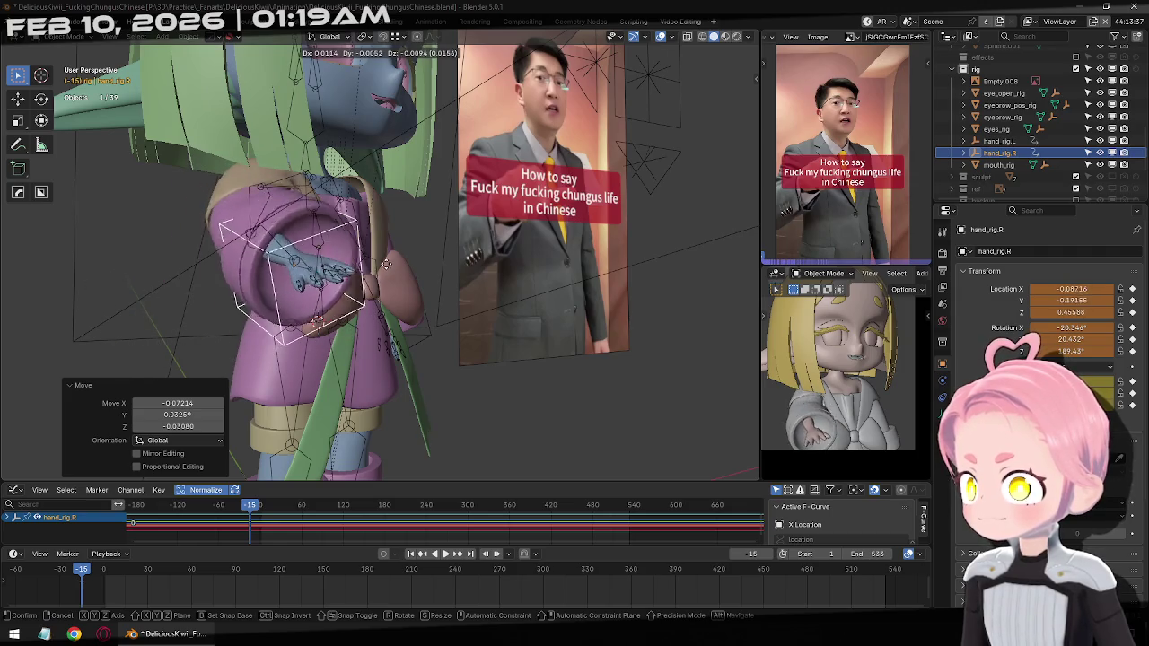
click(386, 274)
key(r)
key(r)
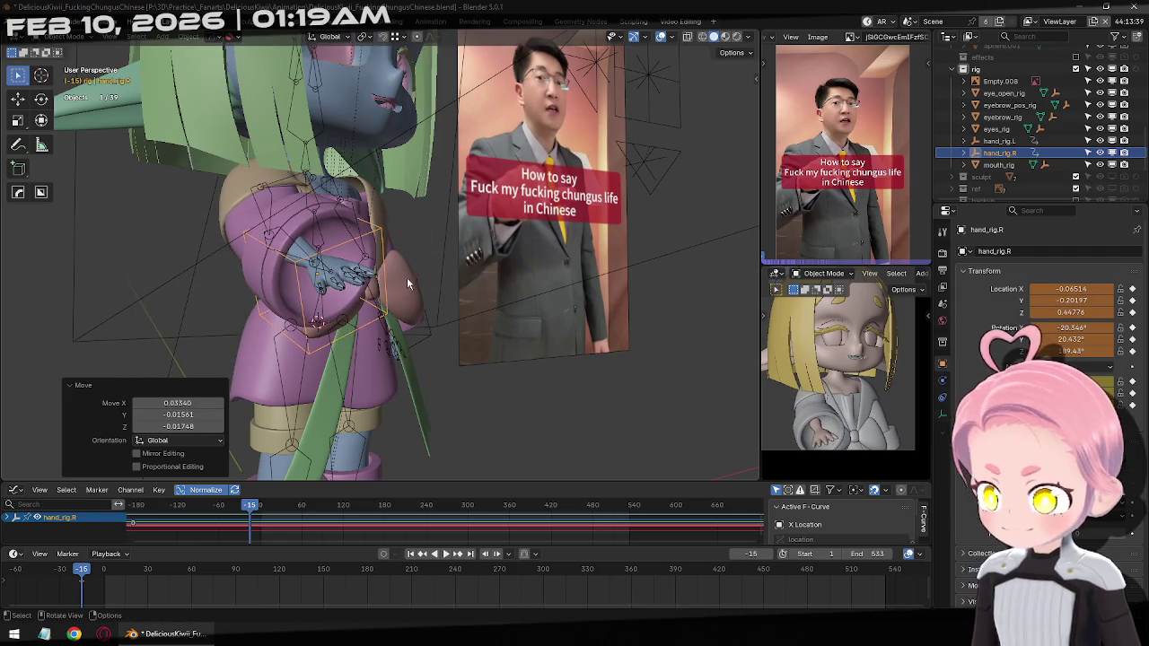
click(444, 259)
middle_drag(445, 260, 579, 336)
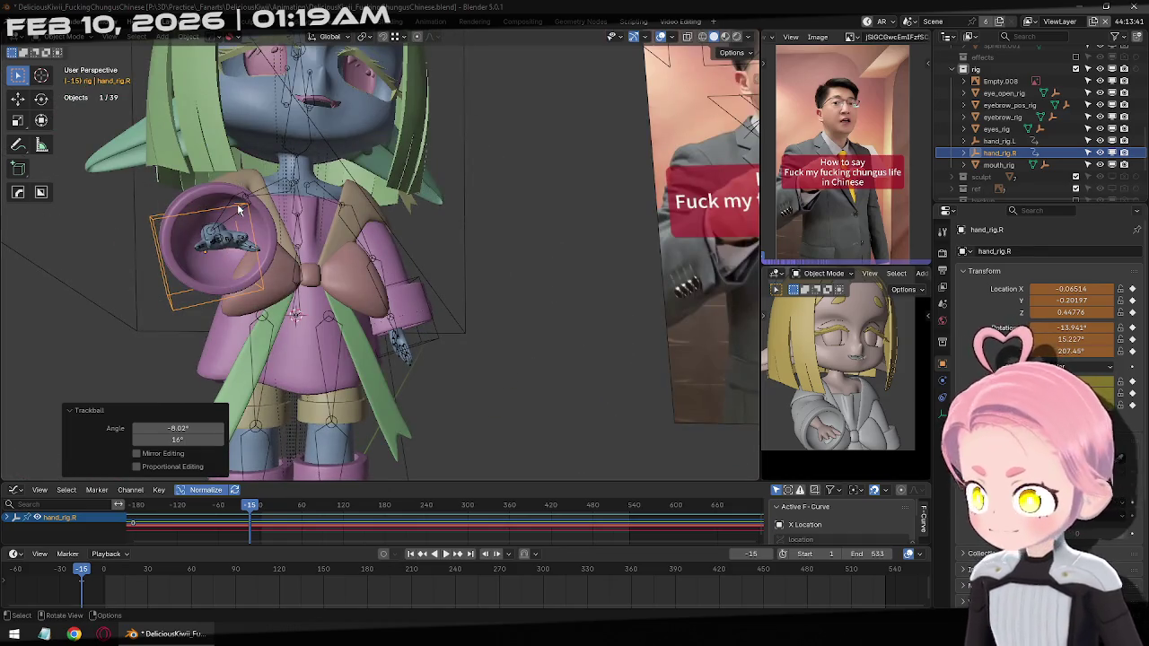
click(226, 238)
middle_drag(463, 348, 441, 311)
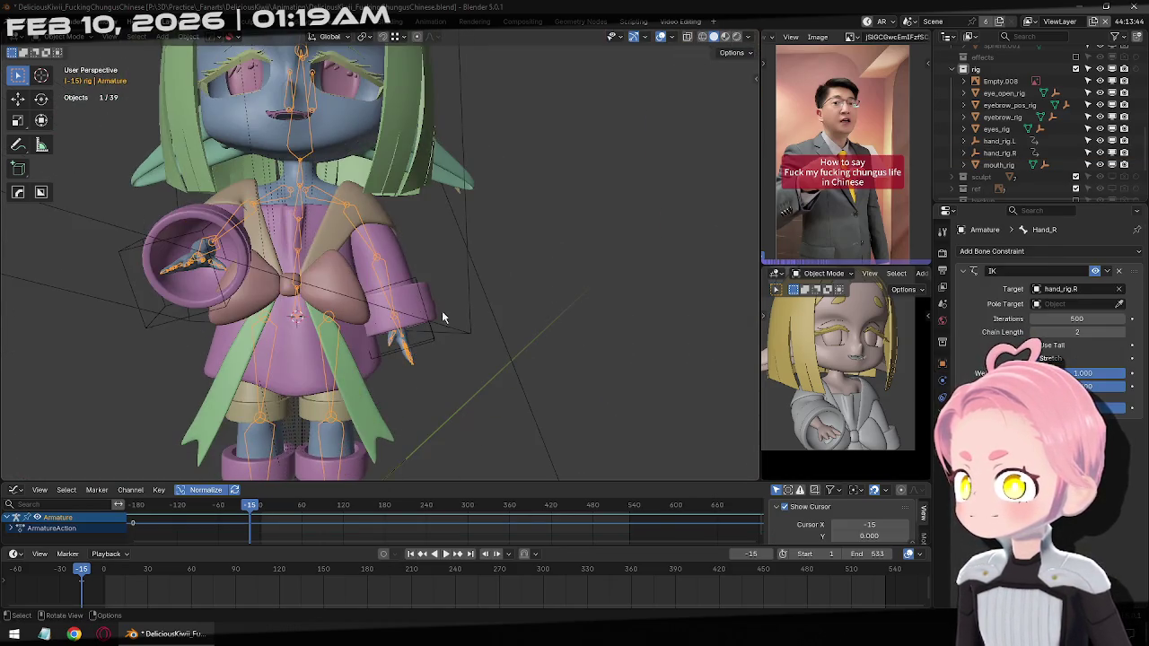
Move hand_rig.L outward and trackball-rotate it
click(433, 333)
key(g)
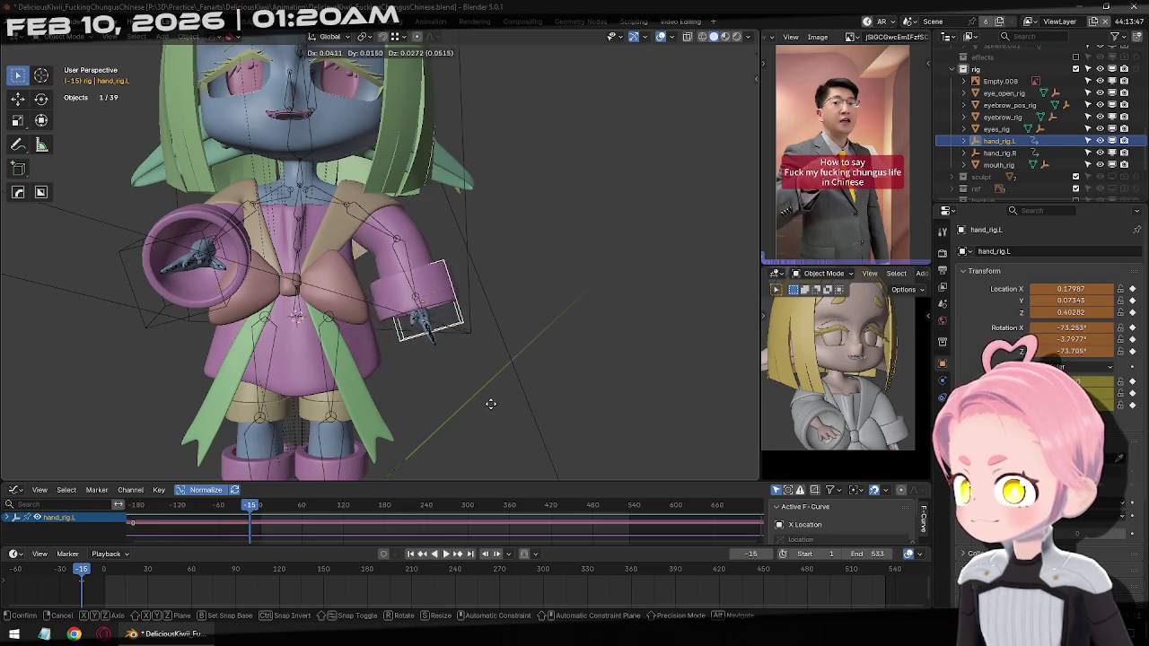
click(472, 410)
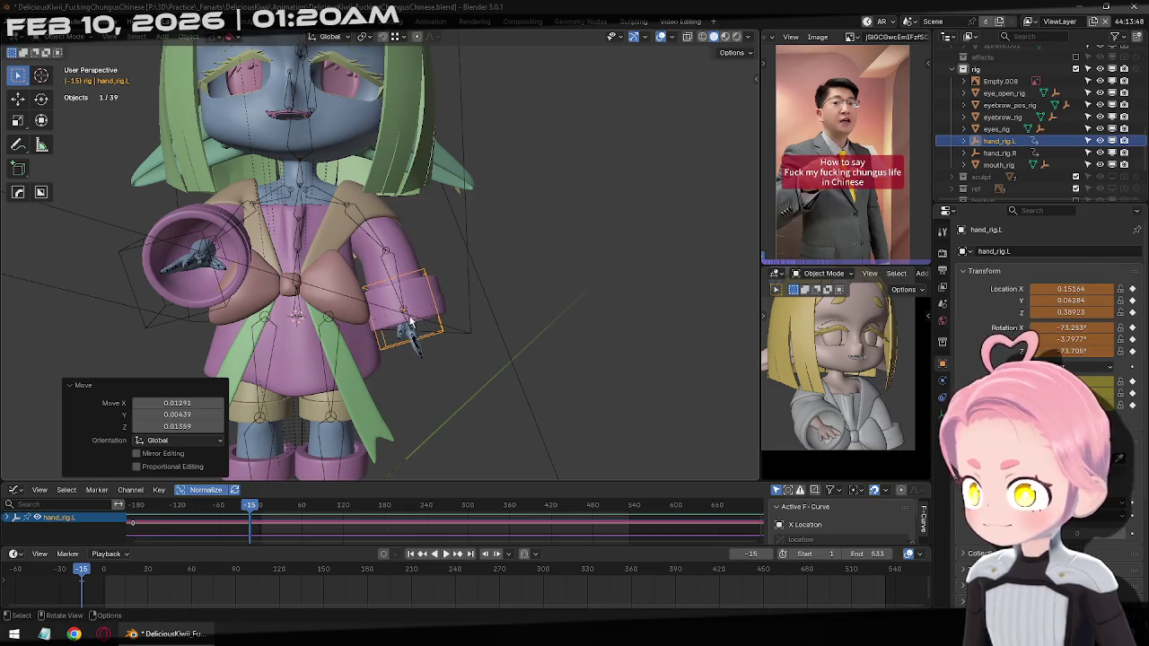
click(410, 329)
key(ctrl+Tab)
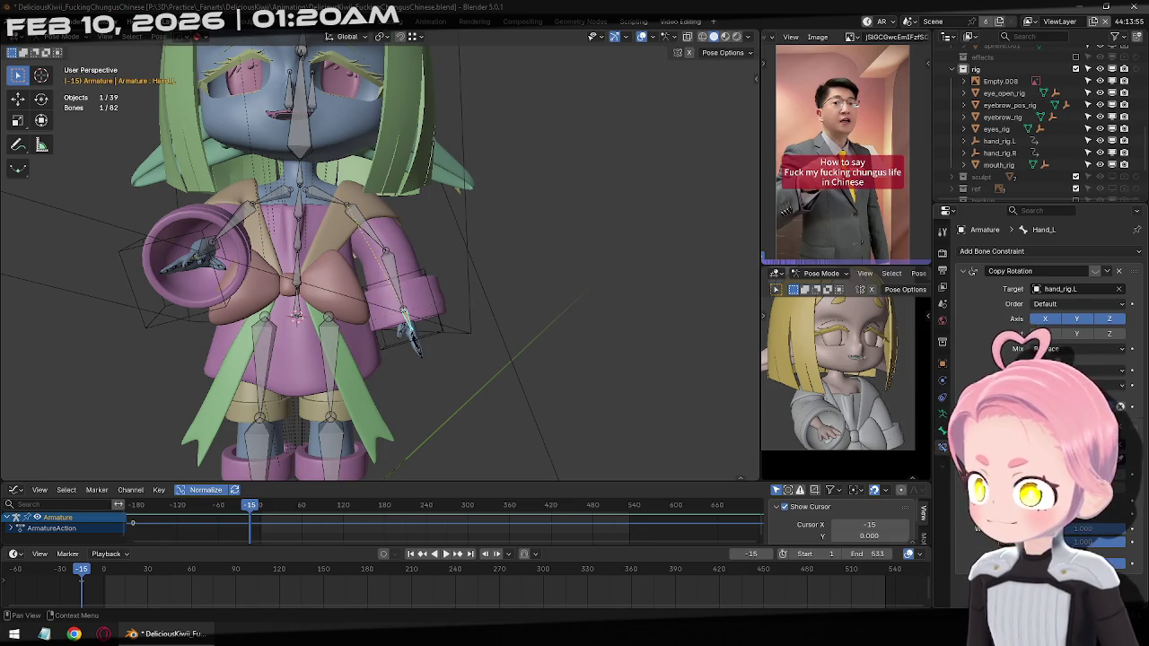
click(422, 321)
key(ctrl+Tab)
key(r)
key(r)
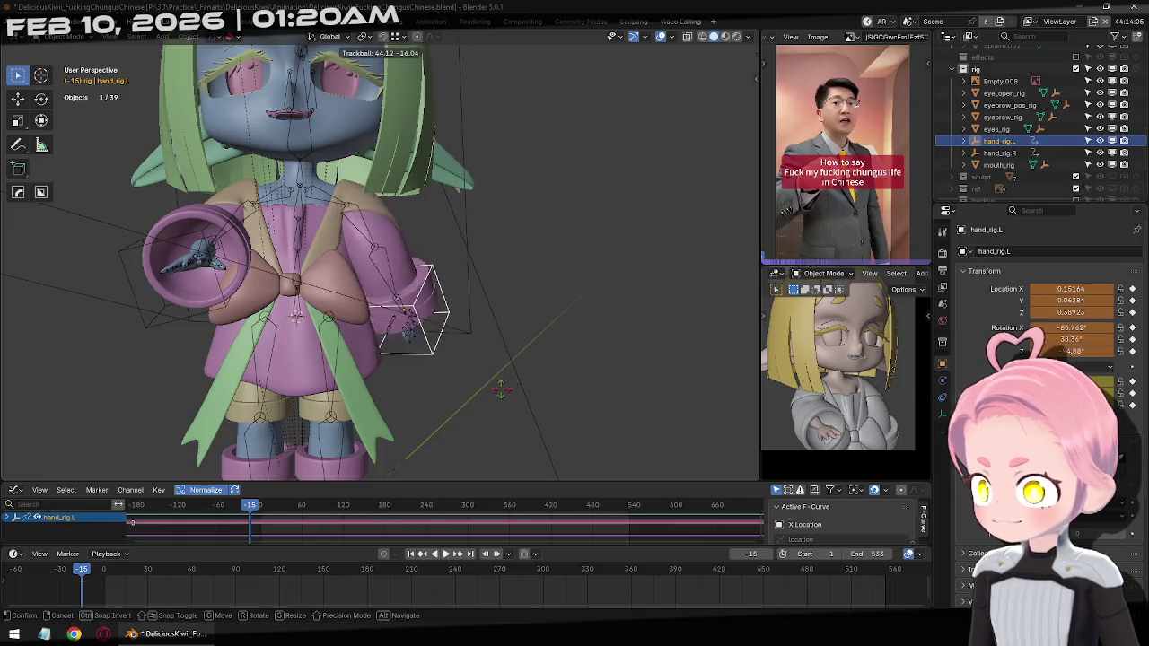
click(509, 291)
In Pose Mode, enable the Copy Rotation constraint on Hand_L
middle_drag(508, 291, 313, 359)
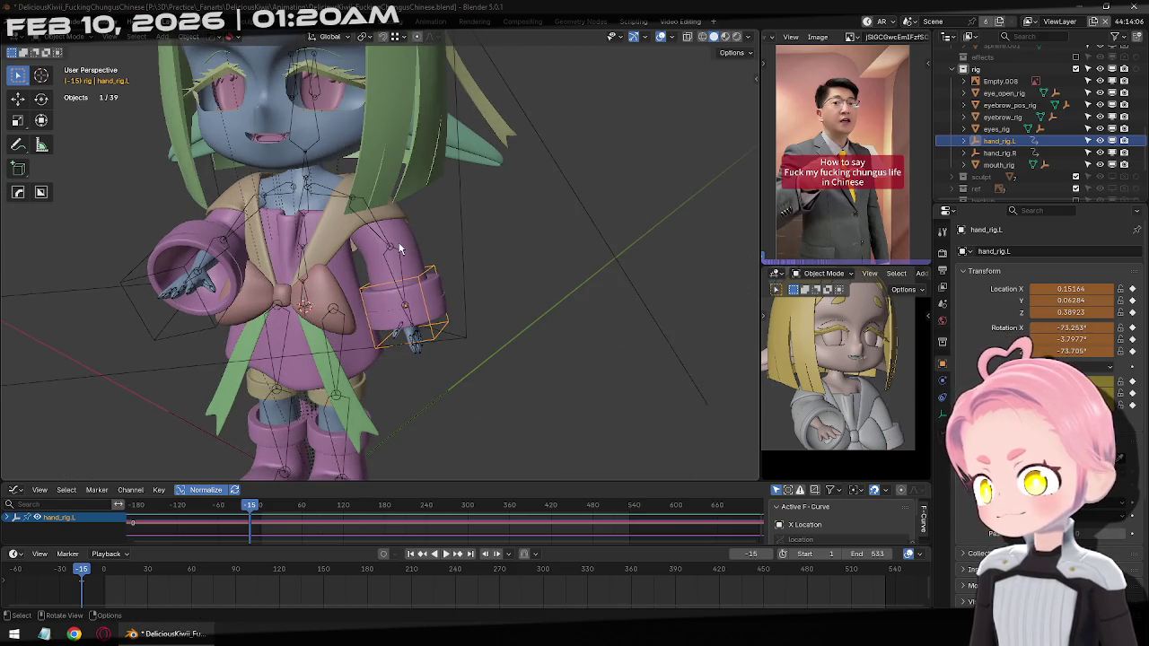
click(406, 316)
key(ctrl+Tab)
click(410, 333)
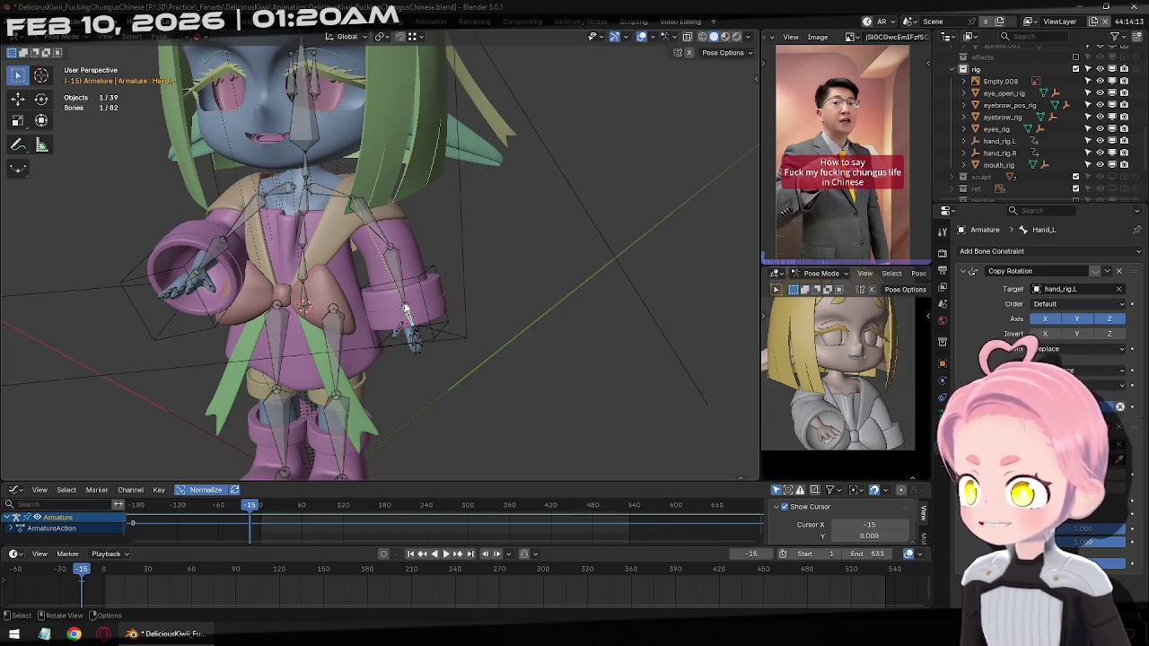
click(1095, 269)
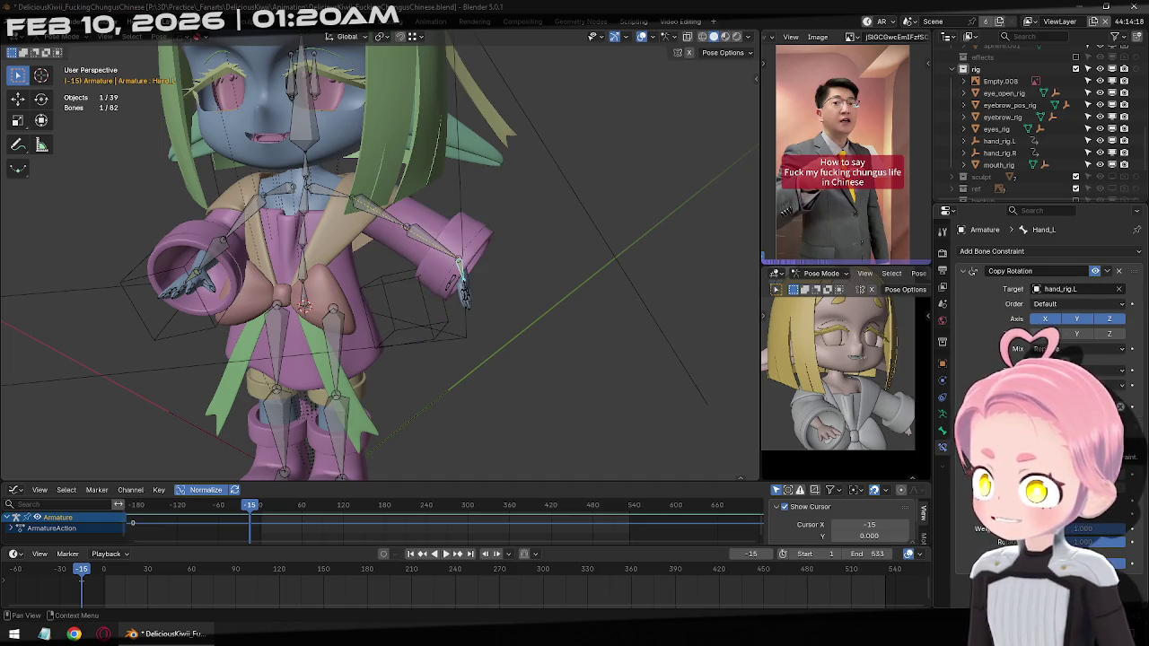
Add an IK constraint to the lower left arm targeting hand_rig.L, chain length 2
click(432, 244)
click(1079, 251)
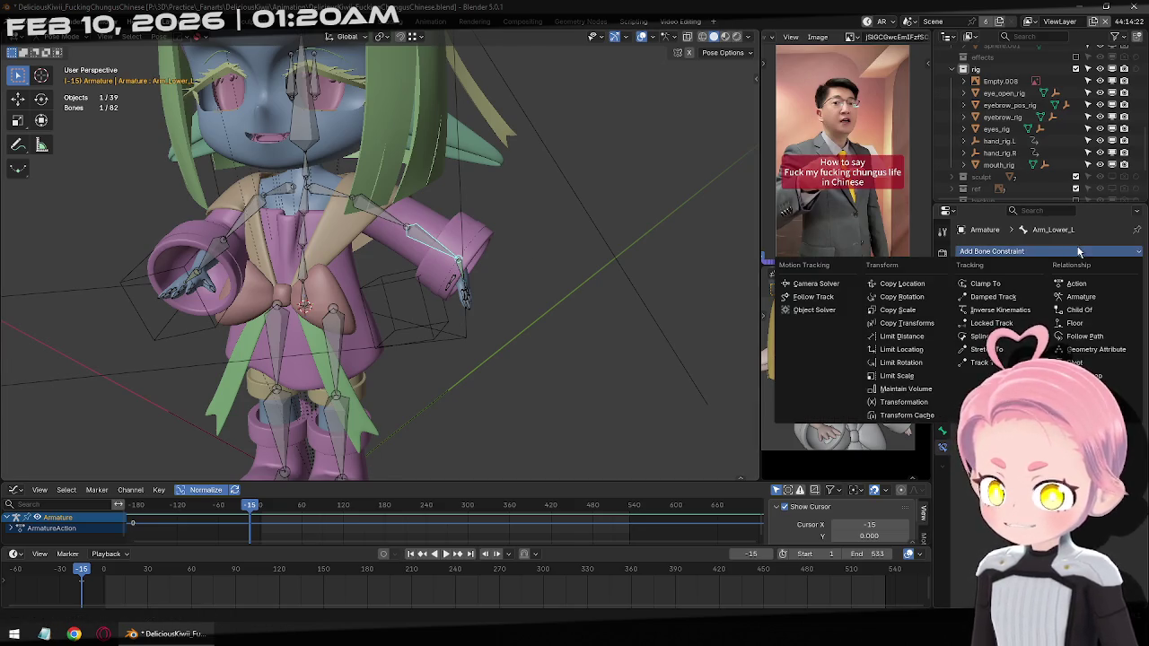
click(1011, 311)
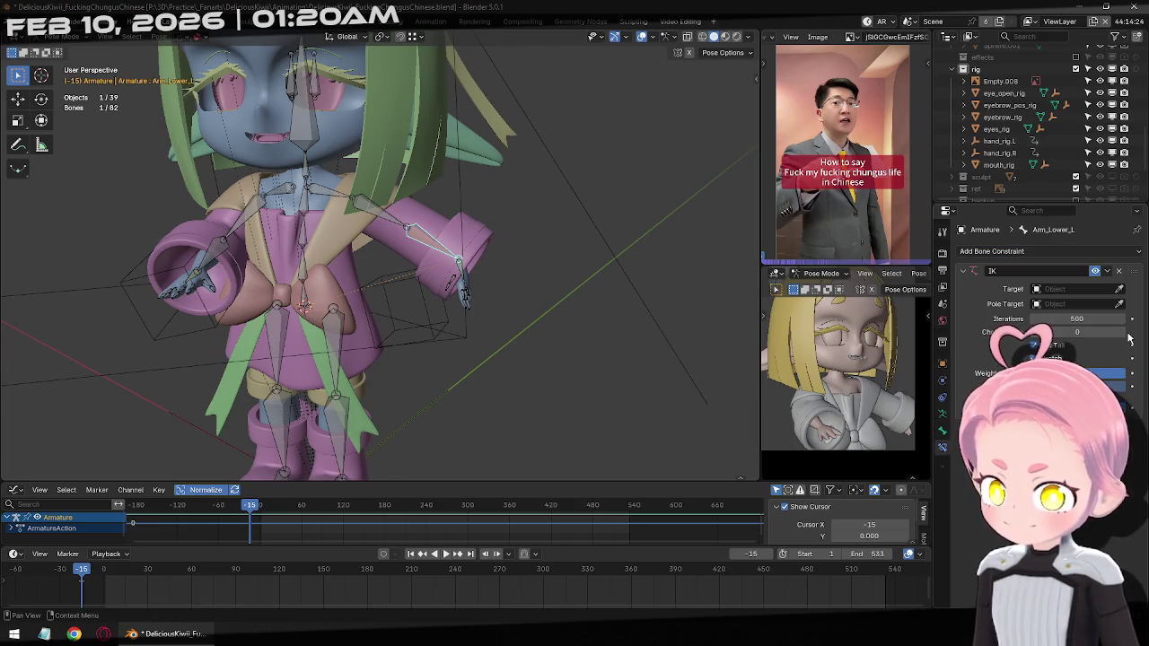
drag(1129, 339, 1126, 338)
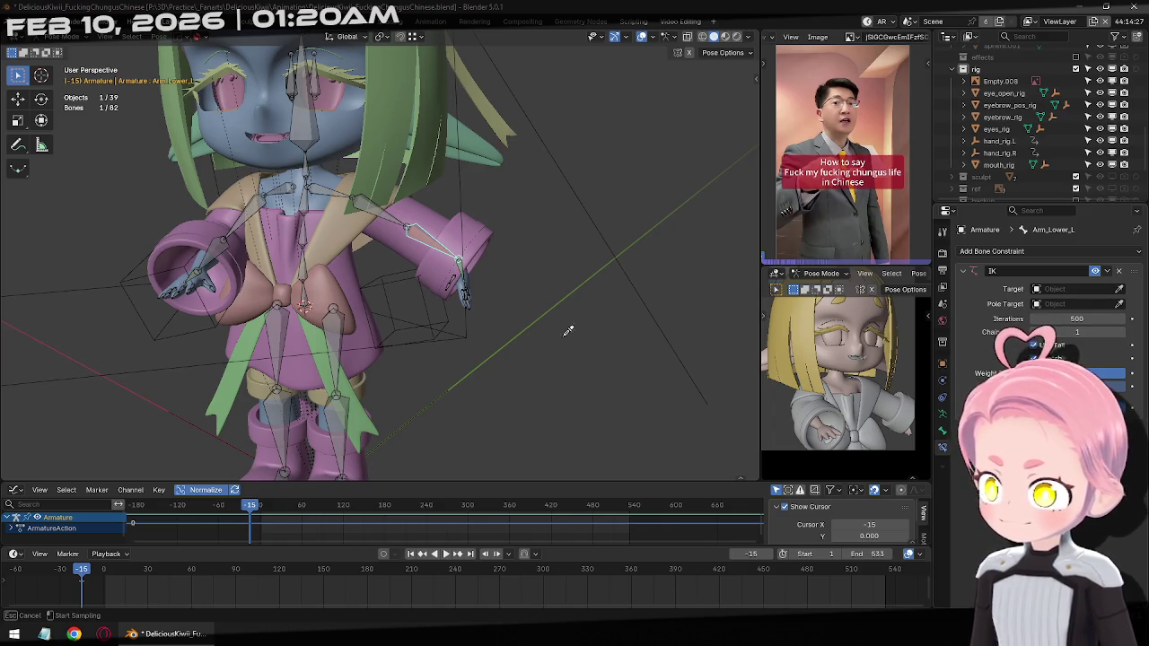
click(432, 304)
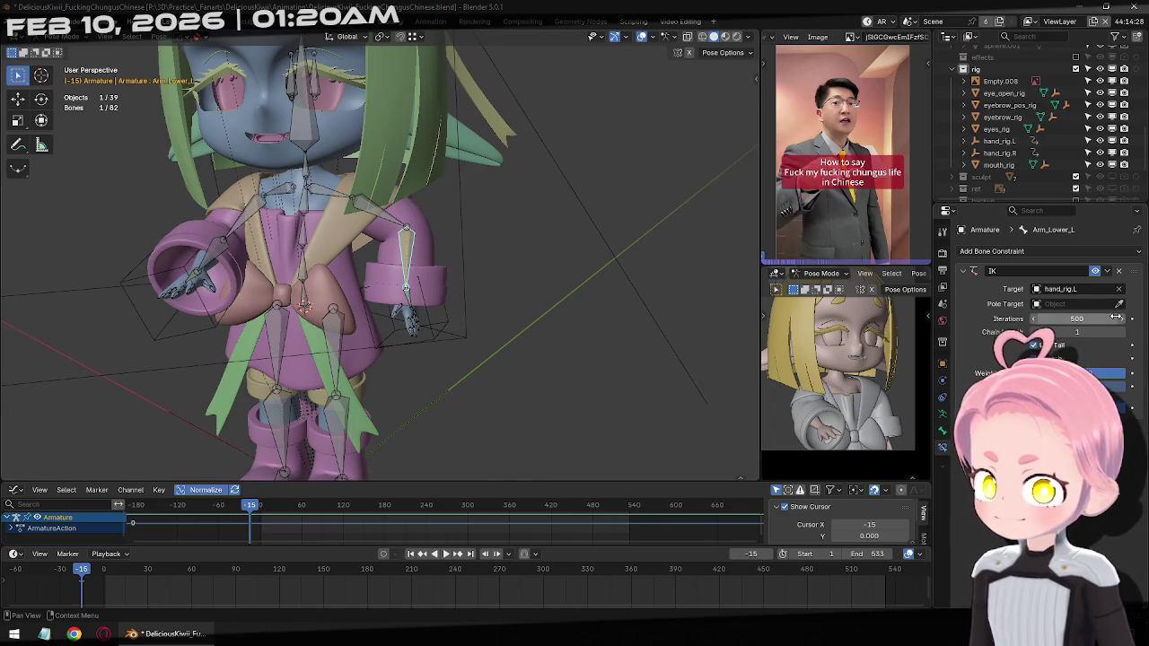
click(1083, 331)
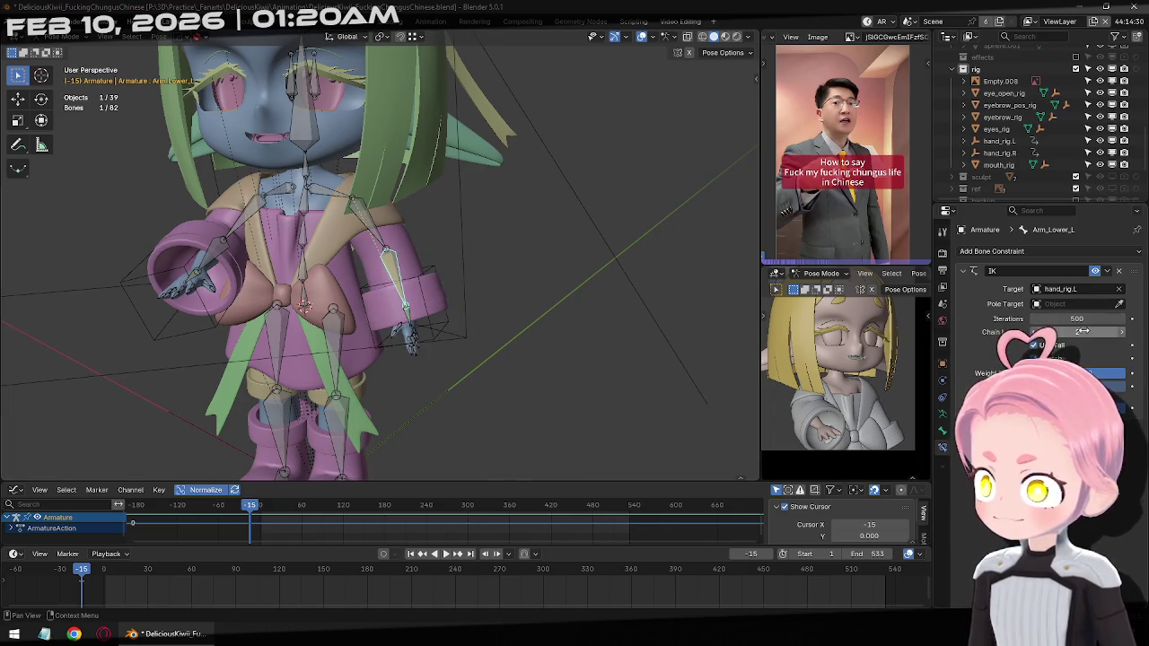
Move hand_rig.L beside the sleeve to 0.15164, 0.06284, 0.38923
key(ctrl+Tab)
click(430, 325)
key(g)
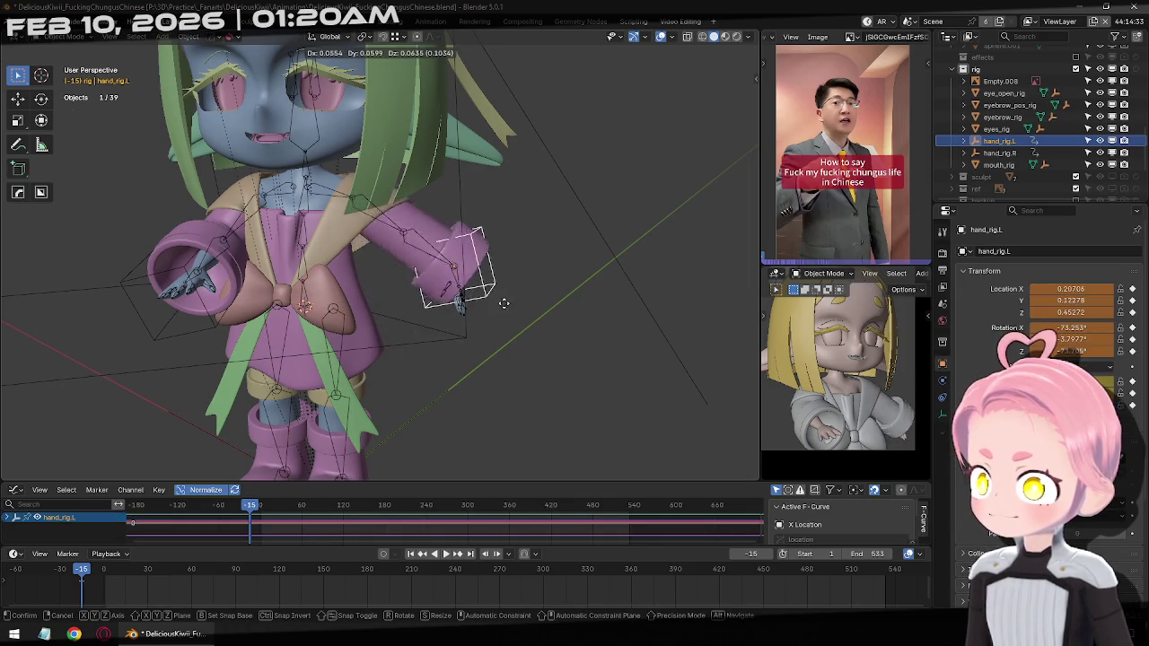
click(484, 348)
key(g)
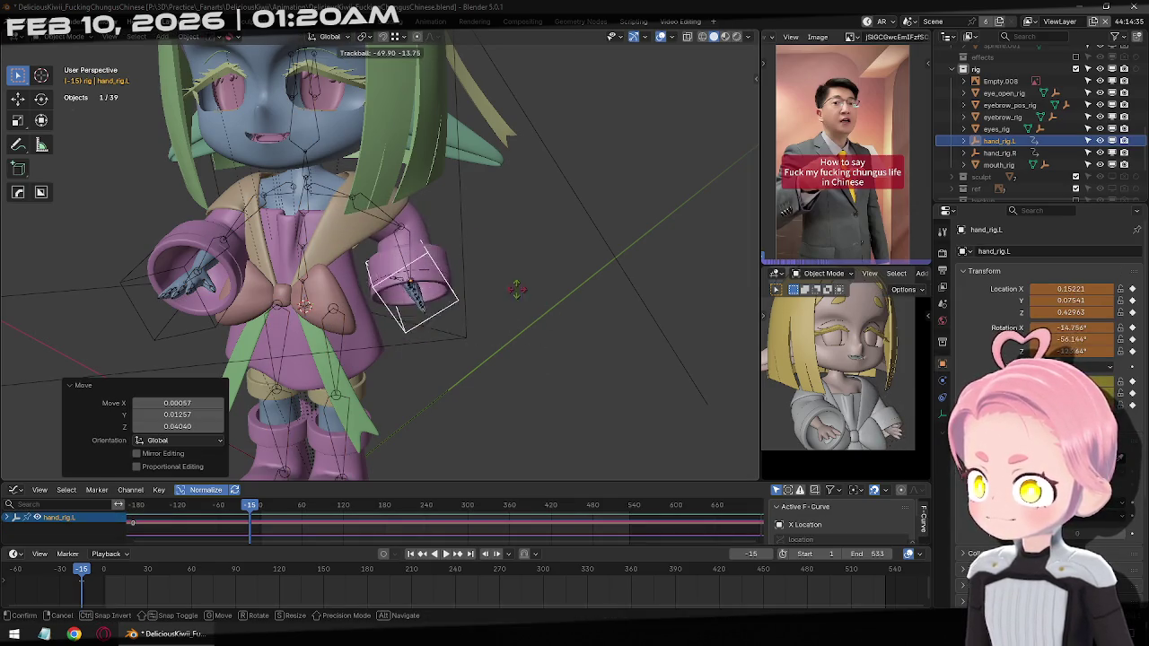
click(519, 336)
key(g)
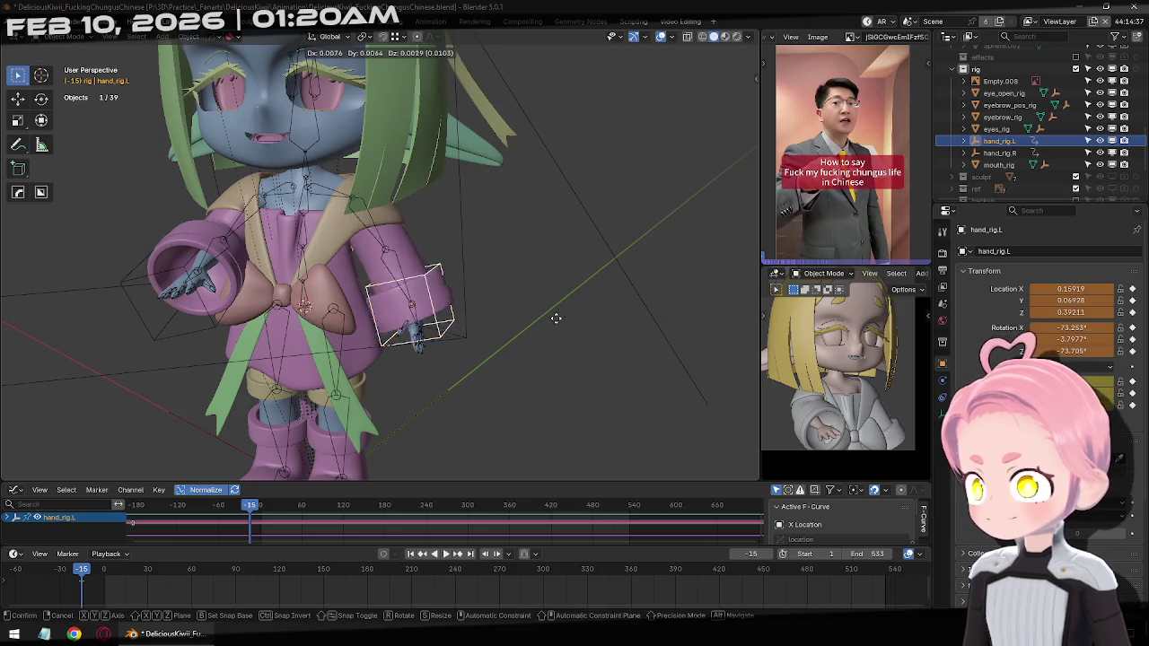
click(528, 334)
Return the armature to Pose Mode and select Hand_R
mouse_move(528, 336)
middle_down()
mouse_move(462, 280)
mouse_move(466, 326)
mouse_move(411, 334)
middle_up()
click(410, 334)
key(ctrl+Tab)
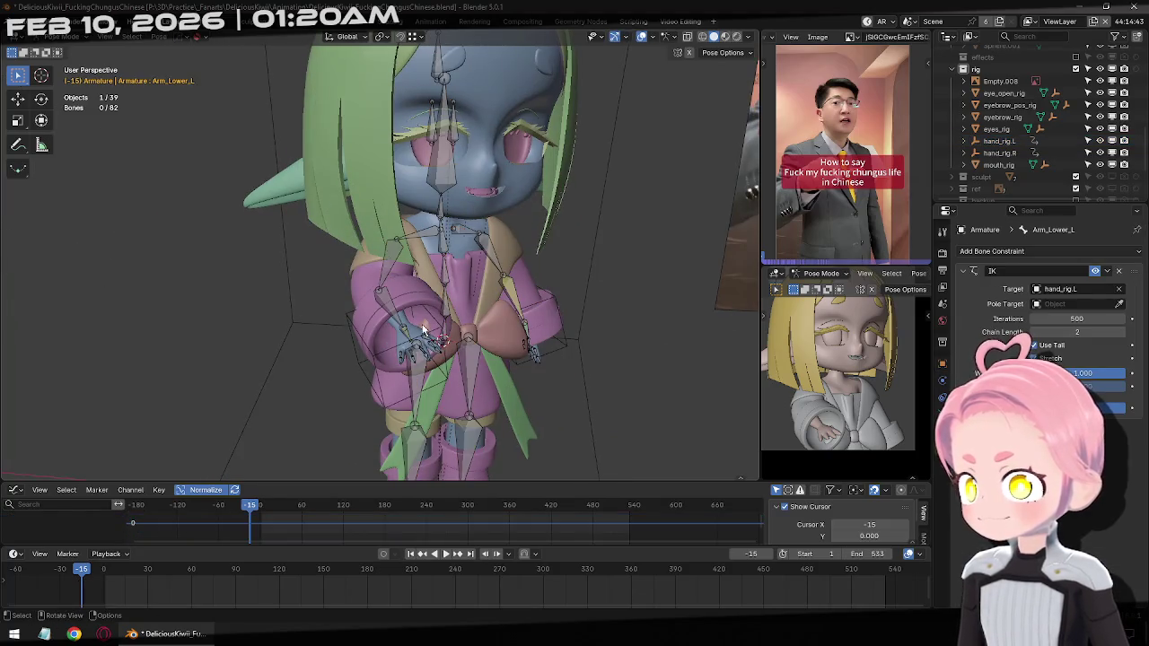
click(411, 339)
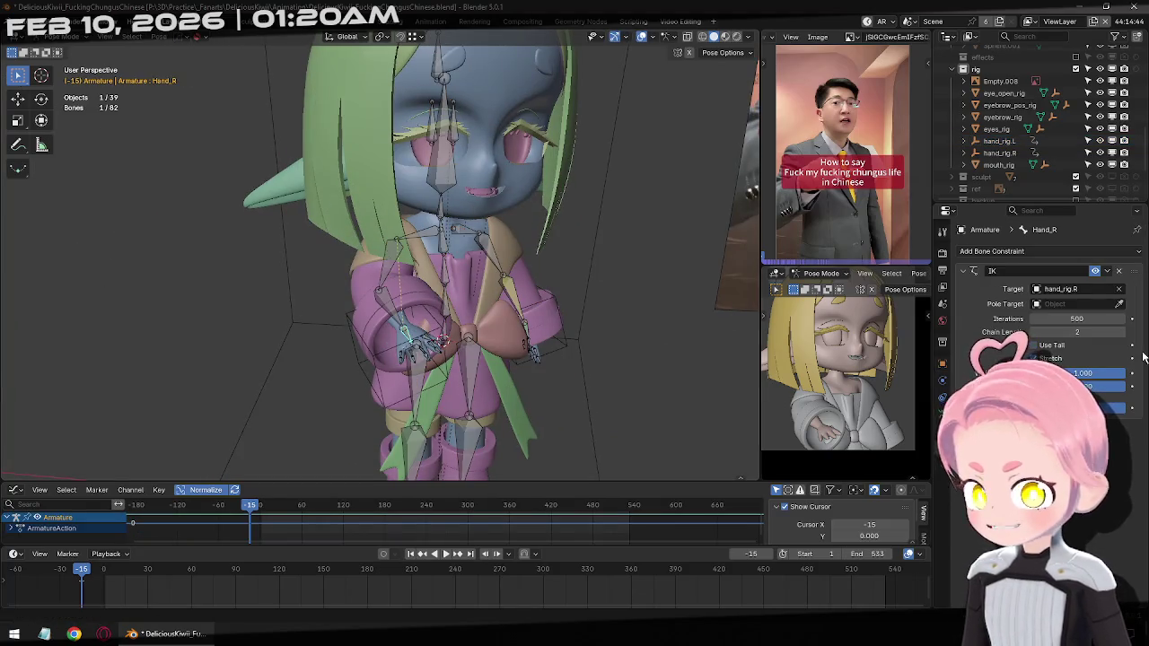
Replace Arm_Lower_R's IK with one targeting hand_rig.R at chain length 2
click(1121, 271)
click(330, 288)
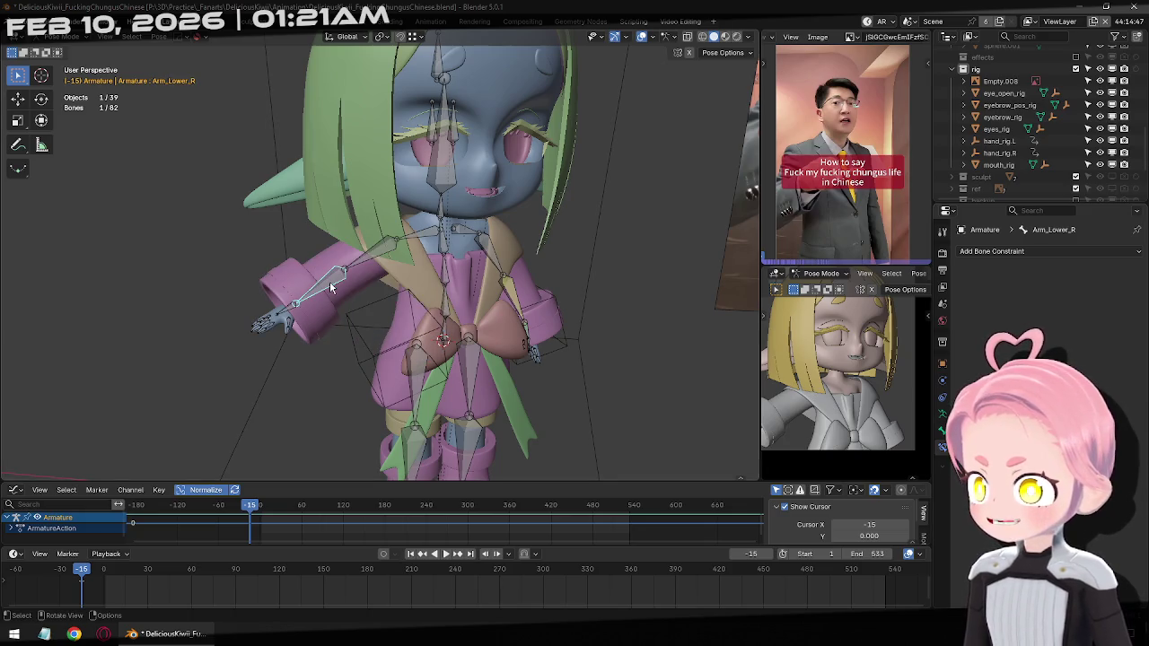
click(996, 251)
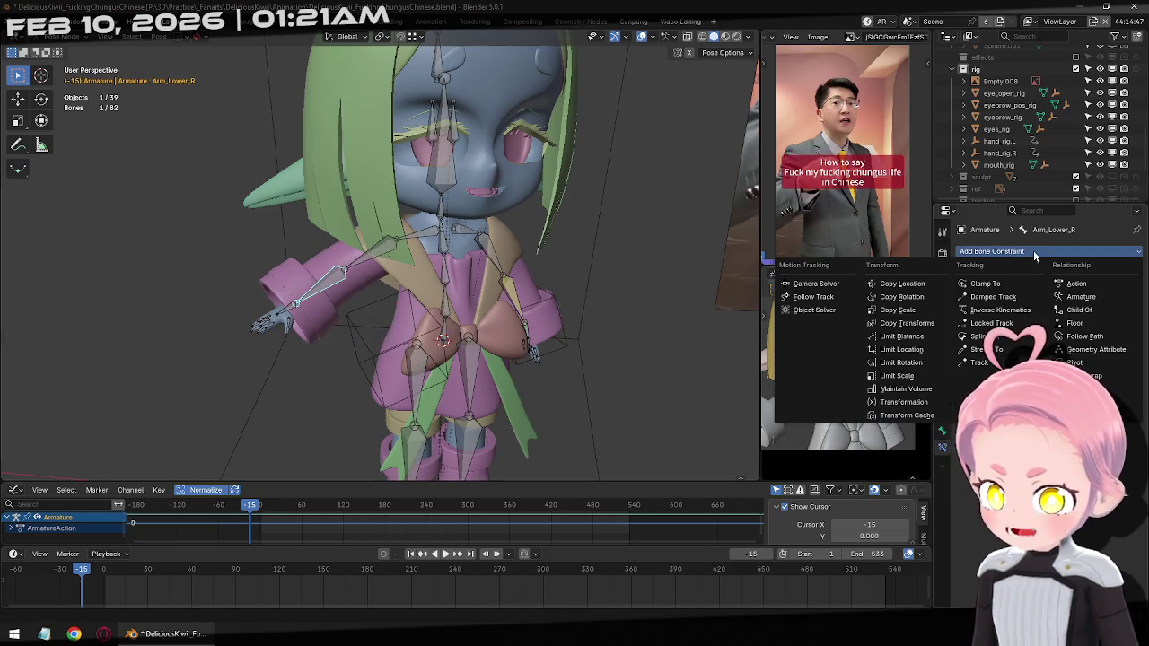
click(1000, 310)
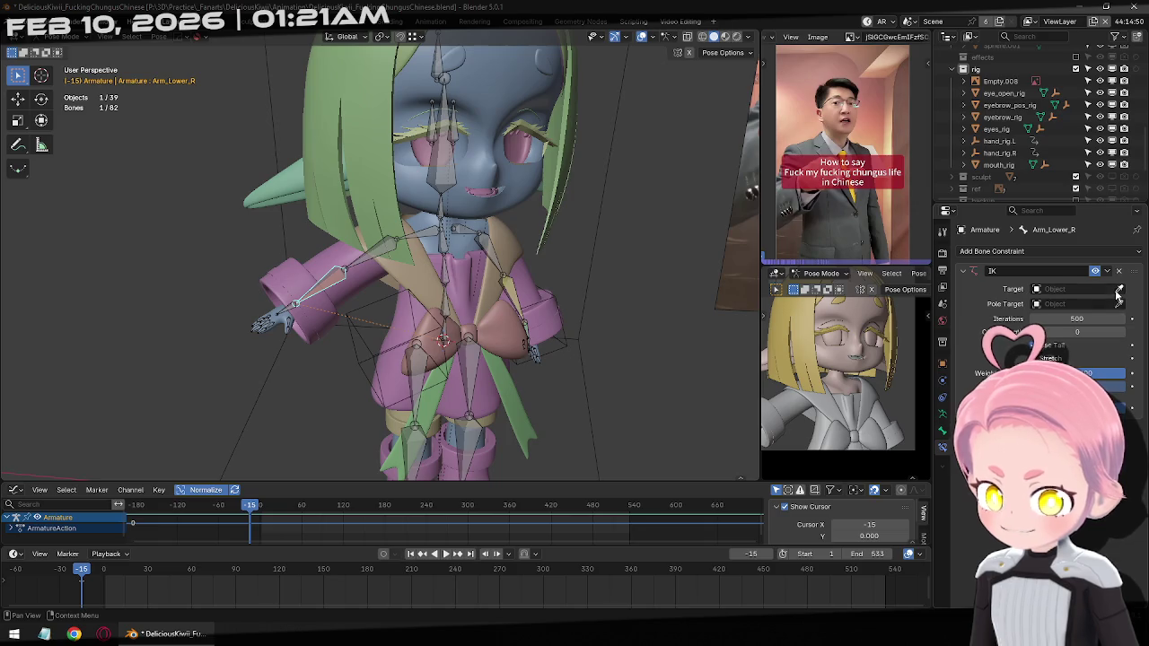
click(1118, 291)
click(357, 335)
click(1122, 332)
click(1122, 332)
Enable Hand_L's Copy Rotation and give Hand_R a Copy Rotation targeting hand_rig.R
mouse_move(539, 314)
middle_down()
mouse_move(278, 316)
mouse_move(428, 355)
middle_up()
click(554, 354)
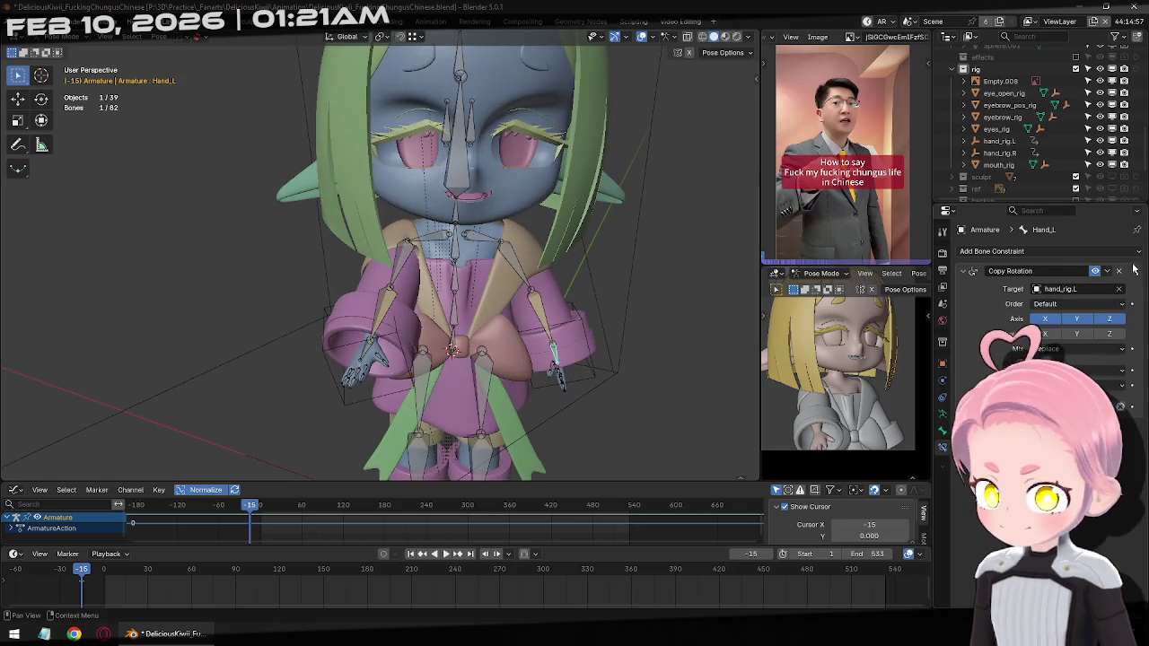
click(1094, 271)
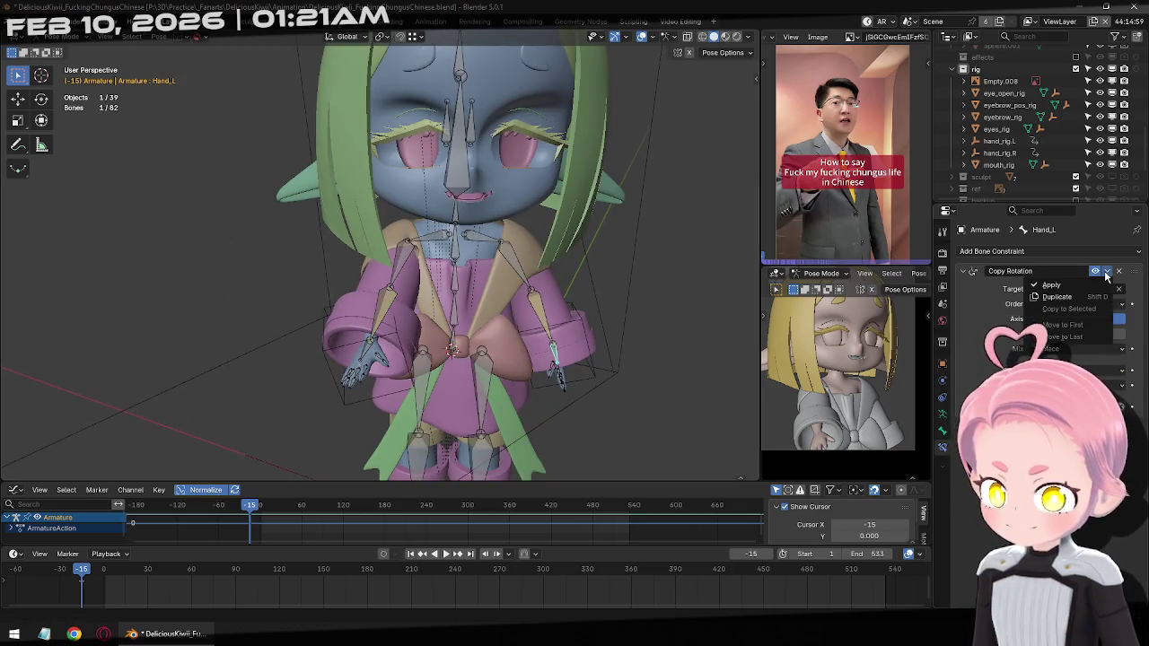
click(369, 350)
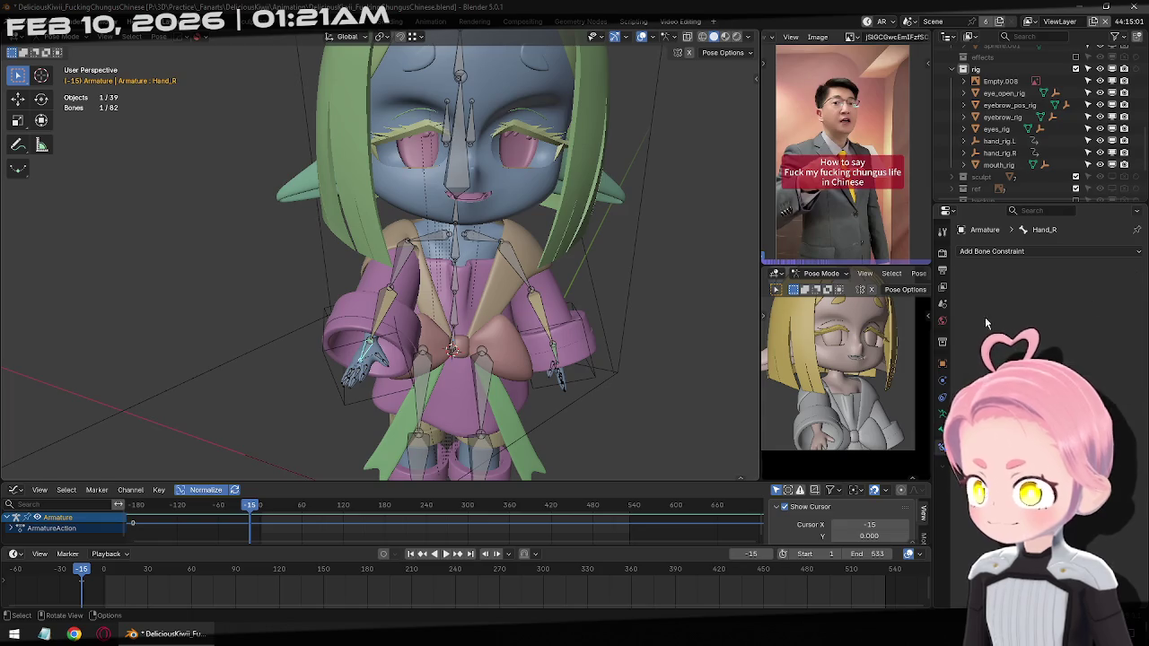
click(1089, 250)
click(900, 296)
click(1119, 288)
click(339, 359)
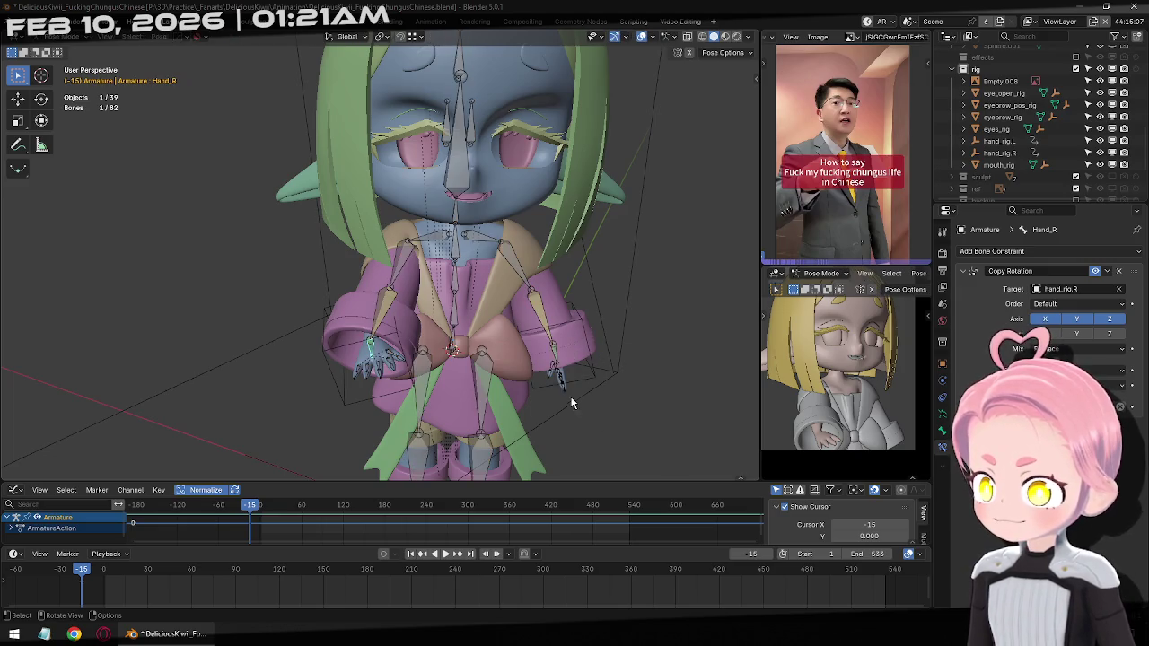
click(554, 360)
key(ctrl+Tab)
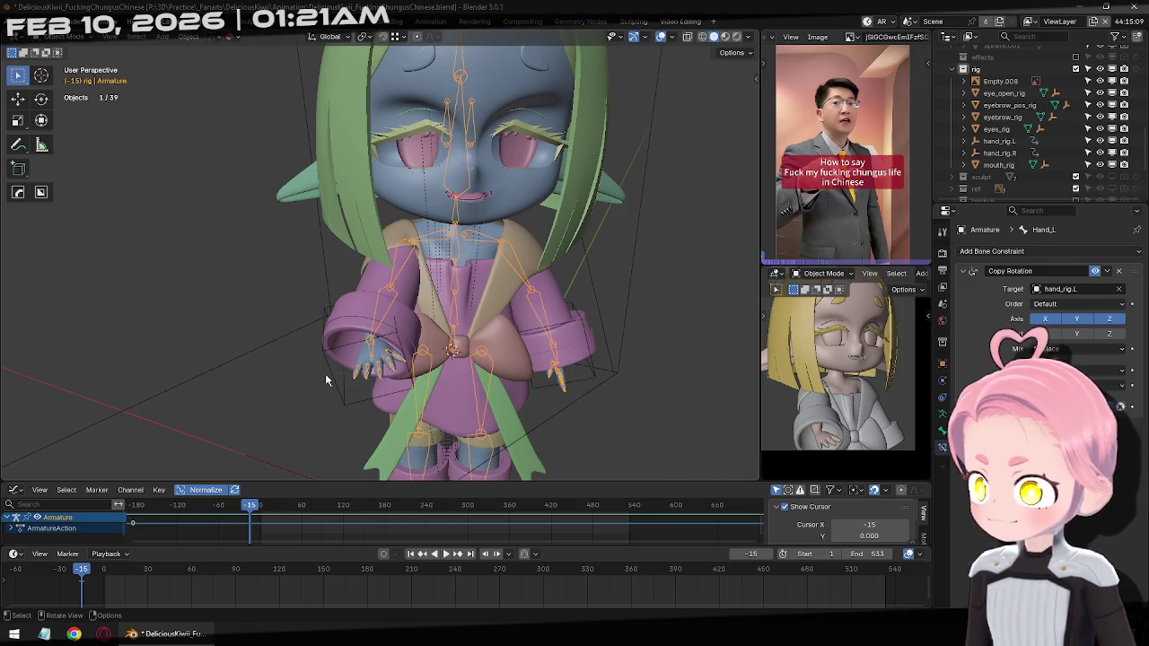
Nudge hand_rig.R into place from the front view over several small moves
click(325, 374)
mouse_move(325, 373)
middle_down()
mouse_move(481, 321)
mouse_move(380, 382)
middle_up()
key(KP_1)
key(g)
click(499, 343)
key(g)
click(393, 388)
key(KP_1)
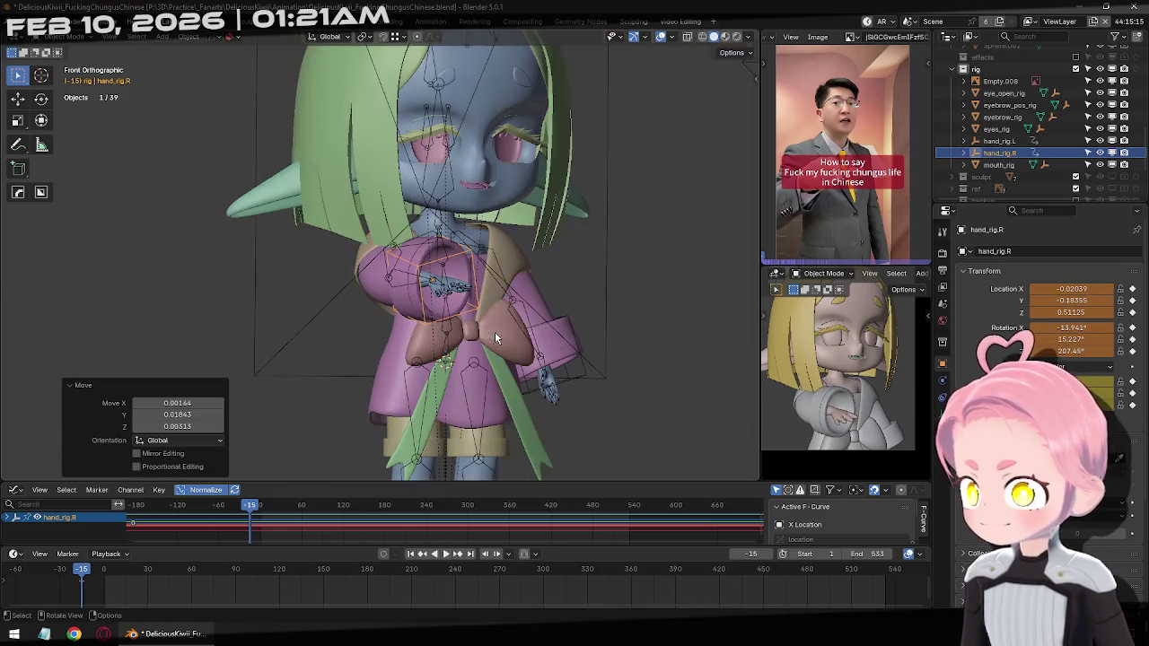
key(g)
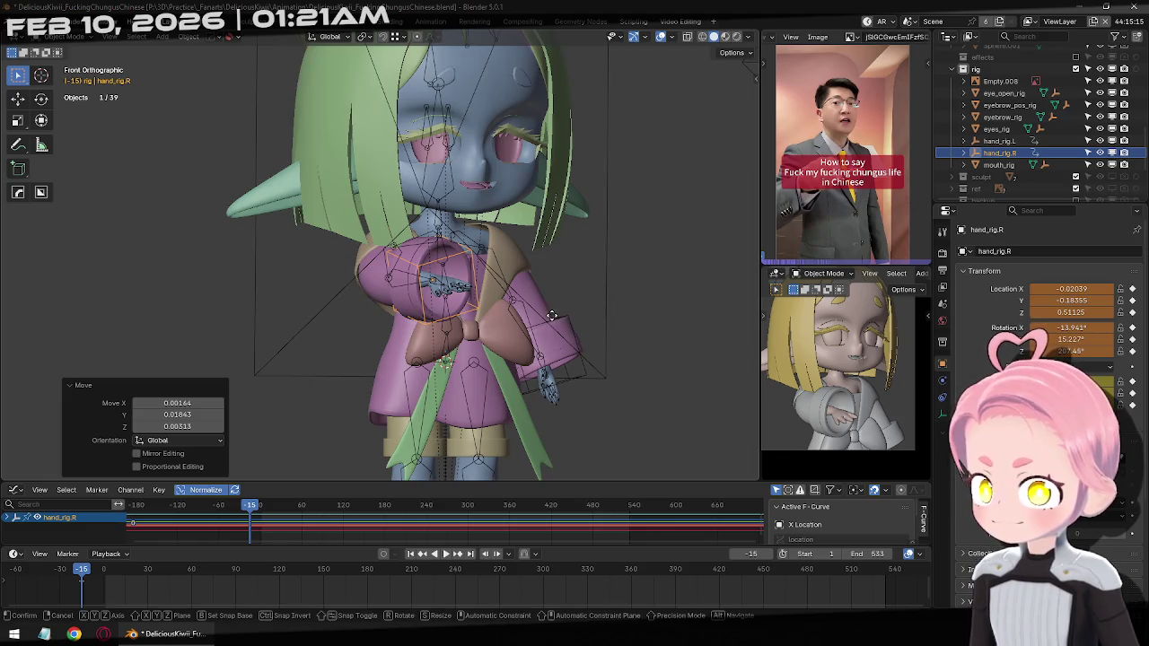
click(421, 378)
mouse_move(421, 377)
middle_down()
mouse_move(305, 346)
mouse_move(402, 316)
mouse_move(466, 326)
middle_up()
key(KP_1)
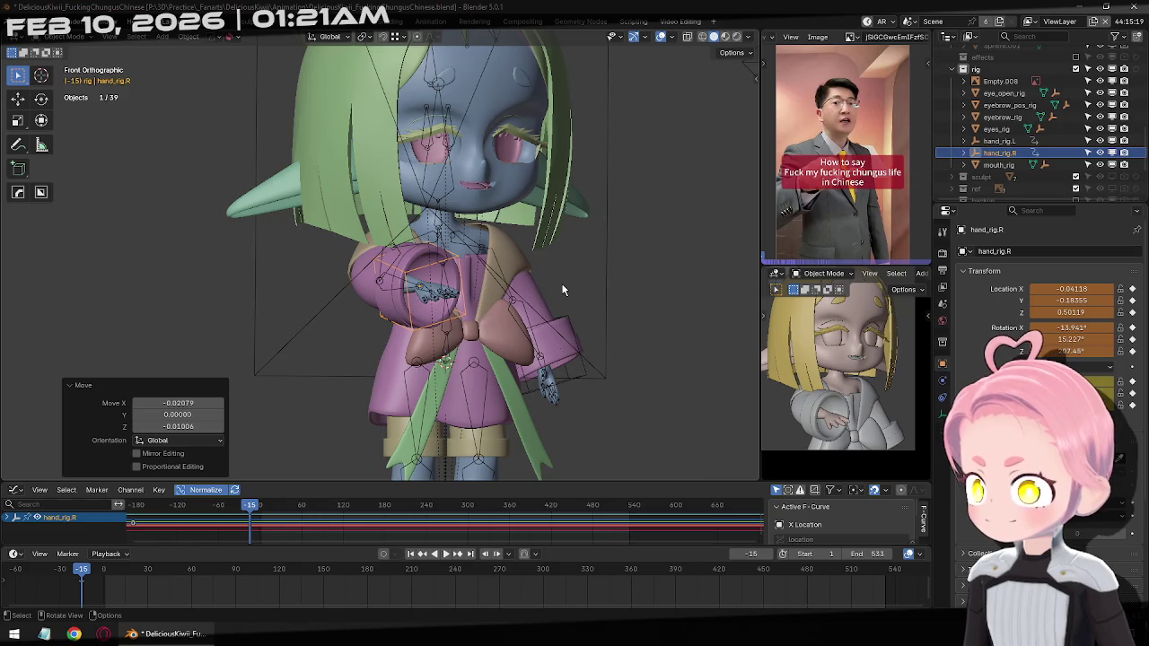
Rotate hand_rig.R twice, then keyframe hand_rig.L
key(r)
key(r)
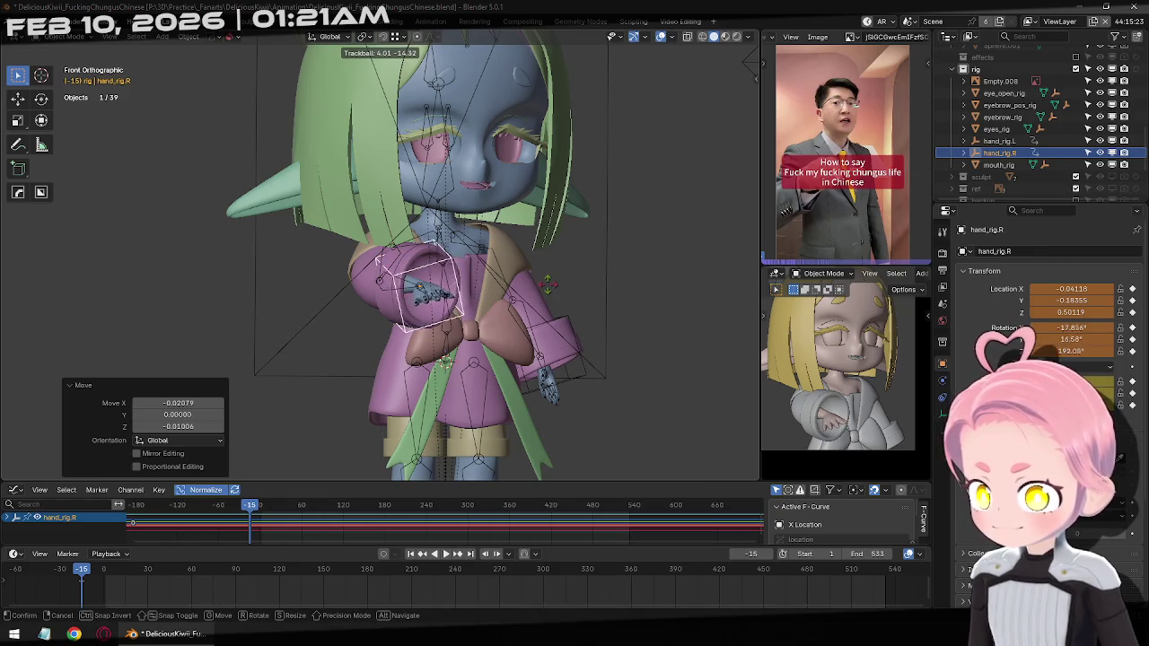
click(545, 286)
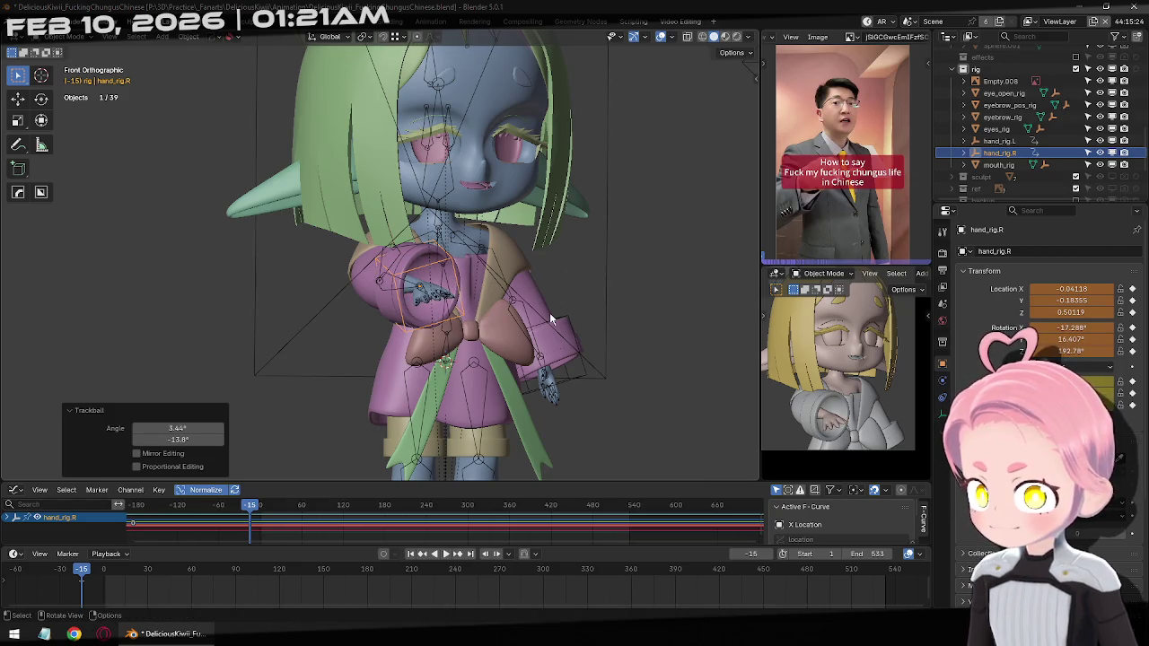
key(r)
key(r)
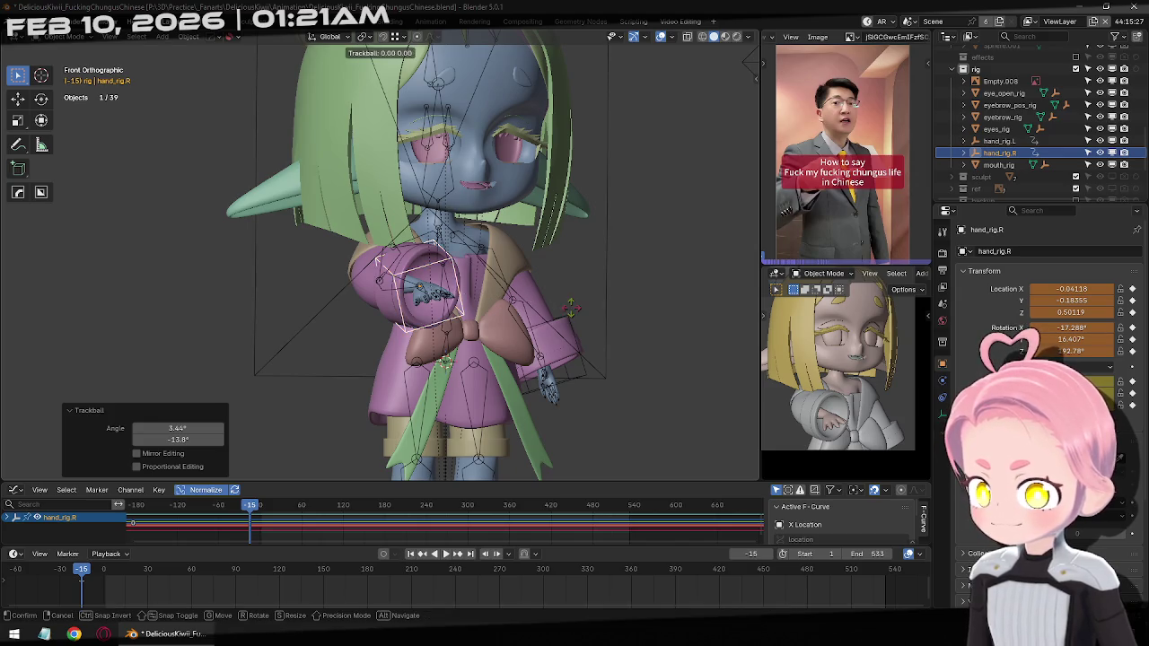
click(566, 310)
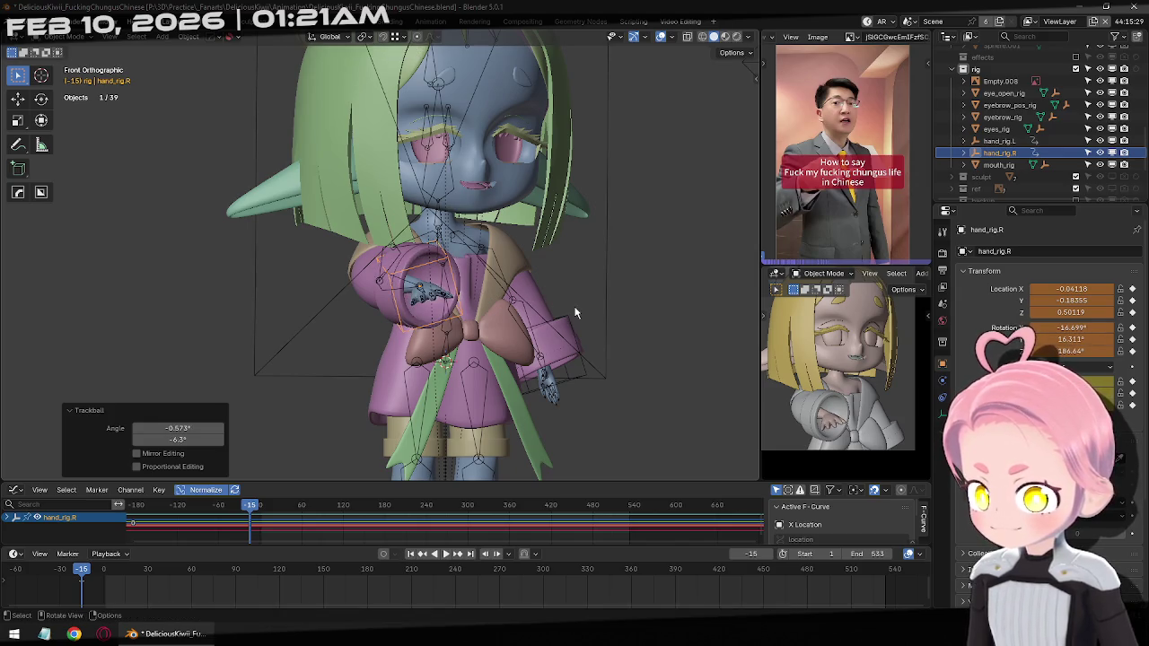
scroll(576, 309, down, 3)
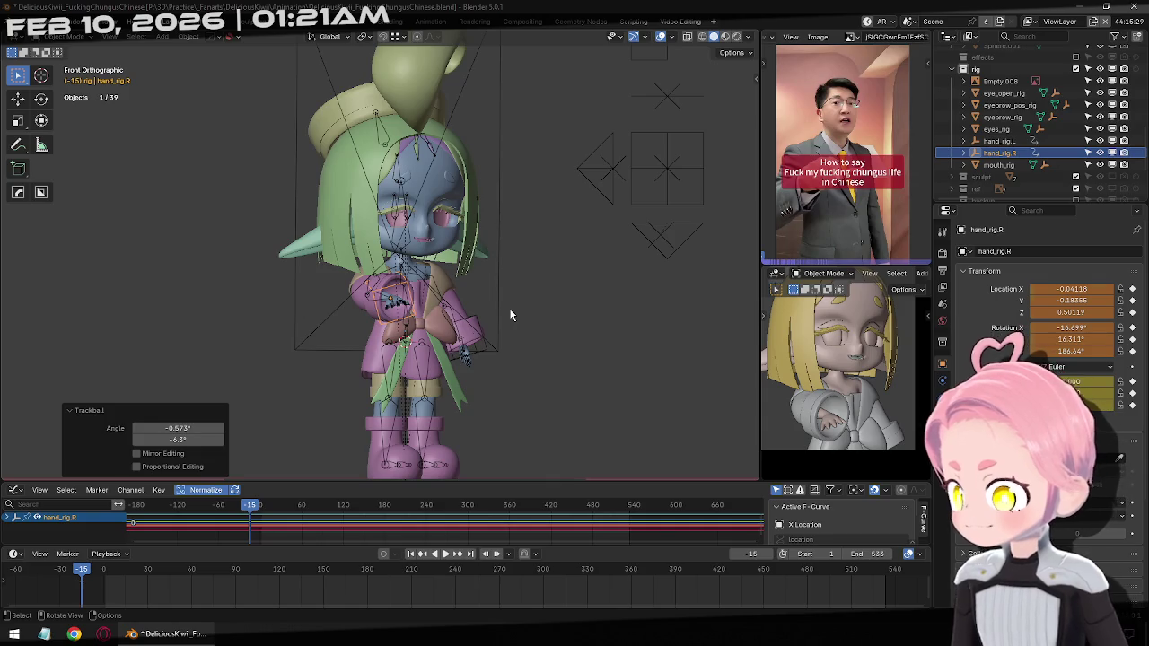
click(483, 352)
key(i)
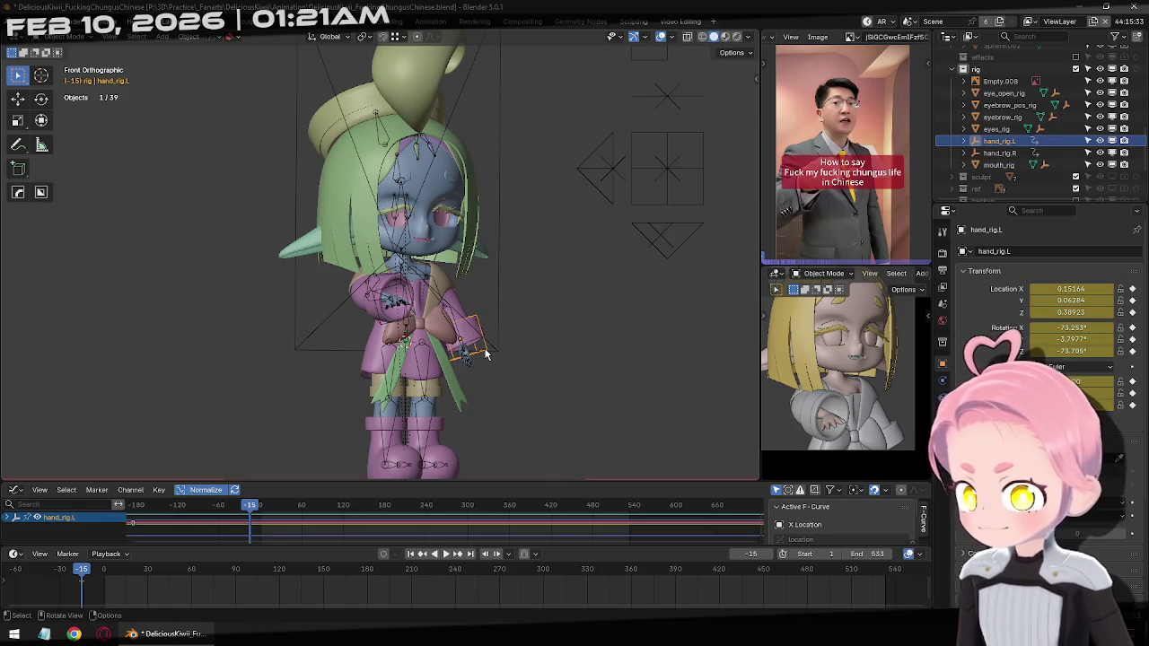
Hide the camera and check the pose with the armature in Pose Mode
click(500, 239)
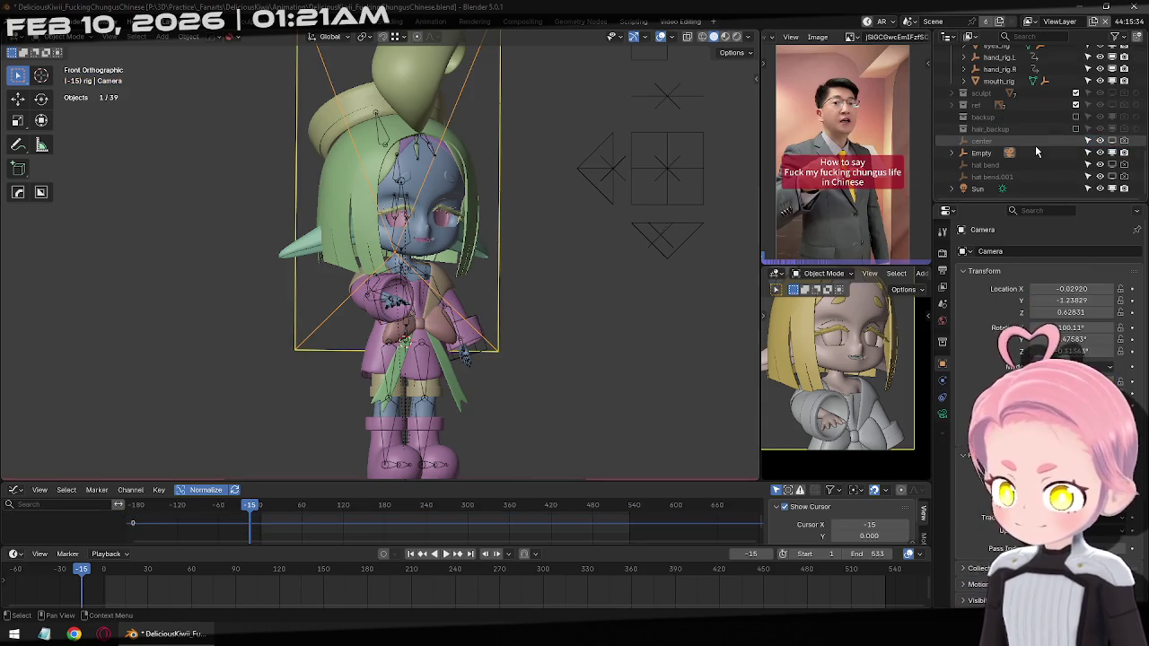
key(h)
middle_drag(497, 336, 468, 258)
click(450, 265)
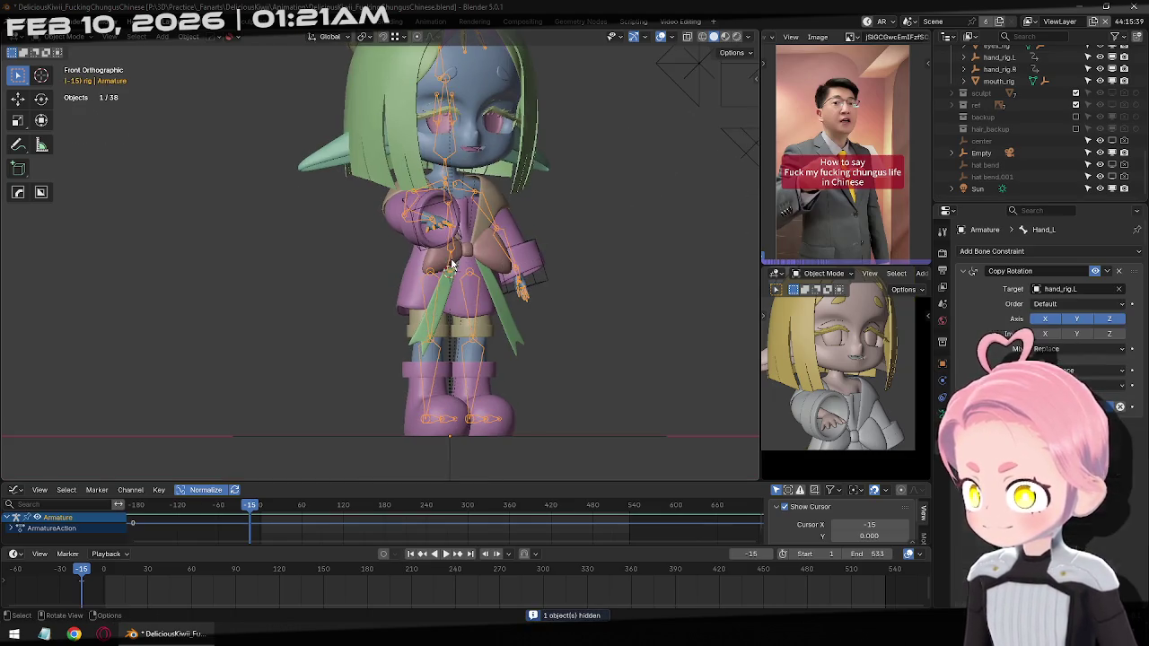
key(ctrl+Tab)
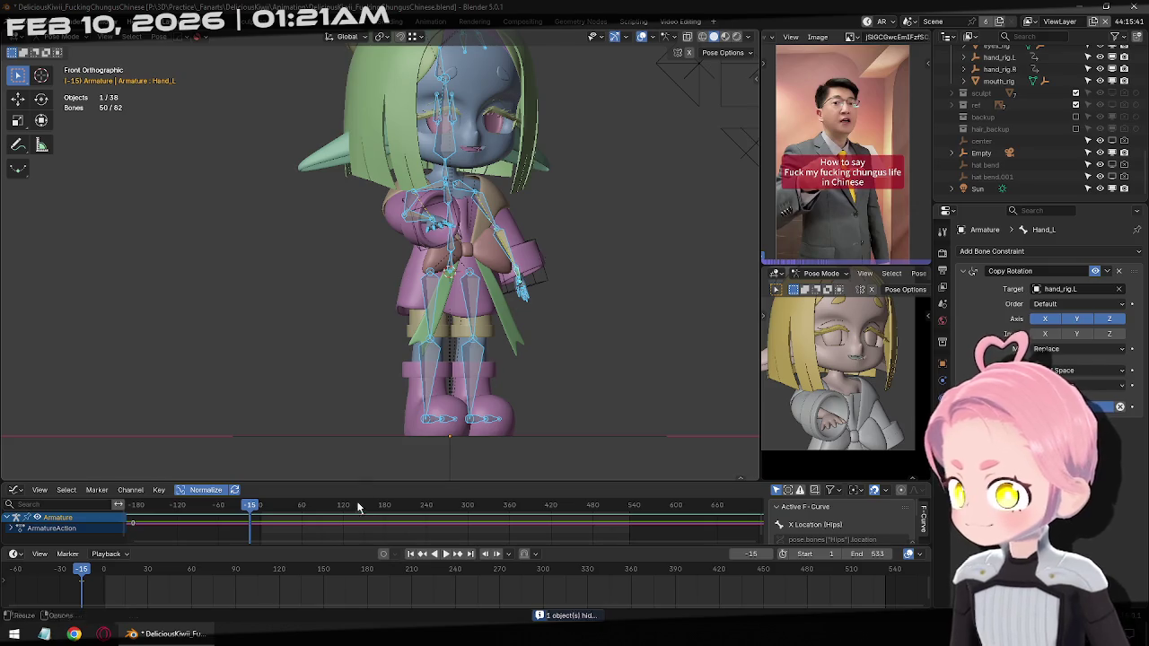
mouse_move(843, 377)
middle_down()
mouse_move(871, 381)
mouse_move(833, 395)
middle_up()
key(ctrl+Tab)
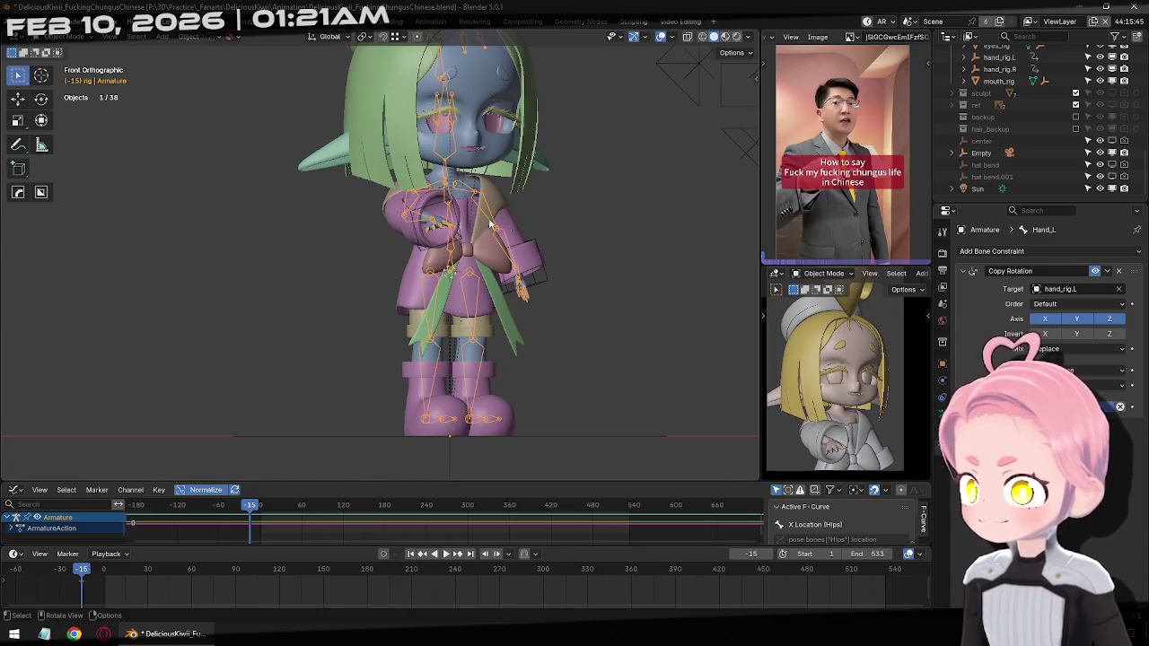
scroll(449, 332, up, 3)
Tilt hand_rig.R to −8.68°, 14.25°, 203.11°, keyframe it, then re-enter Pose Mode
click(446, 362)
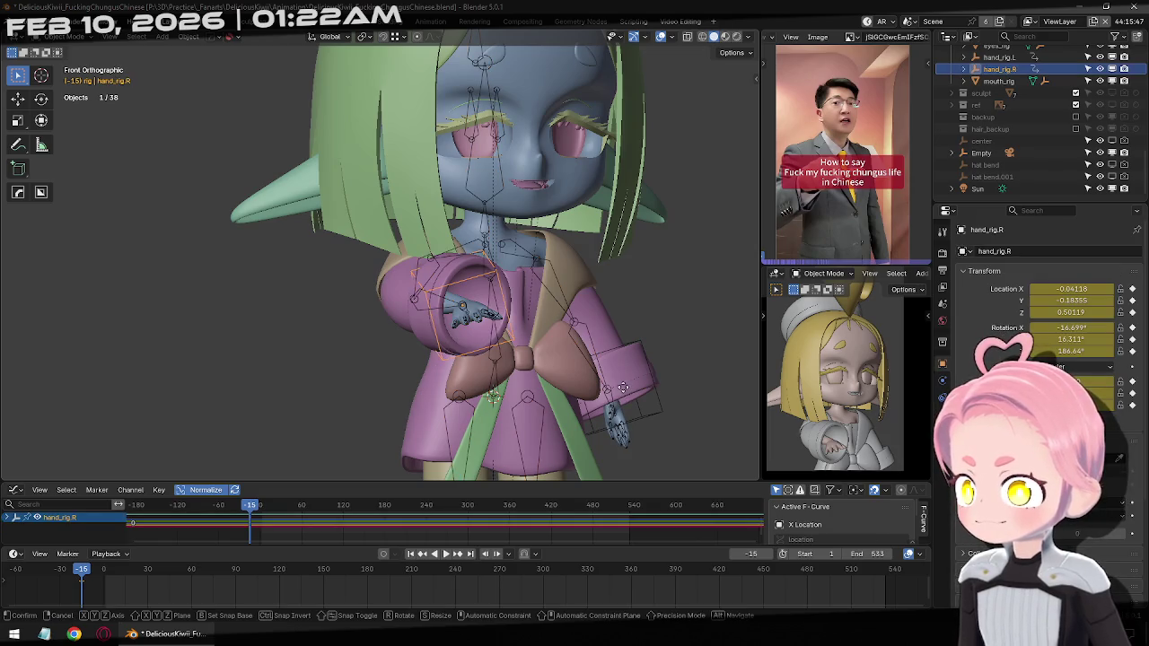
key(g)
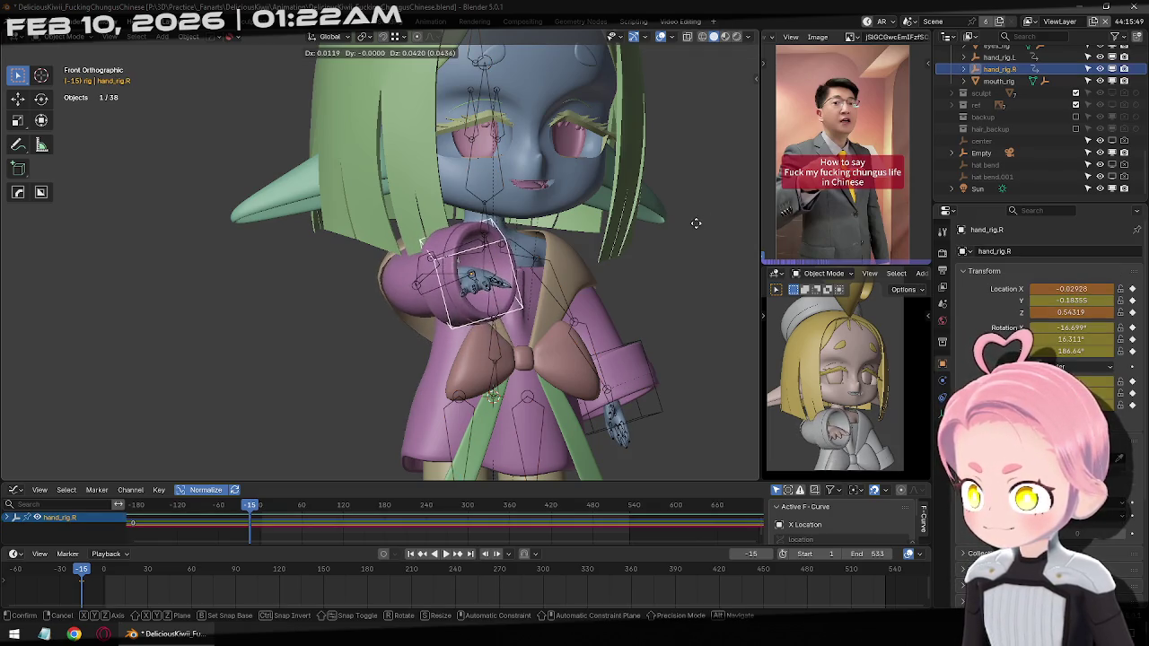
click(744, 229)
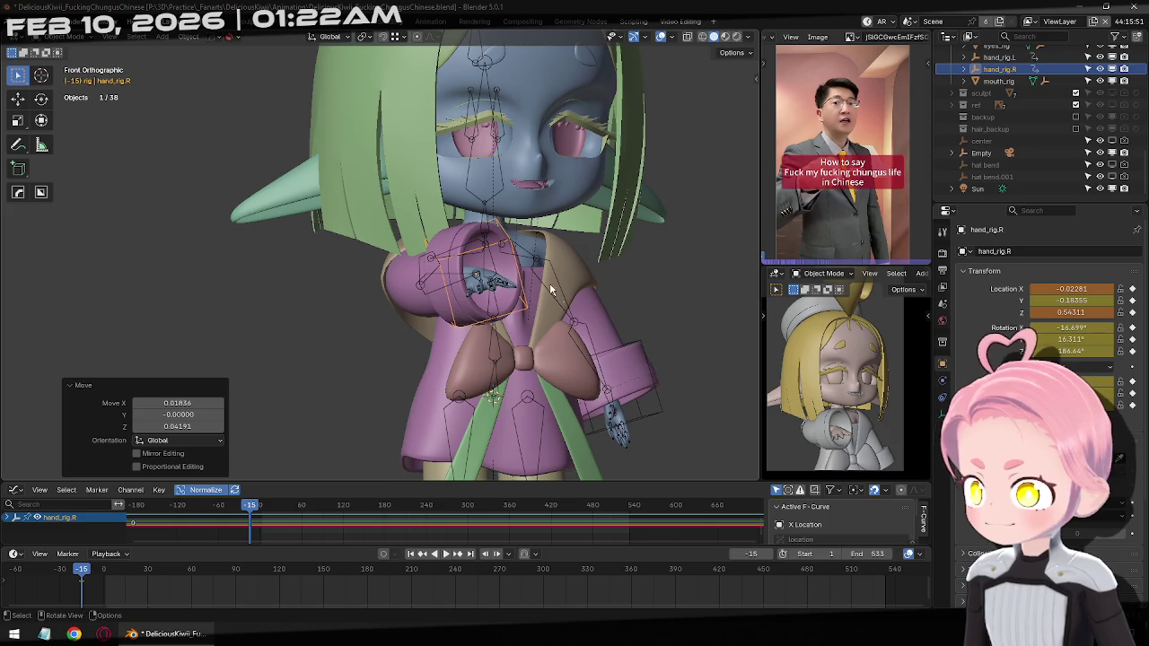
key(r)
key(r)
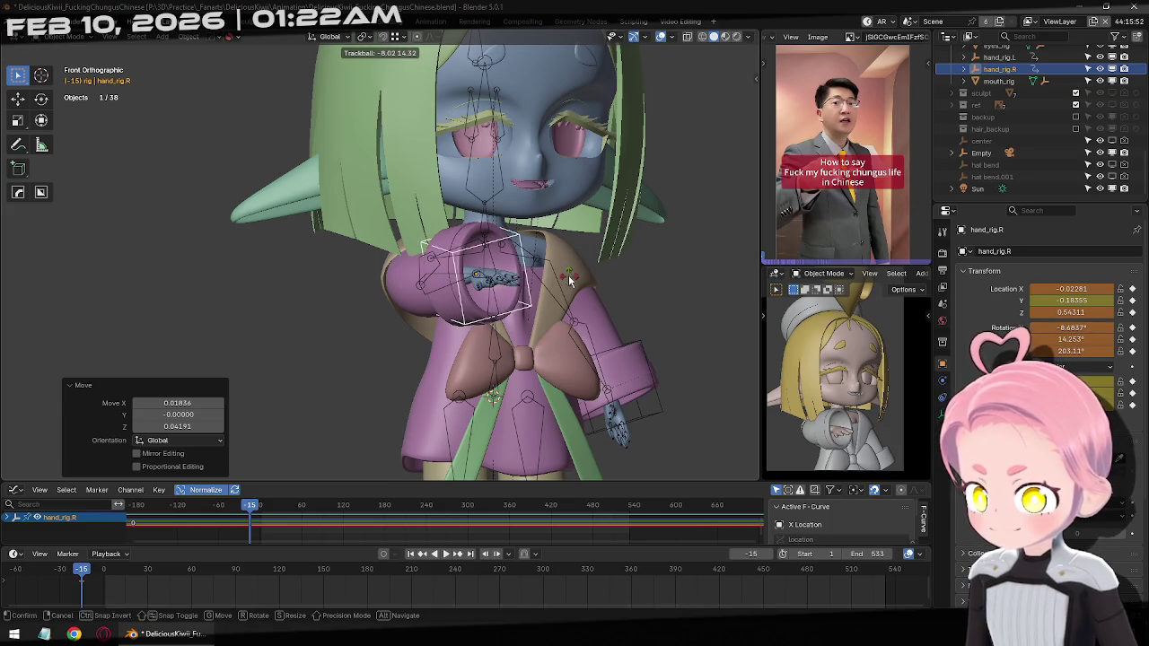
click(568, 281)
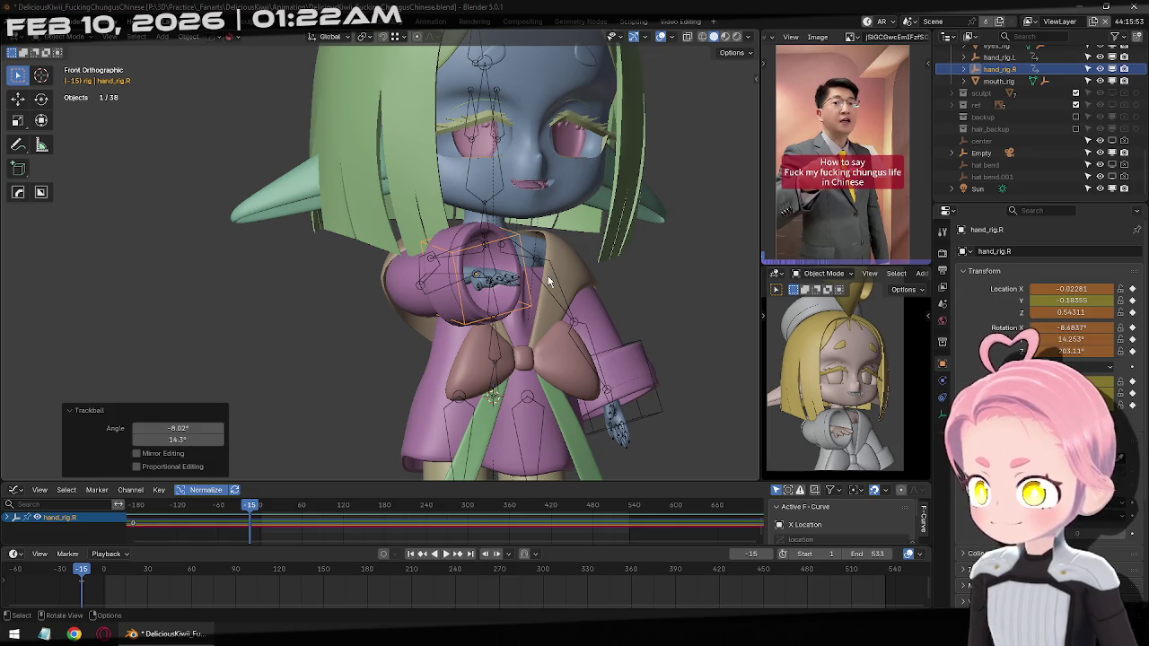
key(i)
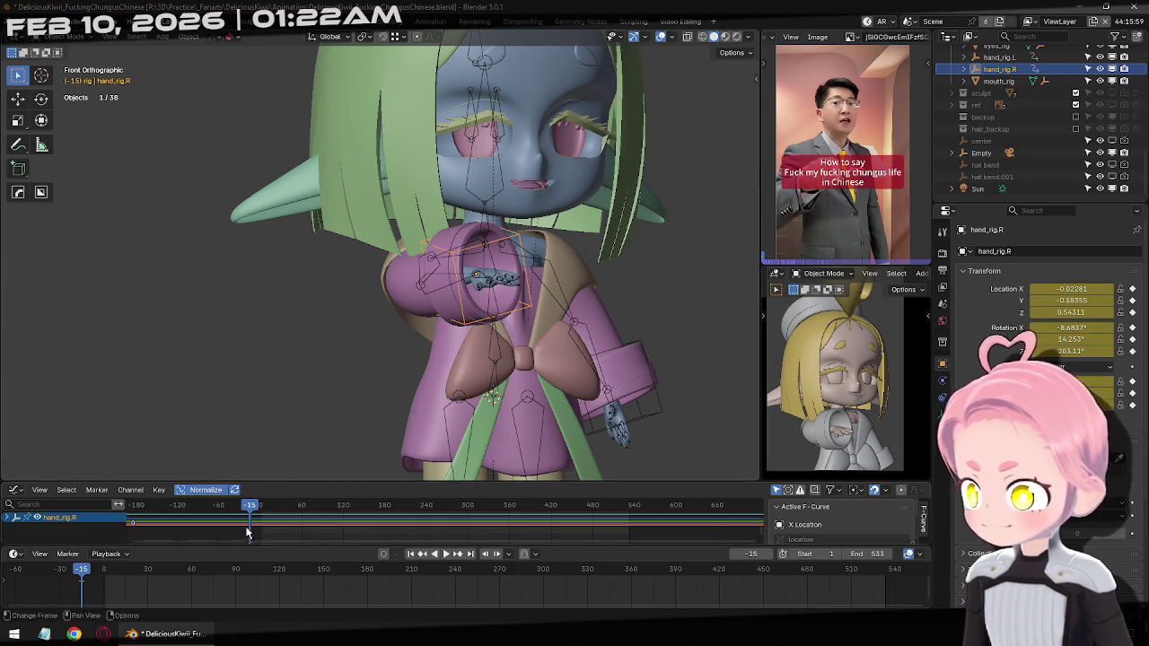
click(649, 430)
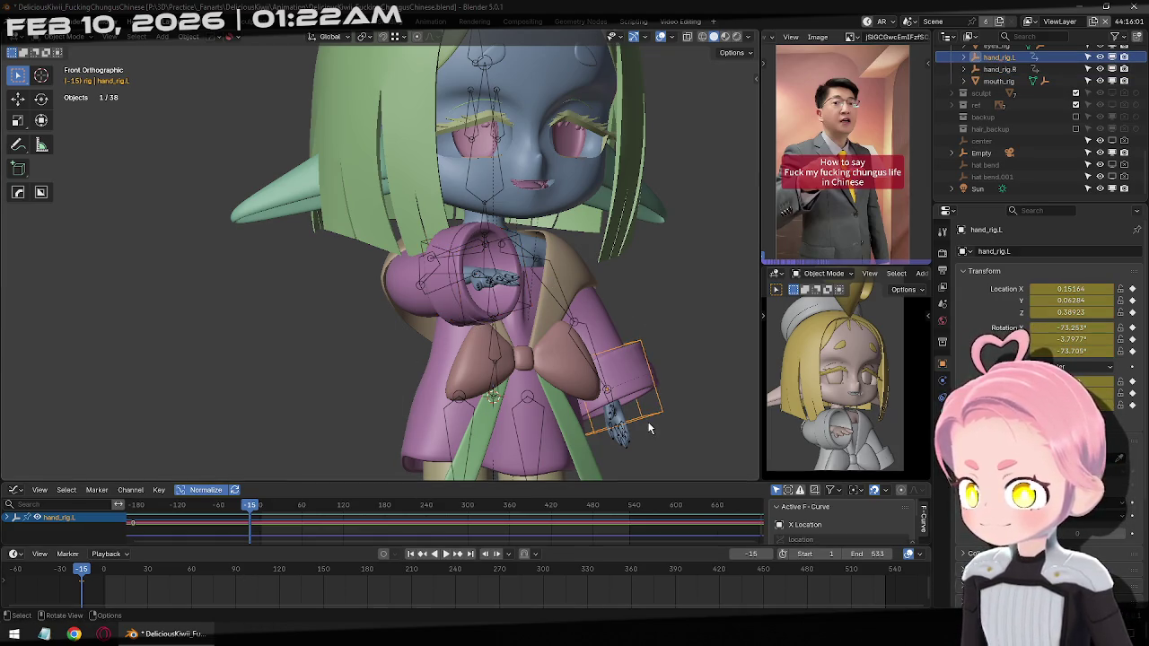
click(501, 343)
key(ctrl+Tab)
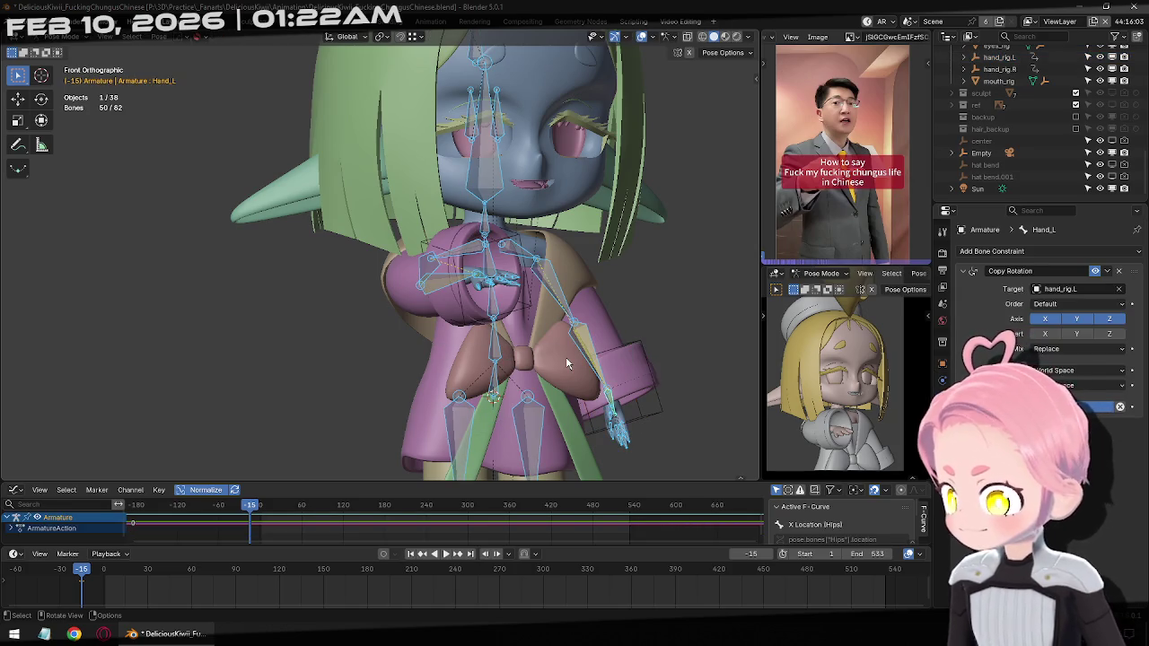
At frame 1, select the head bone and move it from a side view
click(412, 555)
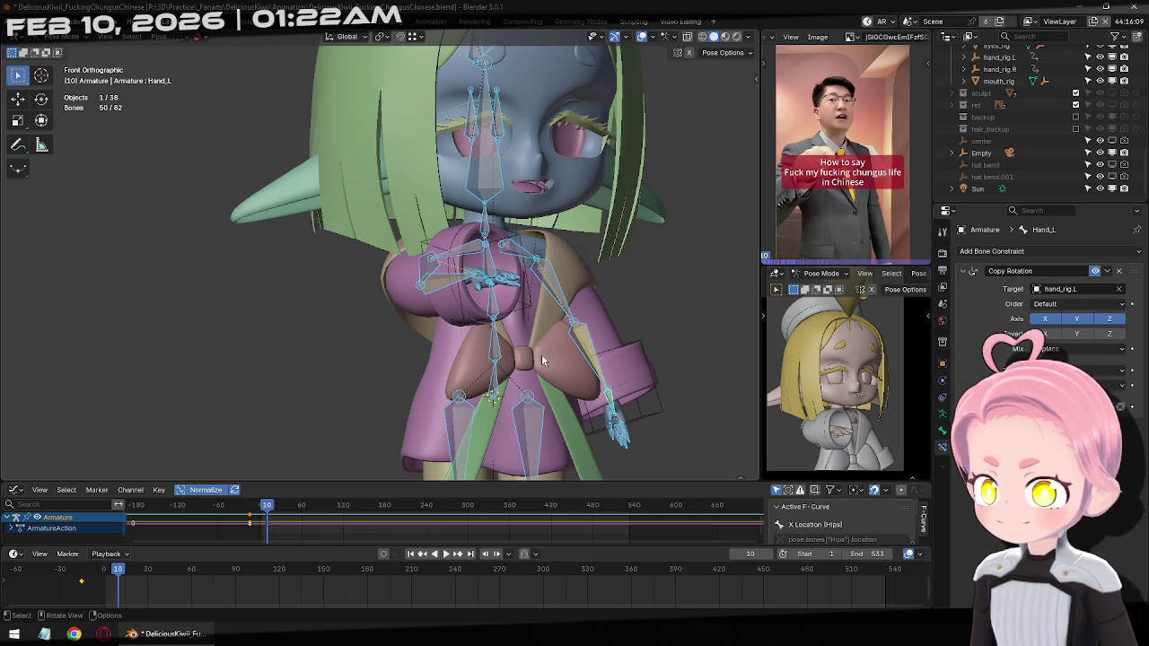
click(487, 184)
scroll(487, 184, up, 3)
middle_drag(487, 184, 647, 161)
key(n)
middle_drag(455, 325, 536, 318)
key(g)
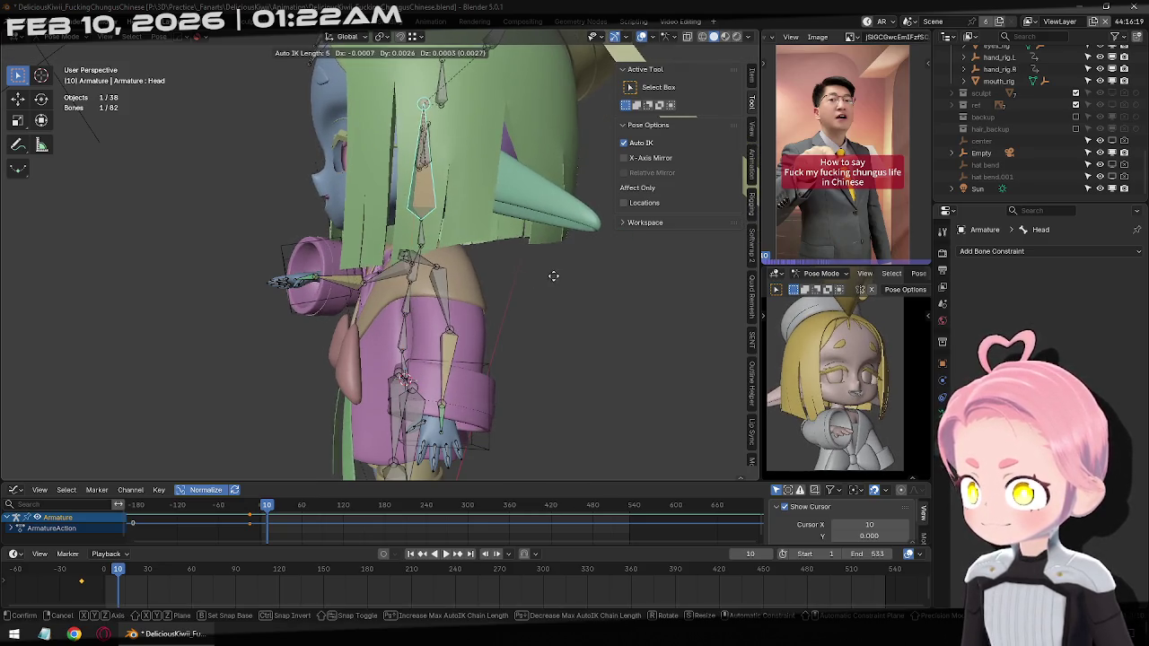
click(626, 282)
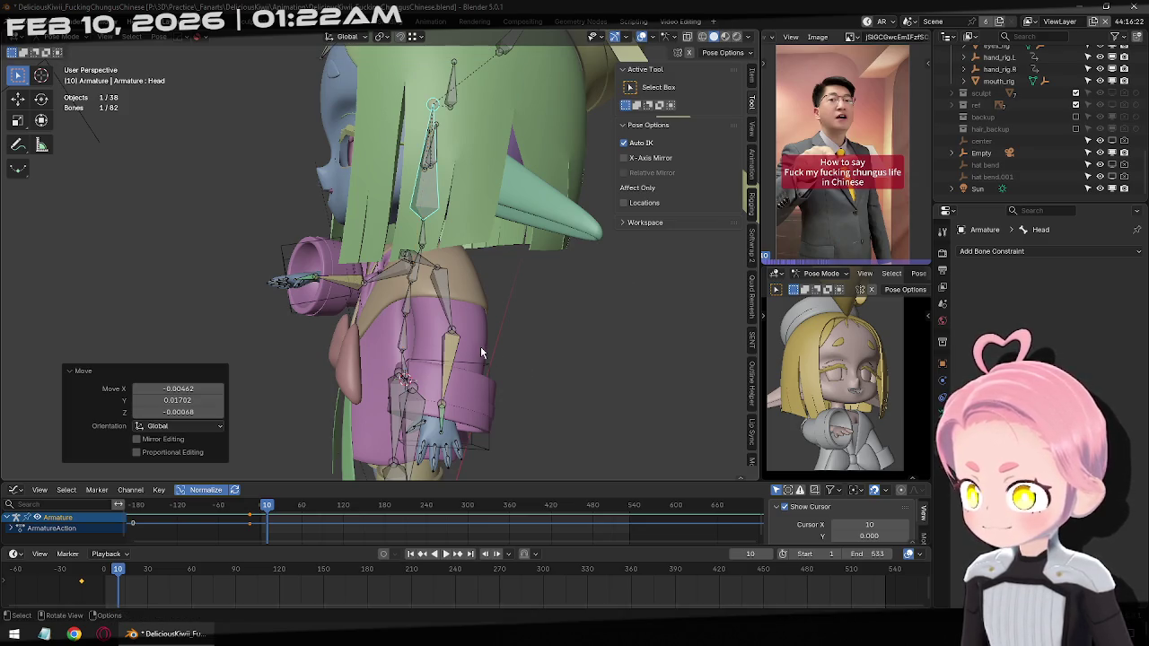
Select all bones and preview the head motion from frame 1 several times
key(l)
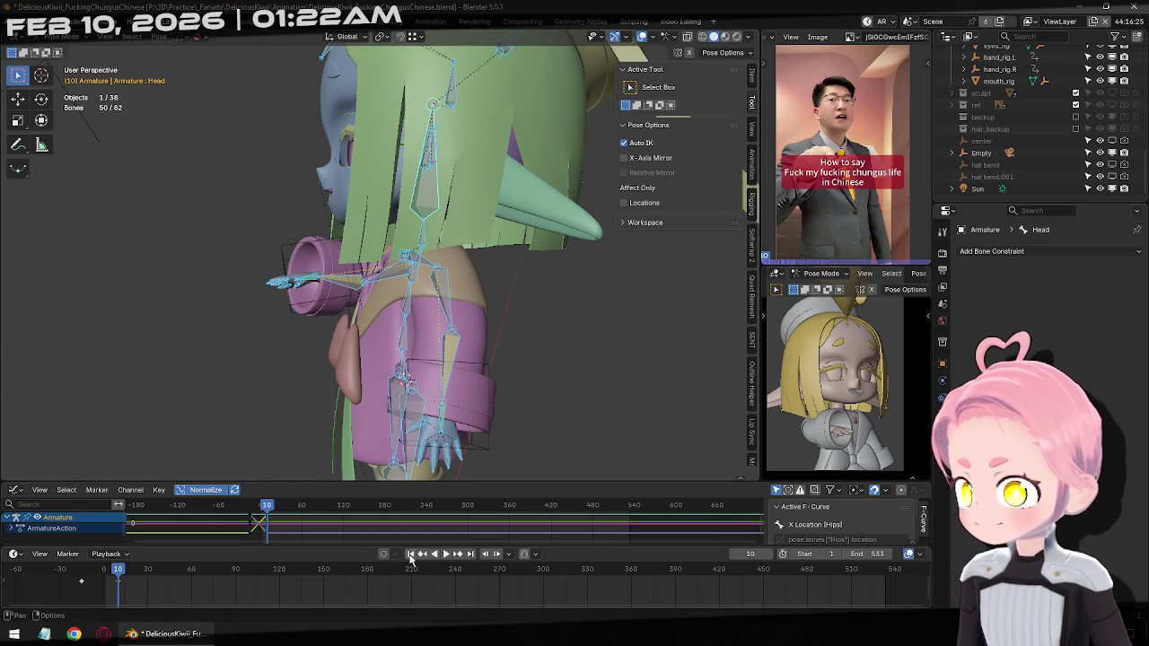
key(shift+Left)
click(447, 554)
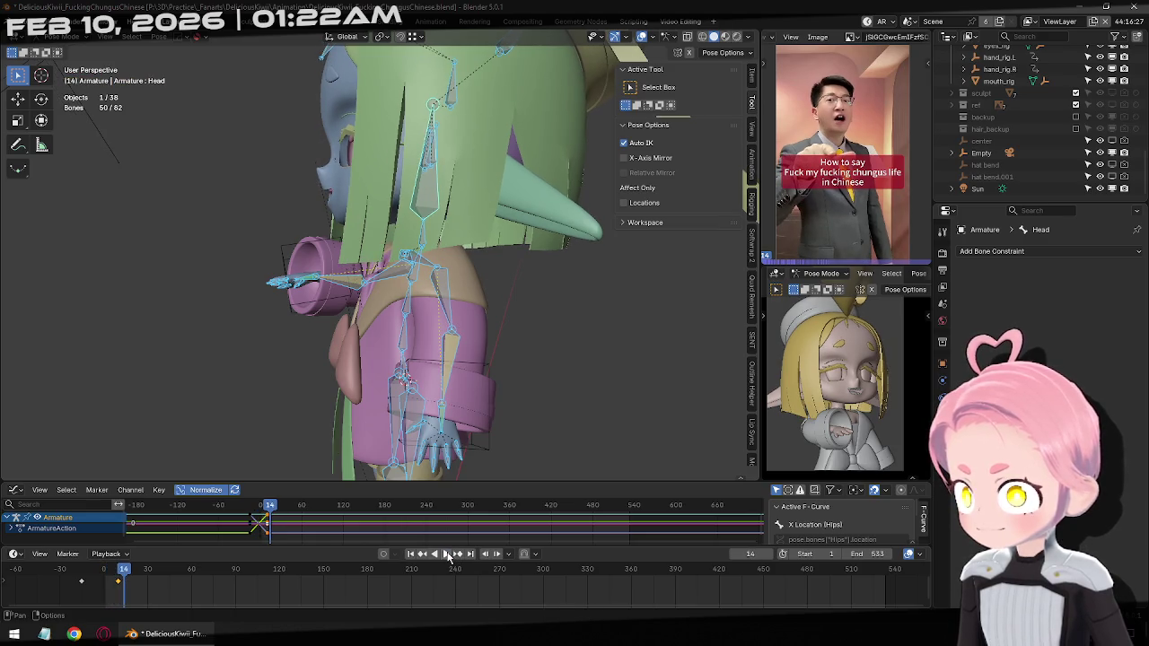
click(412, 555)
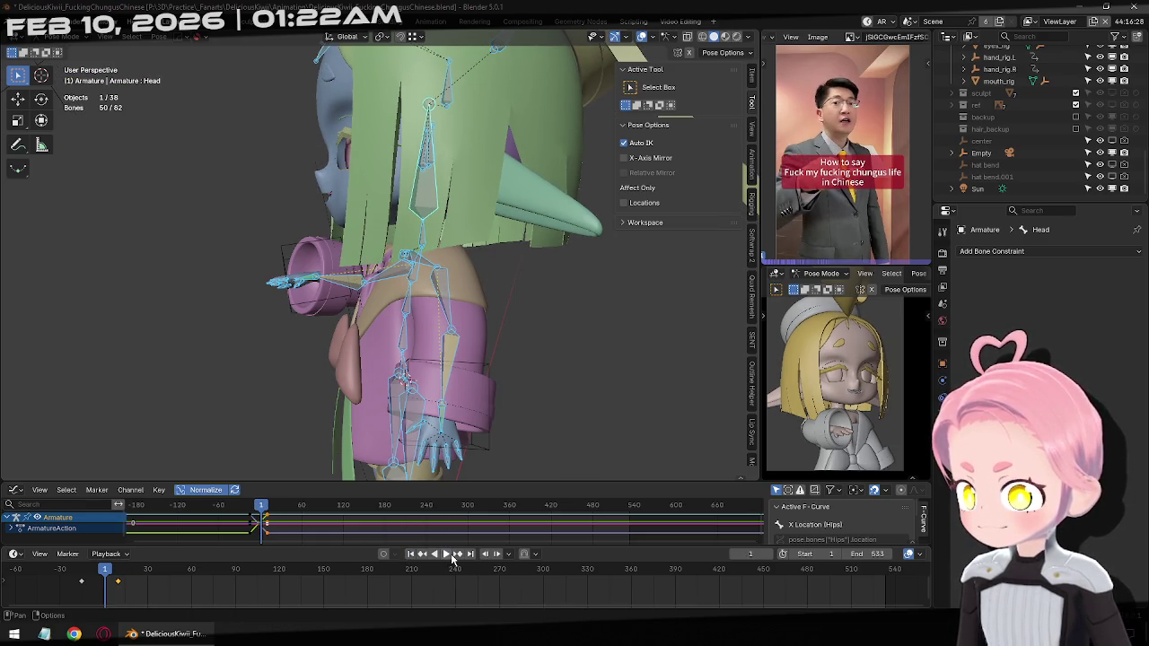
click(451, 556)
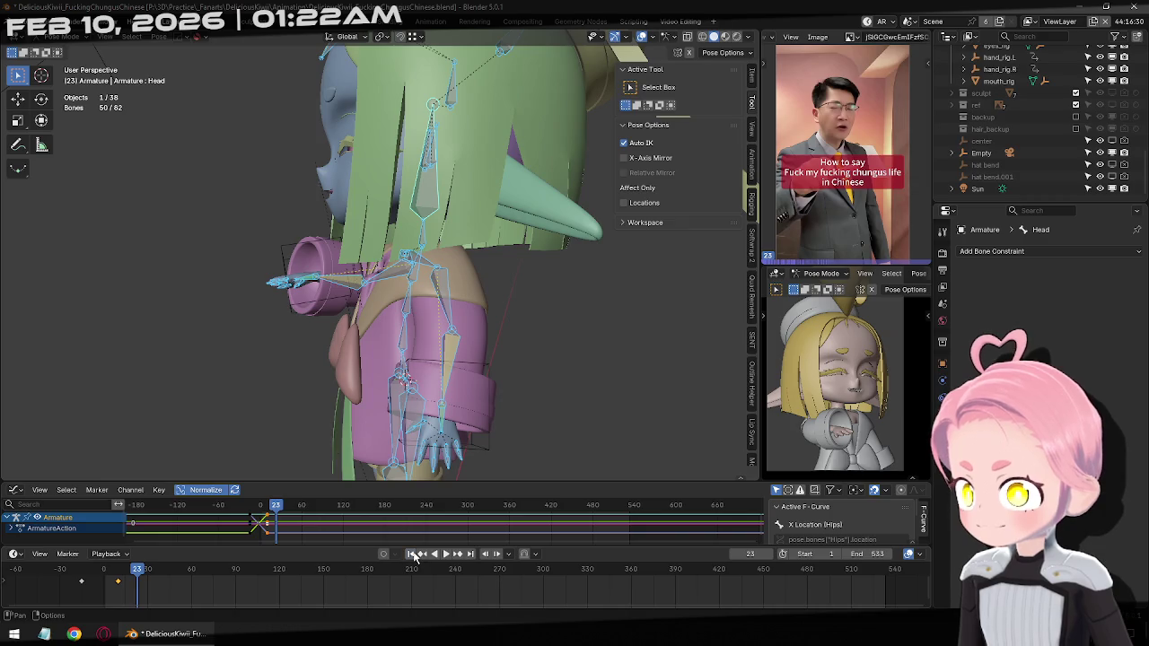
click(412, 554)
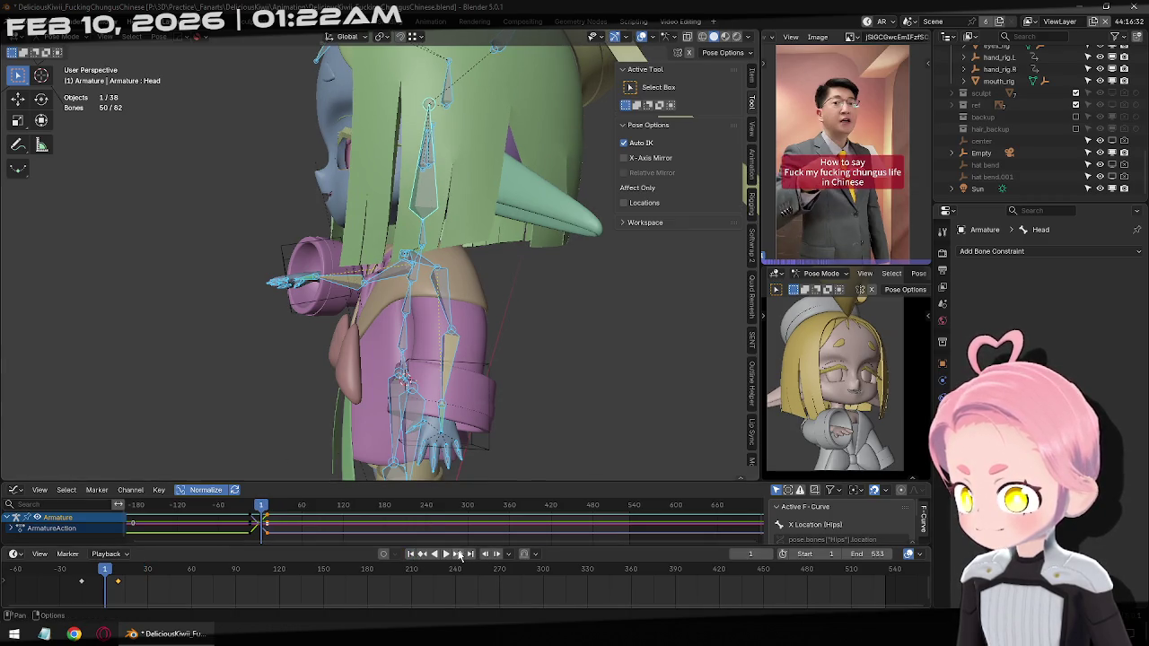
click(458, 554)
Reposition a single hair bone, then select all bones and replay the animation
click(423, 209)
key(g)
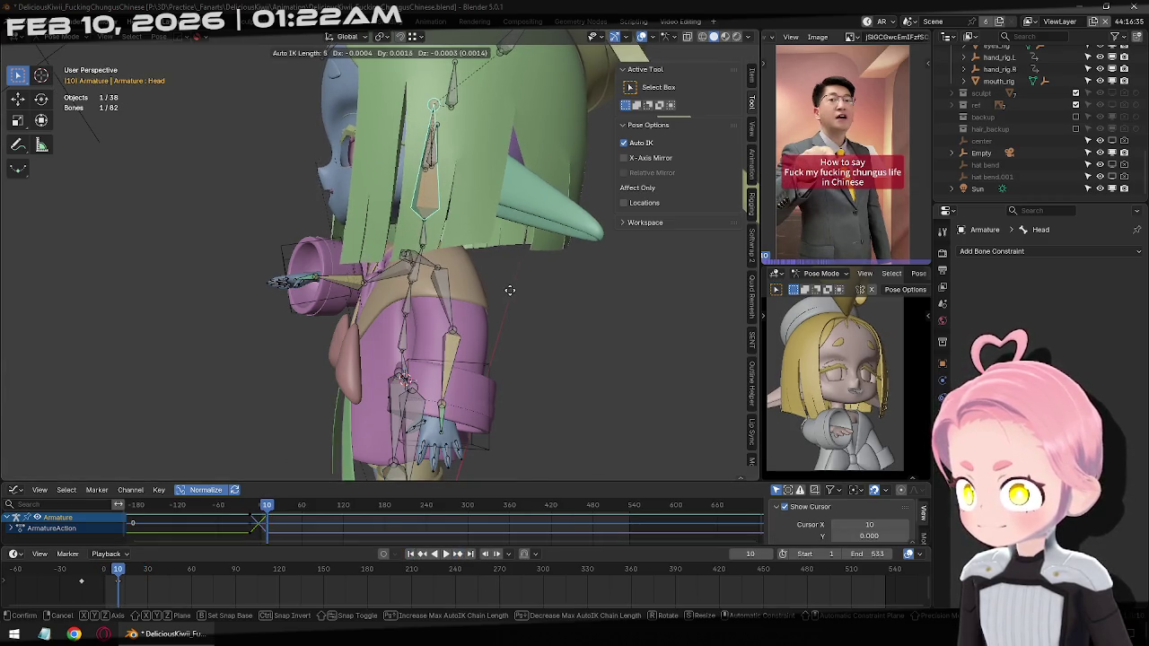
click(556, 294)
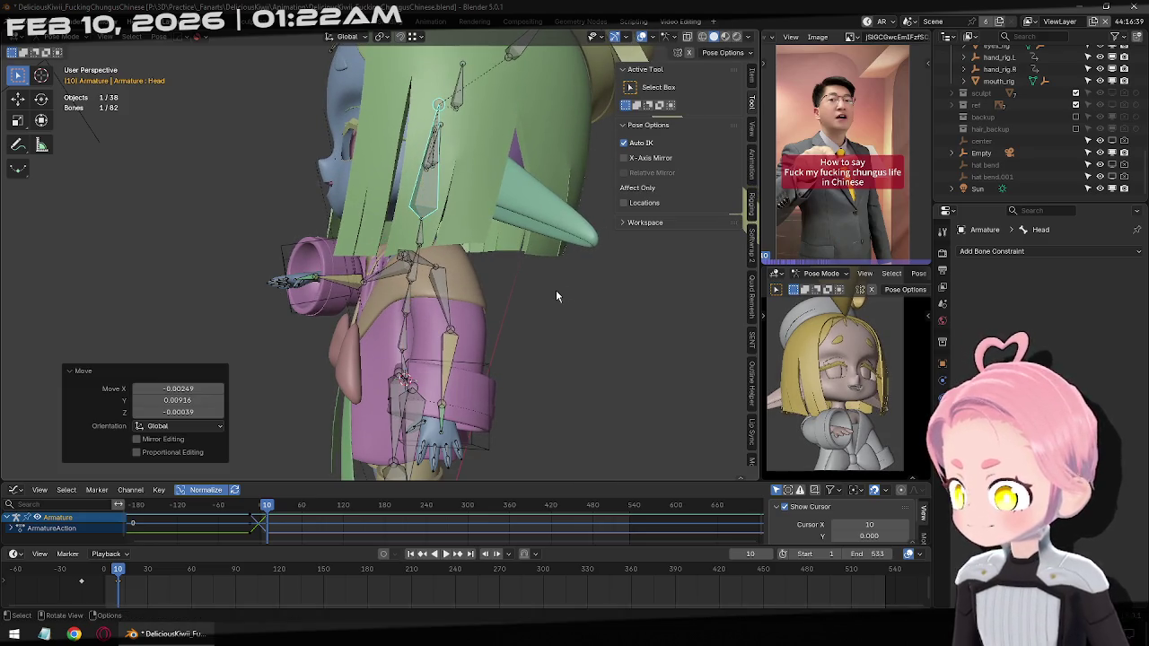
key(a)
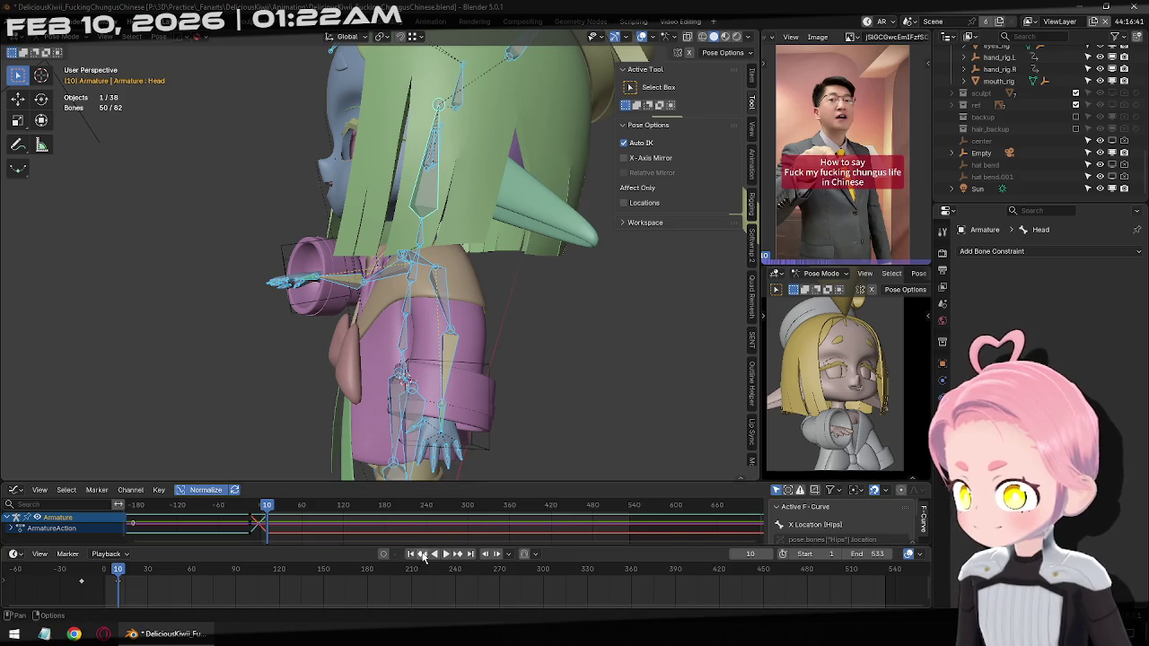
click(446, 554)
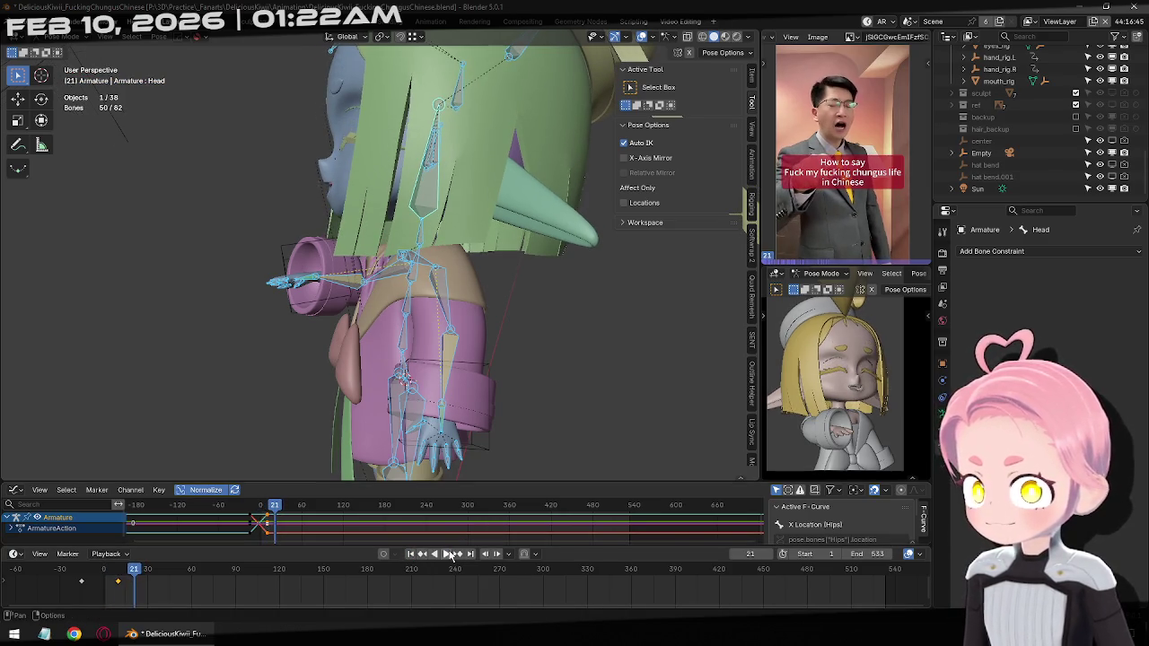
Back at frame 1, begin rotating the hair bone around its local Y axis
key(Left)
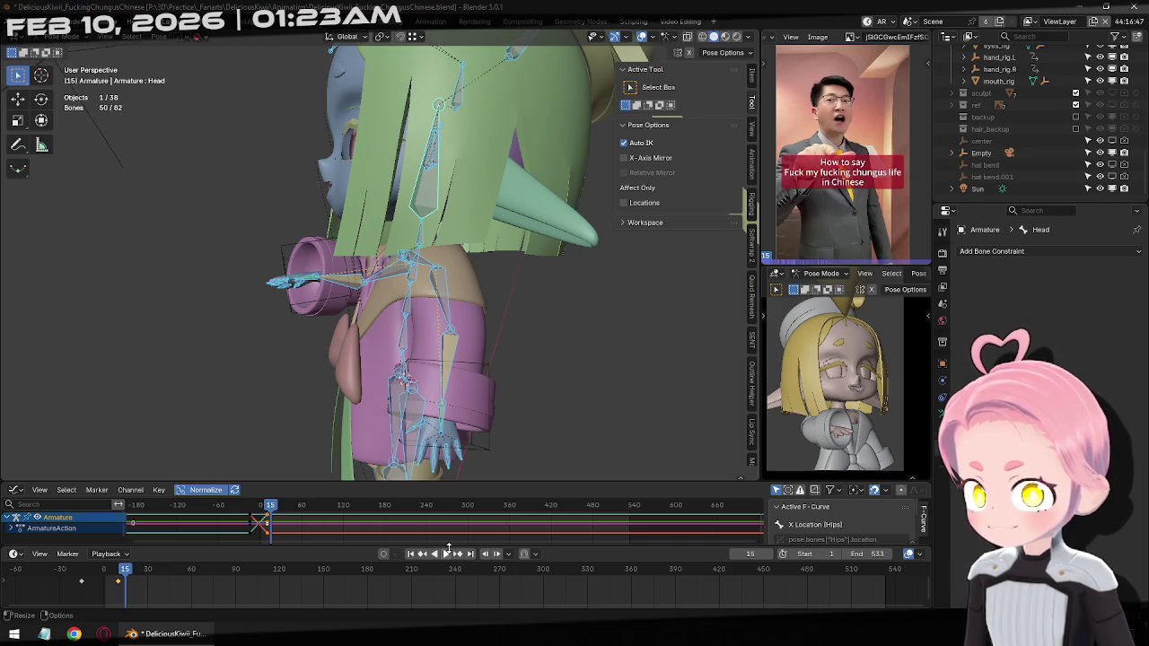
key(Left)
key(Left)
key(Left)
key(Right)
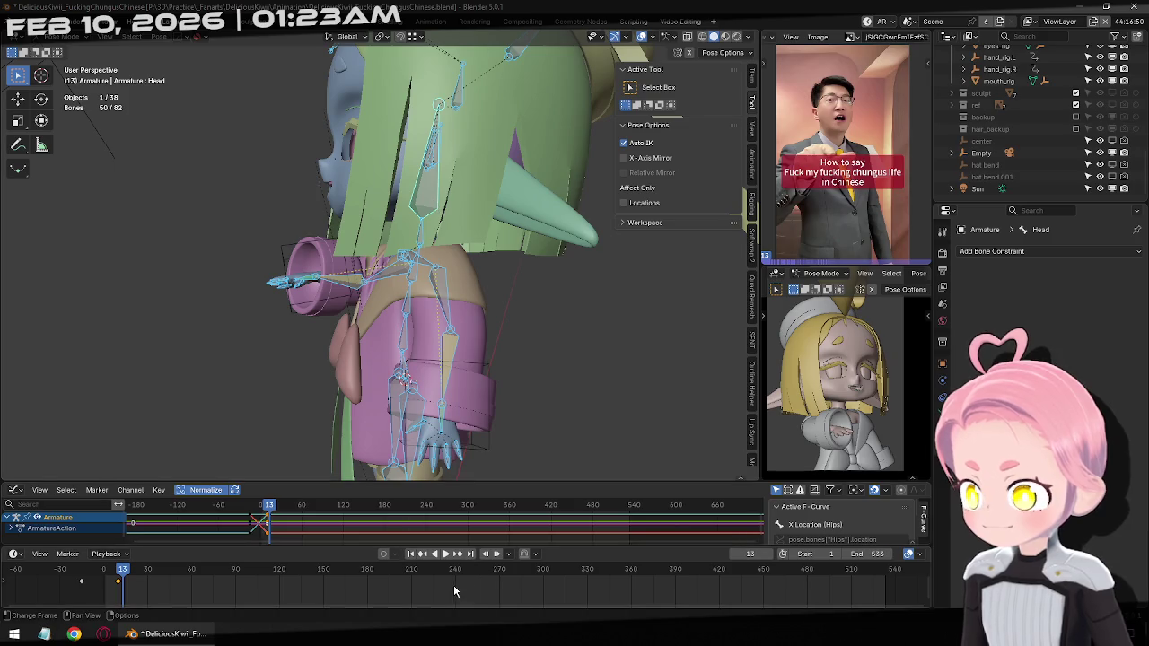
key(shift+Left)
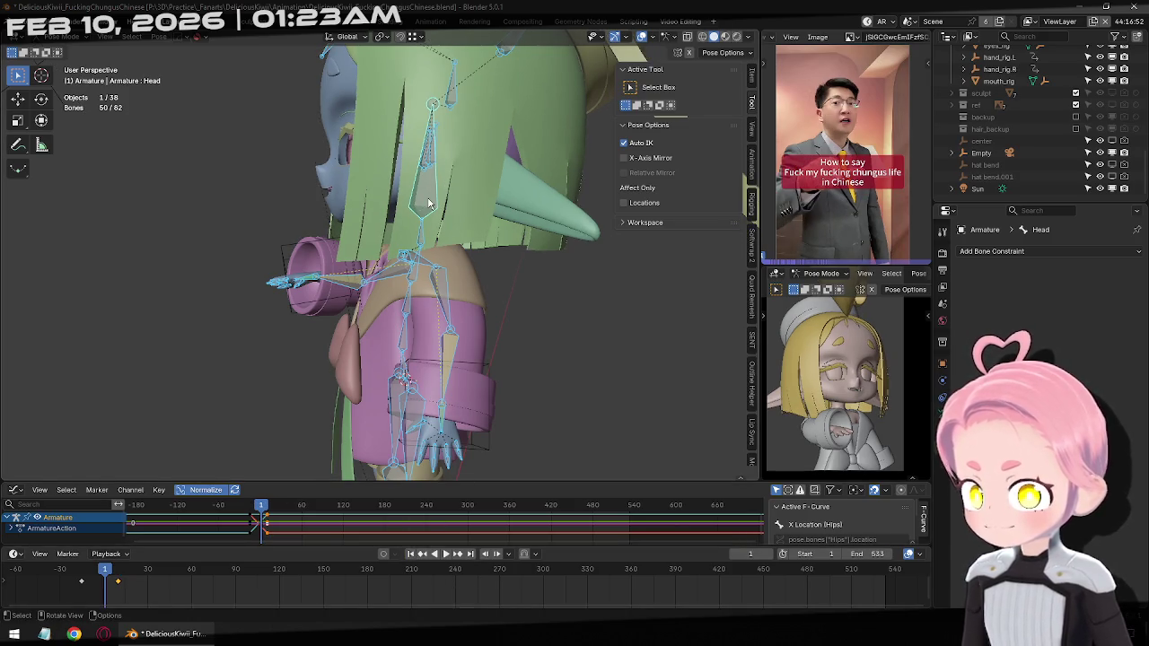
click(429, 205)
key(r)
key(y)
key(y)
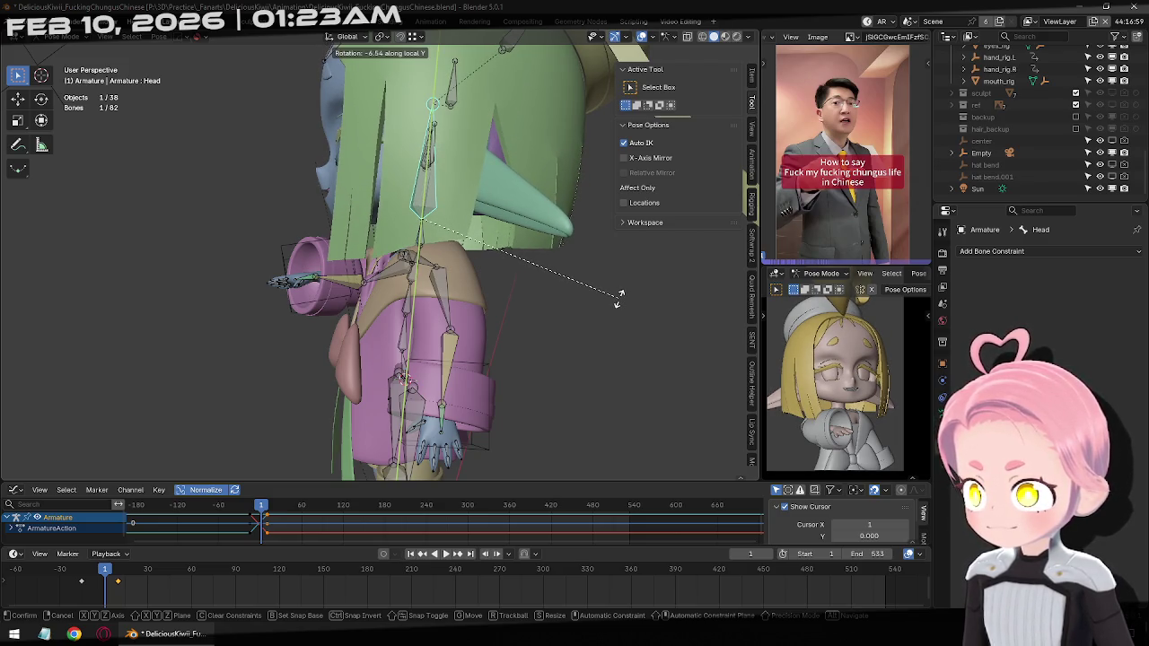
Confirm the hair bone angle, copy the pose to frame 10, and preview the loop
click(619, 295)
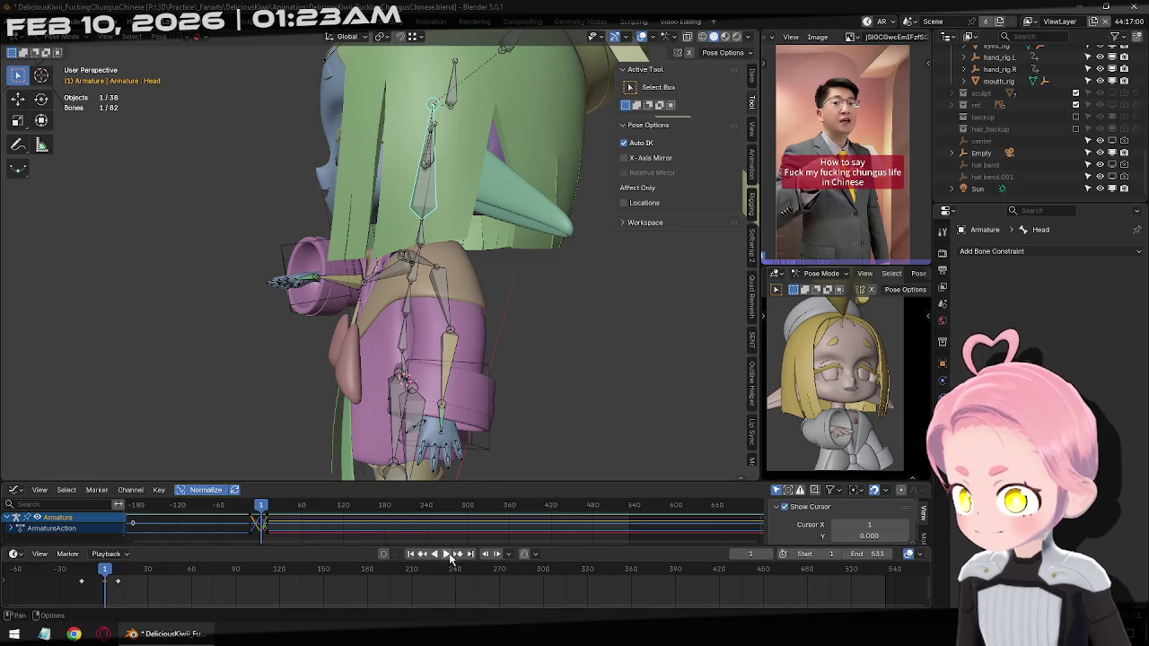
key(ctrl+c)
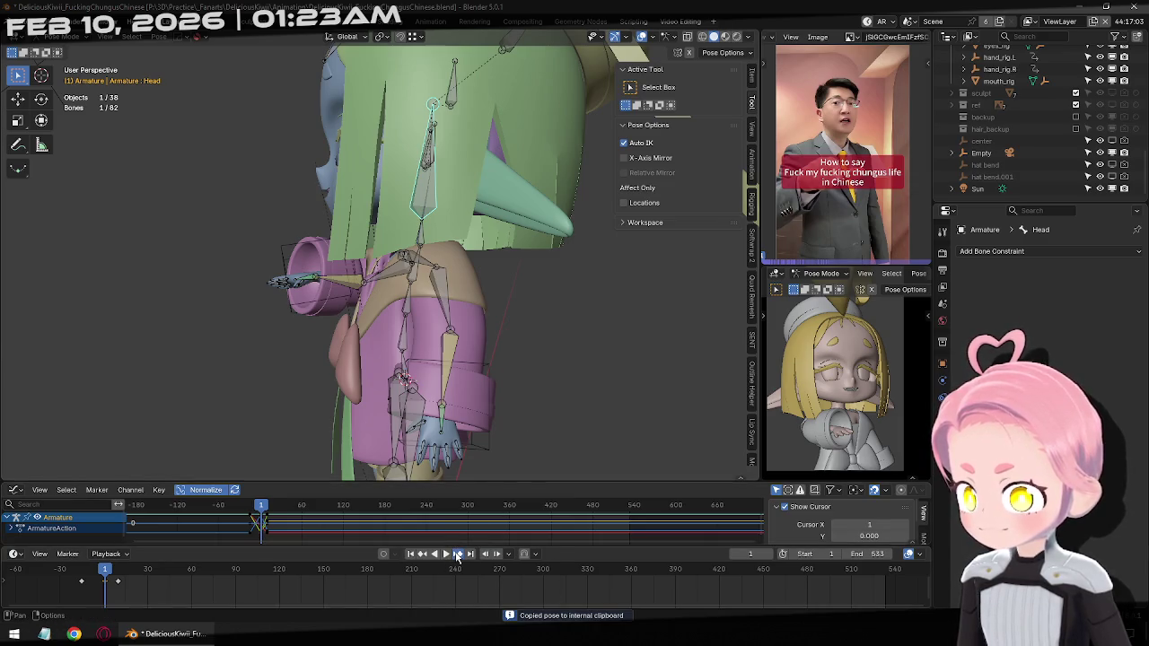
click(456, 553)
key(ctrl+v)
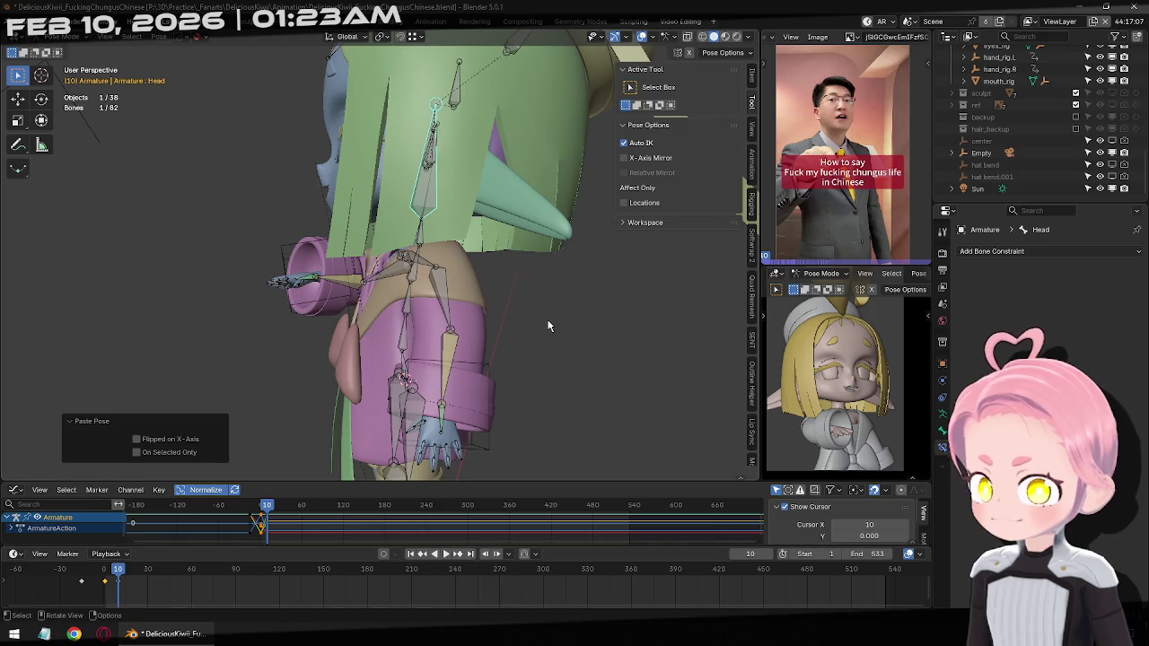
click(444, 555)
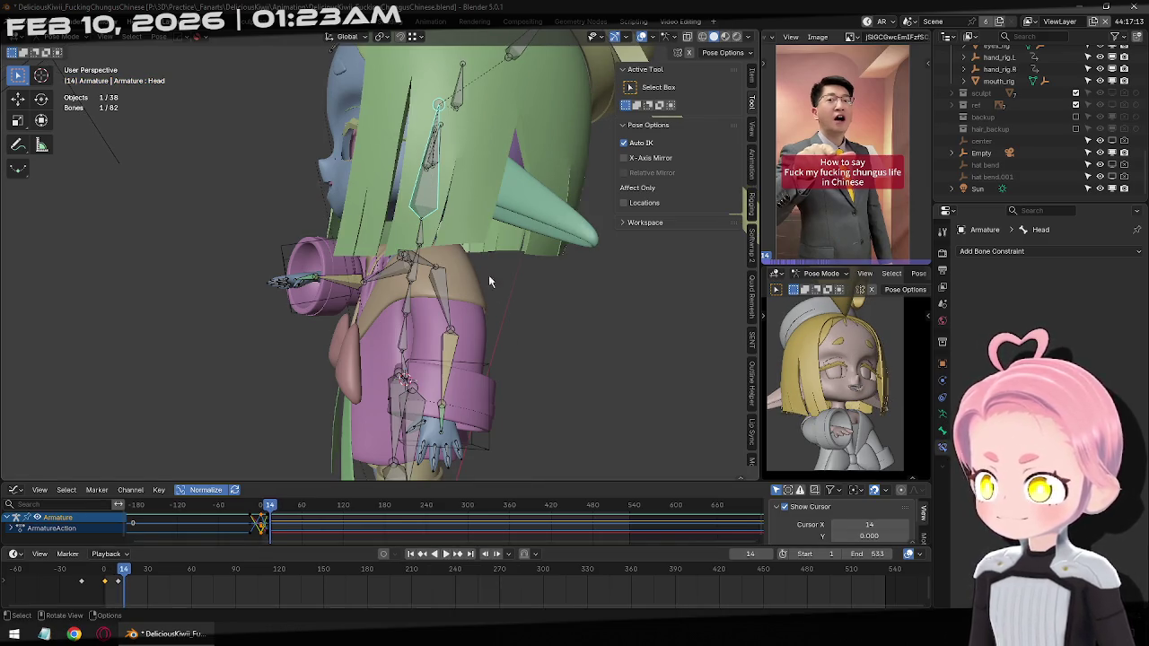
Move the head bone and tilt it on its local X axis at frame 14
key(g)
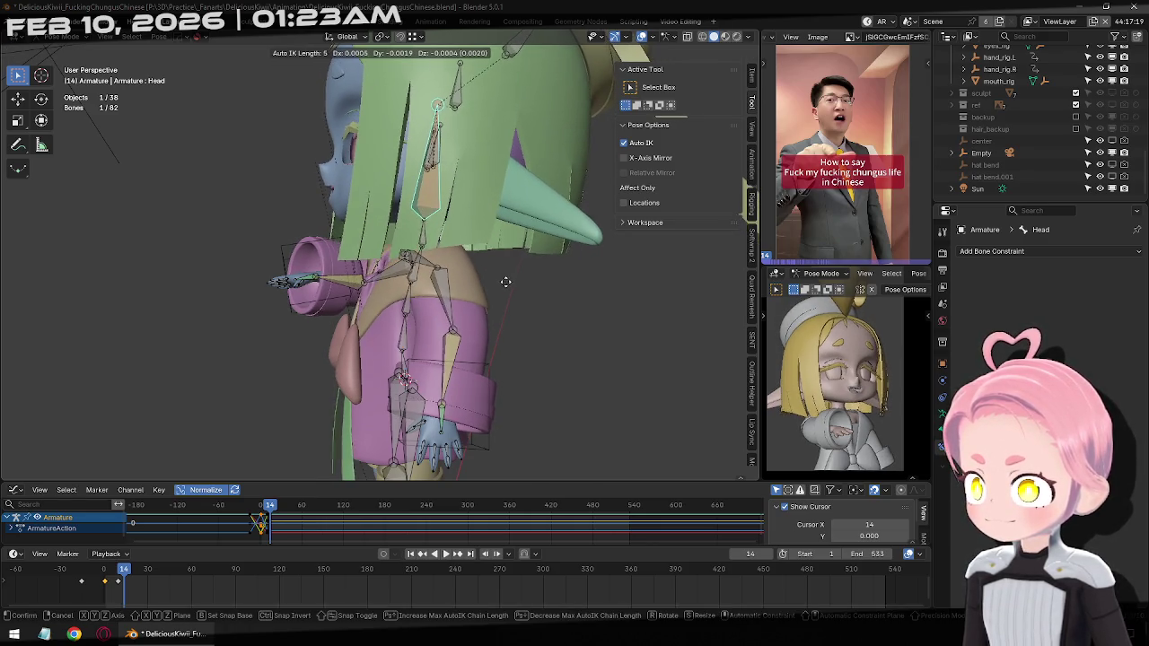
key(z)
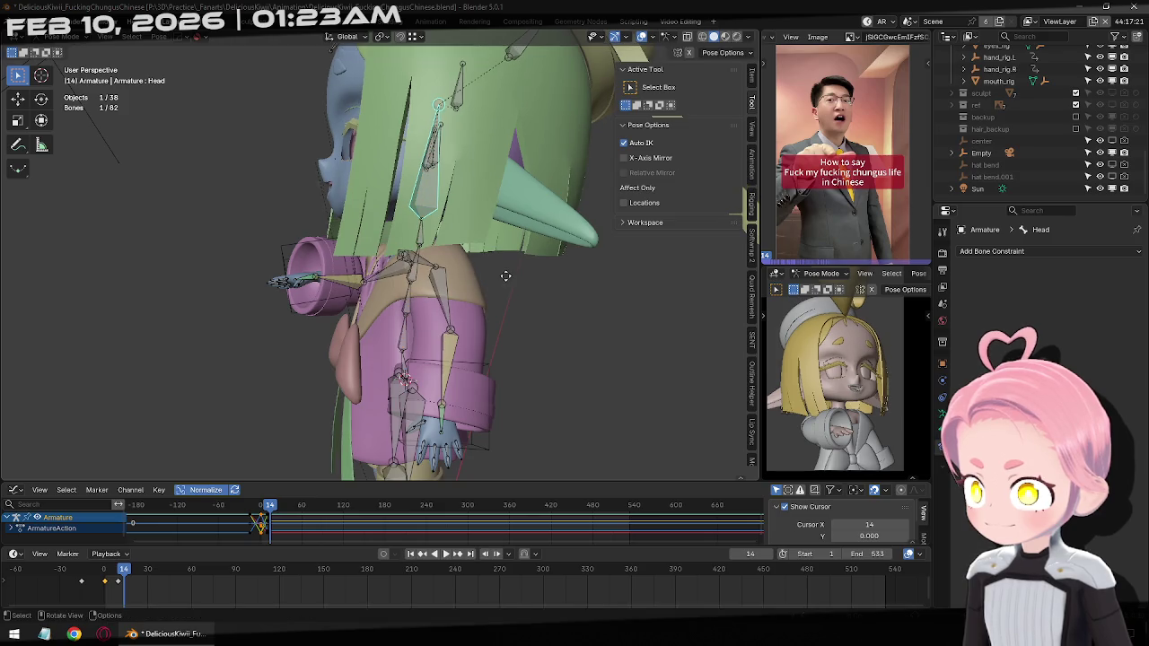
key(shift+z)
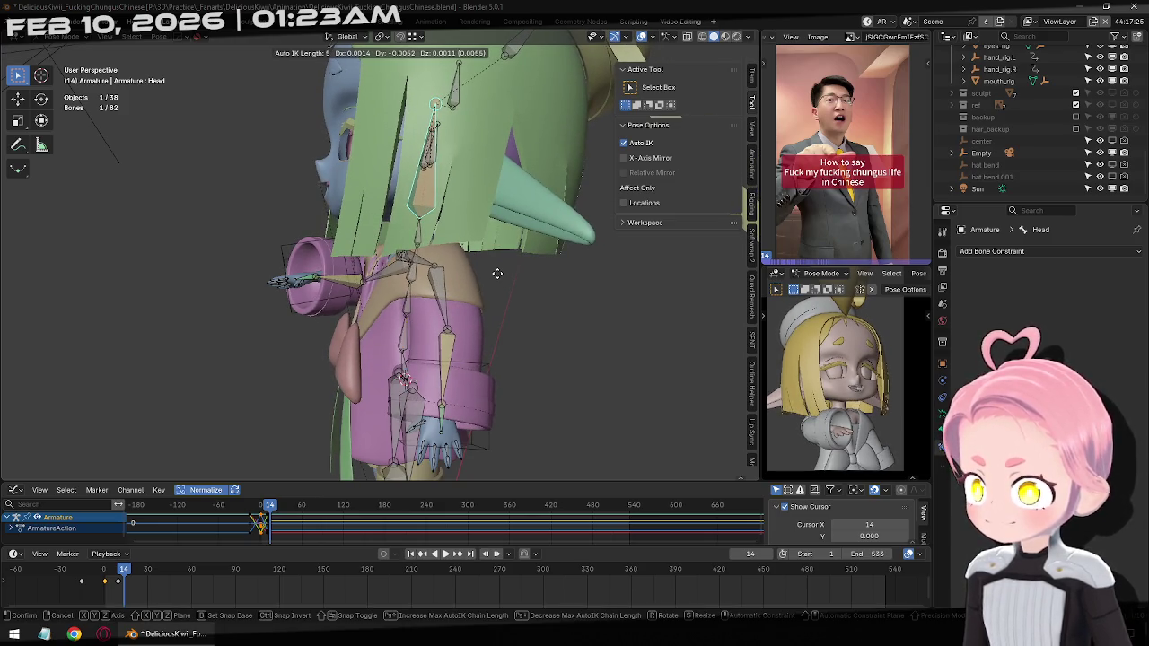
click(493, 275)
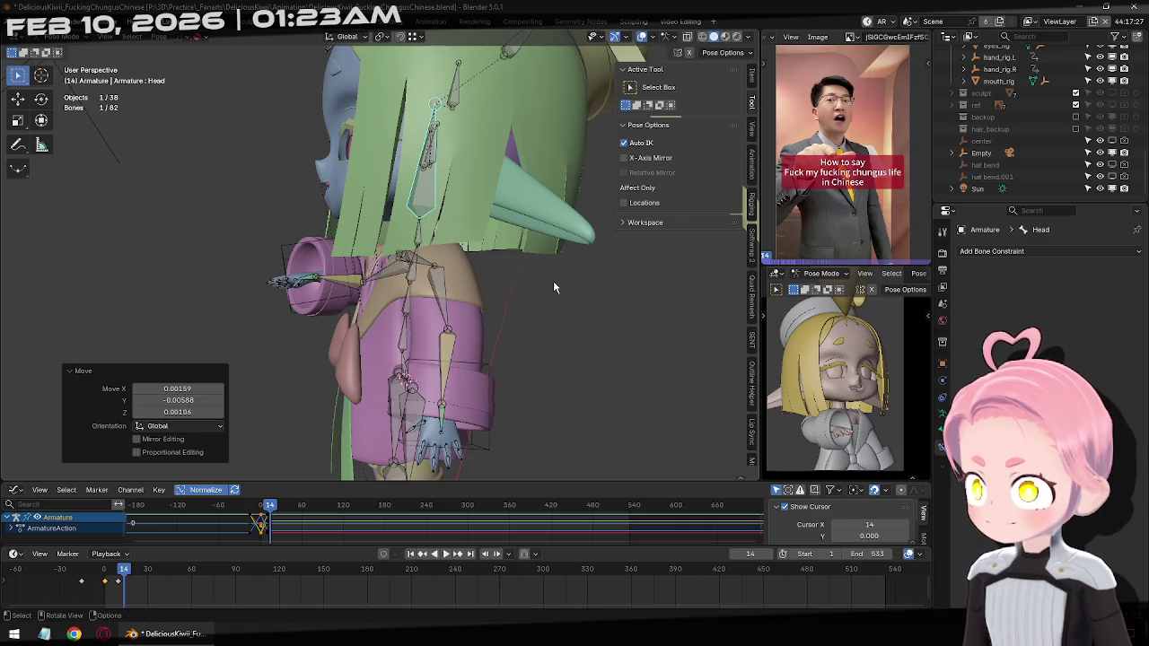
key(r)
key(x)
key(x)
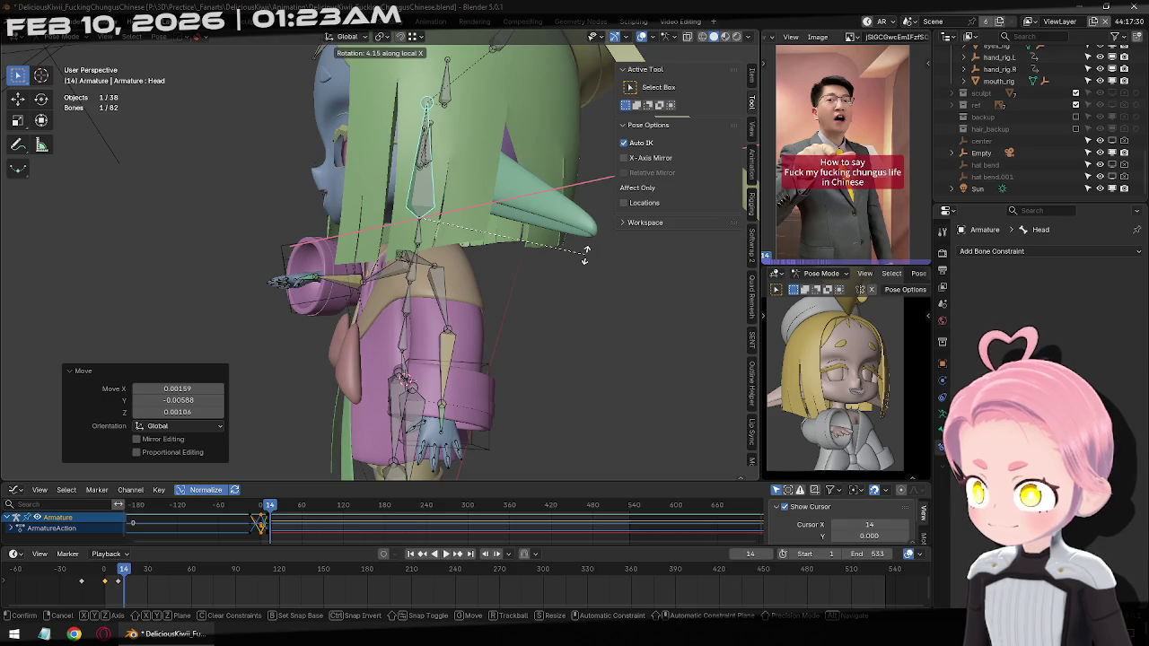
click(587, 257)
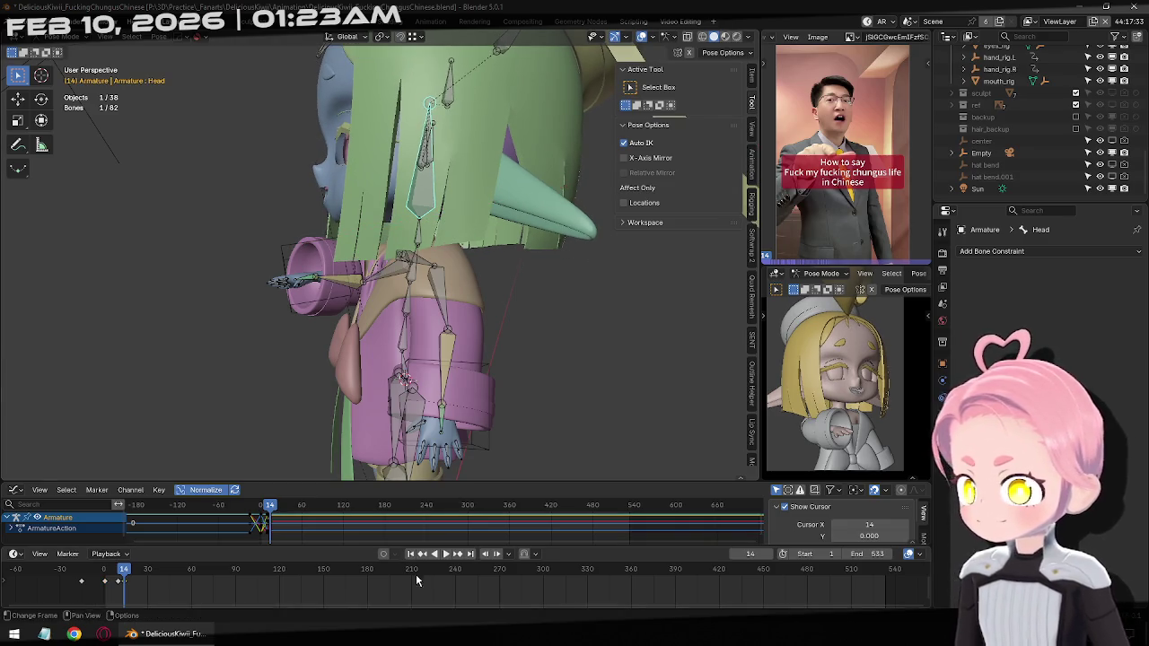
Advance to frame 24 and start a local-X head rotation
key(Right)
key(Right)
key(Right)
key(Right)
key(Right)
key(Right)
key(Right)
key(Right)
key(Right)
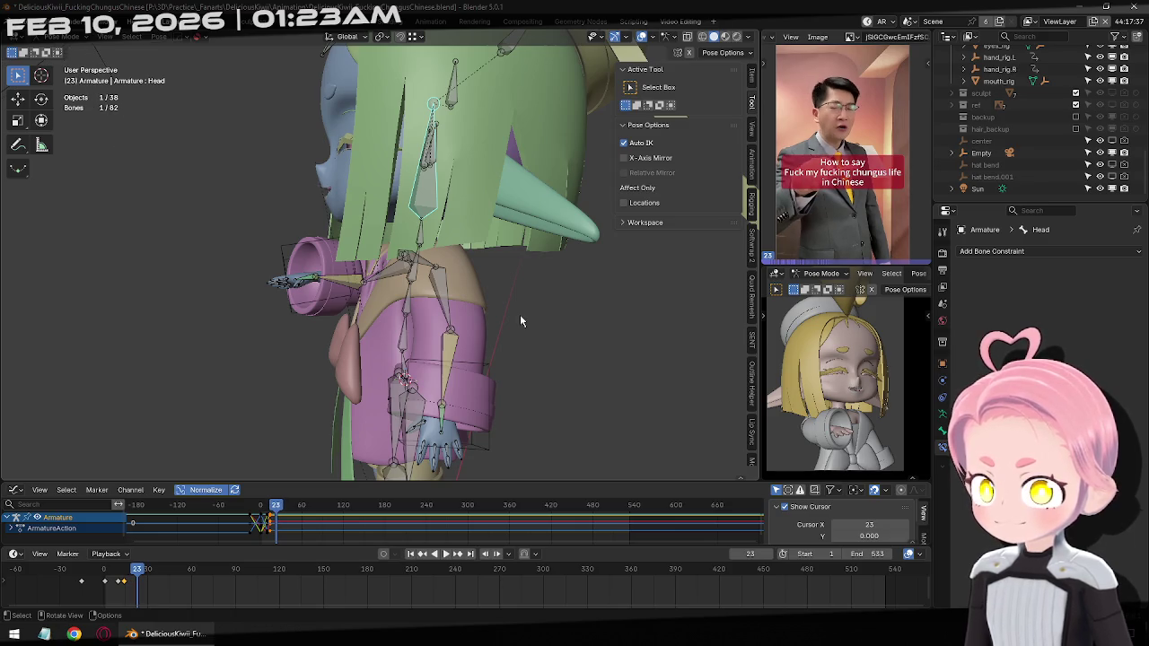
key(Right)
key(r)
key(x)
key(x)
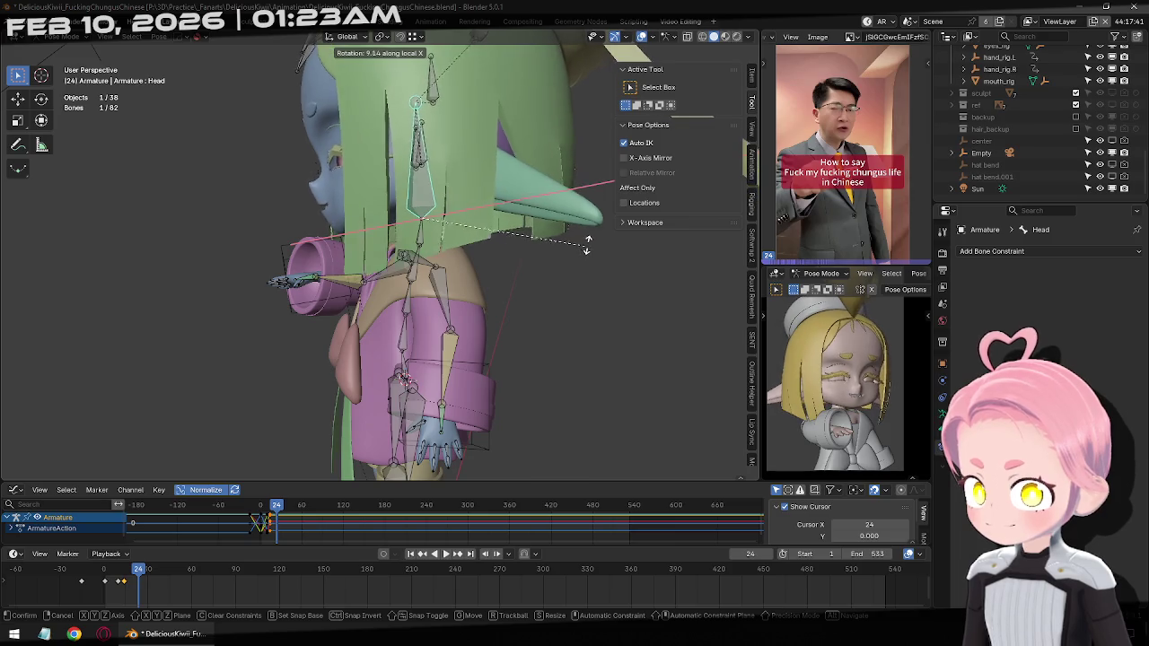
Confirm the 10.9° head tilt at frame 24, nudge the head, and preview
click(591, 243)
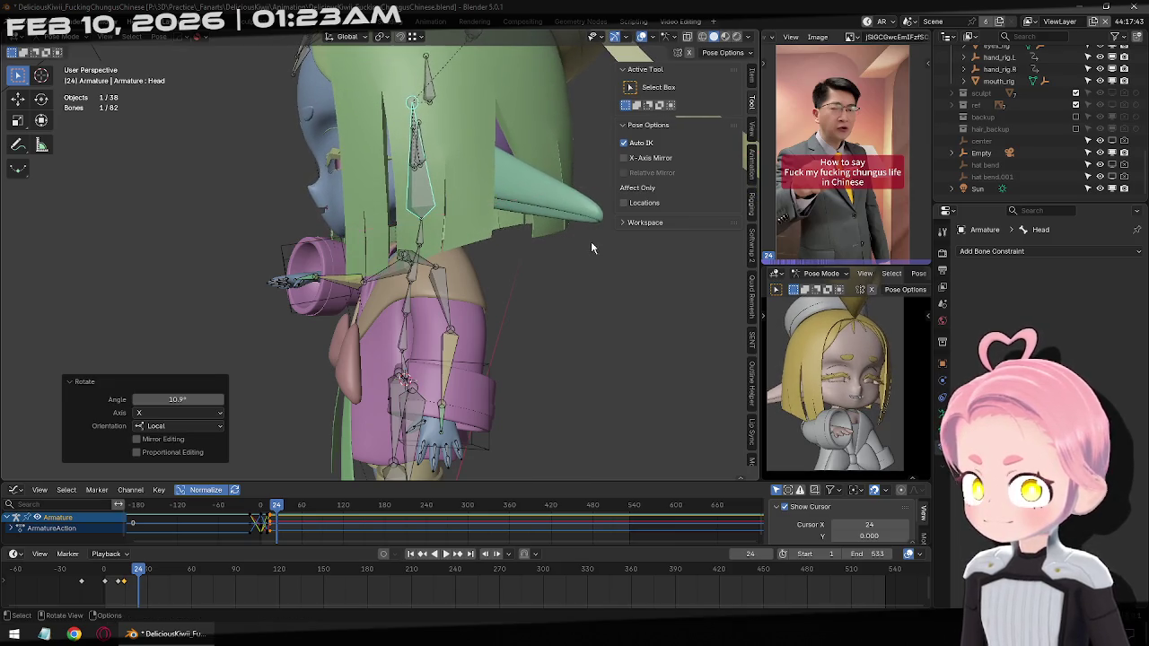
mouse_move(633, 302)
middle_down()
mouse_move(477, 280)
mouse_move(550, 328)
middle_up()
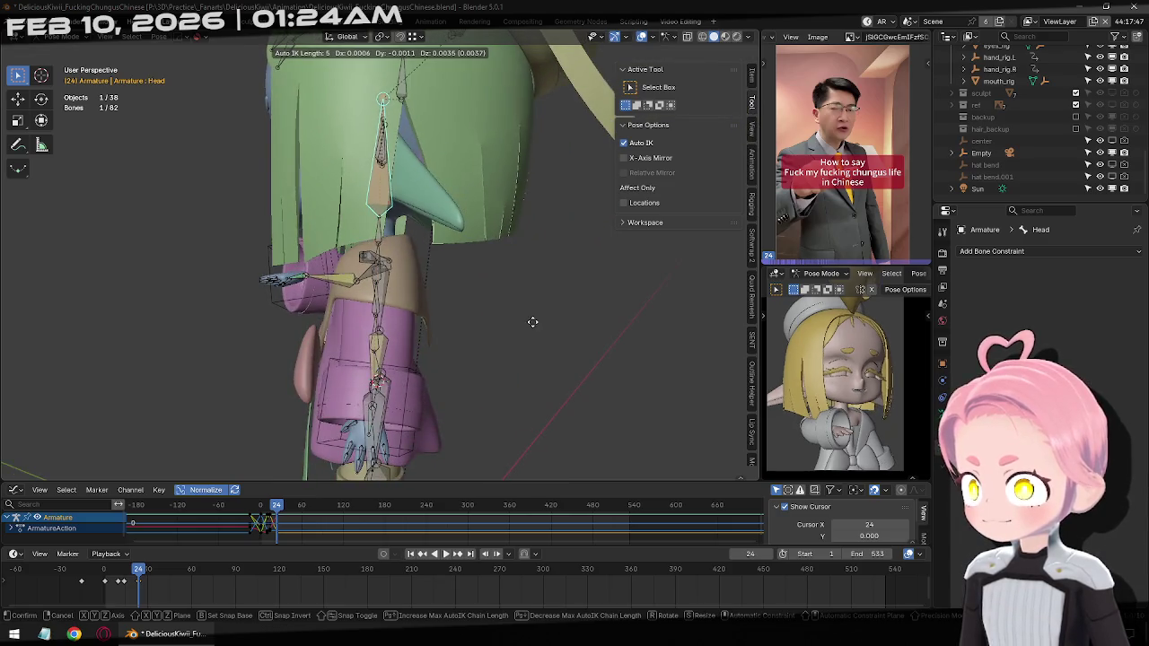
key(g)
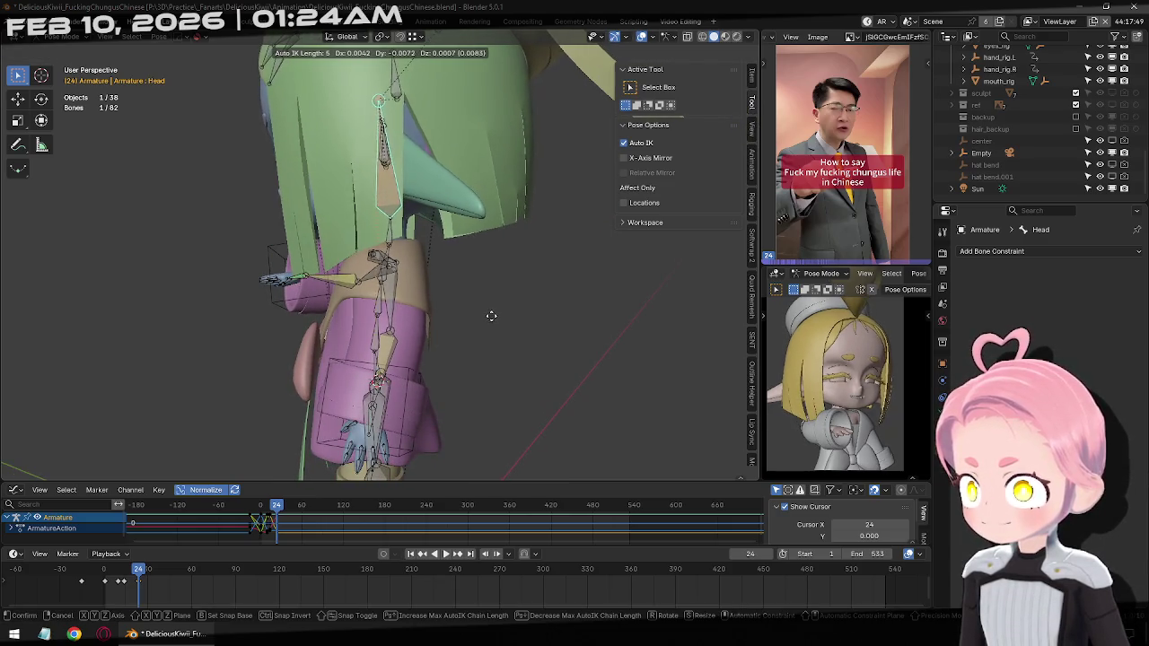
click(475, 320)
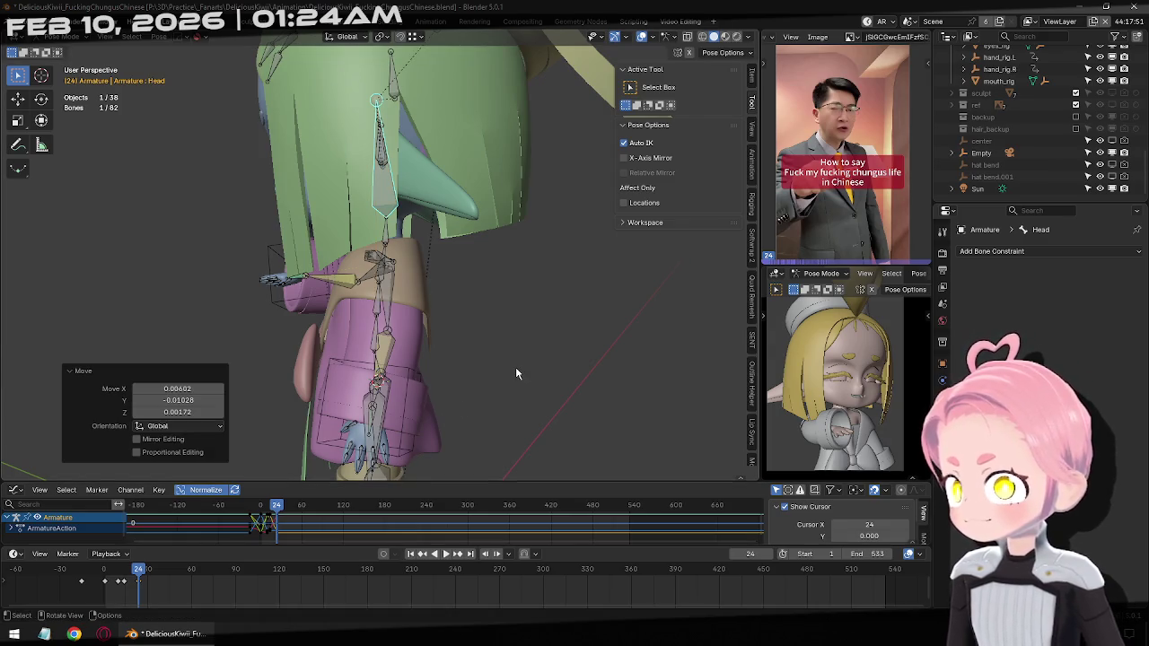
key(a)
click(446, 554)
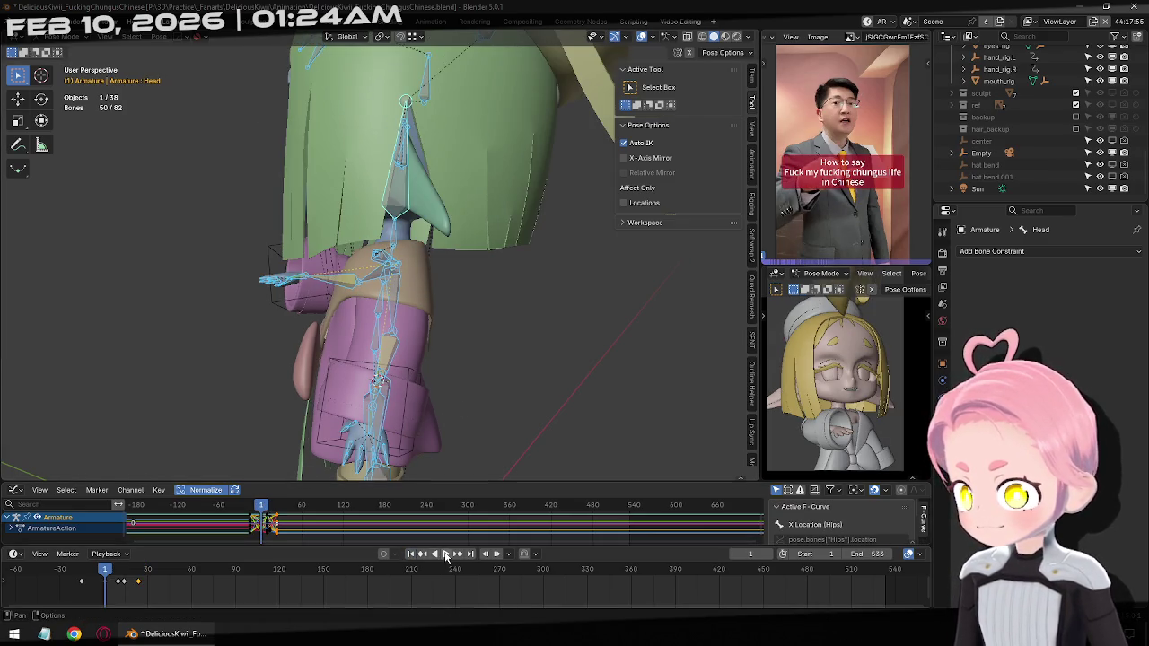
click(442, 554)
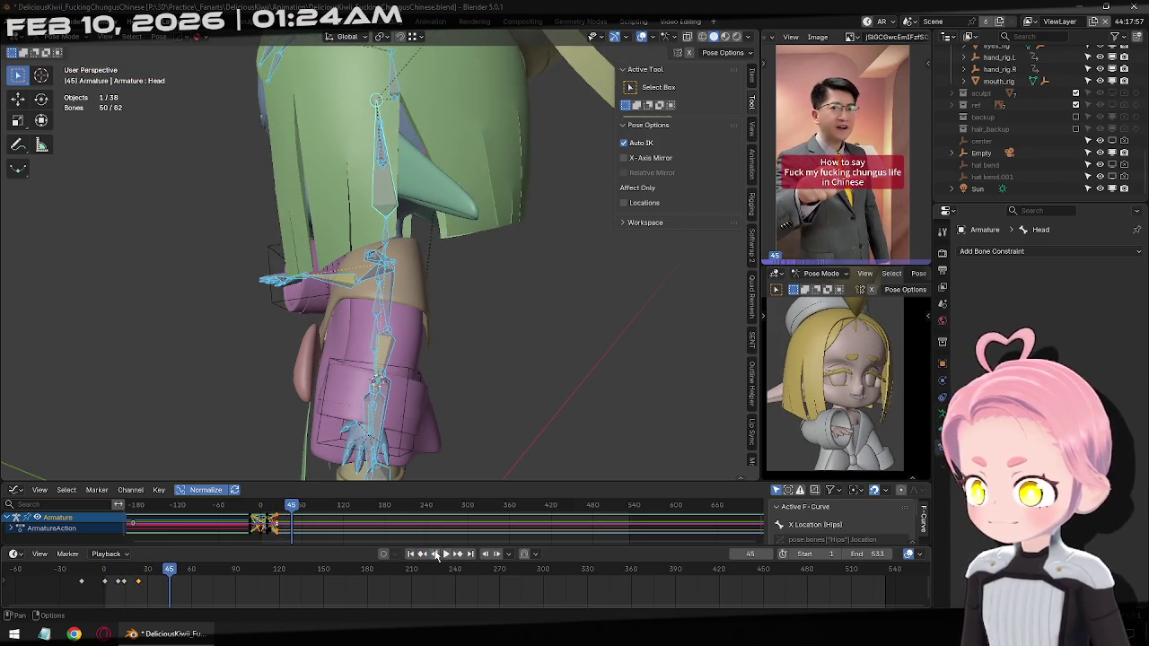
Set all keyframes to Bézier interpolation with a new easing type, then replay
right_click(375, 529)
mouse_move(335, 525)
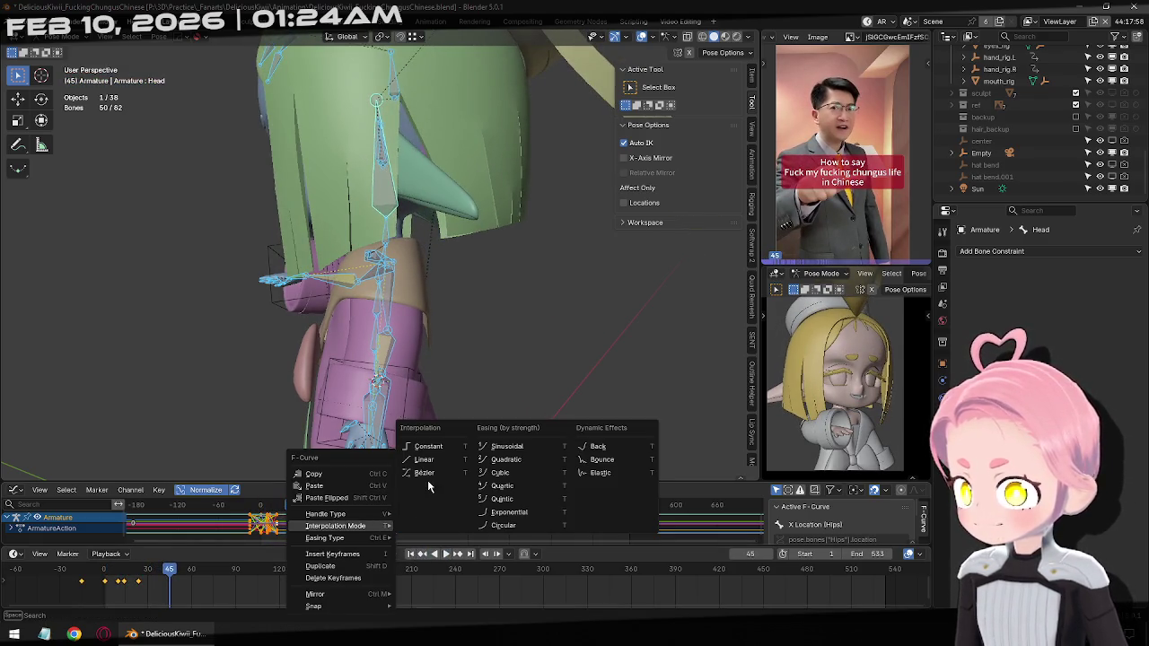
click(427, 476)
right_click(319, 524)
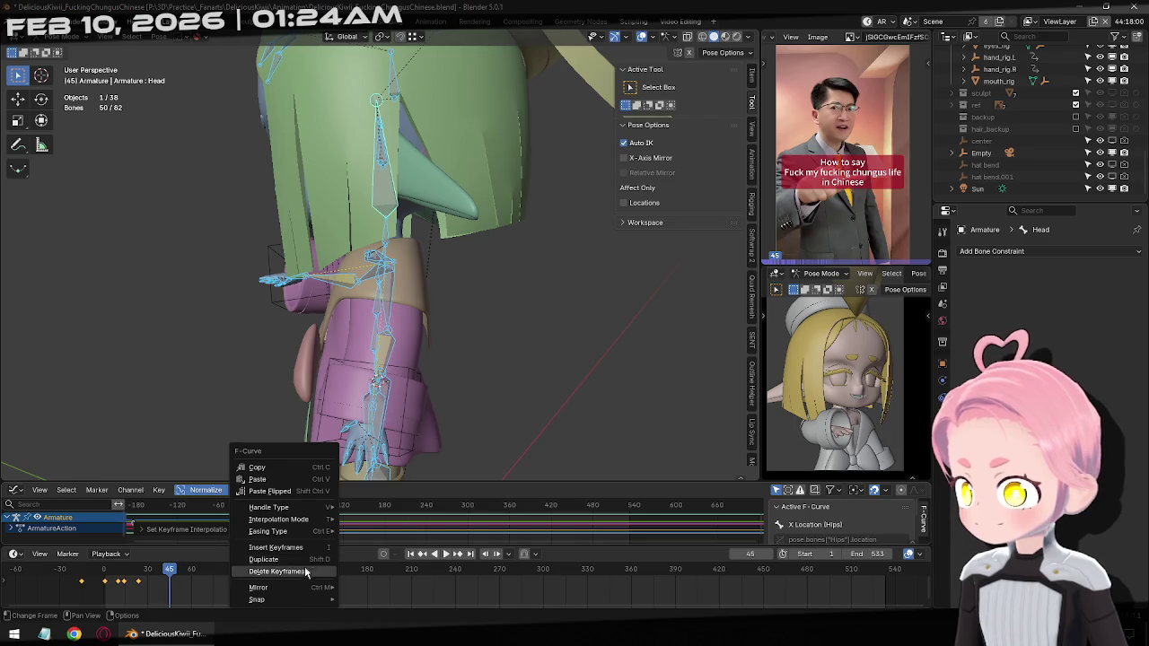
click(361, 532)
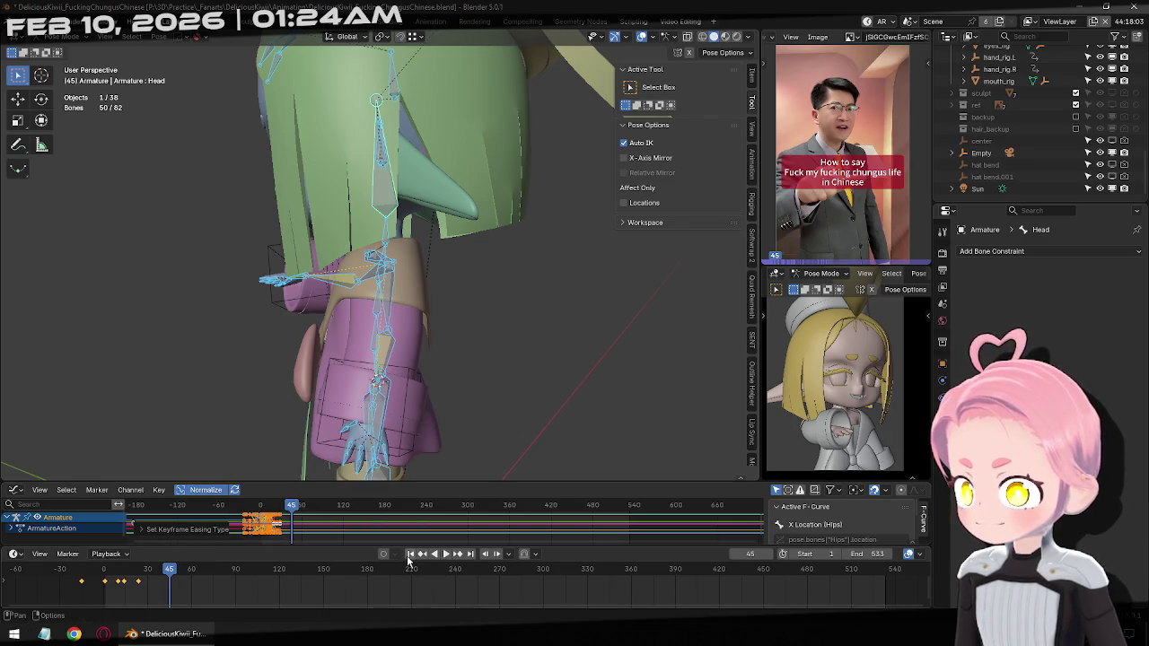
click(410, 554)
click(447, 554)
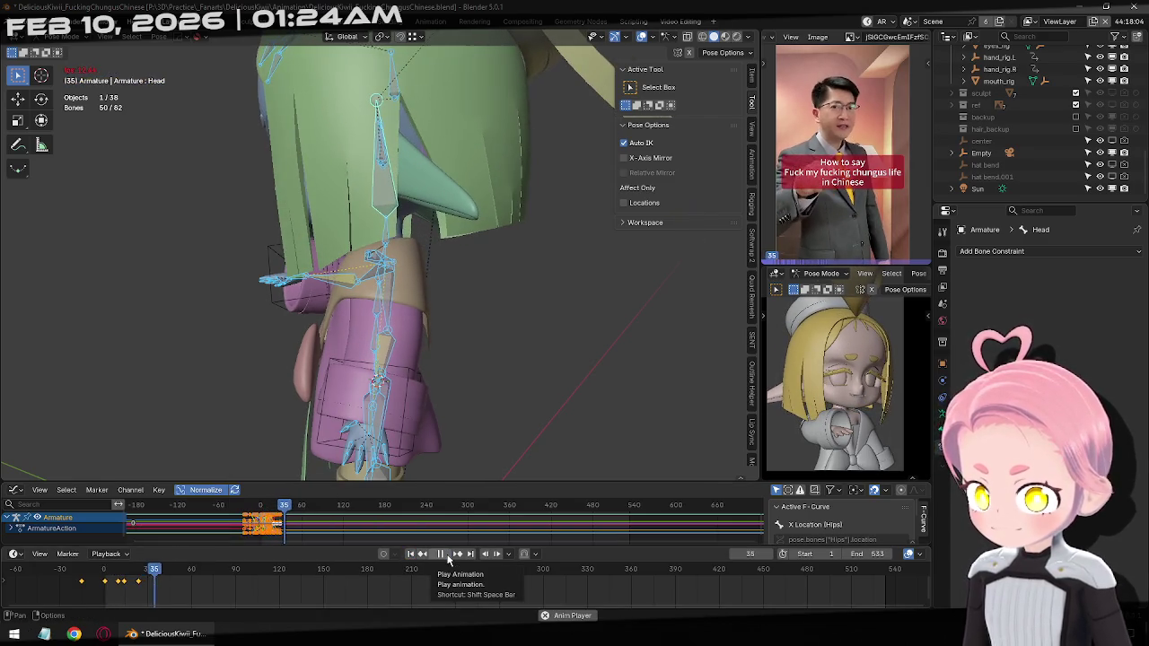
Replay the head animation, stop at frame 36, and zoom in through the scene camera
click(448, 557)
click(411, 553)
click(446, 554)
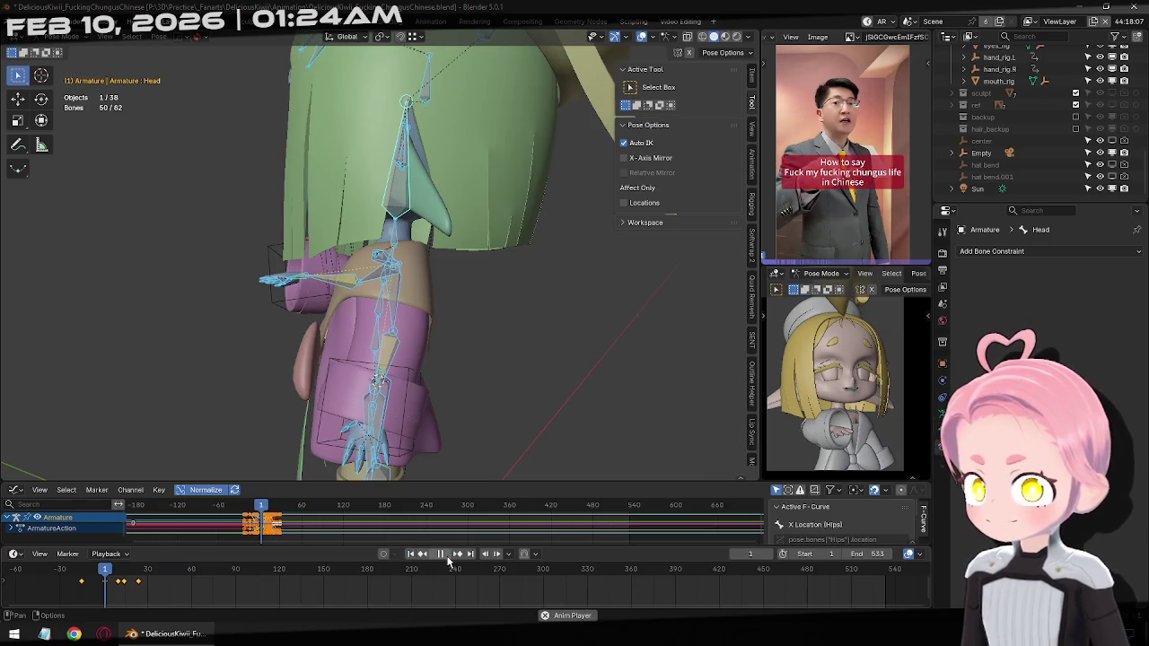
click(447, 553)
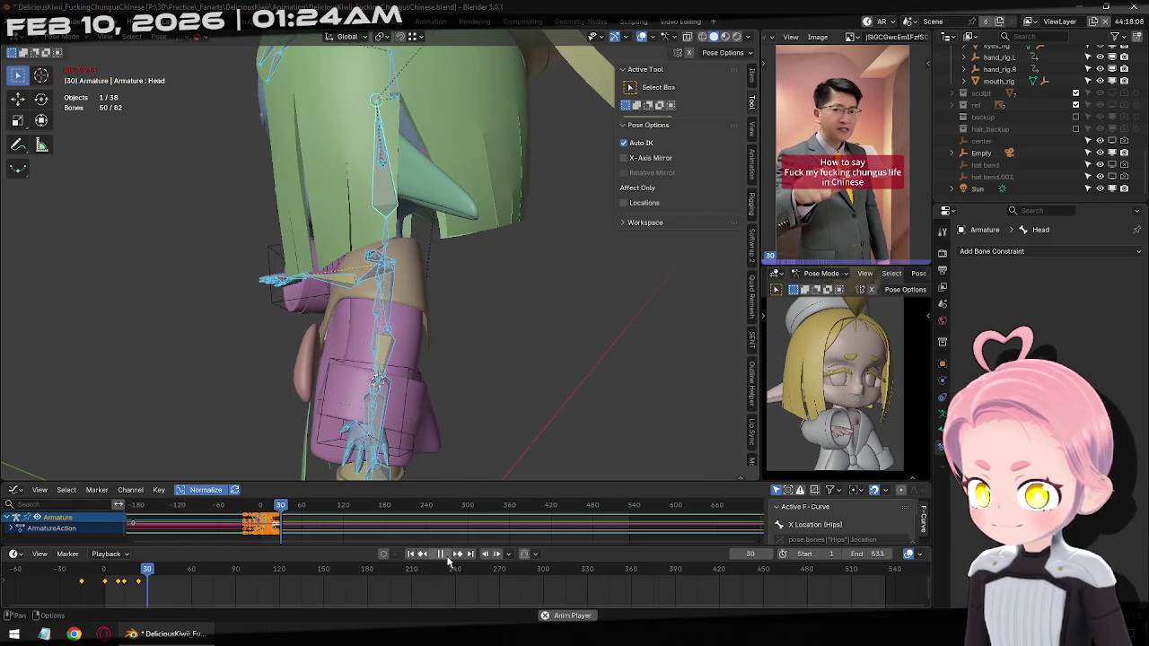
key(KP_0)
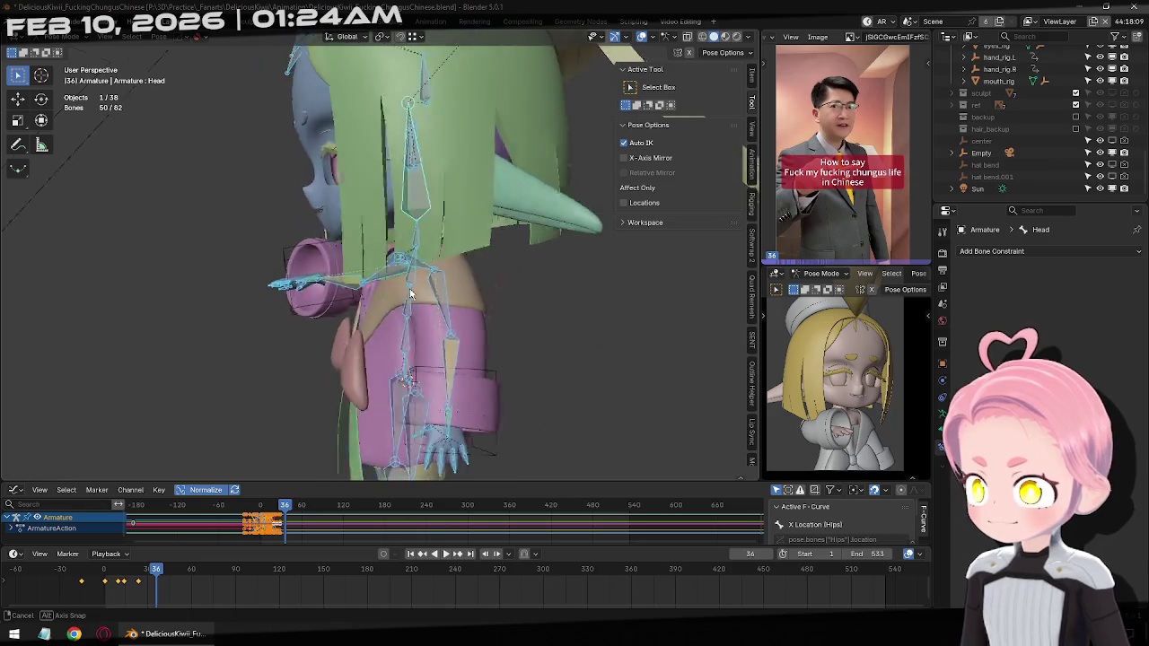
scroll(420, 278, up, 2)
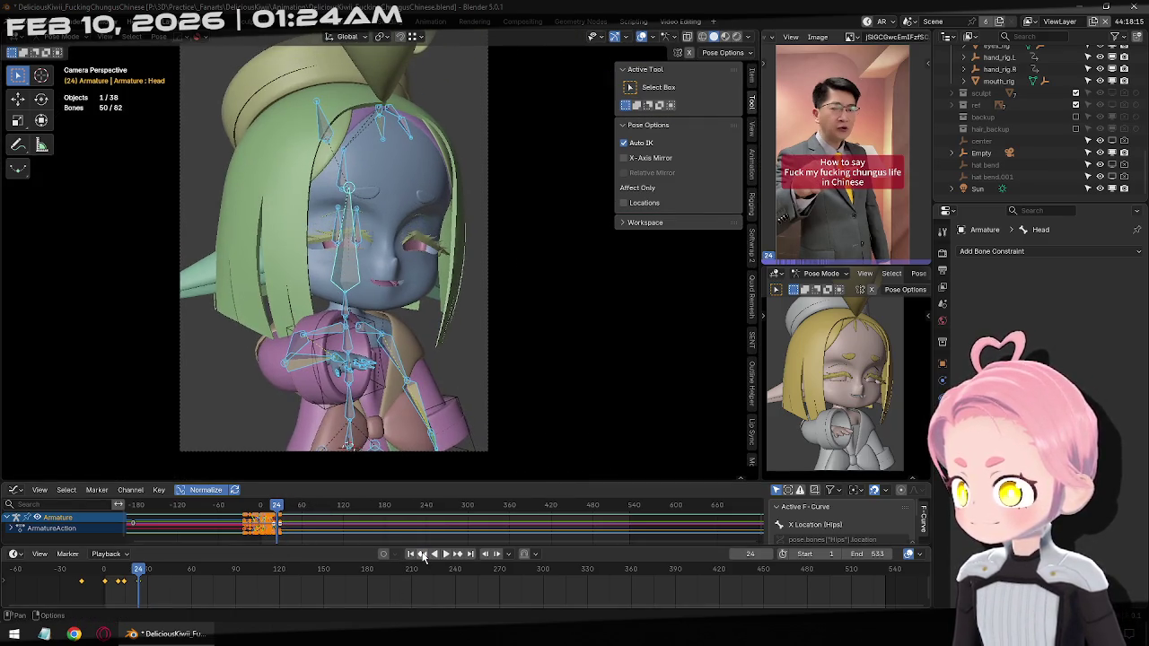
Try a local-Y head tilt at frame 1, then undo it
click(424, 555)
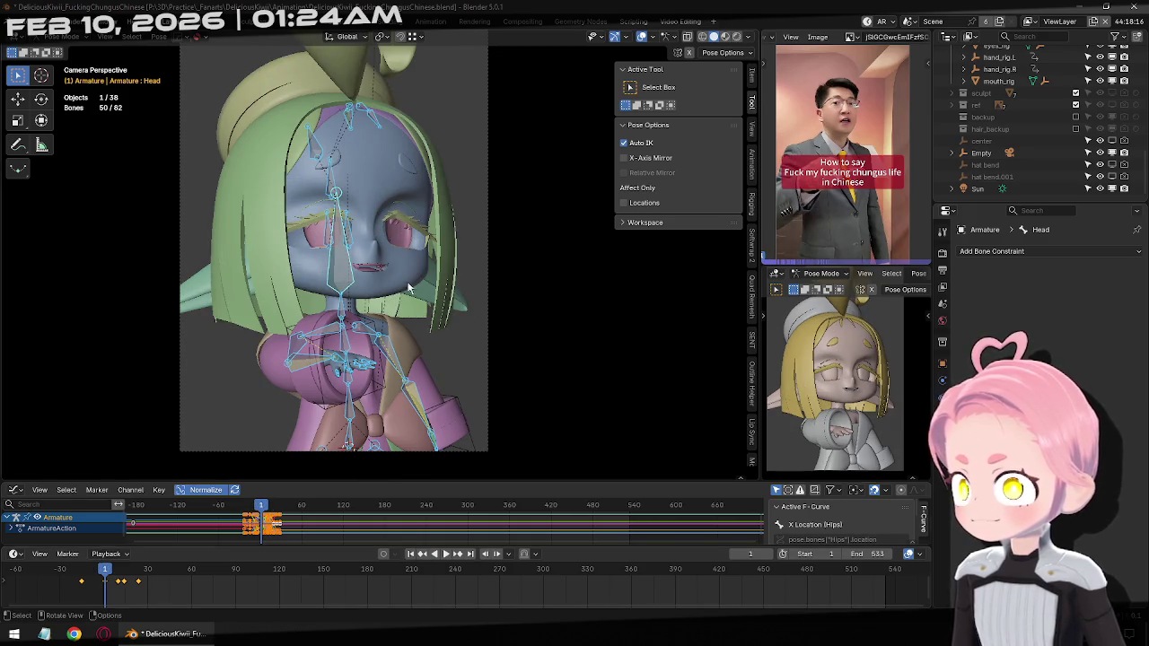
click(330, 280)
key(r)
key(y)
key(y)
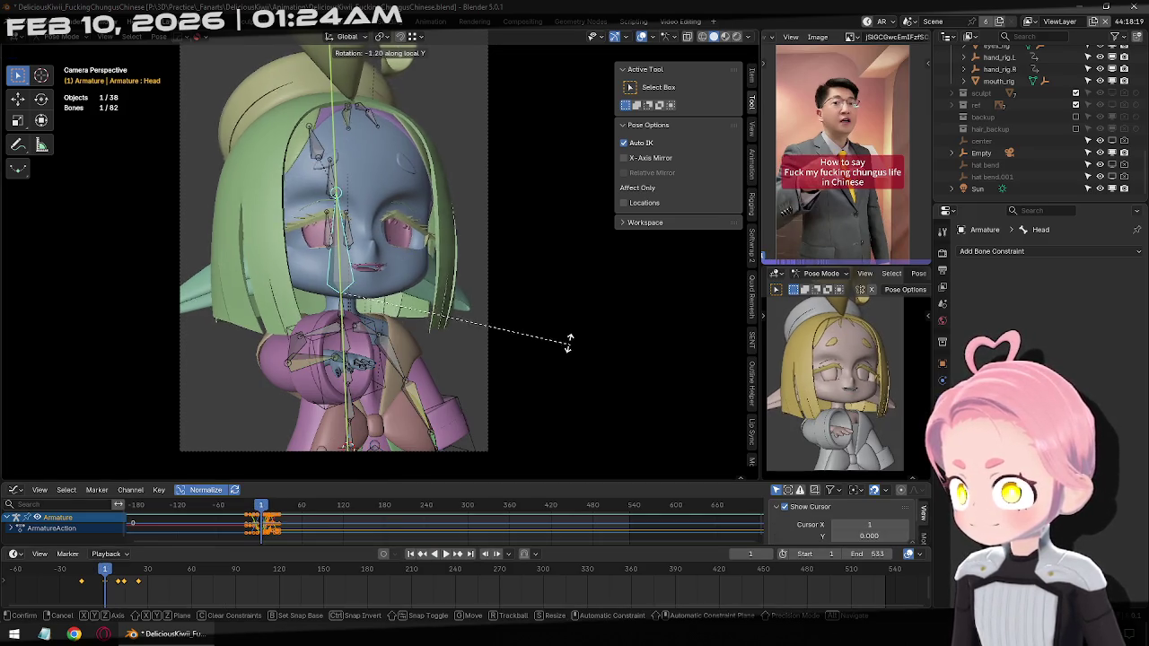
click(542, 315)
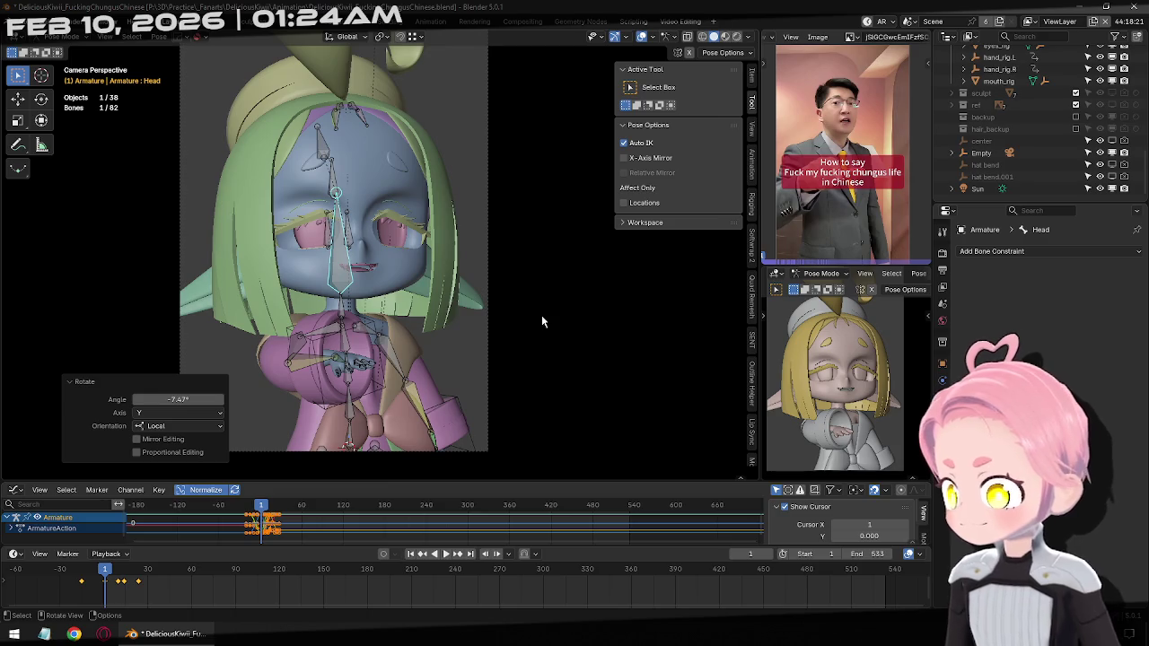
key(ctrl+z)
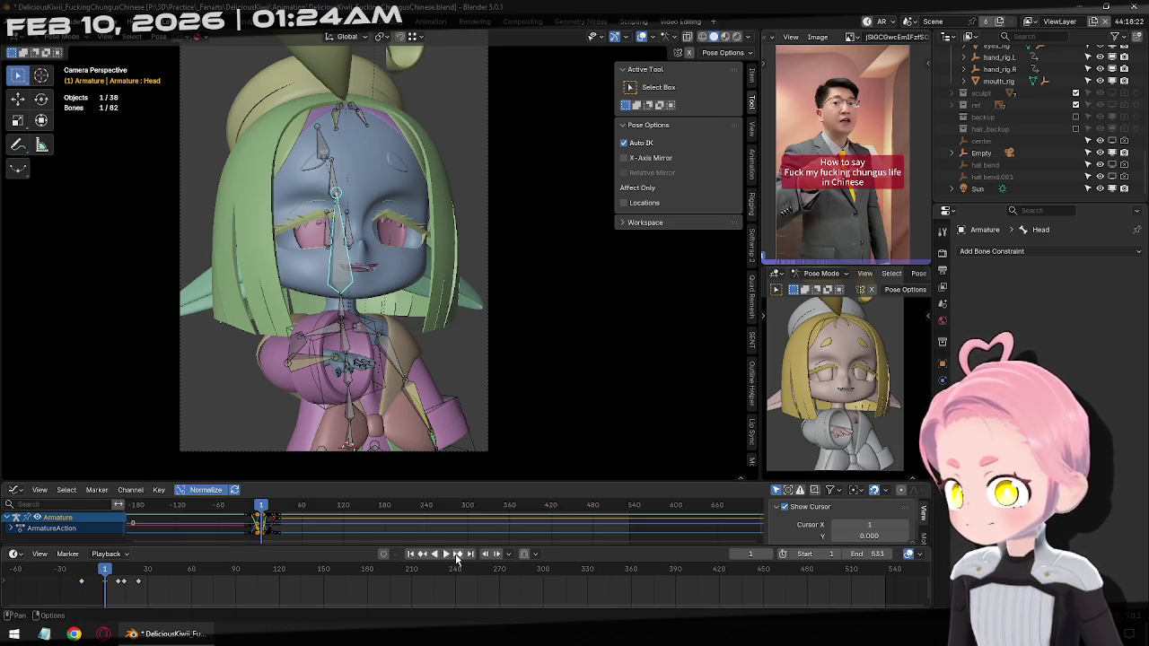
Re-tilt the head on local Y: nearly upright at frame 10, tilted sideways at frame 14
click(457, 554)
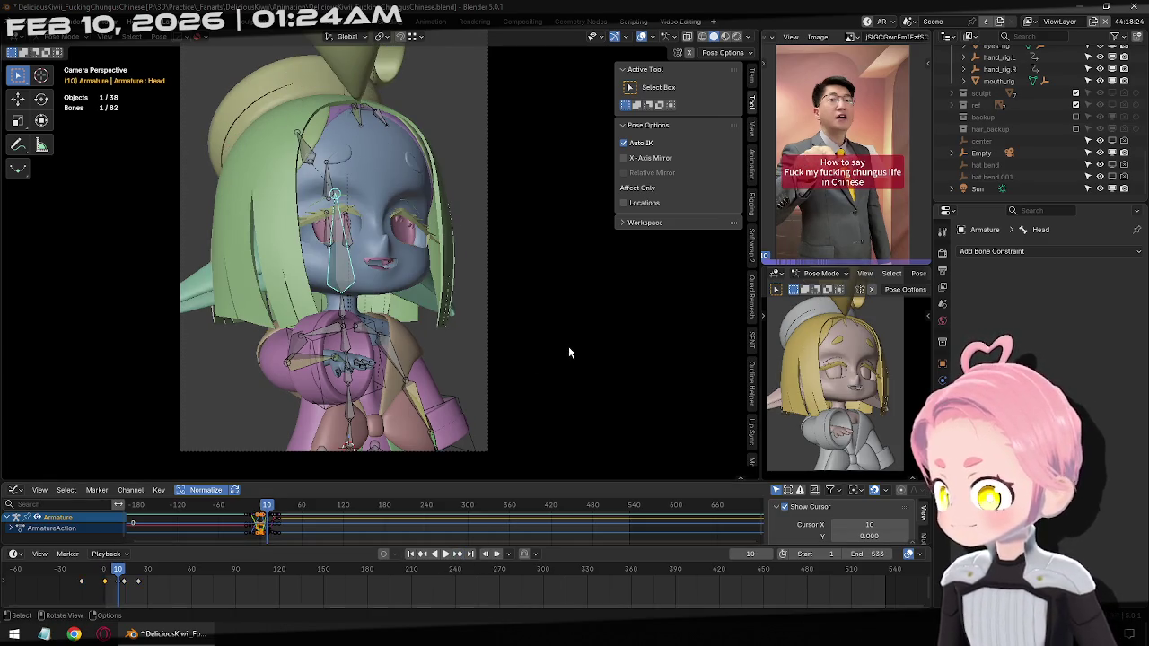
key(r)
key(y)
key(y)
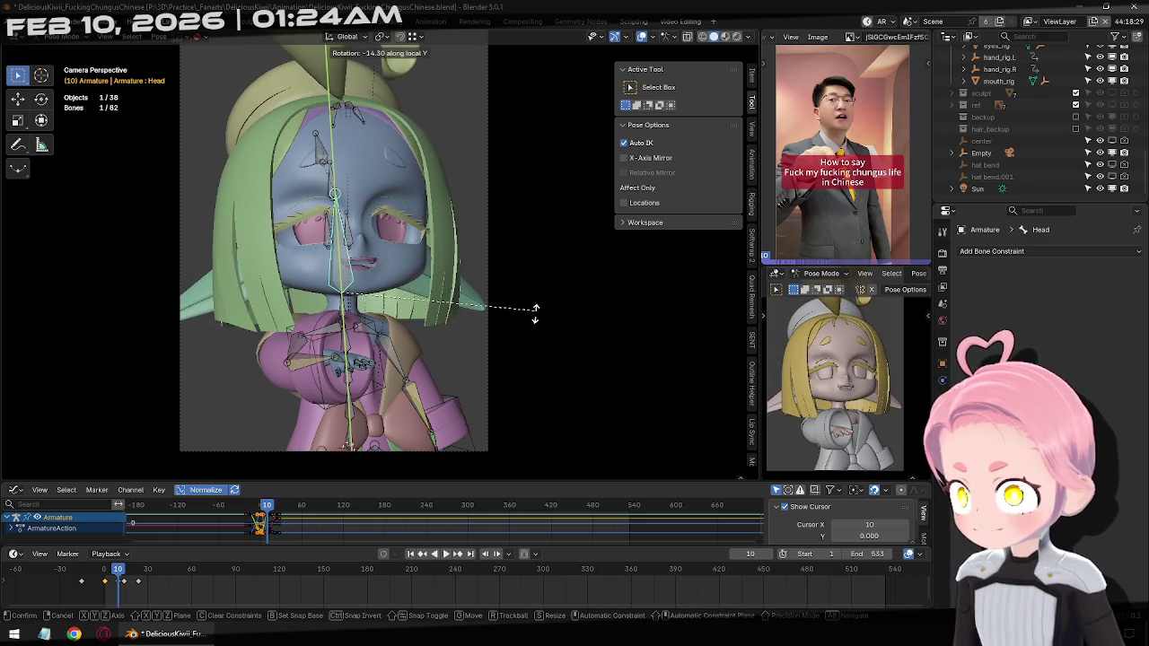
click(541, 318)
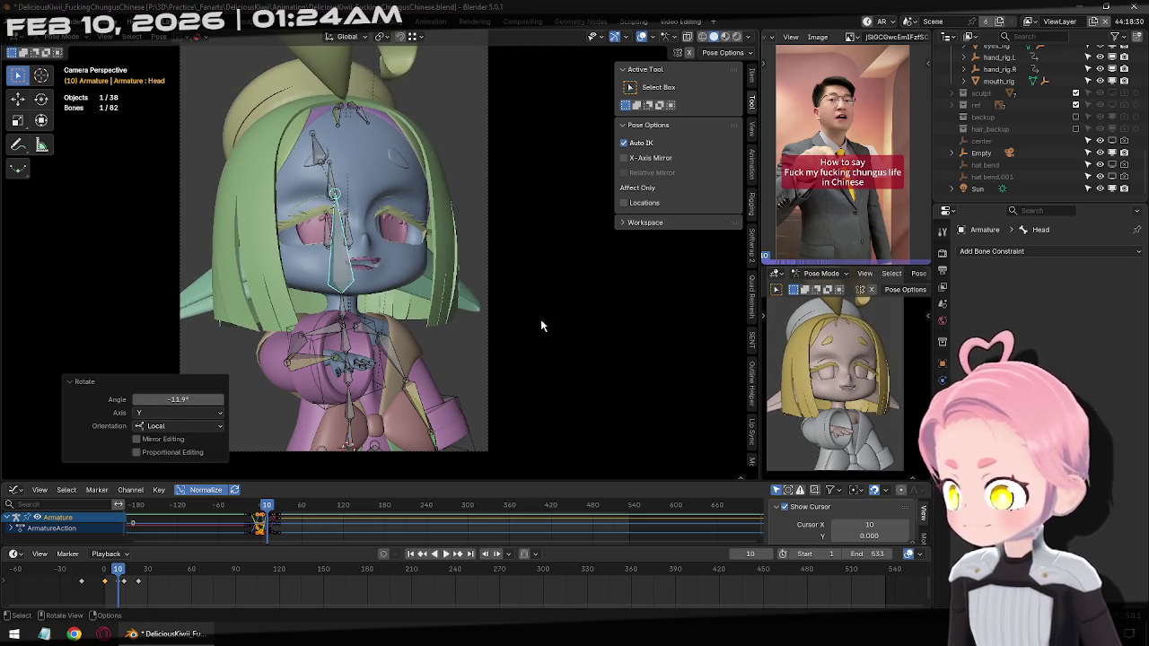
click(456, 554)
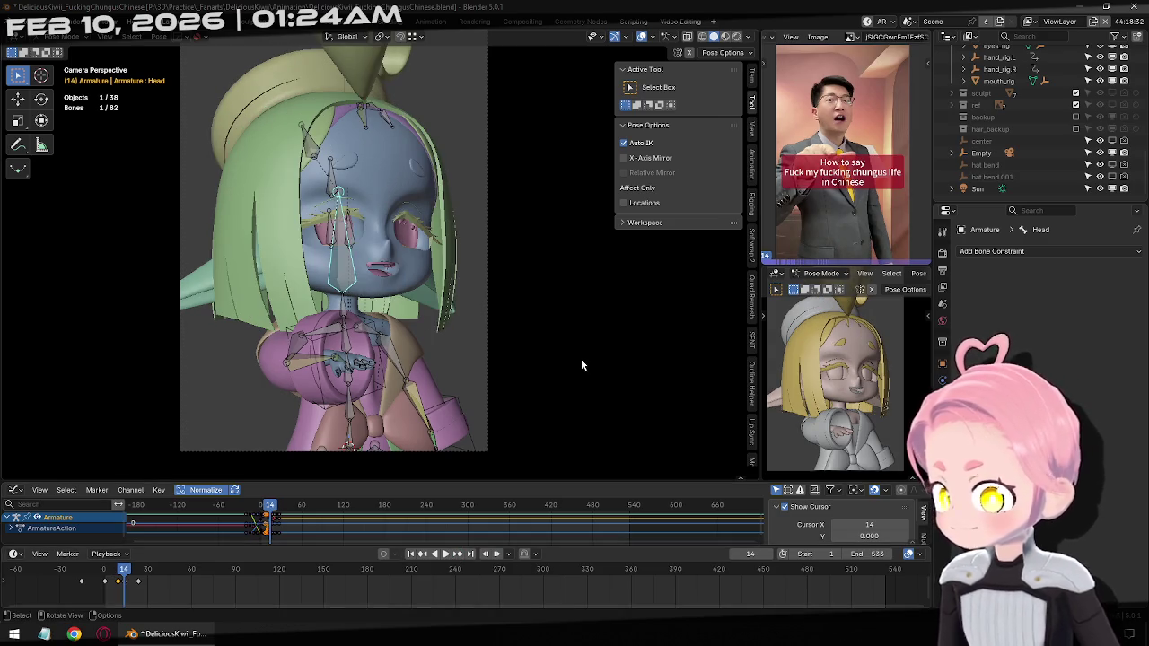
key(r)
key(y)
key(y)
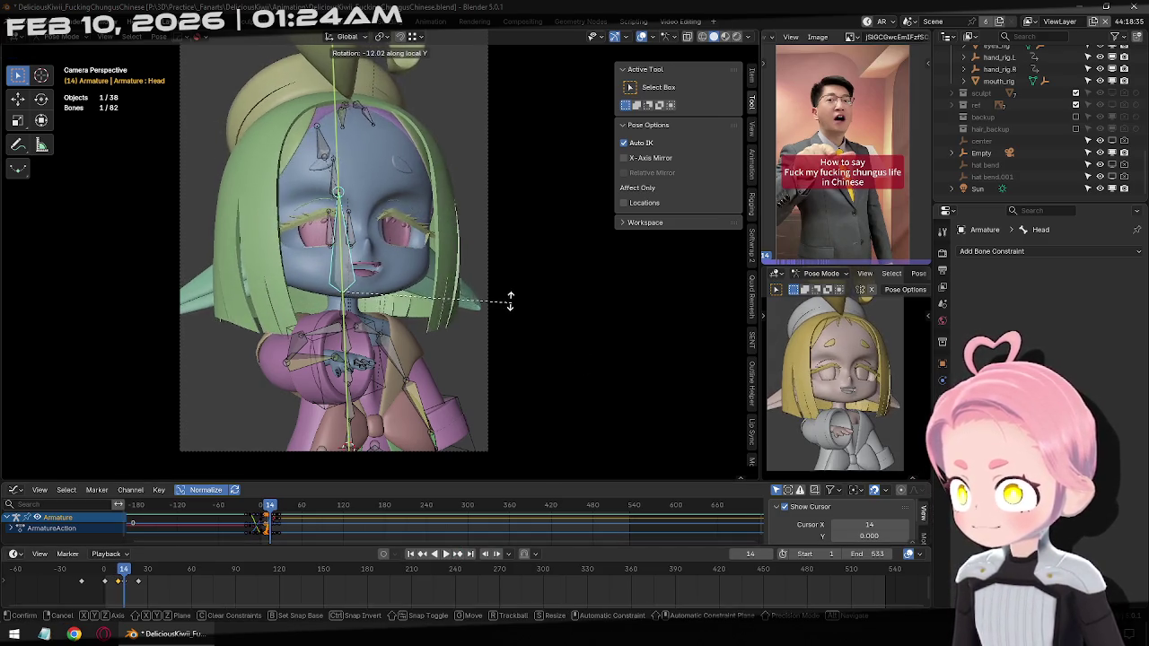
click(503, 299)
click(465, 538)
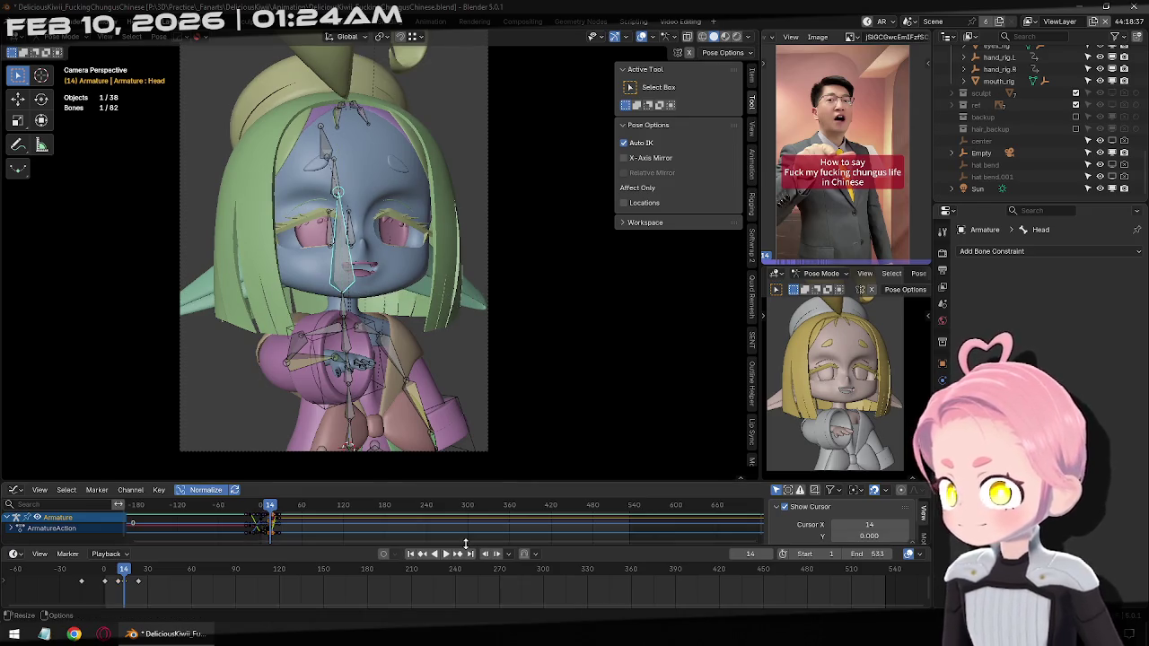
Tilt the head on local Y at frame 24, then play from frame 1
click(457, 554)
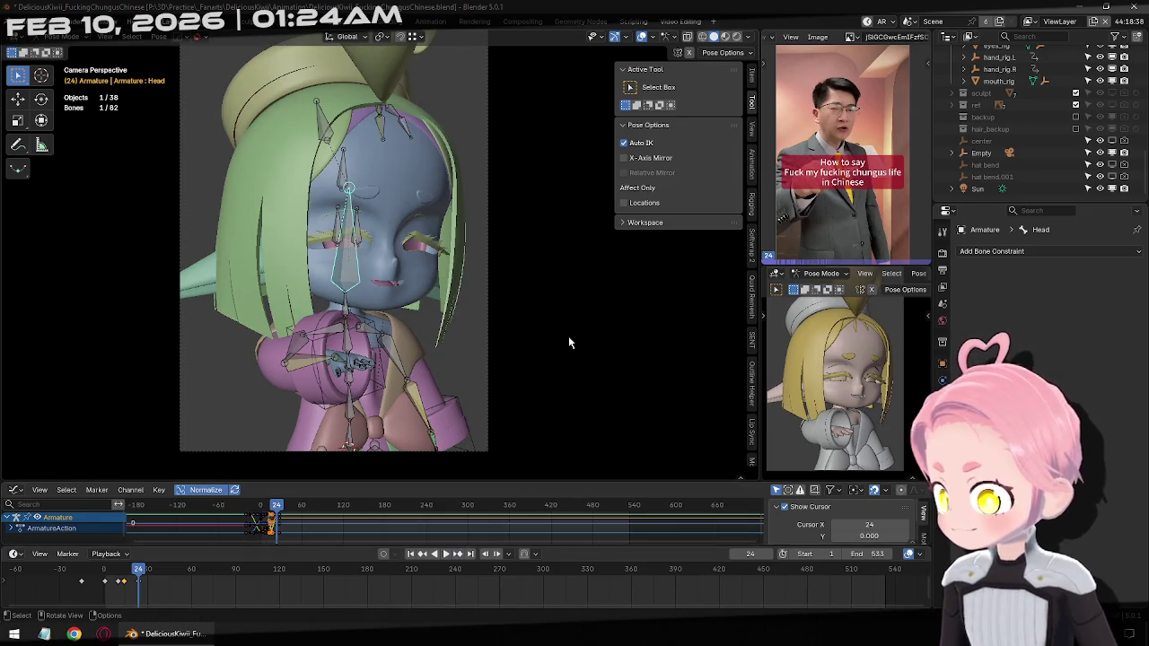
key(r)
key(y)
key(y)
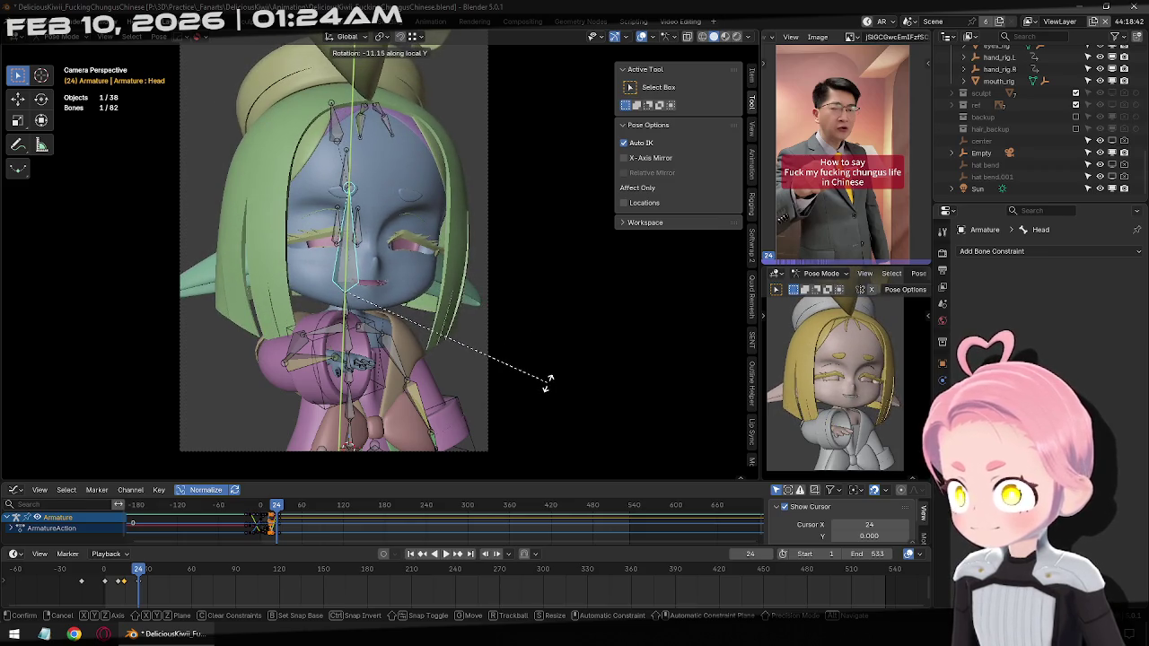
click(545, 380)
key(i)
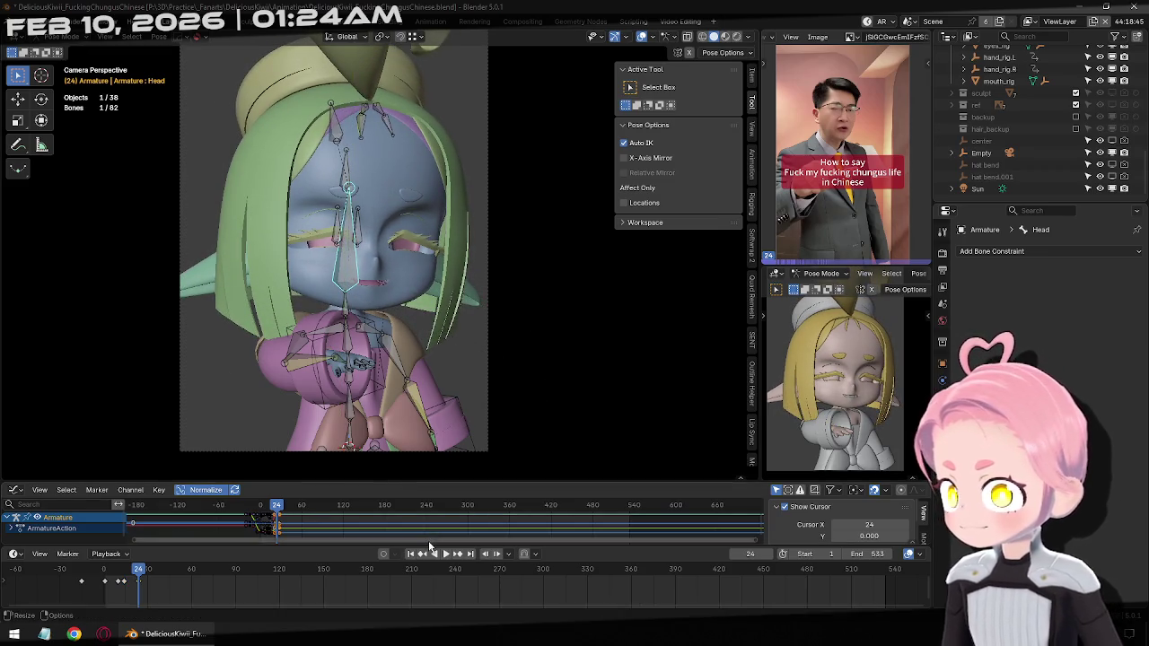
click(410, 553)
click(447, 555)
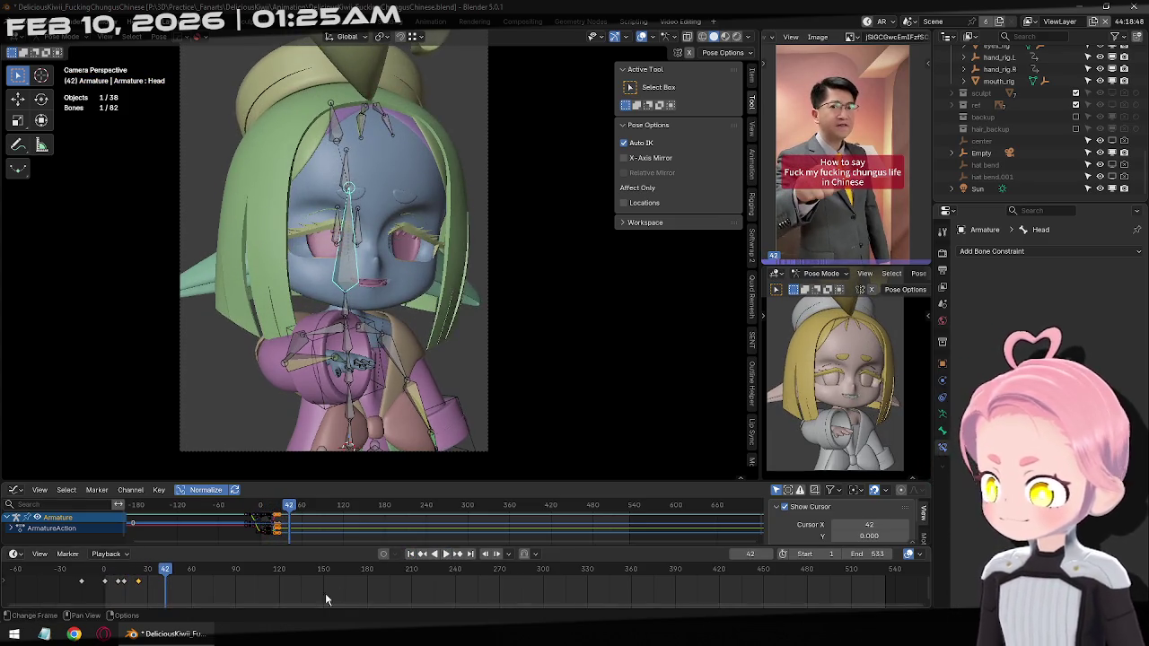
At frame 26, move the head-and-hair chain from a side view
mouse_move(165, 574)
mouse_down()
mouse_move(137, 580)
mouse_move(155, 581)
mouse_up()
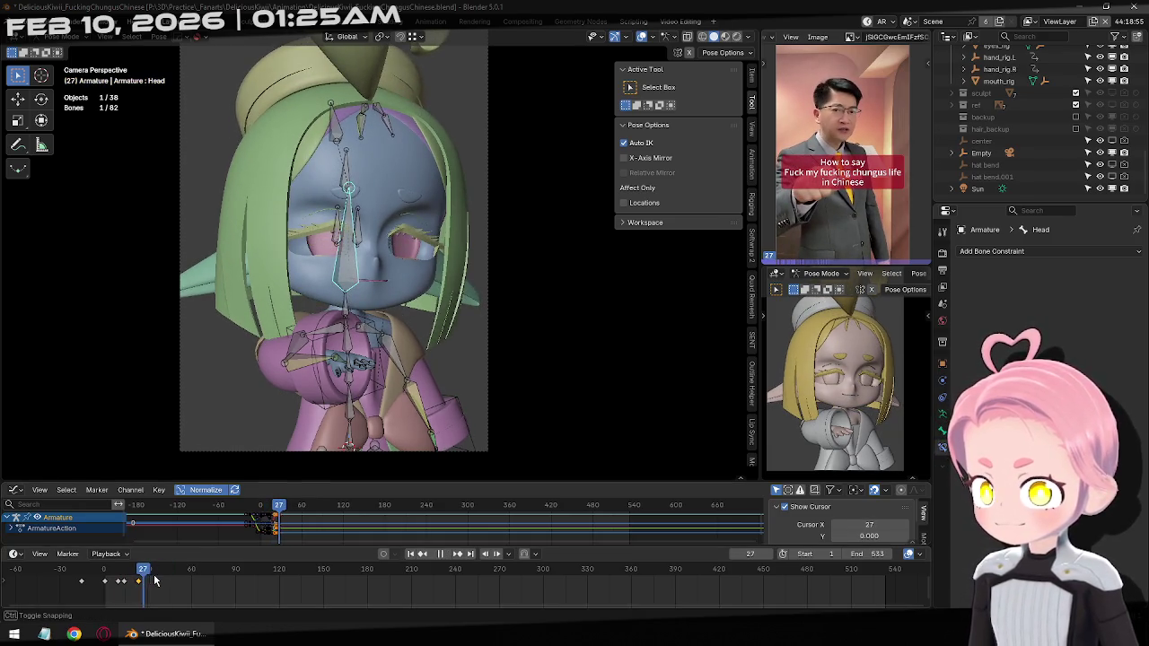
middle_drag(303, 305, 501, 294)
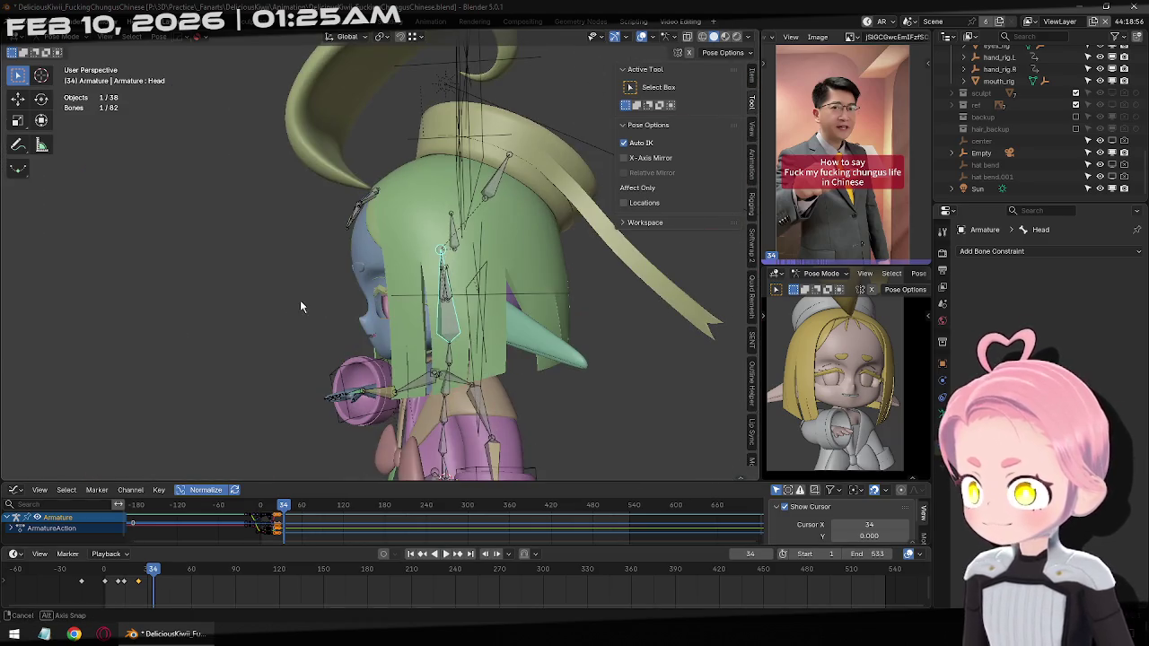
key(g)
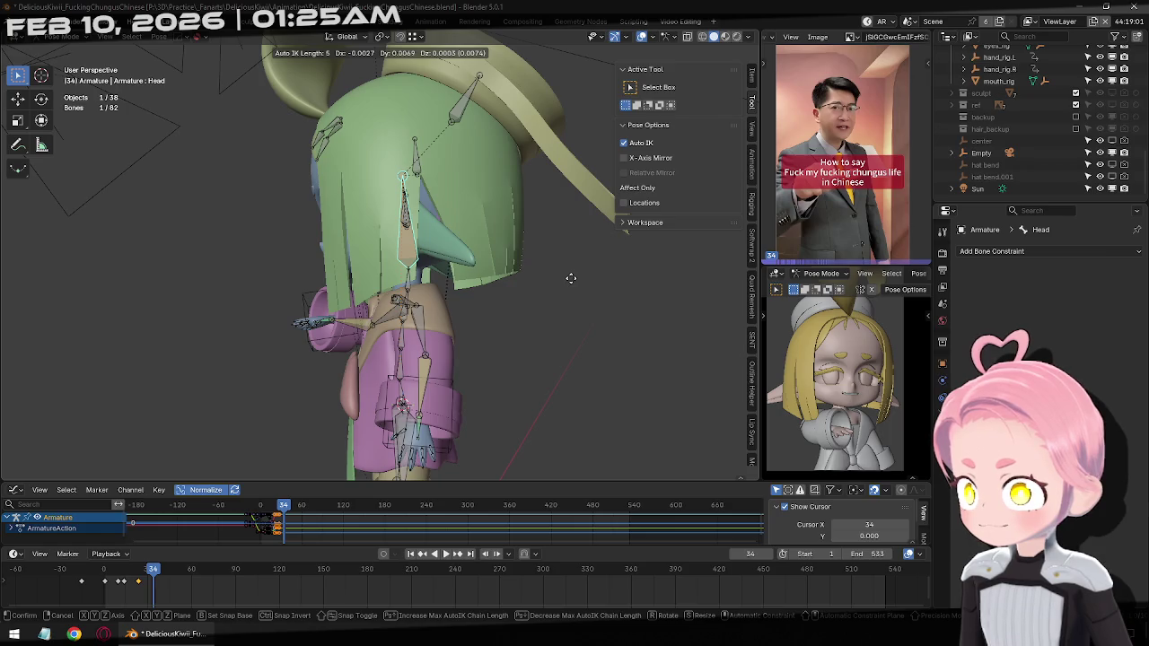
click(528, 277)
key(a)
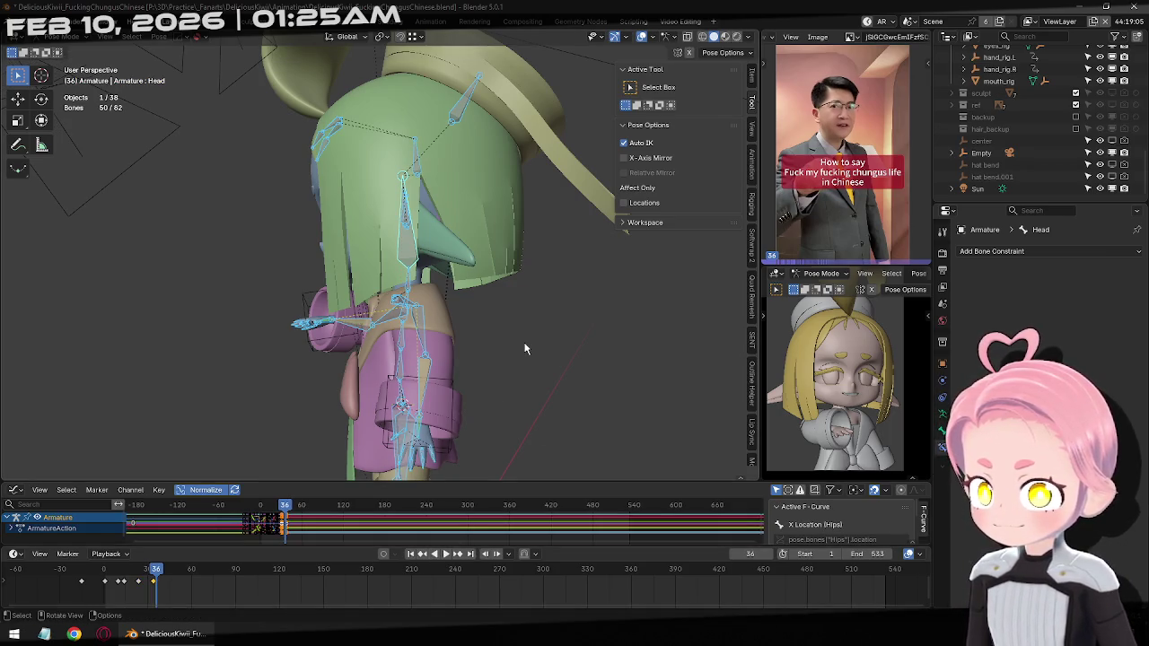
Tilt the head bone slightly on X and shift the selected keyframes by -3 frames
click(405, 247)
key(r)
key(x)
key(x)
click(560, 284)
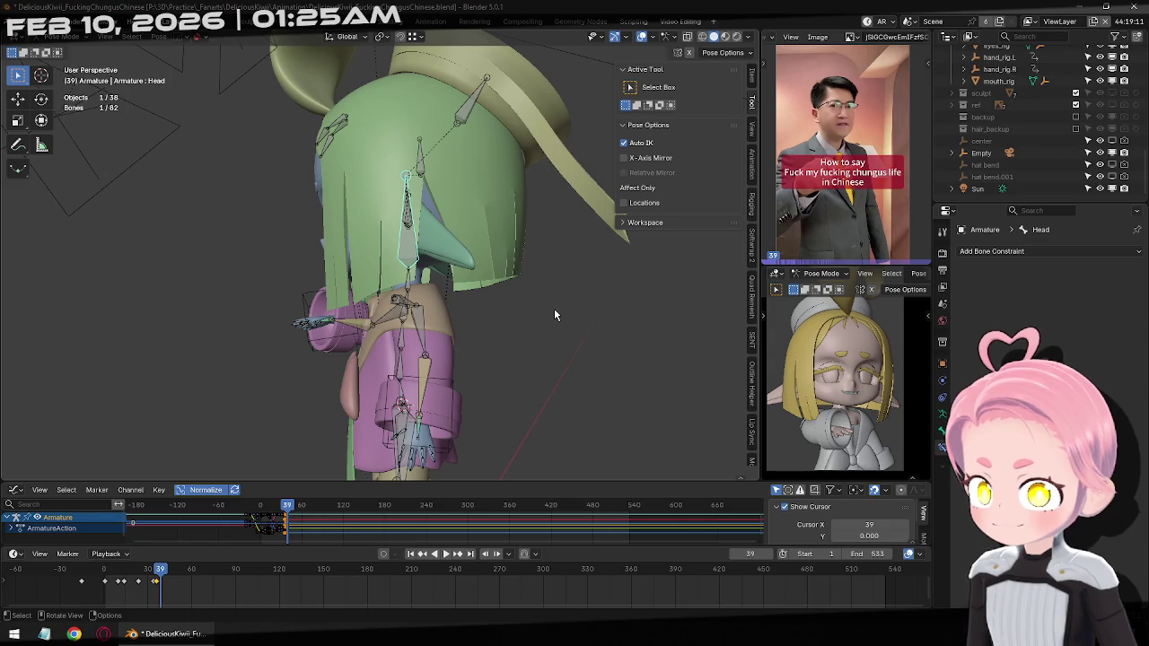
text(g)
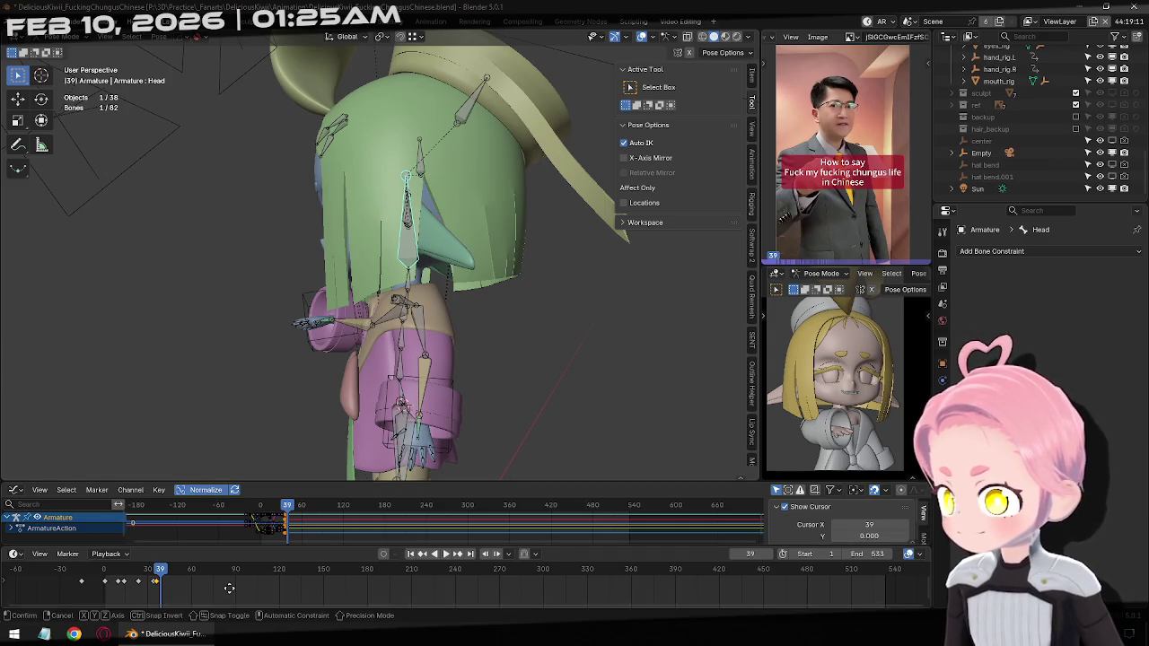
text(-3)
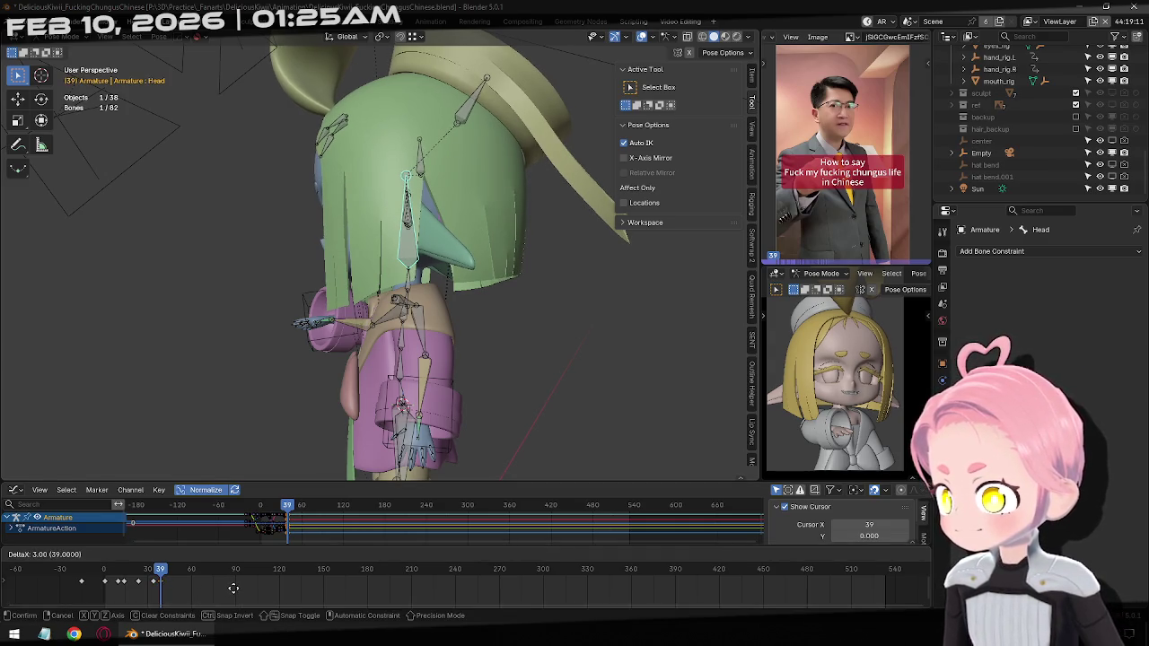
key(Return)
Advance a couple of frames and reposition the head bone
key(Right)
key(Right)
key(Right)
key(Right)
key(Right)
key(Right)
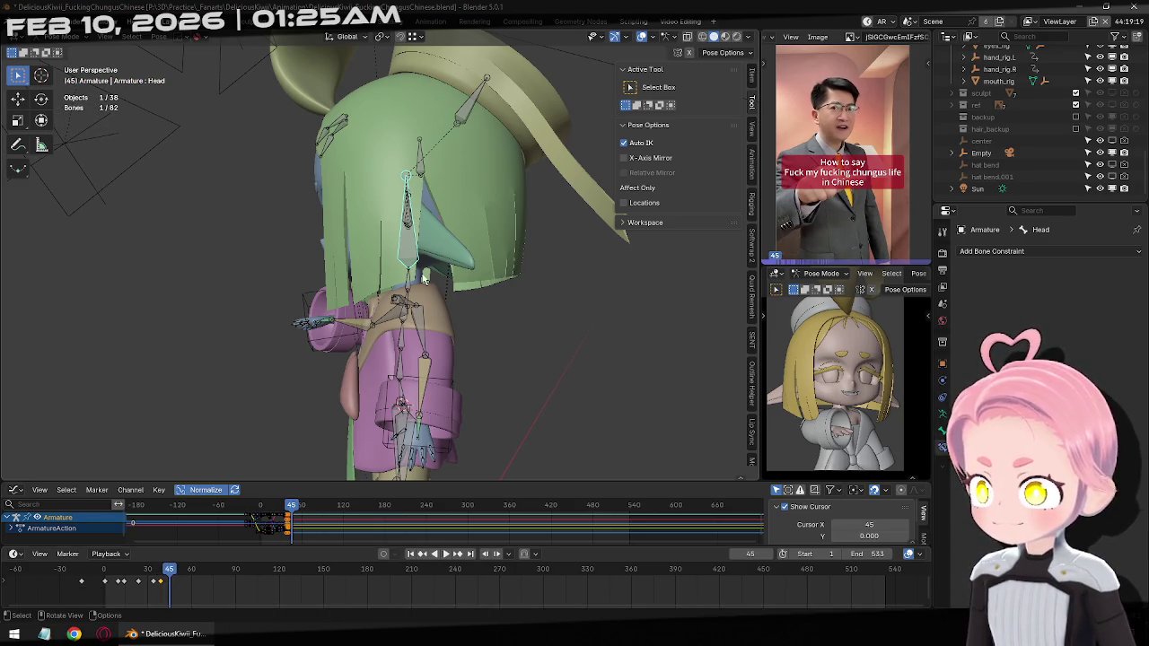
key(Right)
key(Right)
key(Right)
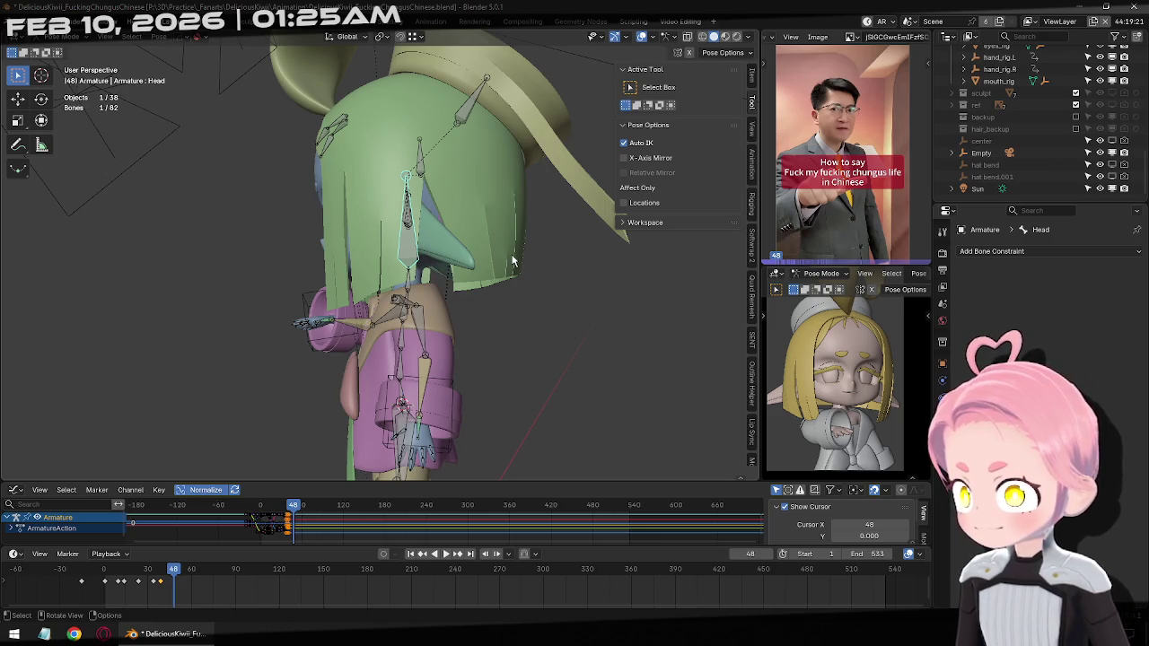
key(g)
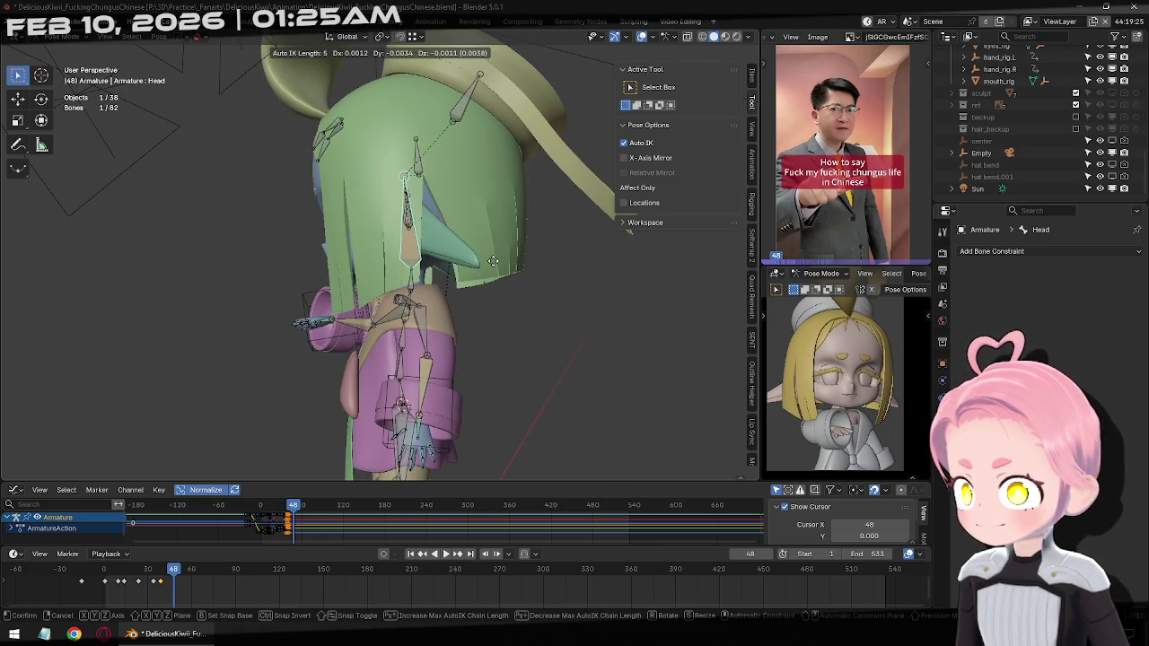
click(492, 289)
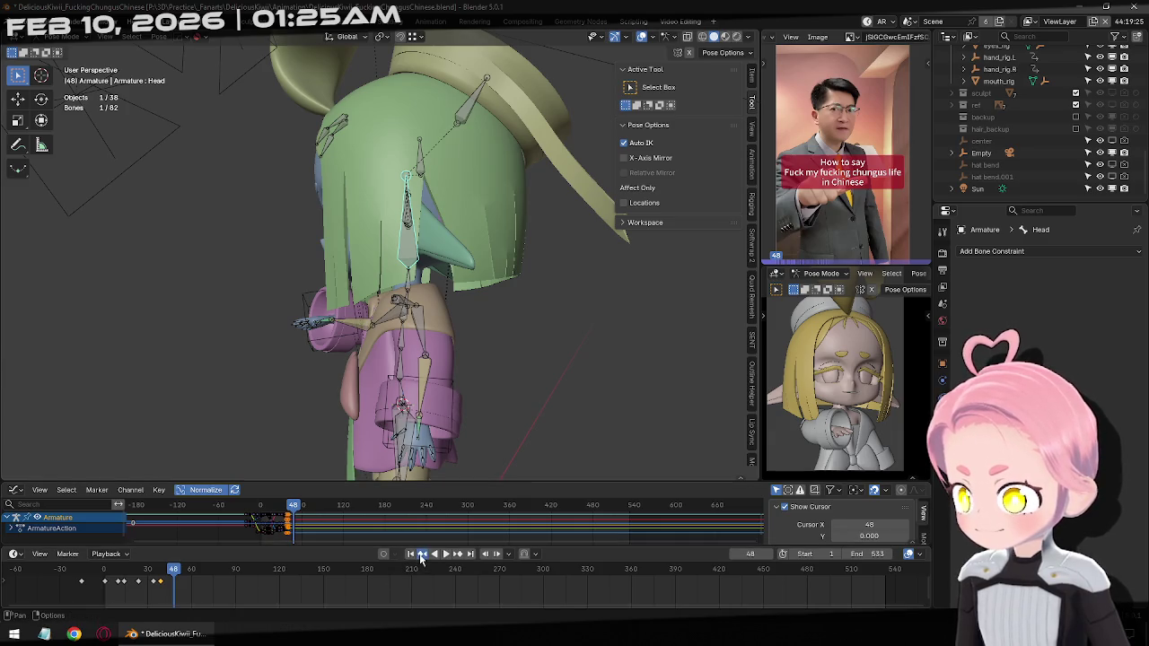
Step through the head keyframes at frames 24, 34 and 39 to review them
click(421, 554)
key(a)
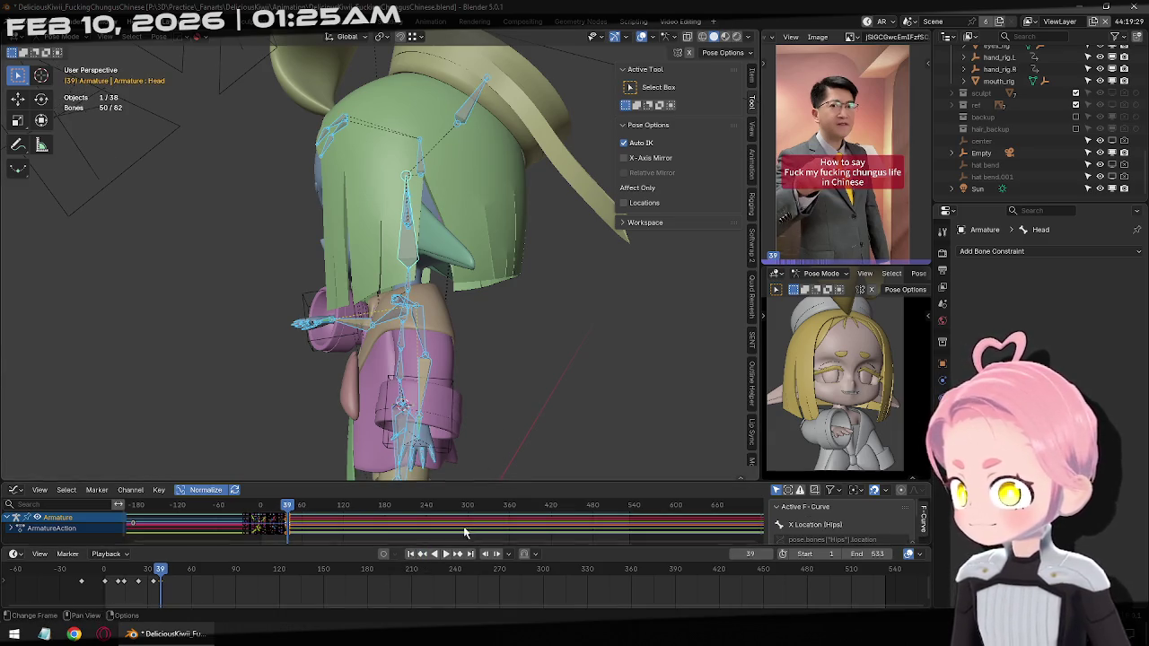
click(422, 554)
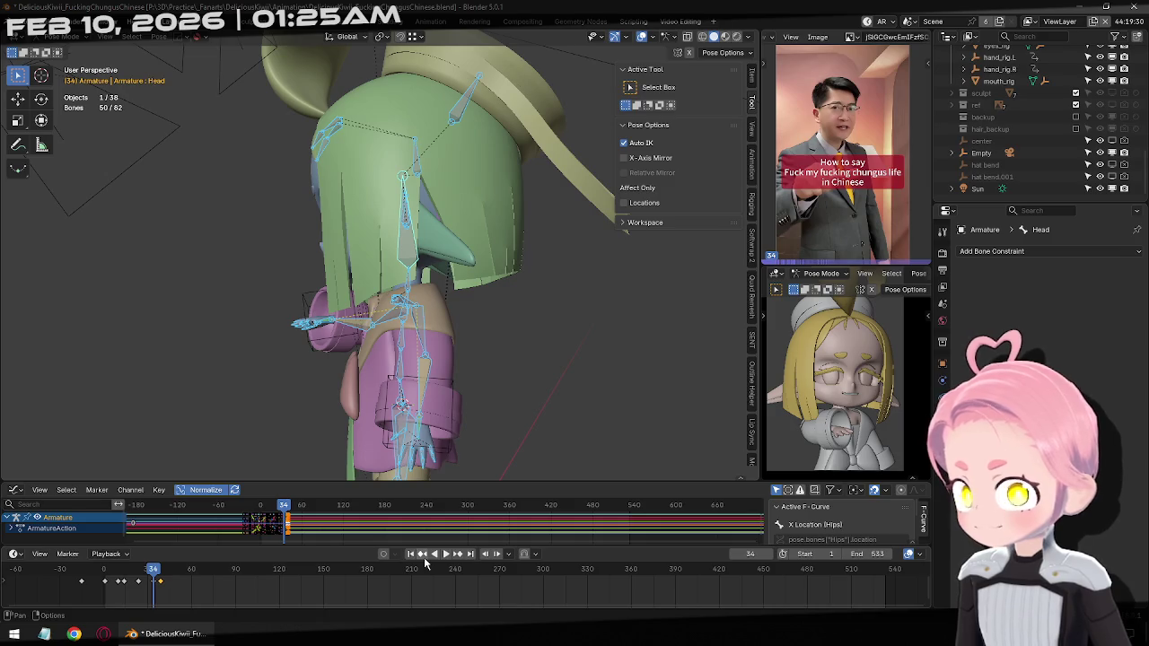
click(457, 554)
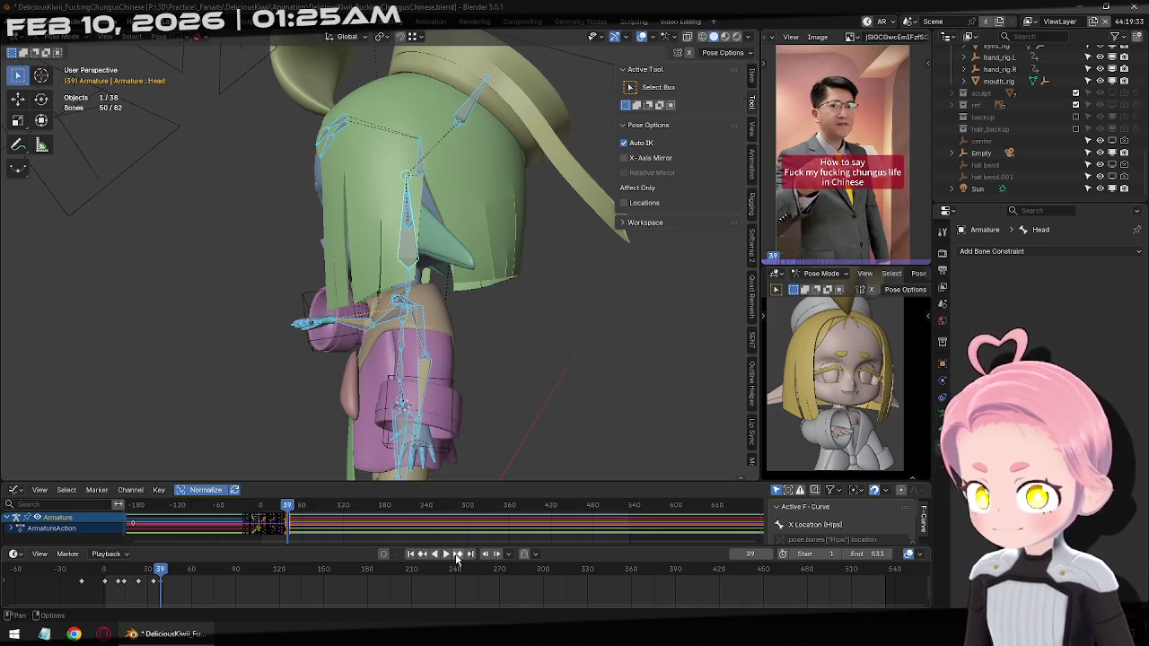
click(422, 554)
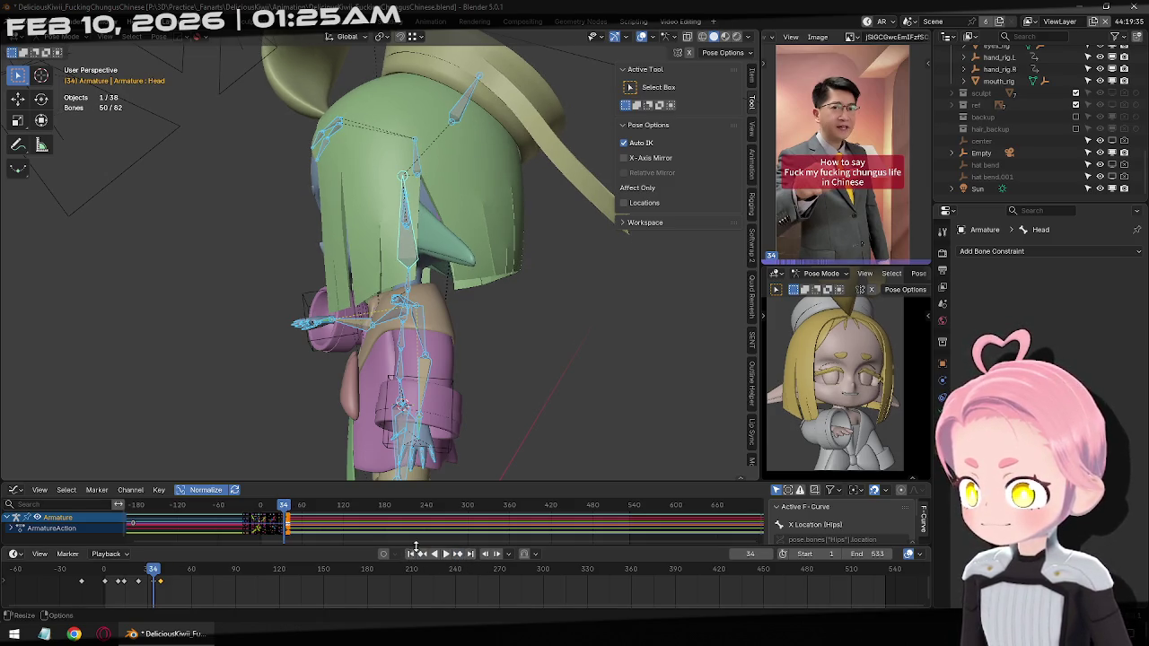
click(422, 555)
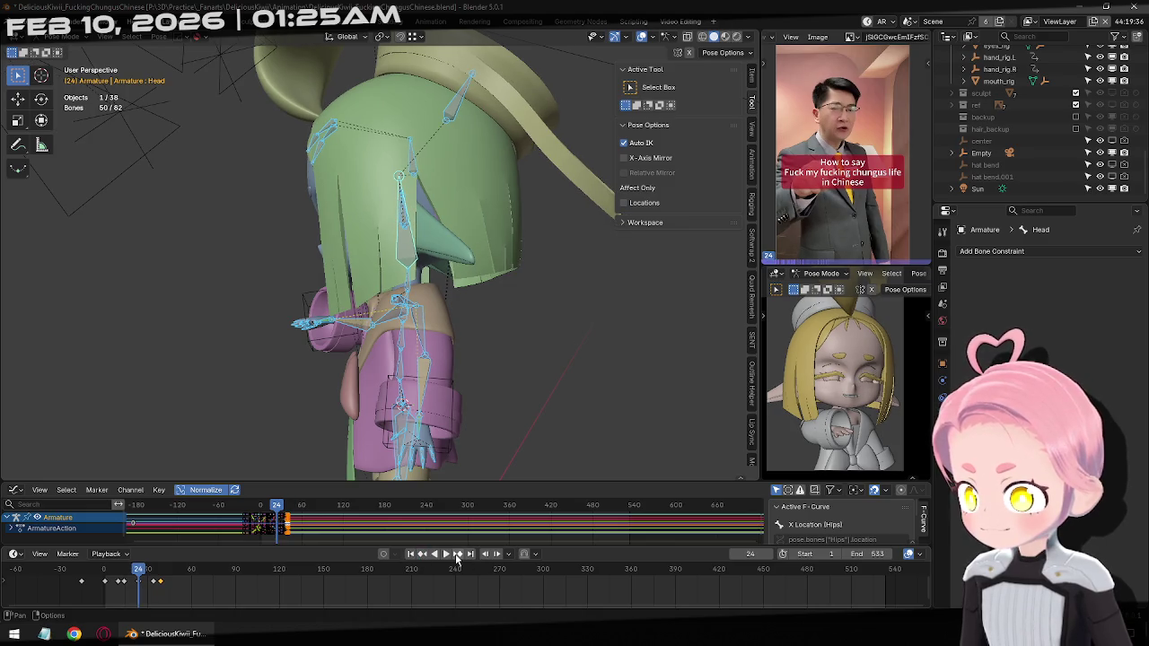
click(456, 553)
click(456, 553)
click(457, 553)
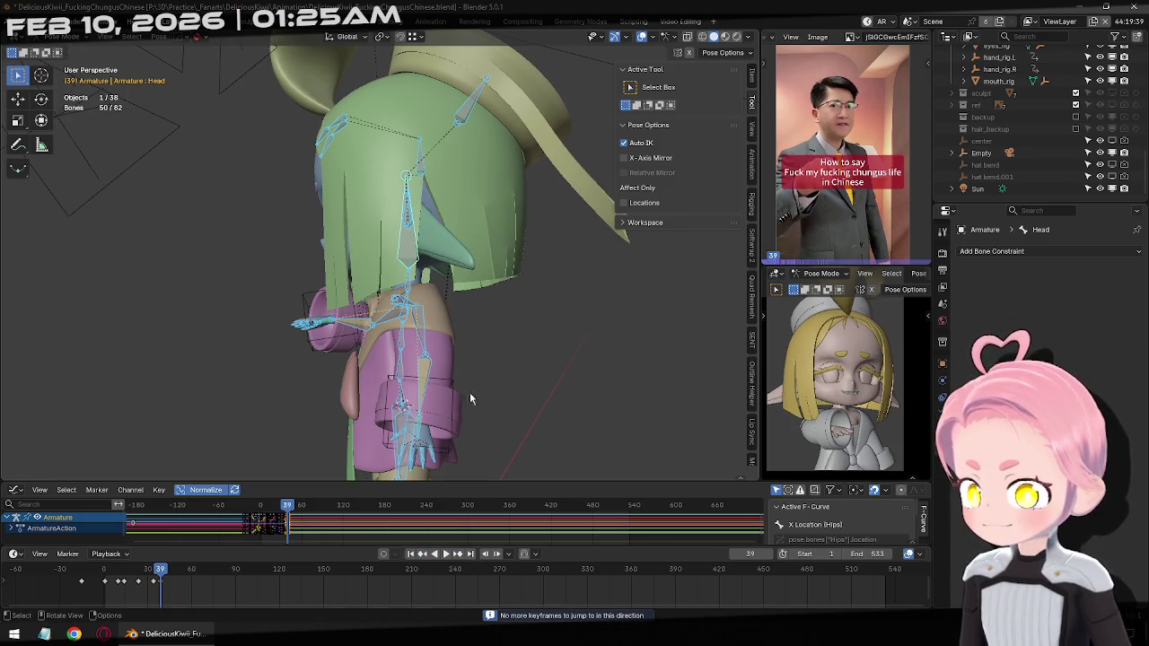
At frame 44, nudge the head bone slightly, reselect all bones, and zoom out
key(Right)
key(Right)
key(Right)
key(Right)
key(Right)
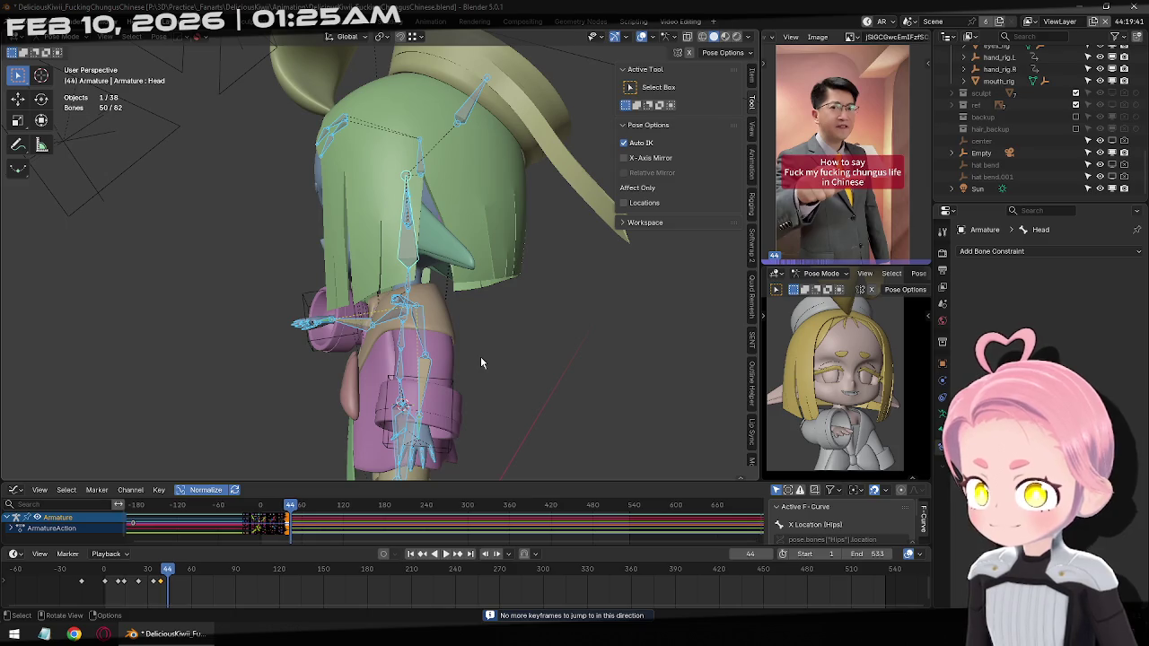
click(421, 252)
key(g)
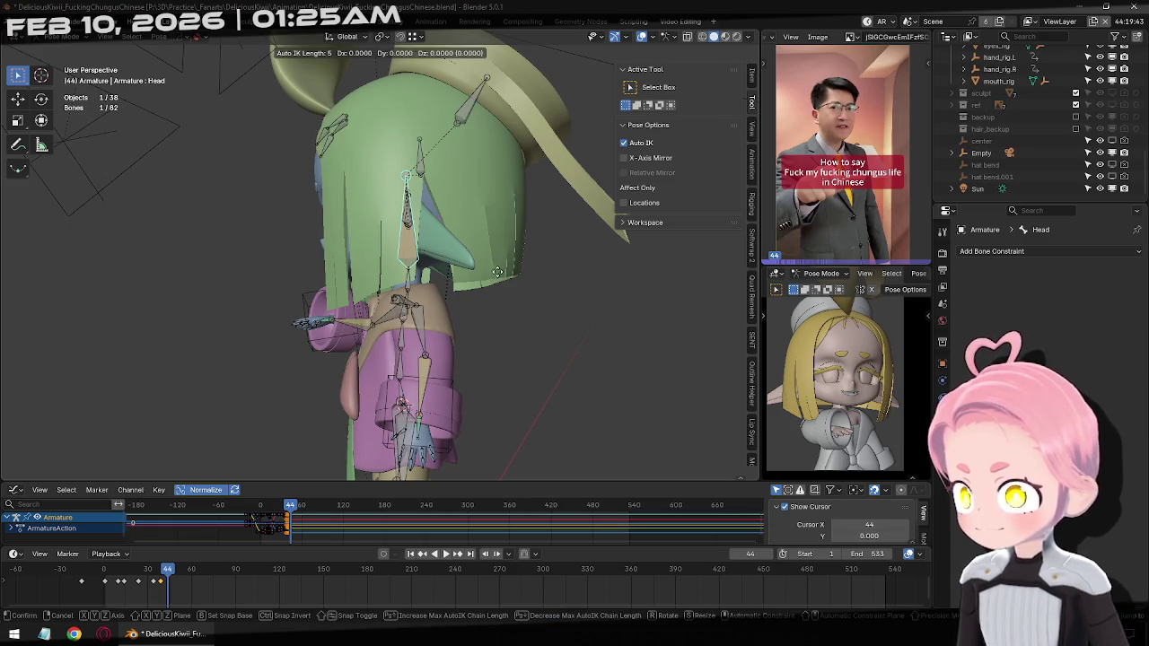
click(491, 280)
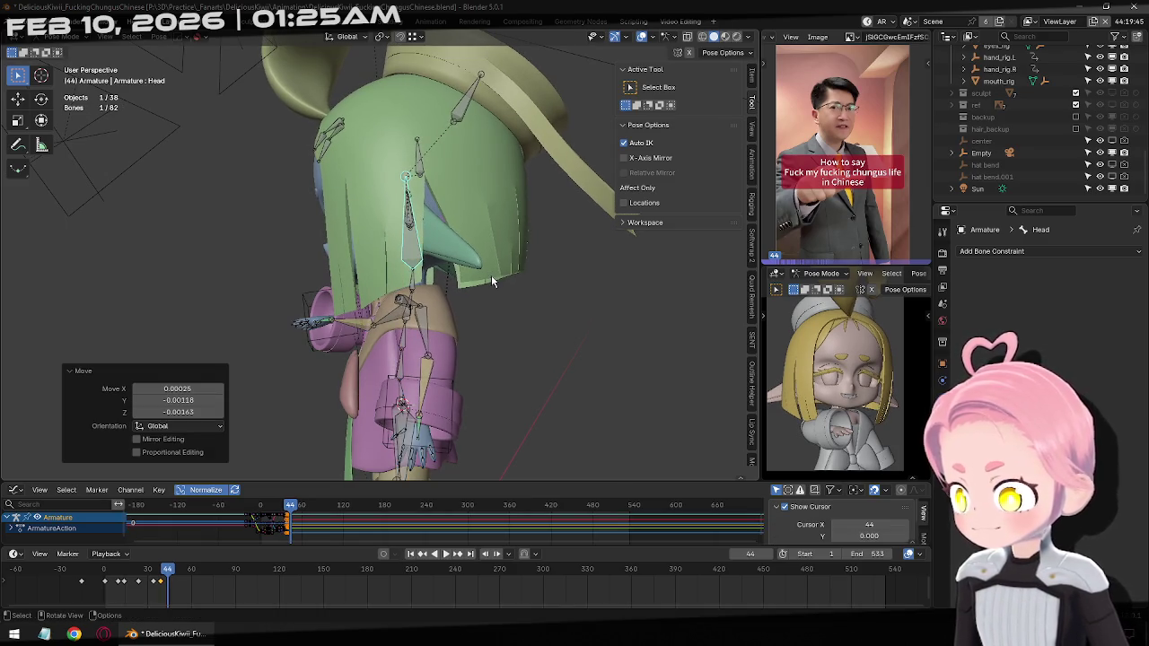
key(a)
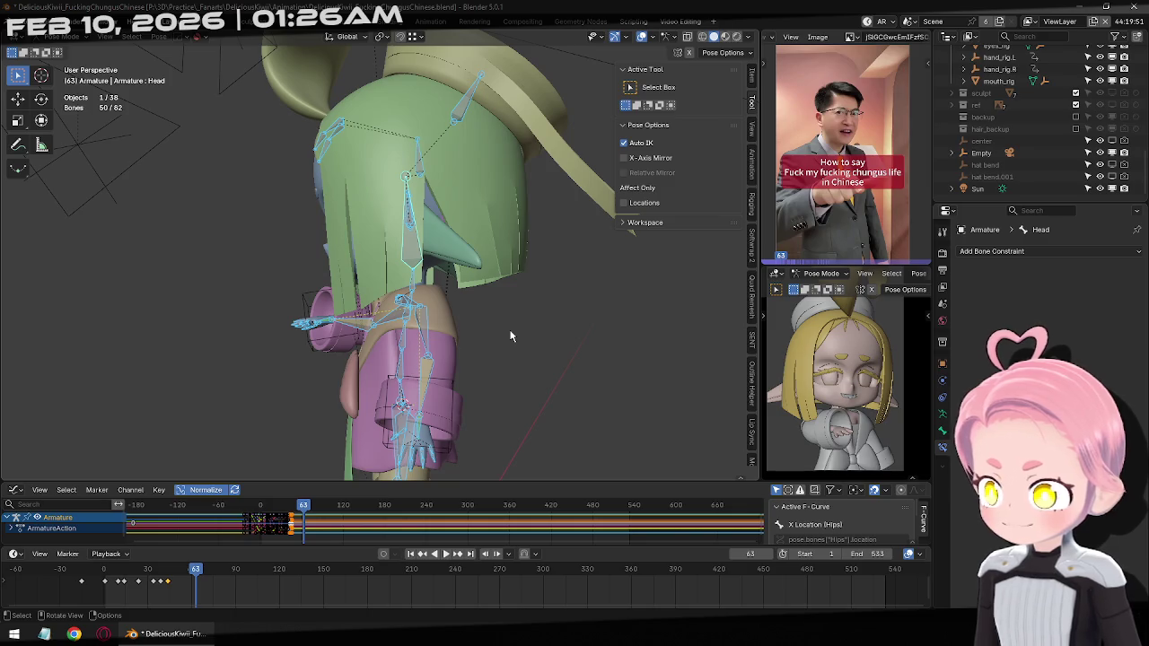
scroll(510, 335, down, 5)
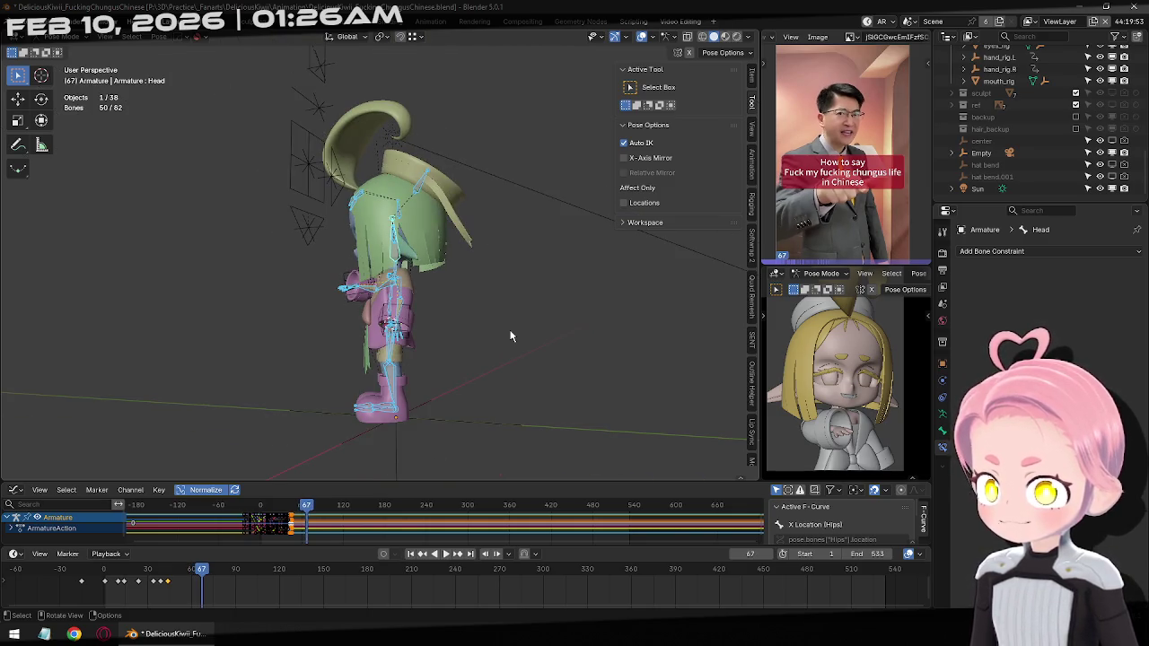
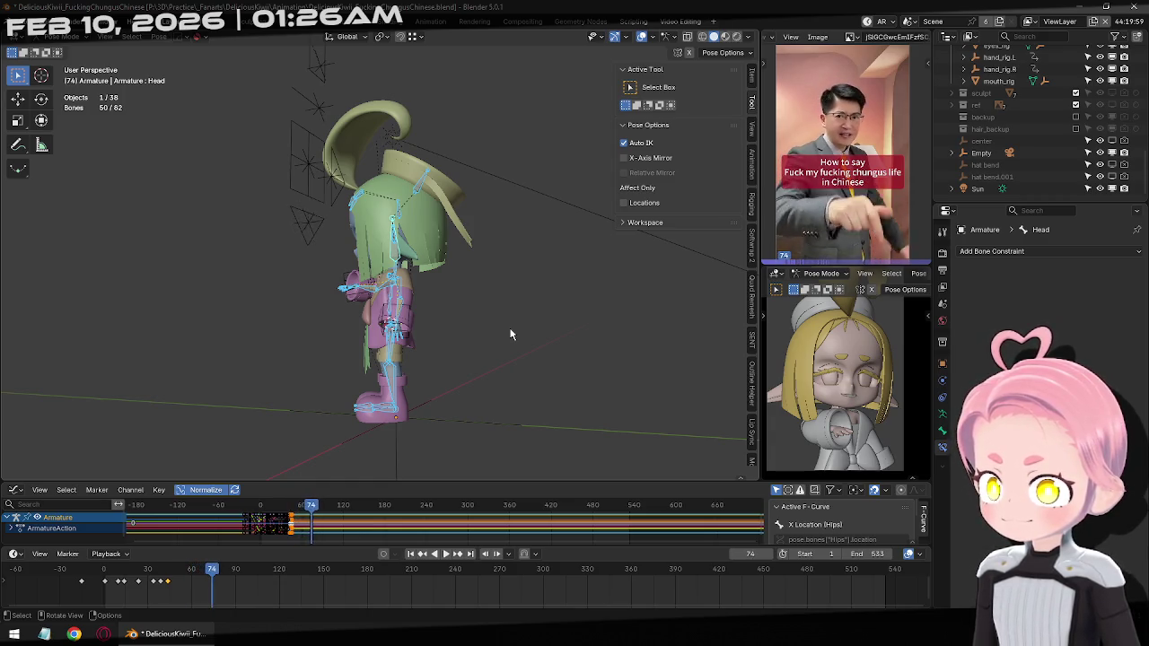
Replay the hand gesture animation from the first frame, stopping at frame 27
key(Escape)
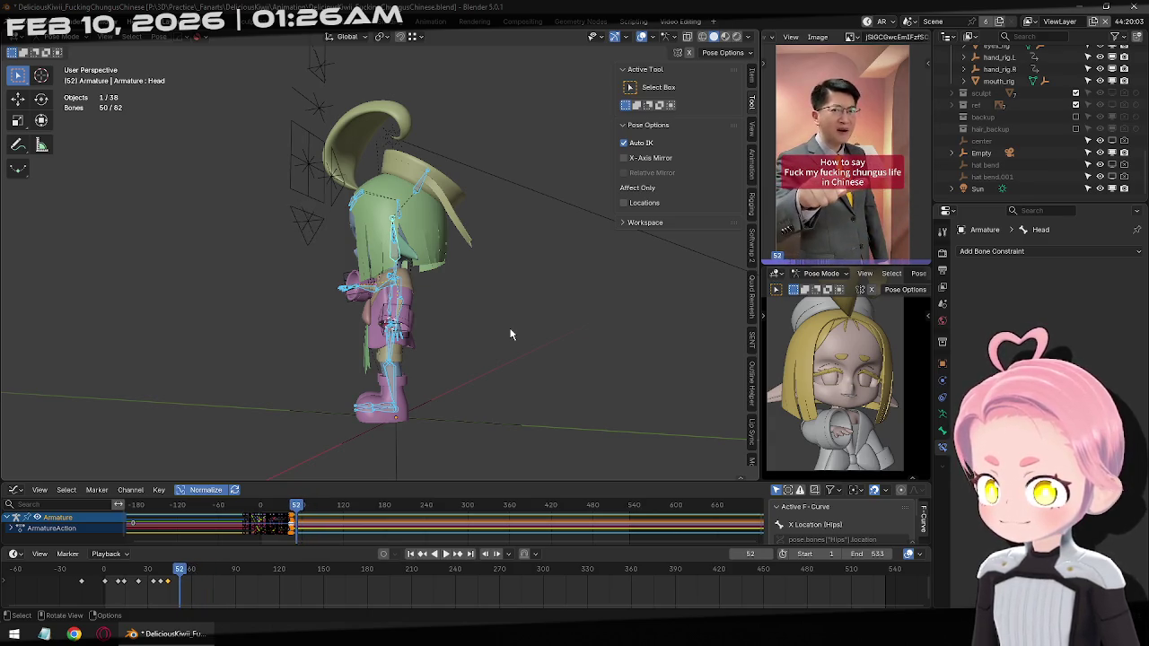
key(Left)
key(Left)
key(Left)
key(Left)
key(Left)
key(Left)
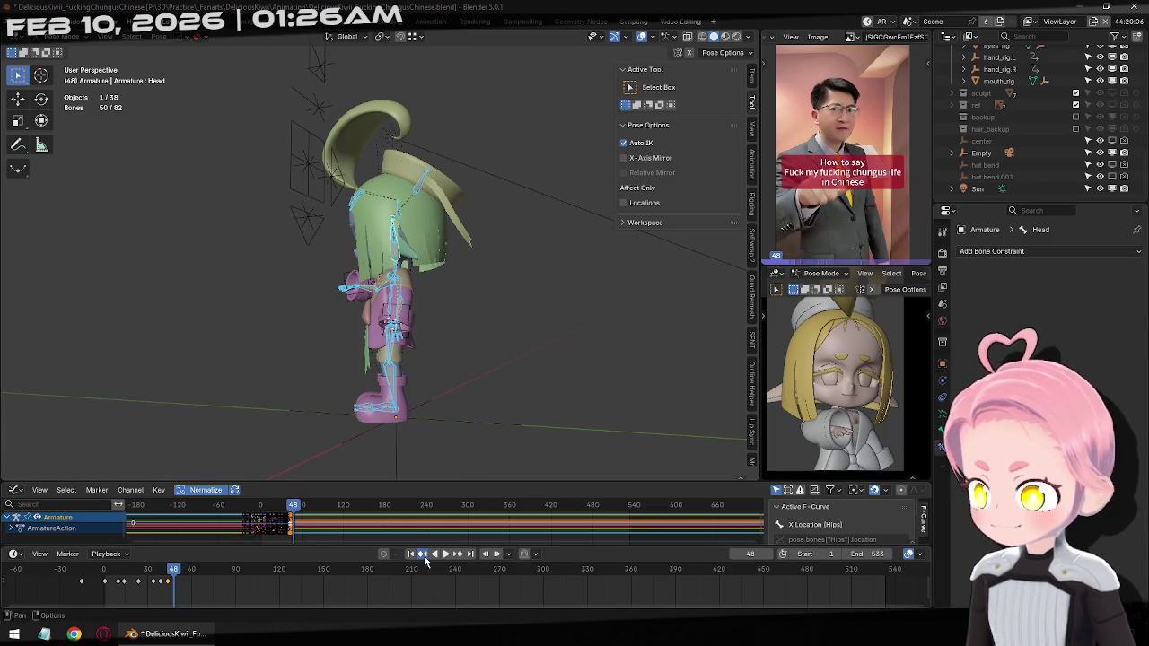
click(426, 556)
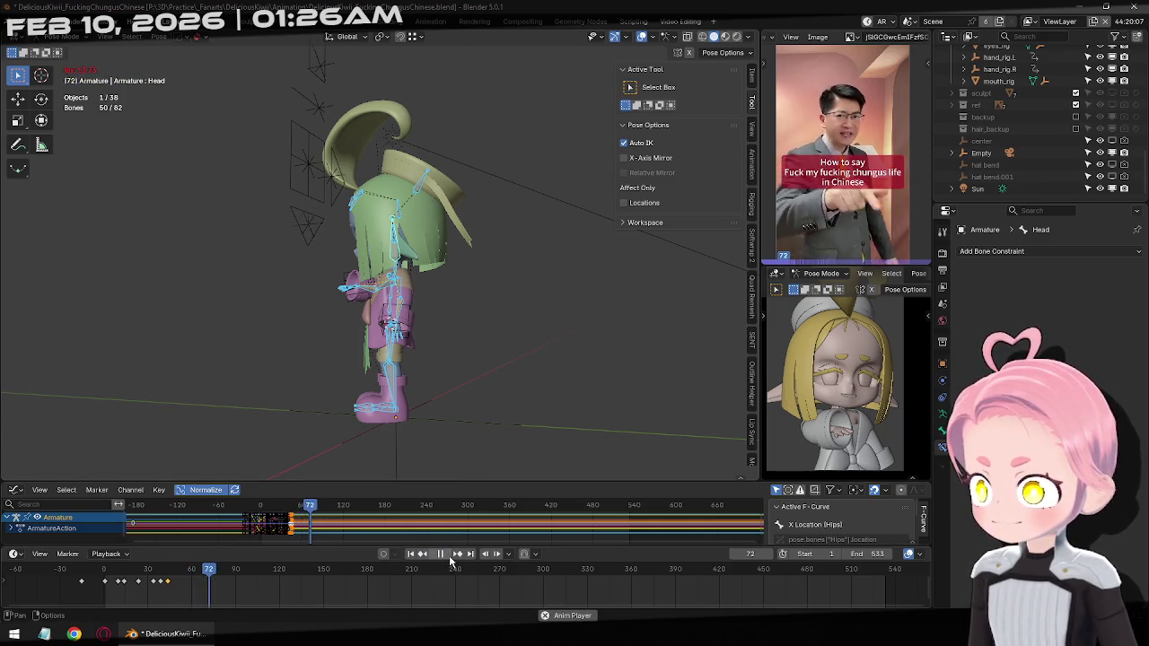
click(451, 558)
click(411, 556)
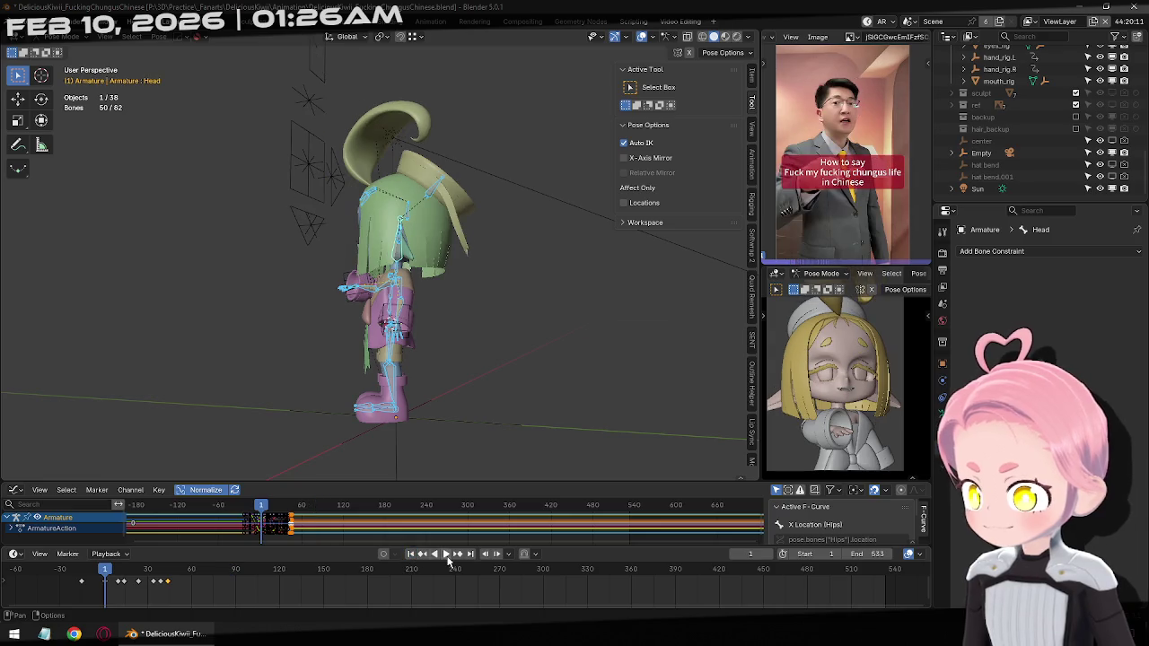
click(449, 557)
click(449, 557)
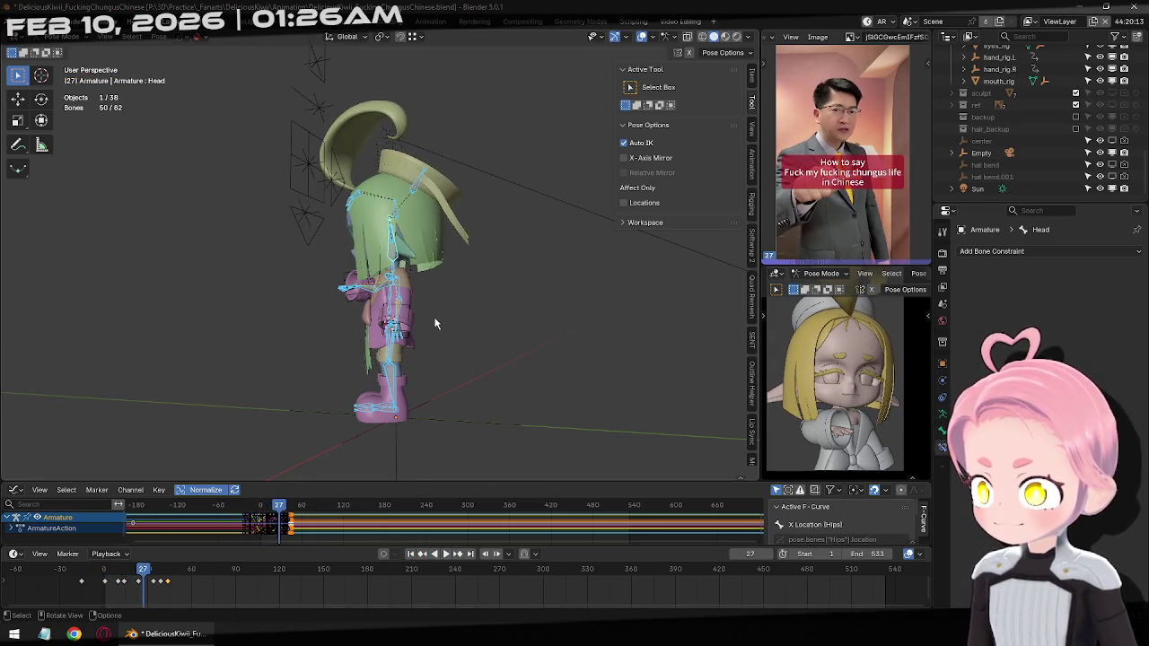
Switch to front view and zoom in on the character's chest
key(KP_1)
scroll(434, 319, up, 3)
scroll(431, 314, up, 3)
scroll(413, 287, up, 2)
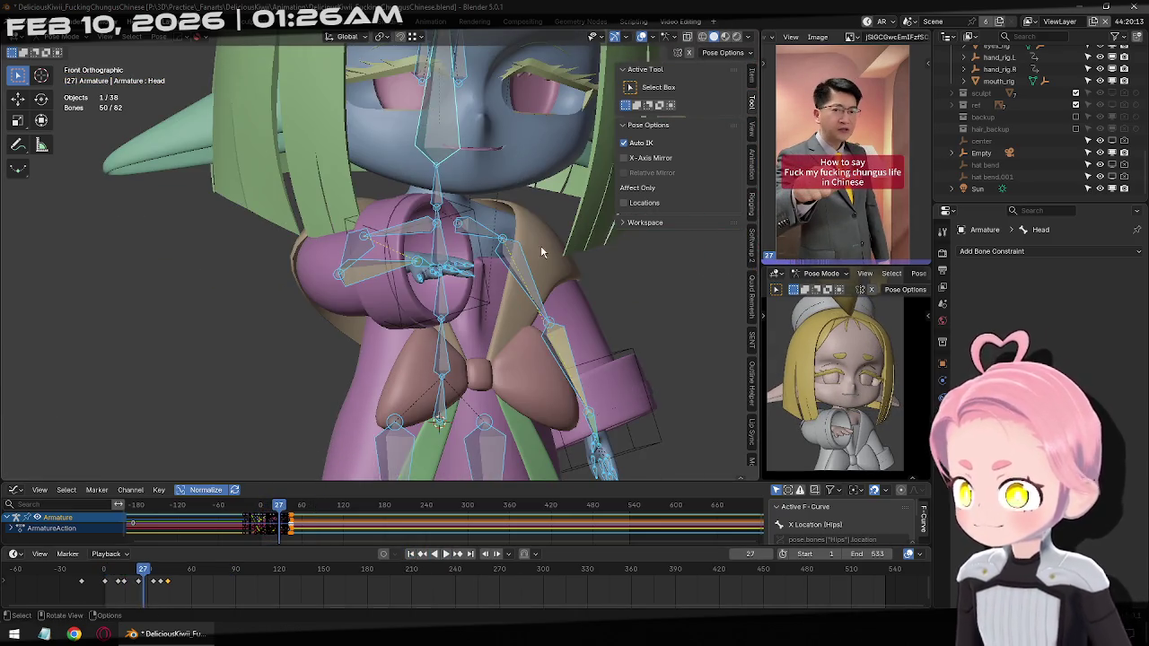
Select hand_rig.R and key it raised toward the chest at frame 11
key(ctrl+Tab)
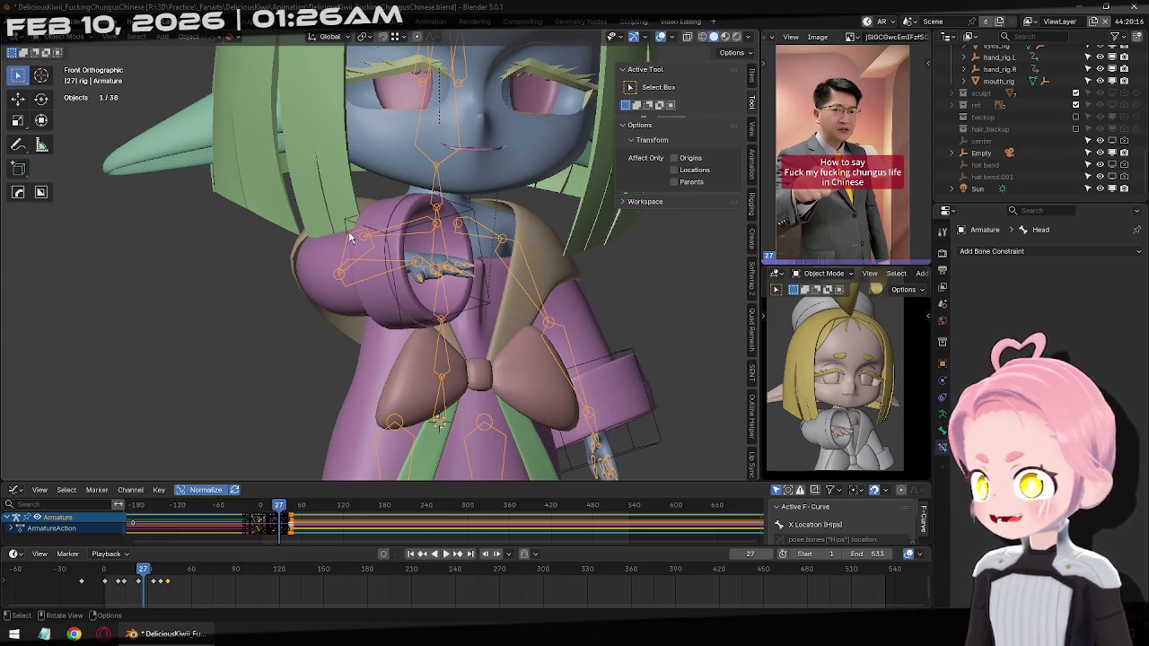
click(444, 292)
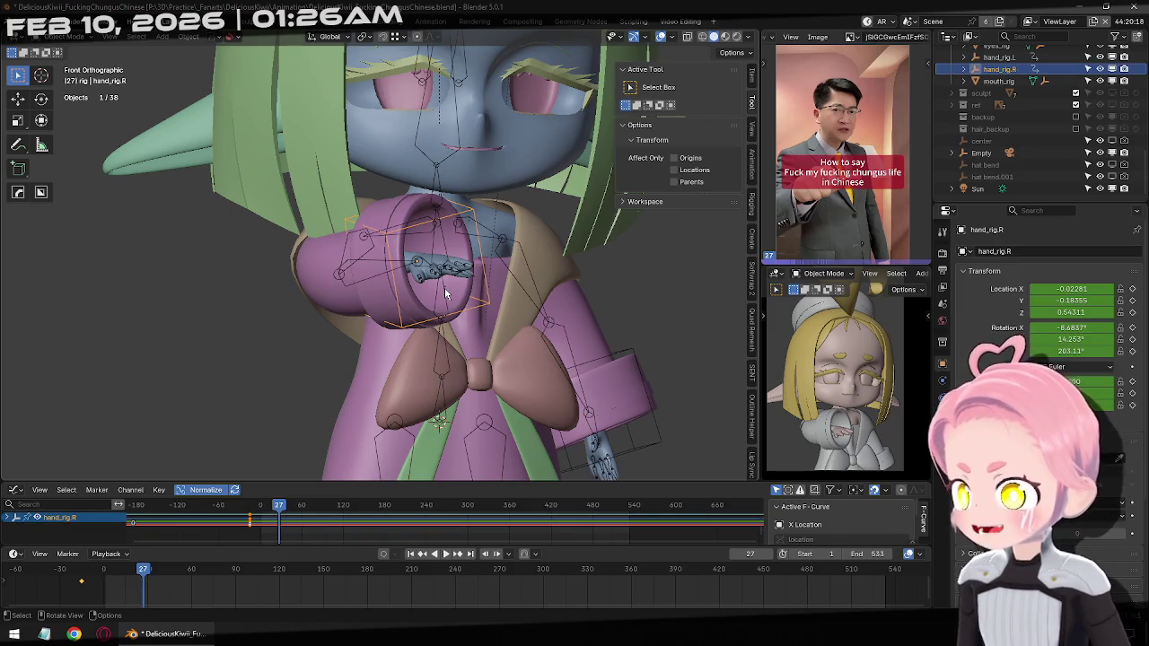
click(410, 555)
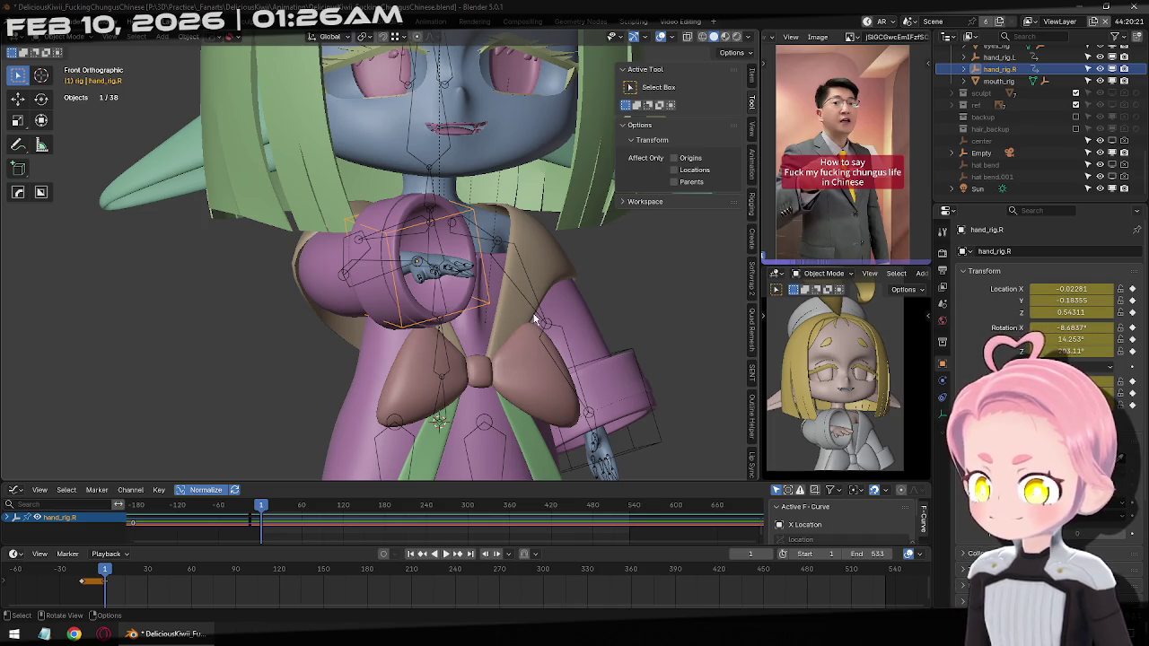
key(space)
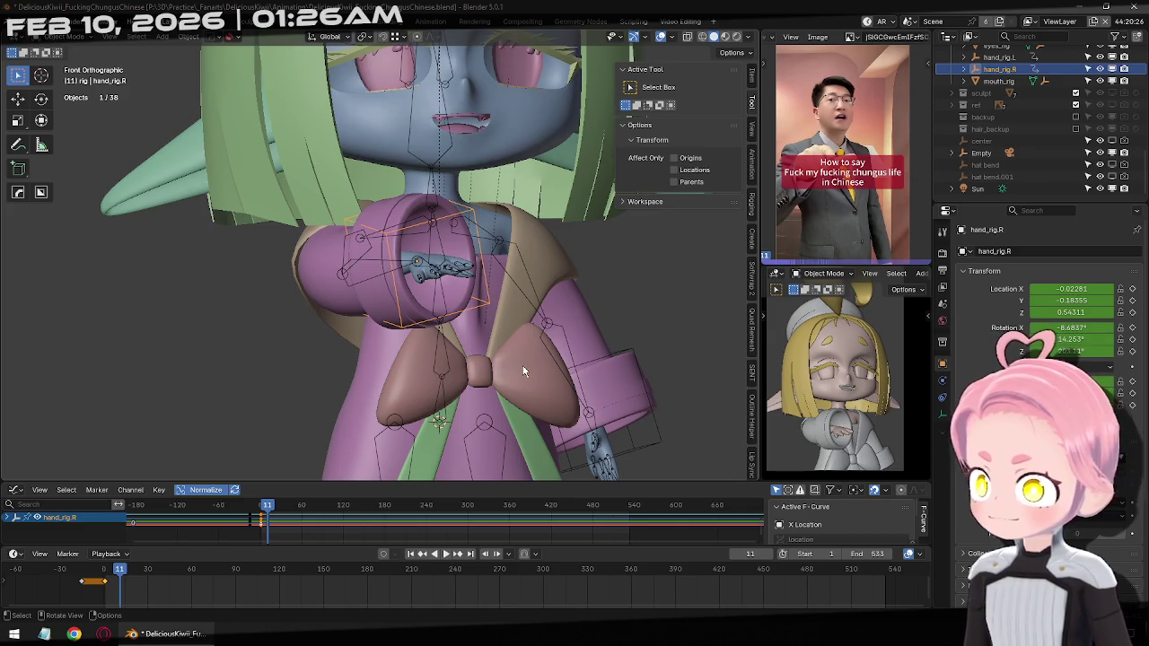
key(g)
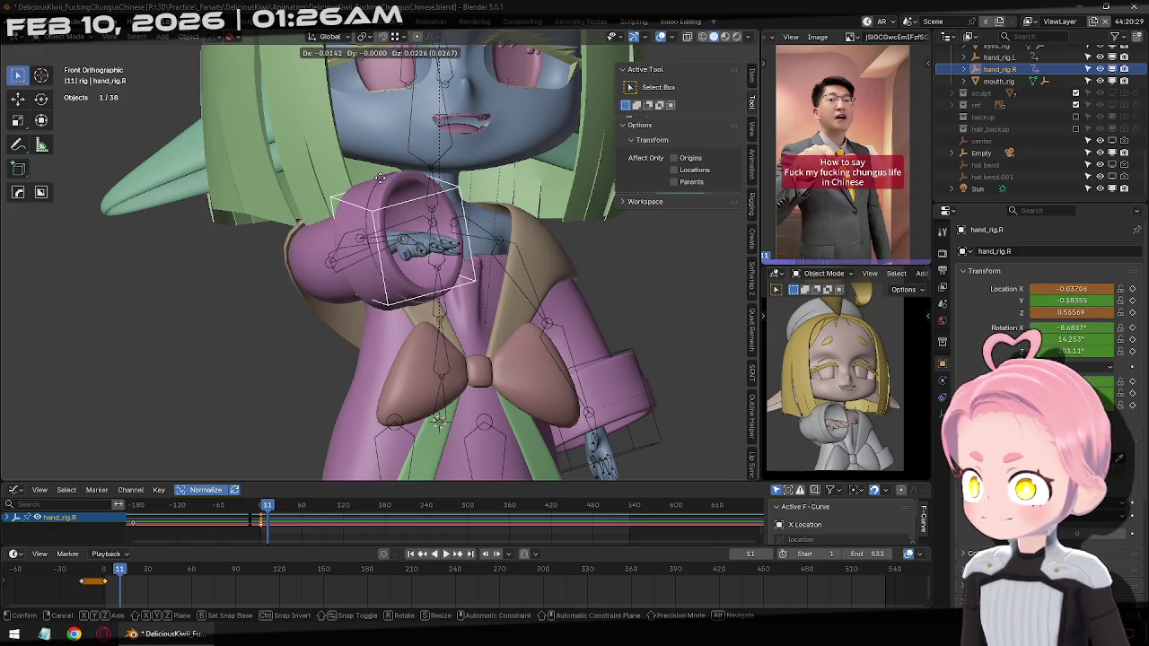
click(366, 168)
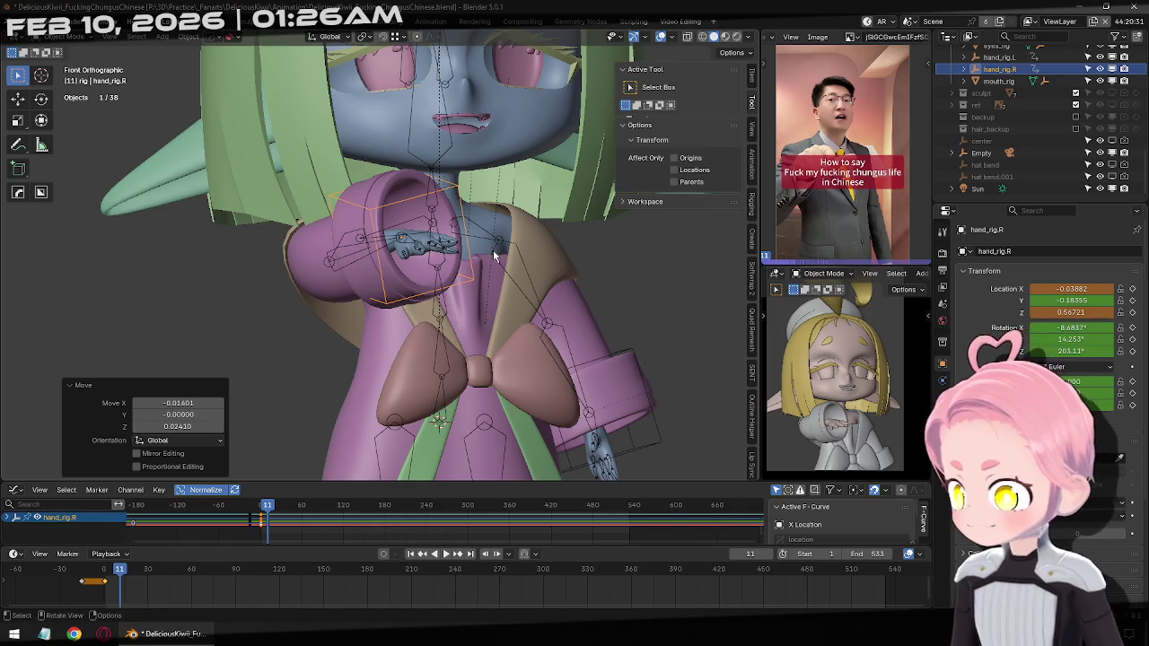
key(i)
At frame 21, reposition hand_rig.R near the chest, key it, and select all its keyframes
key(space)
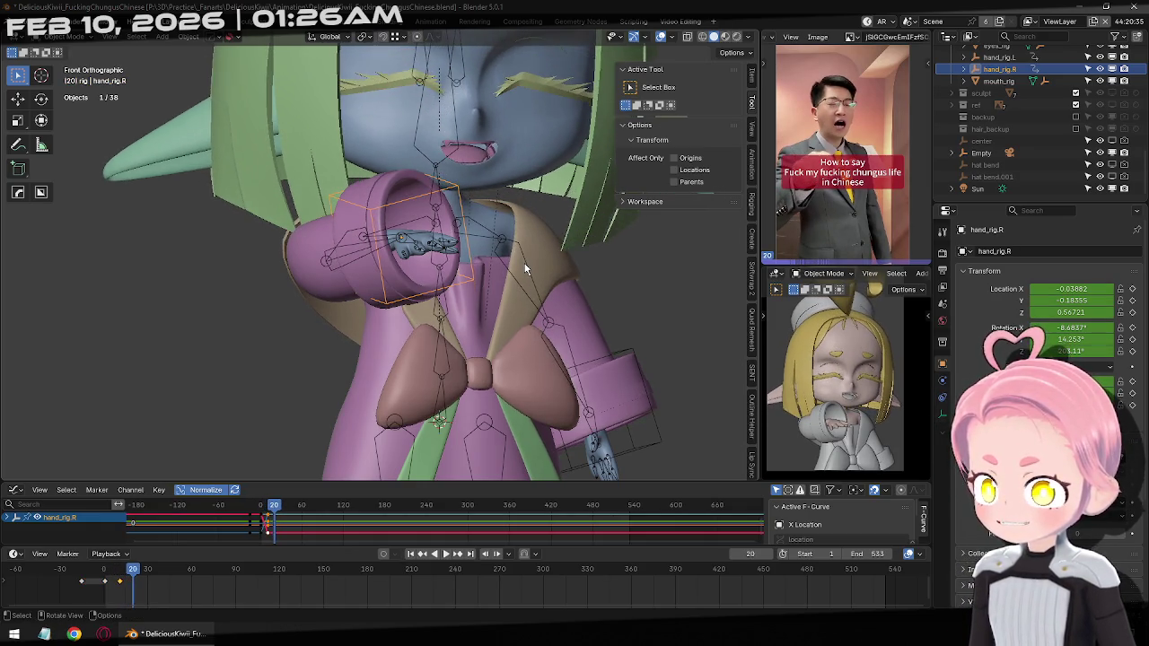
key(space)
middle_drag(524, 263, 438, 307)
key(g)
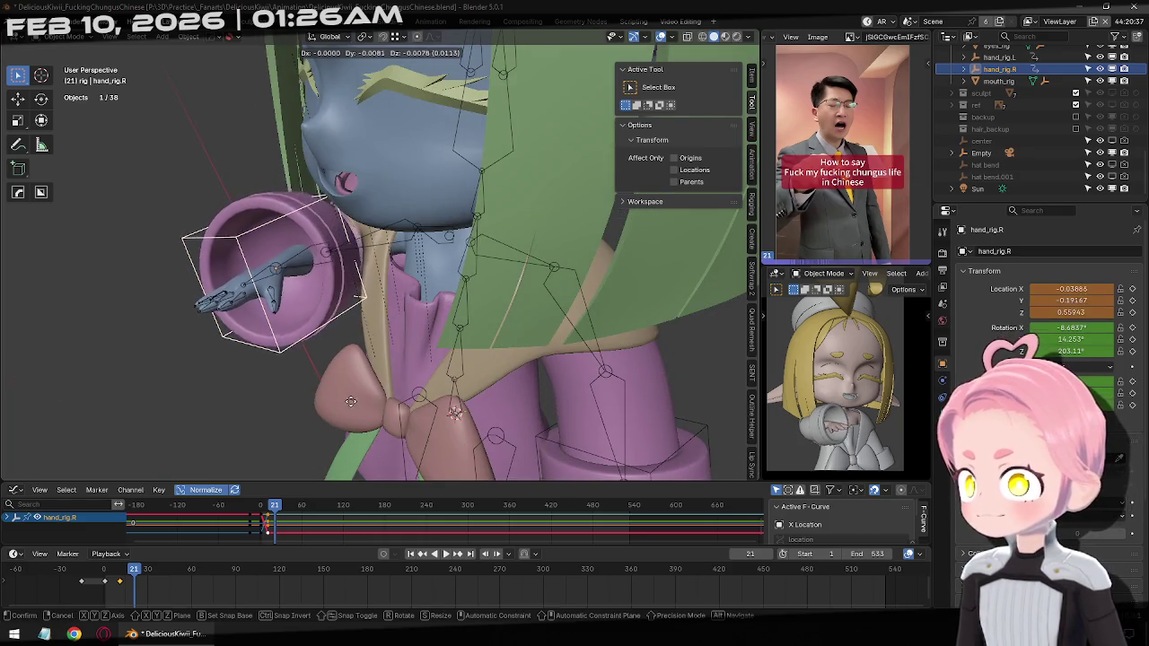
click(319, 458)
mouse_move(319, 459)
middle_down()
mouse_move(354, 301)
mouse_move(392, 287)
middle_up()
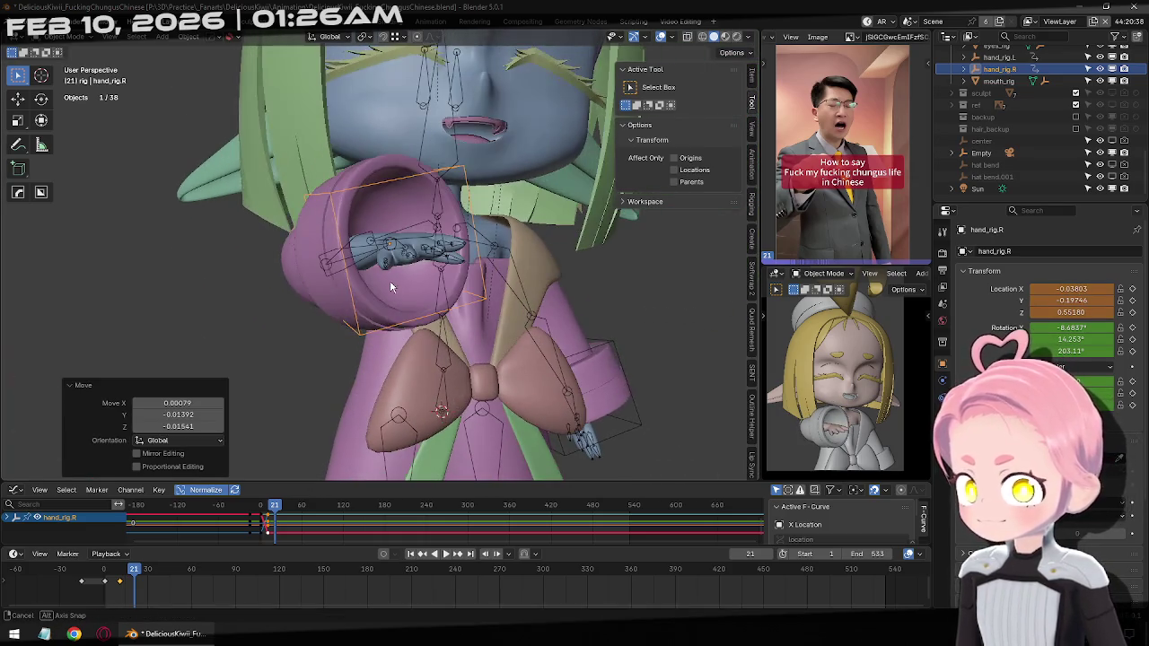
key(g)
click(469, 319)
key(i)
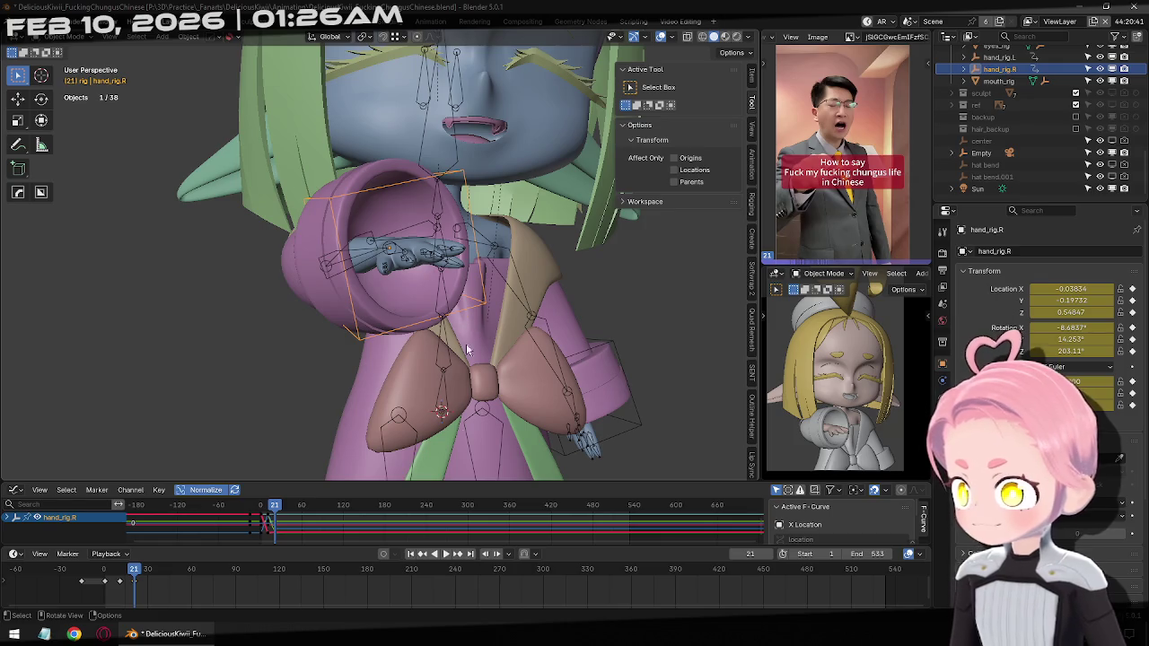
key(a)
right_click(400, 530)
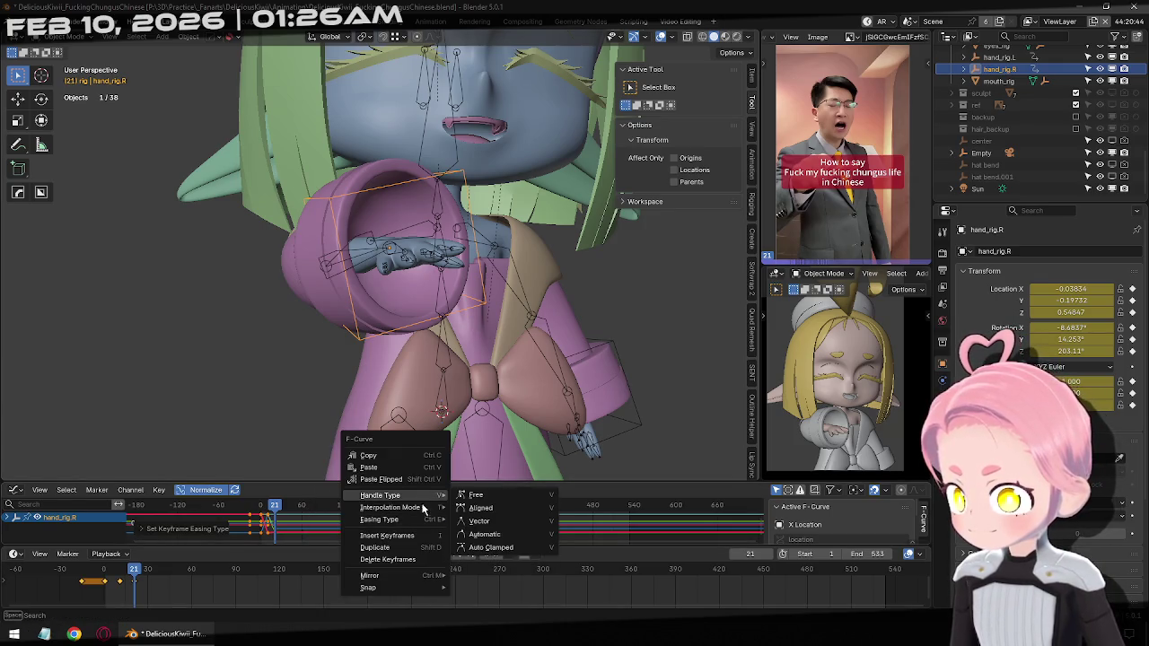
Change the hand keyframes' interpolation mode, then delete them and restore them with undo
mouse_move(391, 508)
click(474, 456)
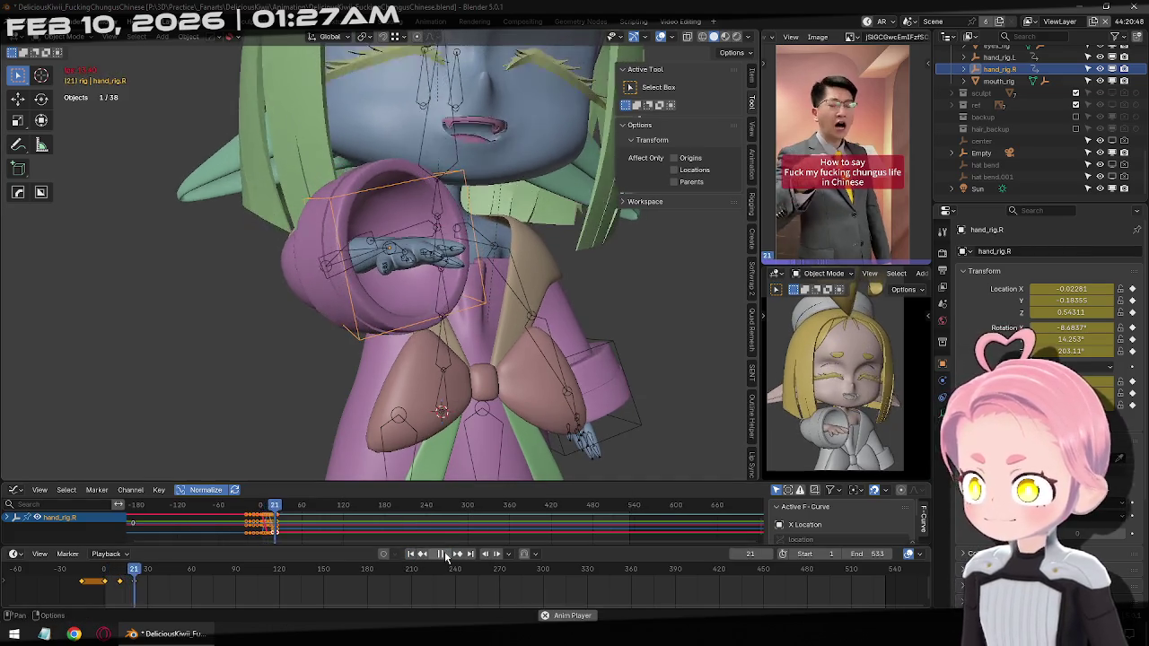
click(411, 554)
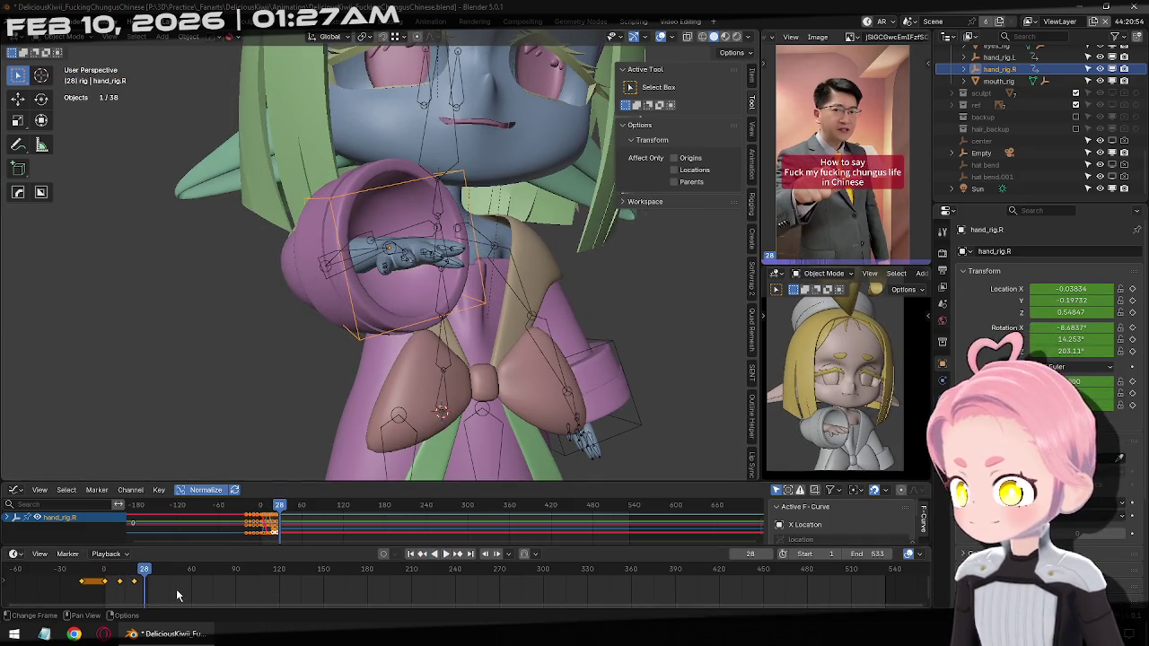
key(x)
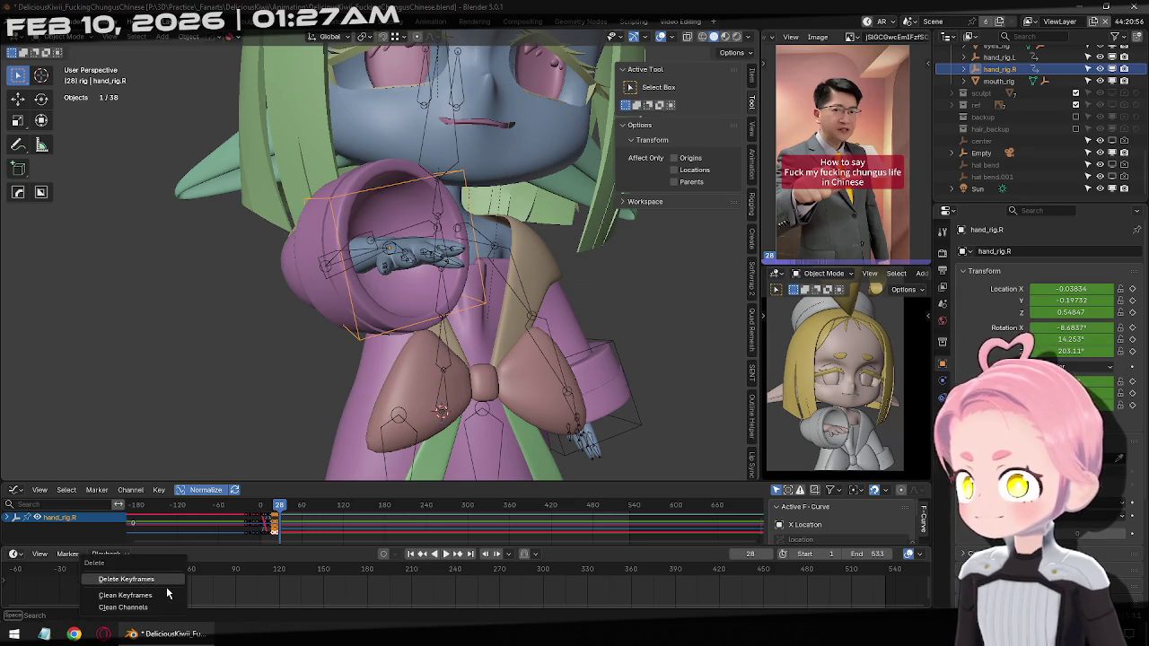
click(155, 582)
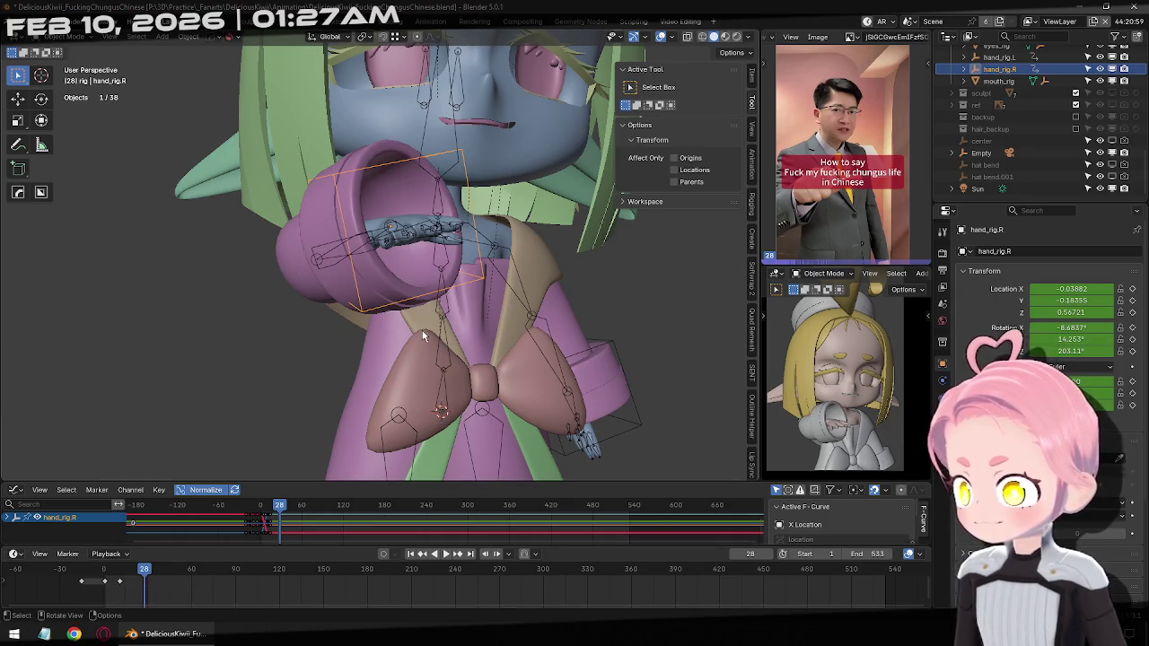
key(ctrl+z)
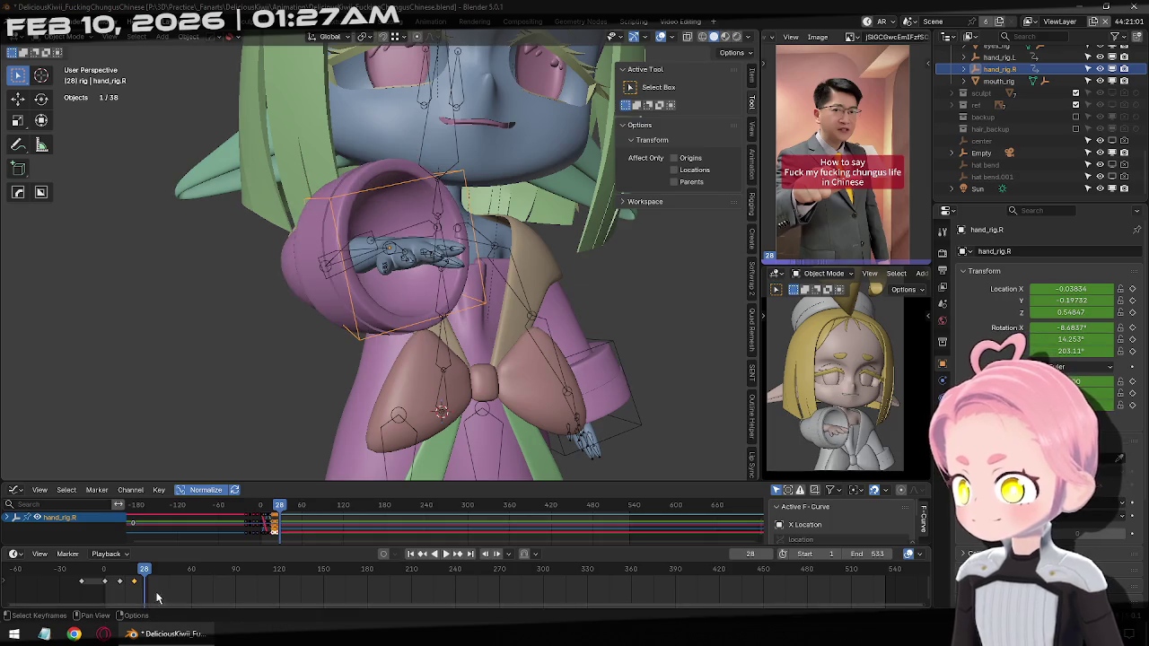
Slide the last hand keyframe later in the timeline and step ahead to frame 31
key(g)
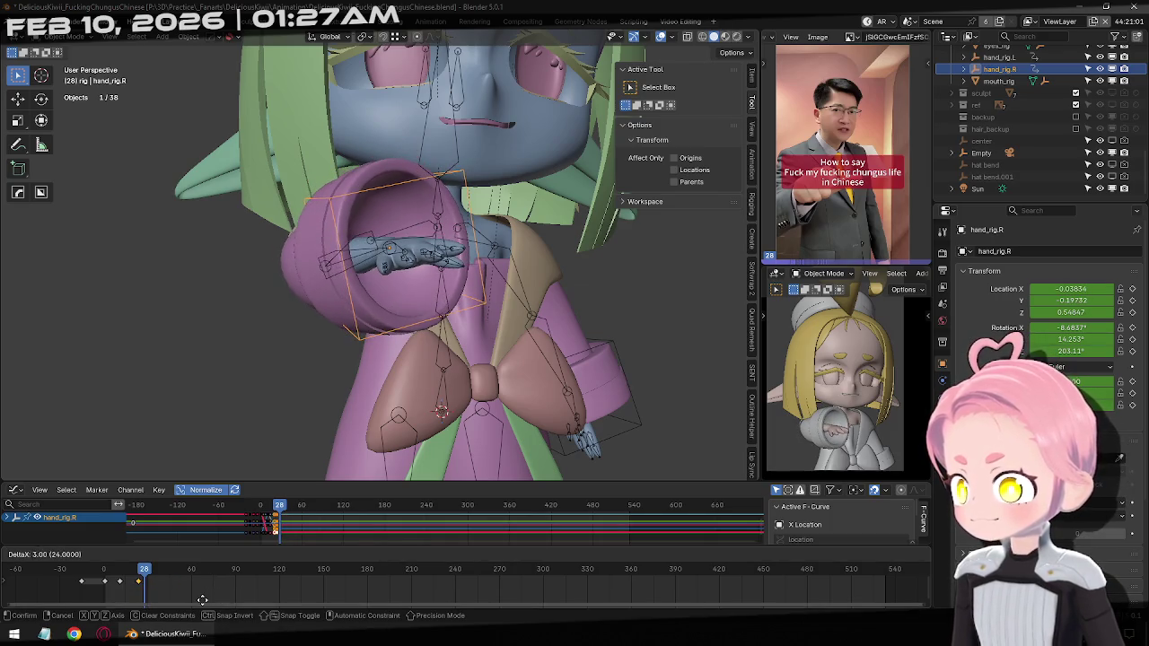
key(Escape)
key(Right)
key(Right)
key(Right)
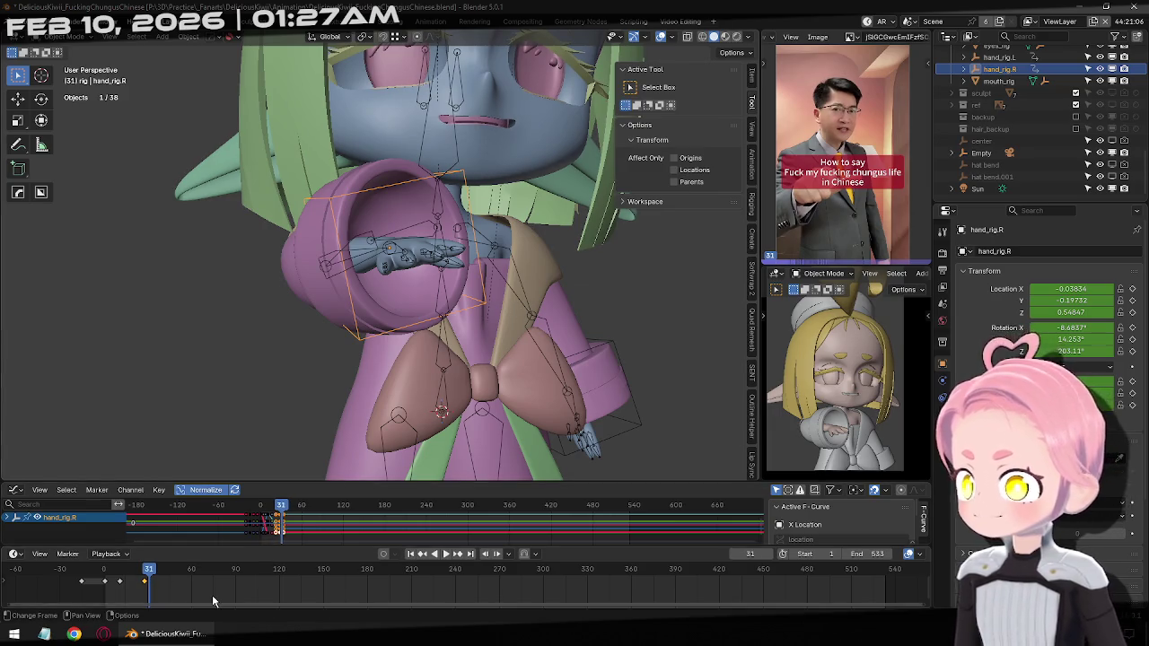
Retime the keyframe, then lower and rotate hand_rig.R and key it at frame 31
key(g)
key(Return)
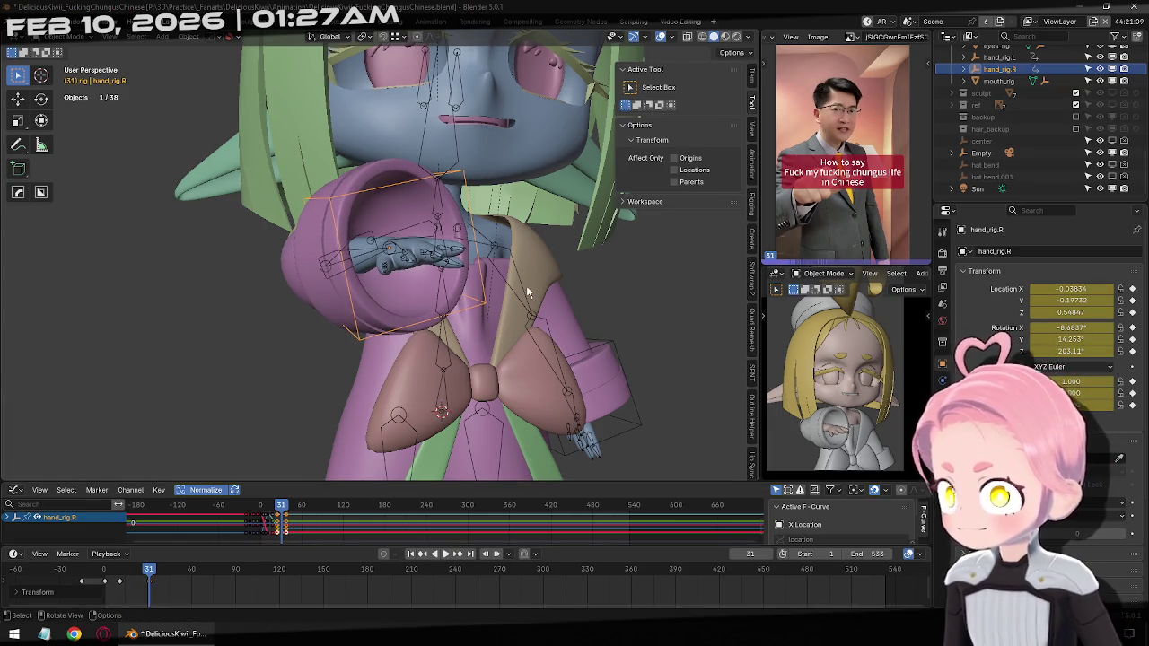
key(g)
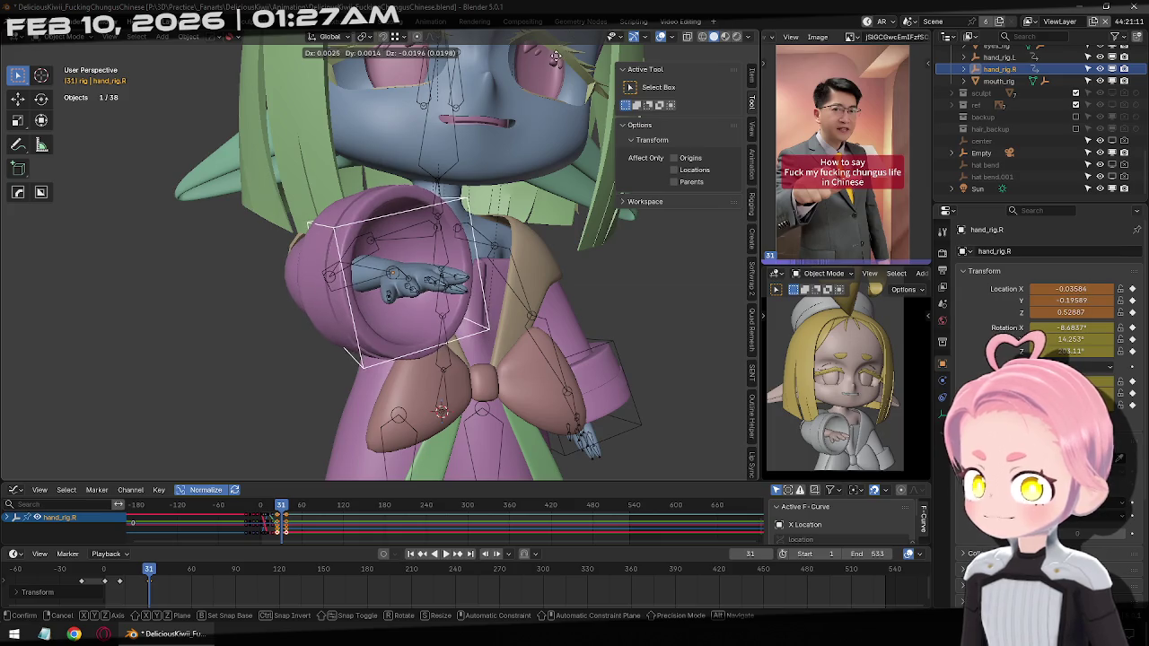
key(Return)
key(r)
key(r)
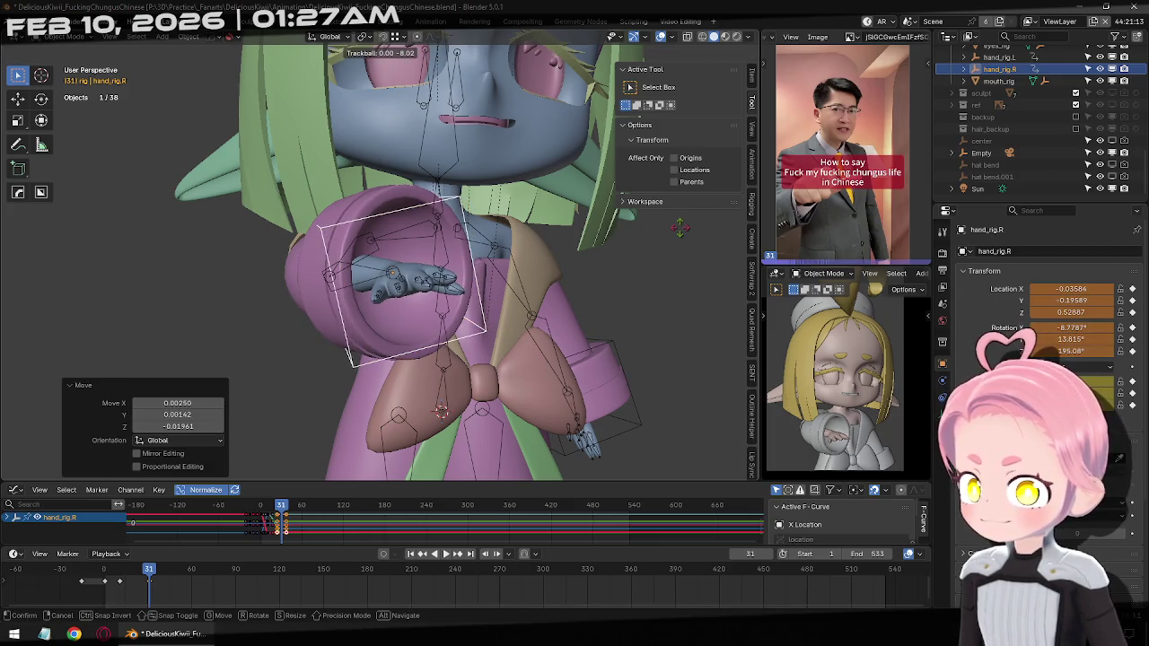
key(Return)
key(g)
key(Return)
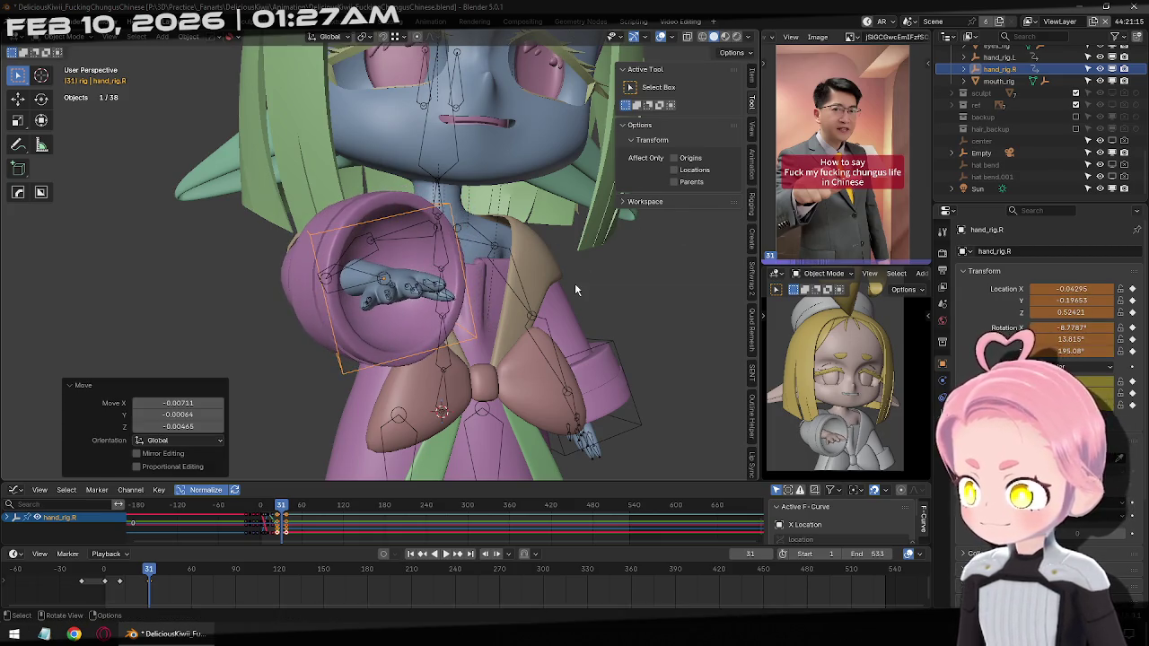
key(i)
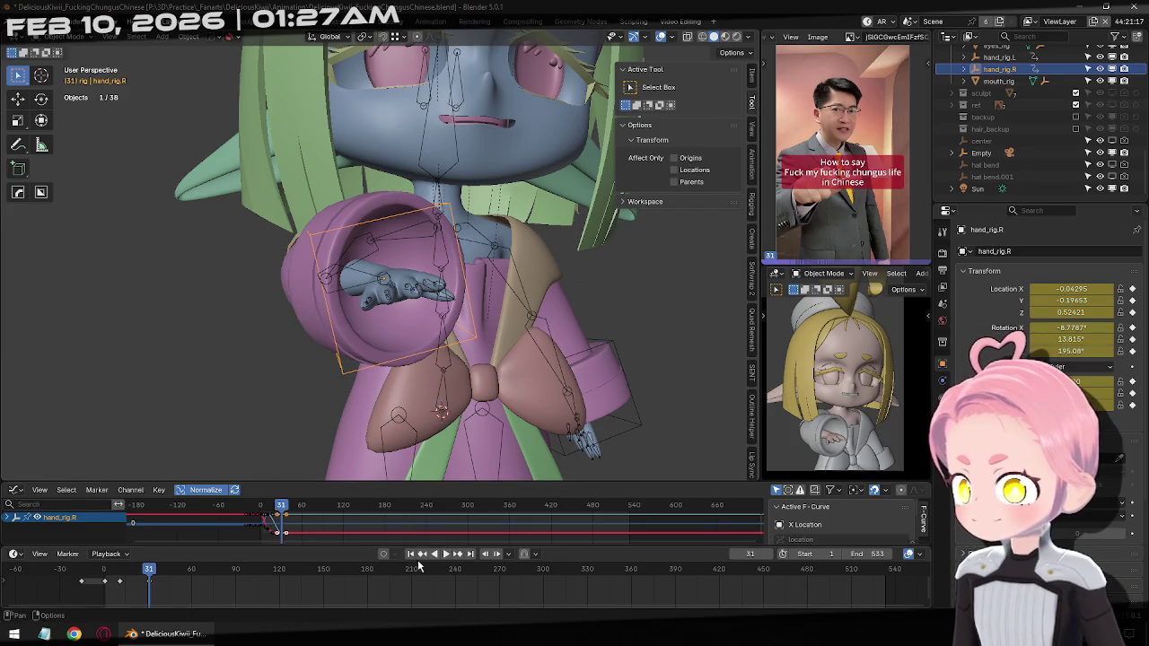
Review the animation, then reposition the right hand and key it at frame 38
click(409, 554)
click(445, 553)
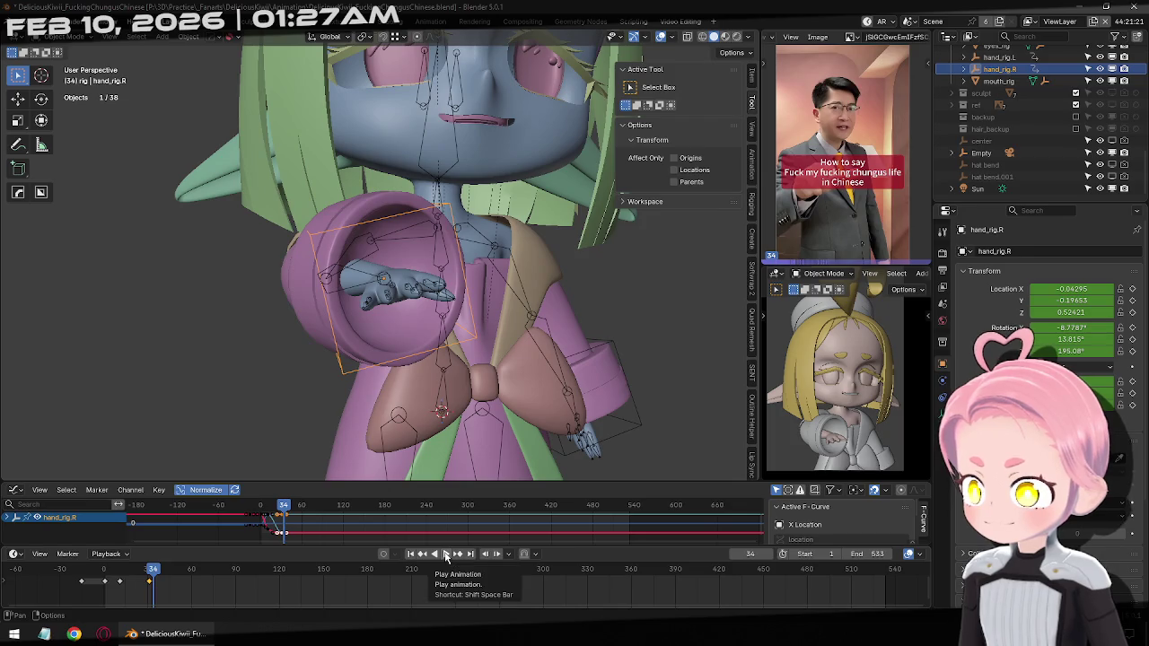
click(435, 554)
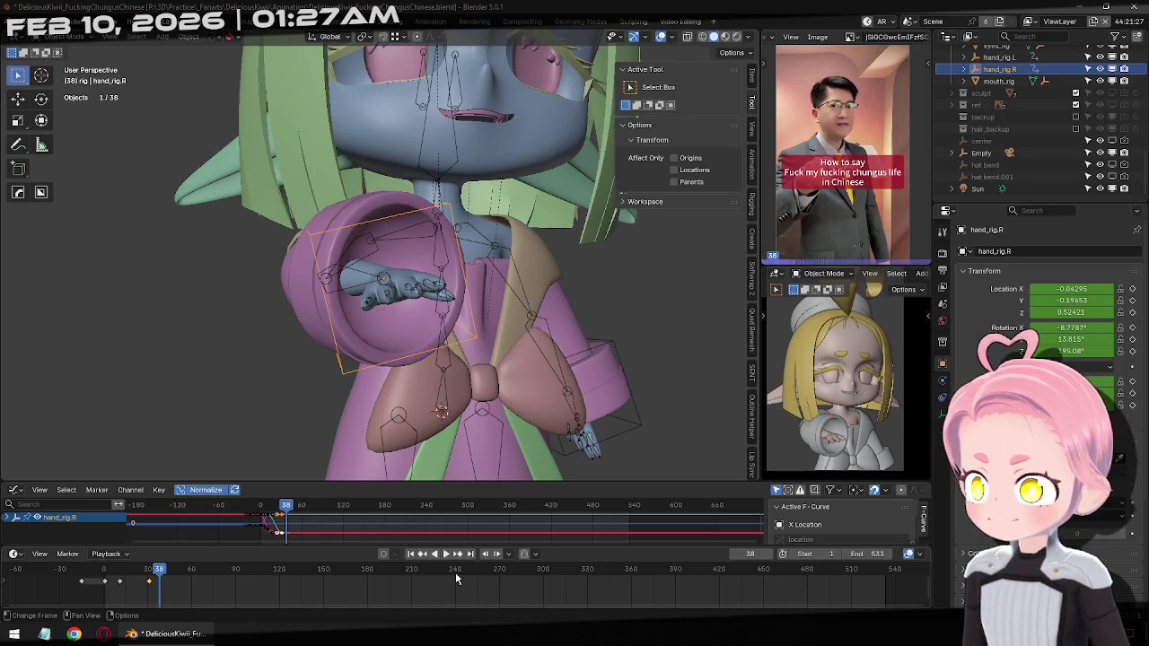
key(g)
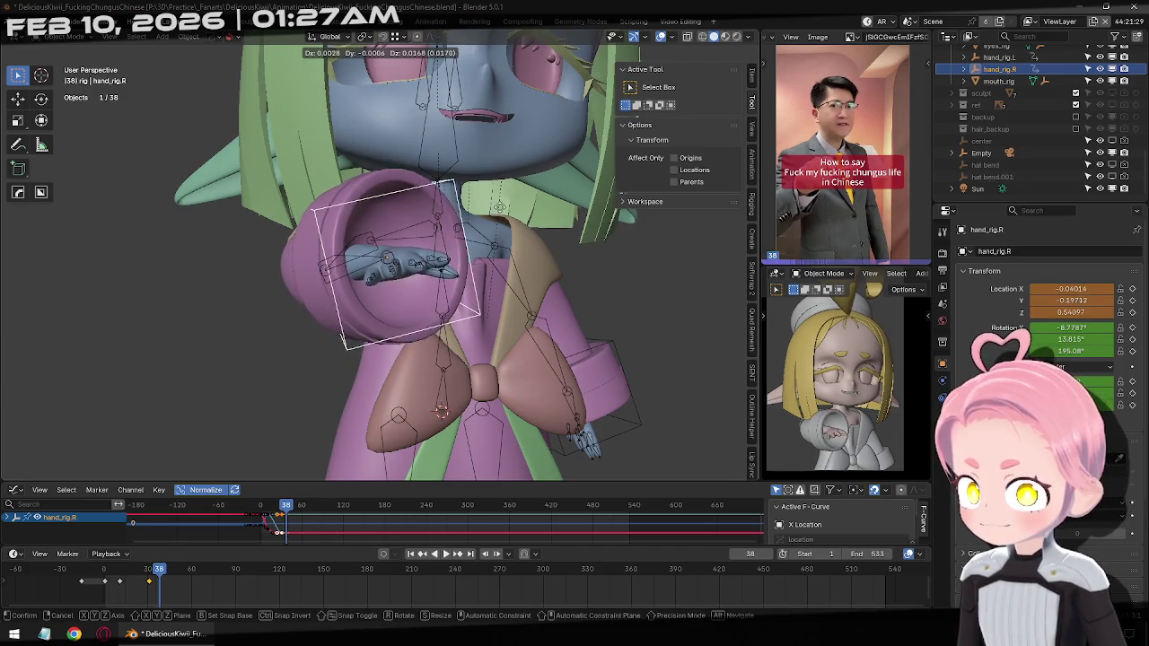
click(490, 269)
middle_drag(491, 276, 467, 257)
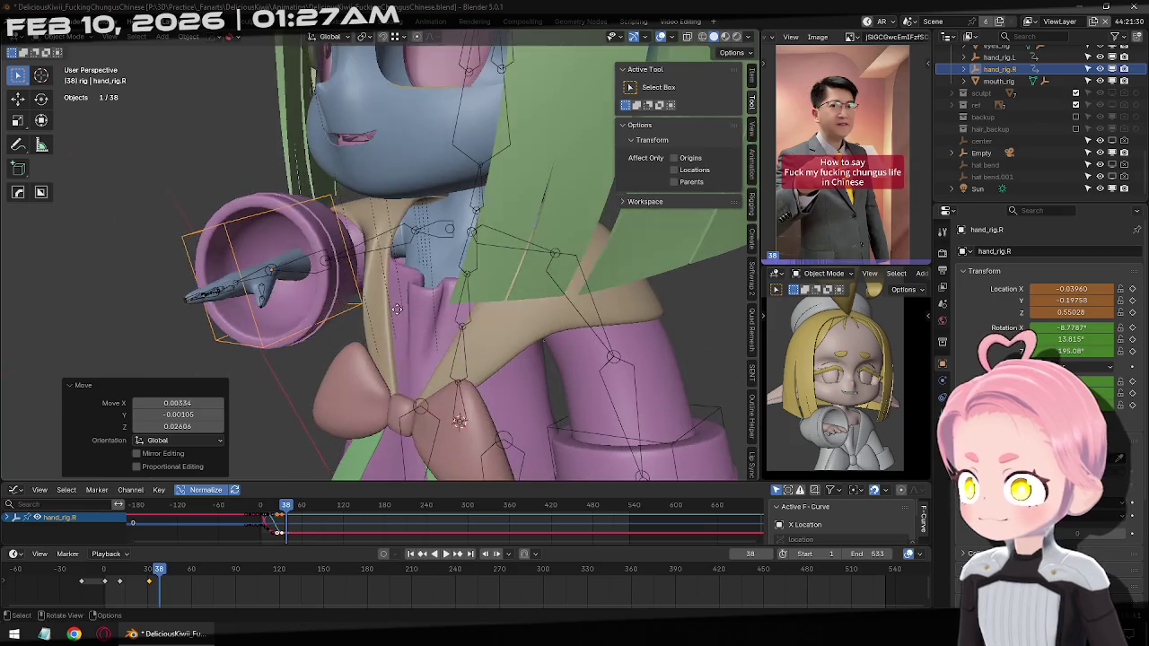
key(g)
click(512, 383)
key(i)
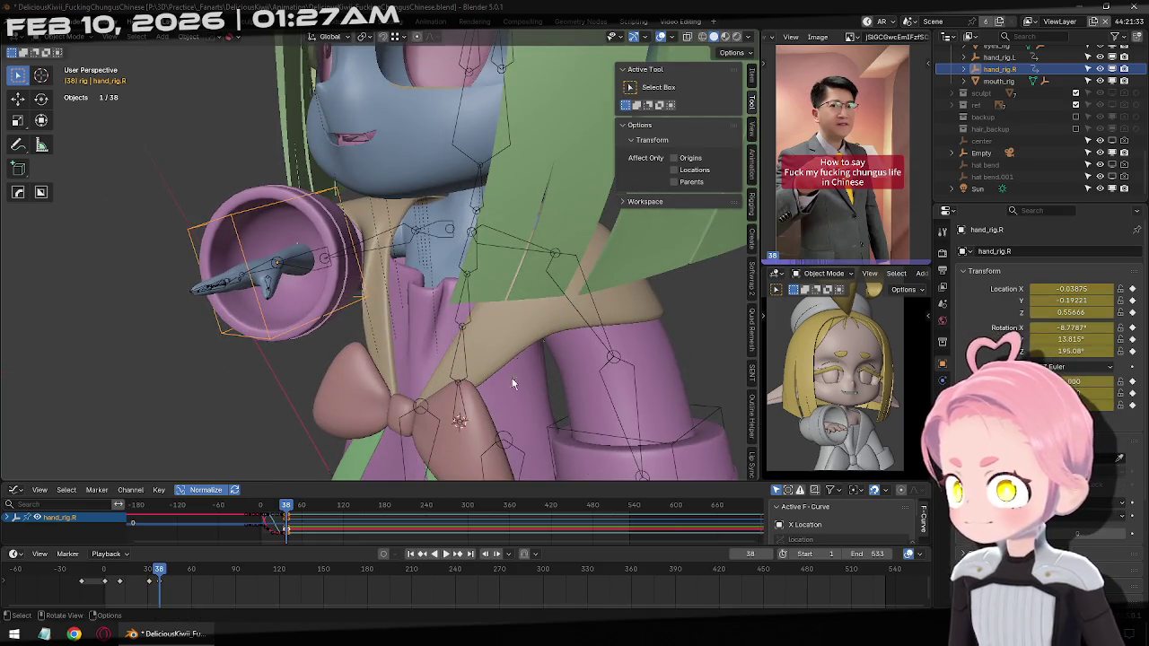
Move the right hand to the next reference gesture and key it at frame 45
key(space)
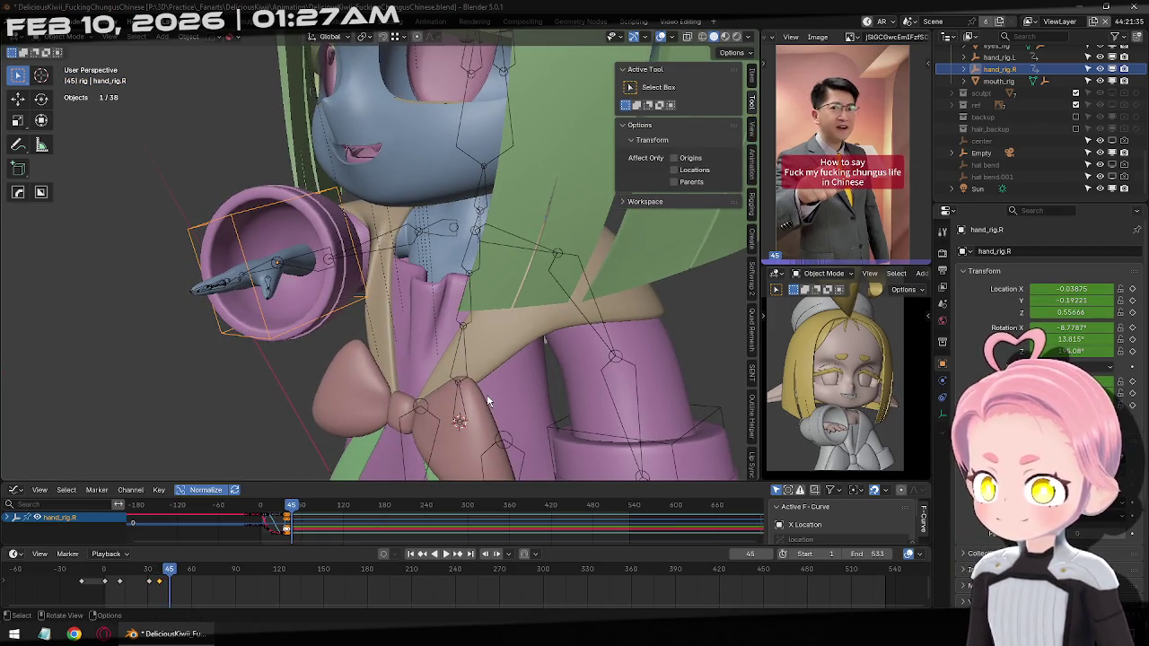
middle_drag(391, 339, 359, 386)
key(g)
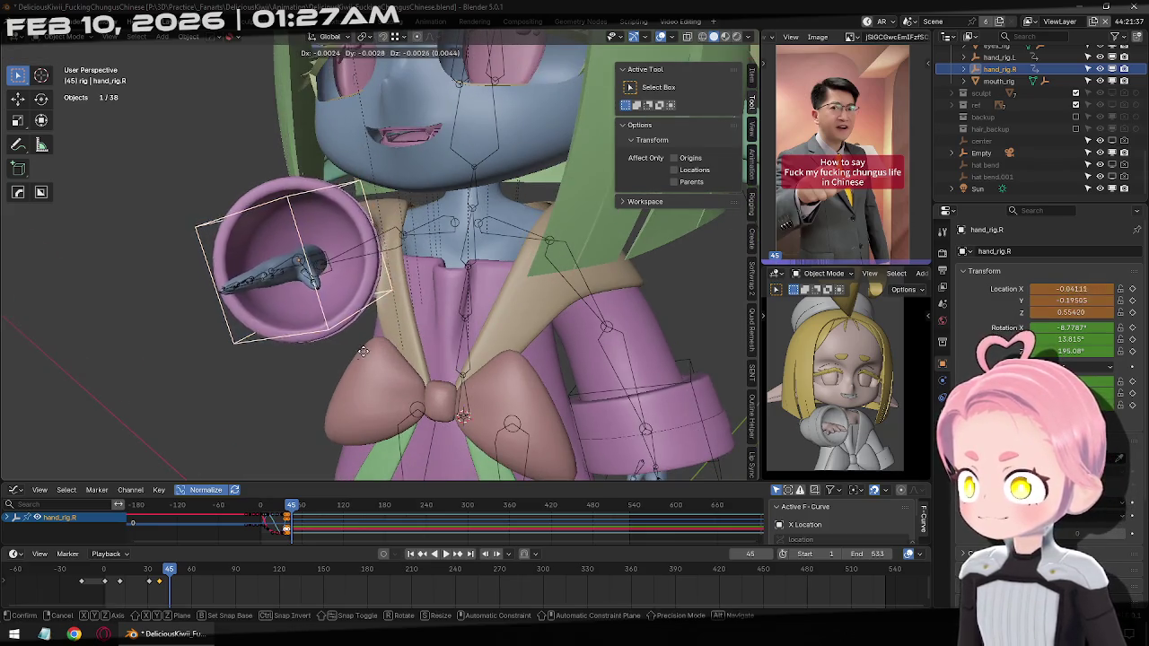
click(315, 433)
middle_drag(315, 438, 421, 334)
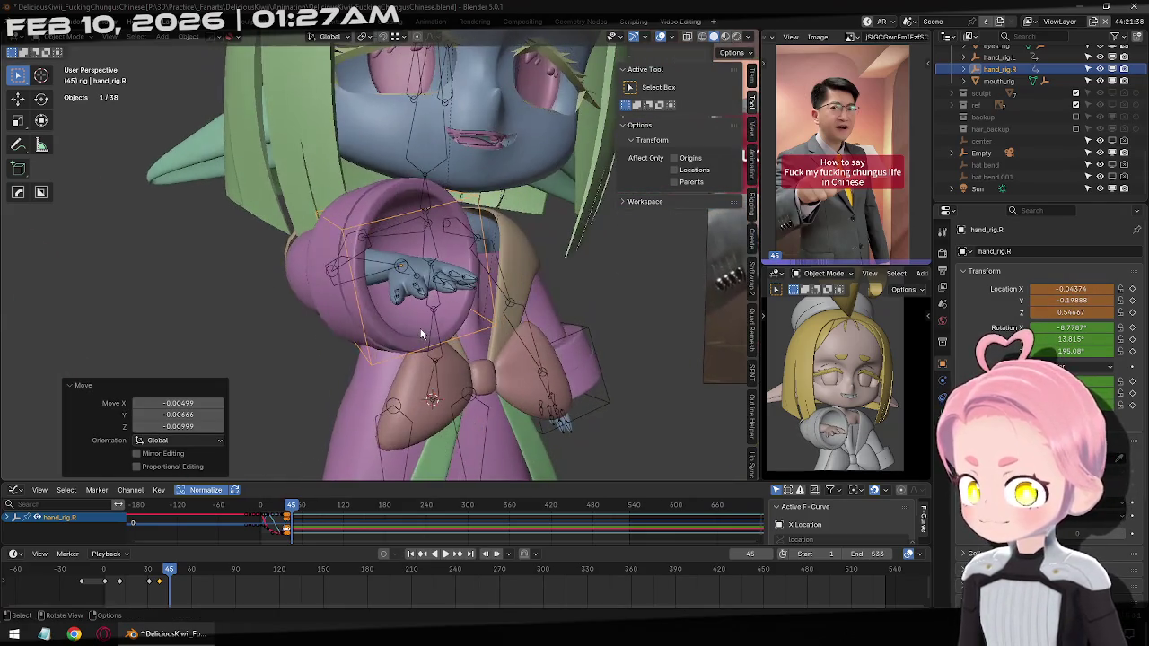
key(i)
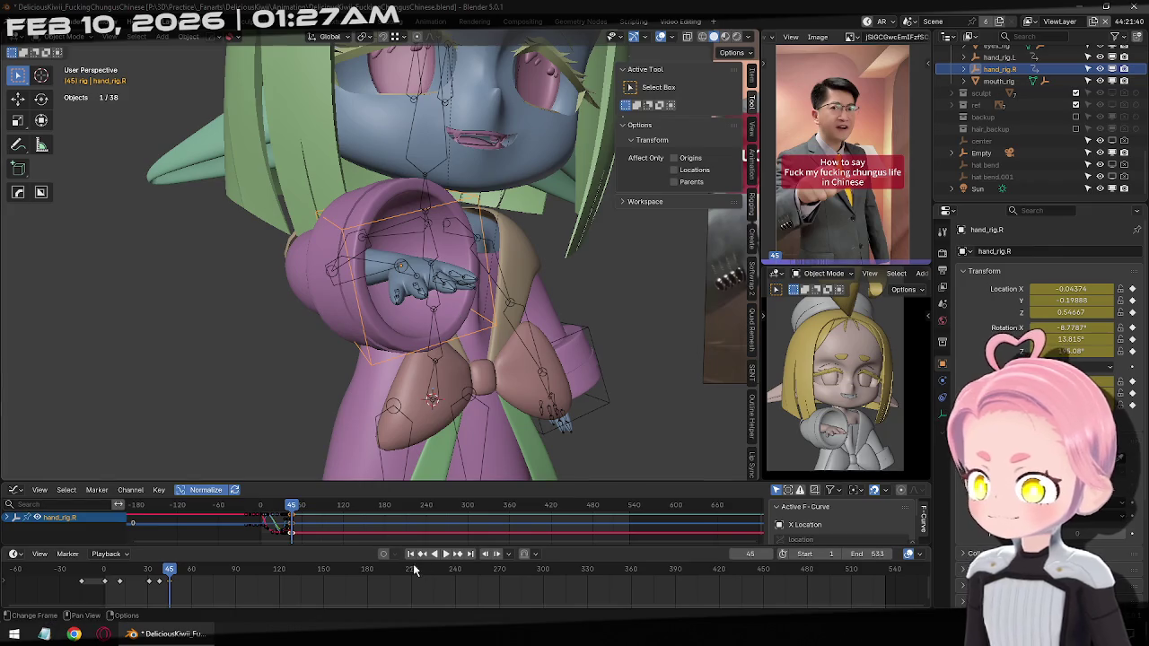
click(413, 554)
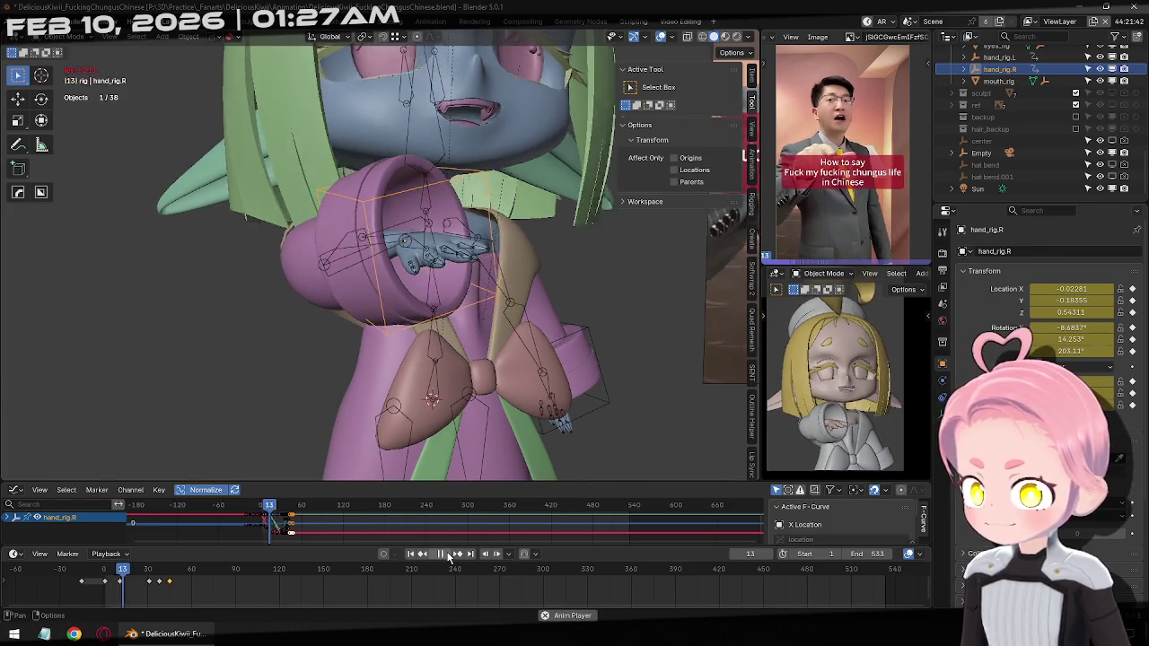
Scrub to the next gesture and key the right hand stretched outward
click(448, 555)
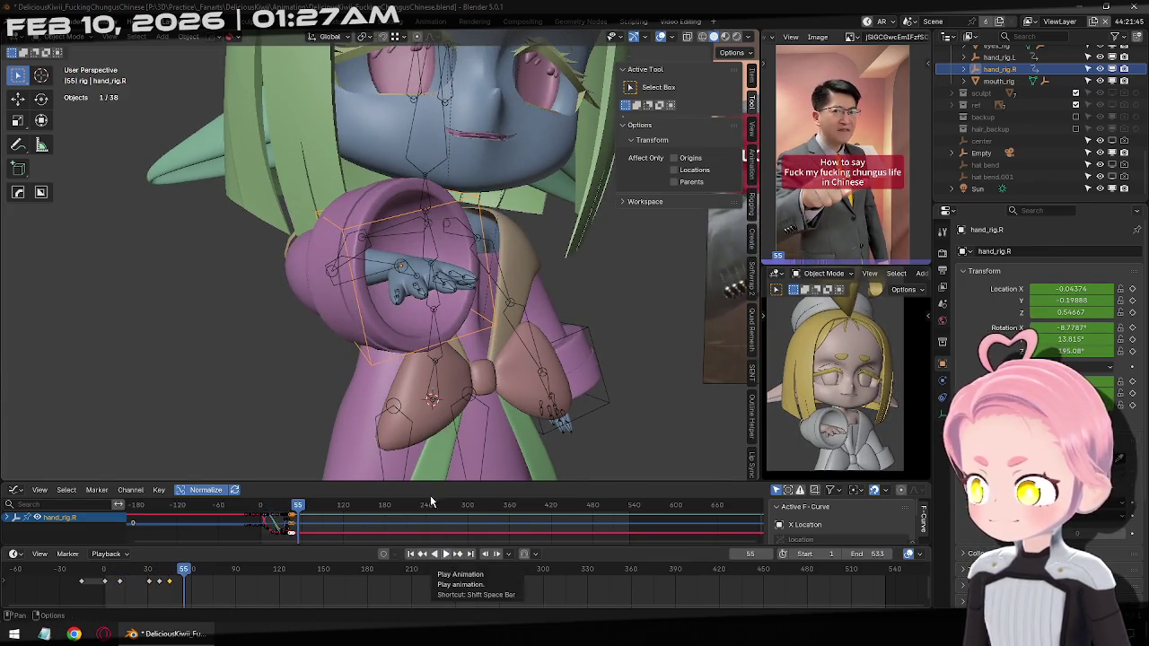
key(Left)
key(Left)
key(Left)
key(Left)
key(Left)
key(Left)
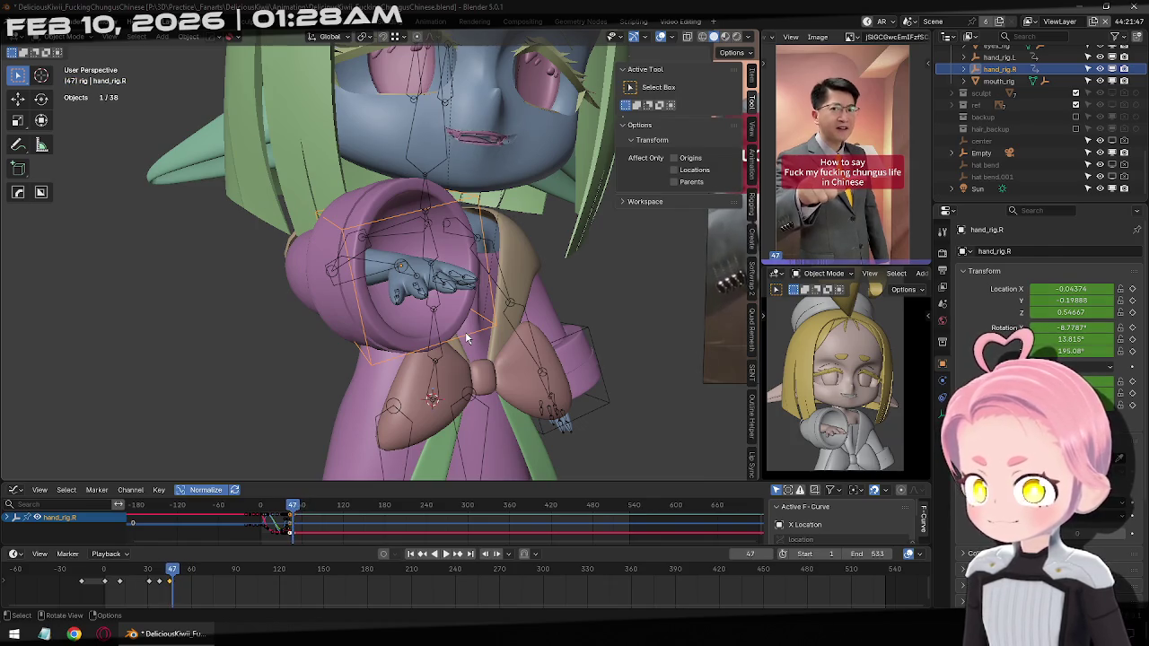
key(Right)
key(Right)
key(Right)
key(Left)
key(Left)
key(Left)
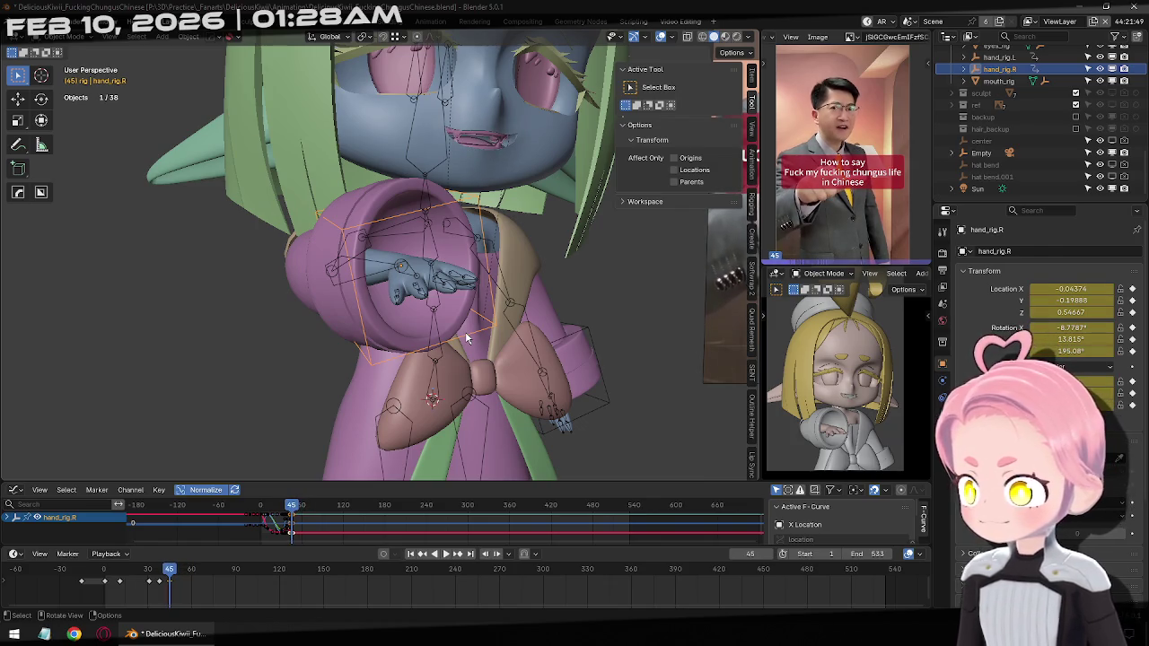
key(Right)
key(Right)
key(Right)
key(Right)
key(Right)
key(Right)
middle_drag(466, 337, 422, 385)
key(g)
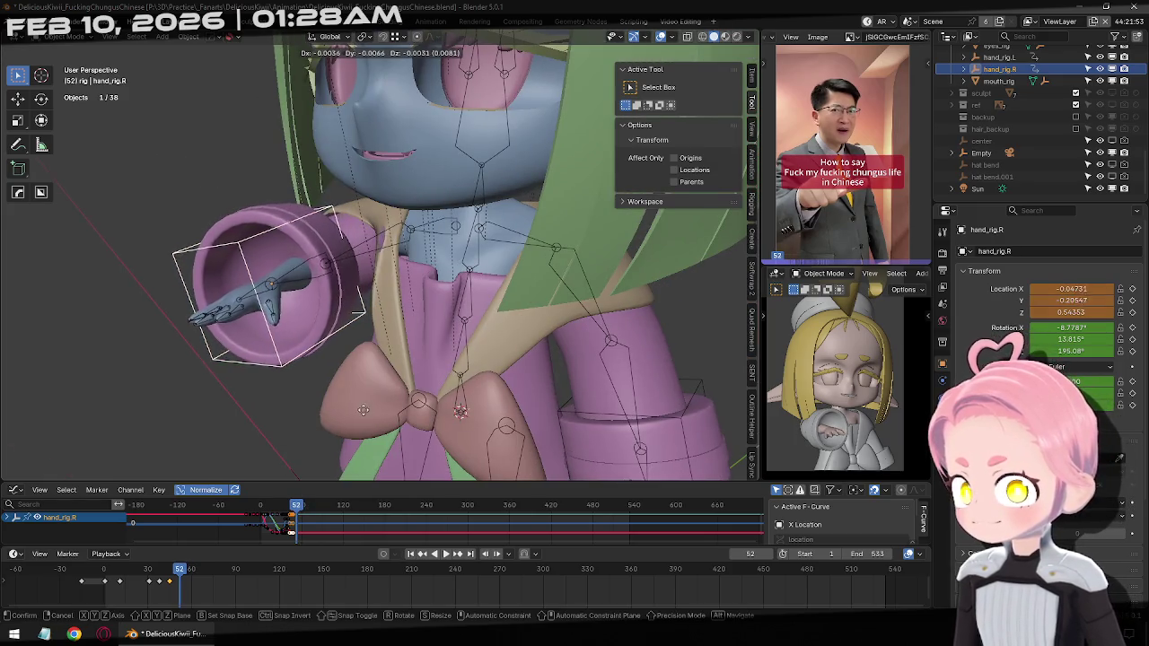
click(337, 436)
key(i)
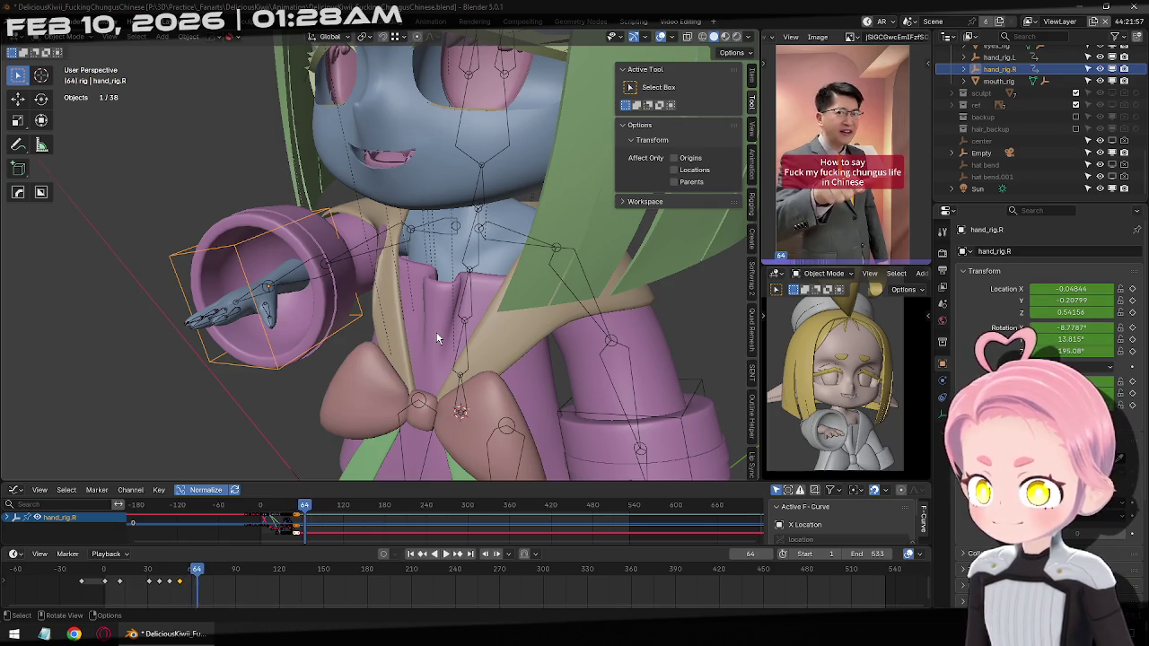
At frame 66, pull the right hand back in front of the chest and key it
key(ctrl+shift+space)
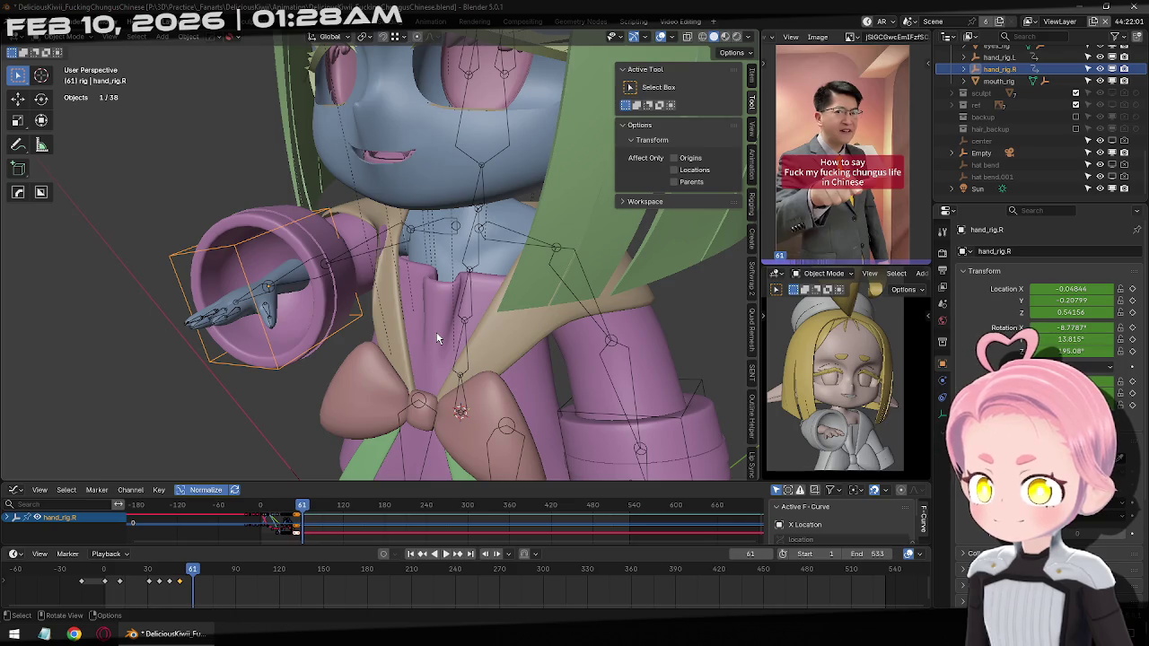
key(KP_1)
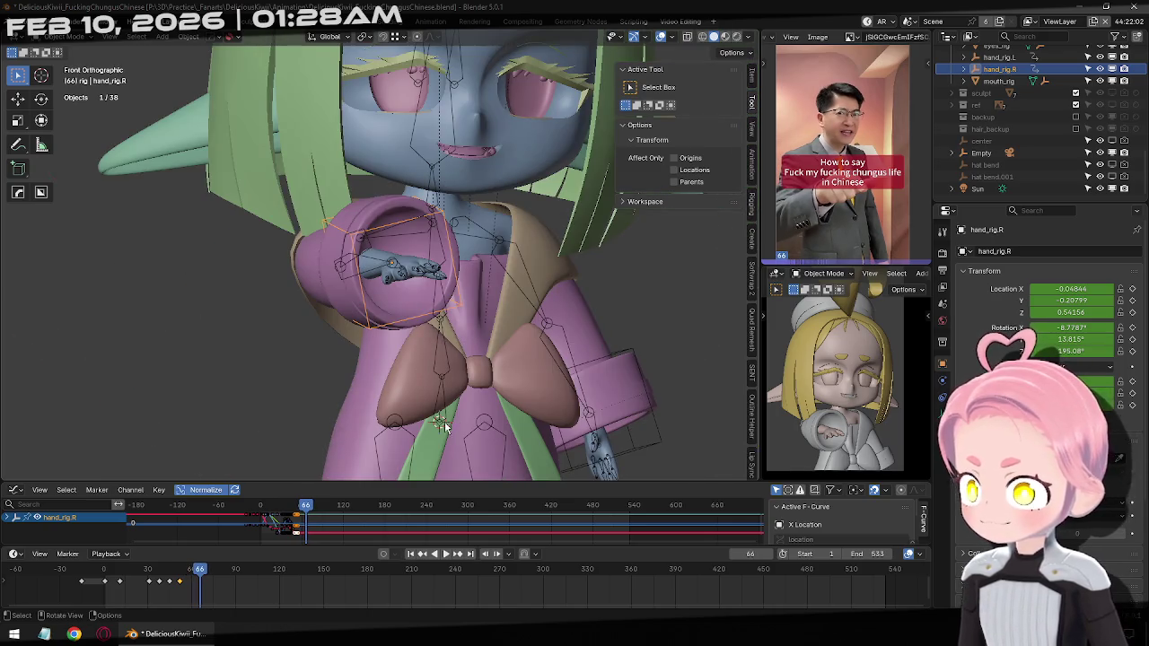
key(g)
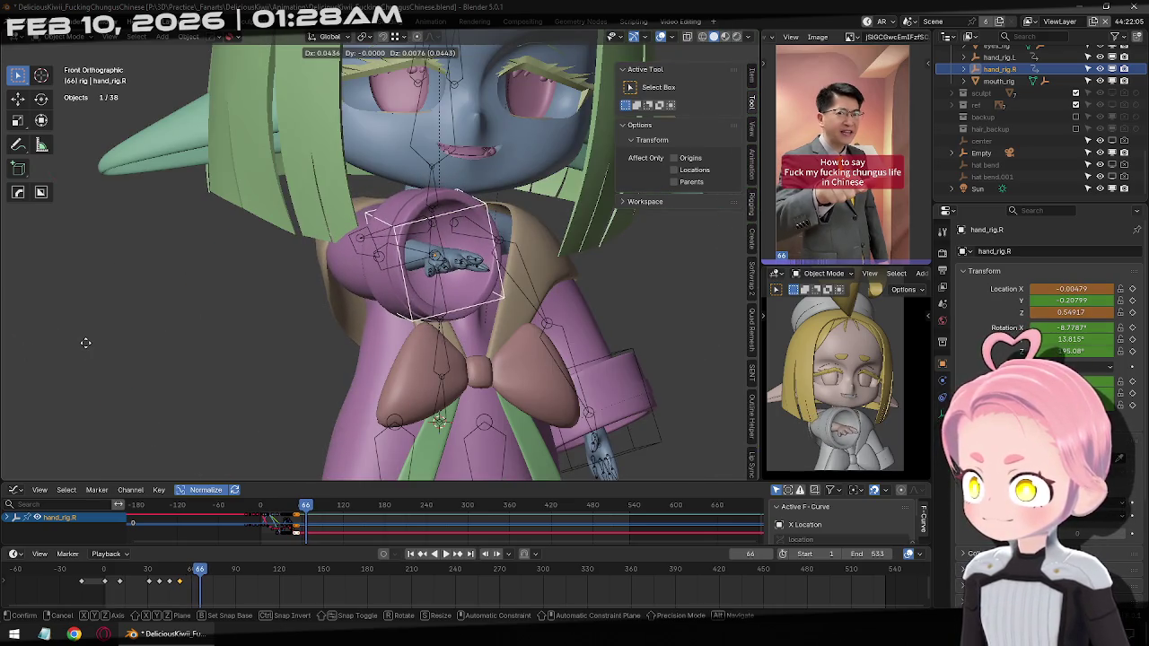
key(Escape)
key(g)
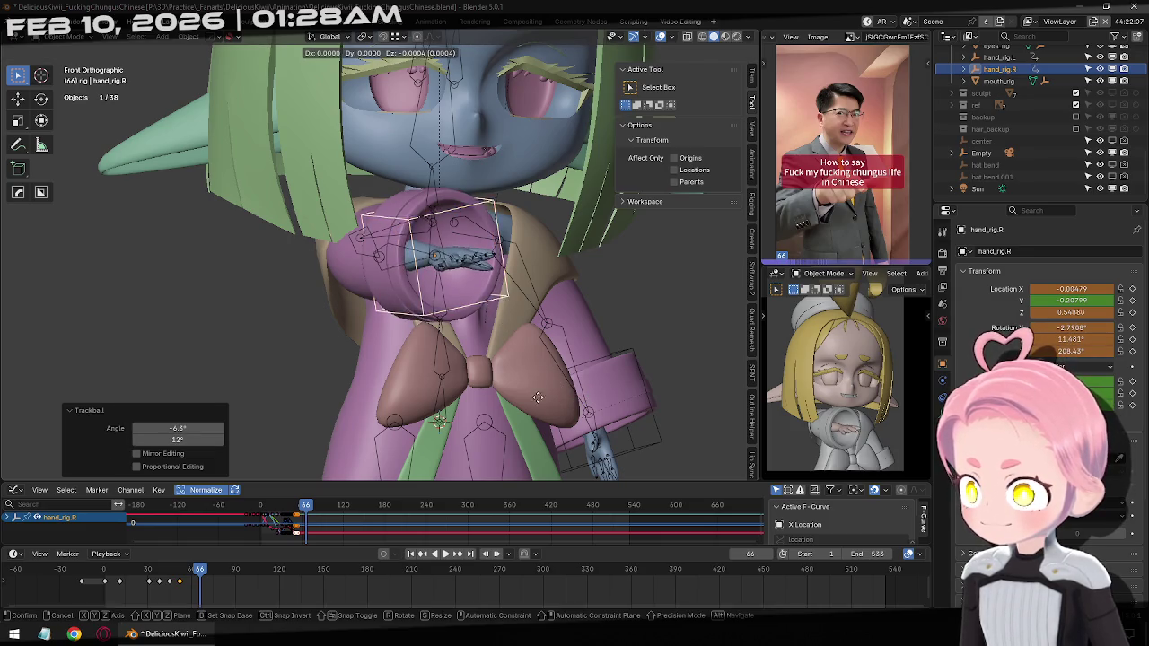
click(500, 262)
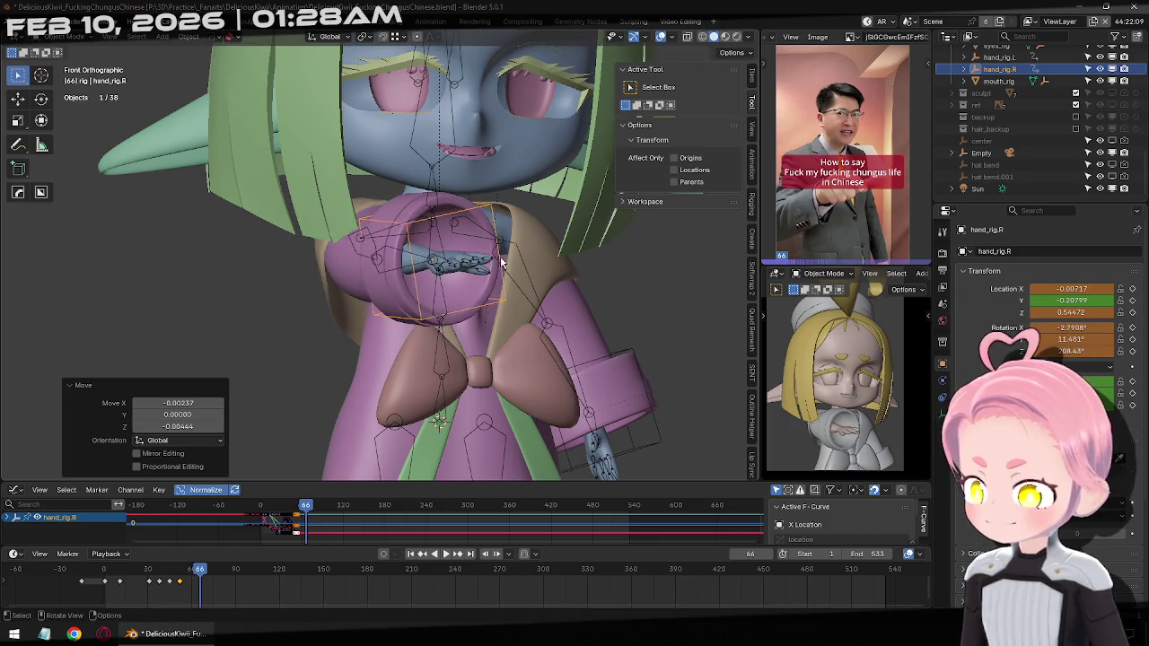
middle_drag(500, 262, 543, 261)
key(g)
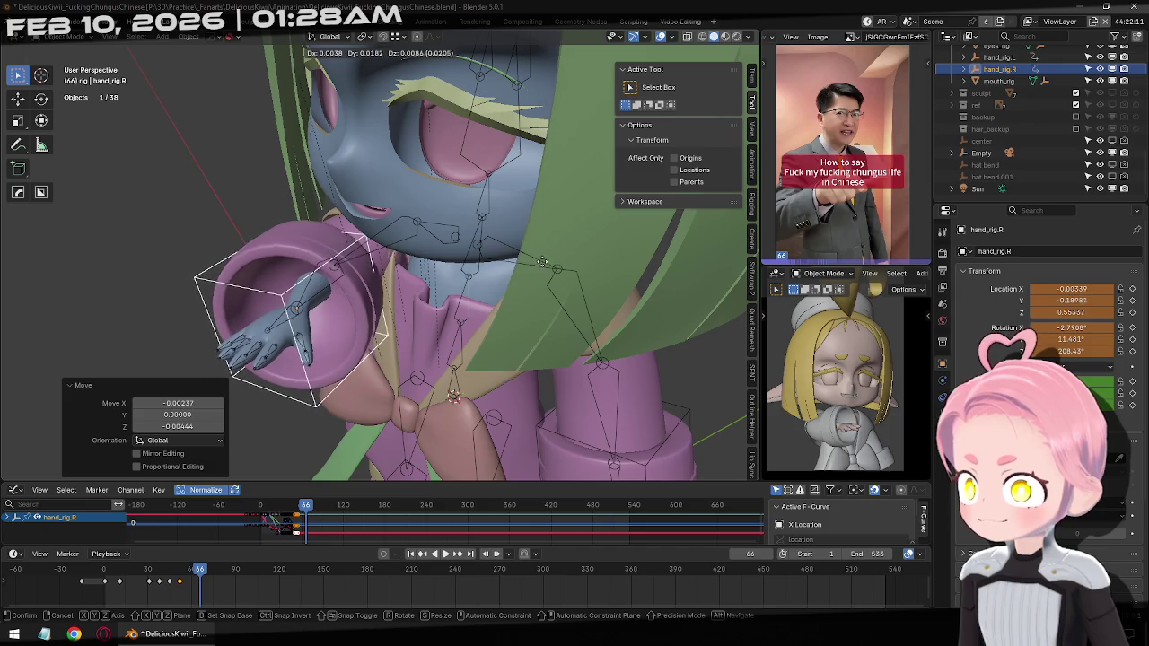
click(542, 261)
middle_drag(542, 261, 354, 296)
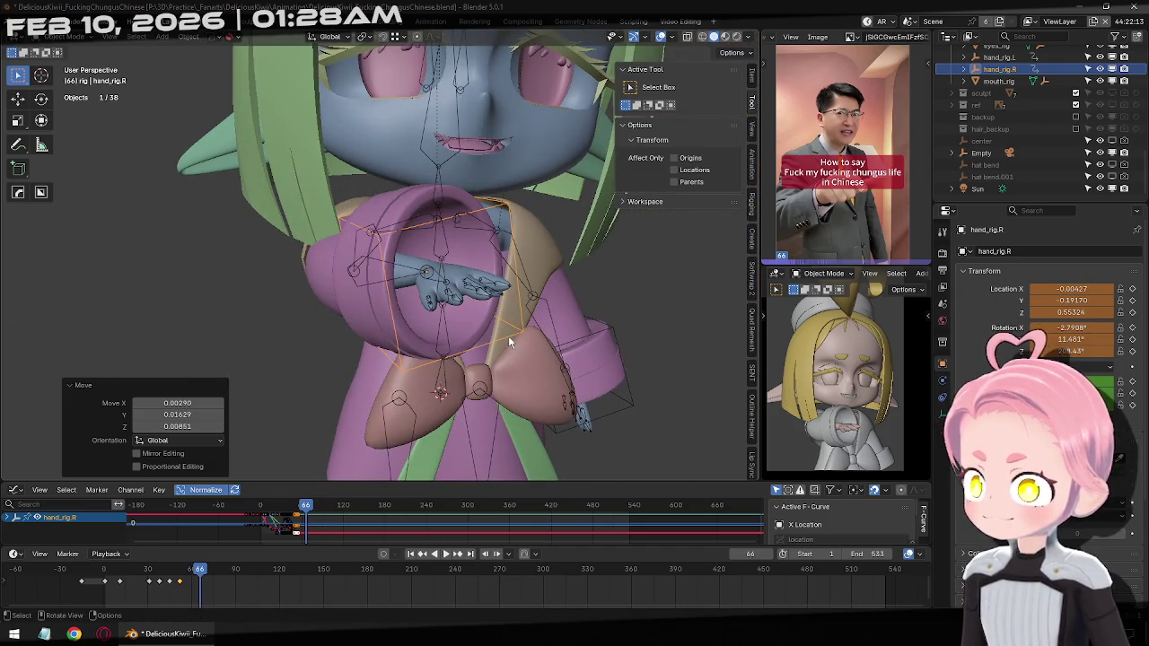
middle_drag(508, 335, 494, 327)
key(i)
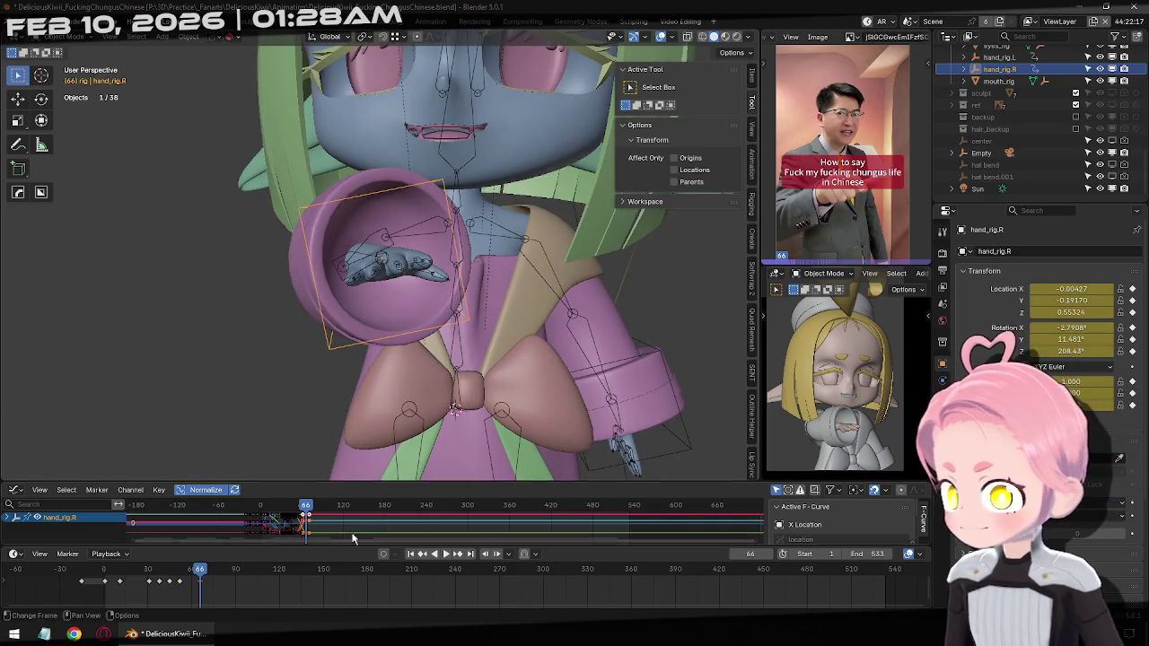
Replay from the start, then return the playhead to frame 66
click(410, 554)
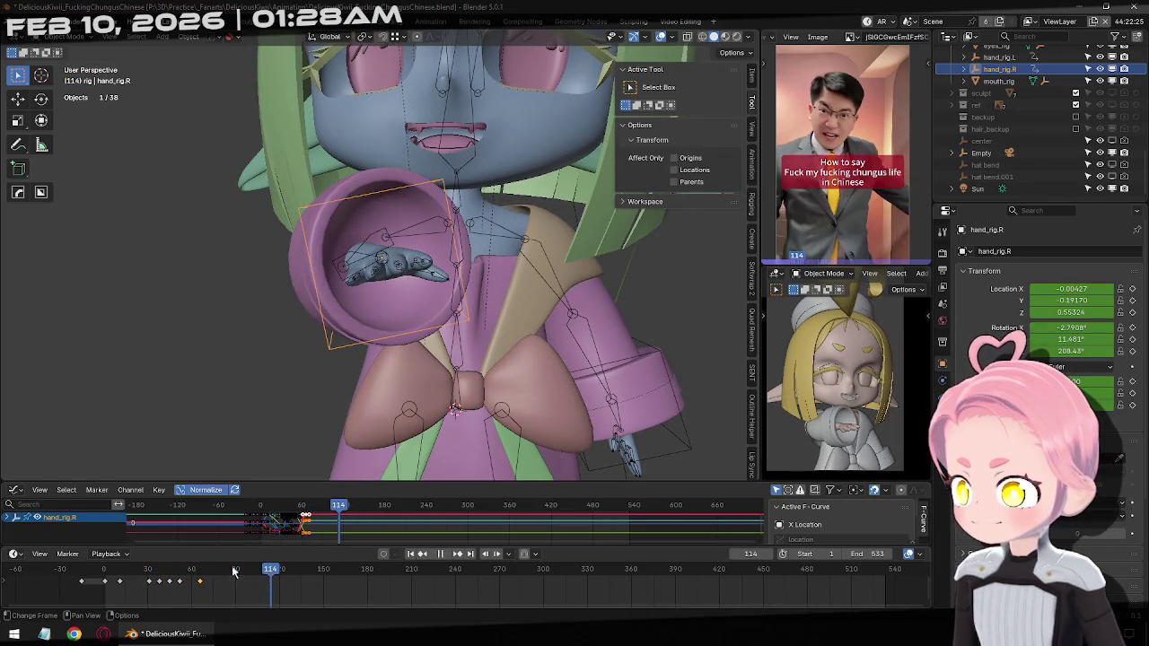
click(202, 582)
key(Left)
key(Left)
key(Left)
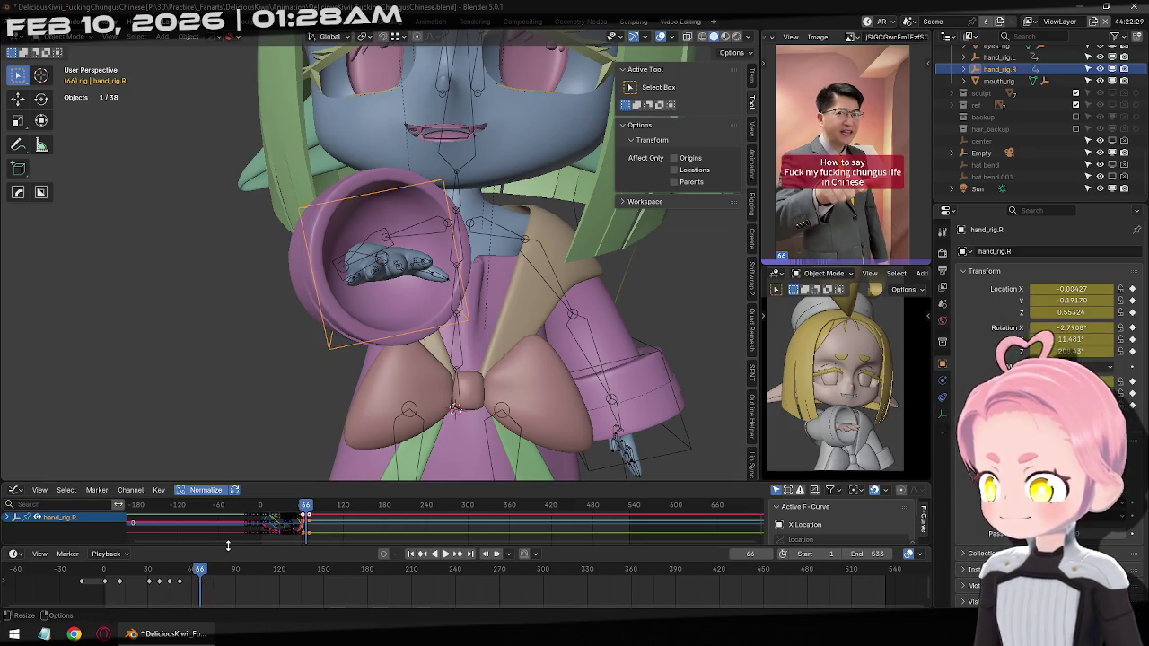
At frame 74, move the right hand down and begin rotating it
key(Right)
key(Right)
key(Right)
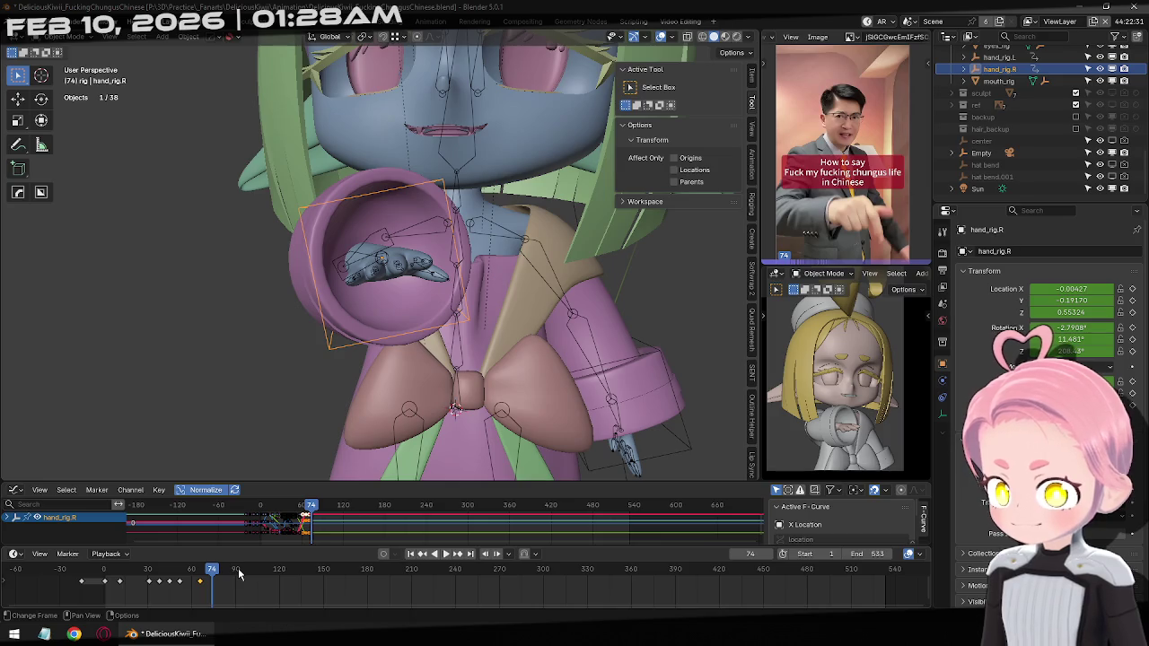
key(g)
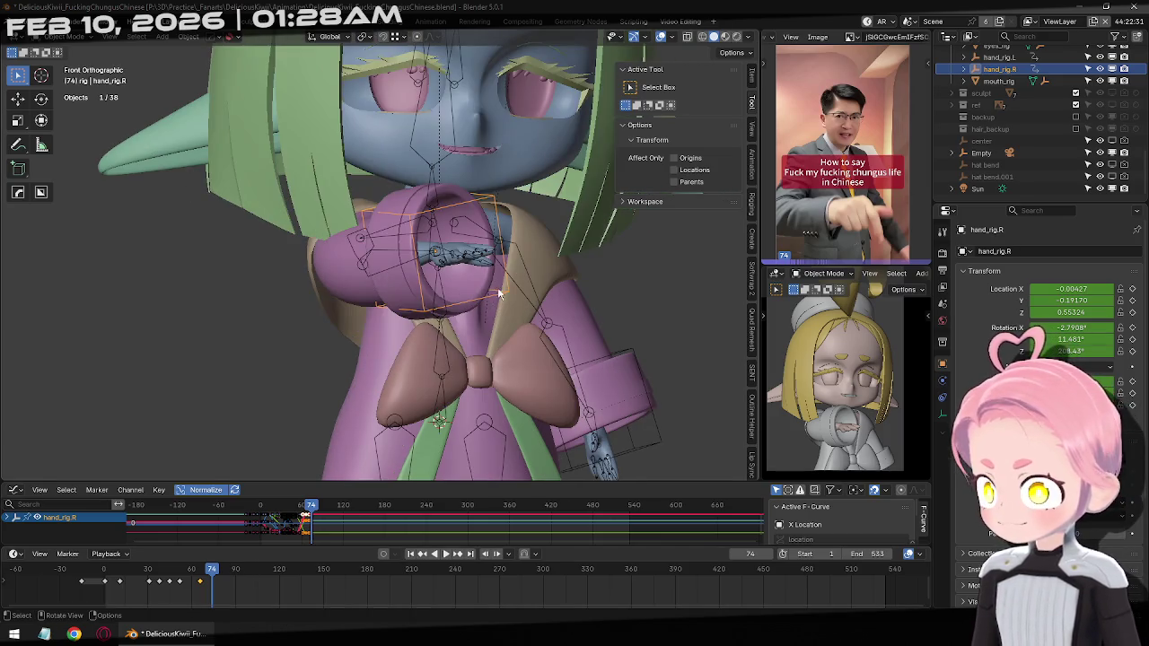
alt+middle_drag(408, 318, 468, 277)
key(g)
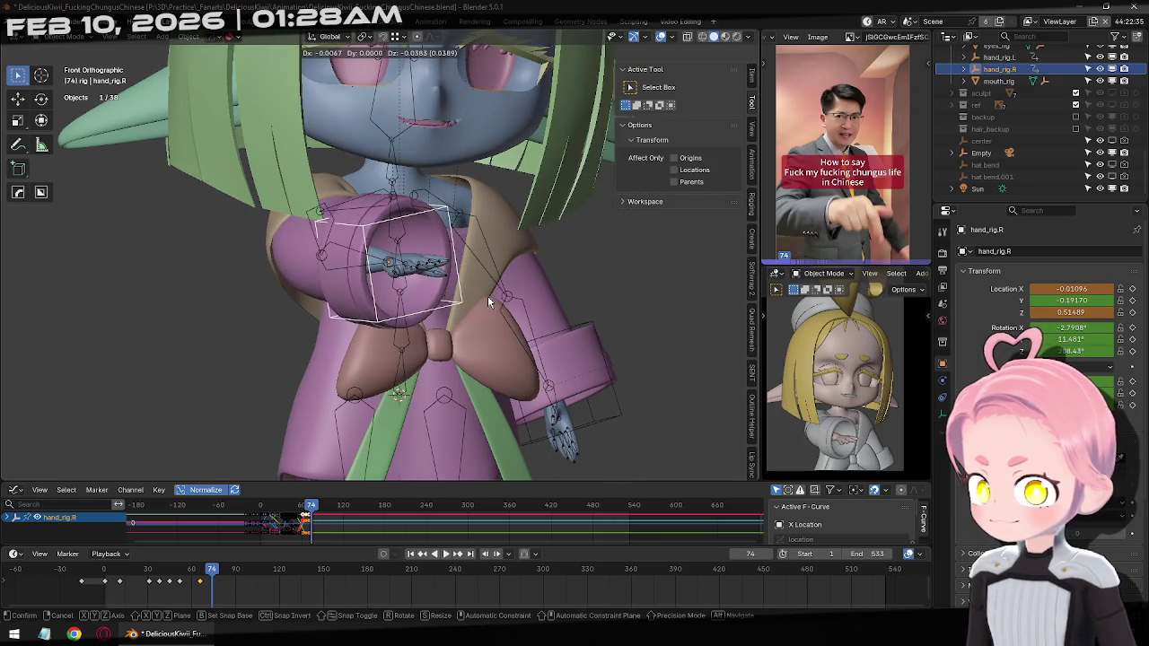
click(517, 314)
key(r)
key(r)
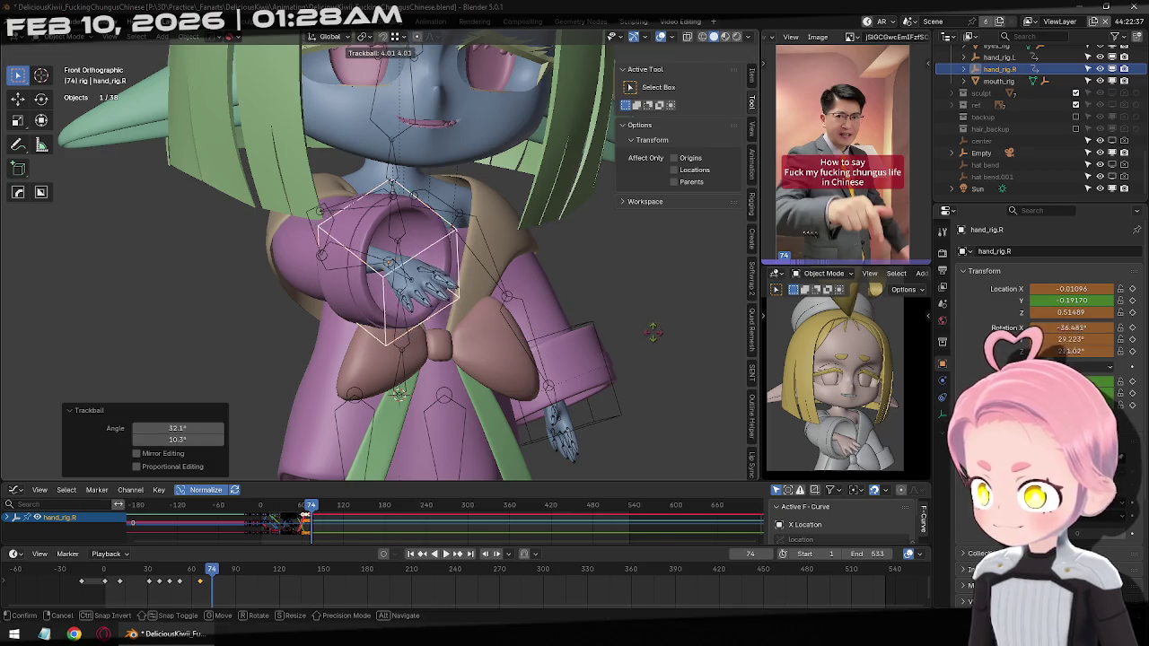
click(520, 296)
middle_drag(521, 297, 566, 289)
key(r)
click(566, 289)
Twist the right hand by -8.44° and further, then key it at frame 74
key(r)
key(r)
click(567, 349)
middle_drag(567, 349, 552, 320)
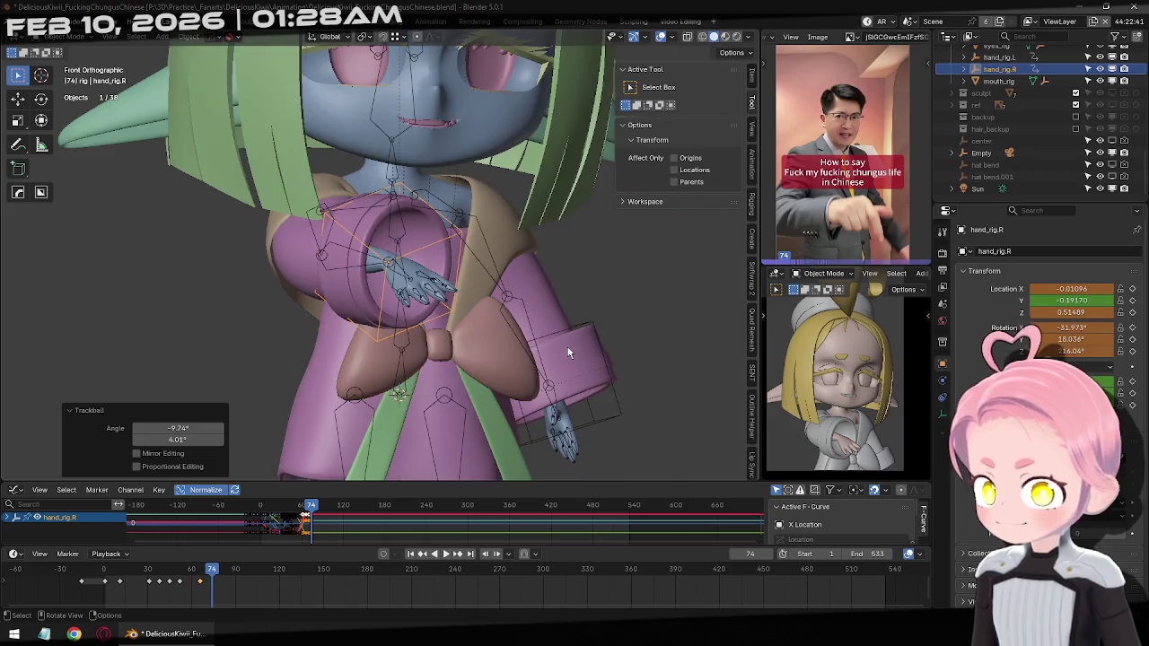
key(r)
click(583, 311)
key(KP_1)
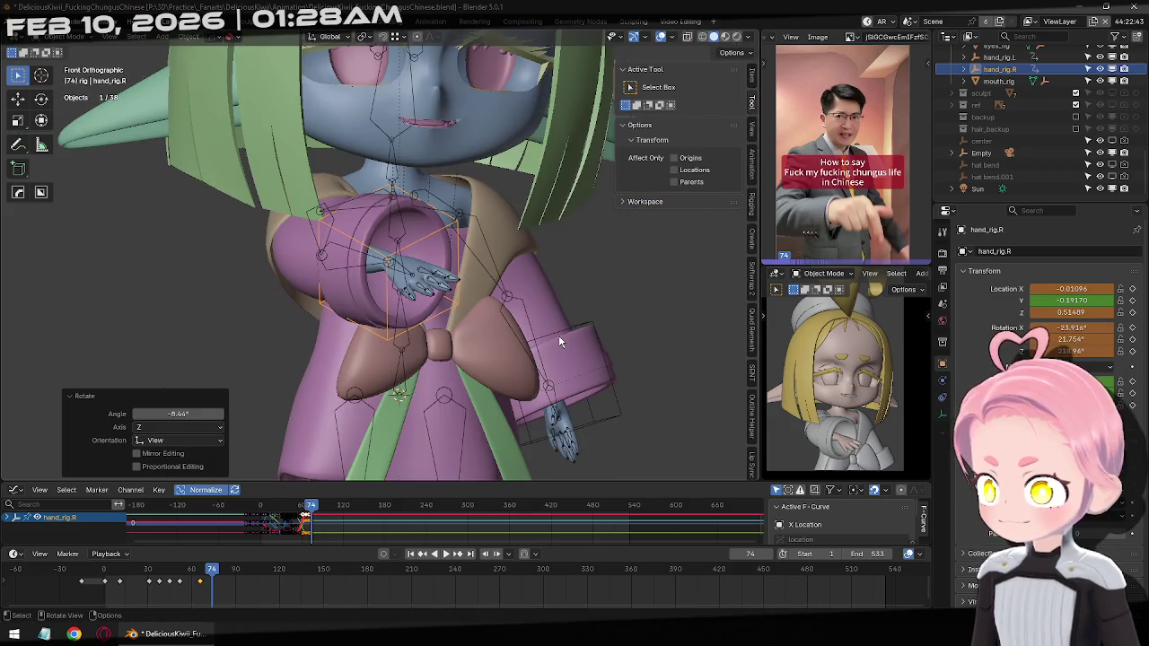
key(r)
click(623, 379)
middle_drag(623, 380, 610, 359)
key(r)
key(r)
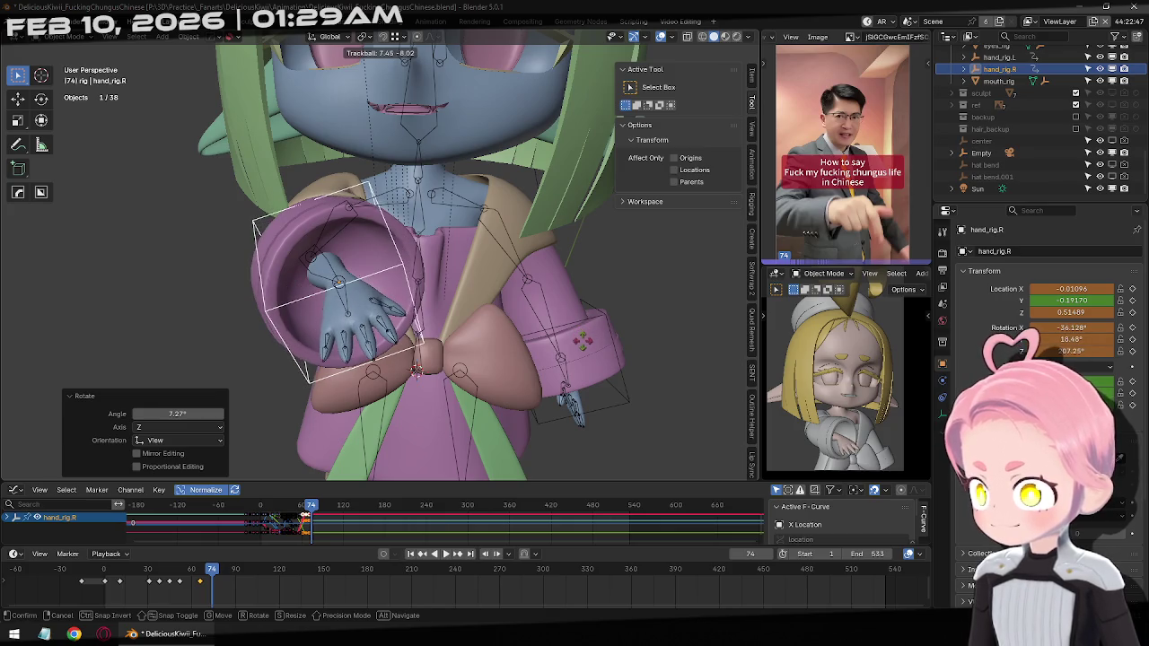
click(581, 346)
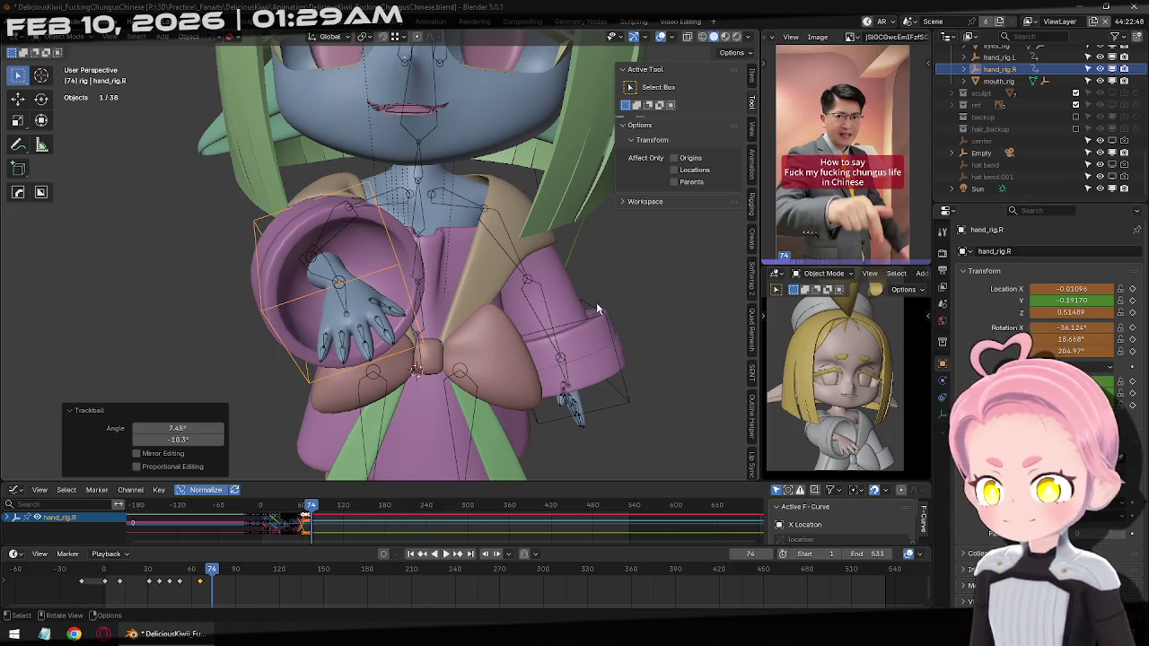
key(KP_1)
key(i)
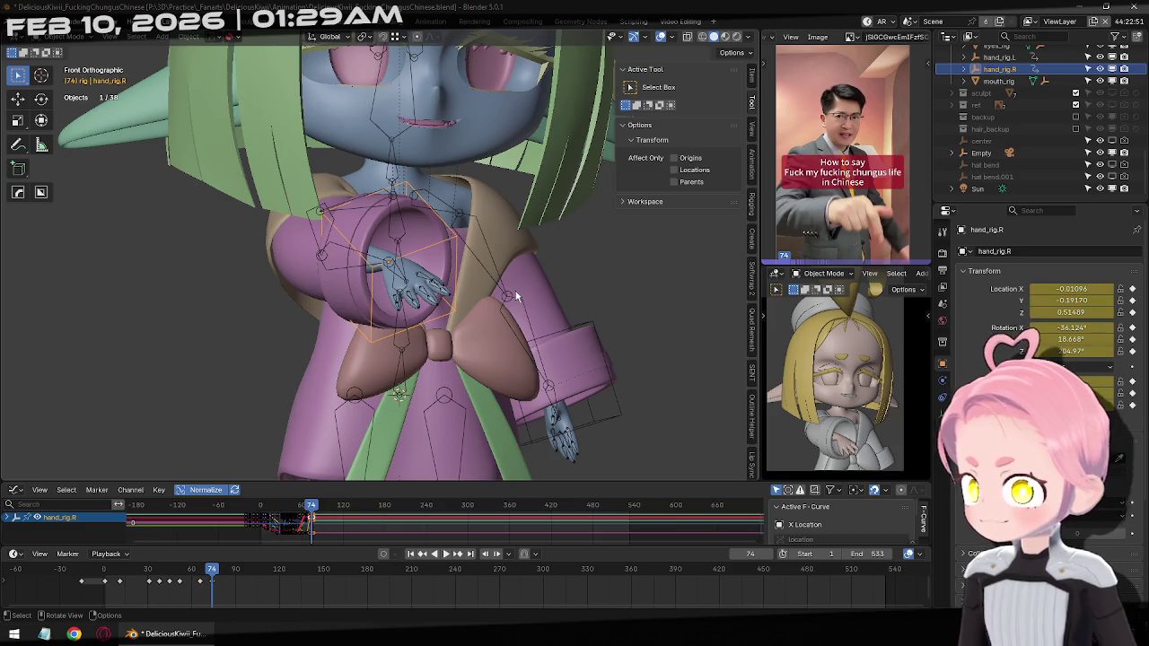
Nudge the right hand into a new position and key it again at frame 74
key(g)
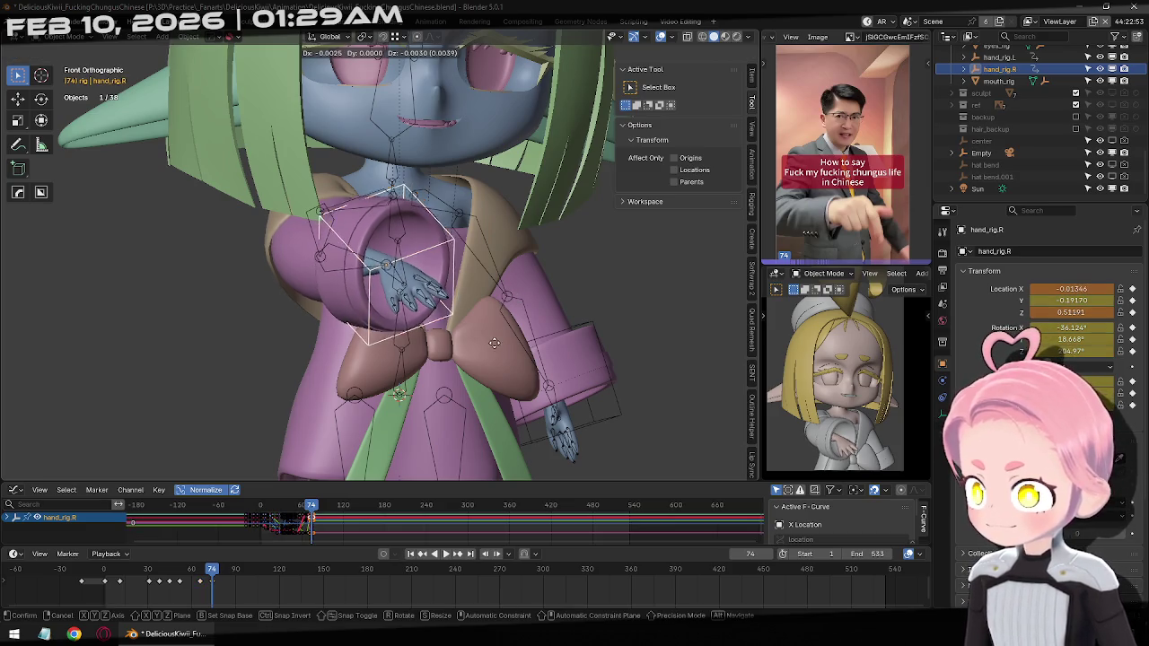
click(487, 405)
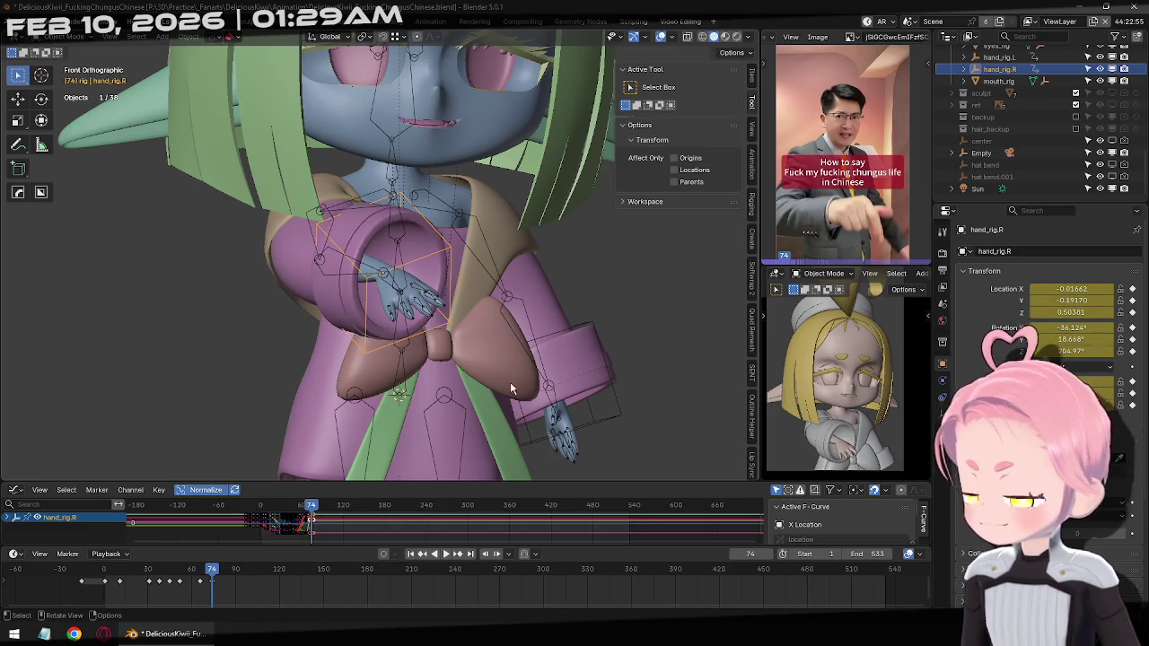
key(i)
At frame 77, move and rotate the right hand, key it, then advance to frame 81
key(Right)
key(Right)
key(Right)
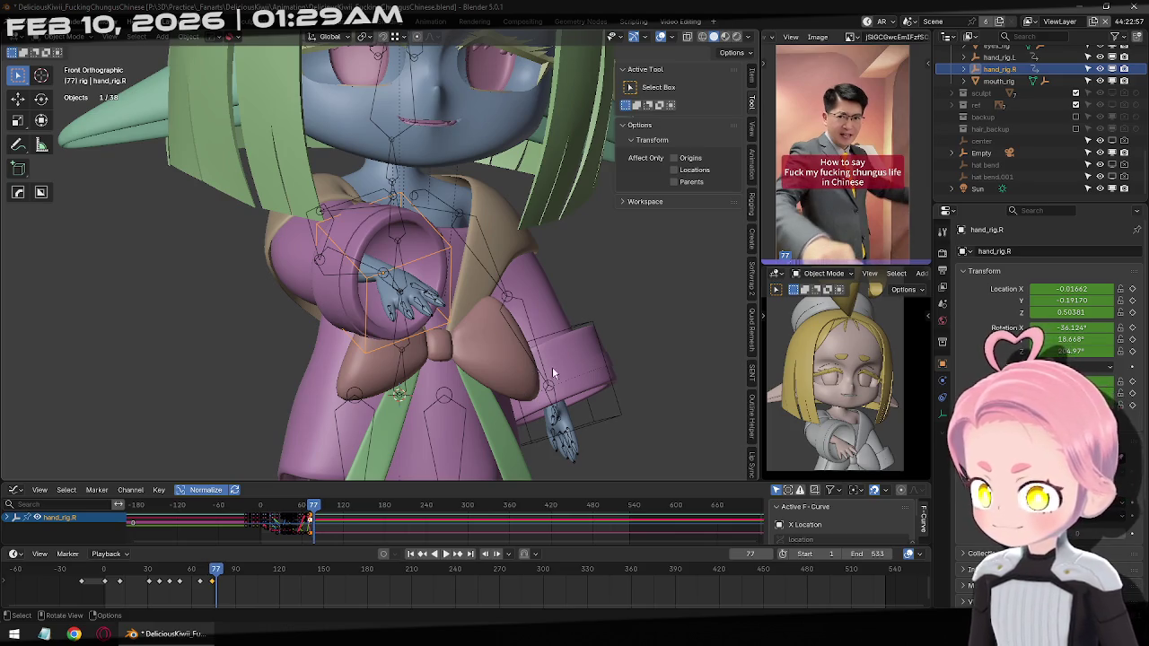
key(g)
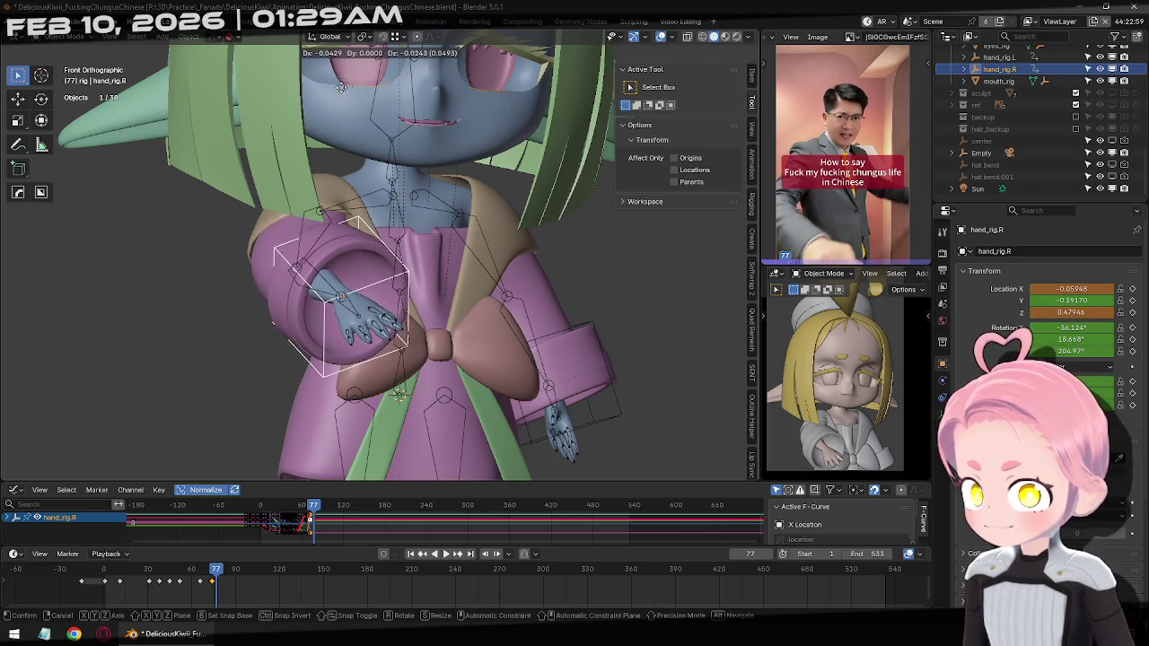
click(229, 177)
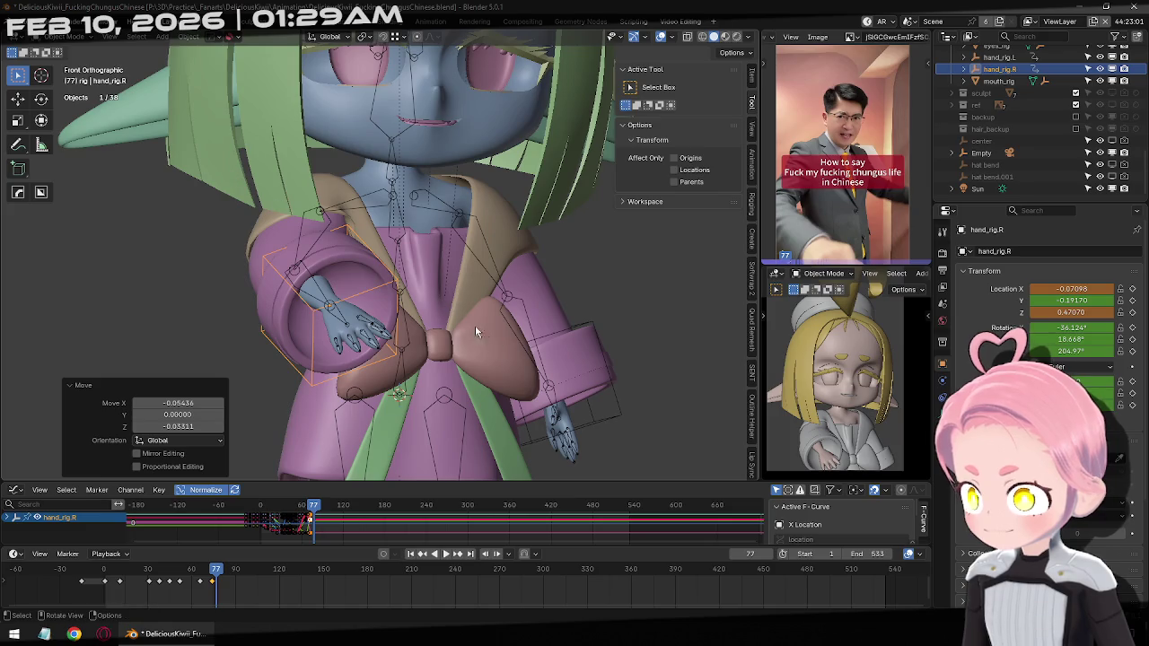
middle_drag(475, 332, 476, 316)
key(r)
key(r)
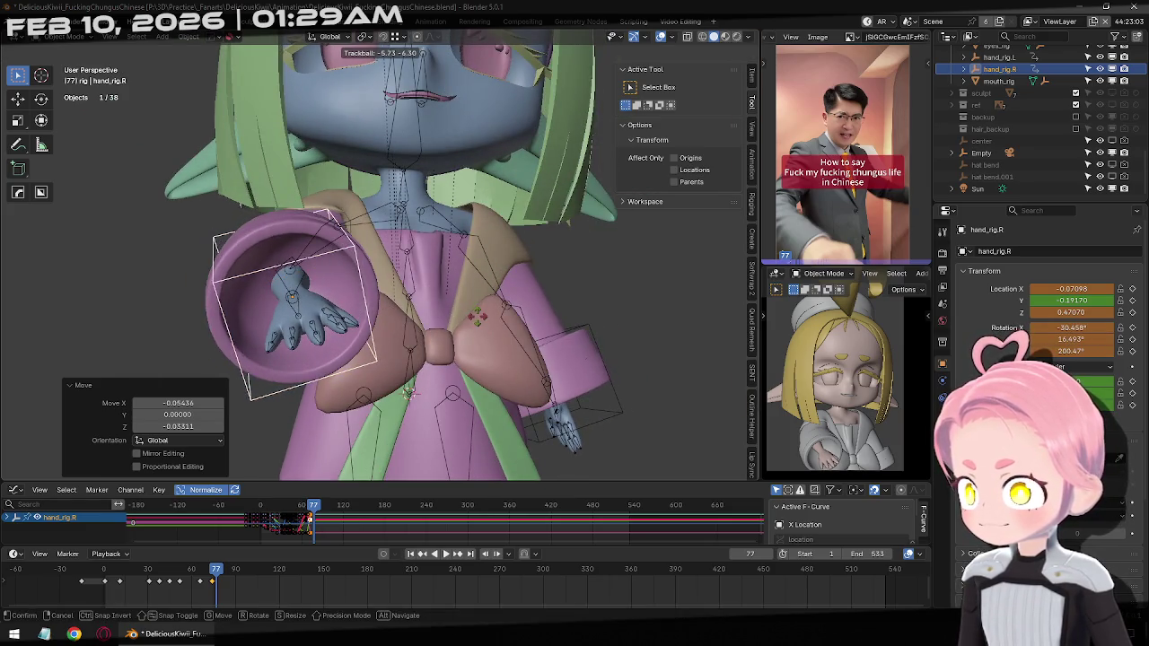
click(477, 314)
key(i)
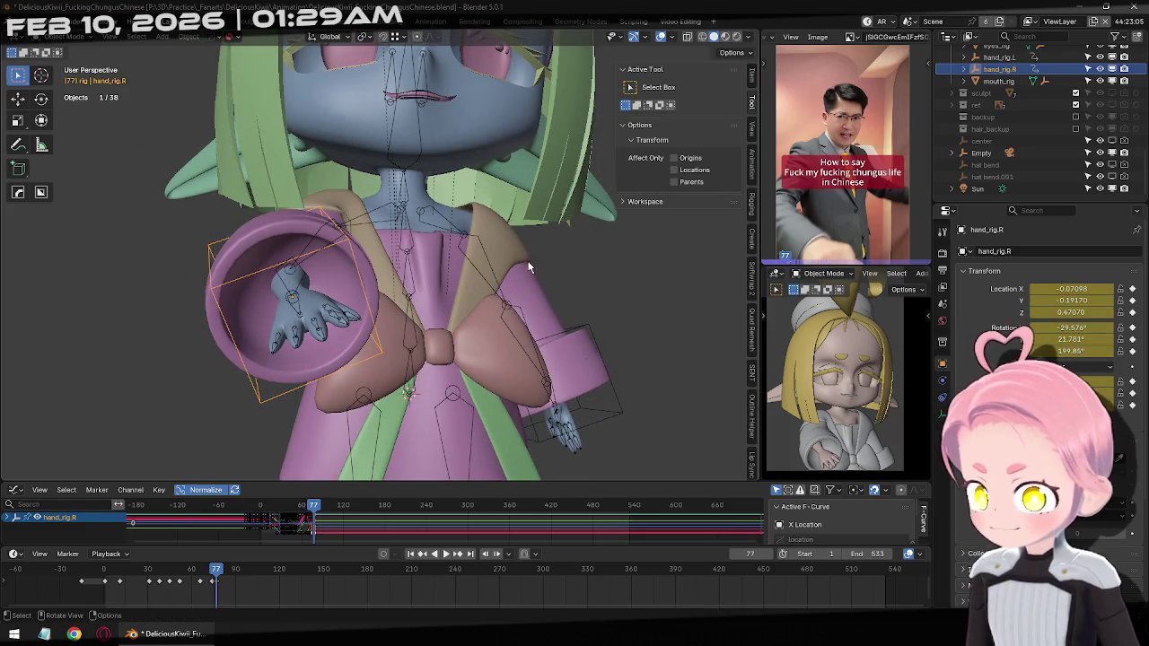
key(KP_1)
key(Right)
key(Right)
key(Right)
key(Right)
Move and rotate hand_rig.R into the first gesture at frame 81, placing it up and left
key(g)
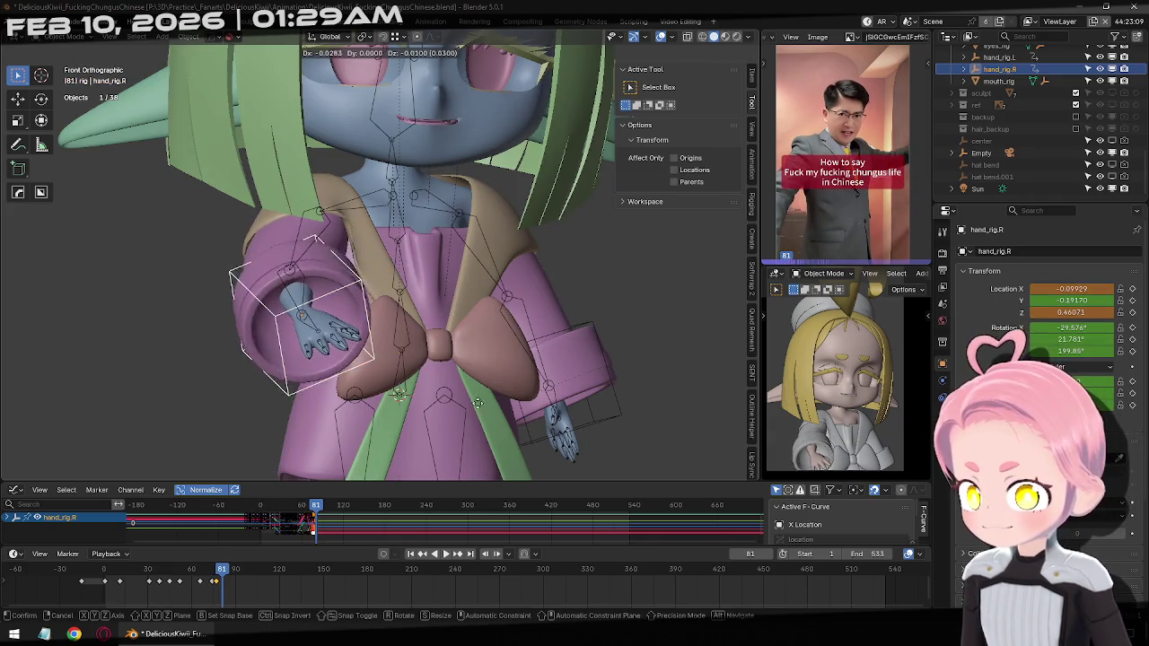
click(537, 372)
middle_drag(536, 373, 421, 337)
key(r)
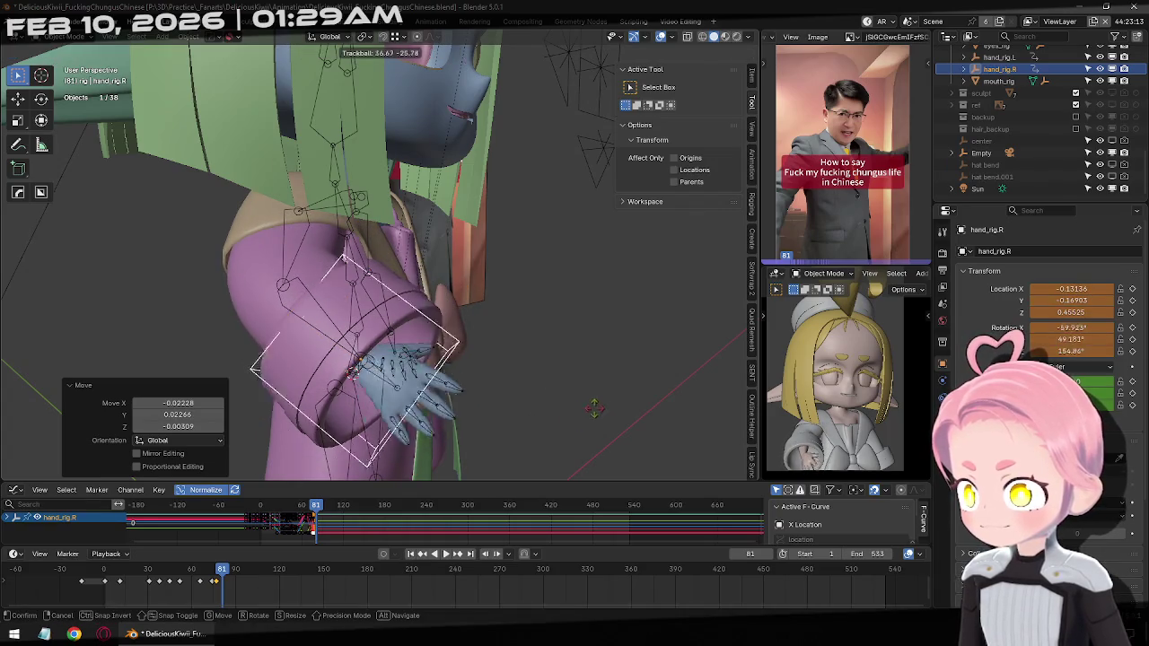
click(548, 454)
mouse_move(548, 454)
middle_down()
mouse_move(457, 330)
mouse_move(621, 354)
middle_up()
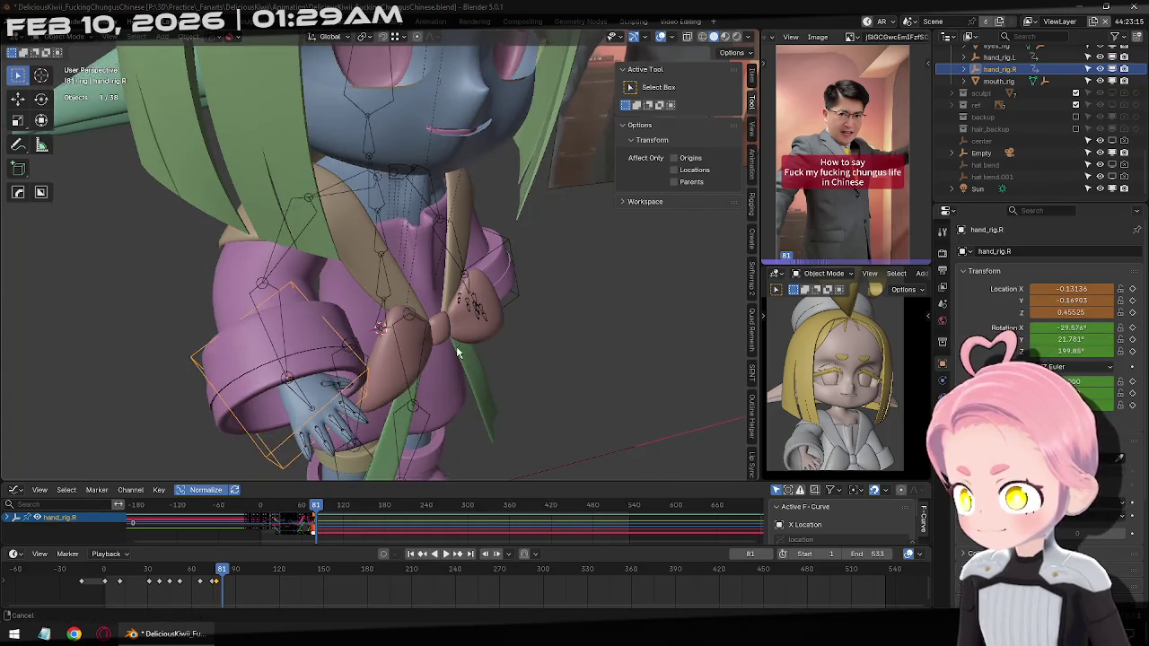
key(r)
click(551, 410)
key(g)
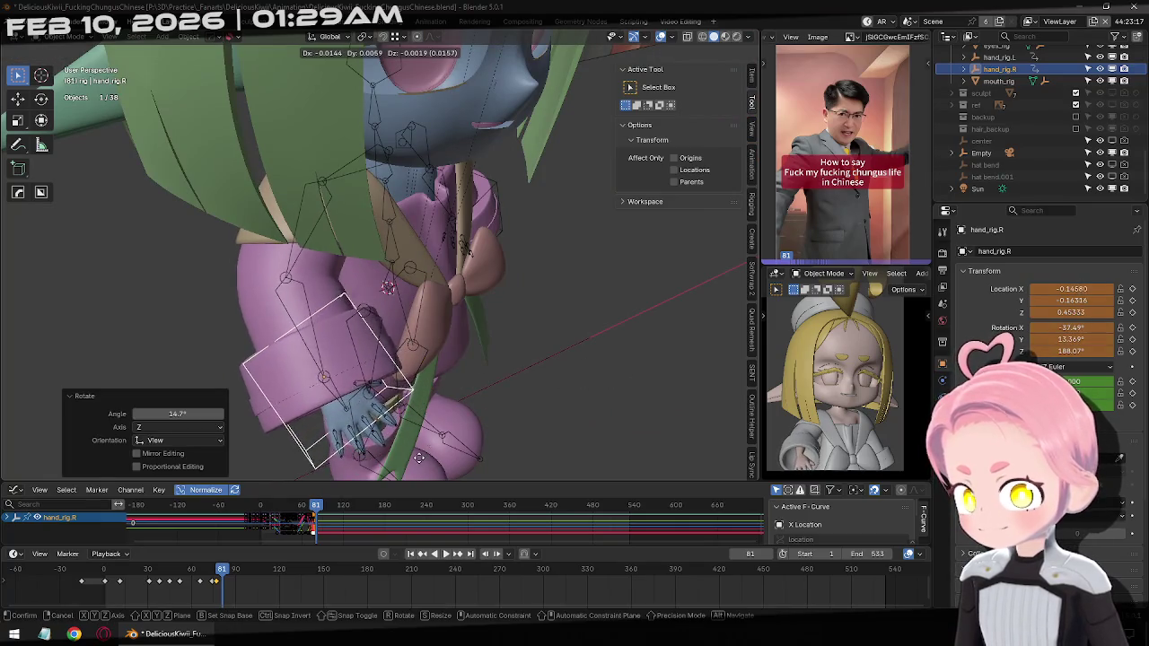
click(485, 395)
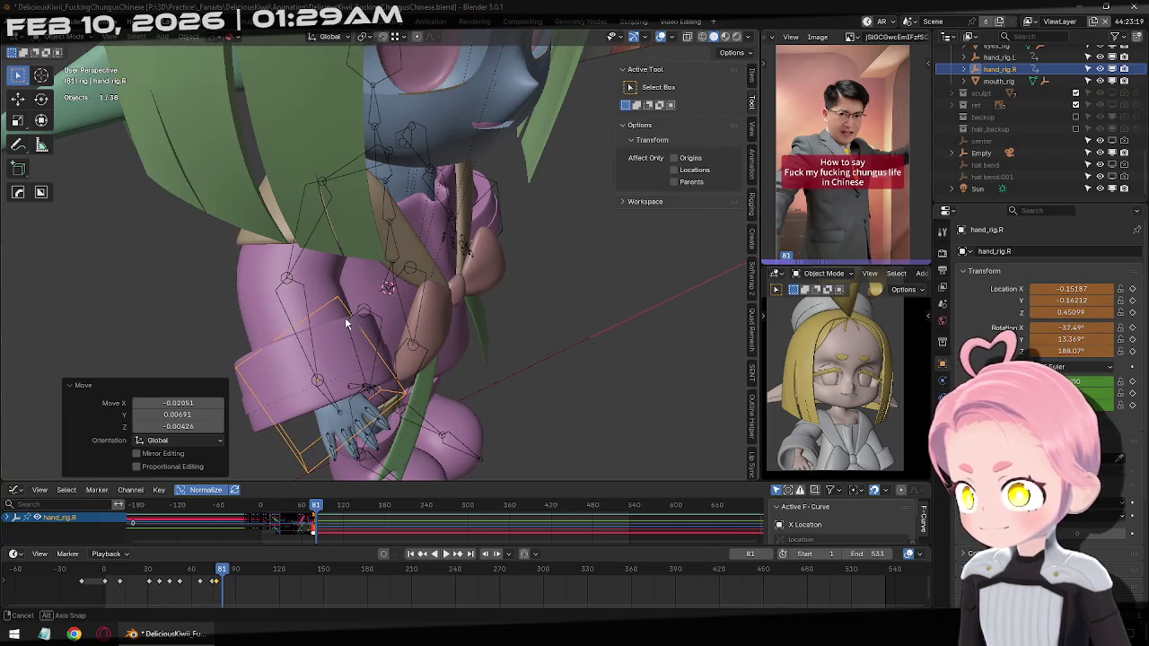
Refine hand_rig.R's rotation from the front view and keyframe the pose at frame 81
middle_drag(347, 323, 538, 377)
key(r)
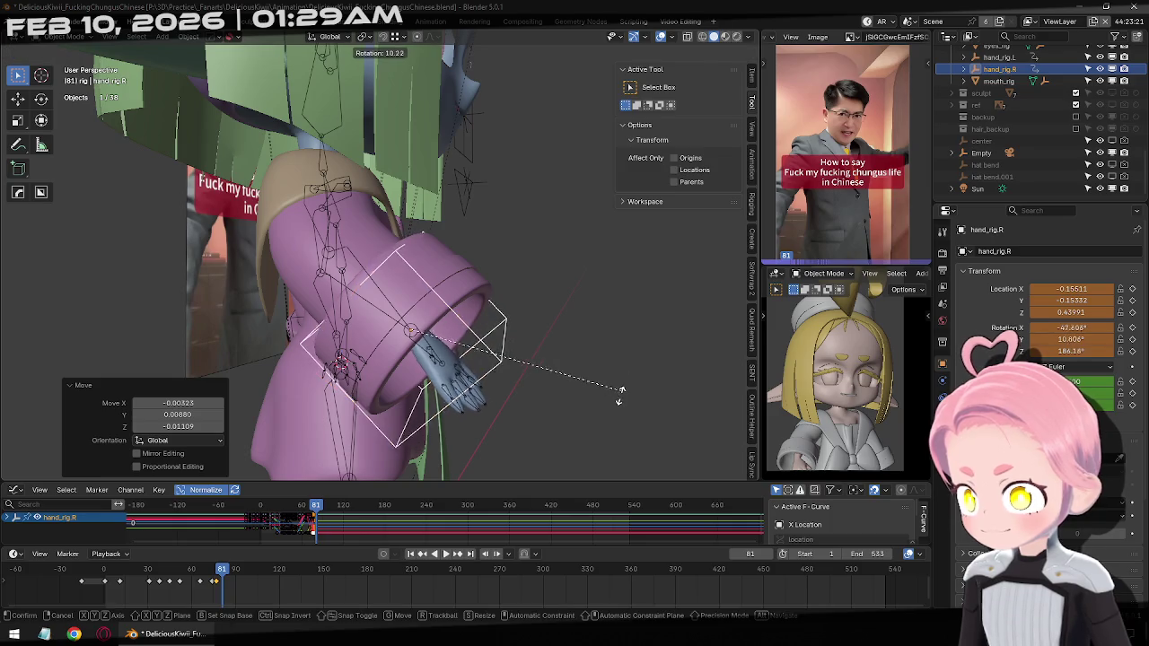
click(620, 390)
middle_drag(619, 388, 510, 356)
key(KP_1)
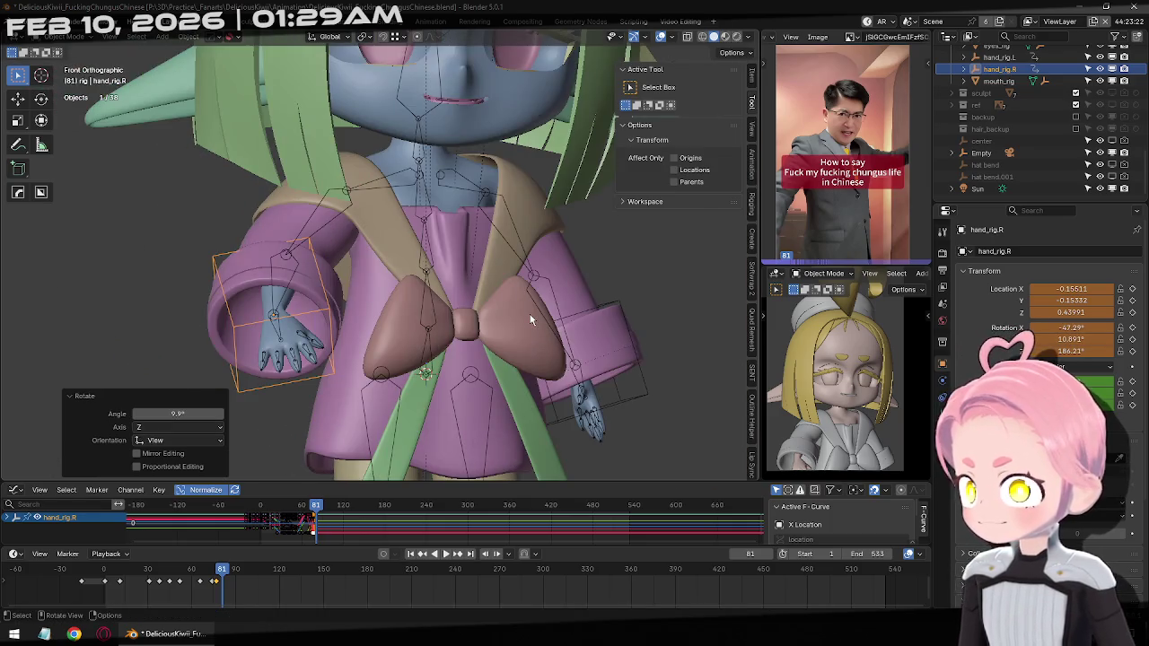
middle_drag(552, 340, 552, 340)
key(r)
click(521, 447)
key(KP_1)
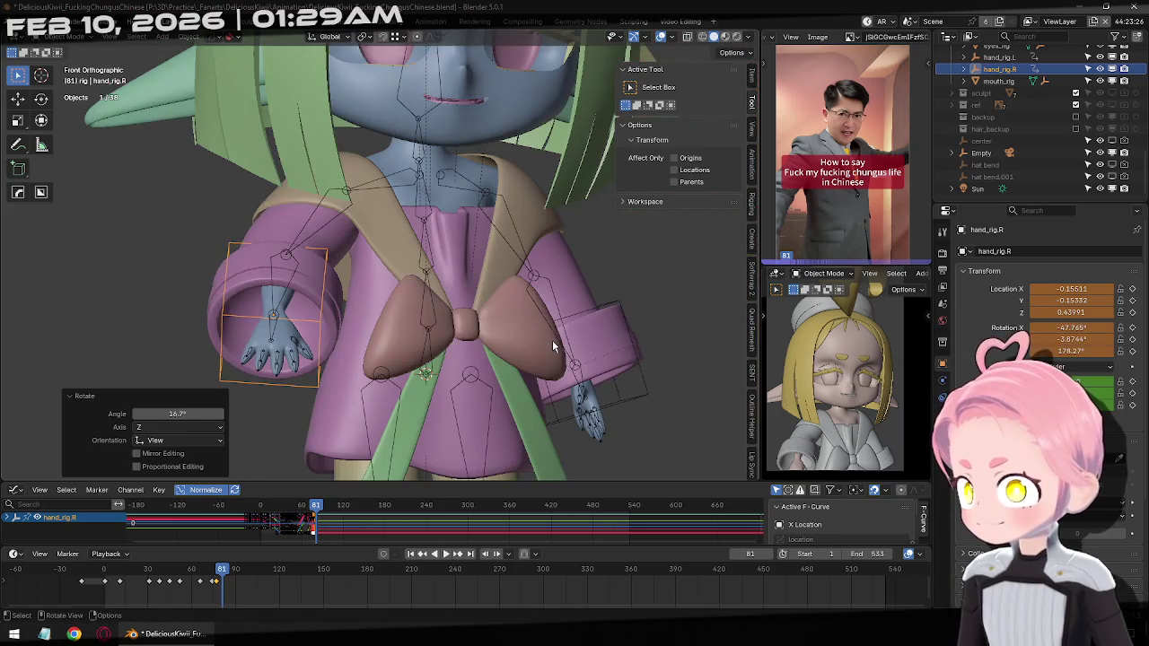
key(i)
At frame 89, swing hand_rig.R out to the character's right with the sleeve opening outward
key(Right)
key(Right)
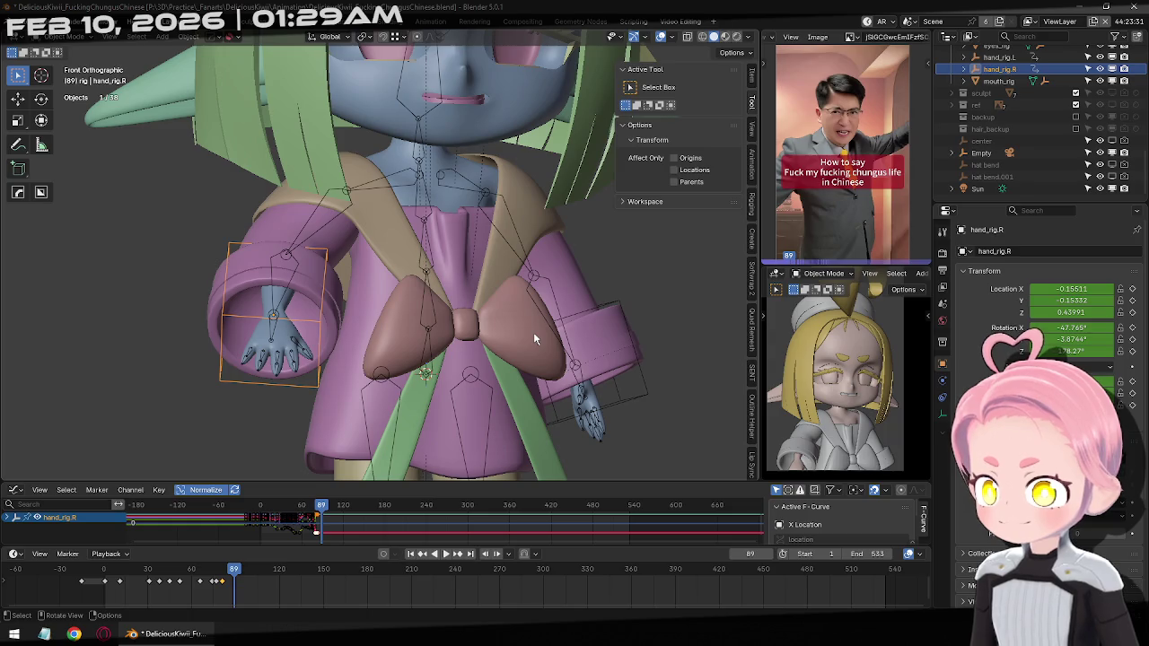
middle_drag(533, 332, 629, 328)
key(g)
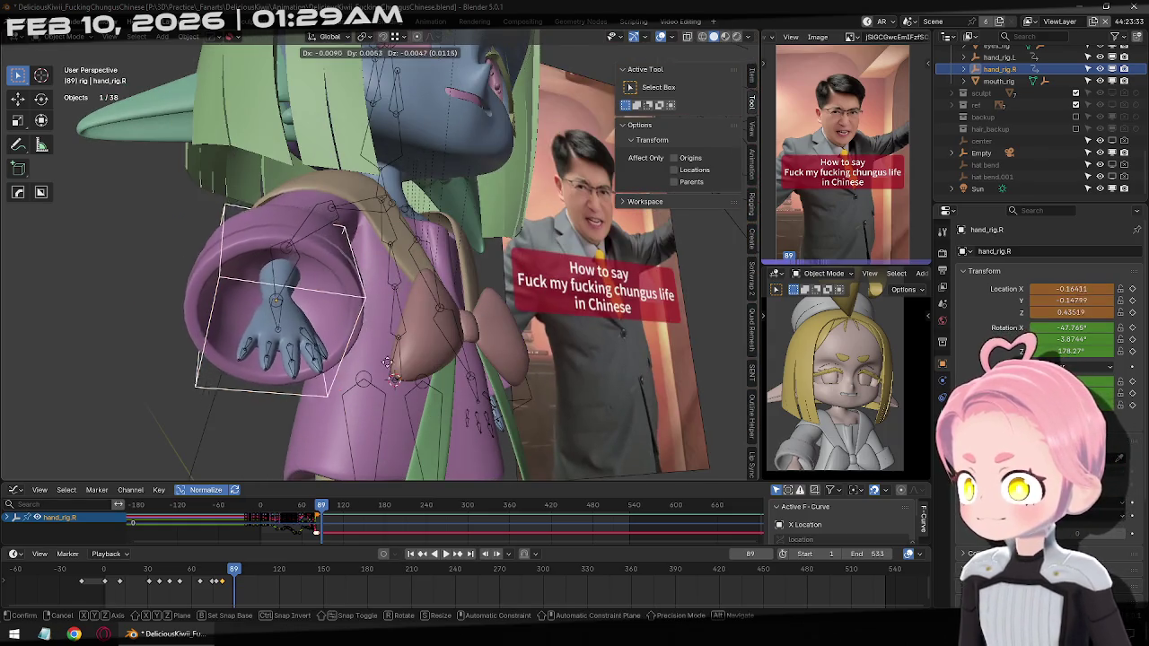
click(389, 367)
mouse_move(386, 368)
middle_down()
mouse_move(365, 366)
mouse_move(439, 355)
middle_up()
scroll(365, 366, down, 2)
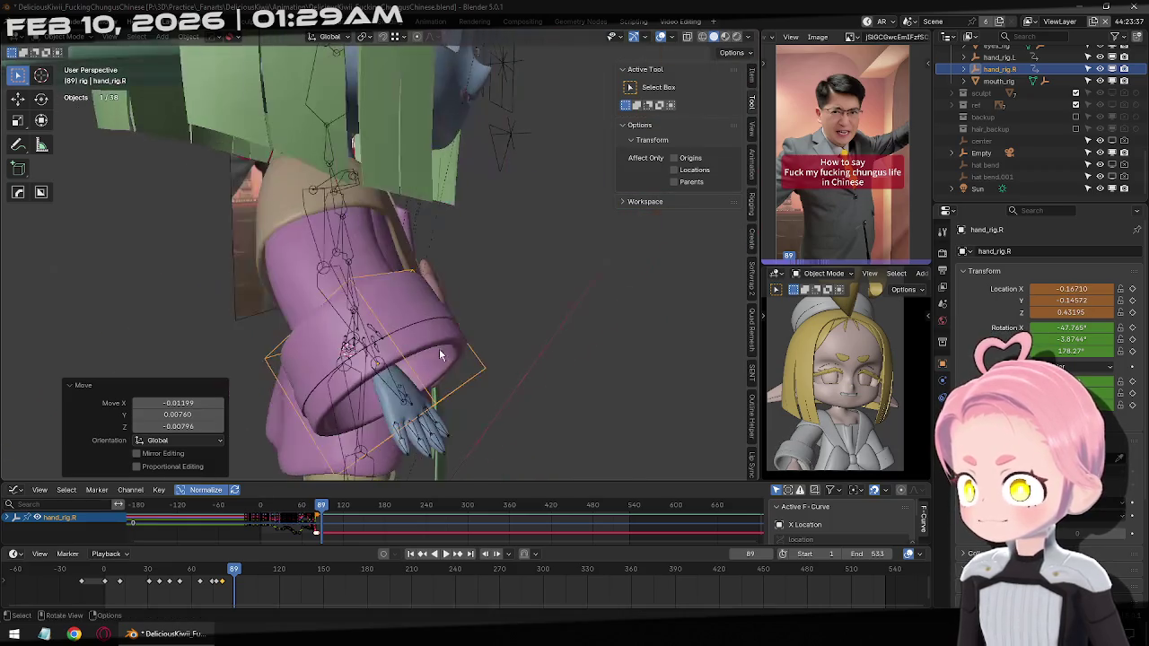
key(g)
click(607, 400)
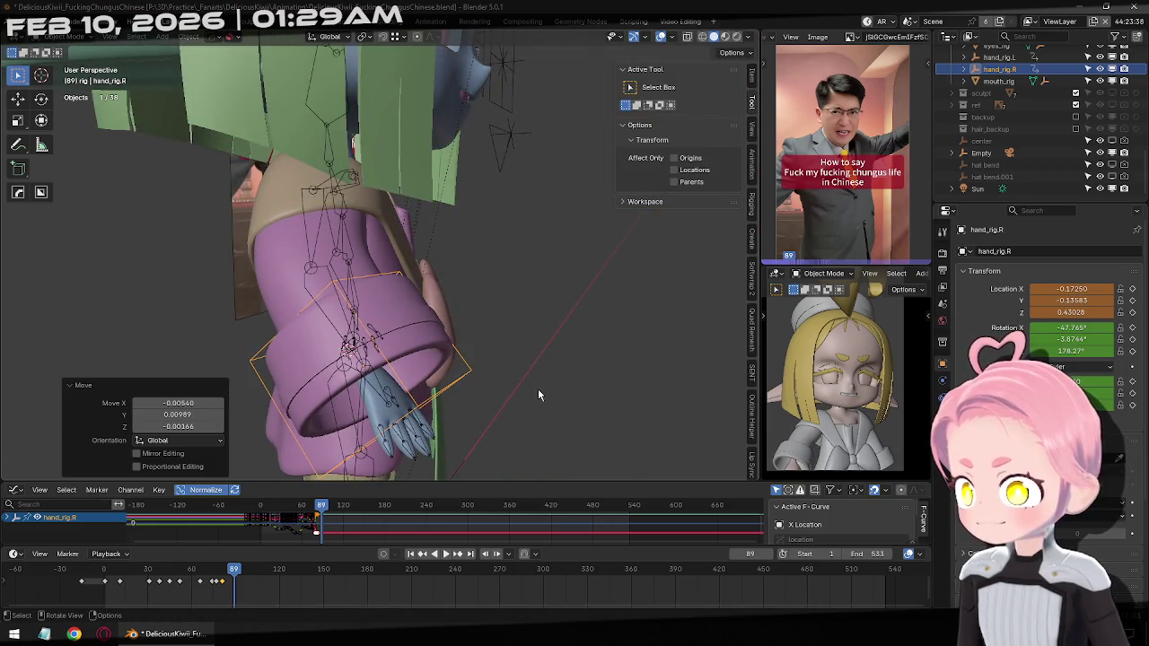
mouse_move(538, 395)
middle_down()
mouse_move(547, 139)
mouse_move(529, 117)
middle_up()
key(r)
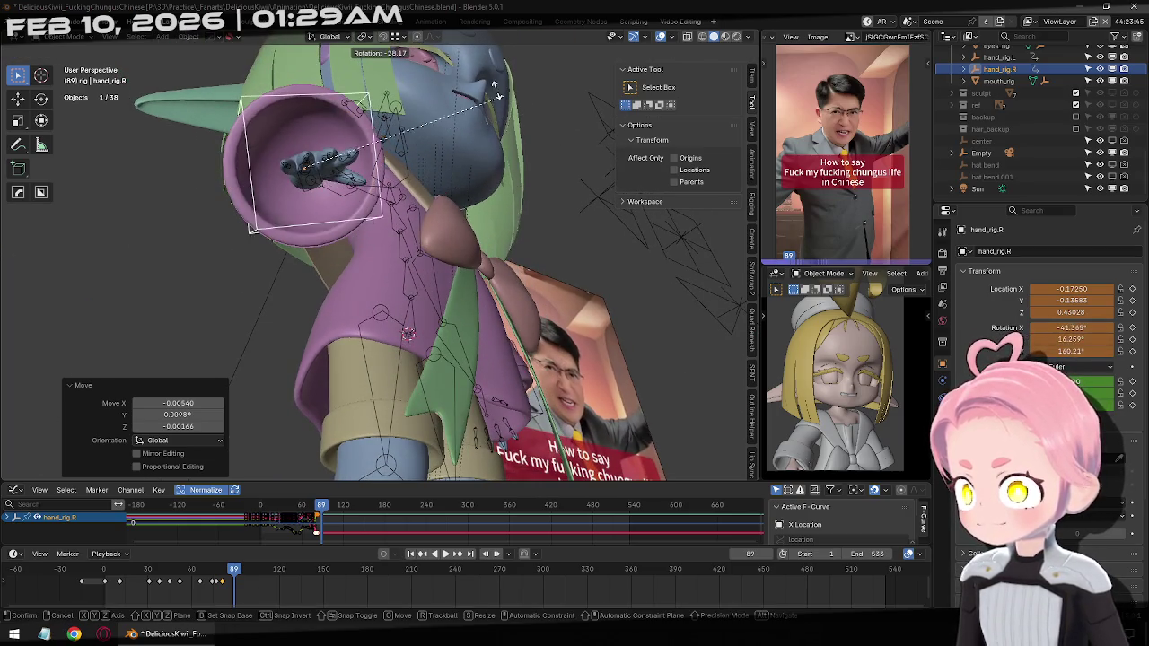
mouse_move(431, 179)
middle_down()
mouse_move(348, 278)
mouse_move(327, 235)
middle_up()
key(g)
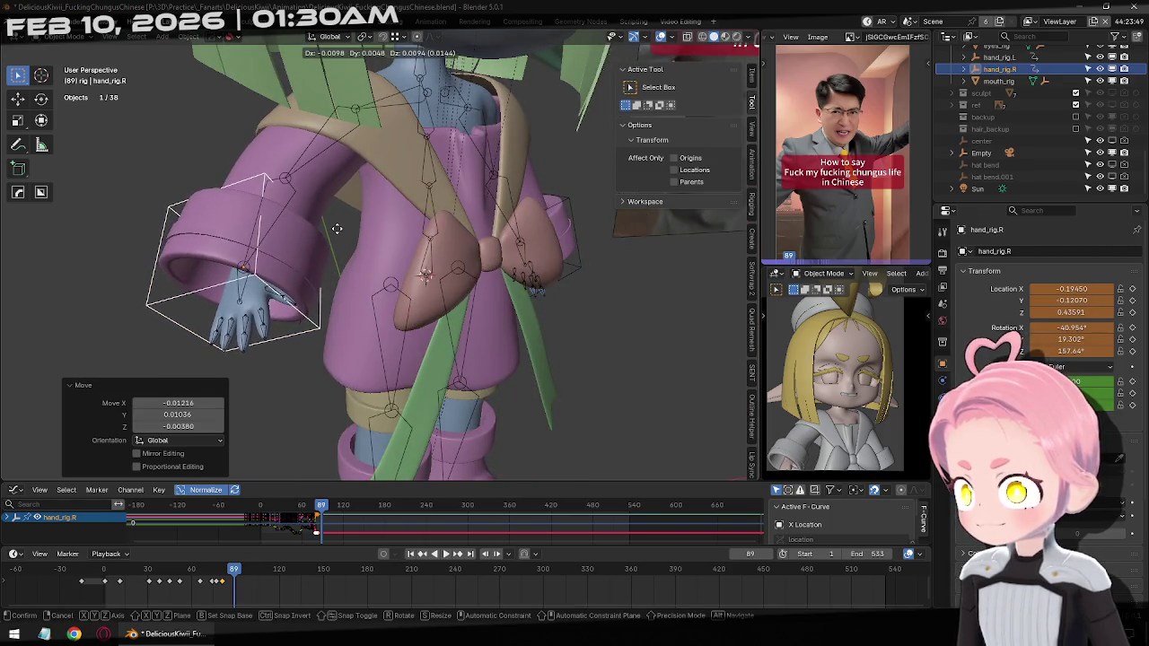
click(336, 228)
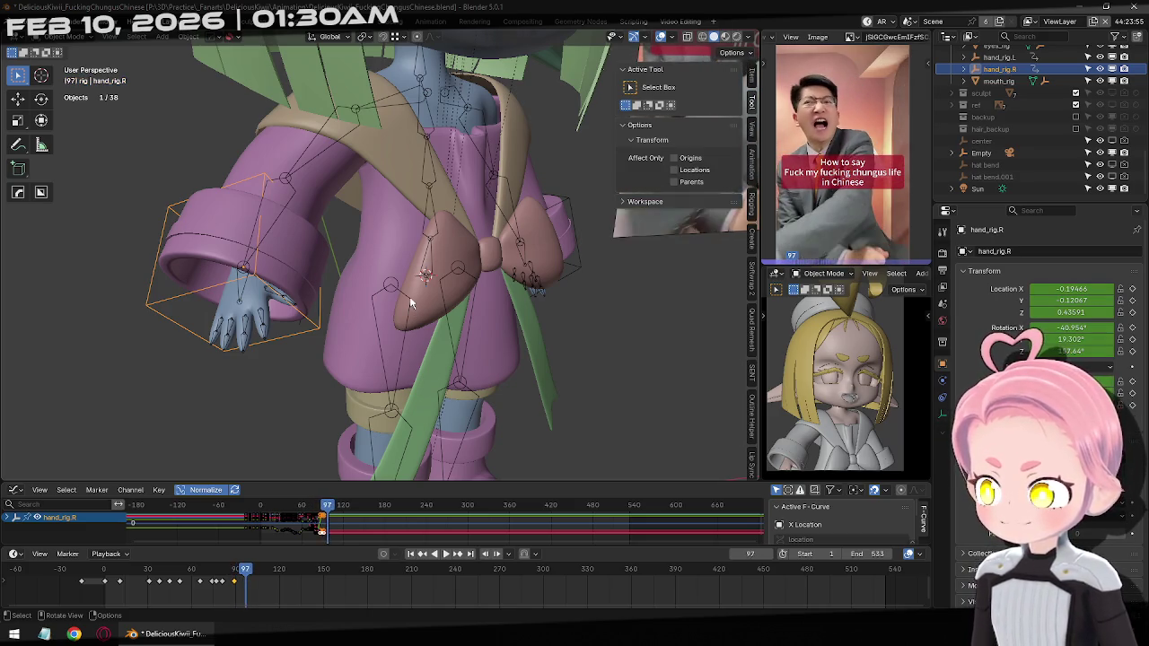
Replay the previous motion, then twist hand_rig.R with a trackball rotation for frame 96
key(Escape)
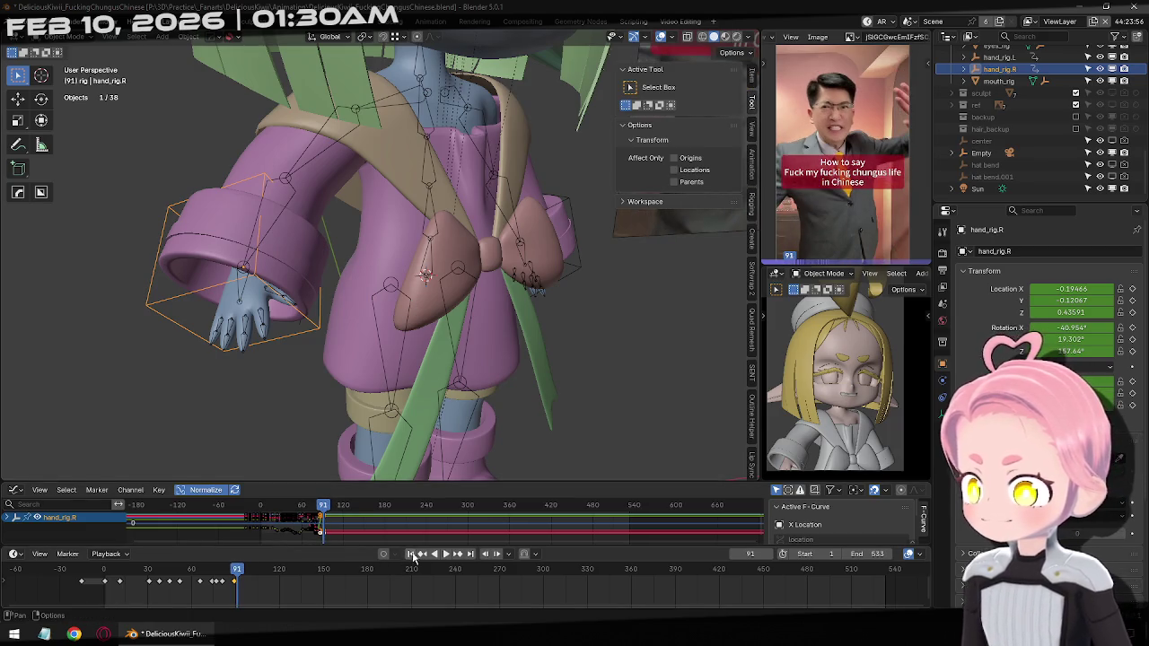
click(422, 558)
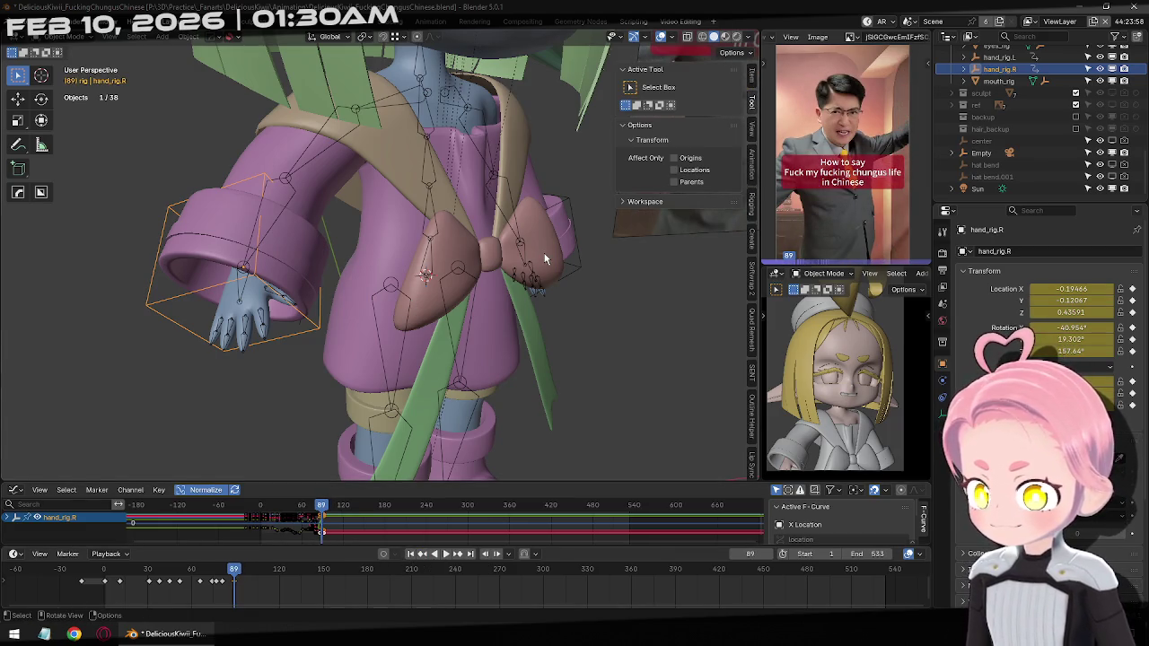
key(space)
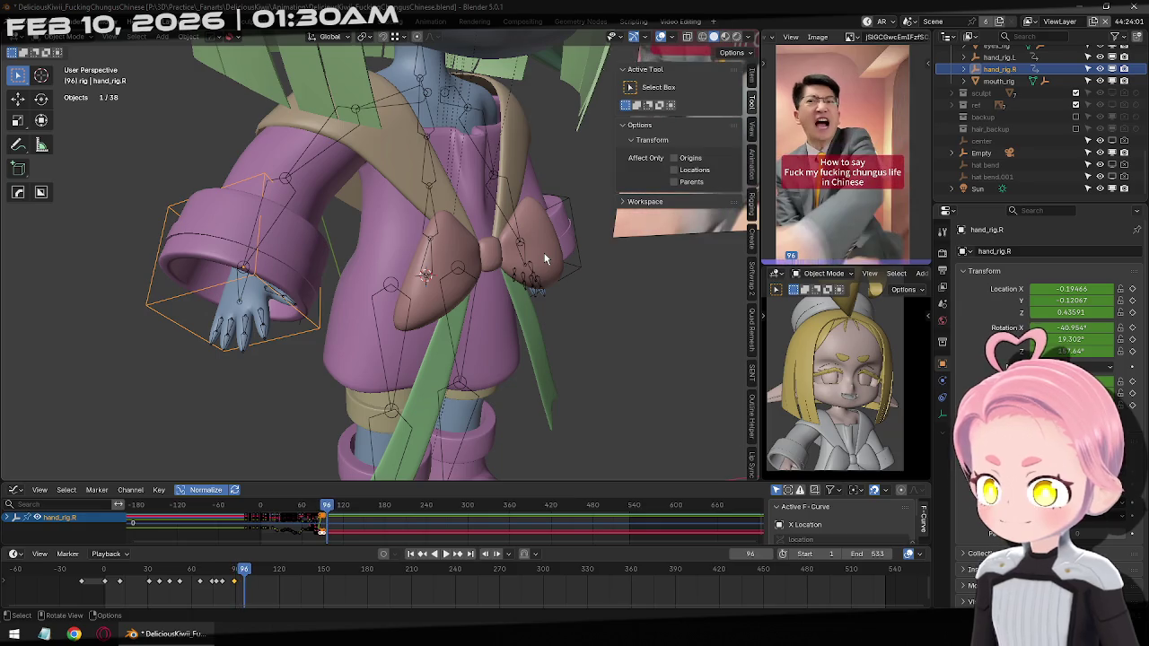
mouse_move(345, 335)
middle_down()
mouse_move(502, 310)
mouse_move(376, 287)
mouse_move(404, 261)
mouse_move(241, 275)
middle_up()
key(r)
click(525, 305)
key(r)
key(r)
click(359, 269)
Reposition hand_rig.R toward the chest, checking it from front and side views
key(g)
click(448, 244)
key(g)
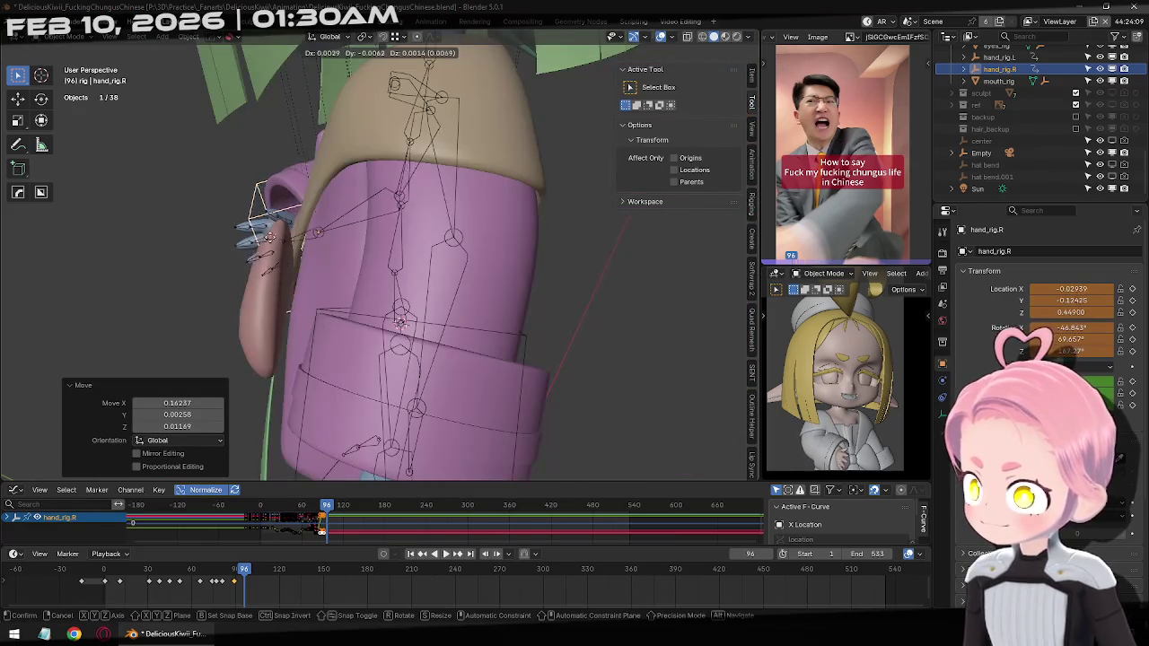
click(332, 241)
middle_drag(332, 242, 448, 261)
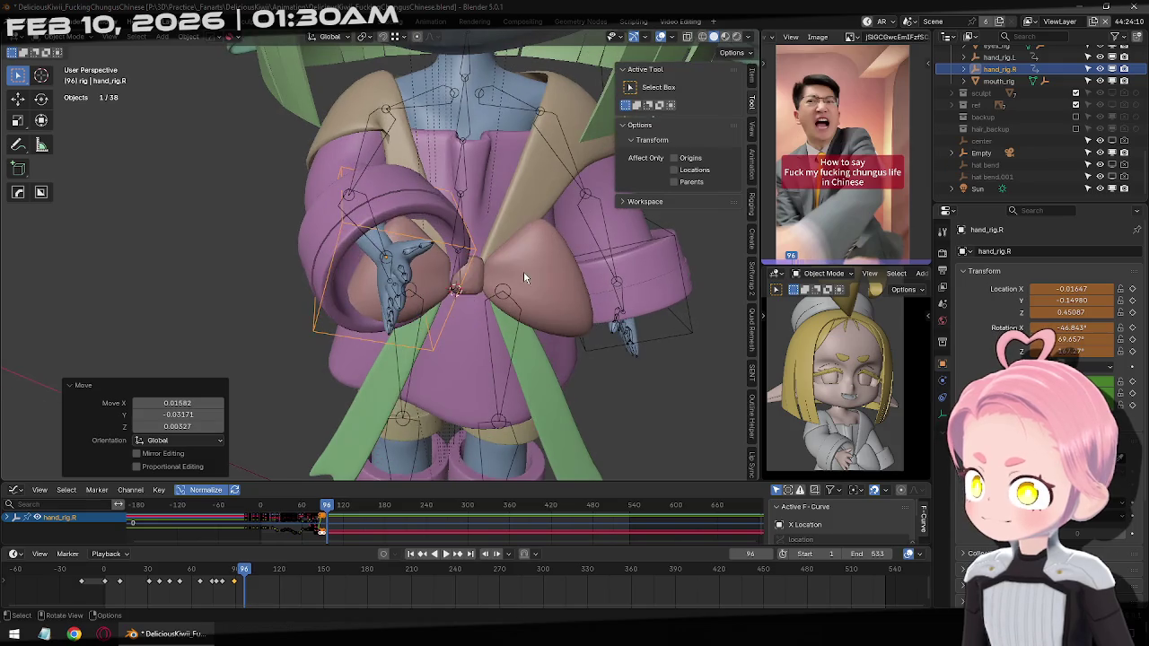
middle_drag(521, 271, 413, 260)
key(g)
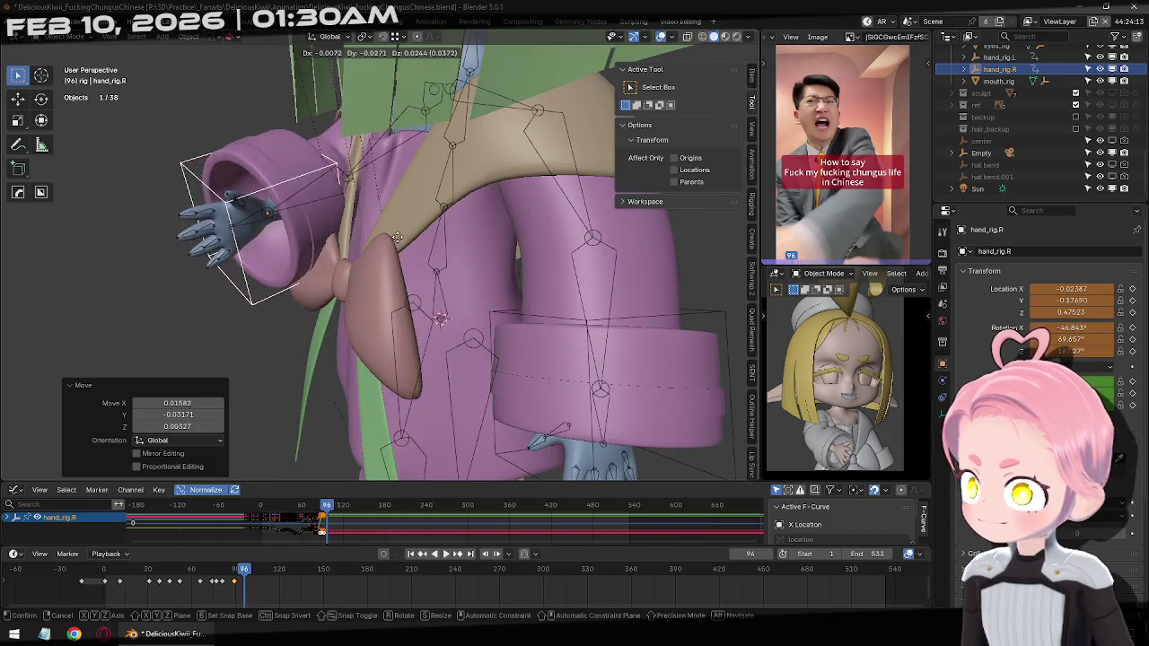
click(374, 215)
mouse_move(374, 215)
middle_down()
mouse_move(482, 258)
mouse_move(413, 224)
mouse_move(569, 216)
middle_up()
key(g)
click(483, 258)
Twist hand_rig.R freely again and shift it lower in front of the chest
key(r)
key(r)
click(440, 238)
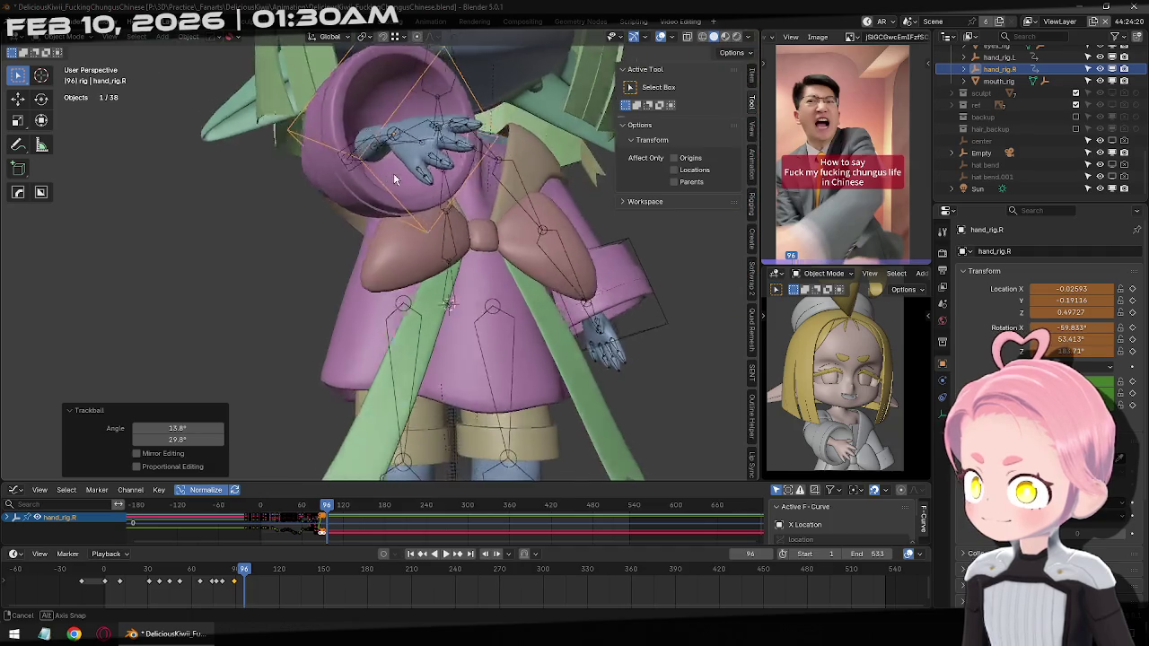
key(g)
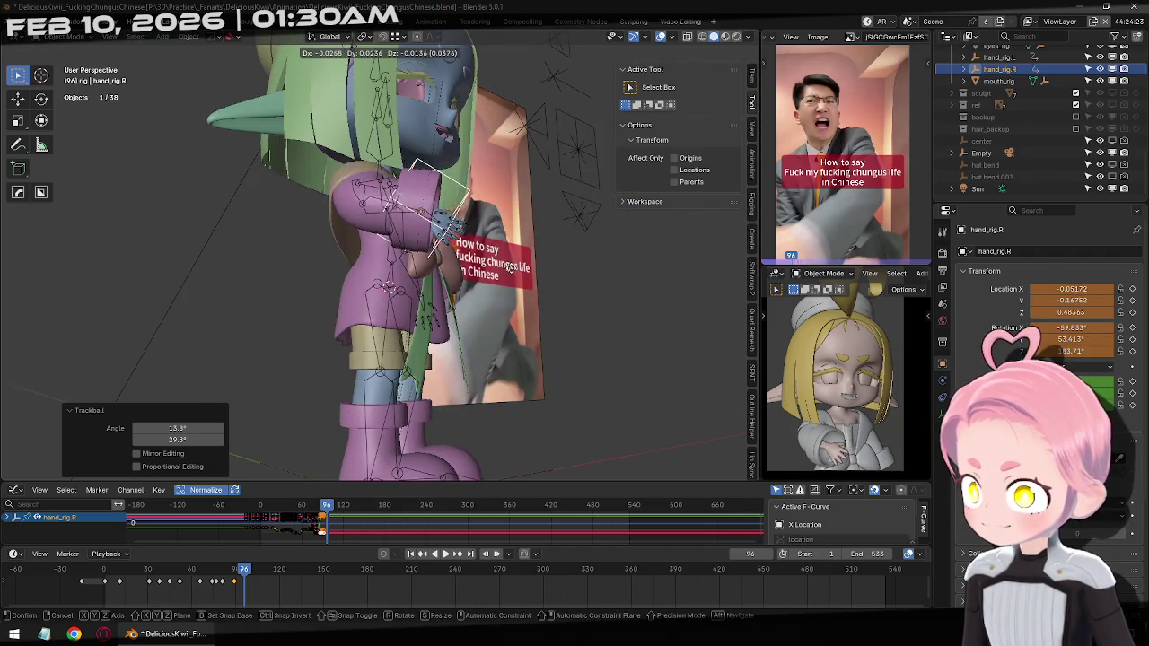
click(386, 220)
mouse_move(385, 220)
middle_down()
mouse_move(388, 329)
mouse_move(313, 364)
mouse_move(430, 287)
mouse_move(513, 320)
middle_up()
key(g)
click(362, 323)
Fine-tune hand_rig.R's final position in front of the chest and check it in front view
key(g)
click(474, 269)
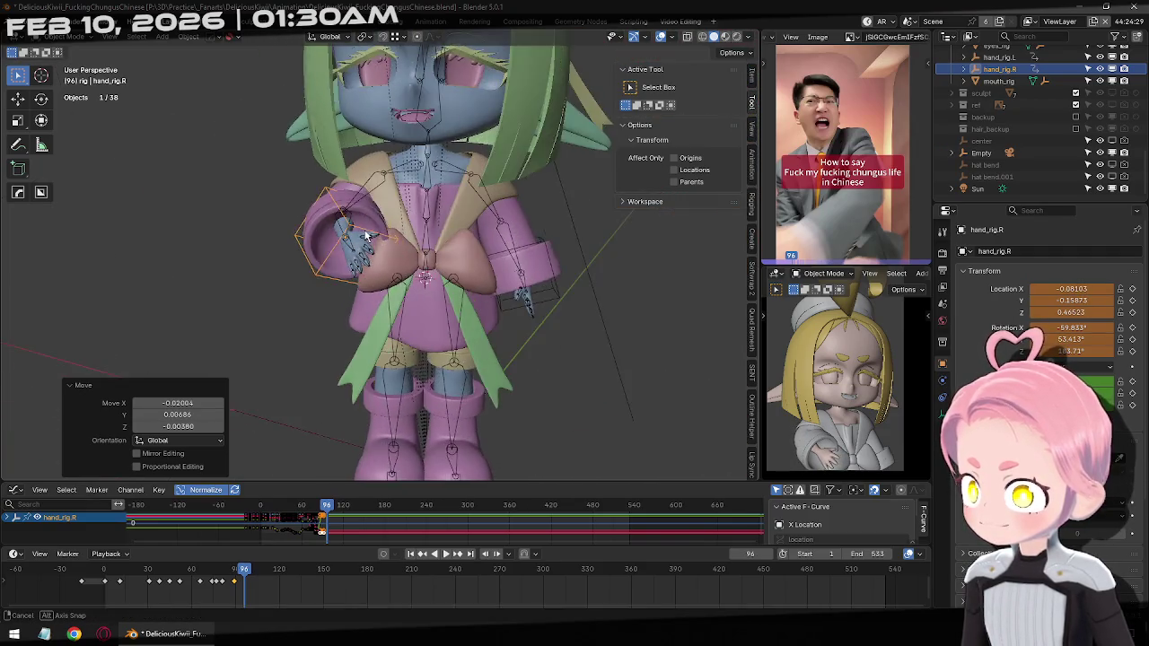
key(g)
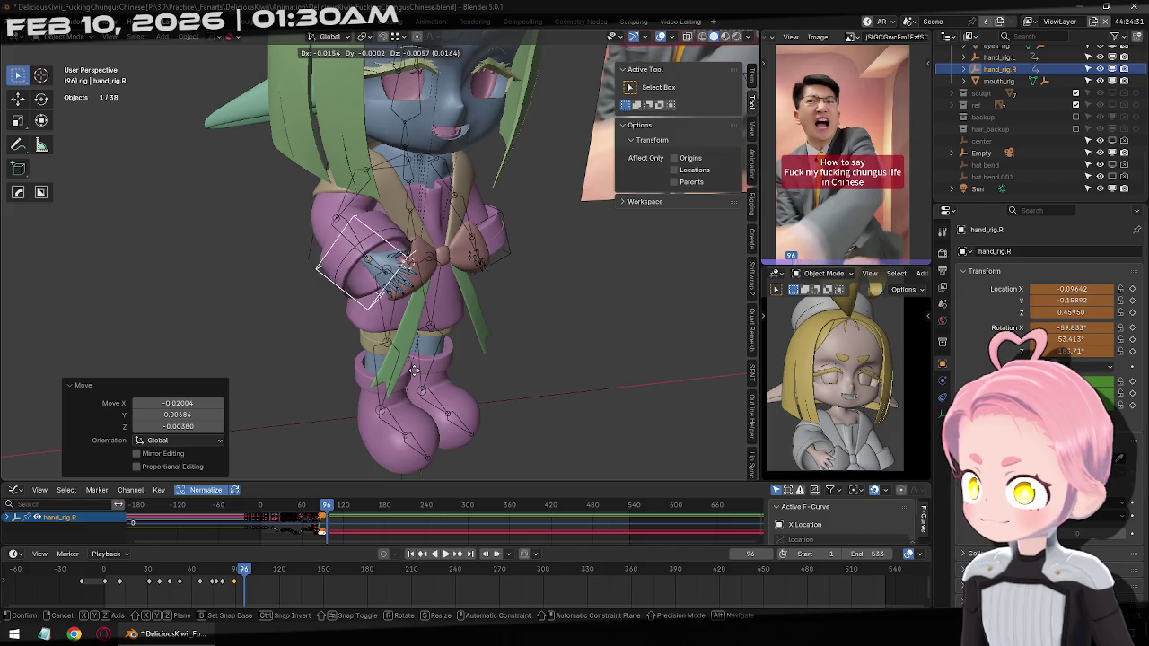
click(405, 363)
mouse_move(405, 364)
middle_down()
mouse_move(422, 338)
mouse_move(515, 291)
middle_up()
key(g)
click(422, 337)
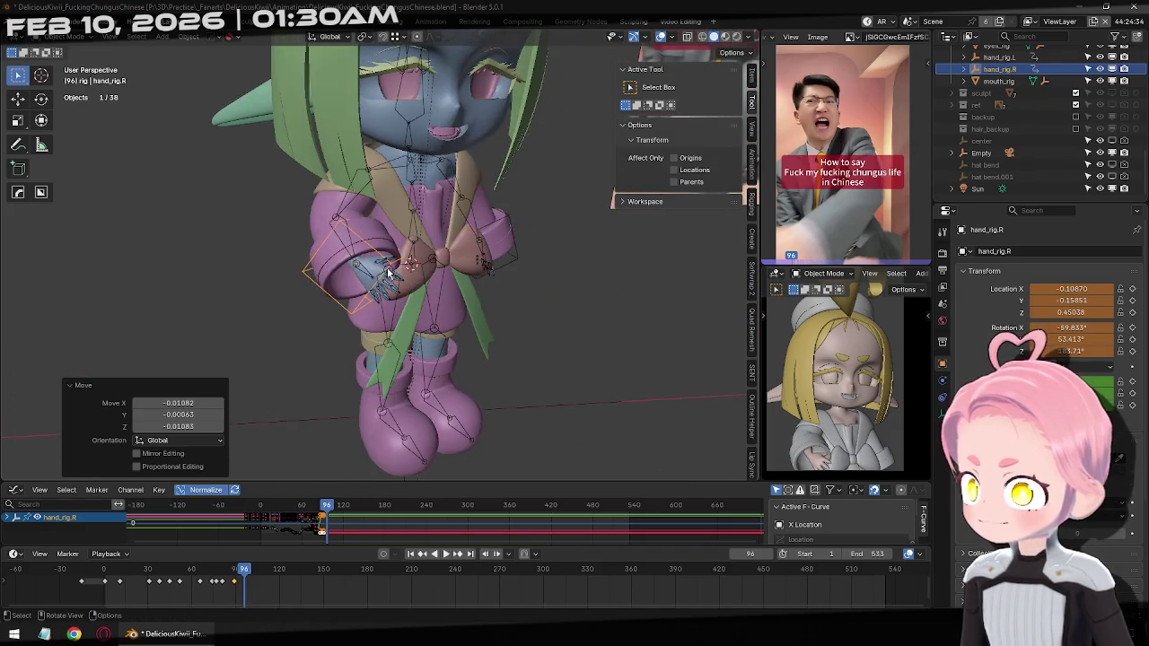
key(g)
click(511, 328)
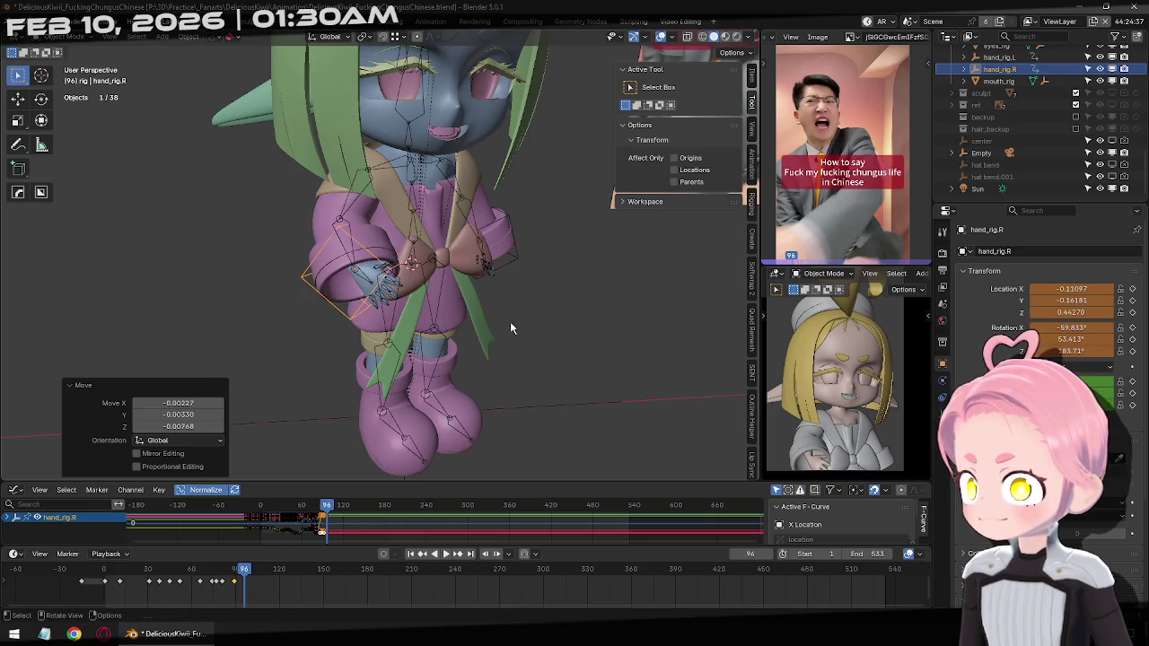
click(569, 313)
mouse_move(557, 313)
middle_down()
mouse_move(458, 323)
mouse_move(626, 397)
middle_up()
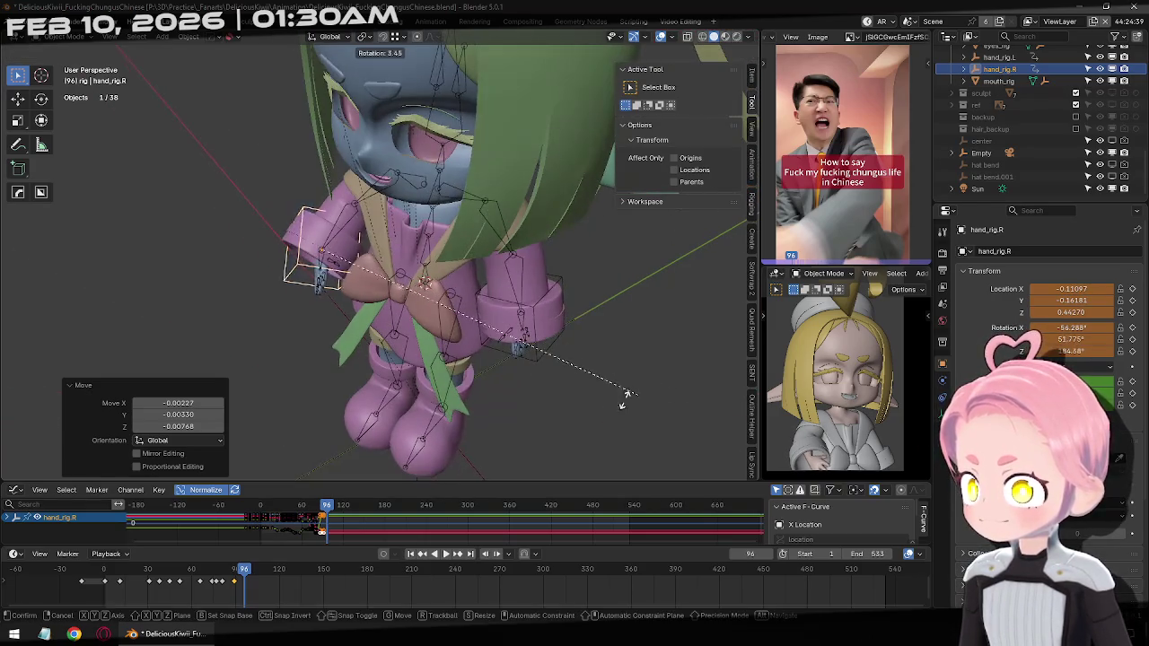
middle_drag(497, 340, 546, 288)
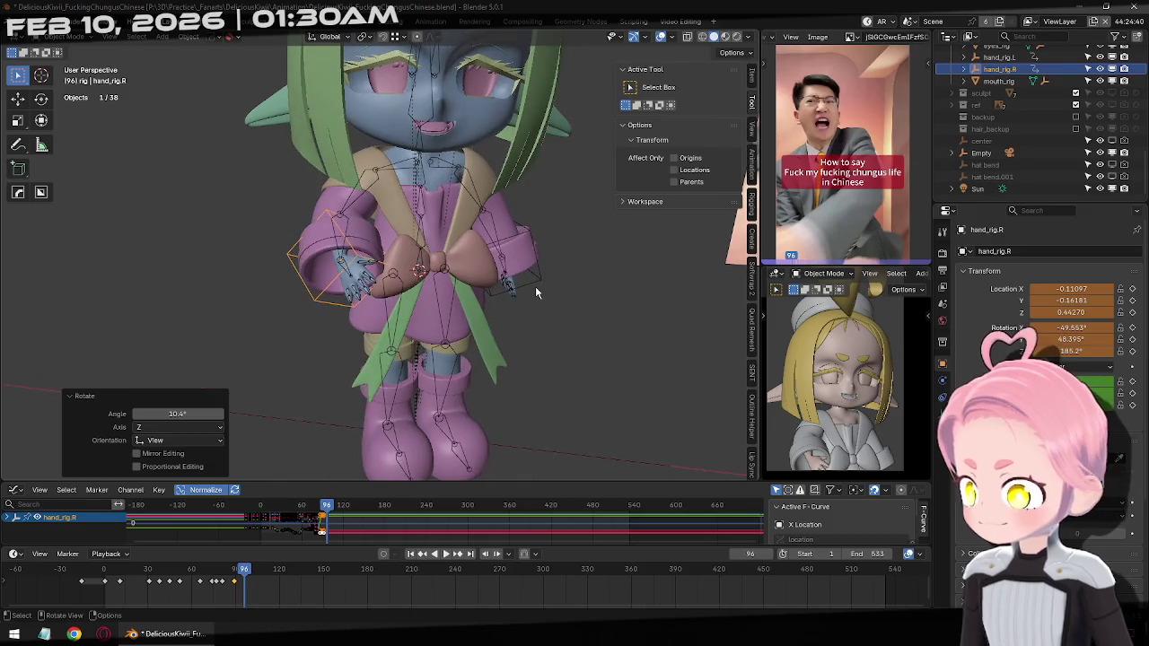
key(KP_1)
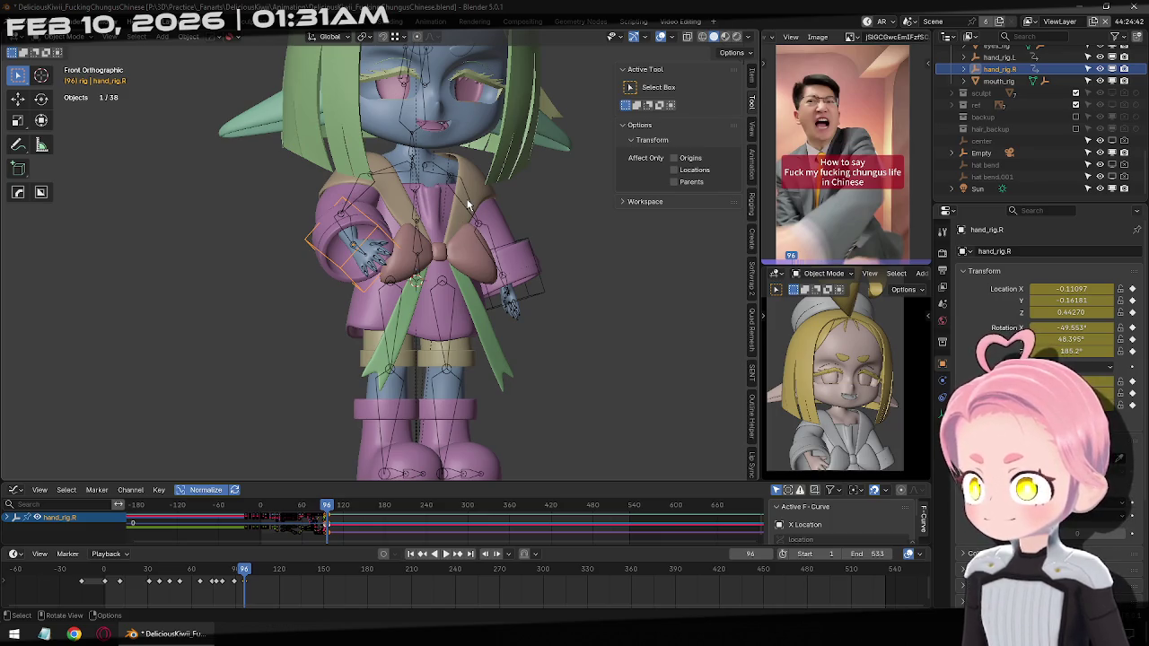
Scrub frames back and forth around frame 93 to compare with the reference
key(Left)
key(Left)
key(Left)
key(Left)
key(Left)
key(Left)
key(Left)
key(Left)
key(Left)
key(Left)
key(Left)
key(Right)
key(Right)
key(Right)
key(Right)
key(Right)
key(Right)
key(Right)
key(Right)
key(Right)
key(Right)
key(Right)
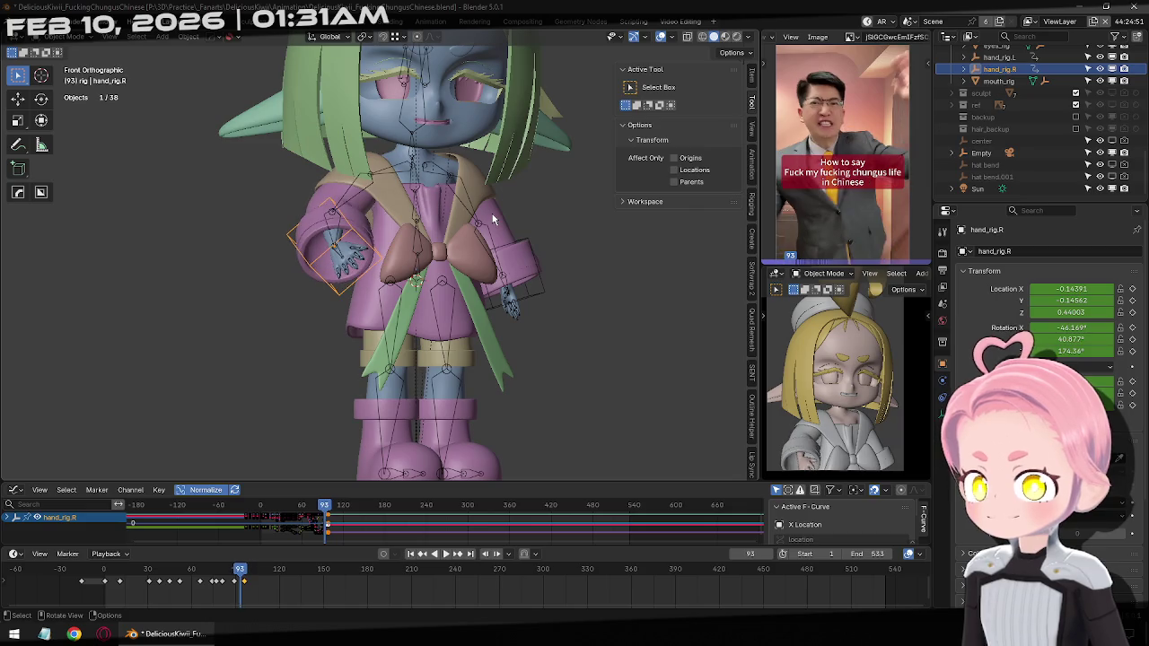
key(Left)
key(Left)
key(Left)
key(Left)
key(Left)
key(Left)
key(Left)
key(Left)
key(Left)
key(Left)
key(Left)
key(Left)
key(Left)
key(Left)
key(Left)
key(Left)
key(Left)
key(Left)
key(Right)
key(Right)
key(Right)
key(Right)
key(Right)
key(Right)
Select the Hips bone in Pose Mode and paste the copied keyframes at frame 88
click(421, 266)
key(ctrl+Tab)
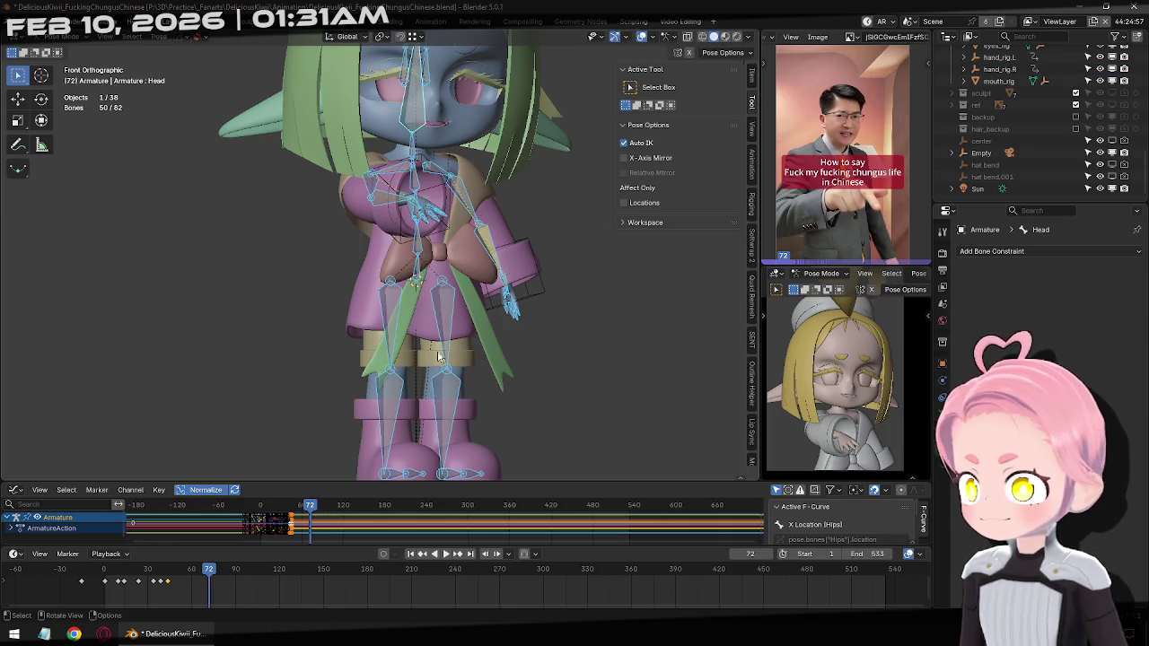
click(418, 278)
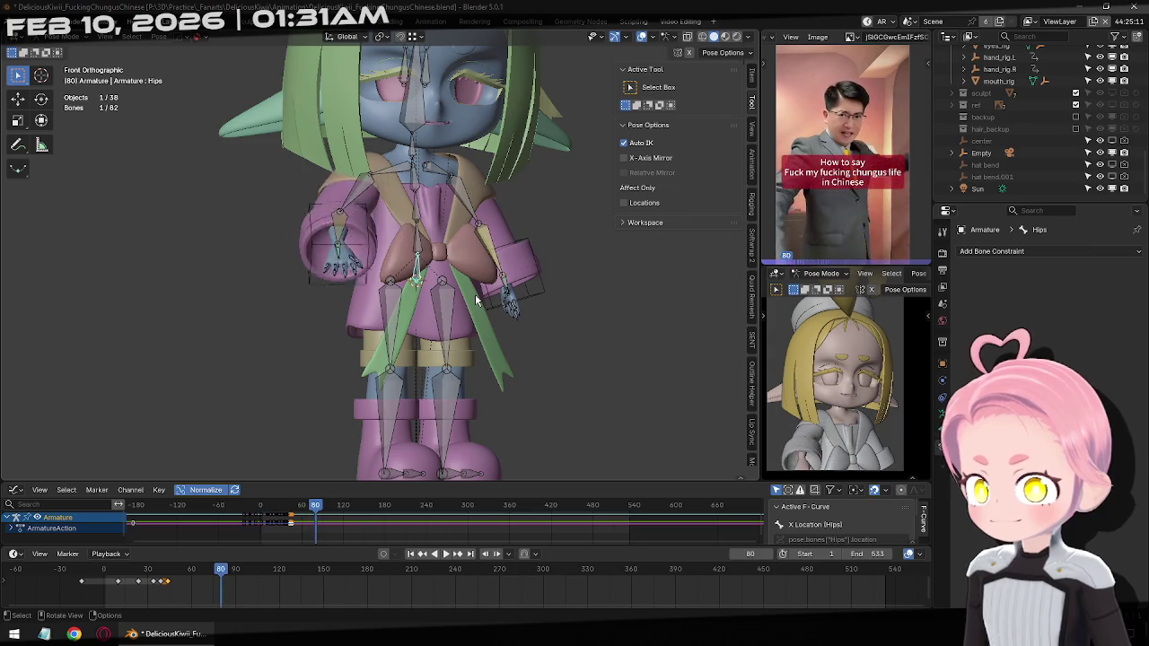
key(Left)
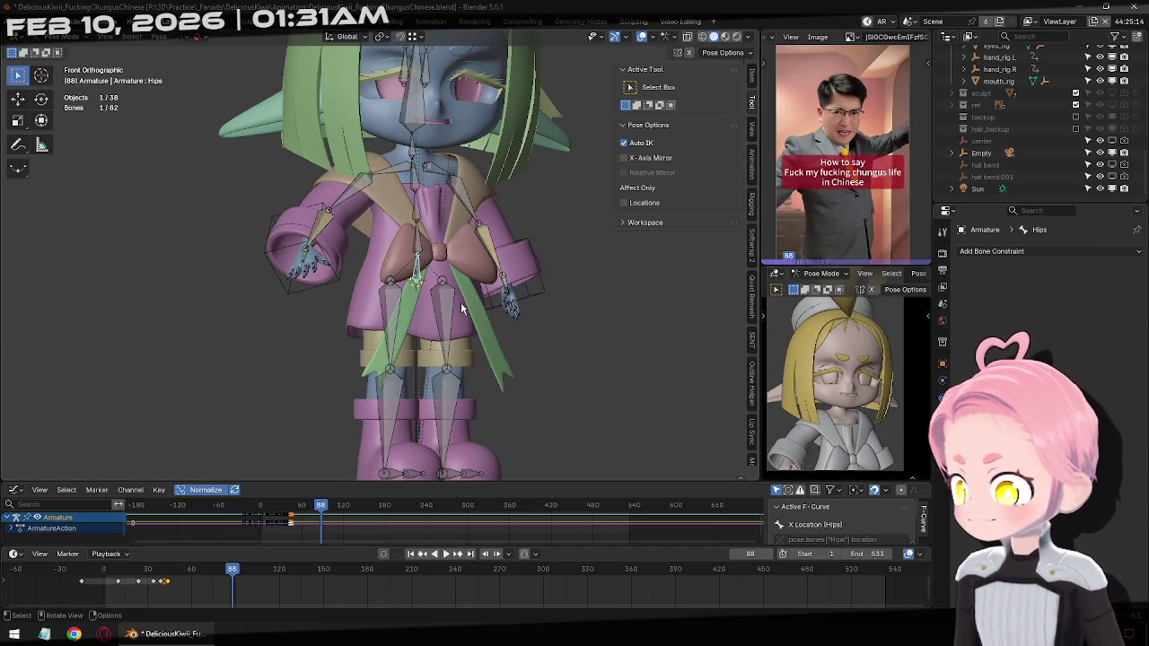
key(ctrl+v)
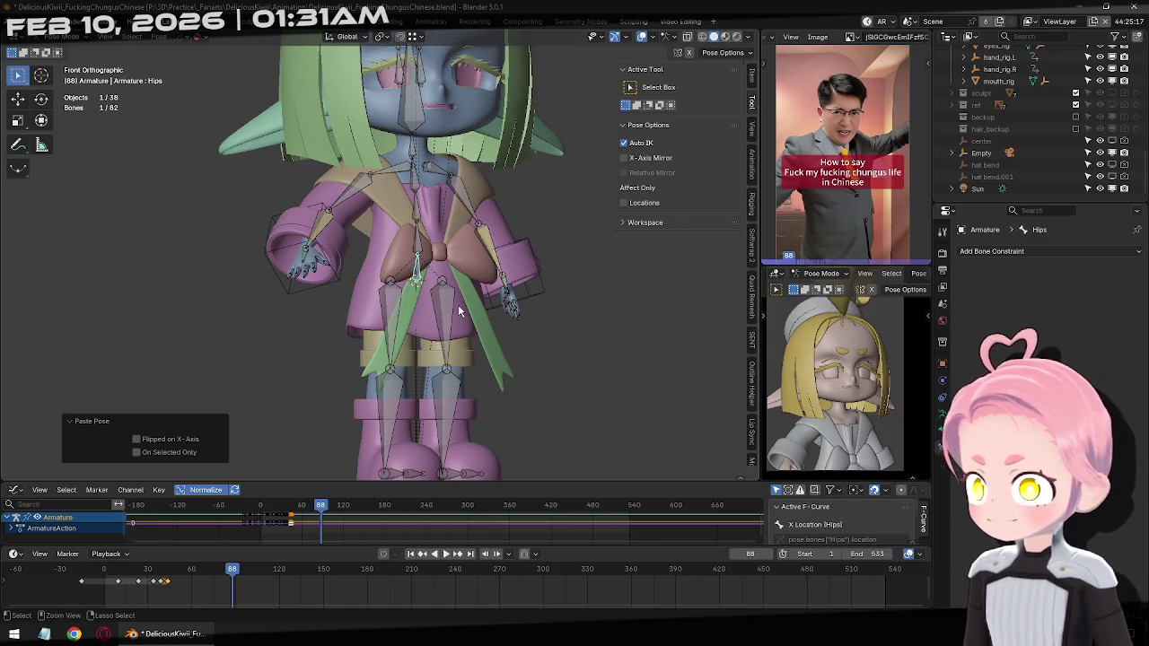
key(ctrl+z)
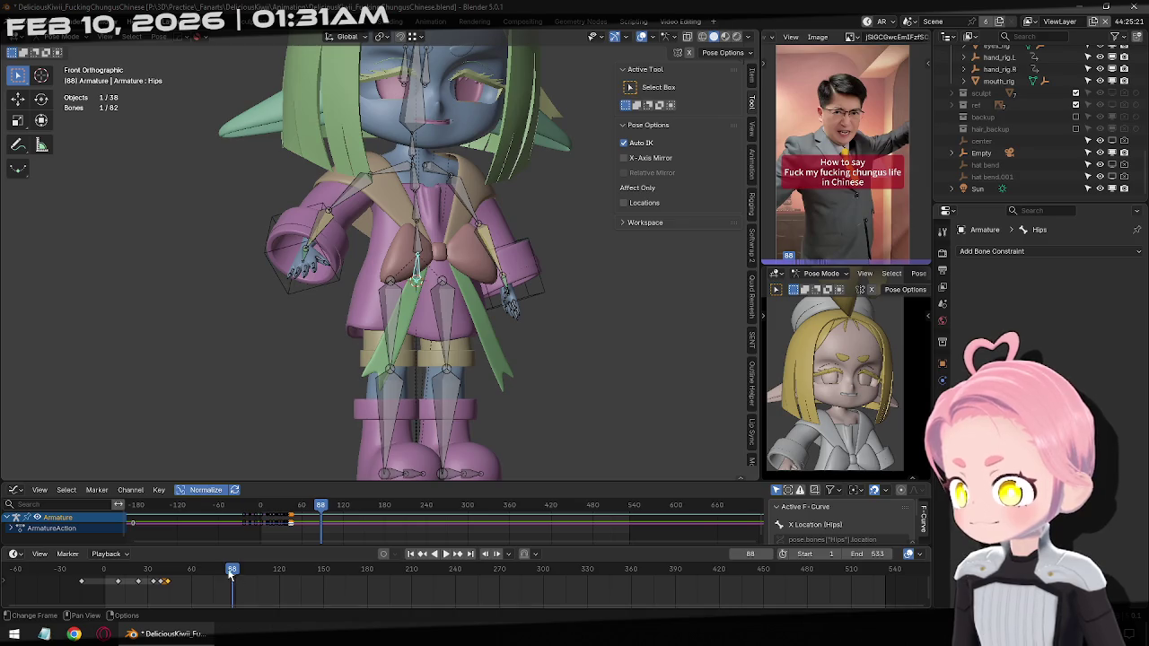
key(ctrl+v)
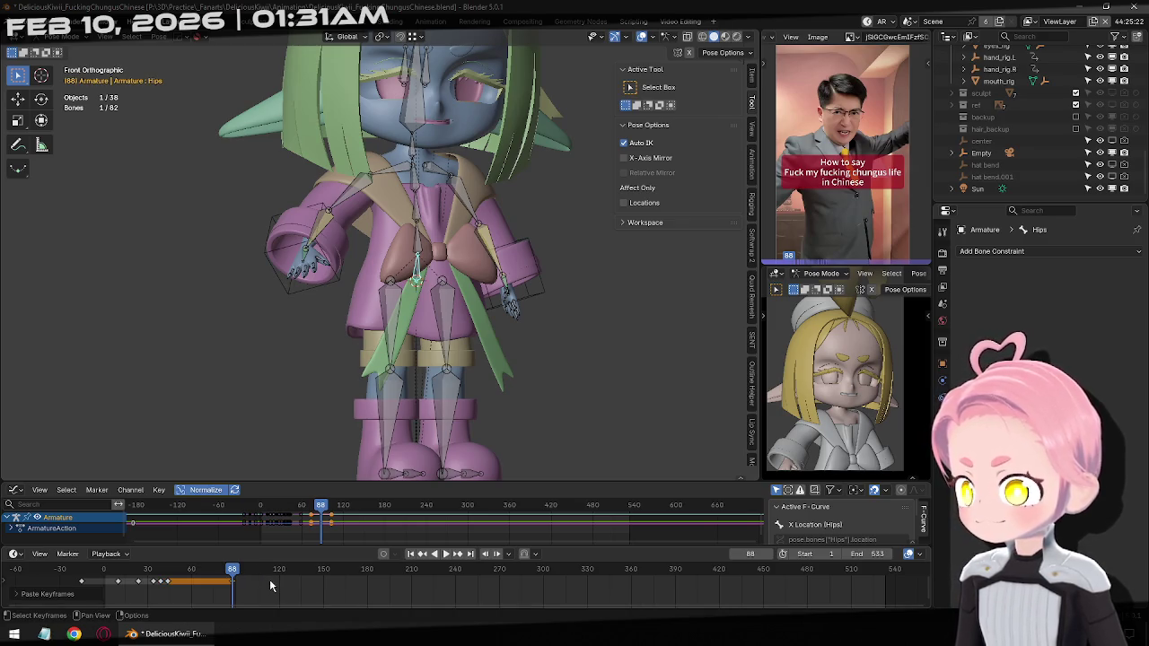
key(Right)
key(Right)
key(Right)
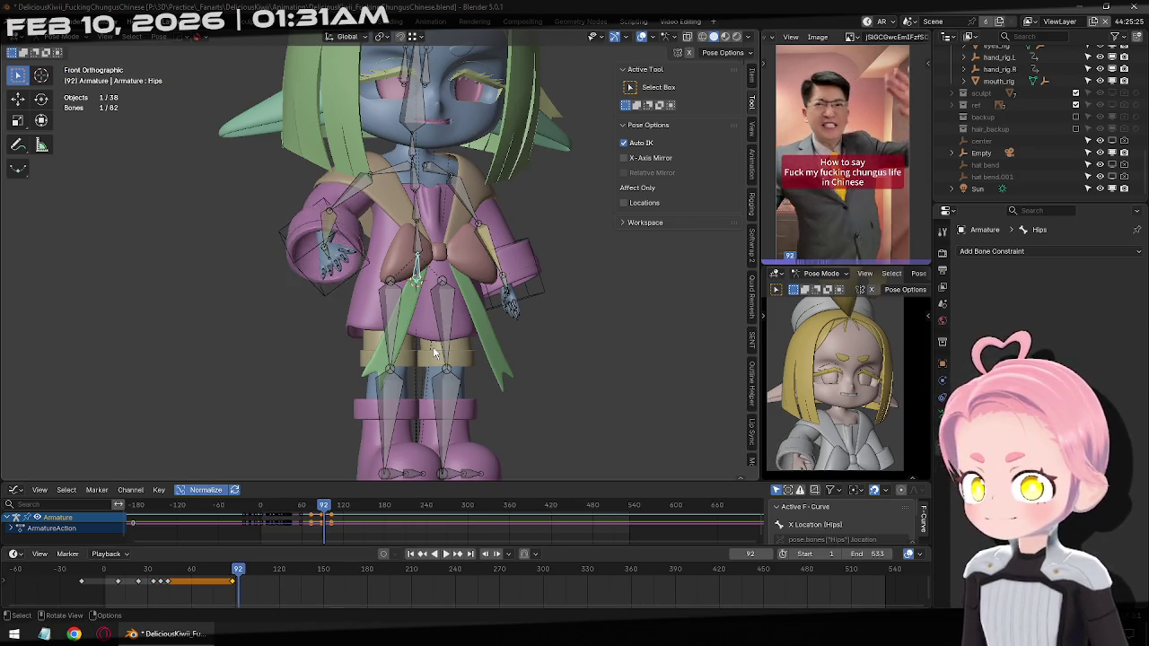
At frame 93, twist the Hips bone about 7.28° around the Z axis
key(Right)
middle_drag(486, 317, 557, 350)
key(r)
key(z)
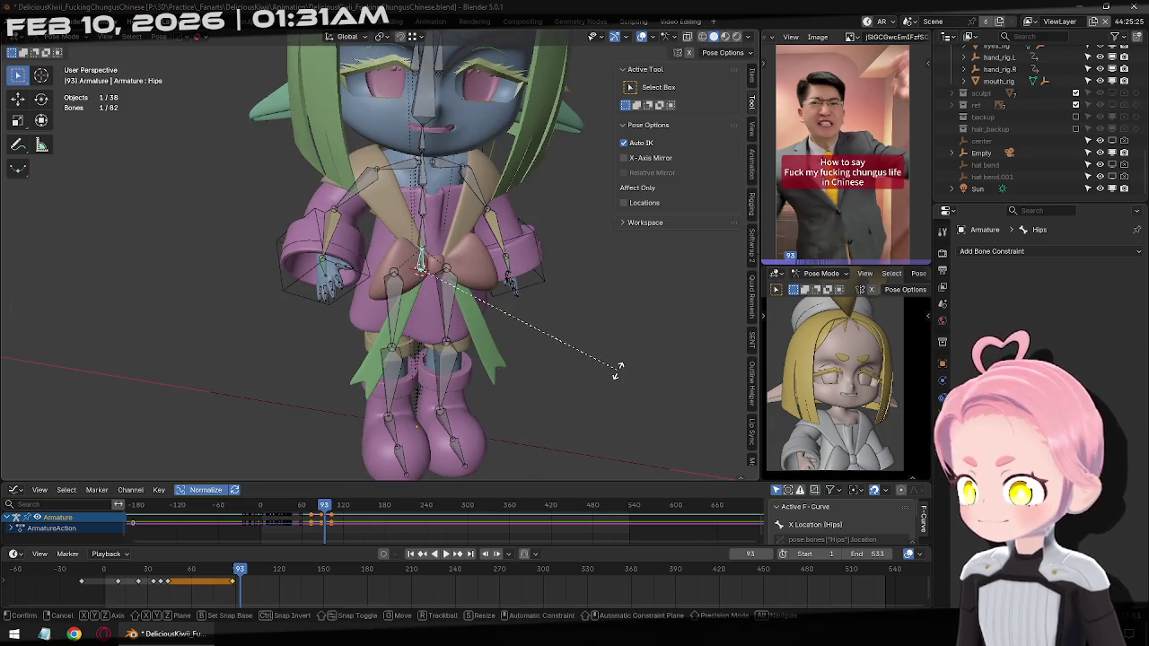
right_click(538, 435)
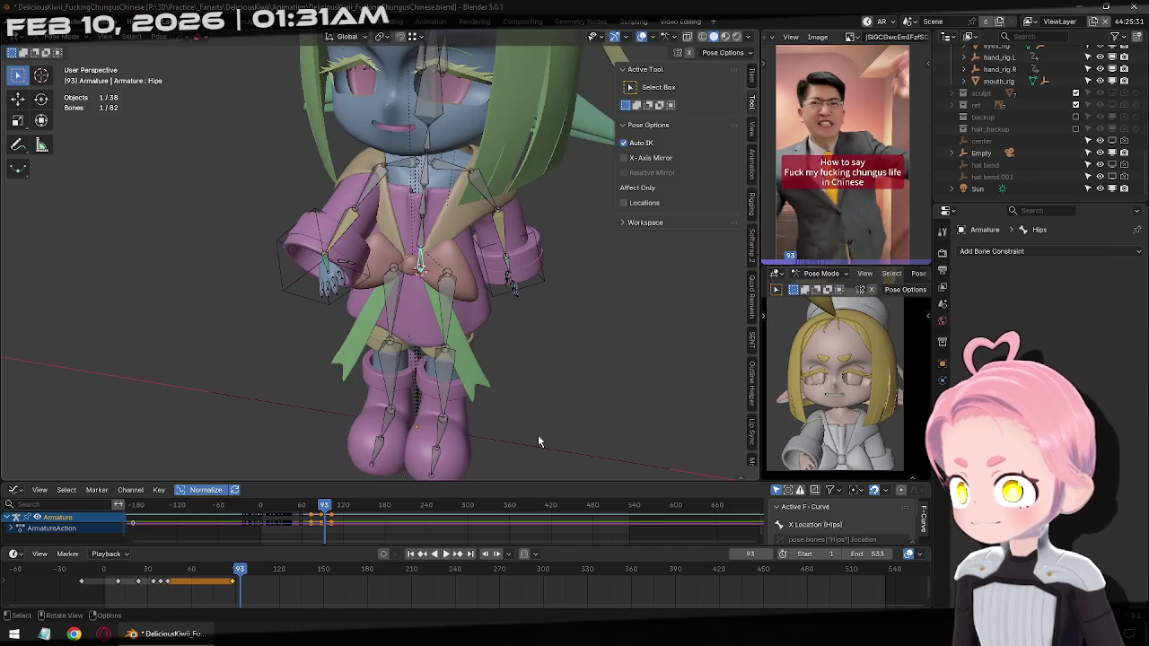
key(r)
key(z)
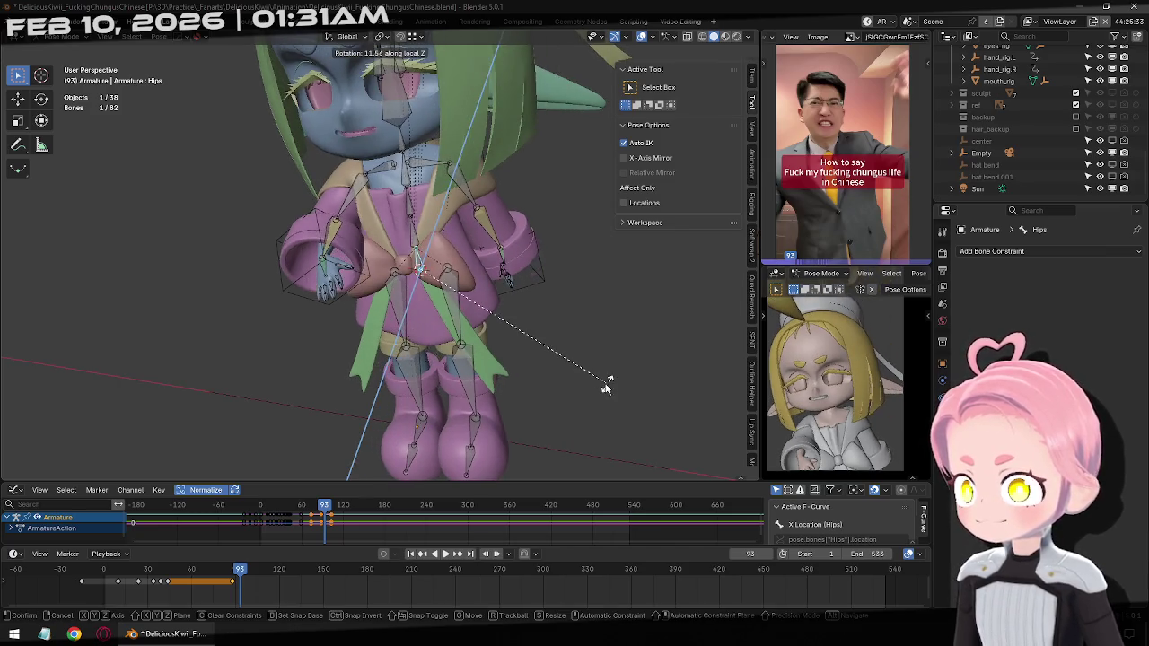
click(628, 372)
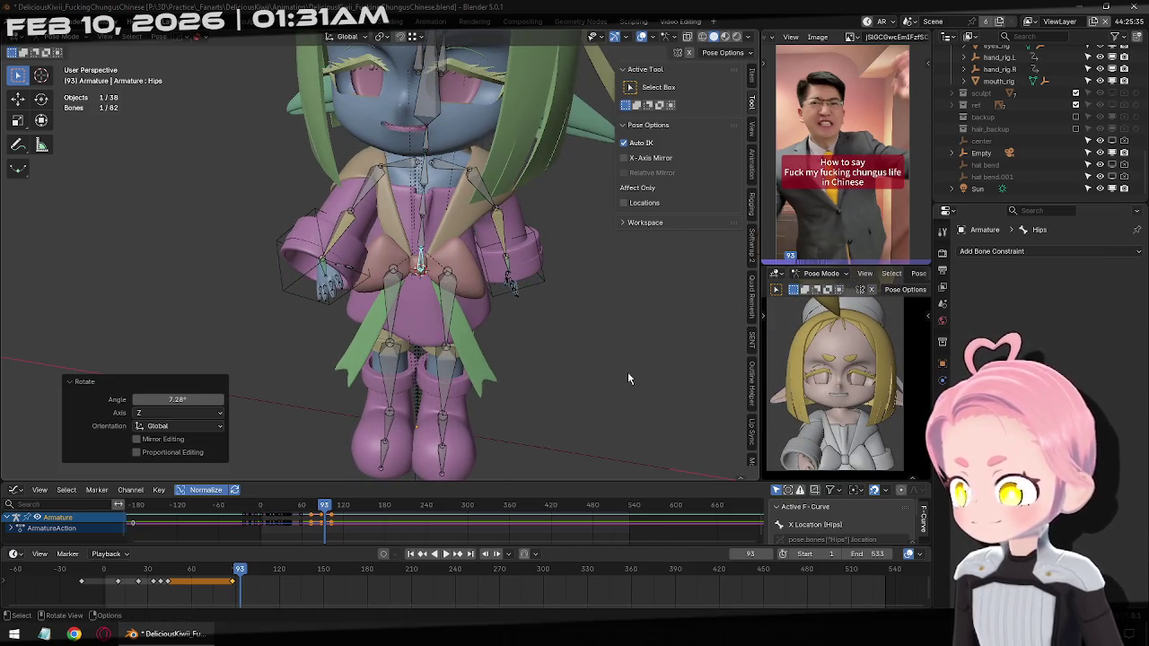
Nudge the hips along Y and keyframe the pose at frame 93
middle_drag(558, 312, 586, 340)
key(g)
key(y)
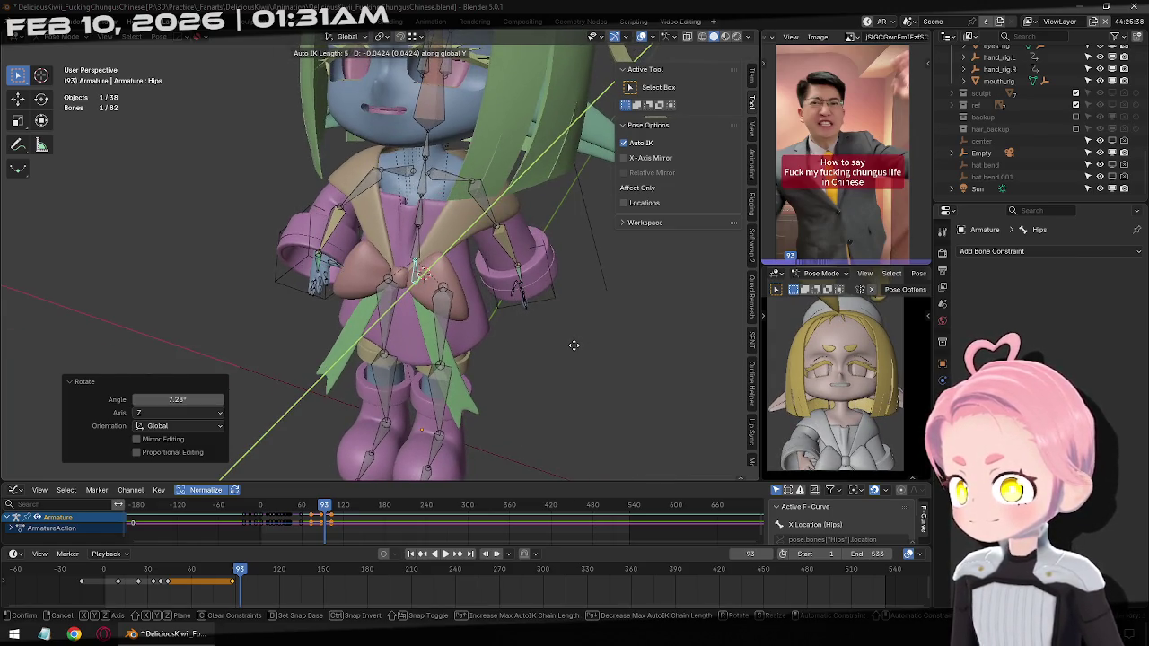
click(574, 345)
click(394, 516)
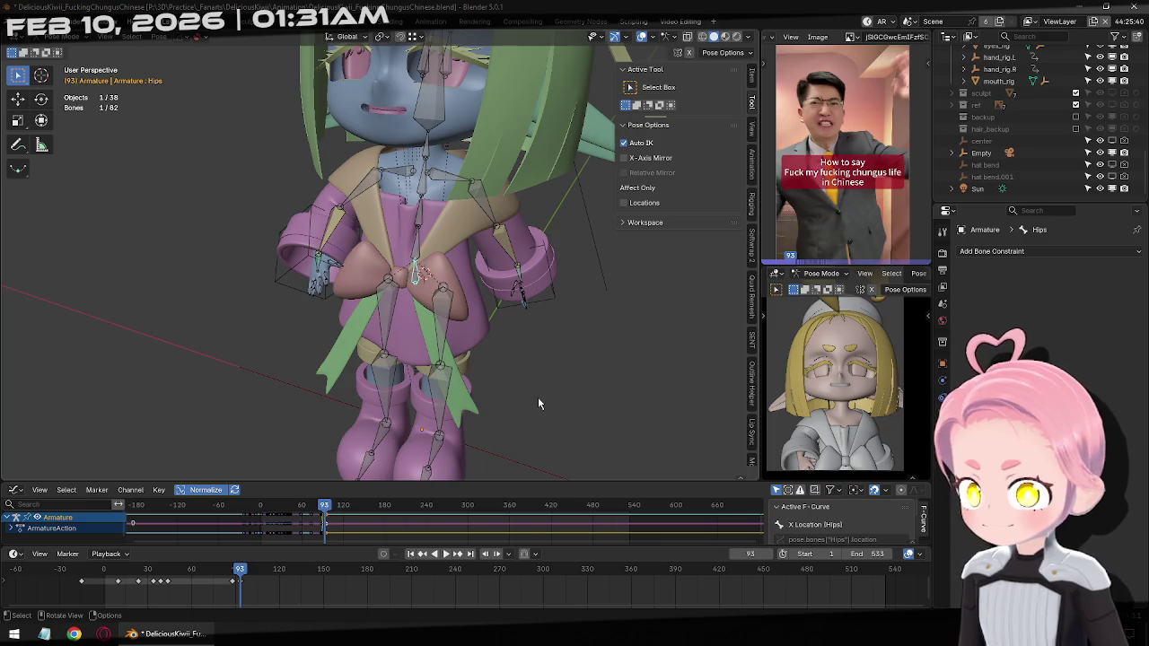
key(i)
key(Left)
key(Left)
key(Left)
key(Left)
key(Left)
key(Left)
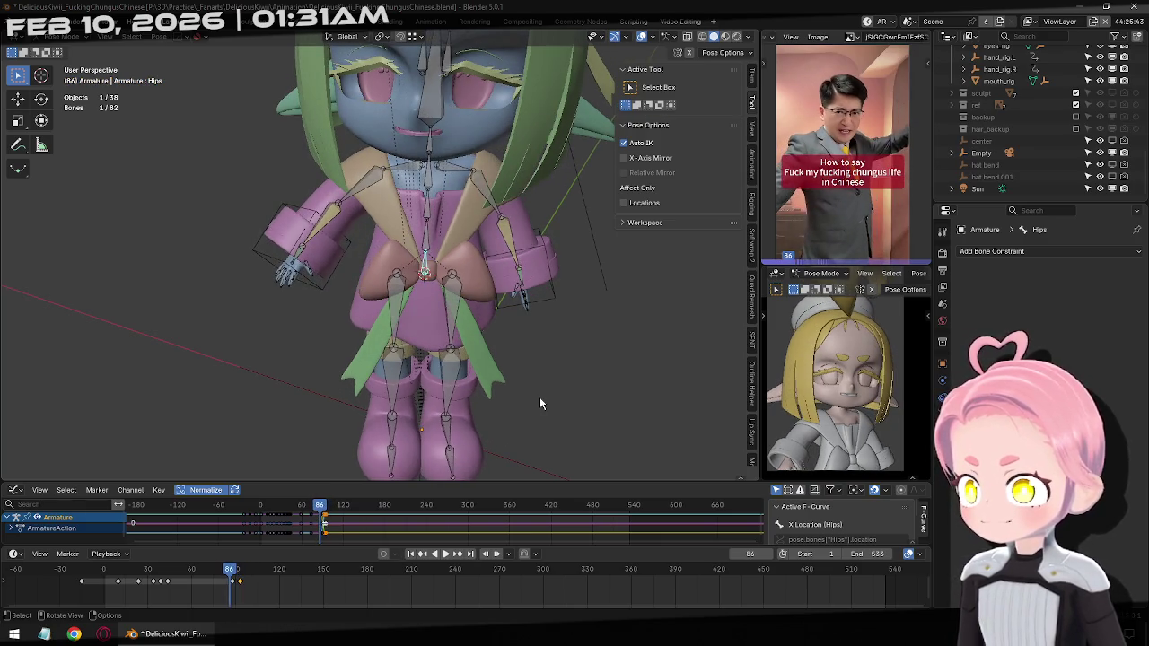
key(Right)
key(Right)
key(Right)
key(Right)
key(Right)
key(Right)
key(Right)
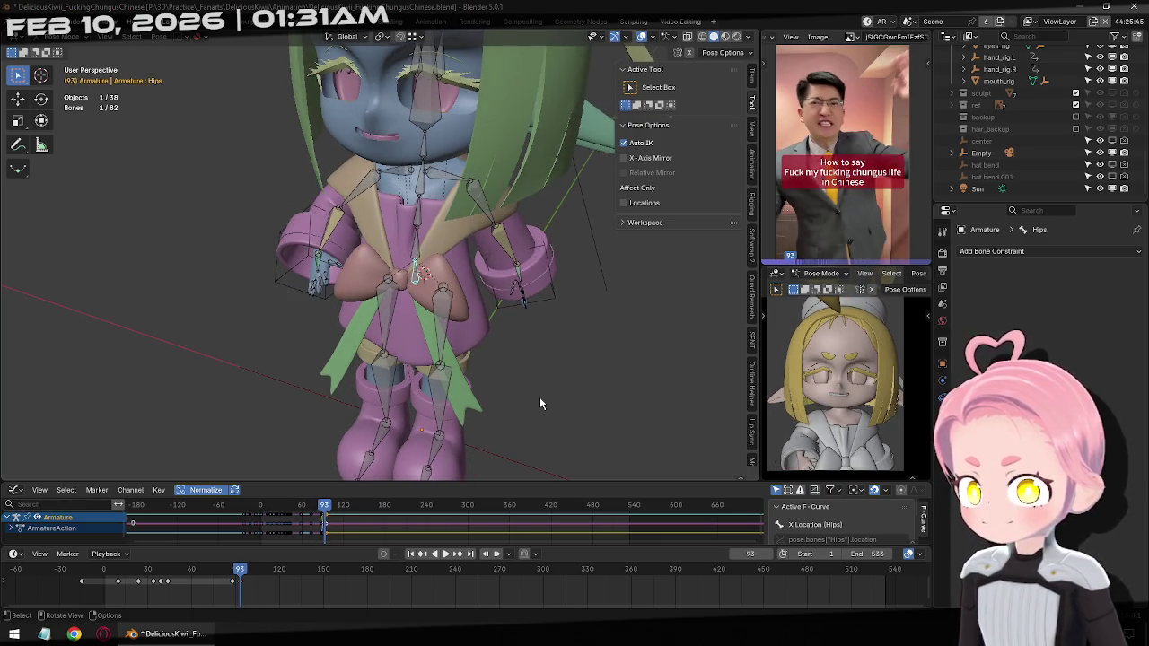
key(Right)
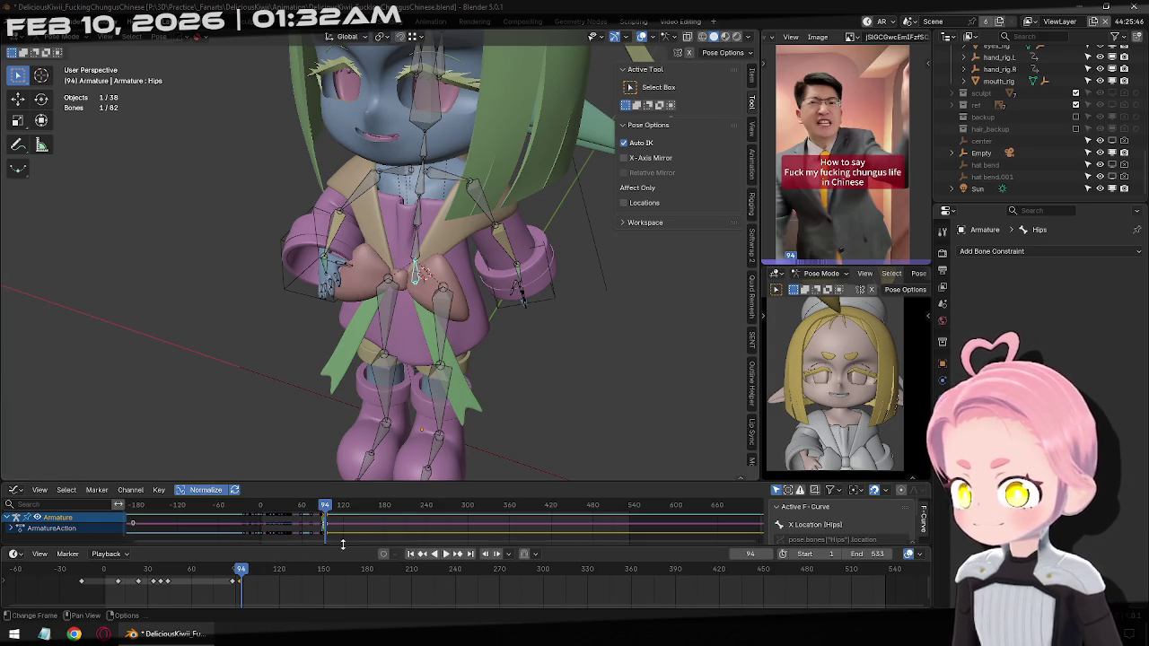
Scrub along the reference video and keyframe the hips pose at frame 109
key(Right)
key(Right)
key(Right)
key(Right)
key(Right)
key(Right)
key(Right)
key(Right)
key(Right)
key(Right)
key(Right)
key(Right)
key(Right)
key(Right)
key(Right)
key(Right)
key(Right)
key(Right)
key(Right)
key(Right)
key(Right)
key(Left)
key(Left)
key(Left)
key(Left)
key(Left)
key(Left)
key(Left)
key(Left)
key(Left)
key(Left)
key(Right)
key(Right)
key(Right)
key(Right)
key(Right)
key(Right)
key(Right)
key(Right)
key(Right)
key(Right)
key(Right)
key(Right)
key(Right)
key(Right)
key(Right)
key(Right)
key(Right)
key(Right)
key(Left)
key(Left)
key(Left)
key(Left)
key(Left)
key(Left)
key(Left)
key(Left)
key(Left)
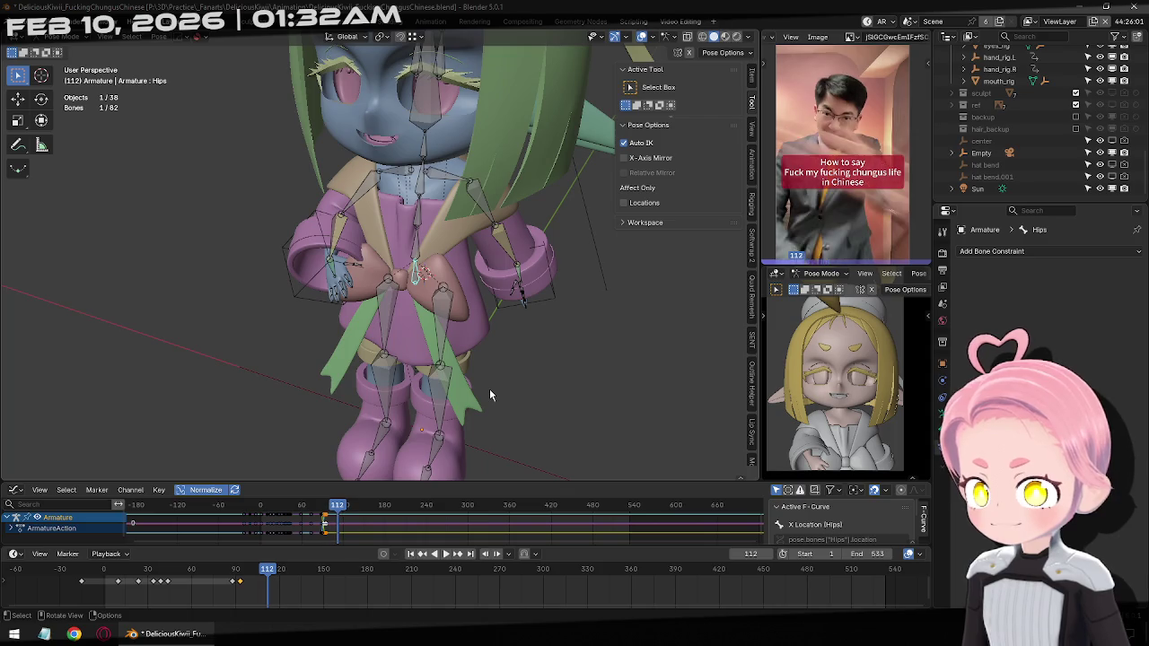
key(Left)
key(Left)
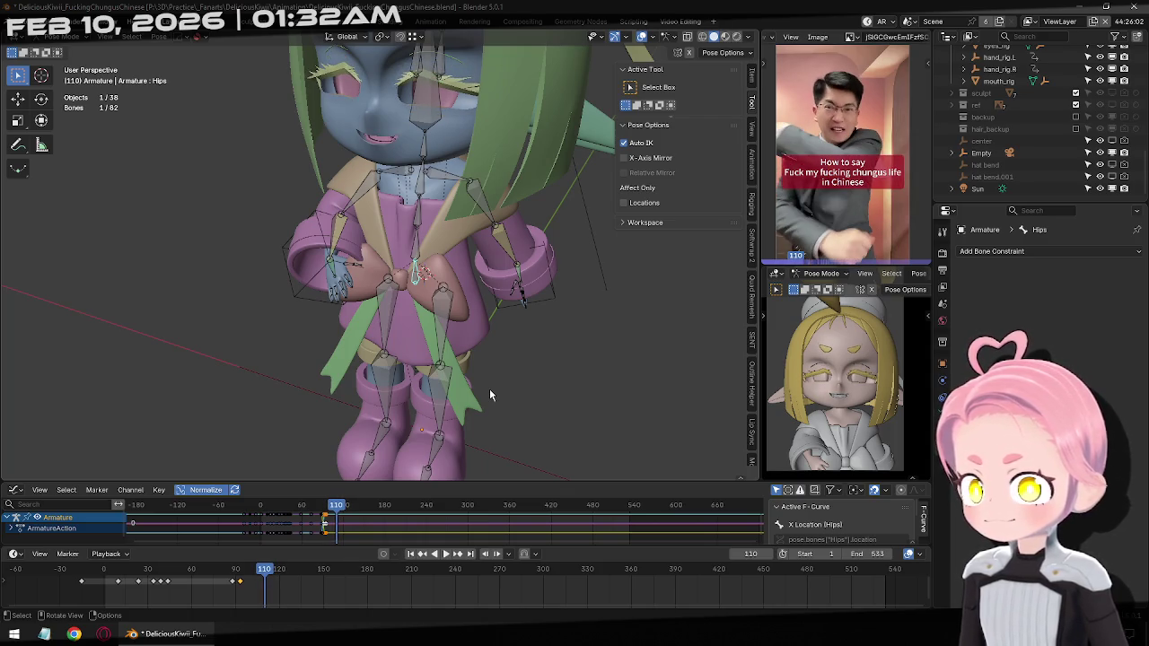
key(Left)
key(i)
key(Right)
key(Right)
key(Right)
key(Right)
key(Right)
key(Right)
key(Right)
key(Right)
key(Right)
Rotate the hips 13° about Z, keyframe at frame 118, and shift that key 3 frames later
key(r)
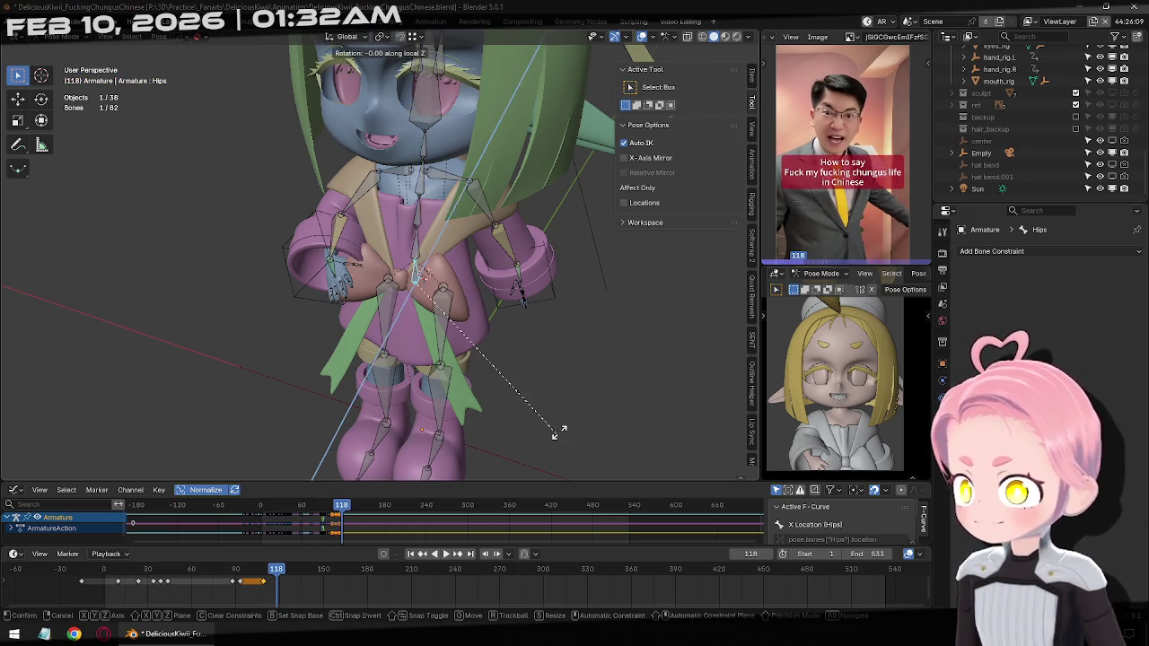
key(z)
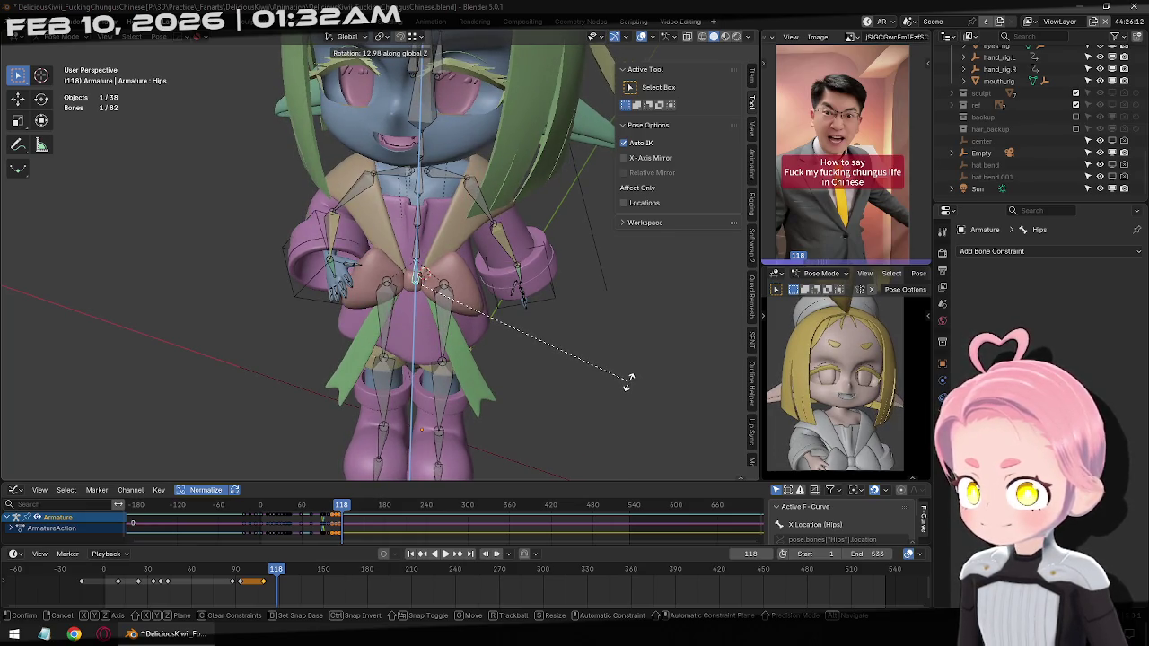
click(628, 381)
key(i)
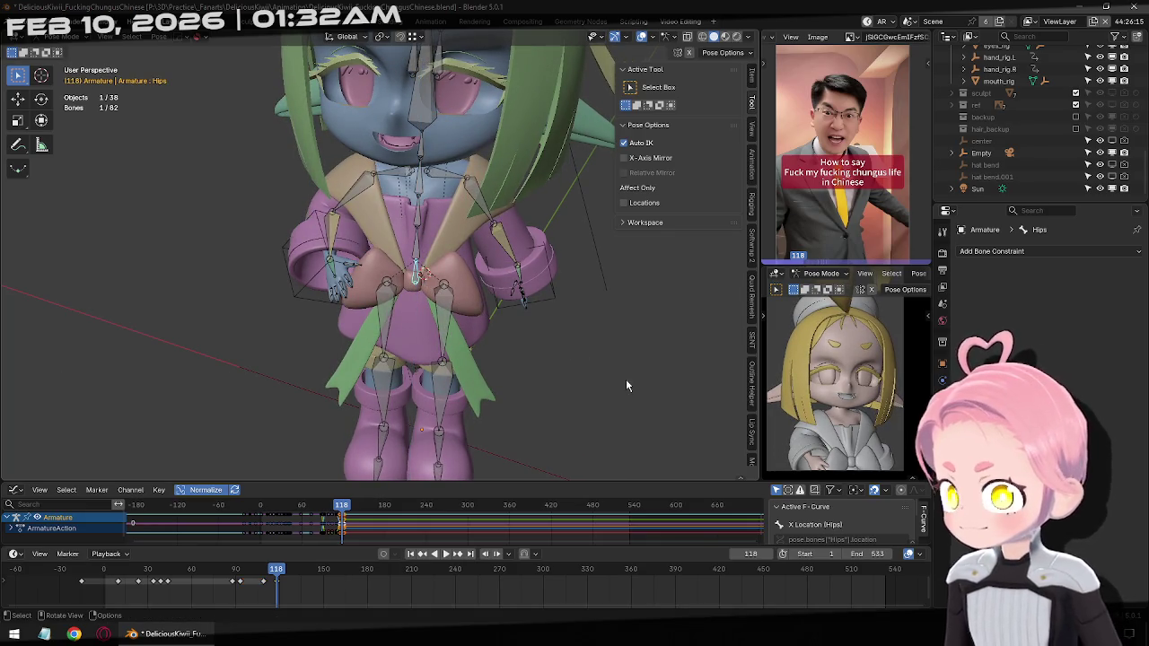
key(Right)
key(Right)
key(Right)
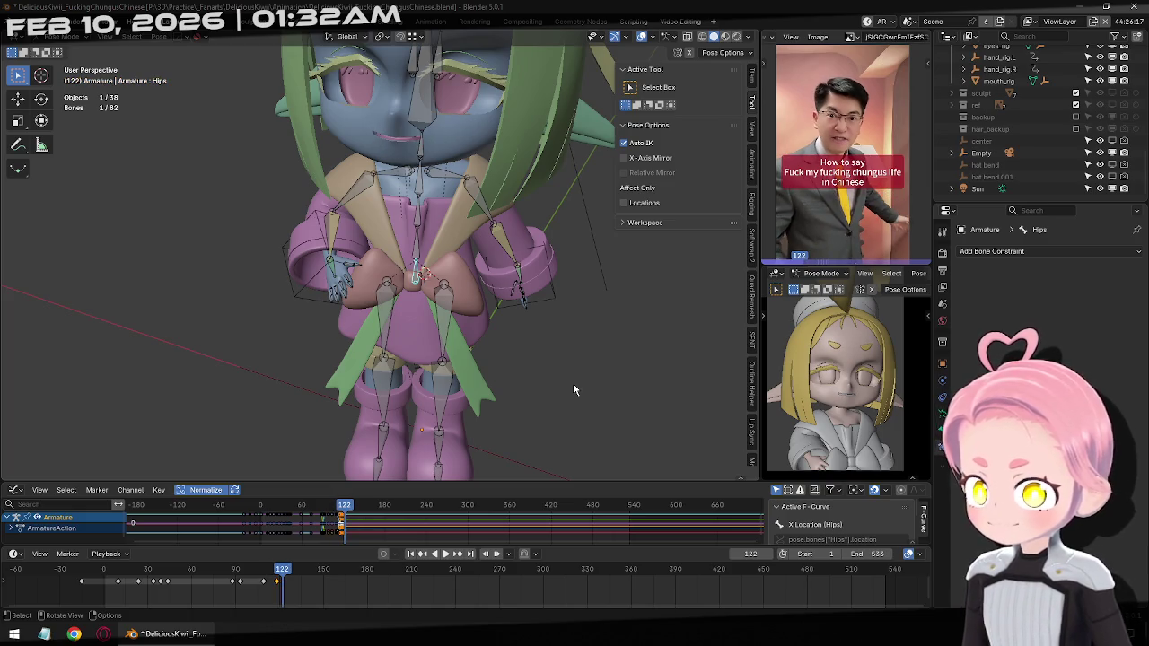
key(g)
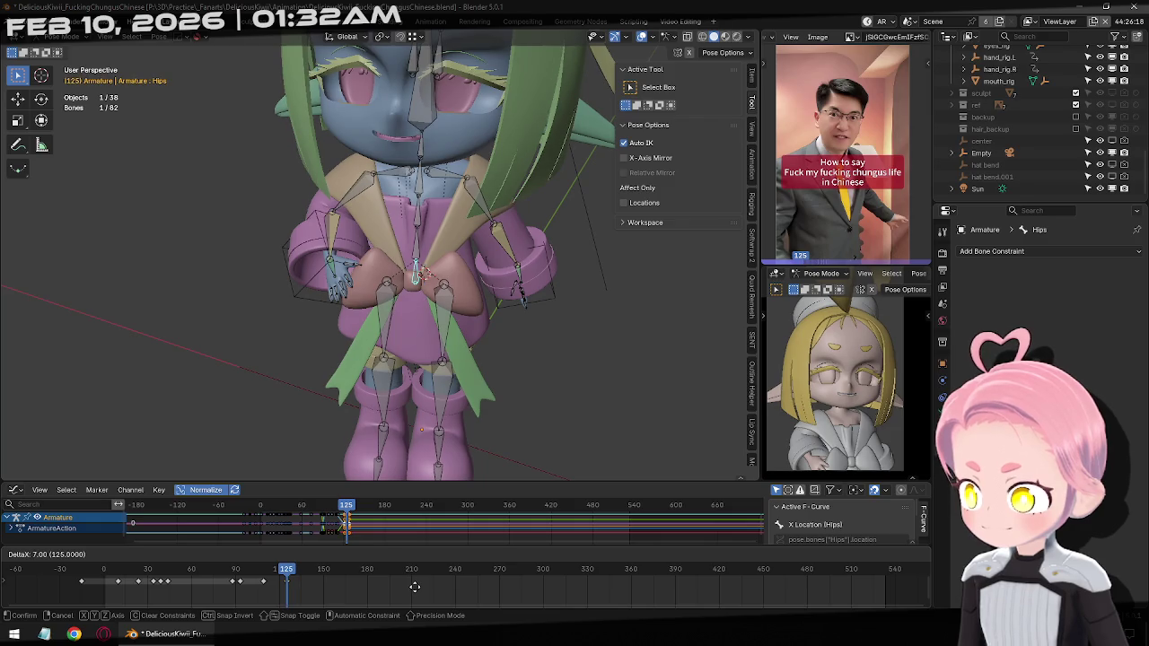
click(417, 586)
Rotate the hips 7.26° about Z, keyframe them, and shift them along Y
key(r)
key(z)
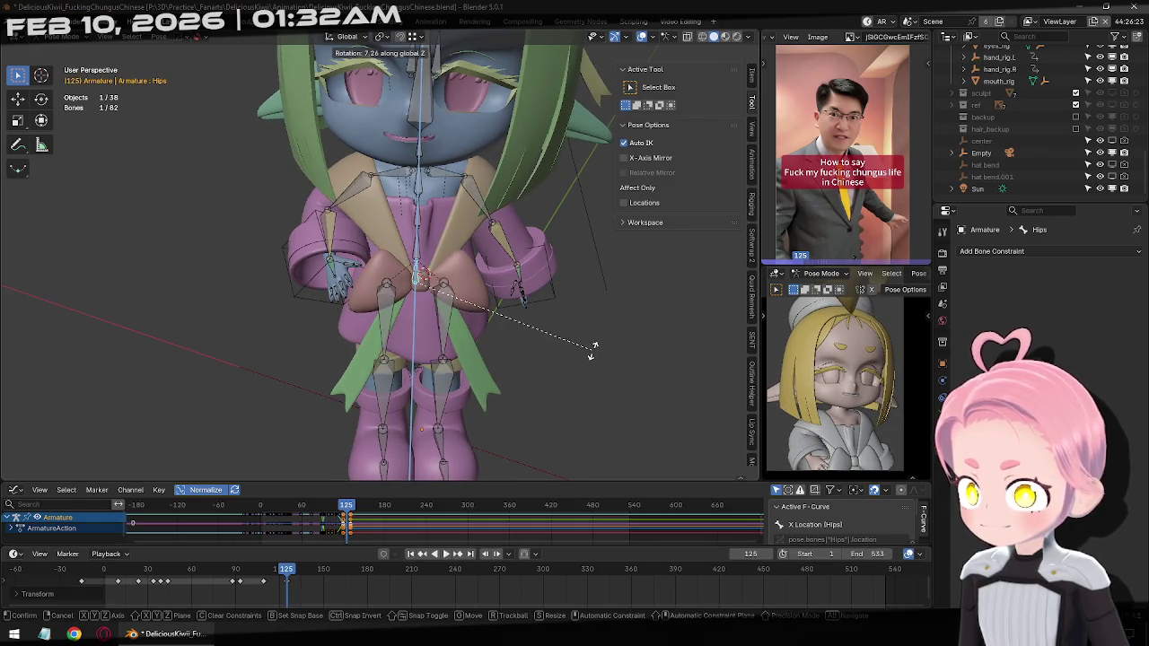
click(593, 357)
key(i)
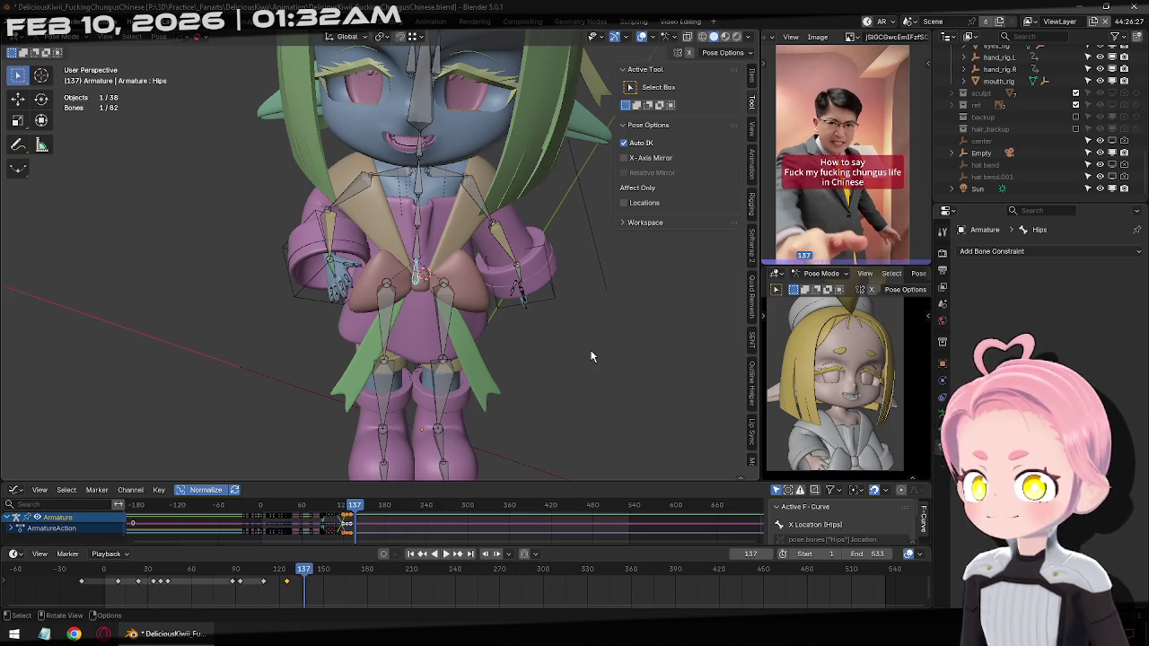
middle_drag(482, 384, 444, 398)
key(y)
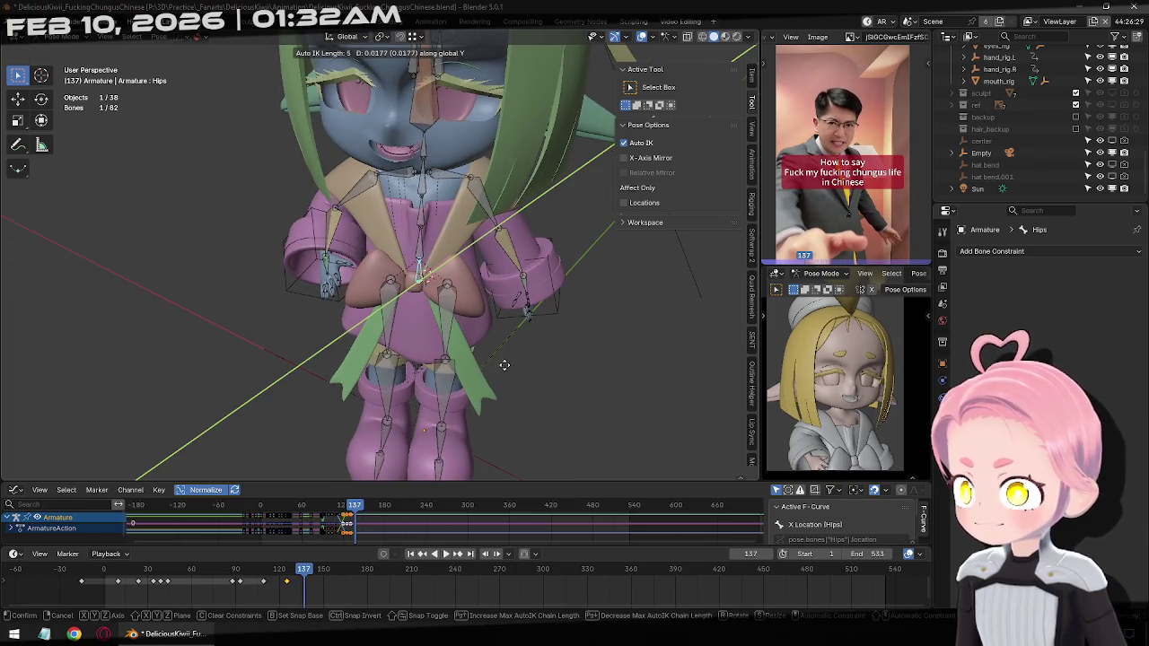
click(182, 296)
Move the hips along global Y and step forward toward frame 163
shift+middle_drag(182, 295, 628, 144)
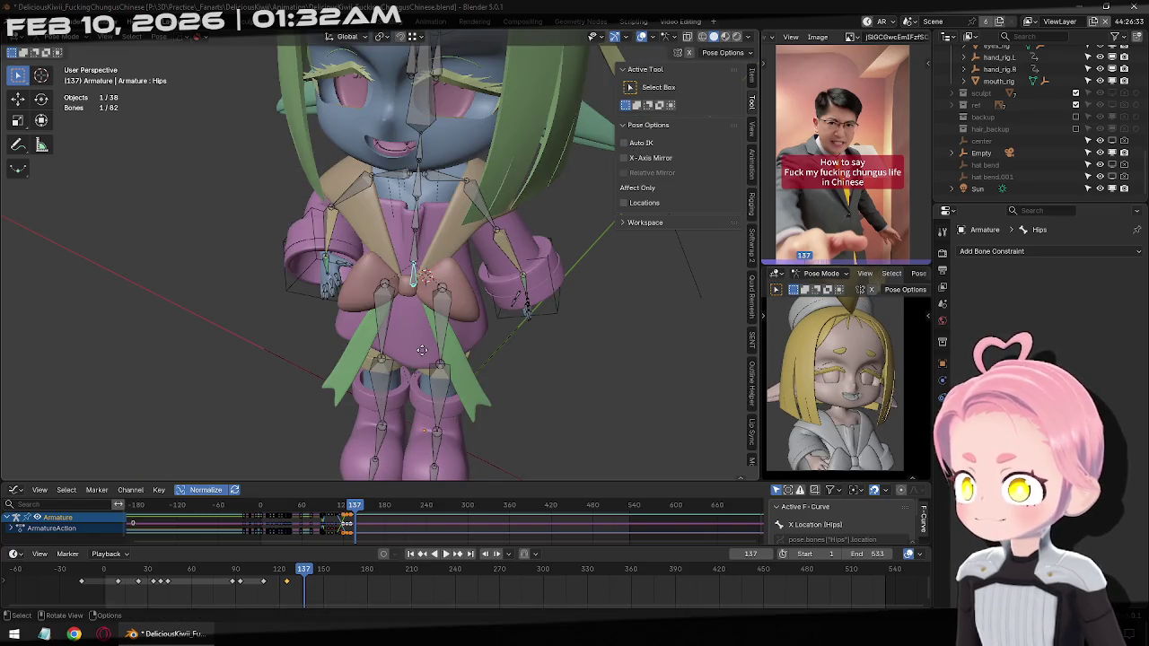
key(g)
key(y)
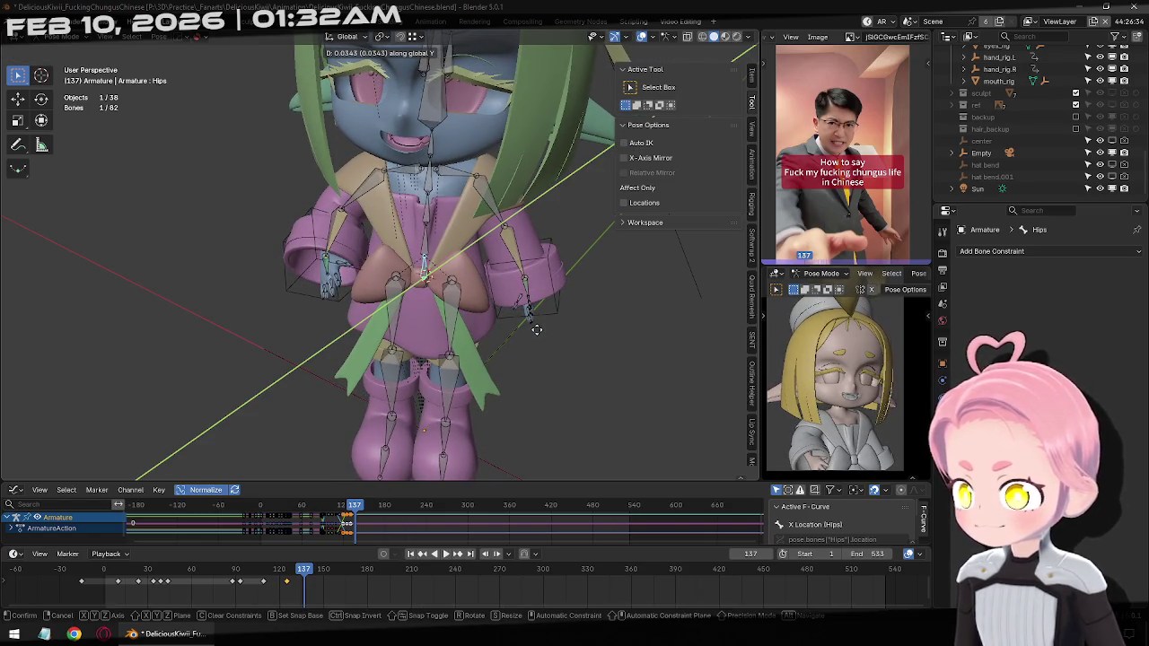
click(536, 330)
key(Right)
key(Right)
key(Right)
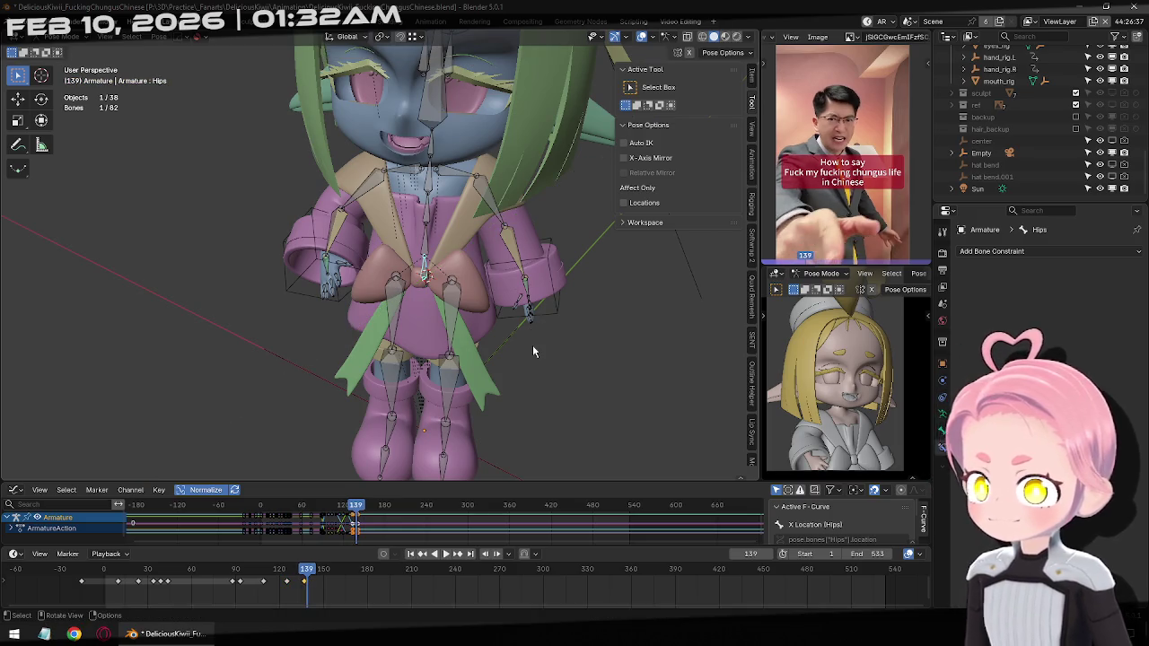
key(Right)
key(Right)
key(Right)
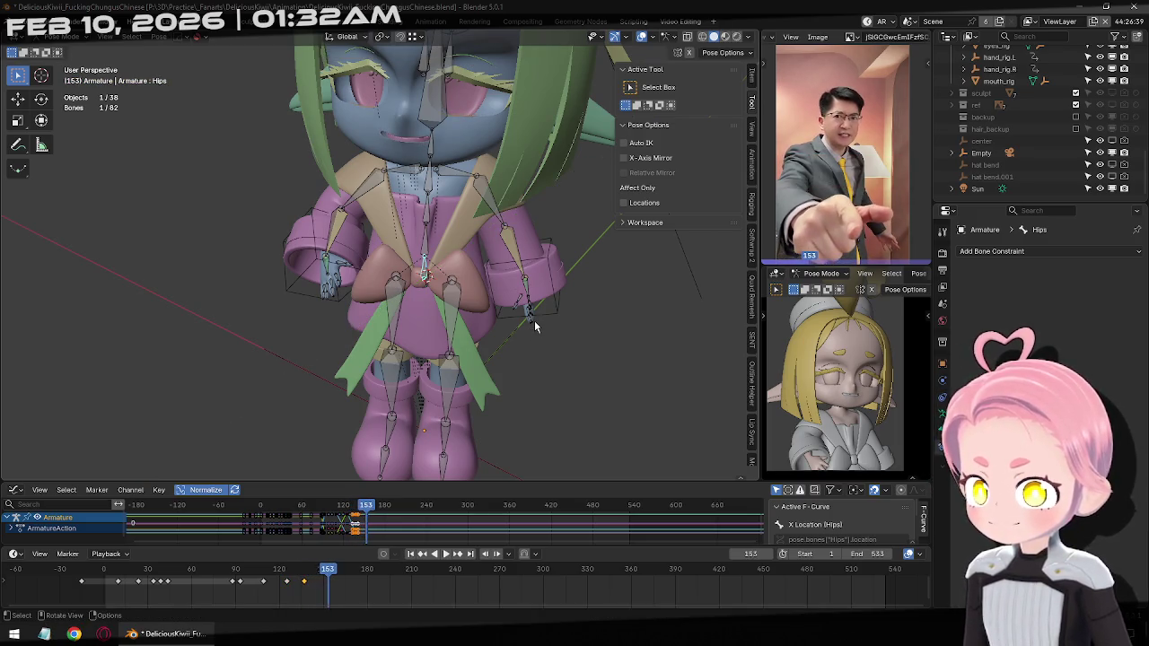
Play the animation from the start and stop at frame 122
click(408, 554)
click(449, 556)
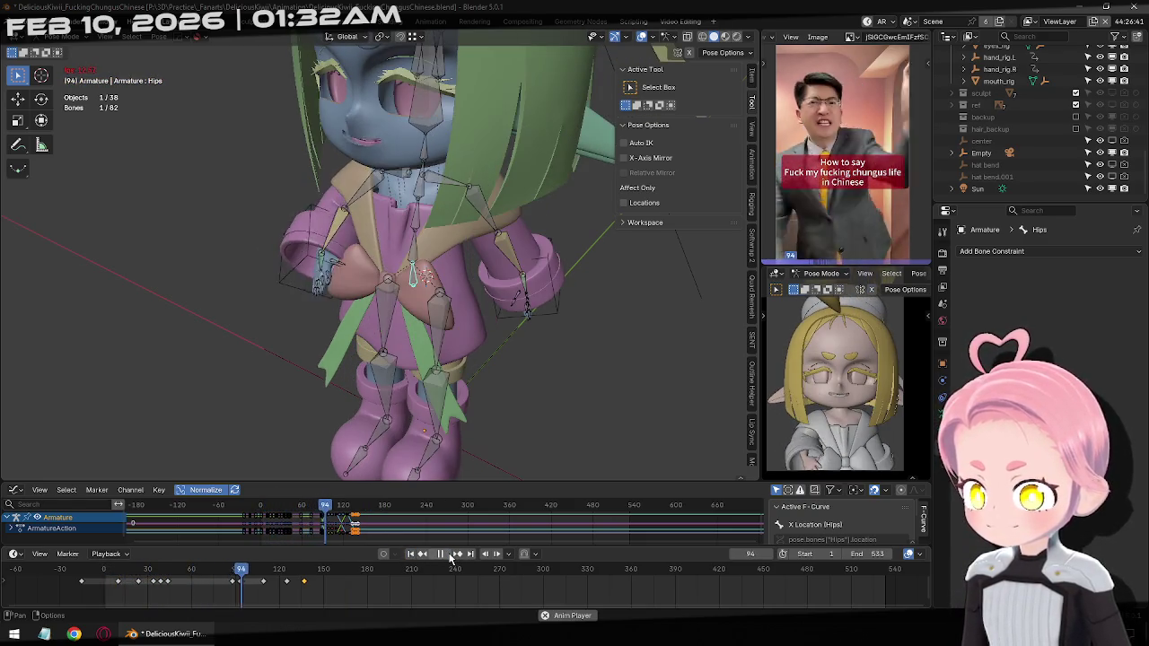
click(451, 556)
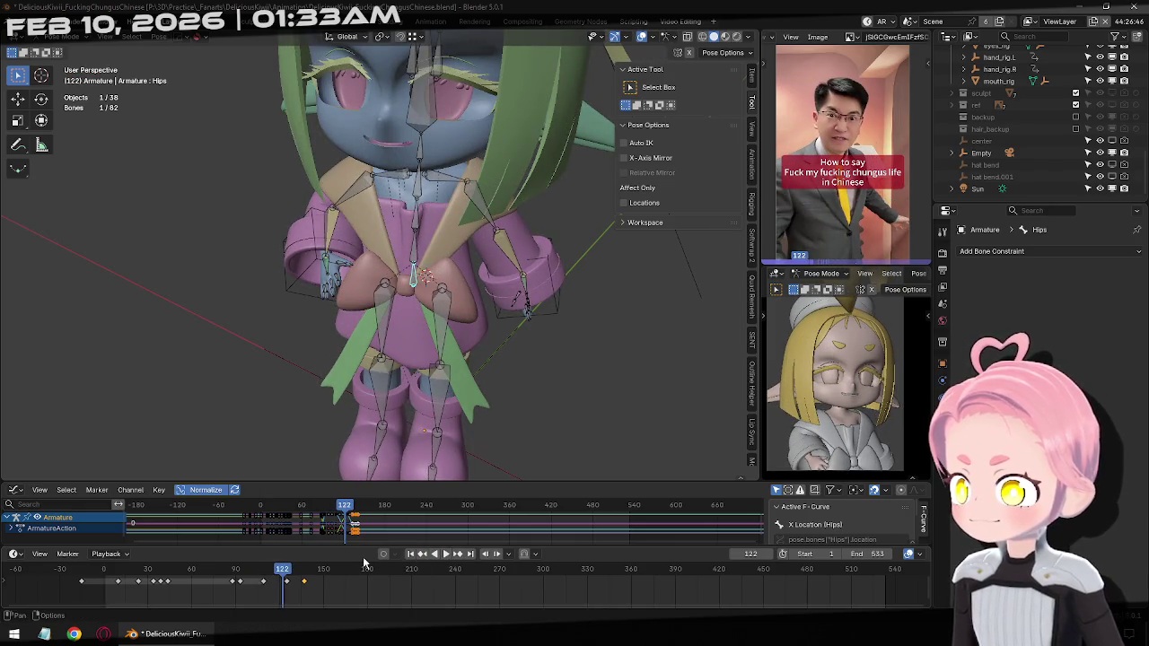
Set every bone's keyframes to Bézier with Automatic Easing, then replay from frame 1
key(a)
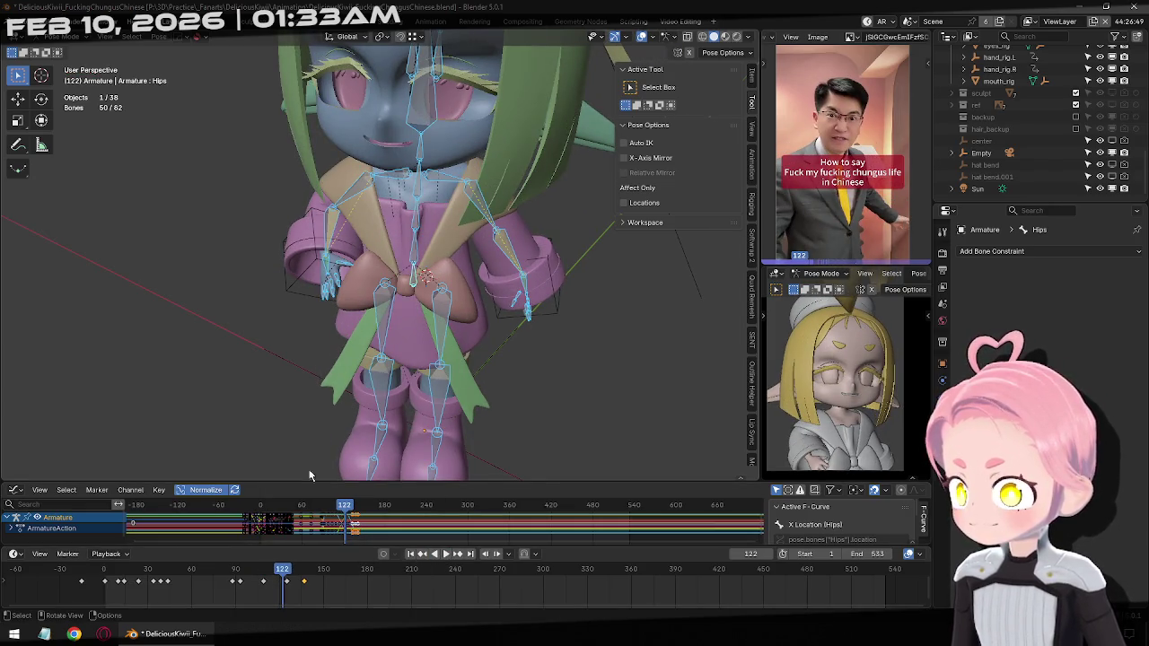
right_click(356, 530)
mouse_move(318, 527)
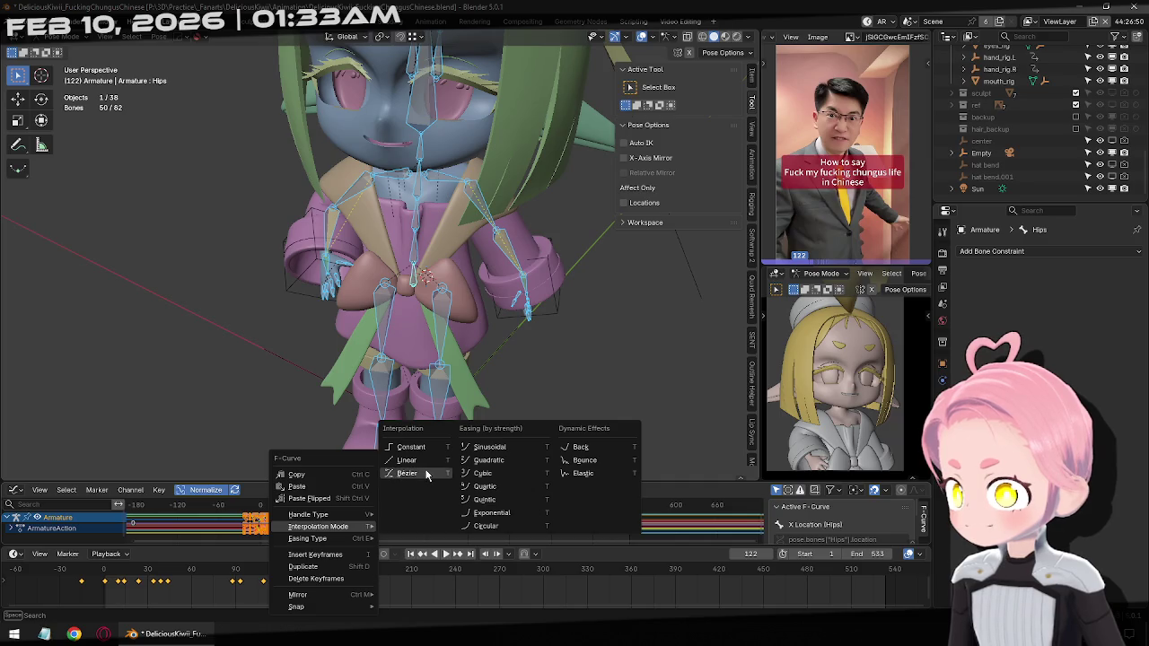
click(426, 474)
right_click(314, 528)
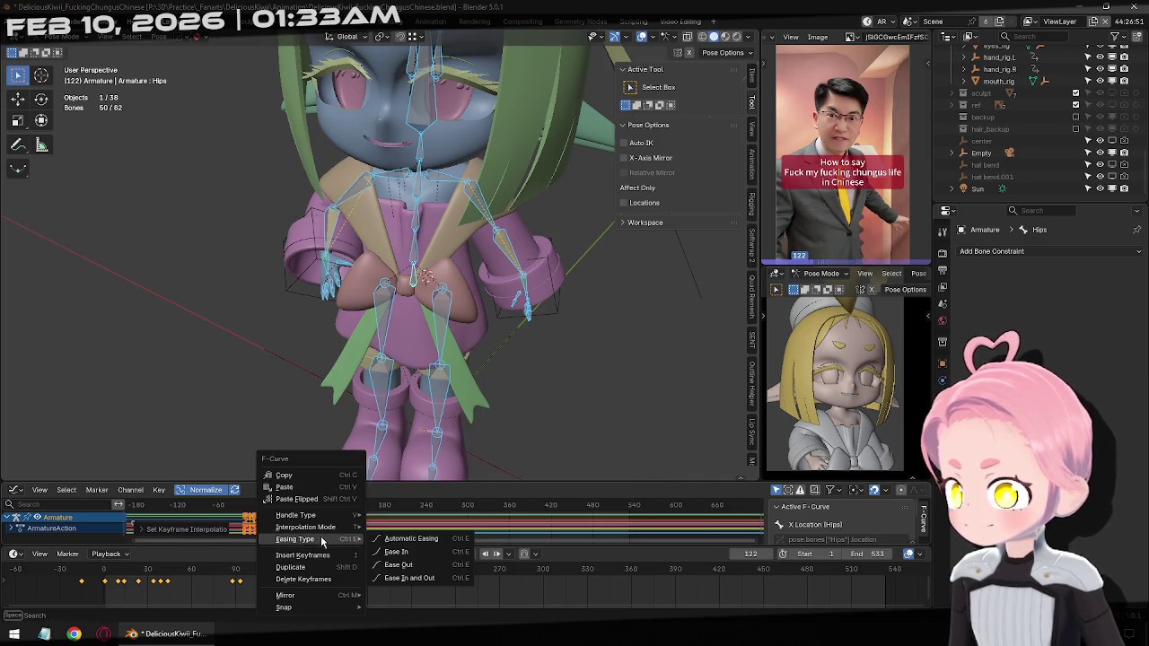
click(403, 539)
key(alt+a)
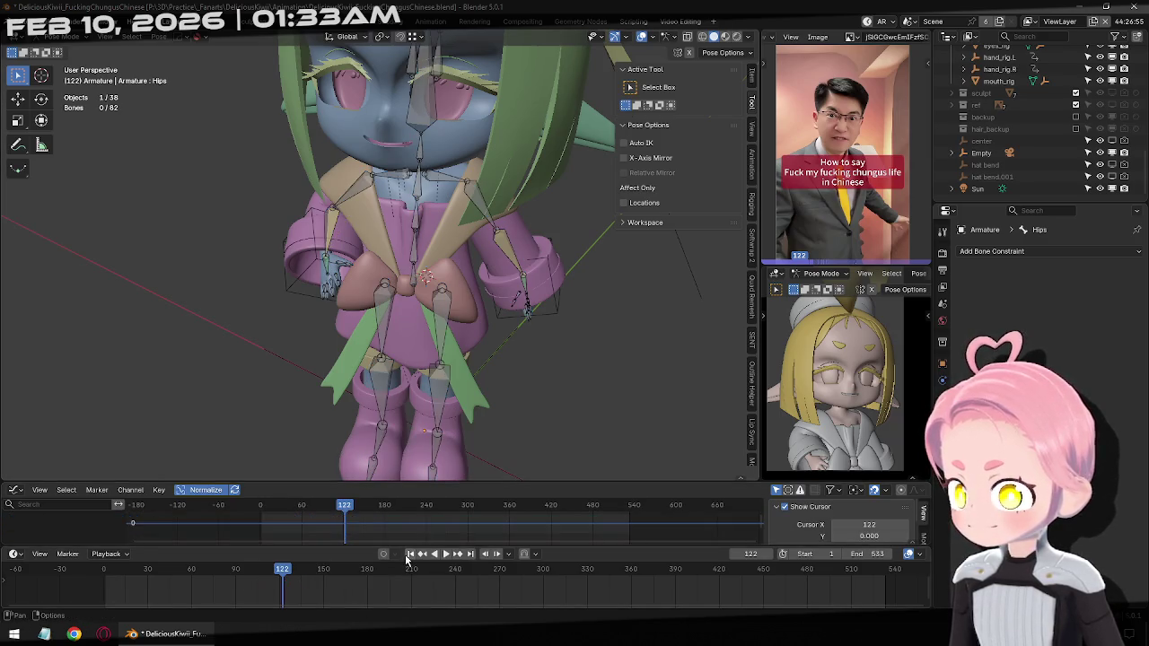
key(shift+Left)
click(449, 554)
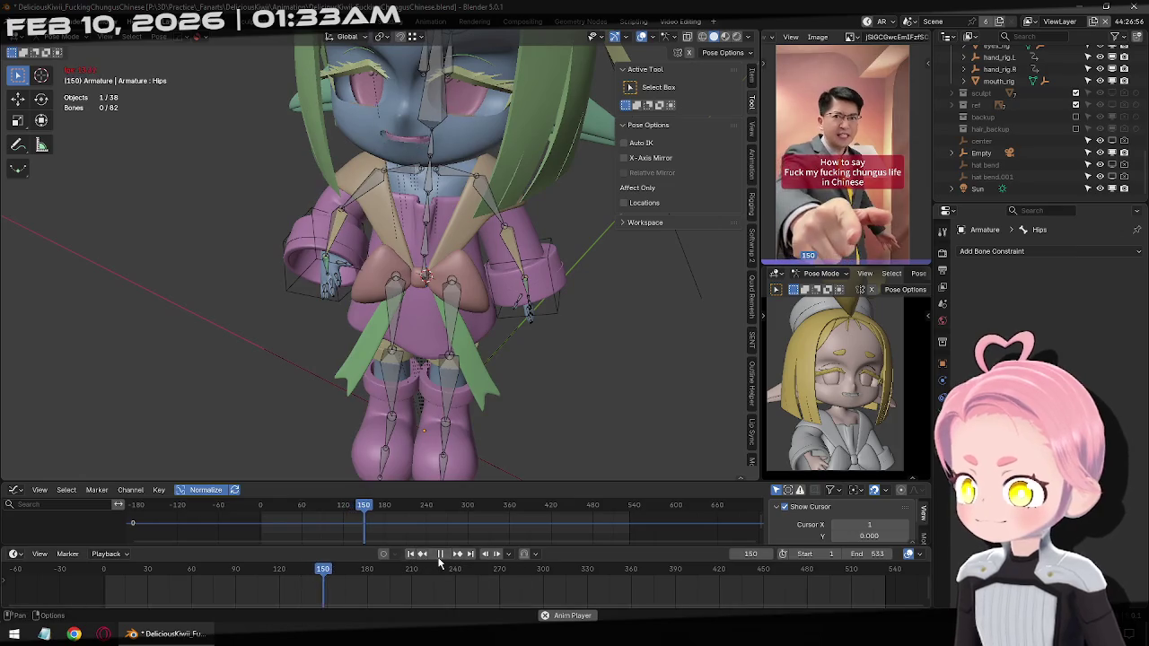
mouse_move(300, 577)
mouse_down()
mouse_move(225, 577)
mouse_move(372, 579)
mouse_move(279, 582)
mouse_move(328, 581)
mouse_move(302, 583)
mouse_up()
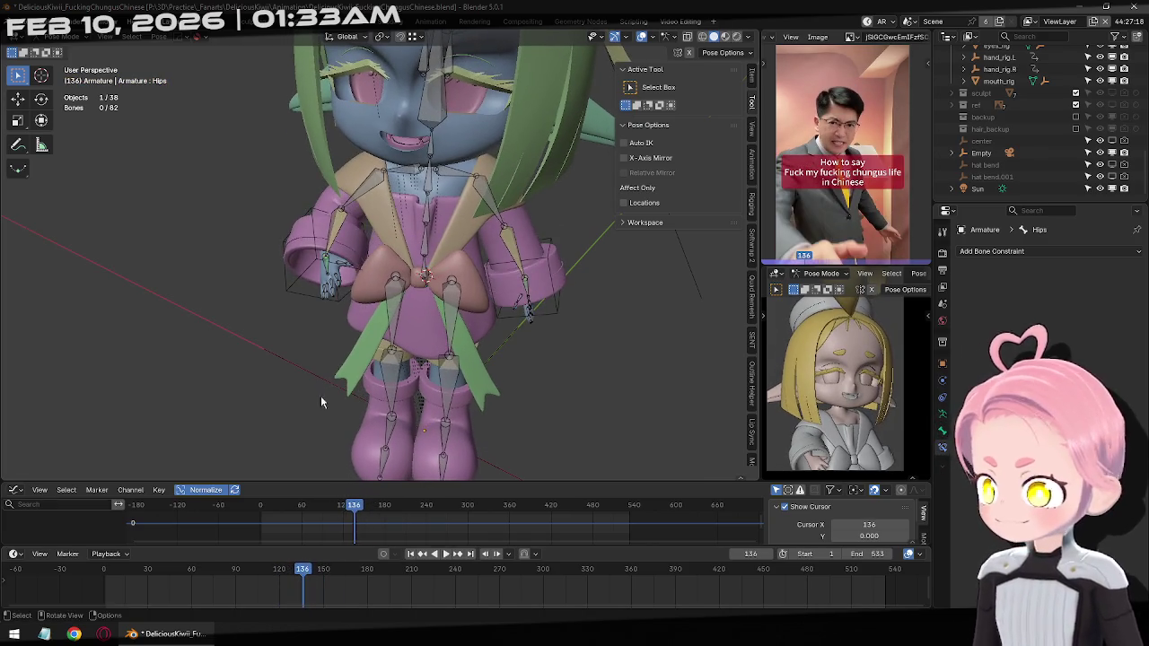
middle_drag(292, 290, 439, 294)
scroll(440, 294, up, 4)
key(ctrl+Tab)
Select hand_rig.R at frame 96 and move it along the global Y axis
click(304, 286)
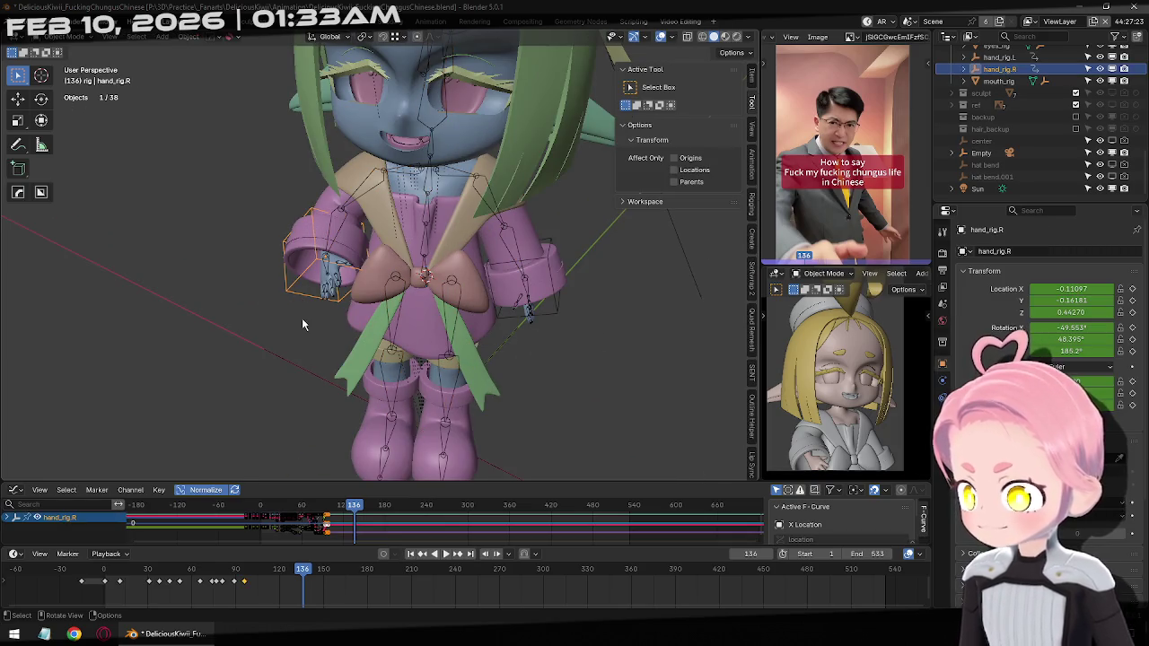
click(423, 555)
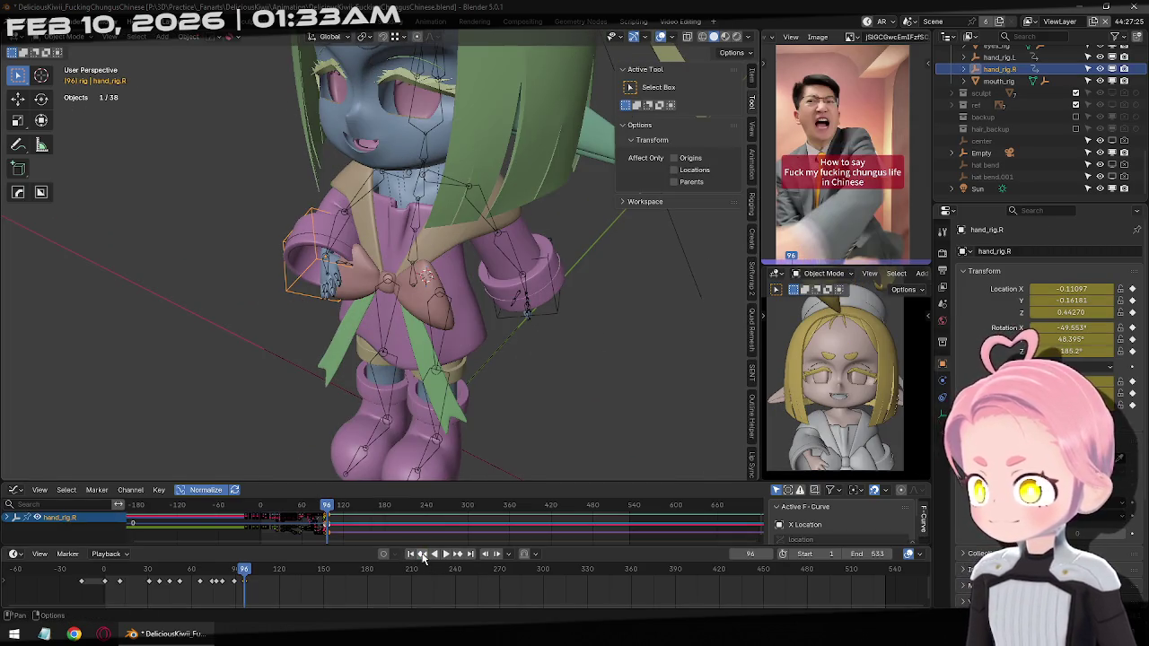
mouse_move(413, 260)
middle_down()
mouse_move(472, 267)
mouse_move(527, 242)
mouse_move(477, 263)
middle_up()
key(g)
key(y)
click(472, 267)
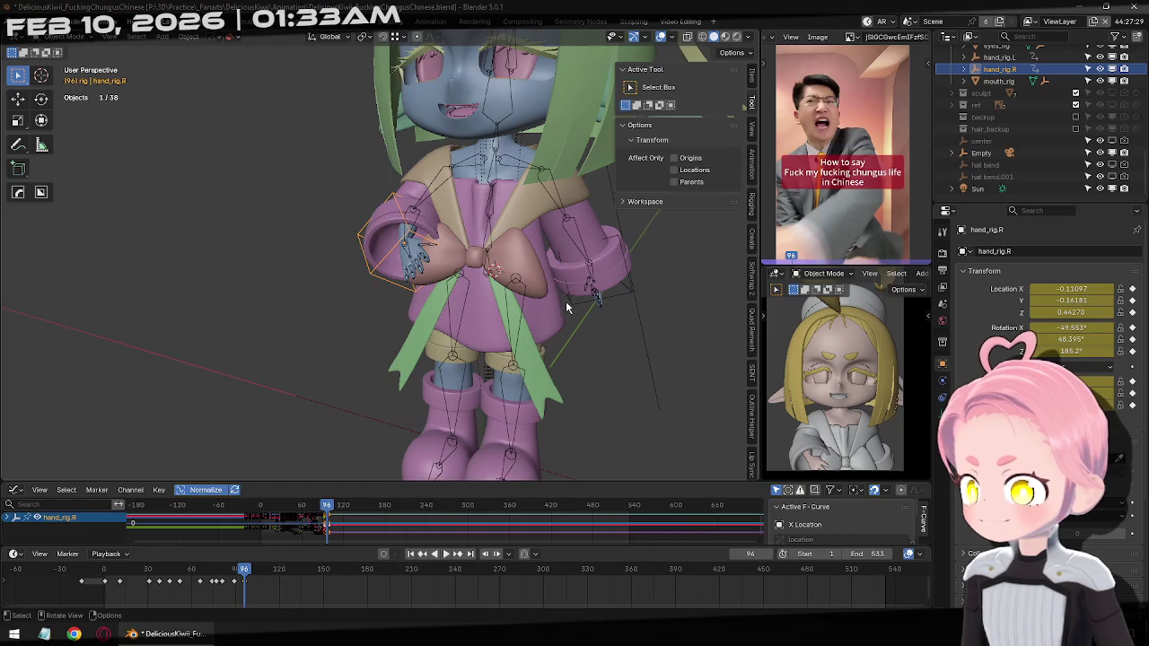
Bring the right hand in toward the chest and refine its position from the side
key(g)
mouse_move(565, 307)
middle_down()
mouse_move(556, 327)
mouse_move(557, 255)
middle_up()
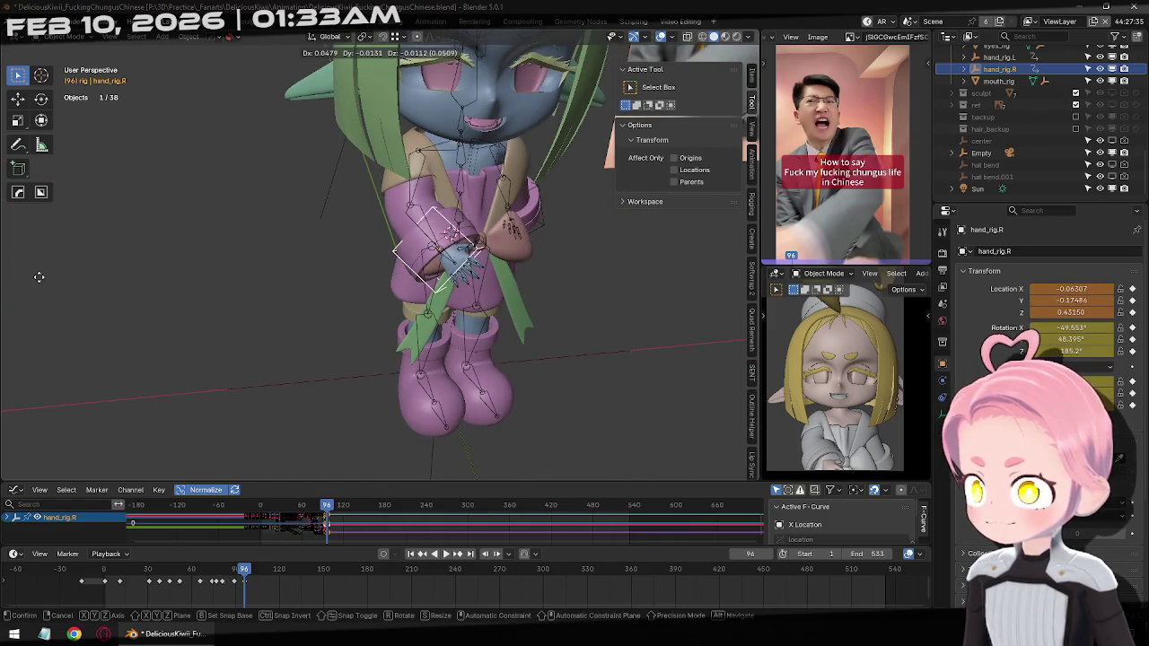
click(106, 289)
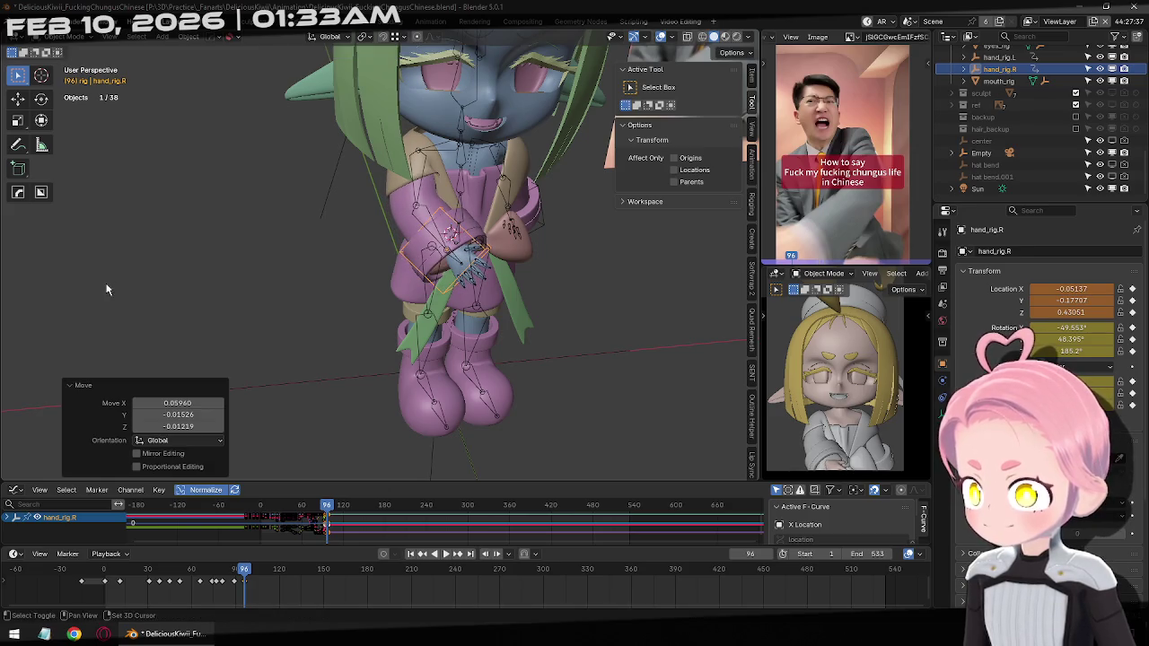
middle_drag(445, 324, 350, 303)
scroll(350, 303, up, 3)
key(g)
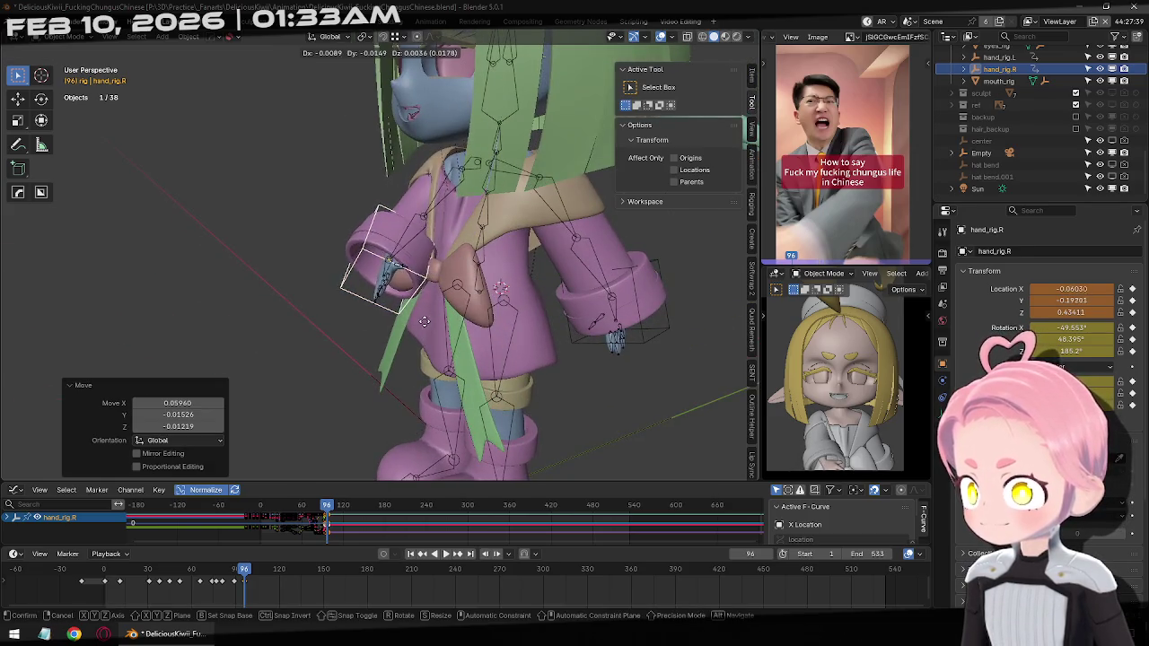
click(426, 310)
mouse_move(427, 310)
middle_down()
mouse_move(499, 289)
mouse_move(492, 299)
middle_up()
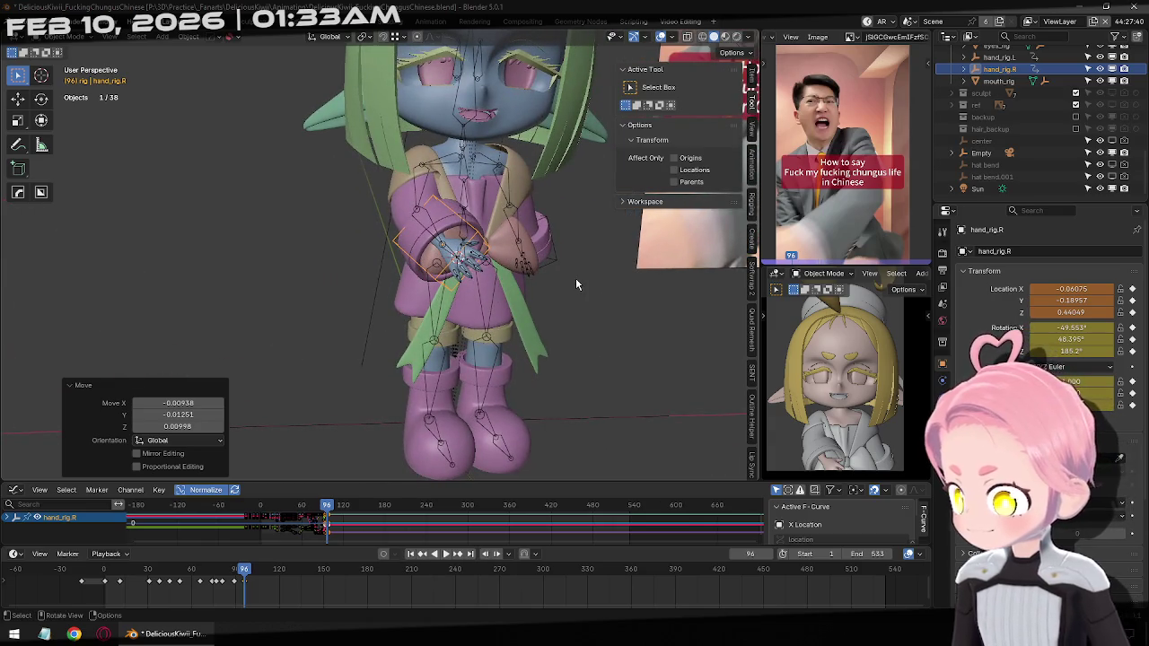
middle_drag(554, 292, 497, 288)
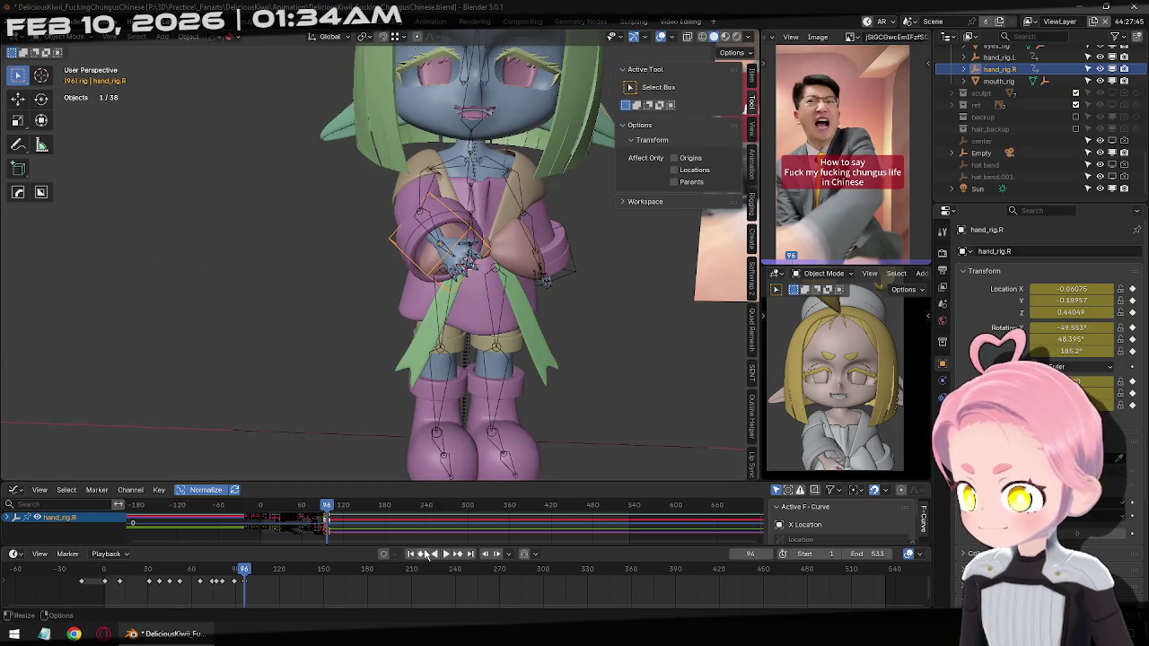
Review the keyframes at 89, 81 and 77, then return to frame 1 in front view
click(424, 553)
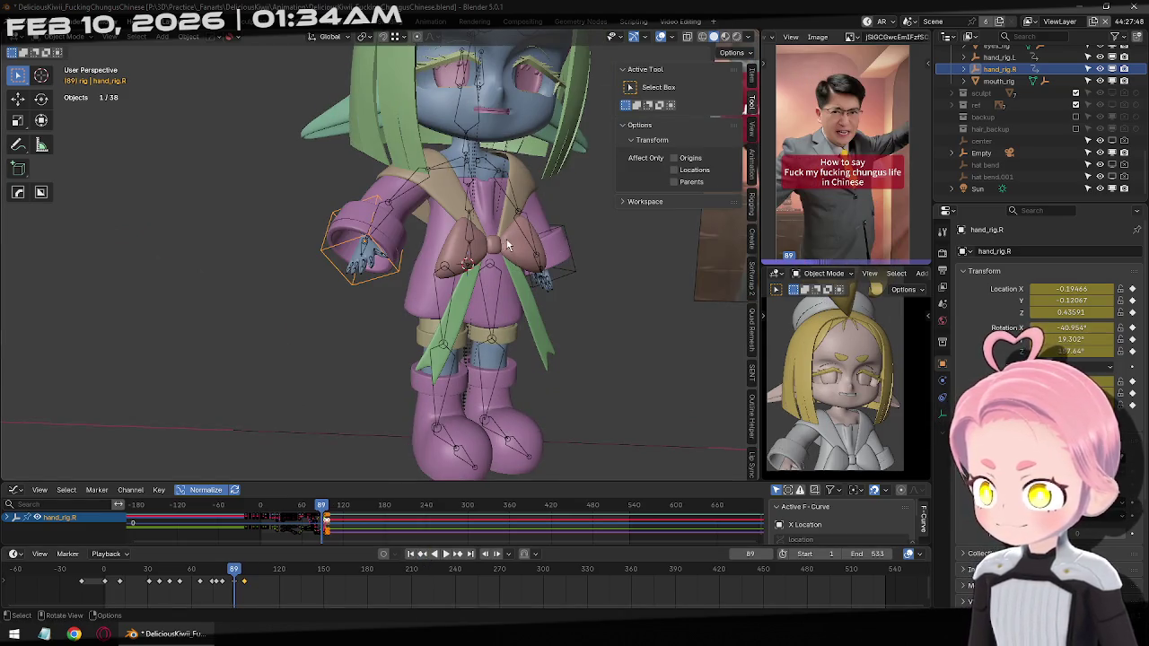
mouse_move(496, 345)
middle_down()
mouse_move(411, 358)
mouse_move(411, 377)
middle_up()
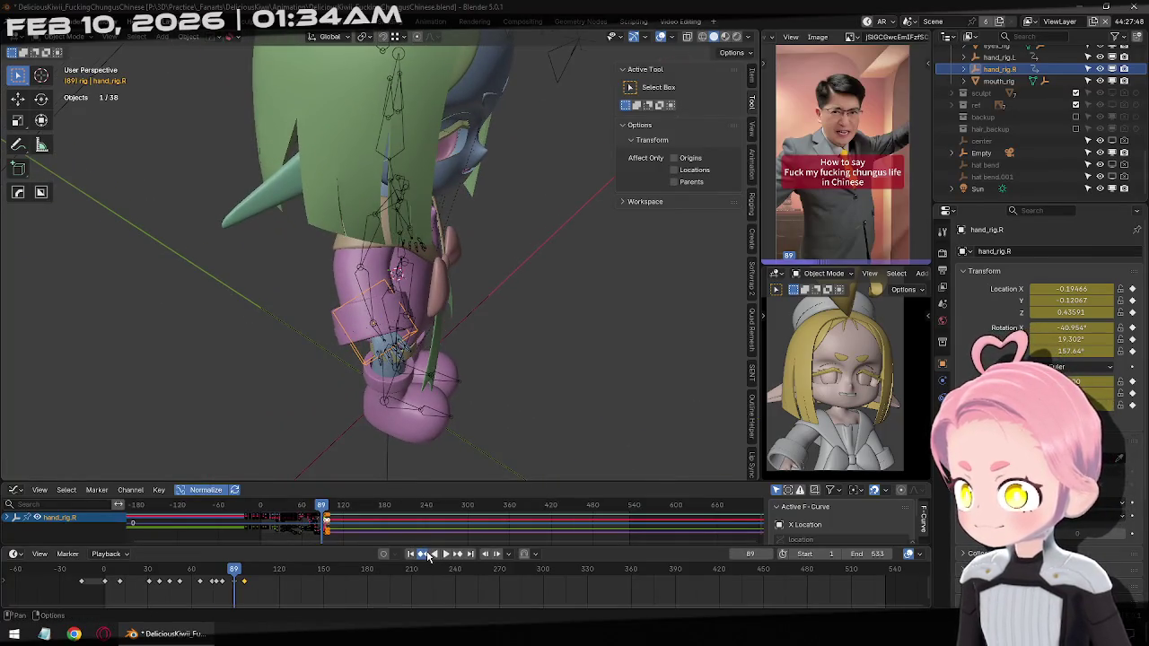
click(427, 554)
click(427, 555)
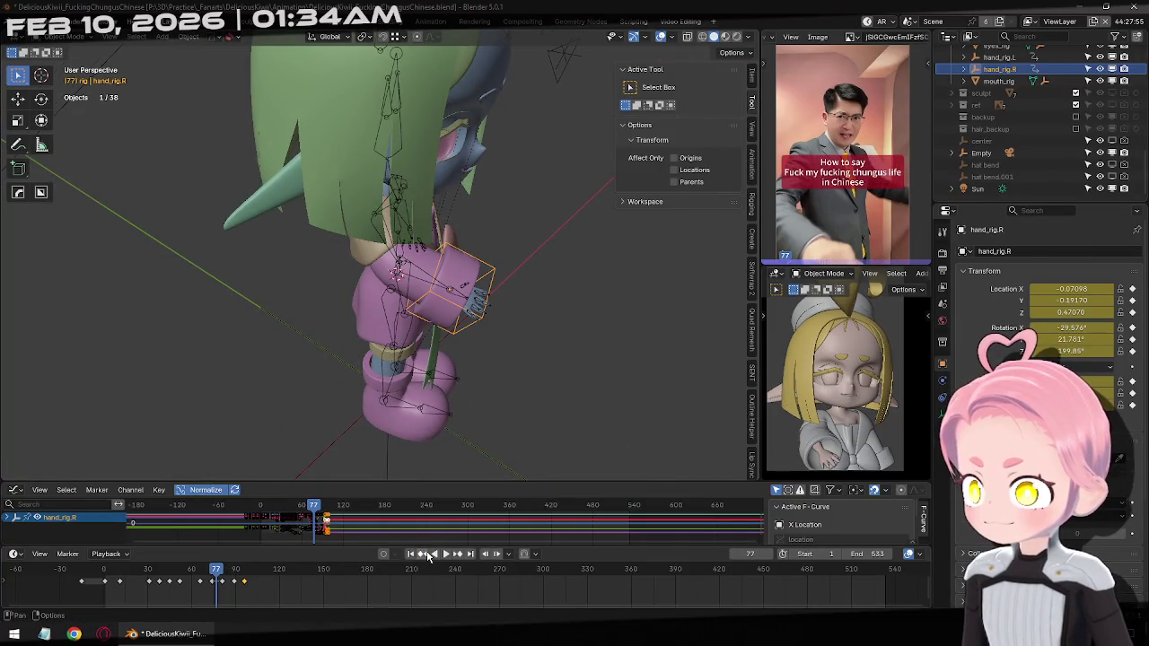
key(KP_1)
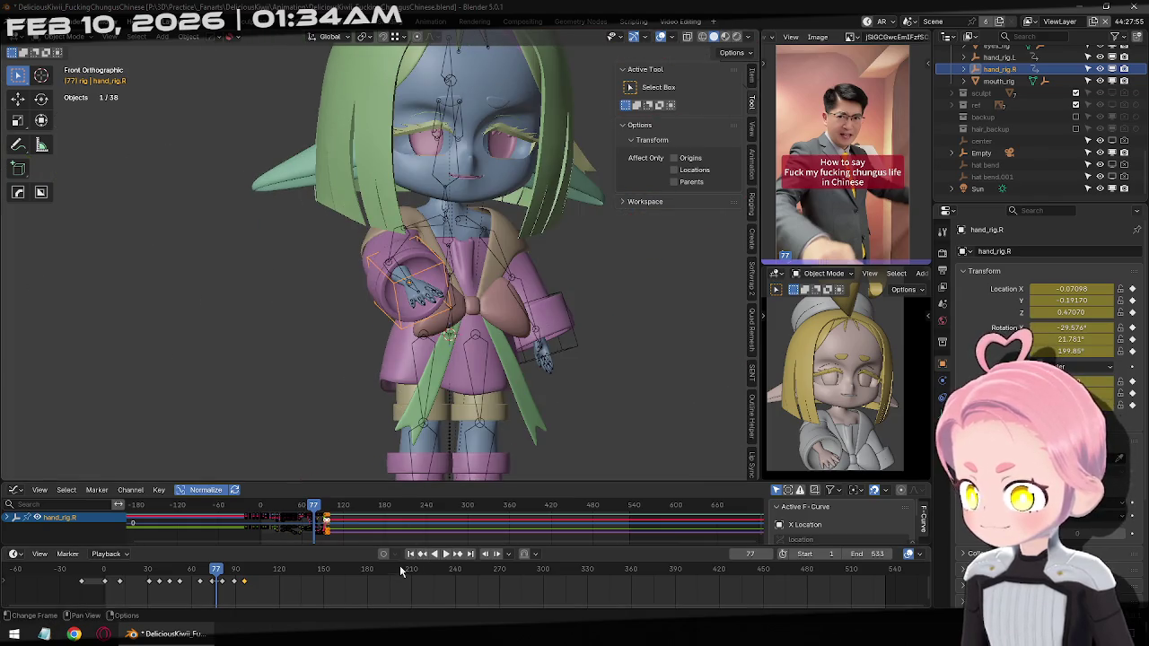
click(410, 553)
shift+middle_drag(579, 343, 497, 391)
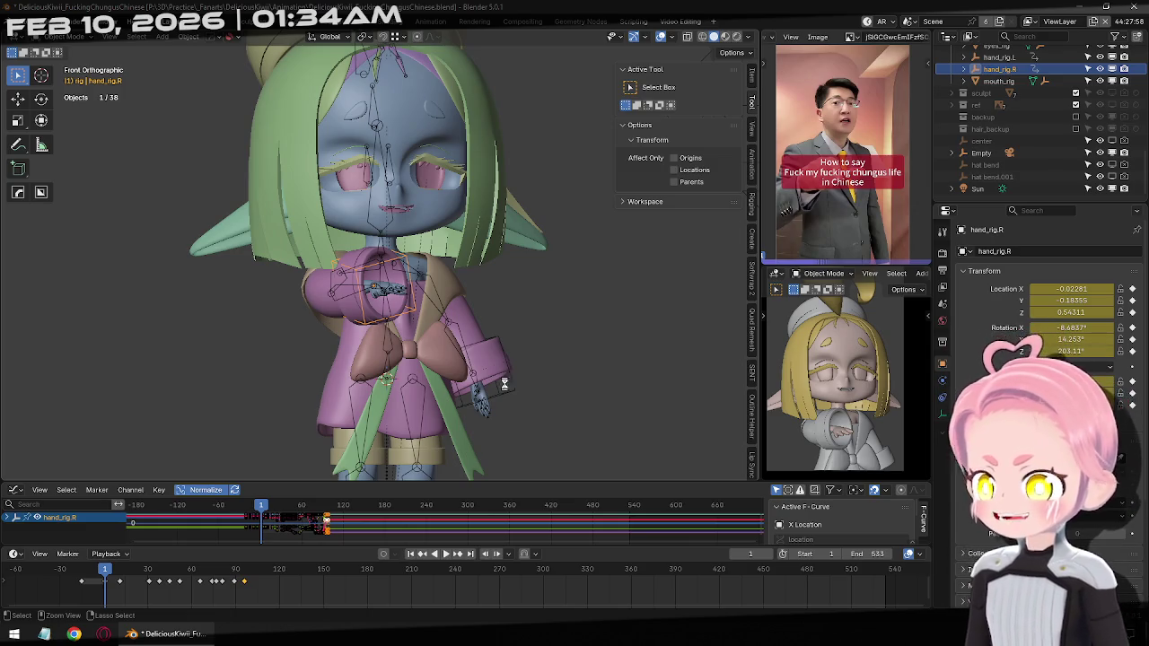
Save the blend file and compare the poses at keyframes -15 and 1
key(ctrl+s)
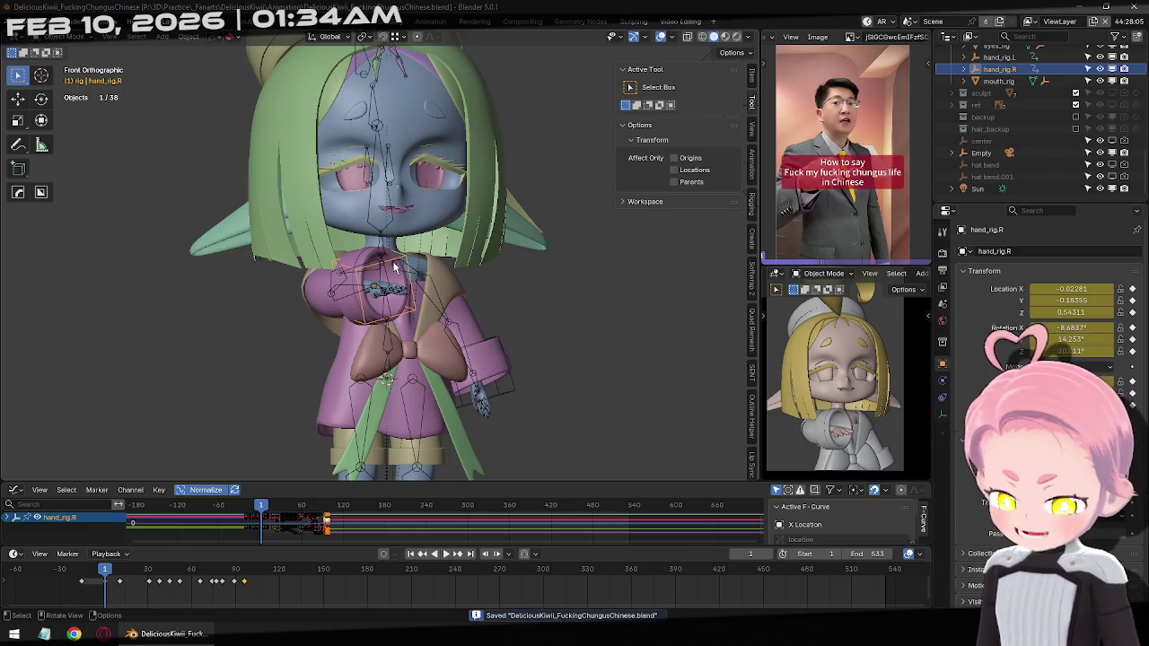
ctrl+middle_drag(393, 267, 414, 285)
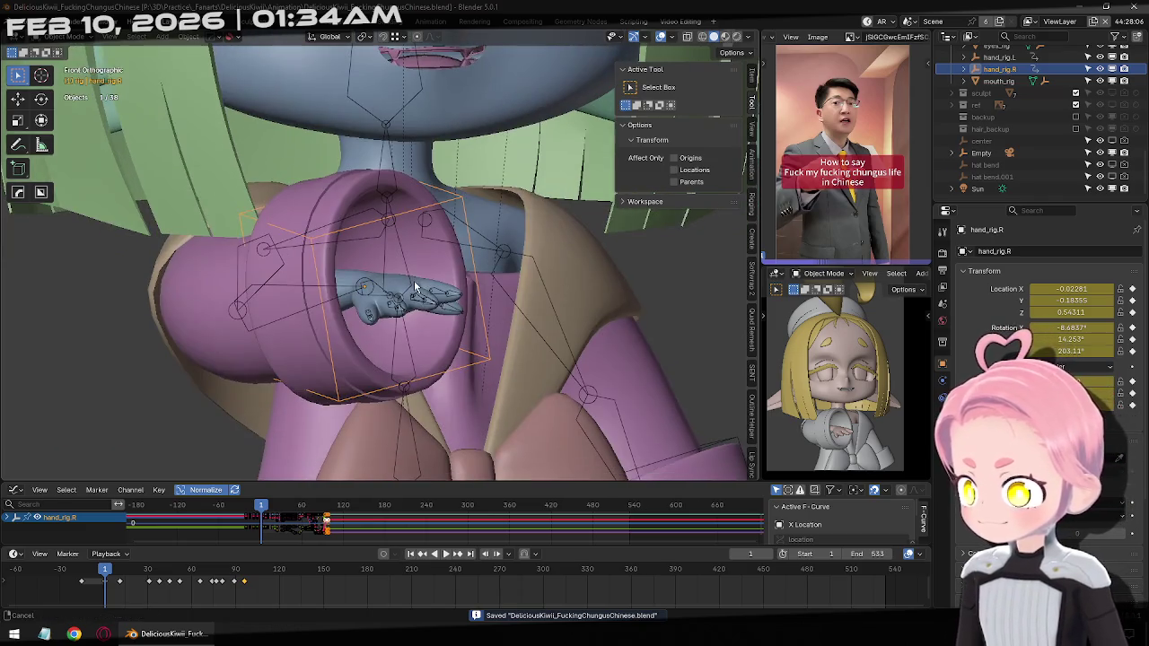
click(426, 556)
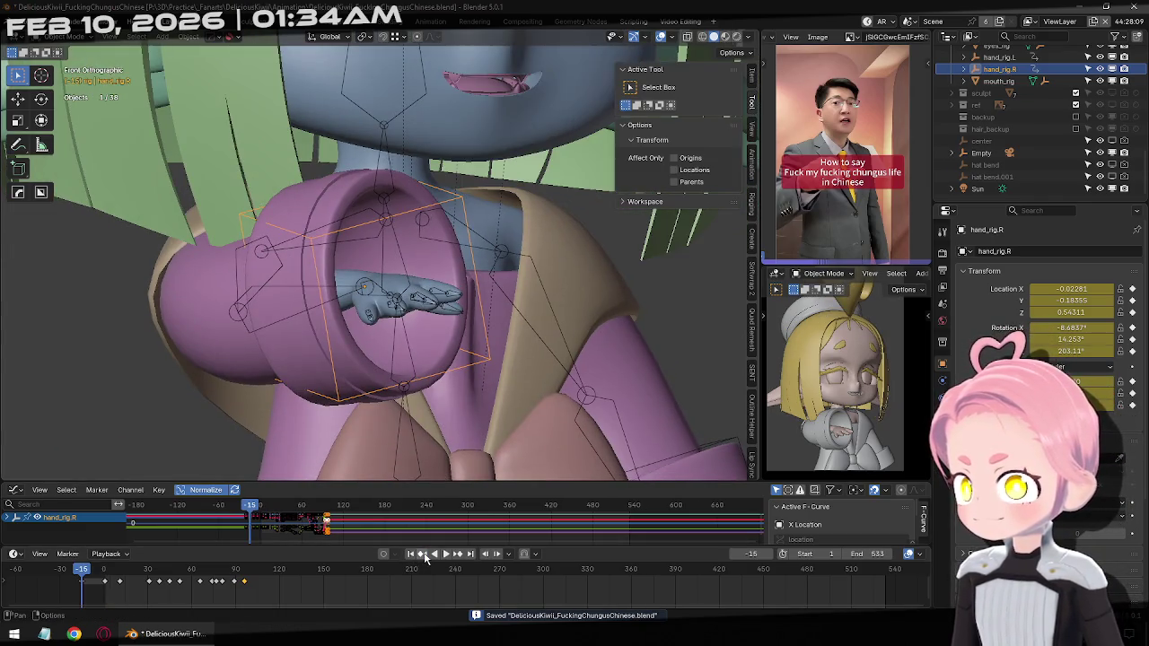
click(459, 557)
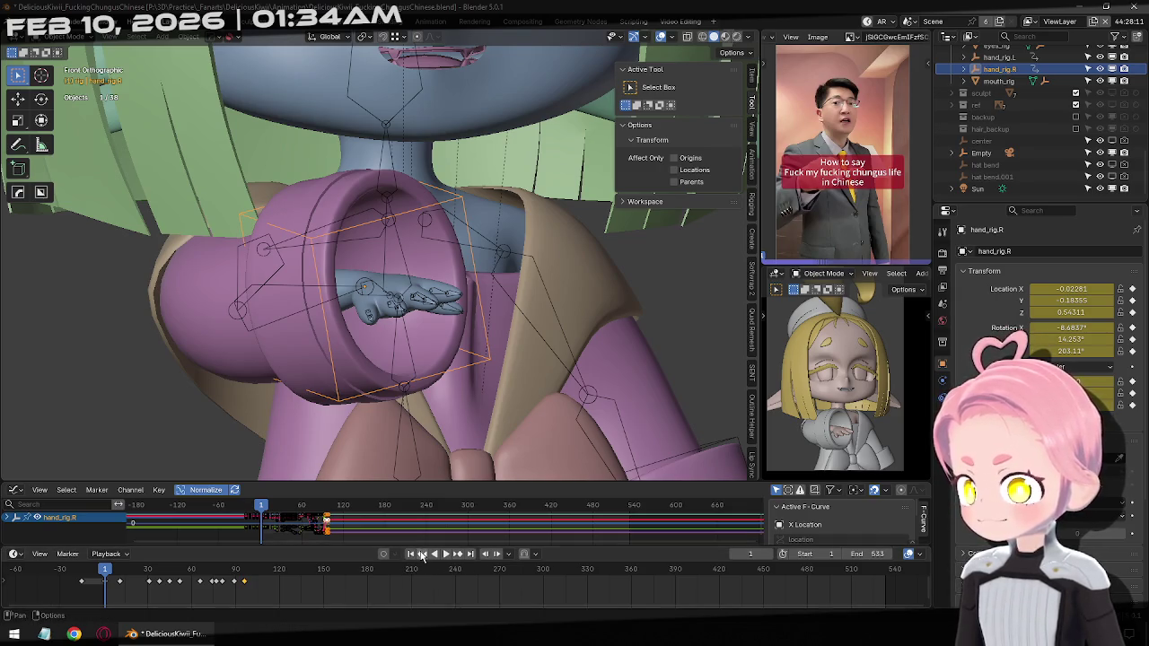
Put the armature in Pose Mode and select a single keyframe in the timeline
click(406, 119)
key(ctrl+Tab)
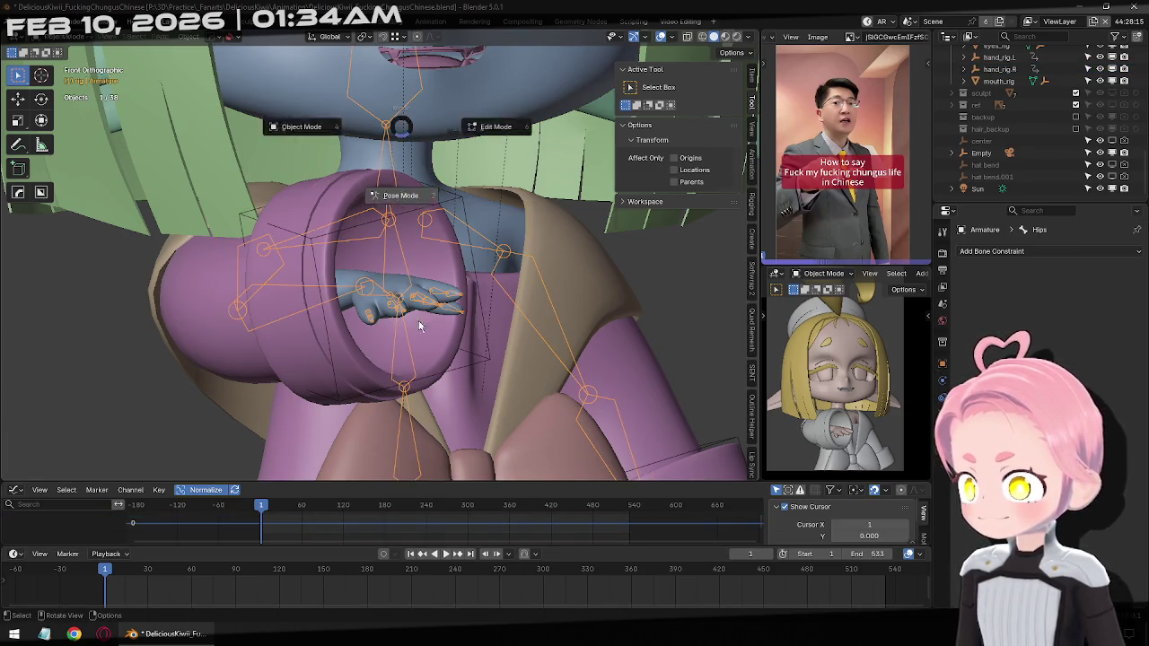
key(Home)
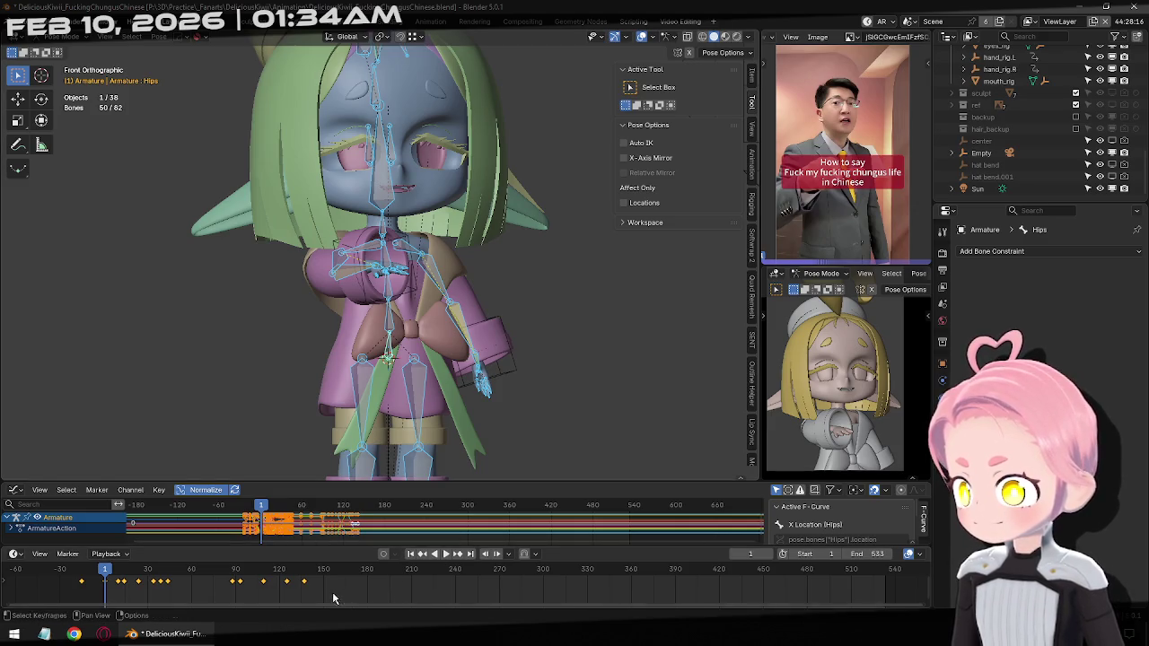
click(92, 597)
click(112, 581)
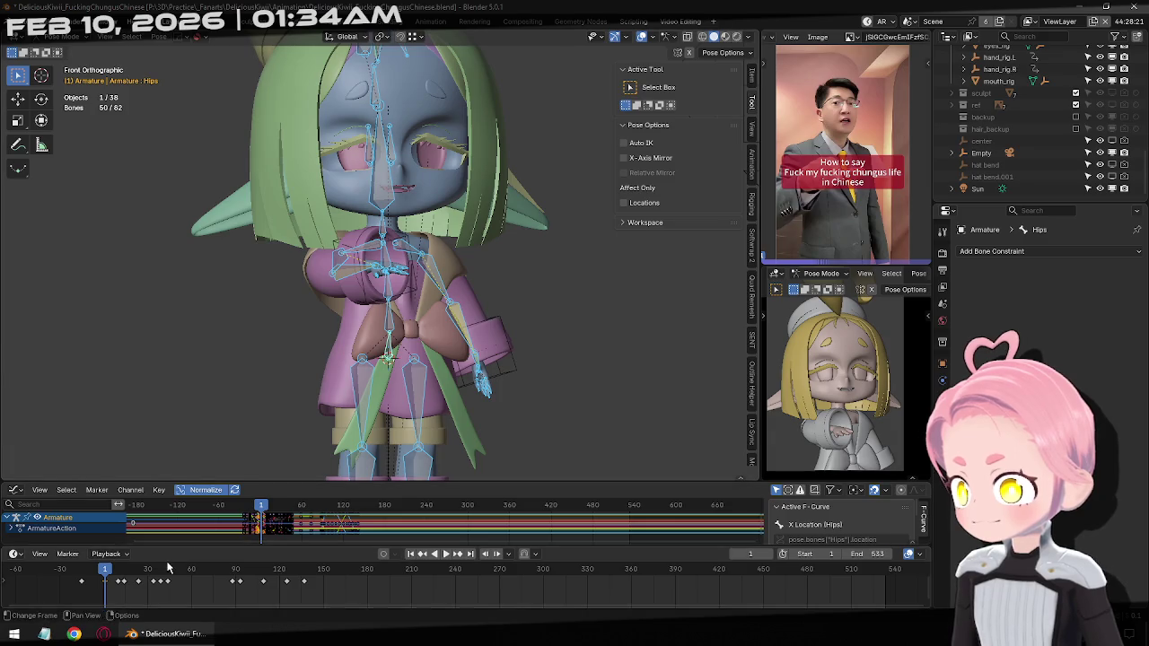
Paste the frame 1 pose onto frame -15
click(426, 554)
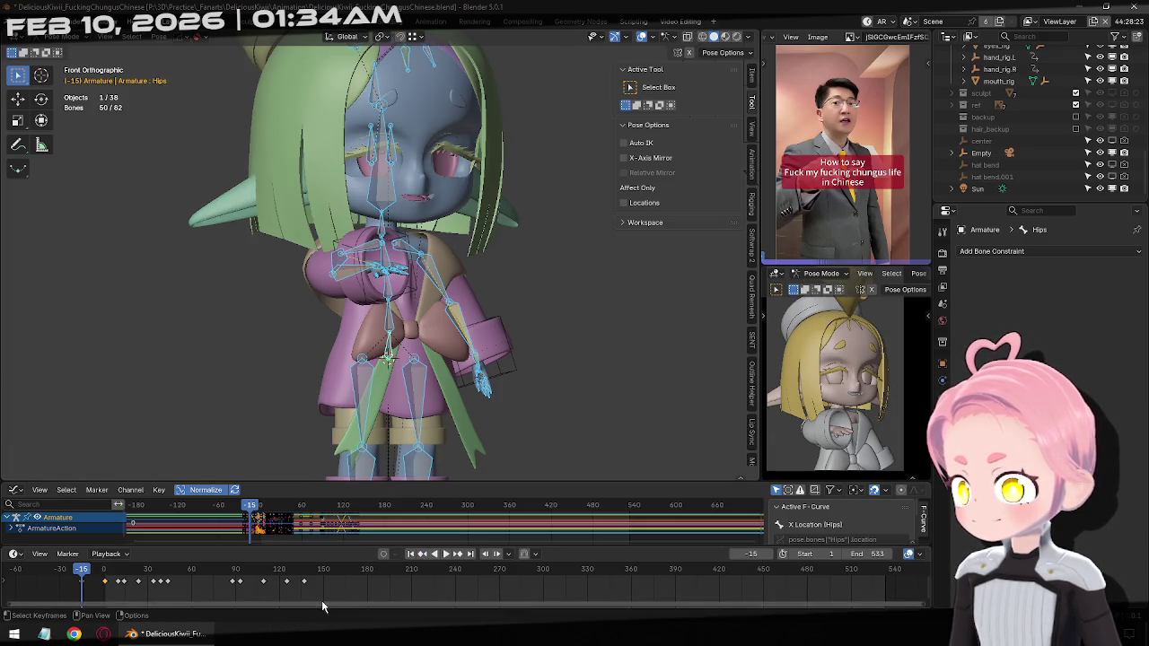
key(ctrl+v)
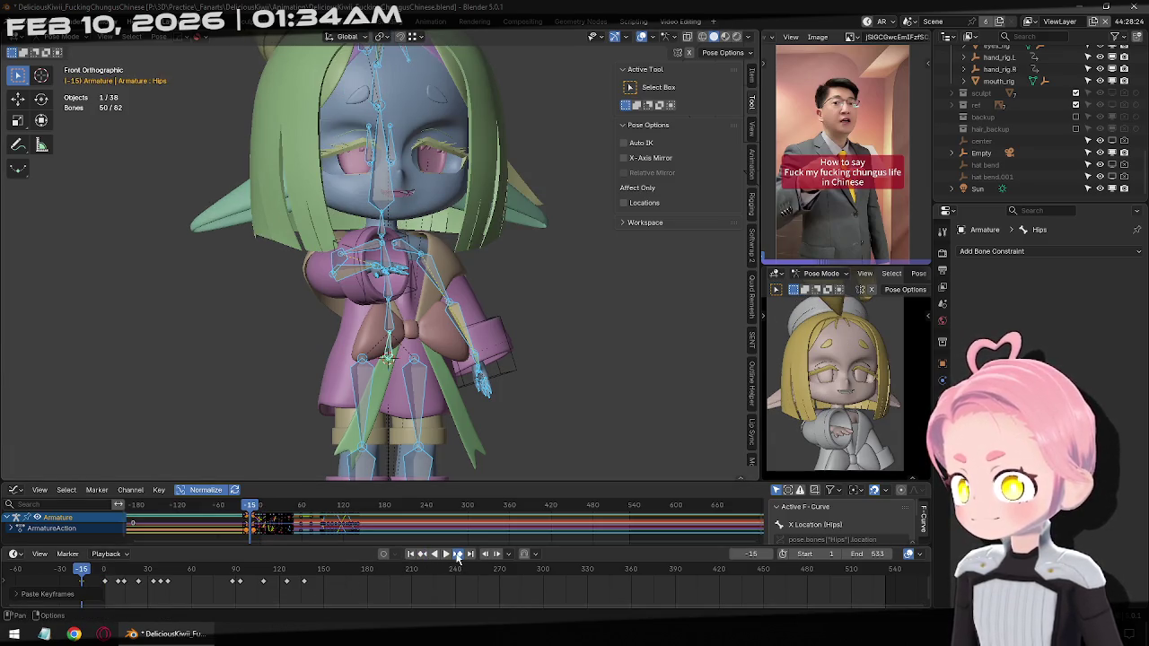
click(457, 555)
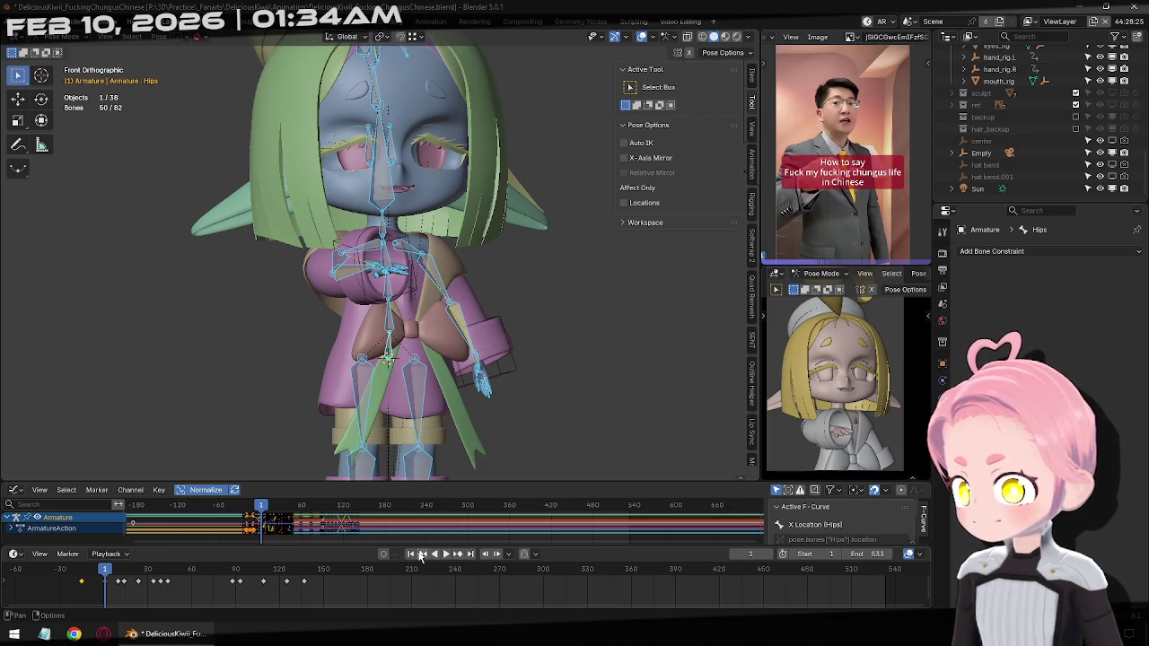
click(422, 555)
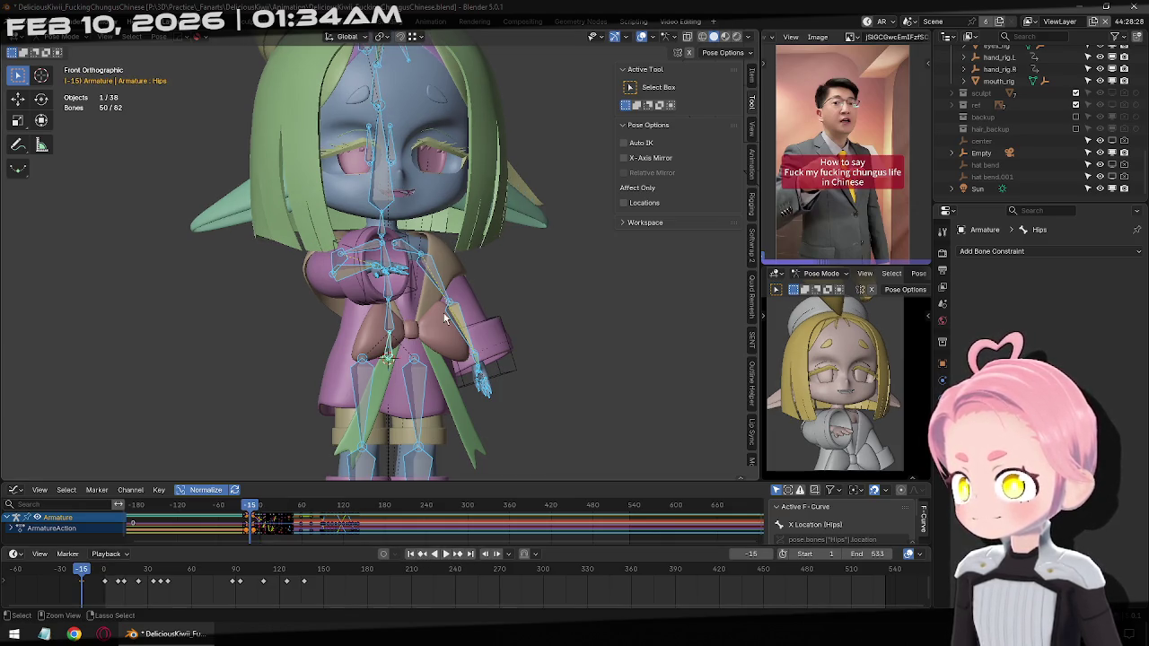
key(ctrl+v)
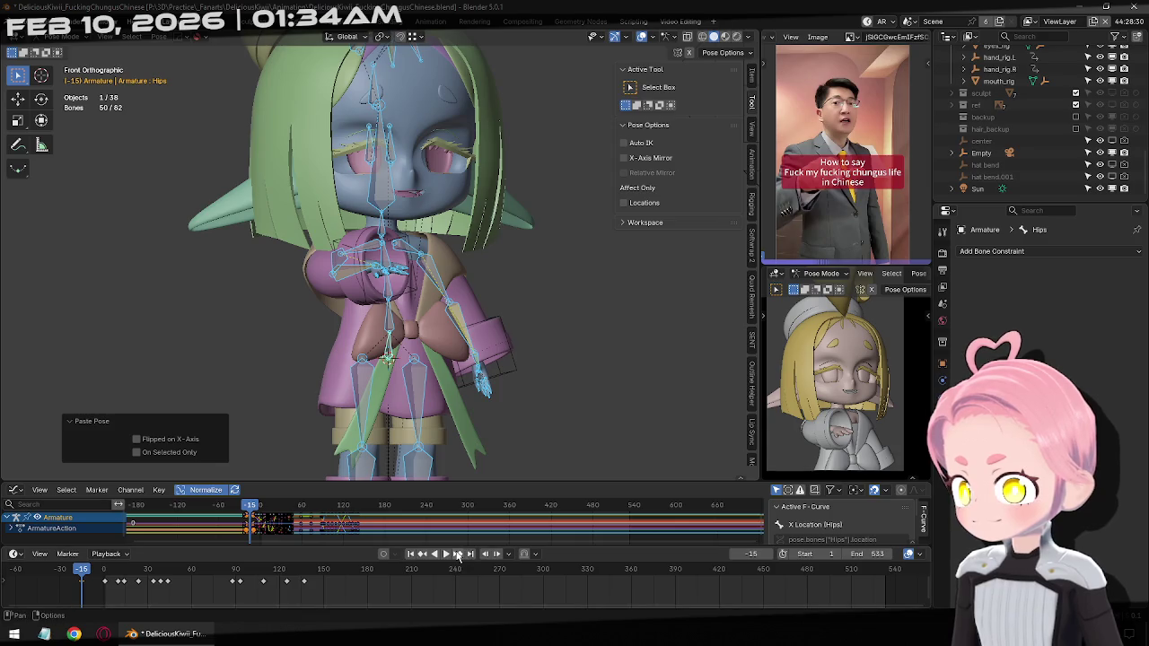
click(457, 554)
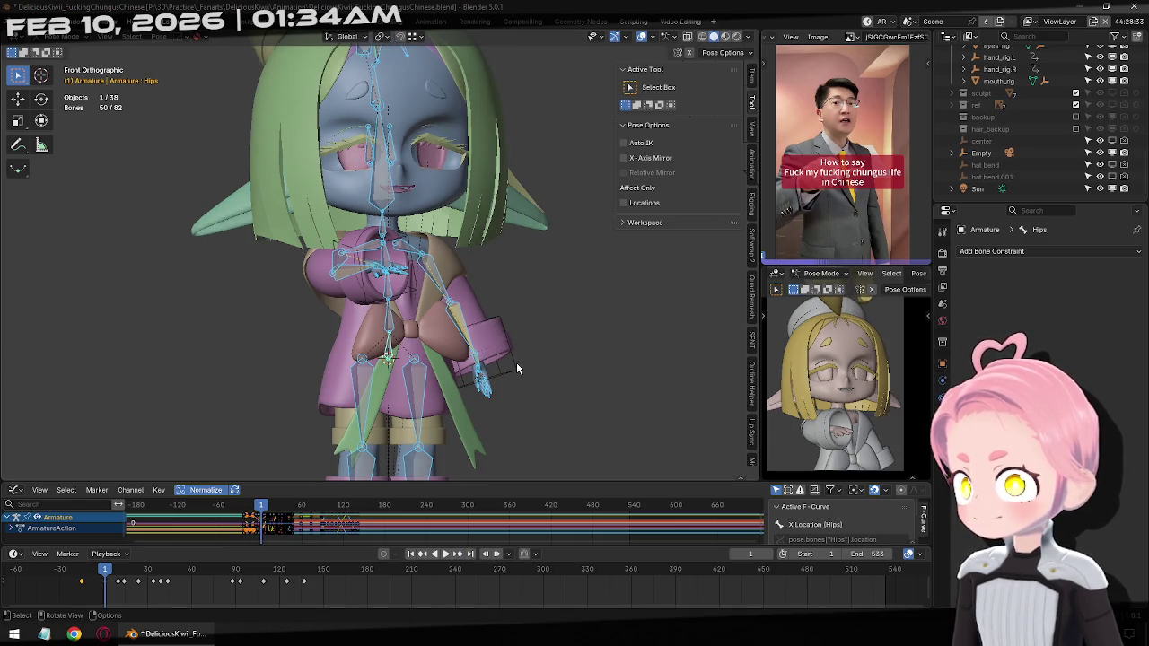
click(422, 555)
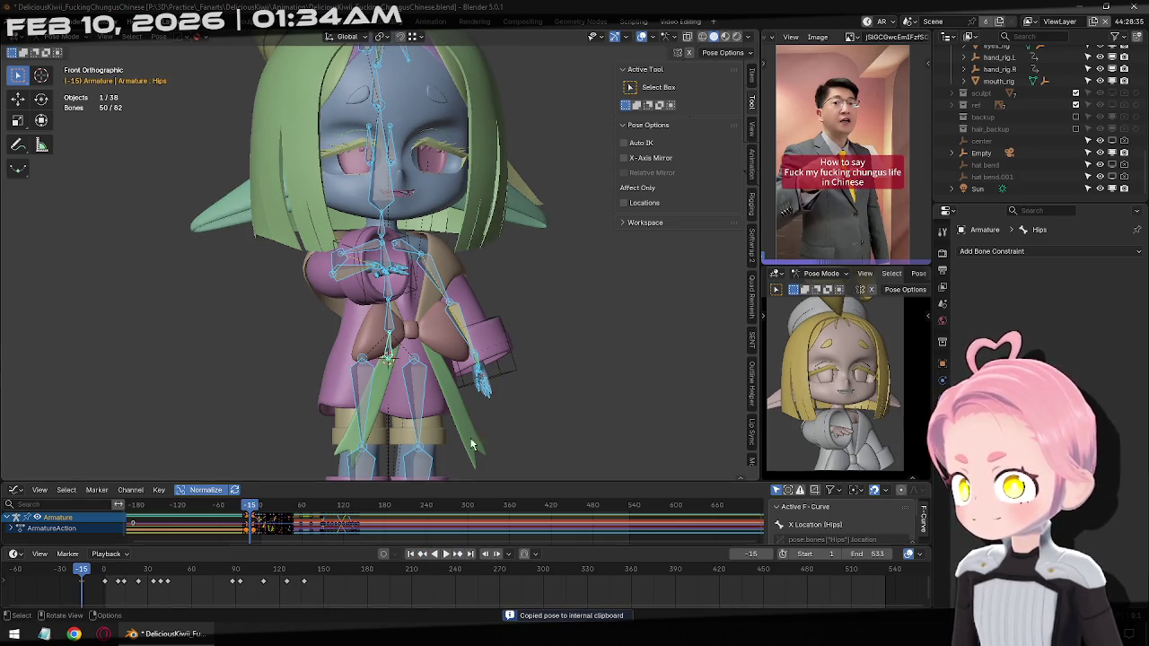
key(ctrl+v)
Check the keyed poses at frames 1, 10 and 14, then return to frame -15
click(455, 556)
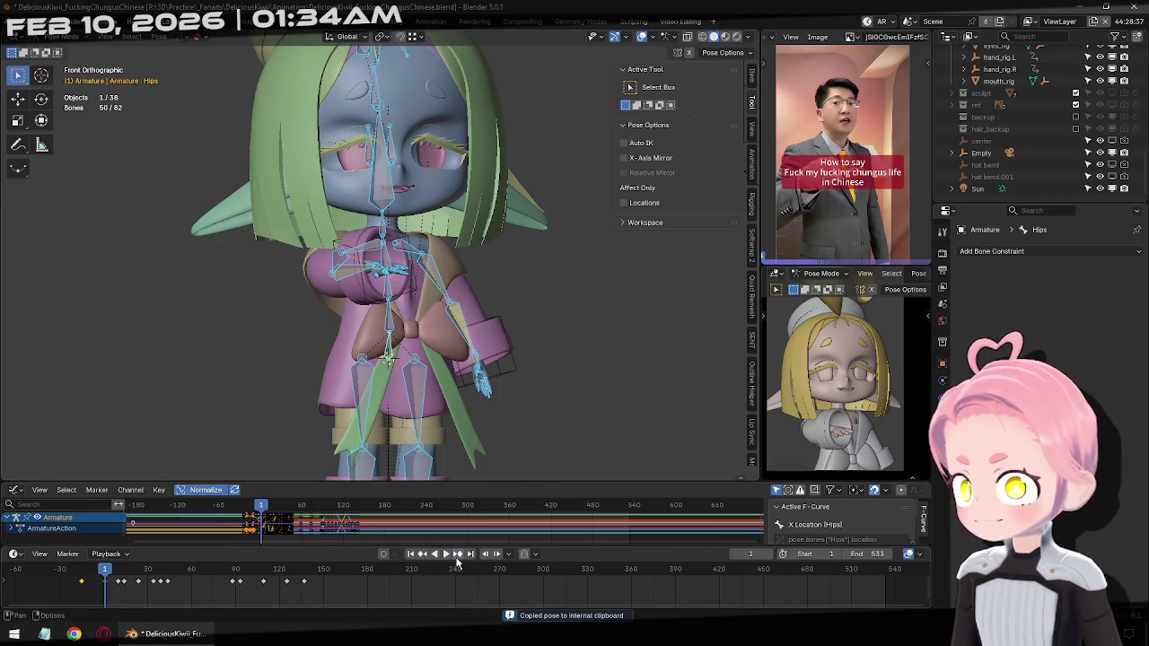
click(457, 555)
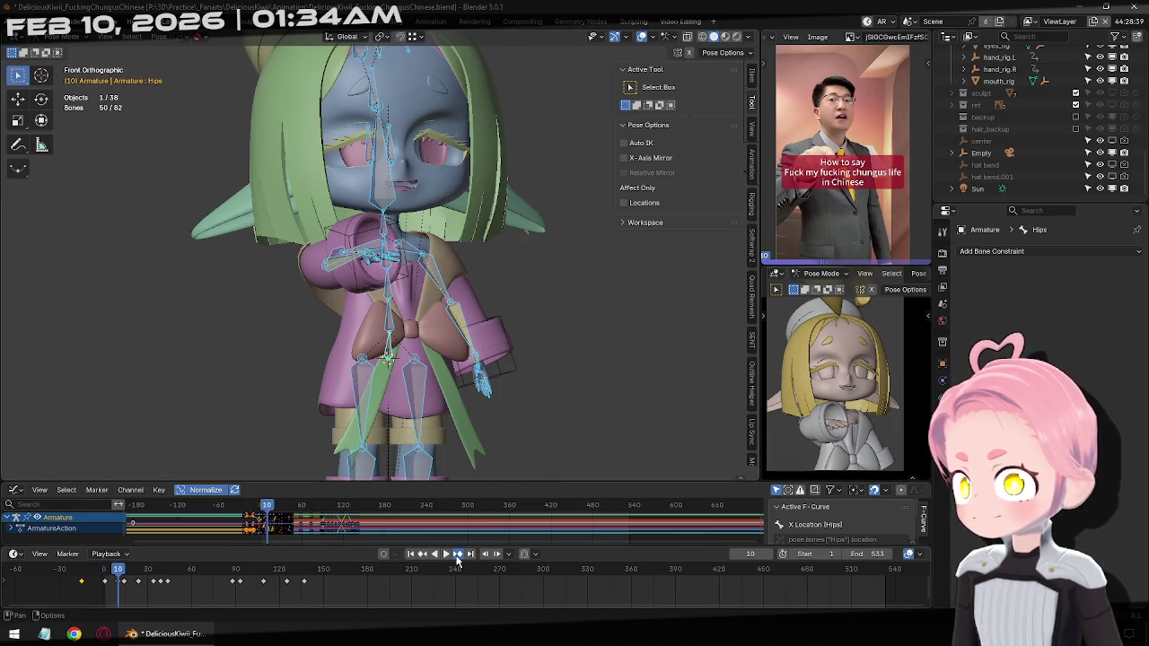
click(457, 555)
key(KP_Add)
key(KP_Add)
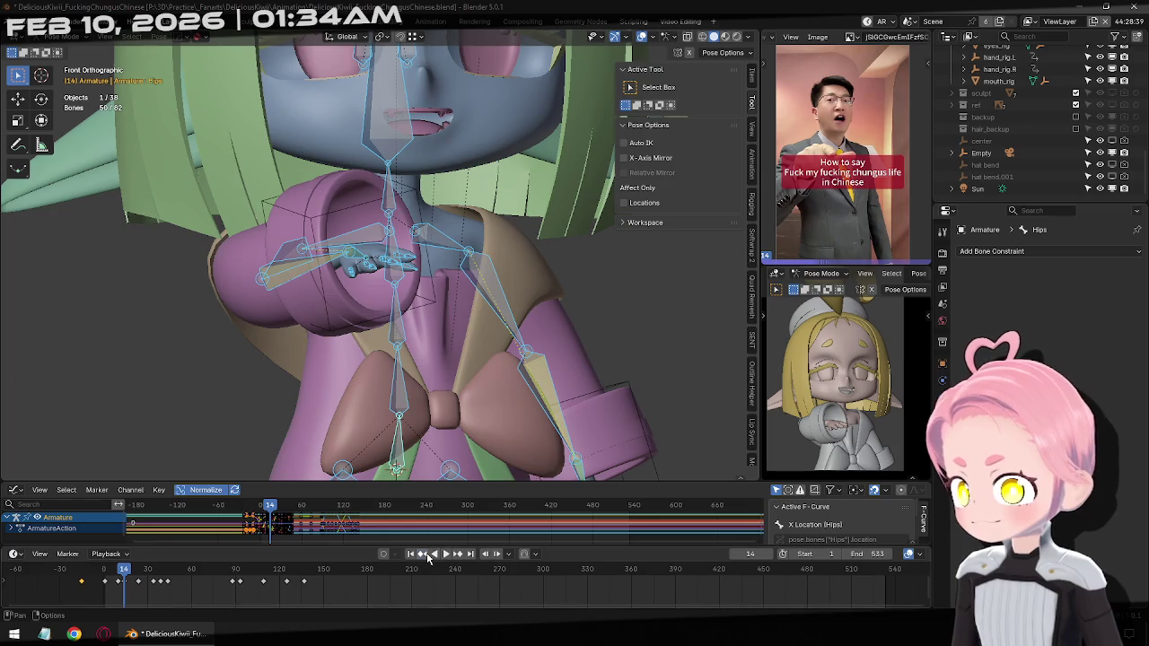
click(423, 554)
click(423, 553)
click(422, 554)
mouse_move(422, 341)
middle_down()
mouse_move(442, 359)
mouse_move(374, 141)
mouse_move(251, 276)
middle_up()
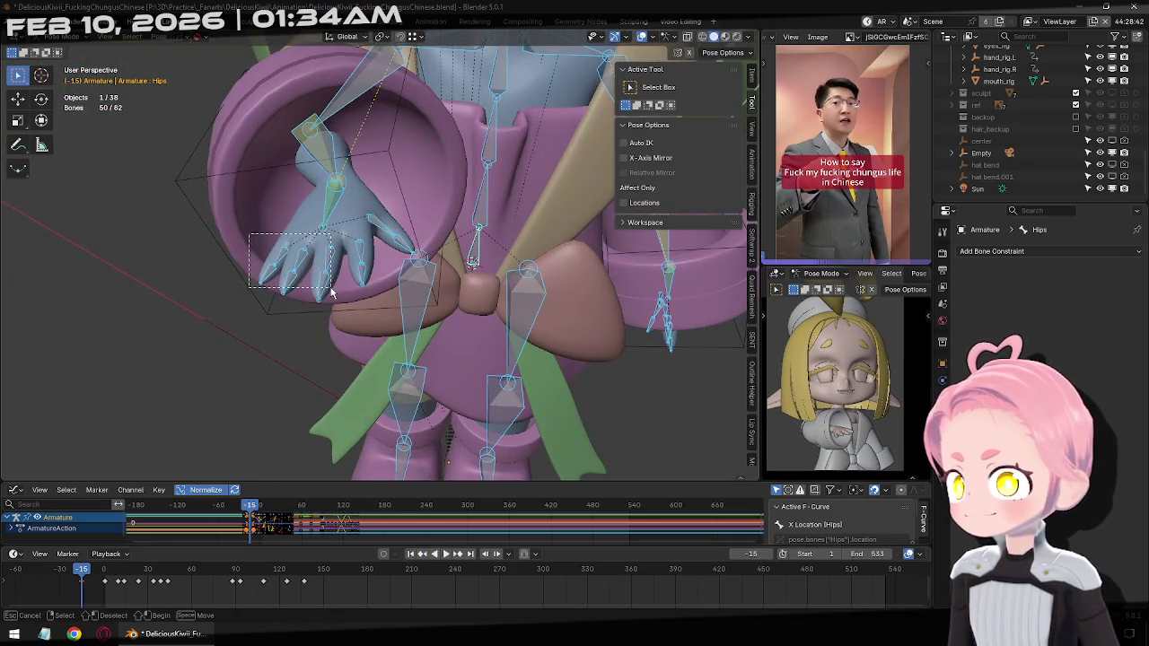
Select the right finger bones and curl them on their local X axis
drag(330, 289, 332, 305)
click(381, 36)
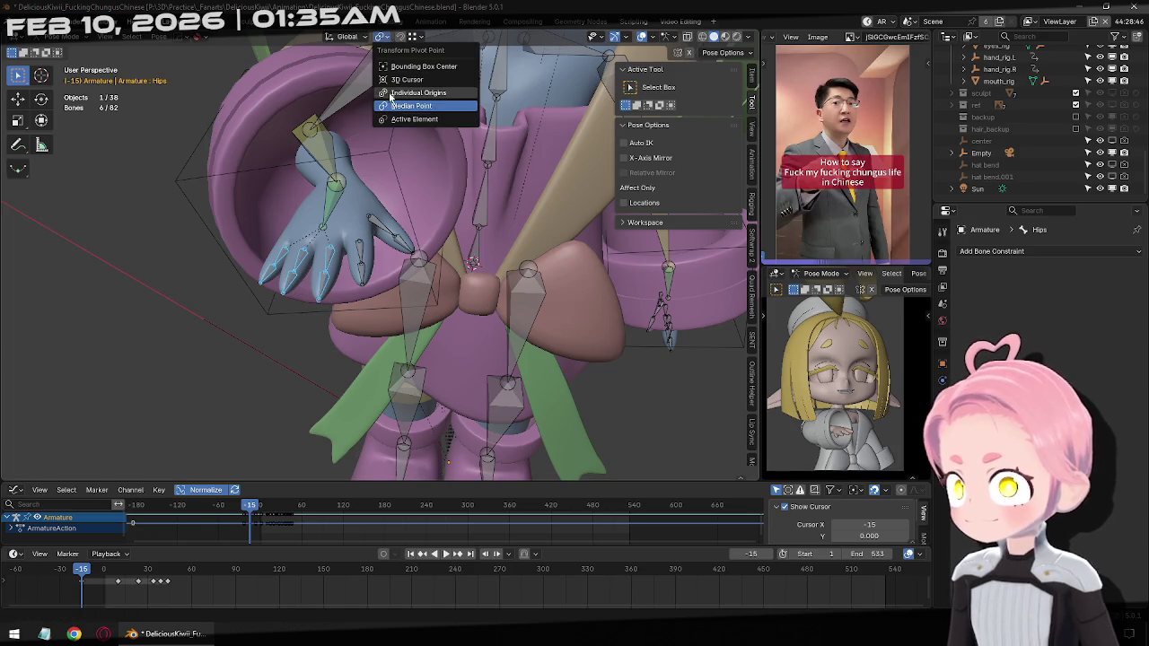
scroll(379, 261, up, 3)
key(r)
key(x)
key(x)
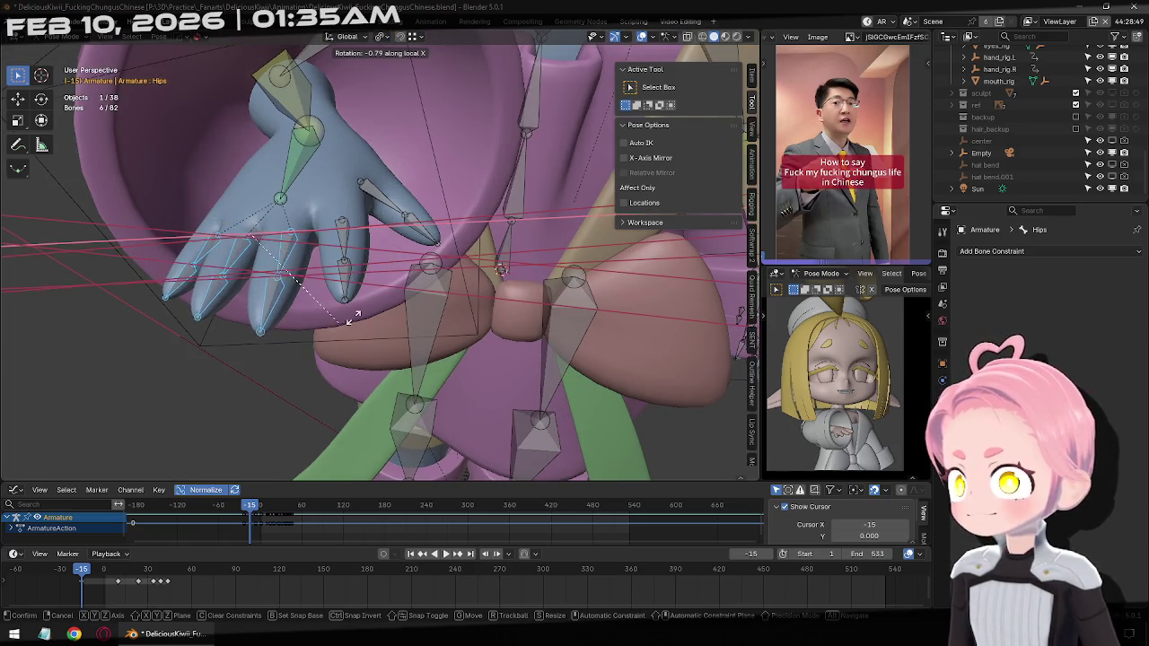
click(396, 107)
Refine the finger curl (-9.61°, then 7.2° on local X) and keyframe it at frame -15
middle_drag(337, 187, 281, 247)
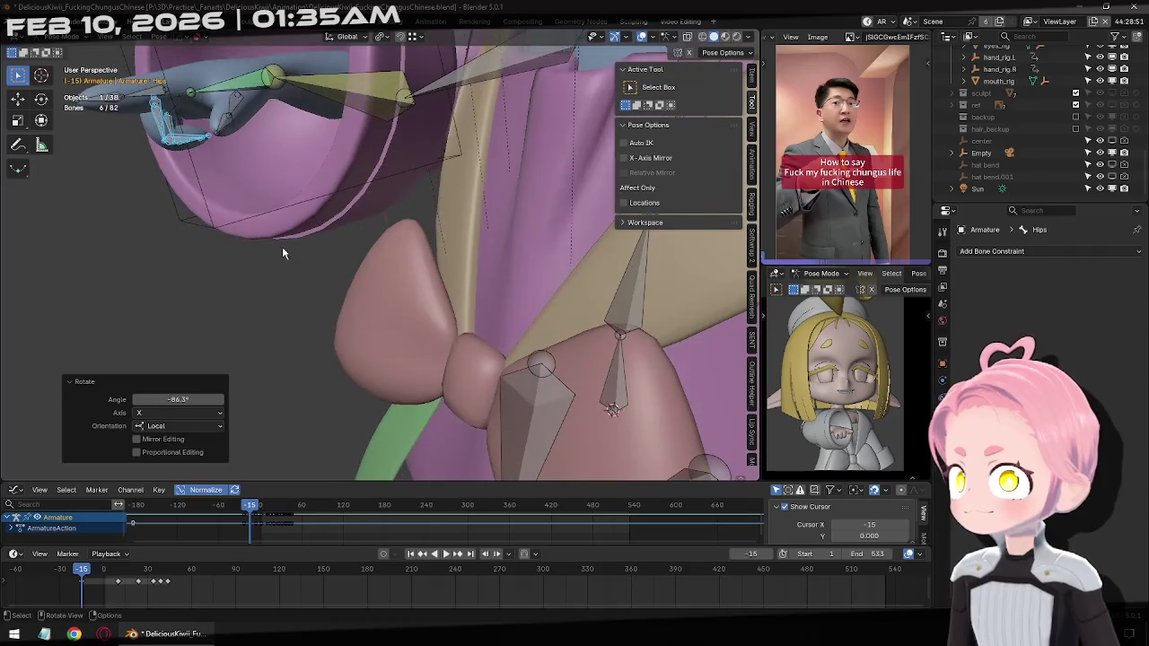
key(r)
key(x)
key(x)
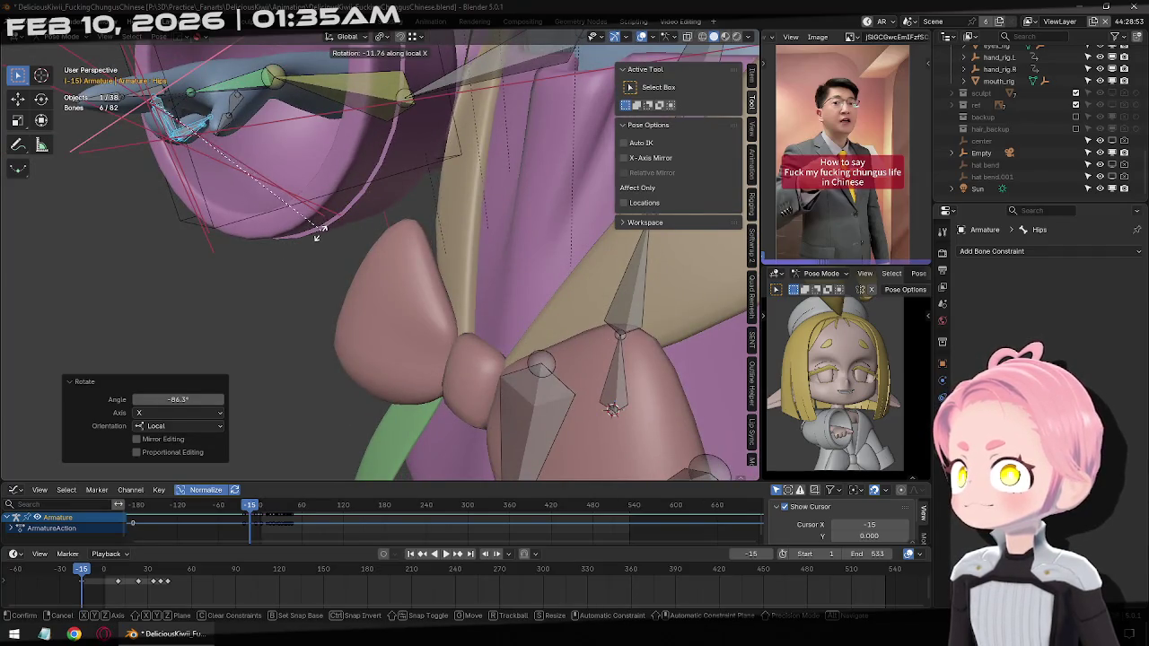
click(317, 241)
mouse_move(317, 240)
middle_down()
mouse_move(223, 170)
mouse_move(400, 257)
middle_up()
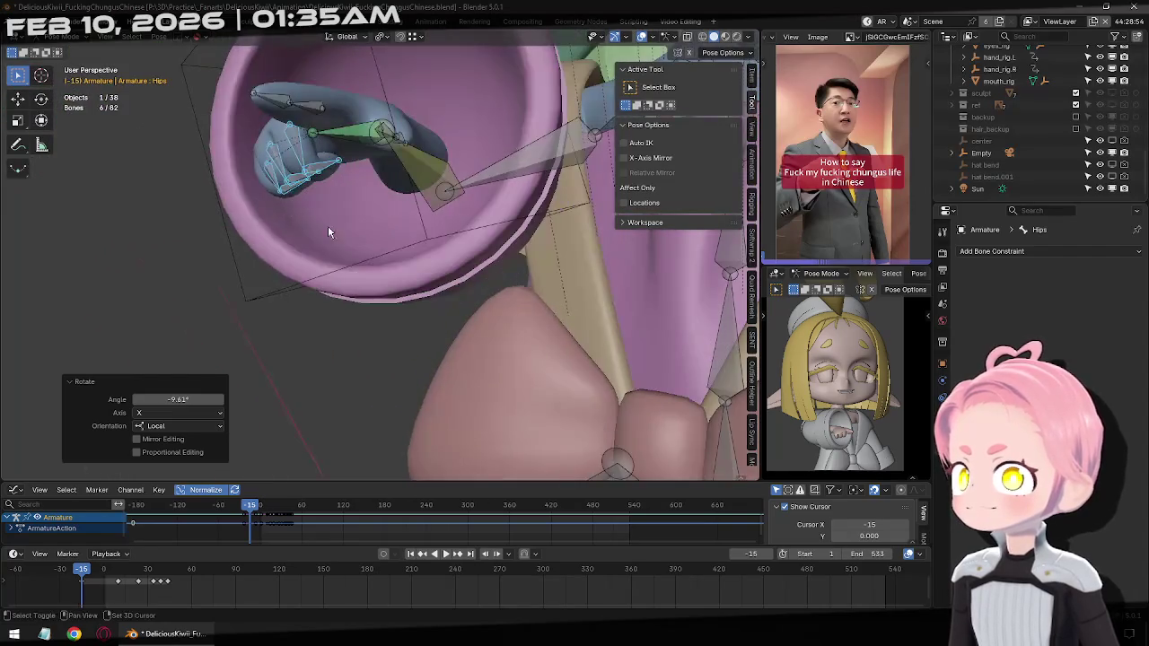
scroll(401, 258, up, 4)
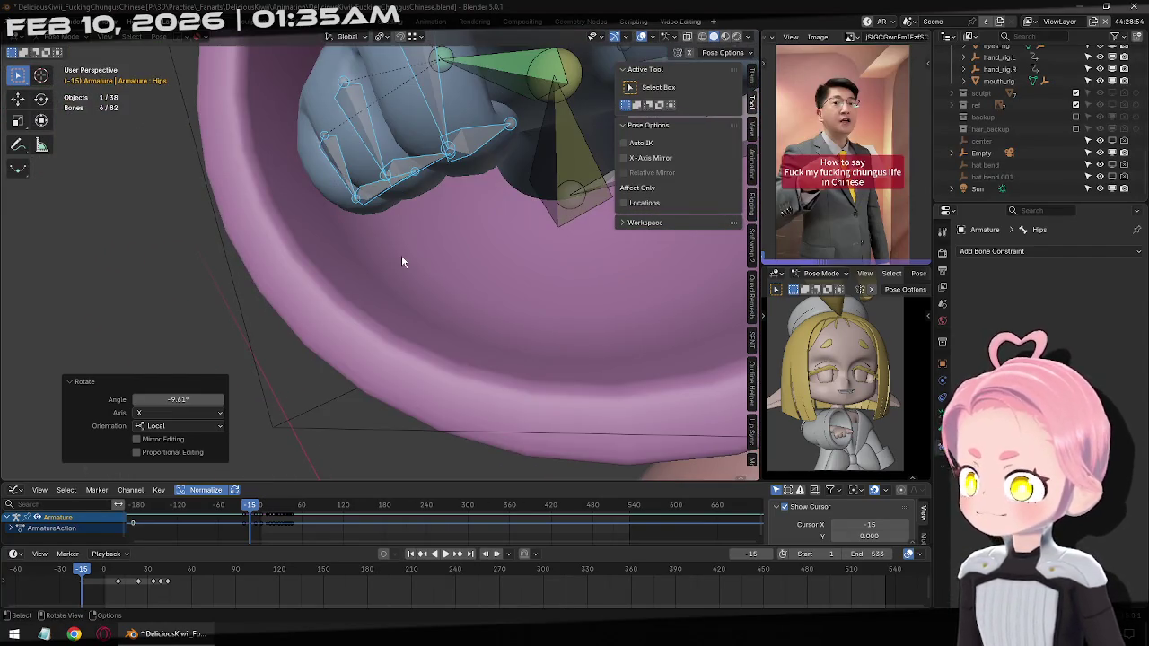
middle_drag(403, 259, 351, 328)
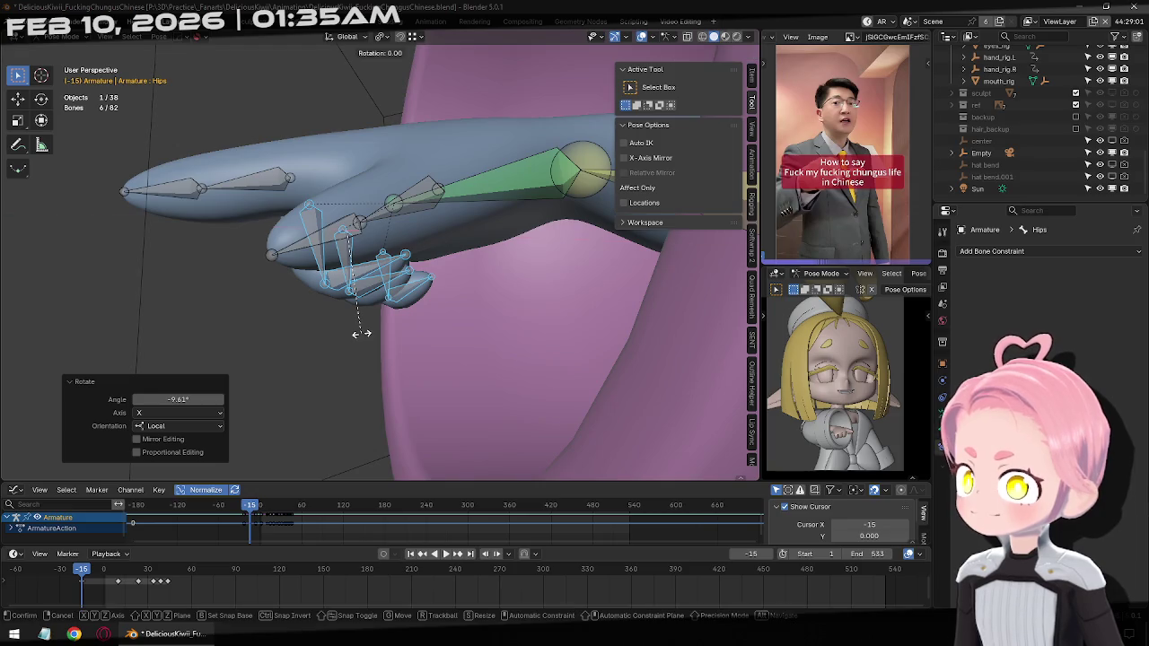
mouse_move(374, 328)
middle_down()
mouse_move(405, 223)
mouse_move(475, 230)
middle_up()
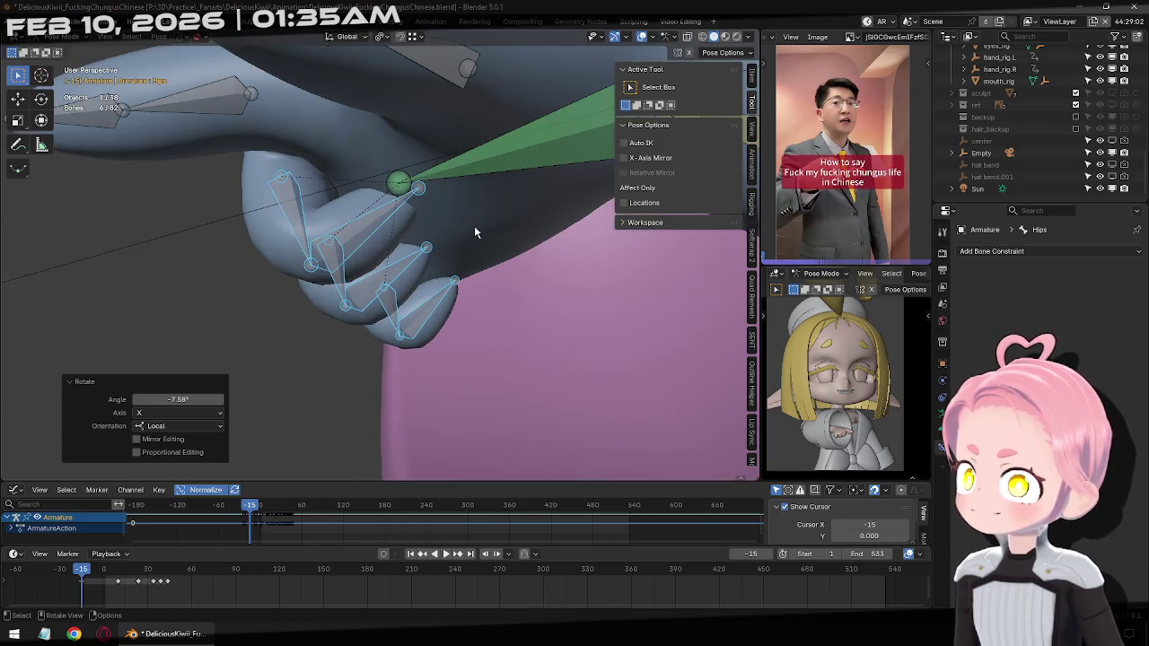
key(r)
key(x)
key(x)
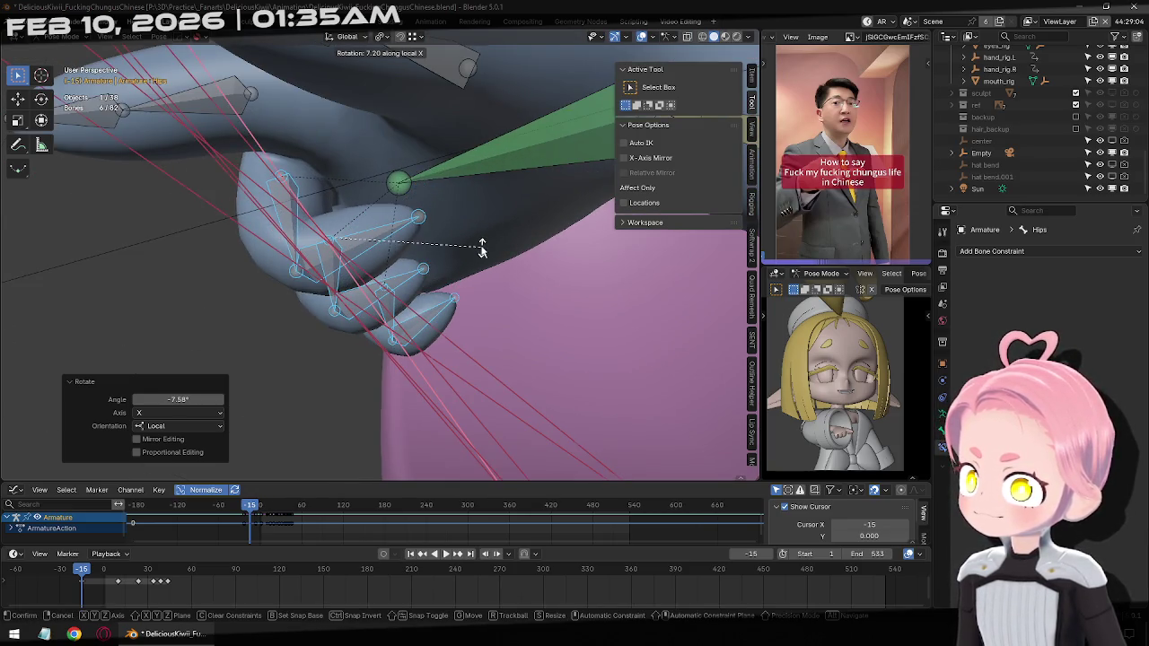
click(482, 248)
key(i)
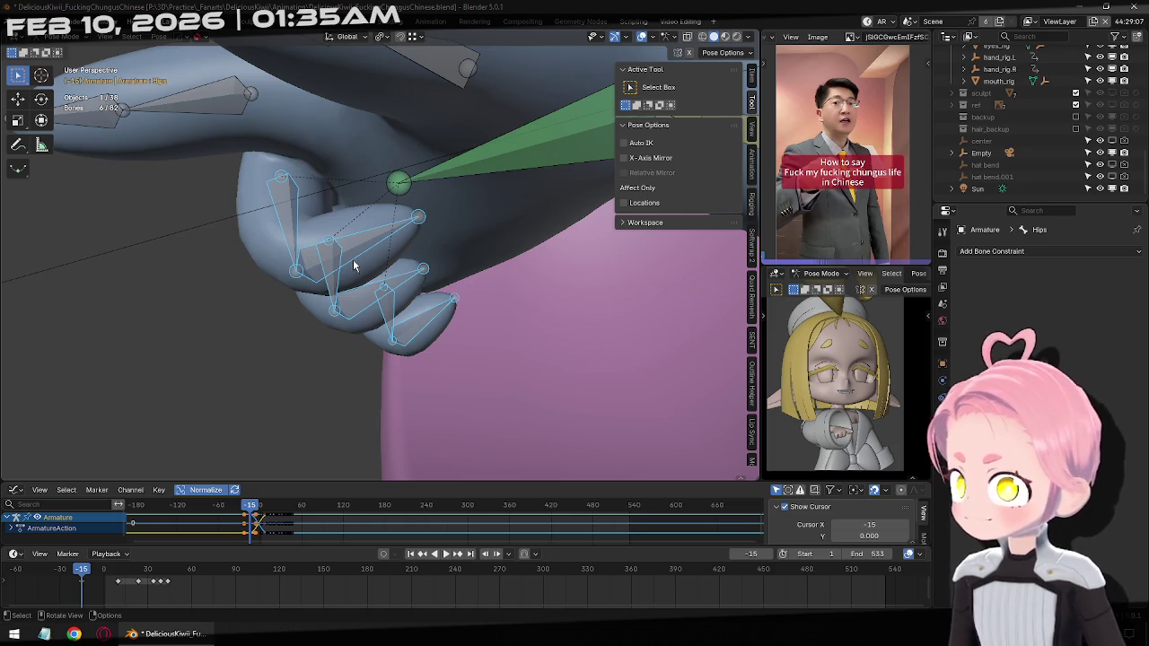
Bend the ring and pinky finger bones slightly on their local X axis
click(334, 308)
key(r)
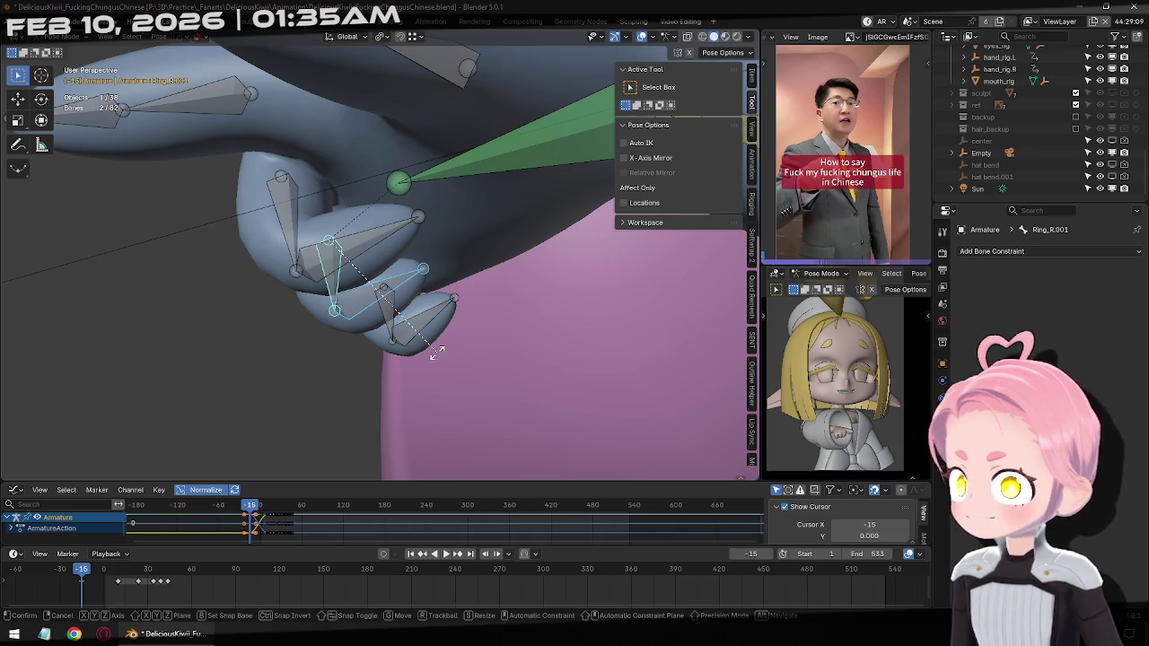
key(x)
key(x)
click(452, 350)
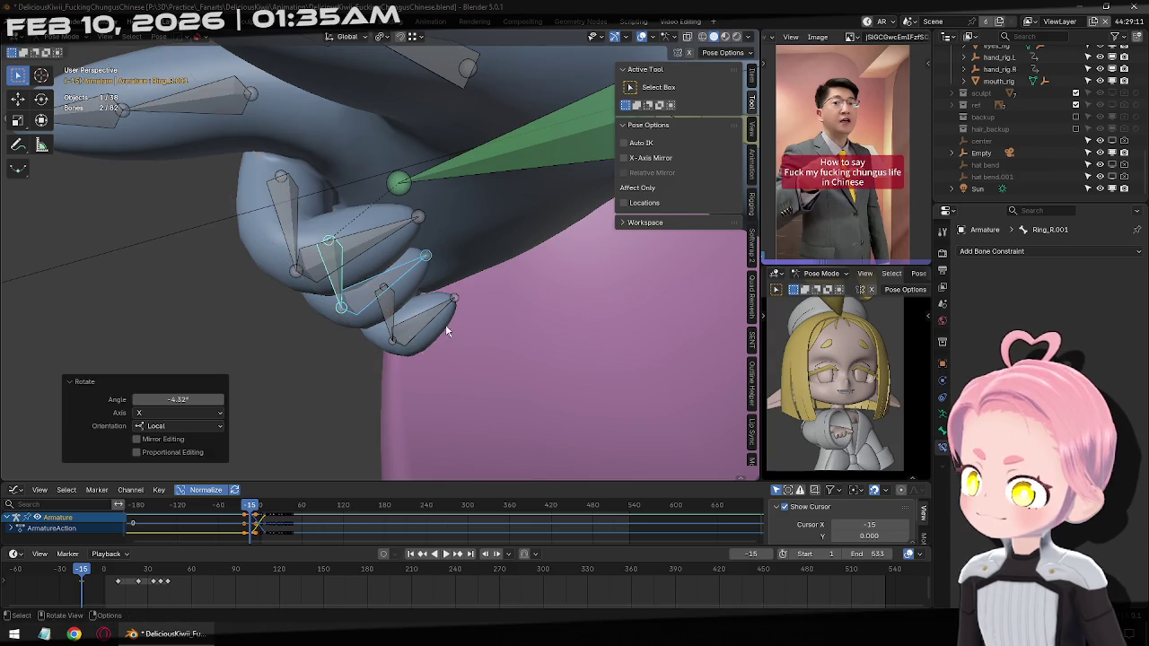
middle_drag(445, 324, 403, 338)
click(420, 323)
key(r)
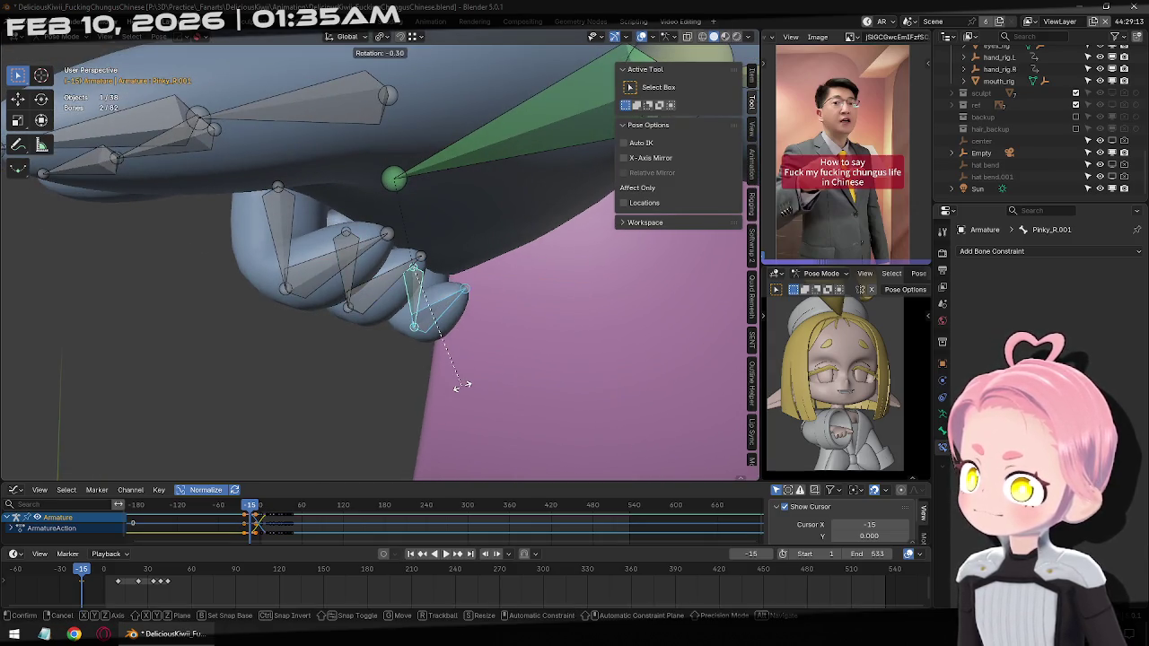
key(x)
key(x)
click(458, 388)
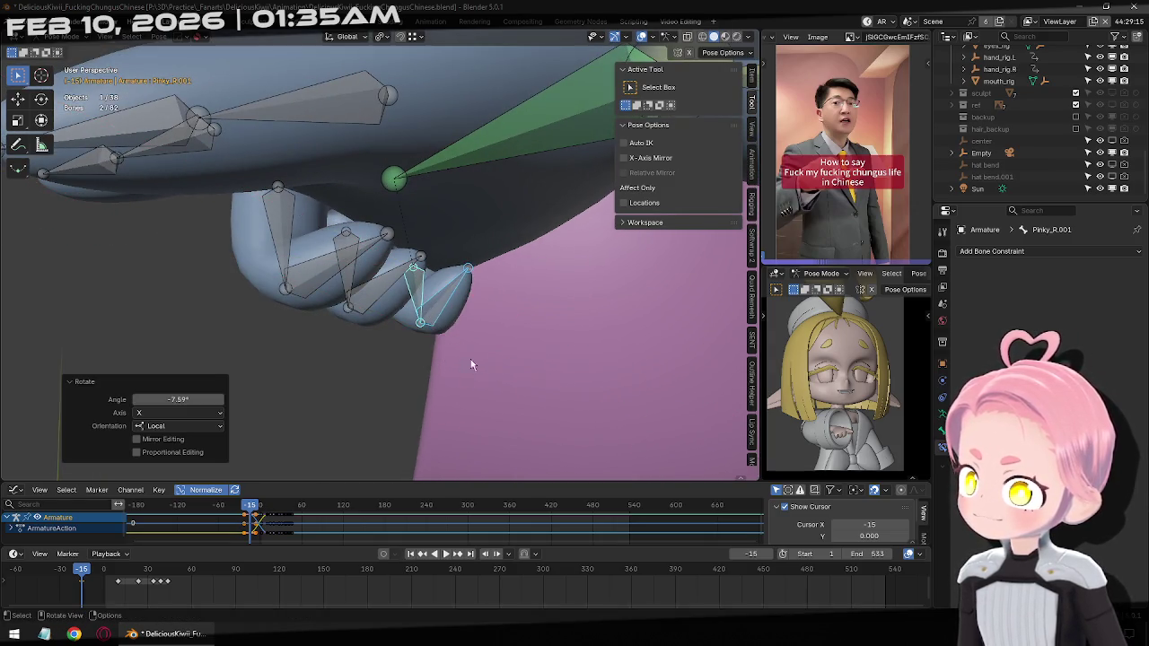
Copy the whole pose, then play back and check frames 1 and 10 in front view
mouse_move(472, 349)
middle_down()
mouse_move(345, 272)
mouse_move(502, 282)
middle_up()
key(a)
key(ctrl+c)
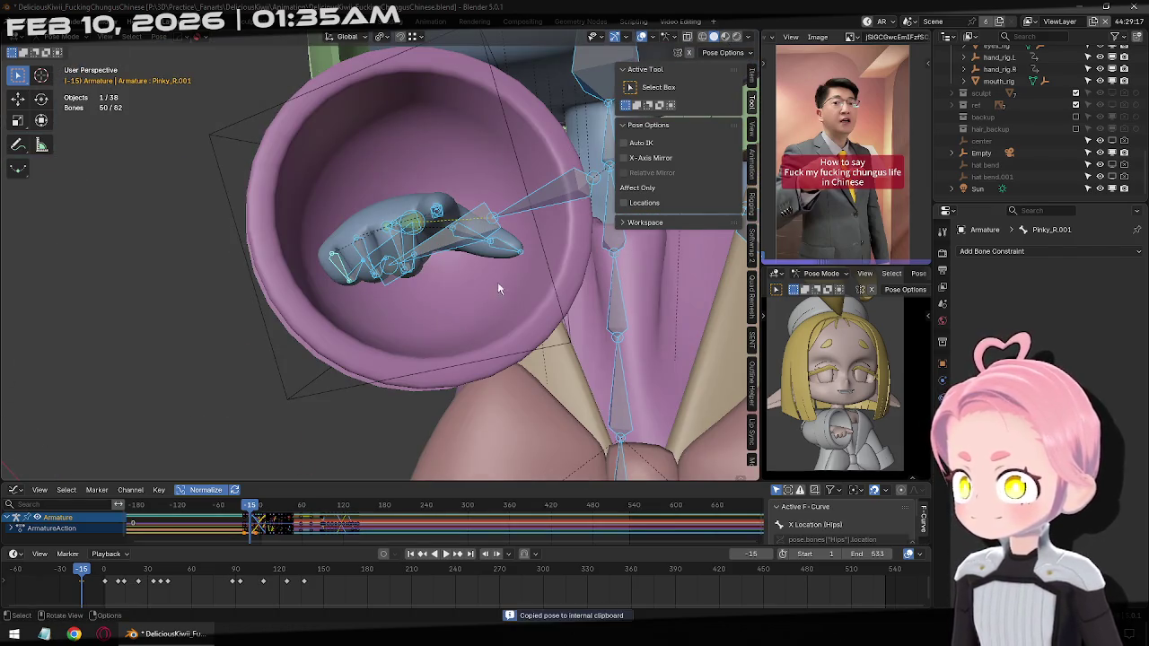
click(446, 554)
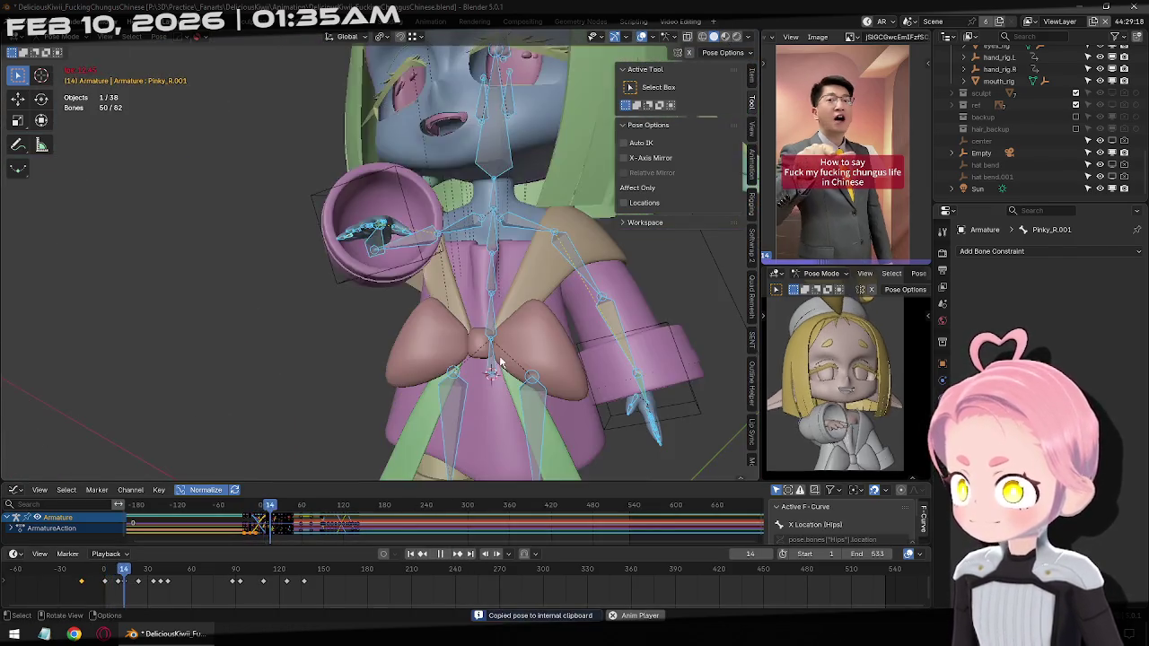
click(439, 554)
click(411, 554)
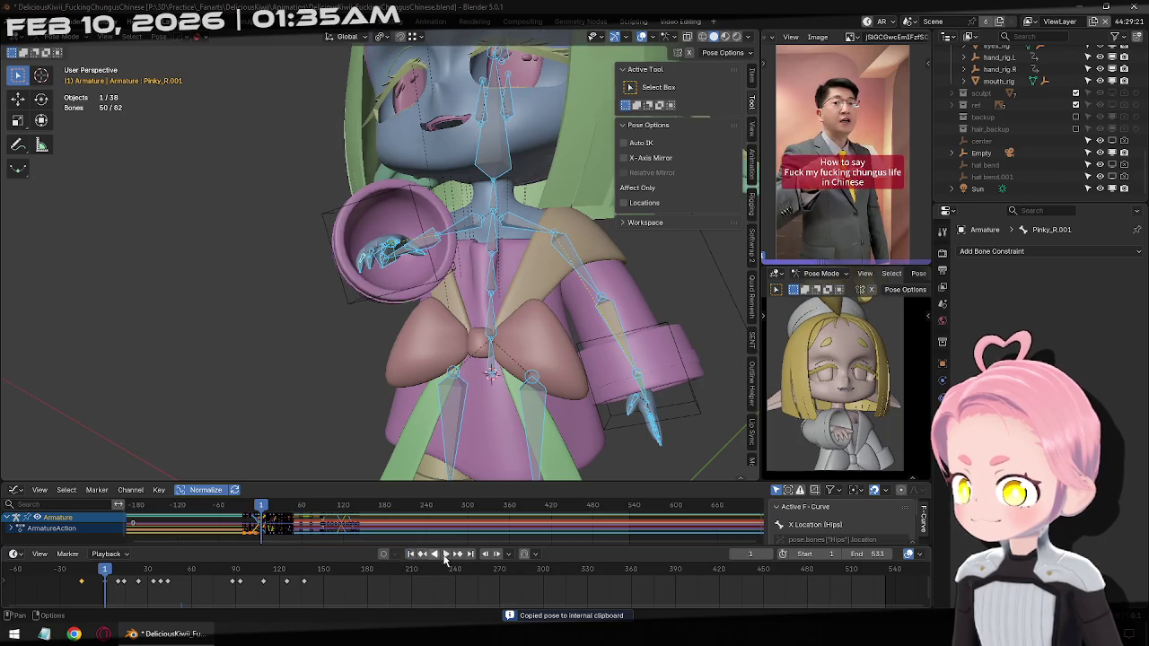
click(463, 554)
key(KP_1)
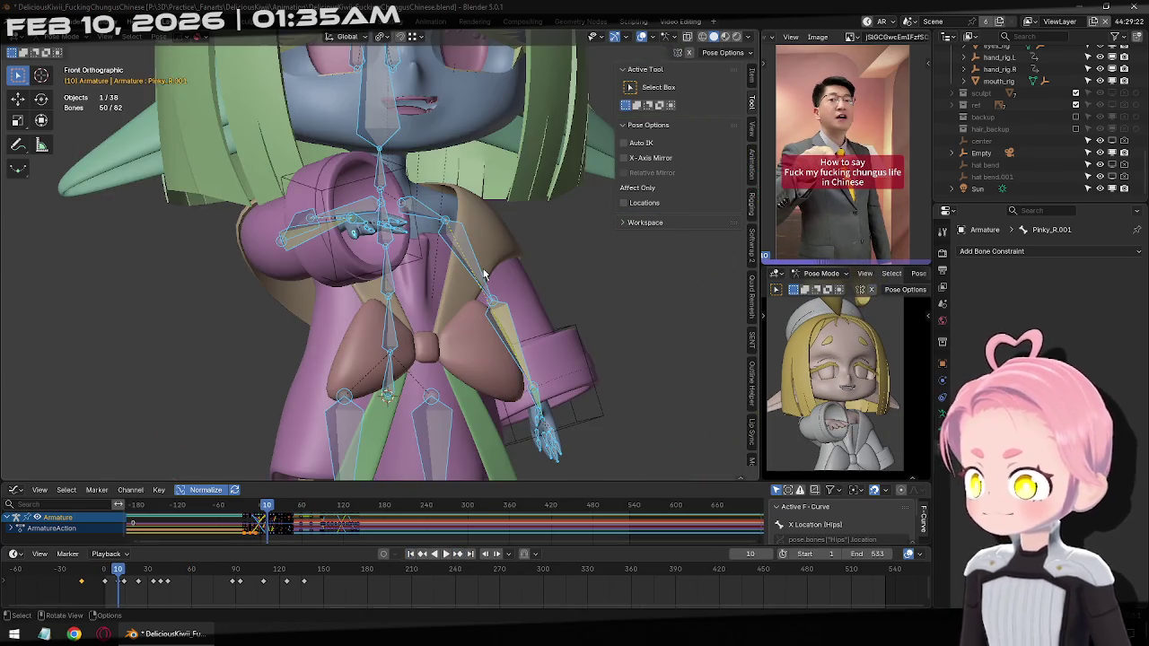